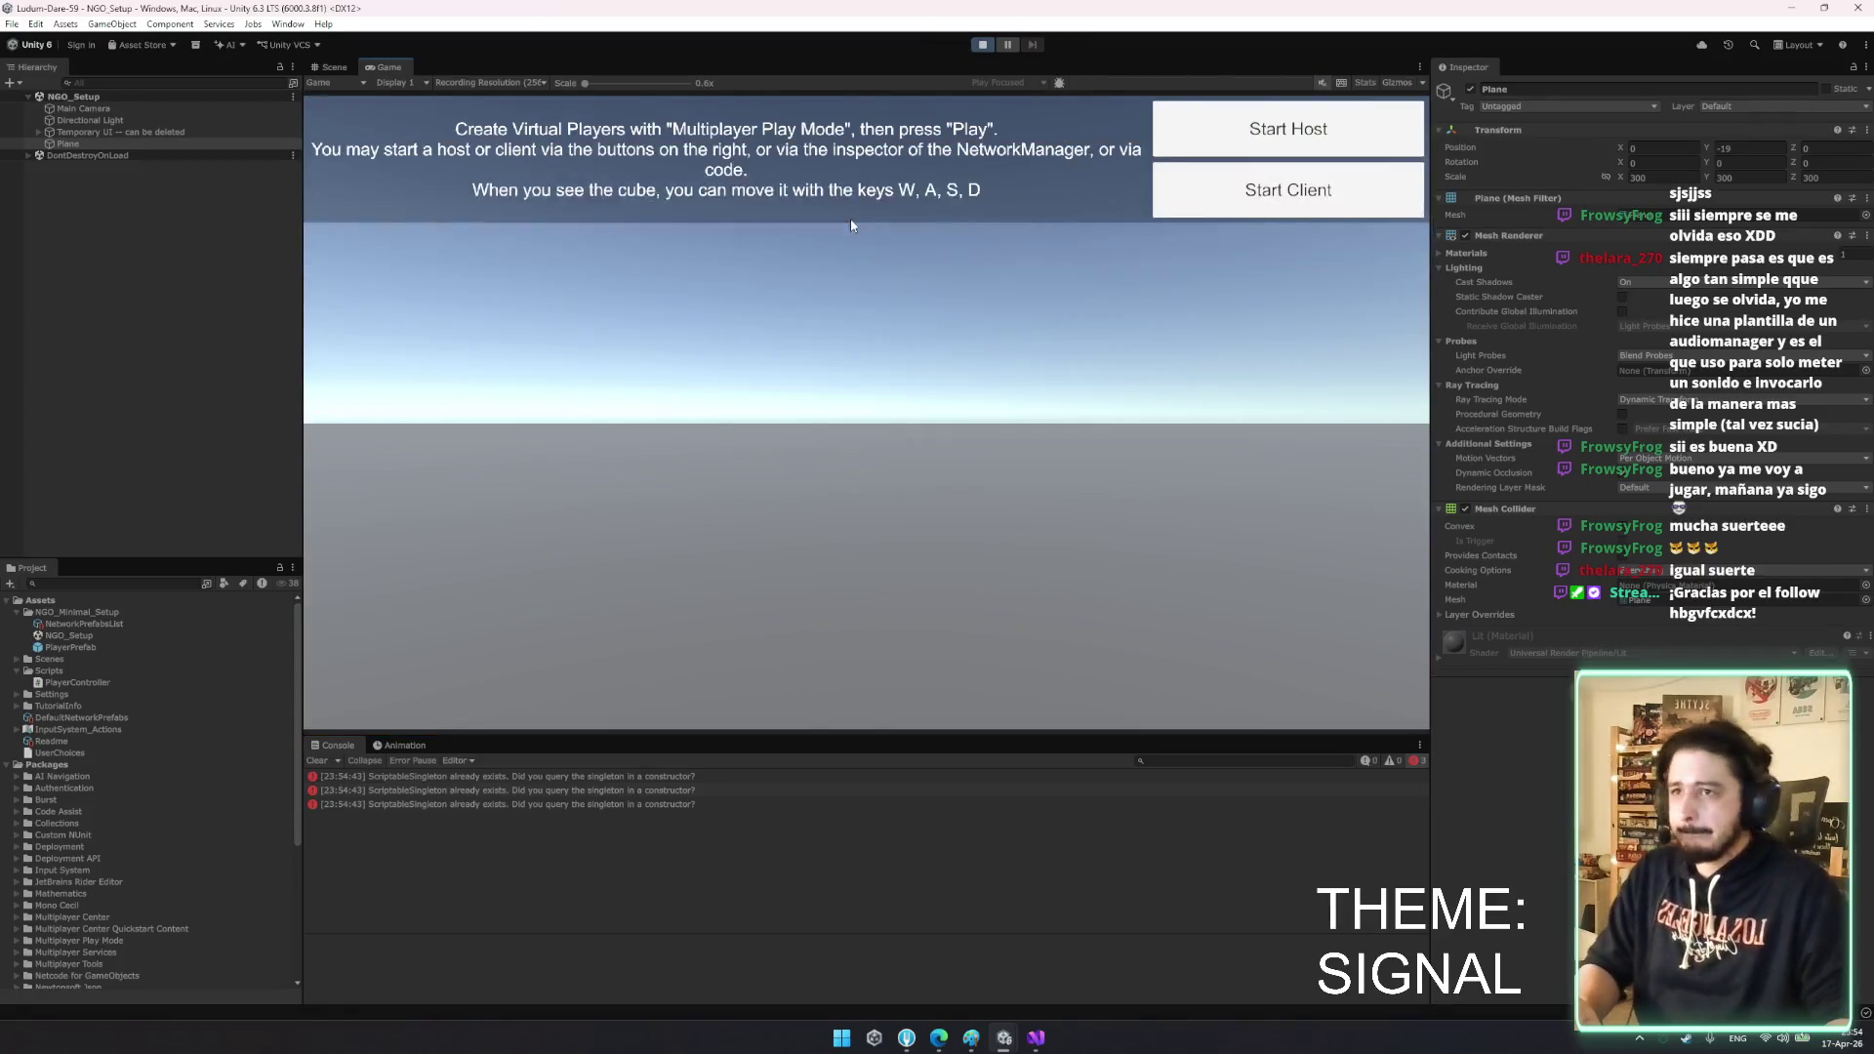
- Run a host play test, stop it, and open the legacy Input error line in PlayerController.cs
{"action": "left_click", "coordinate": [1250, 137]}
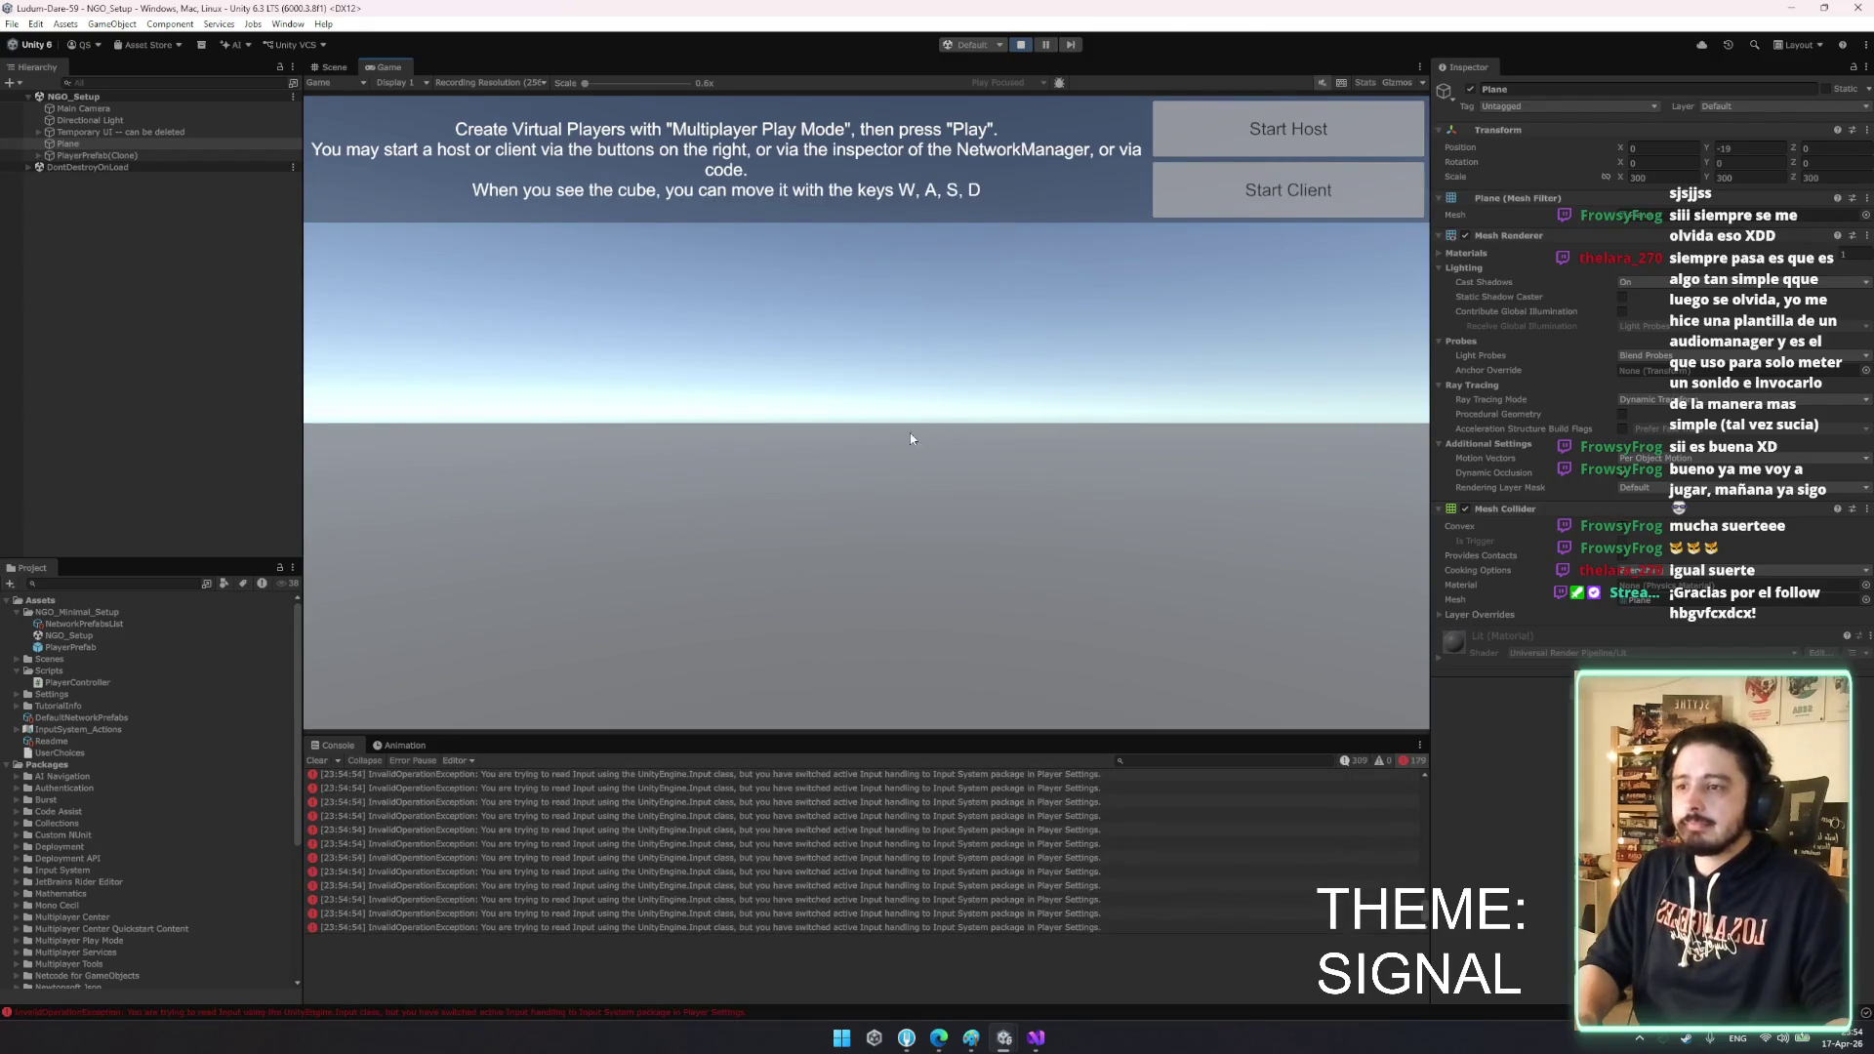
{"action": "left_click", "coordinate": [1020, 45]}
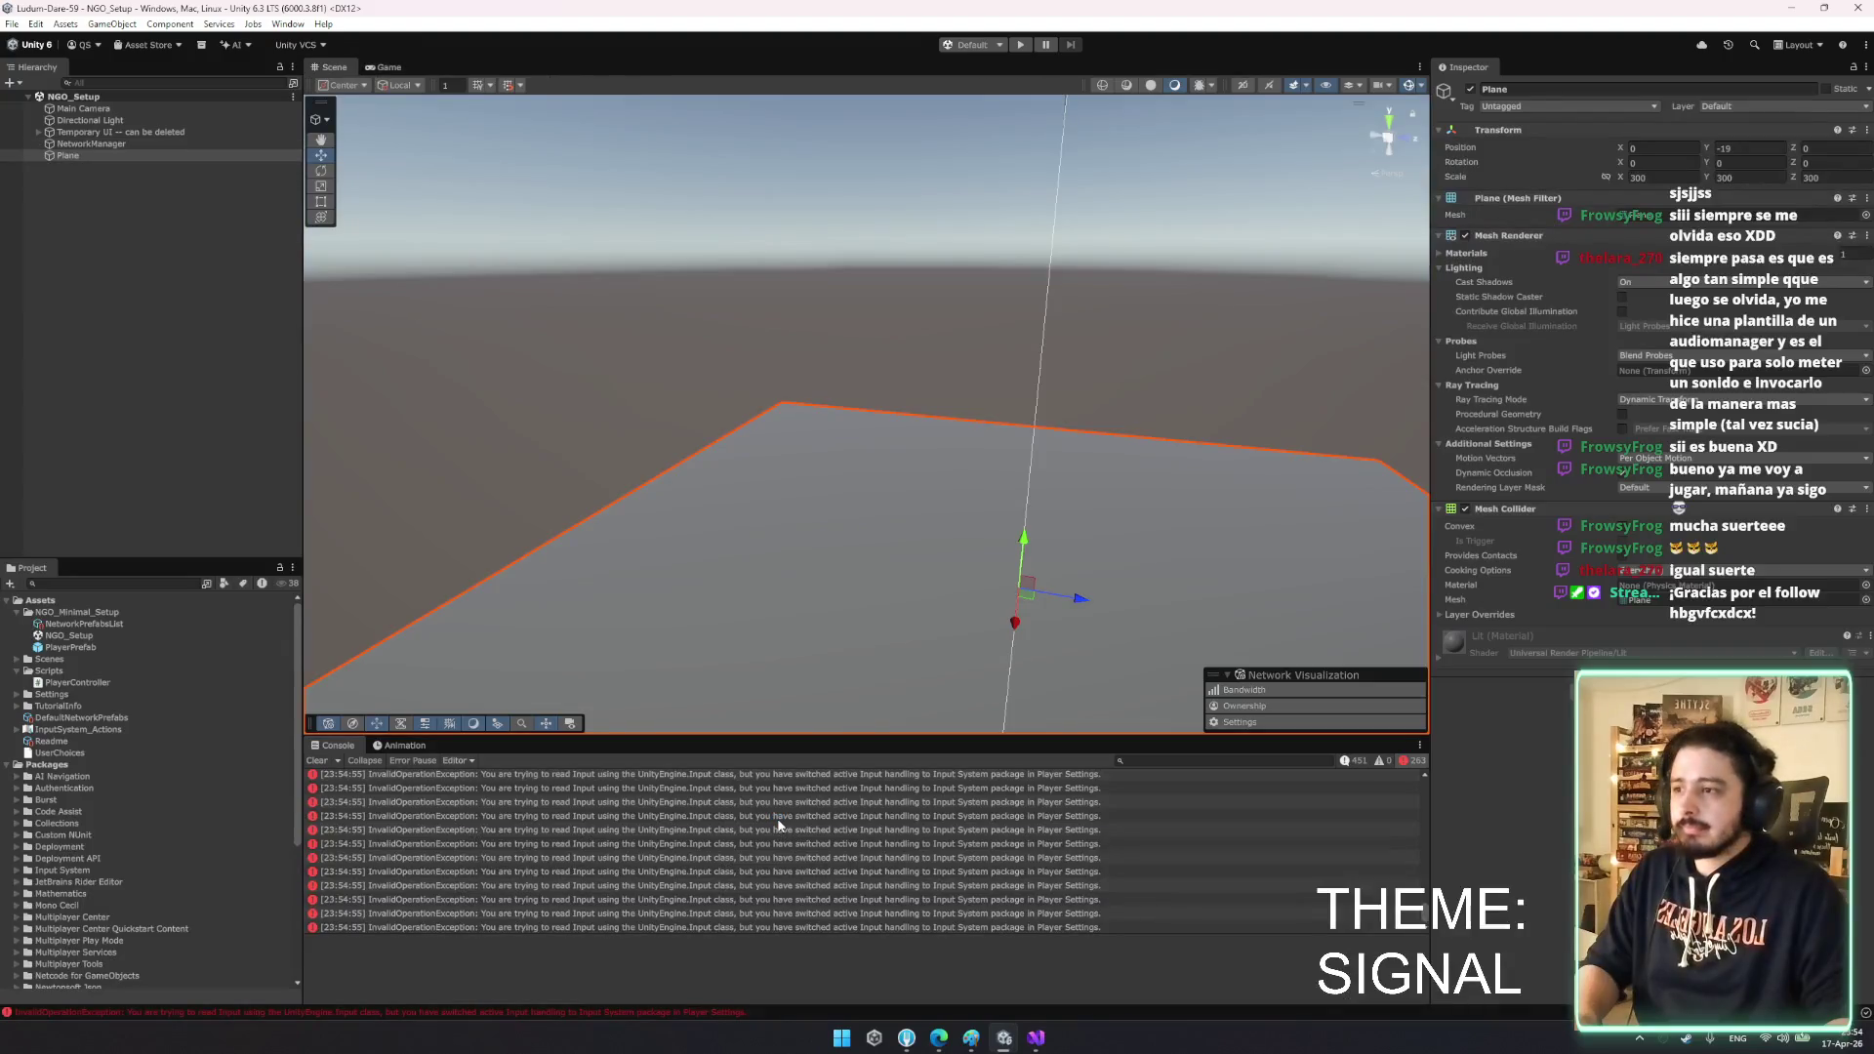
{"action": "left_click", "coordinate": [778, 820]}
{"action": "double_click", "coordinate": [778, 825]}
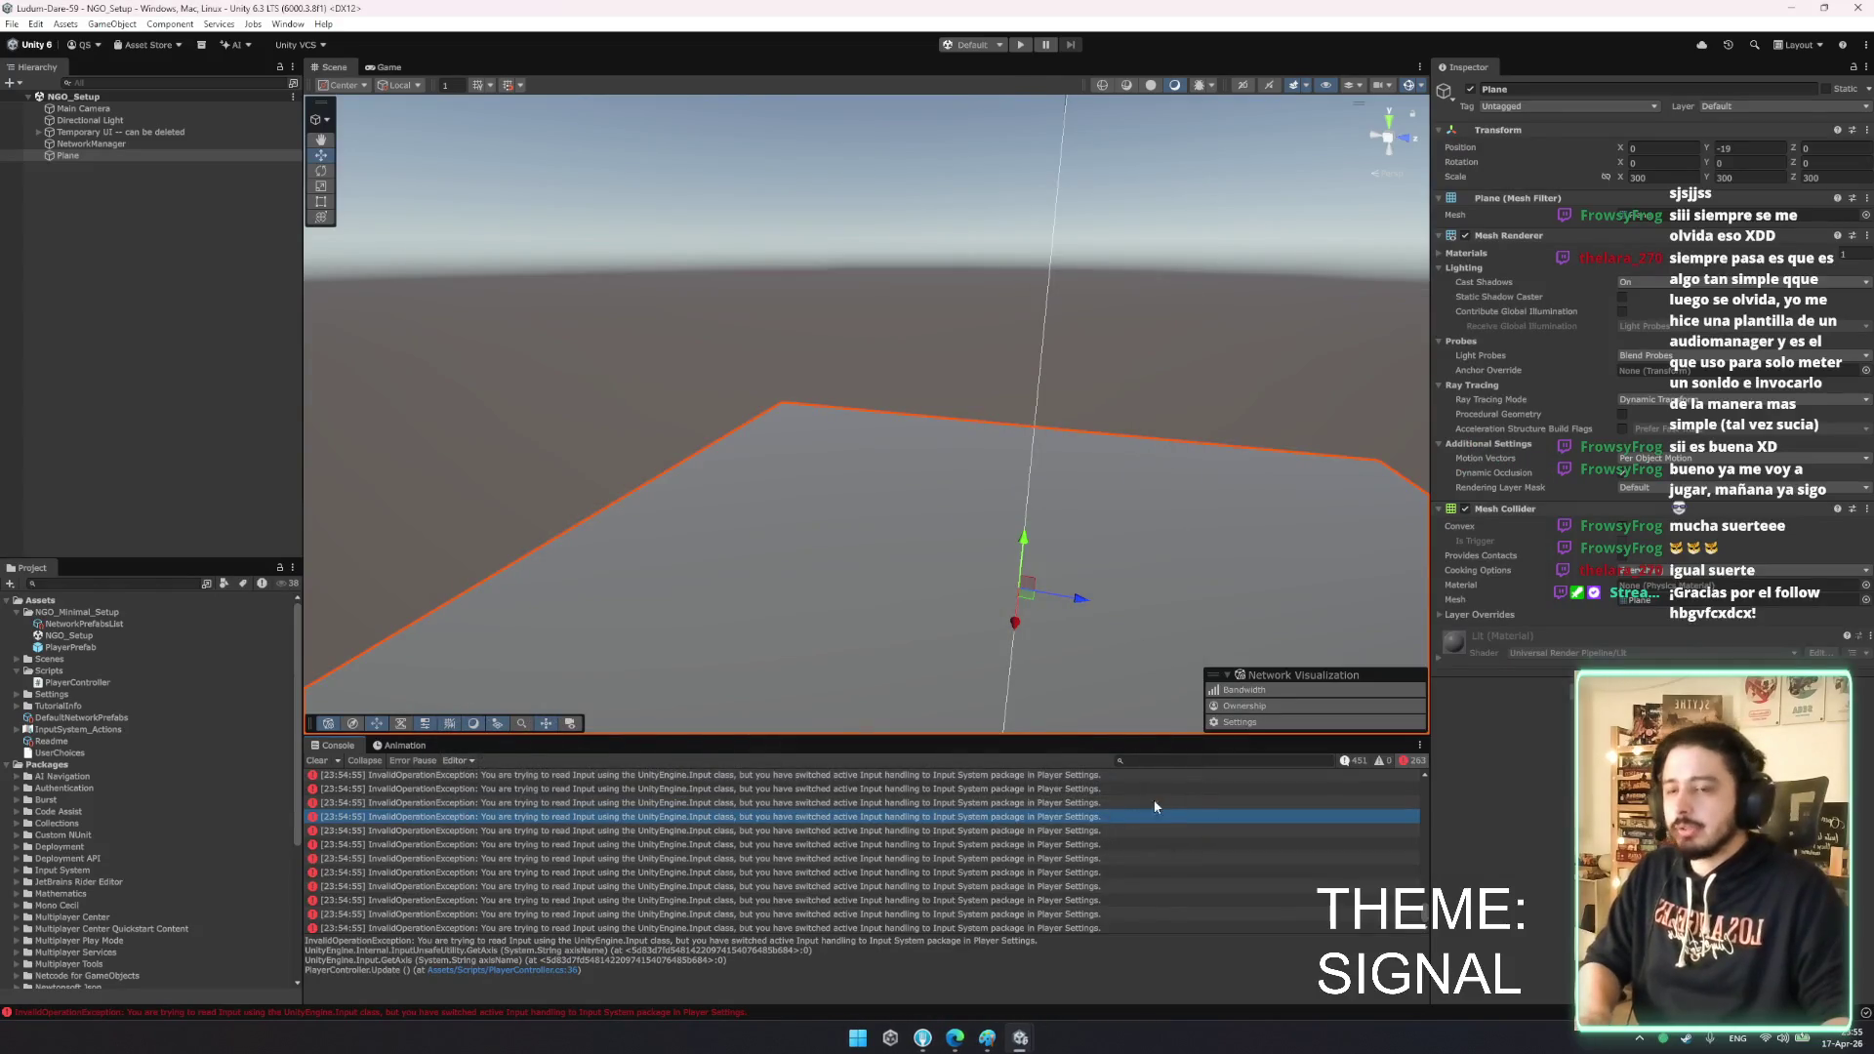
- Open Player Settings from Build Profiles and look through the Input Manager and Input System settings
{"action": "key", "text": "ctrl+shift+b"}
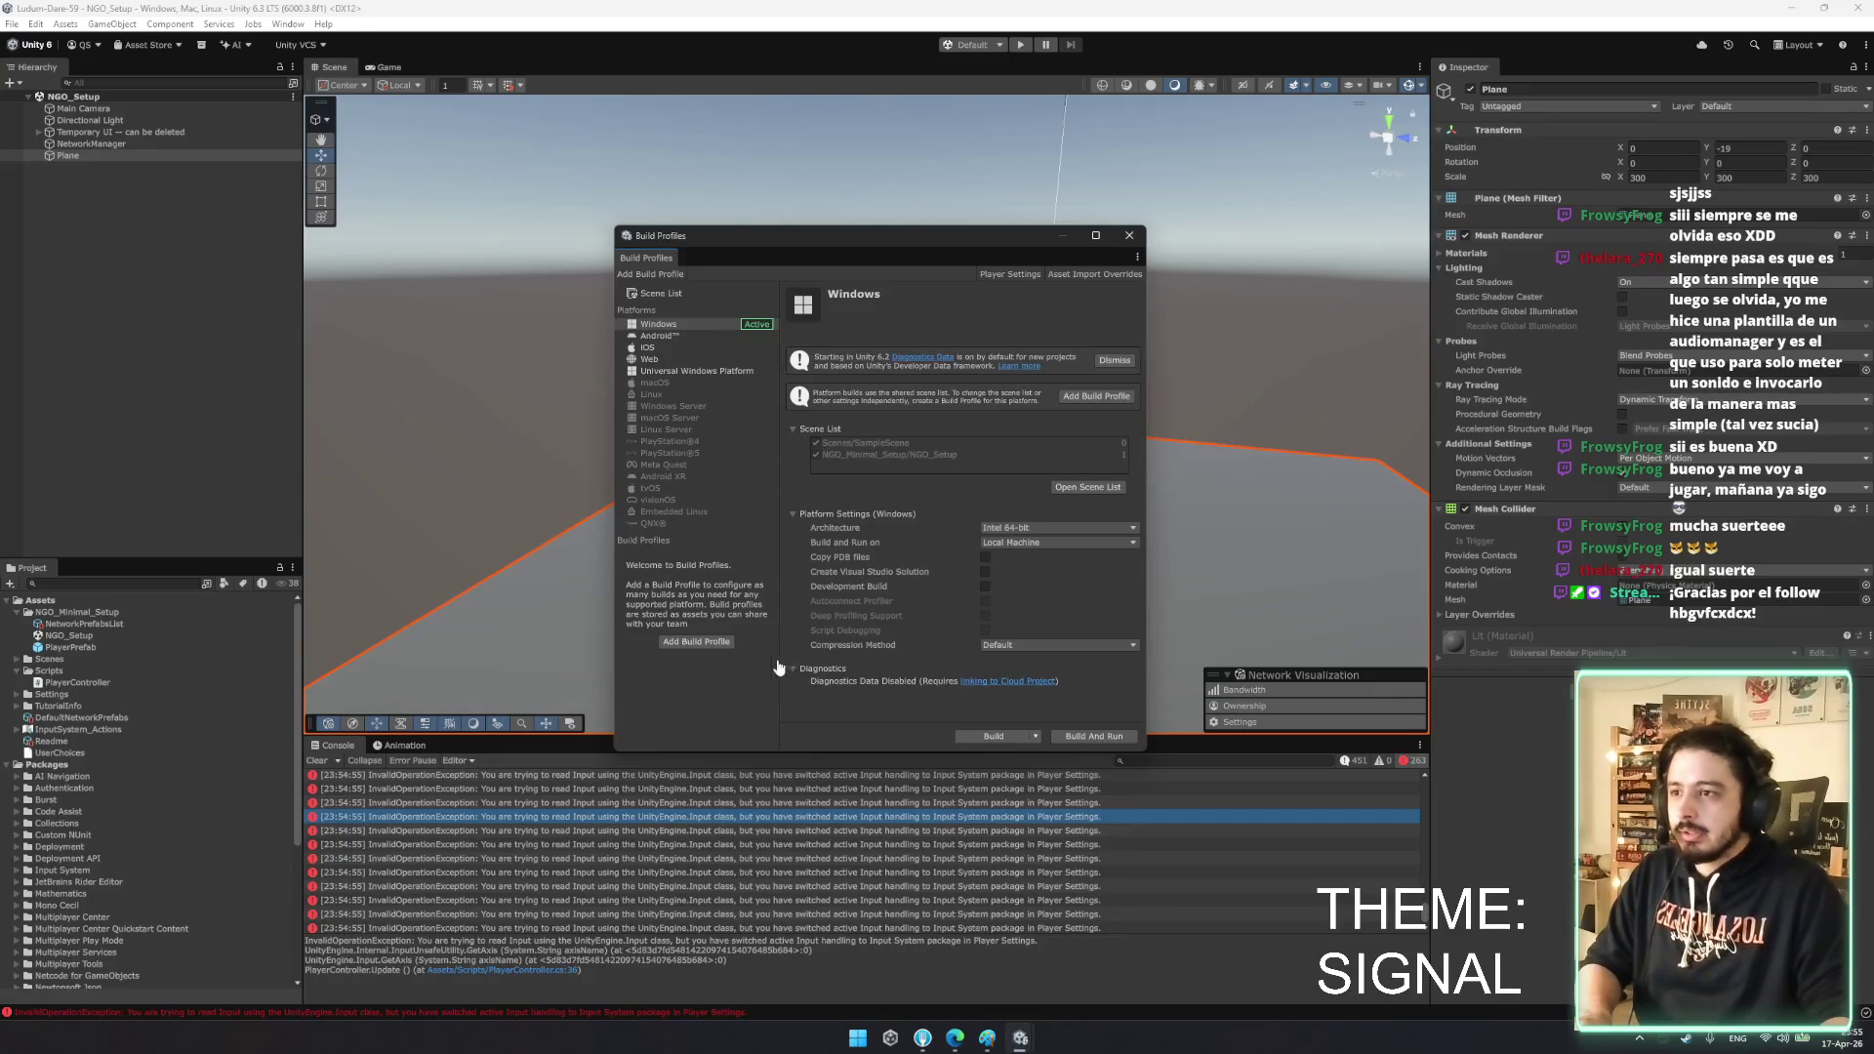
{"action": "left_click_drag", "start_coordinate": [881, 242], "coordinate": [812, 245]}
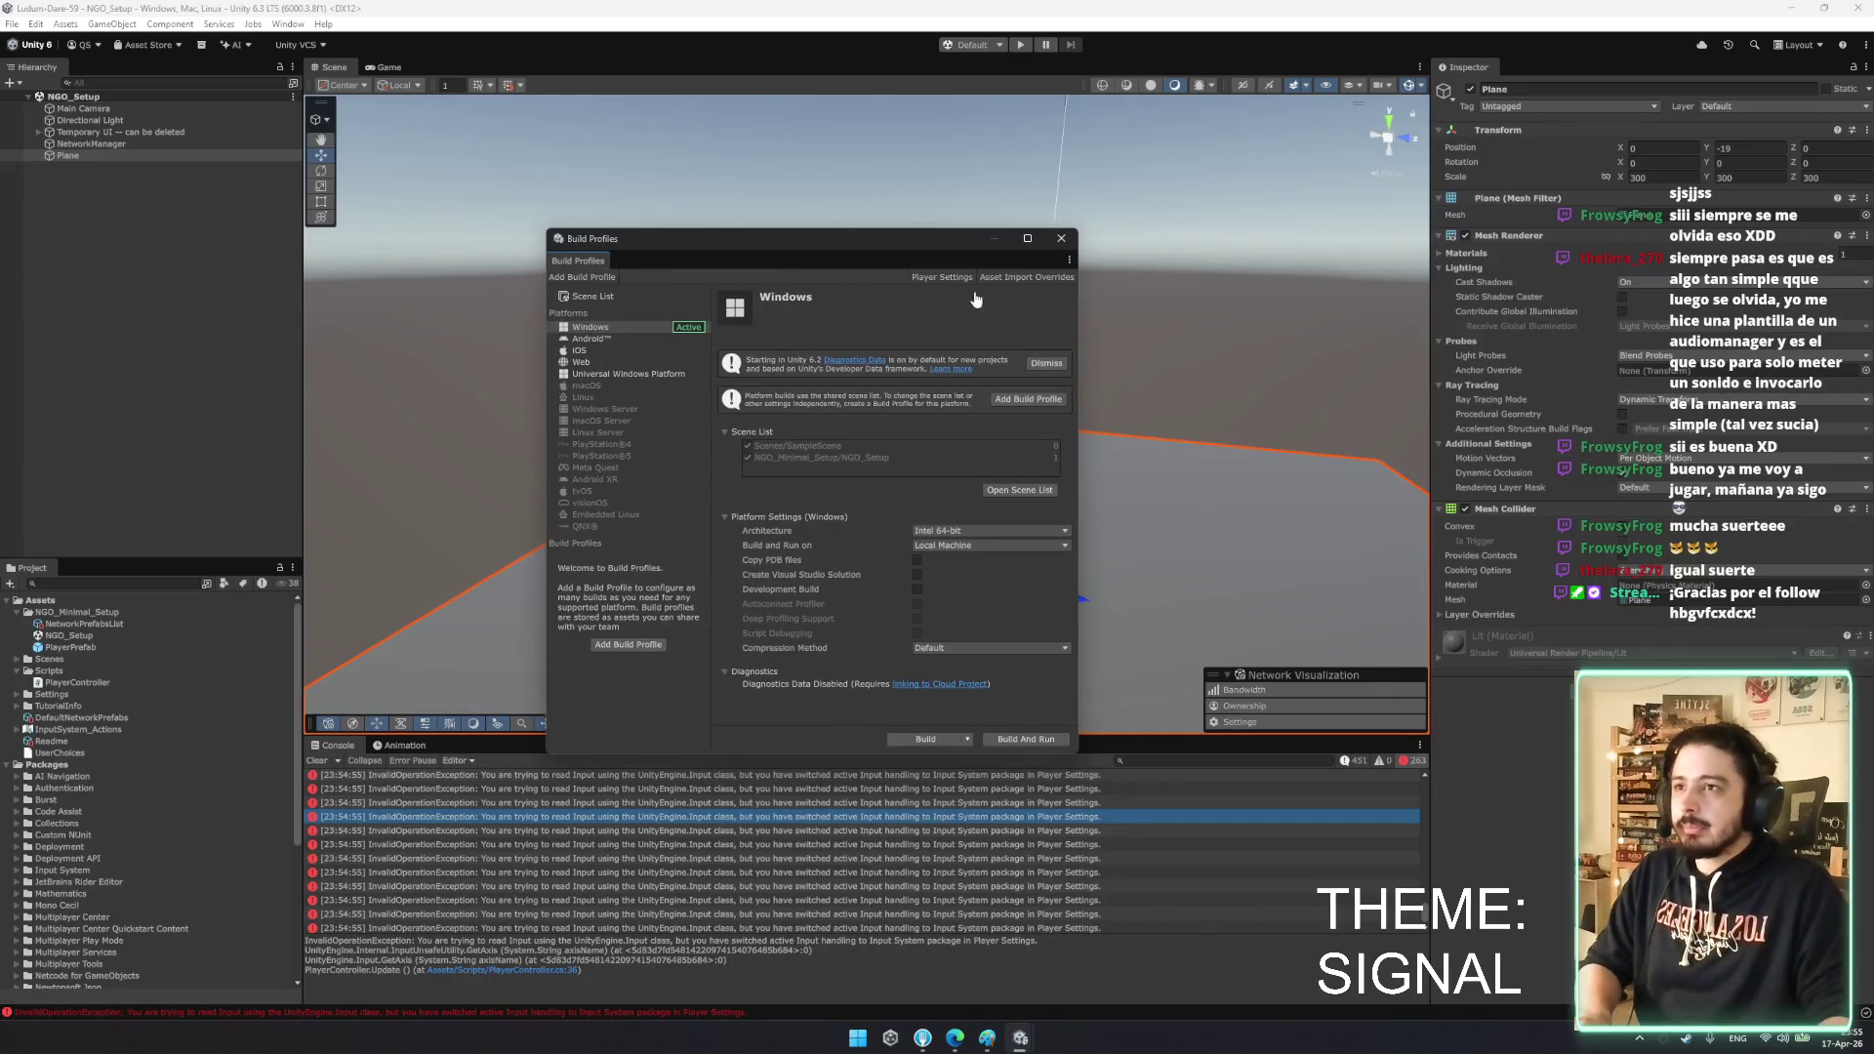
{"action": "left_click", "coordinate": [942, 277]}
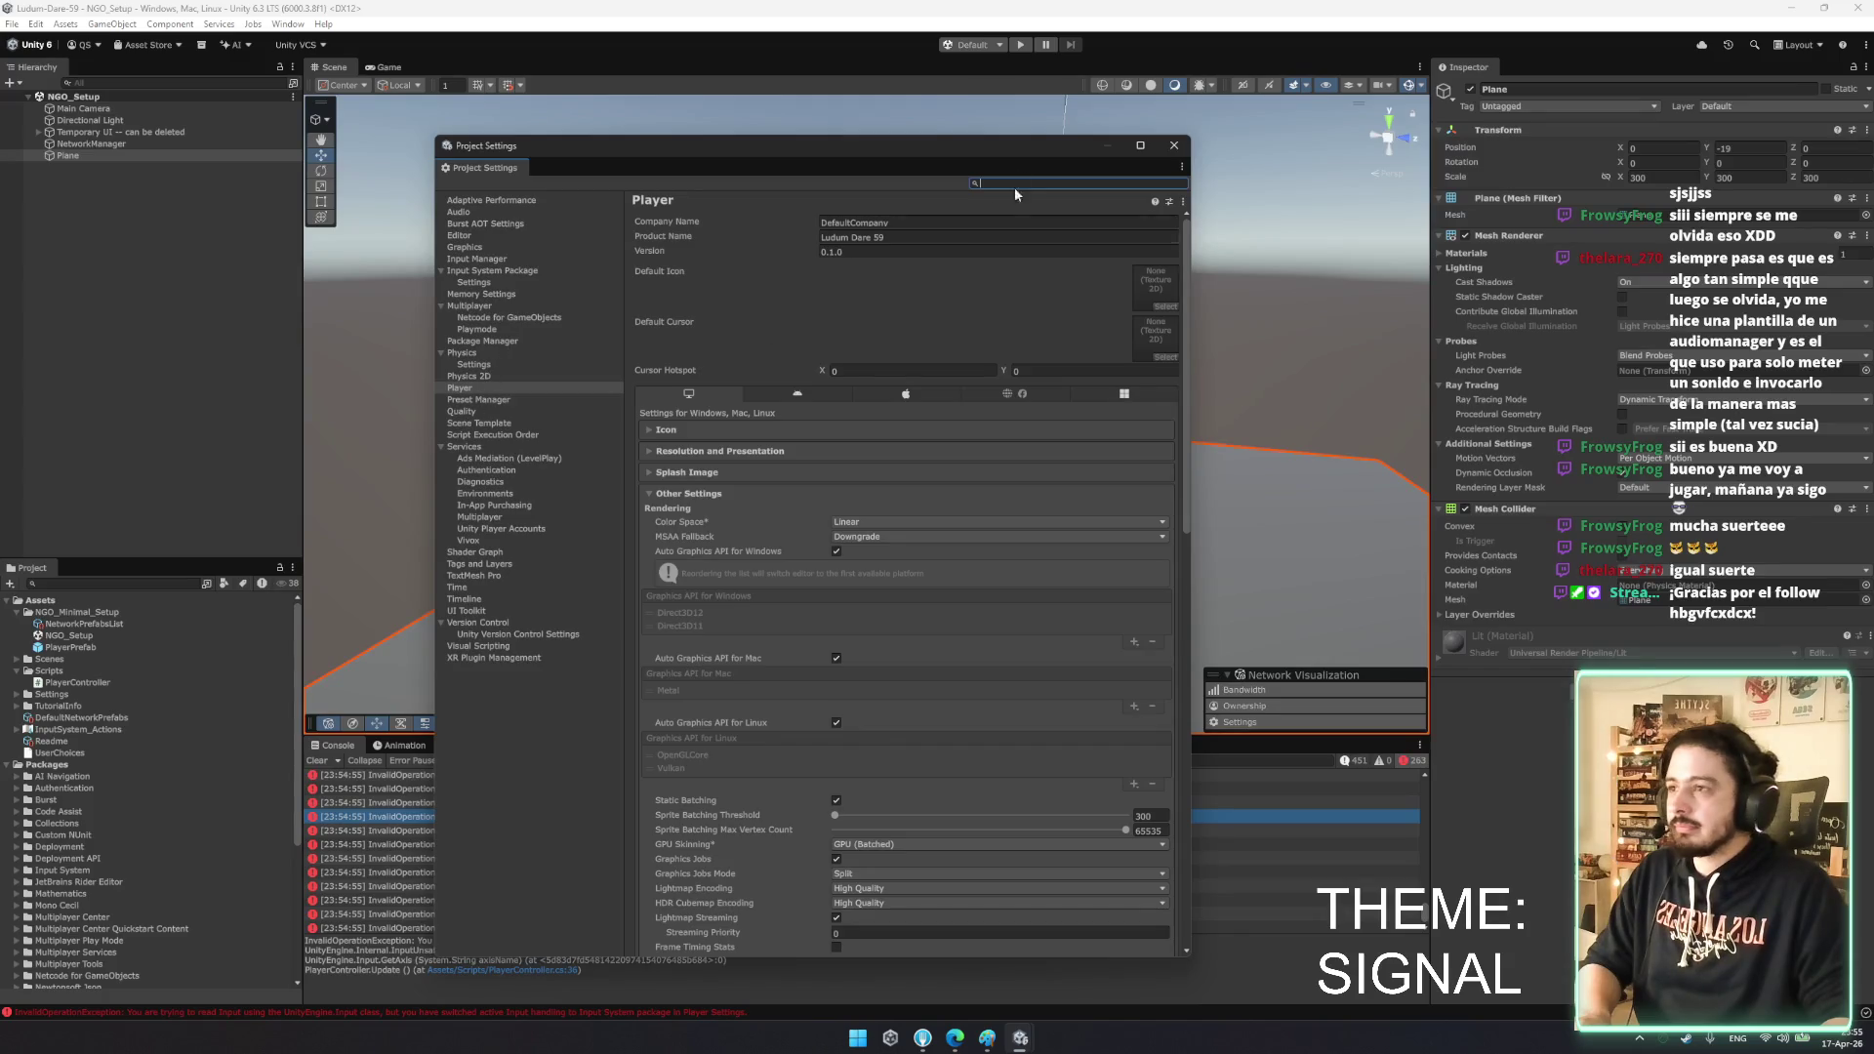
{"action": "type", "text": "input"}
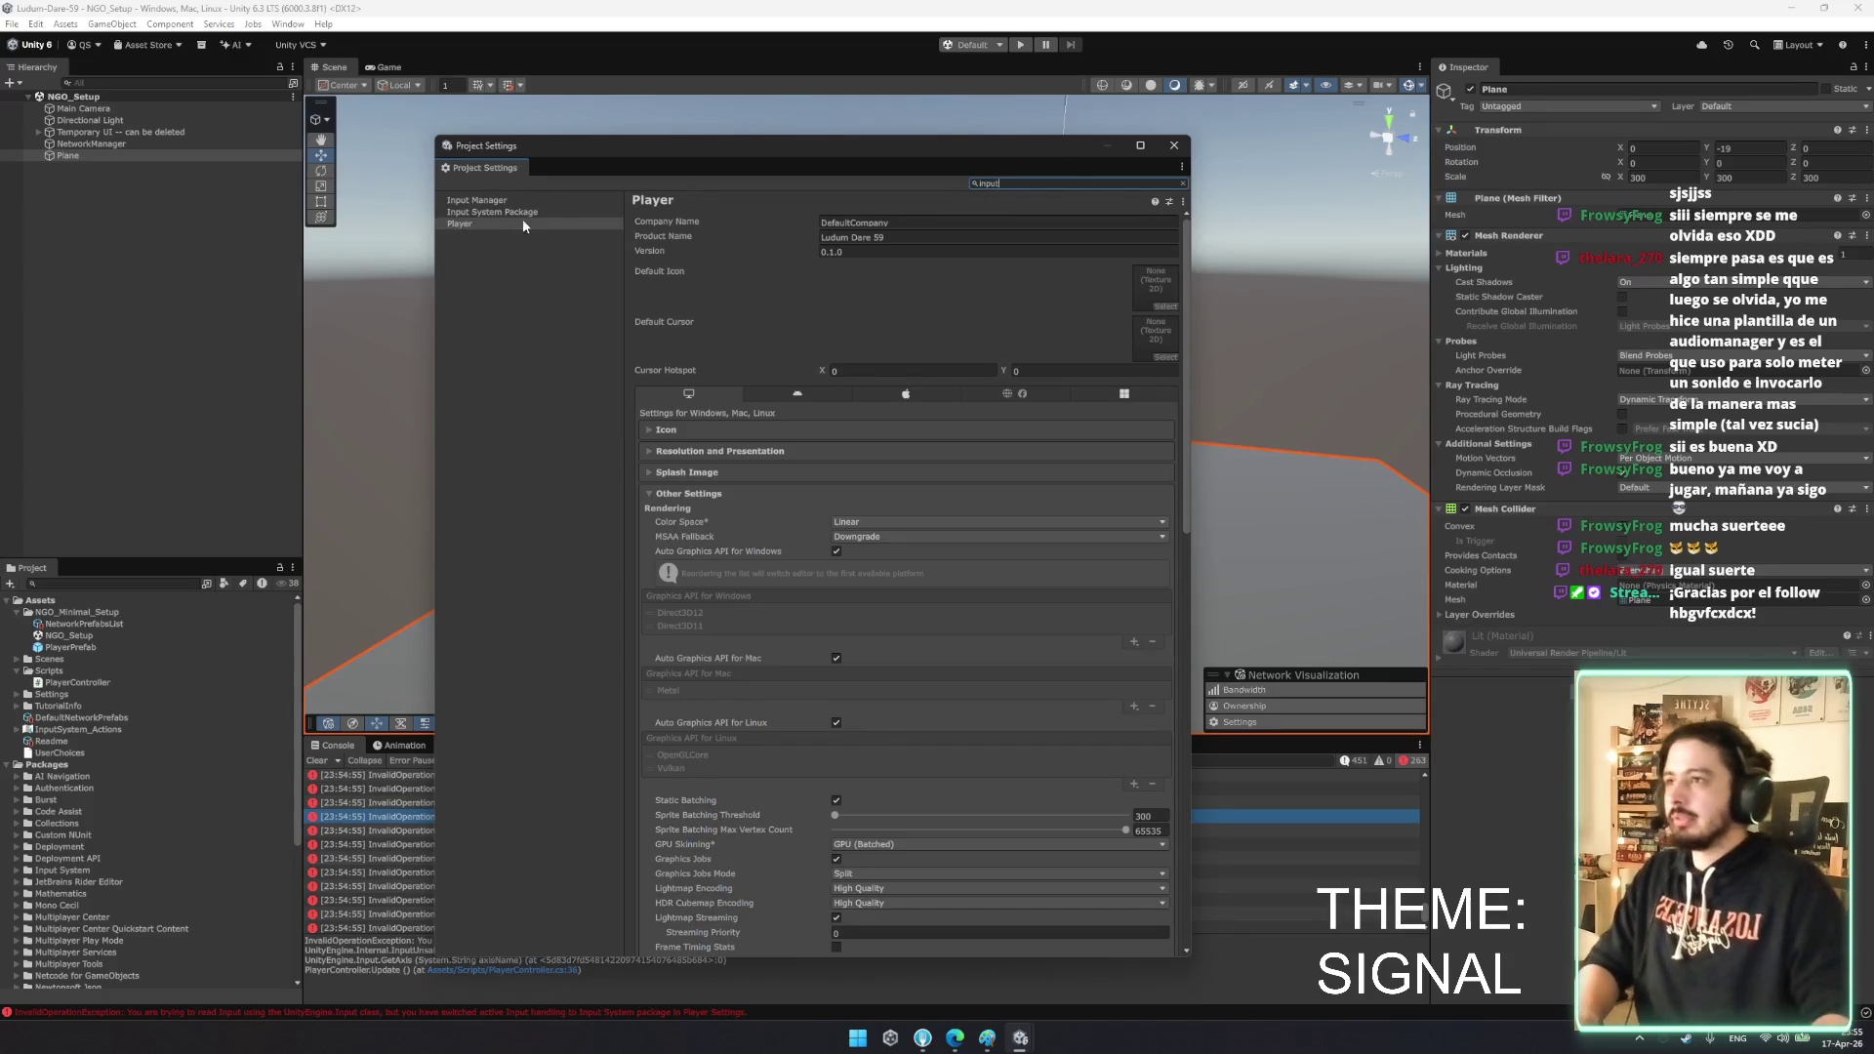
{"action": "left_click", "coordinate": [525, 201]}
{"action": "left_click", "coordinate": [651, 254]}
{"action": "left_click", "coordinate": [653, 255]}
{"action": "left_click", "coordinate": [491, 213]}
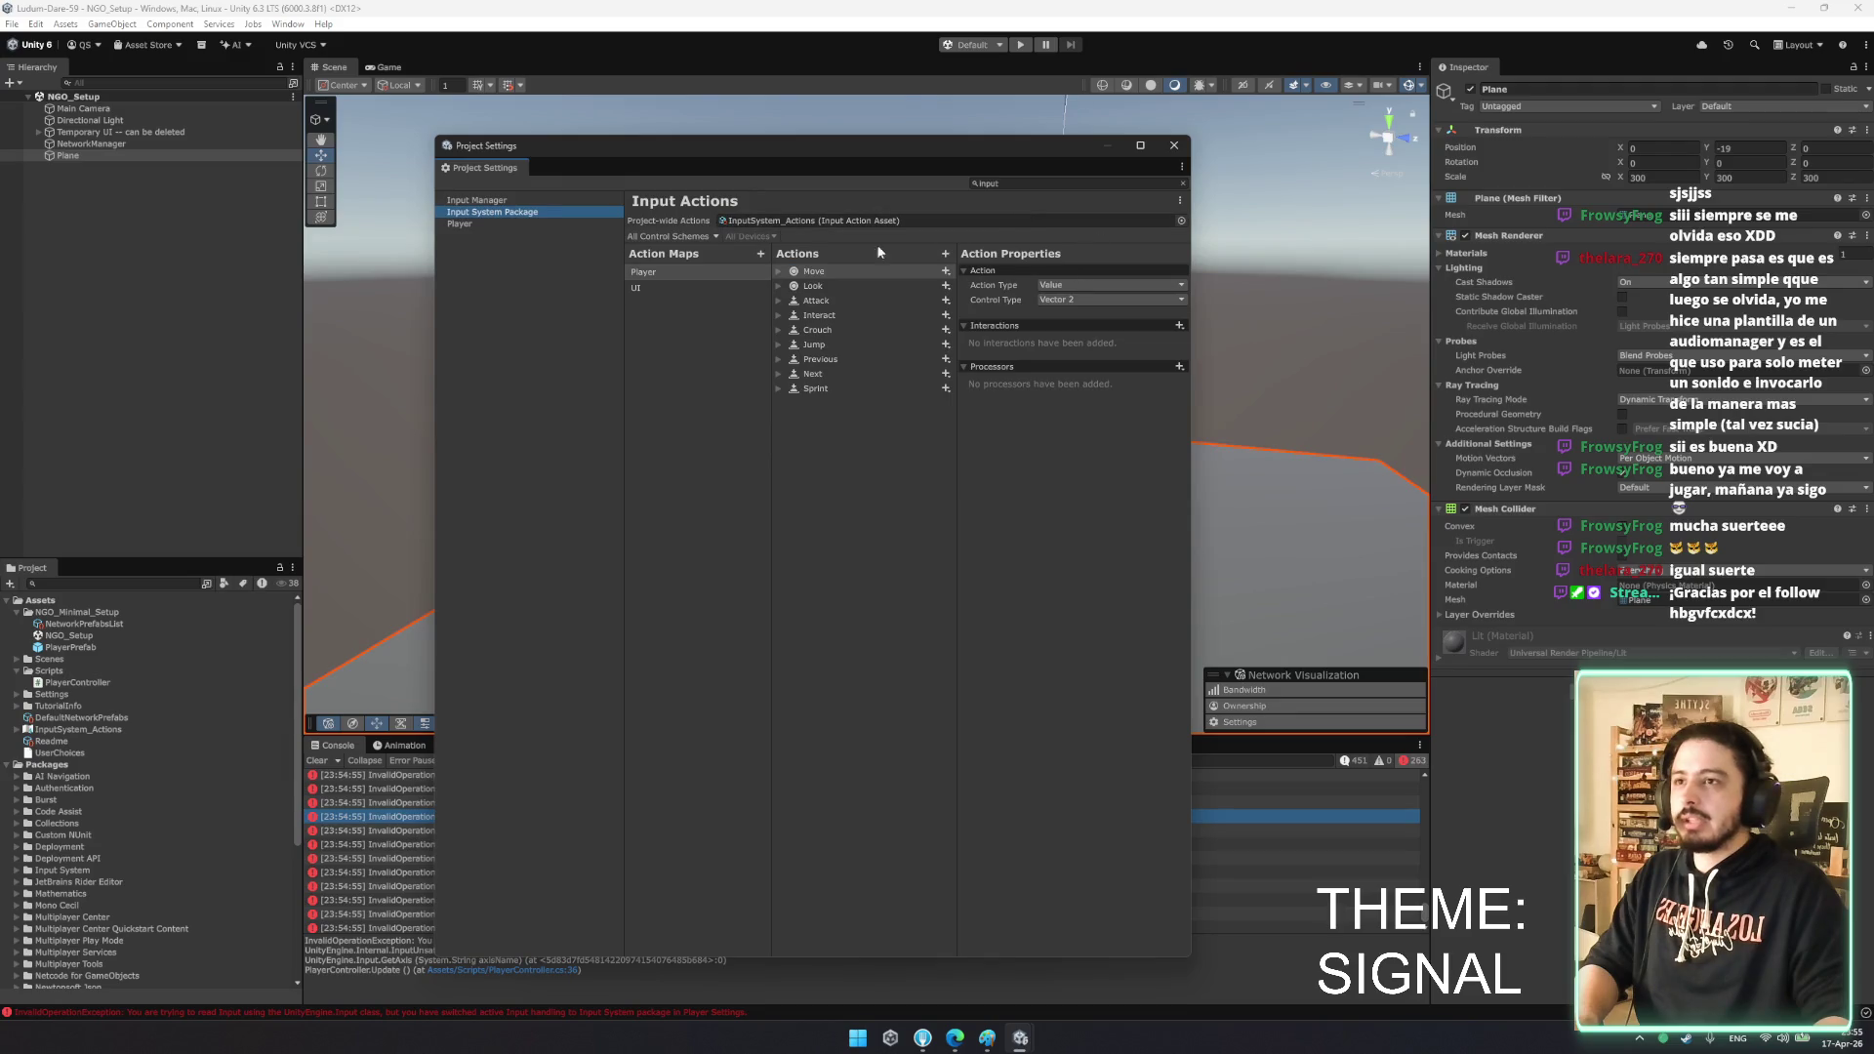
{"action": "left_click", "coordinate": [493, 223]}
- Set Player Active Input Handling to Input Manager (Old) and apply, accepting the restart
{"action": "scroll", "coordinate": [878, 449], "scroll_direction": "down", "scroll_amount": 5}
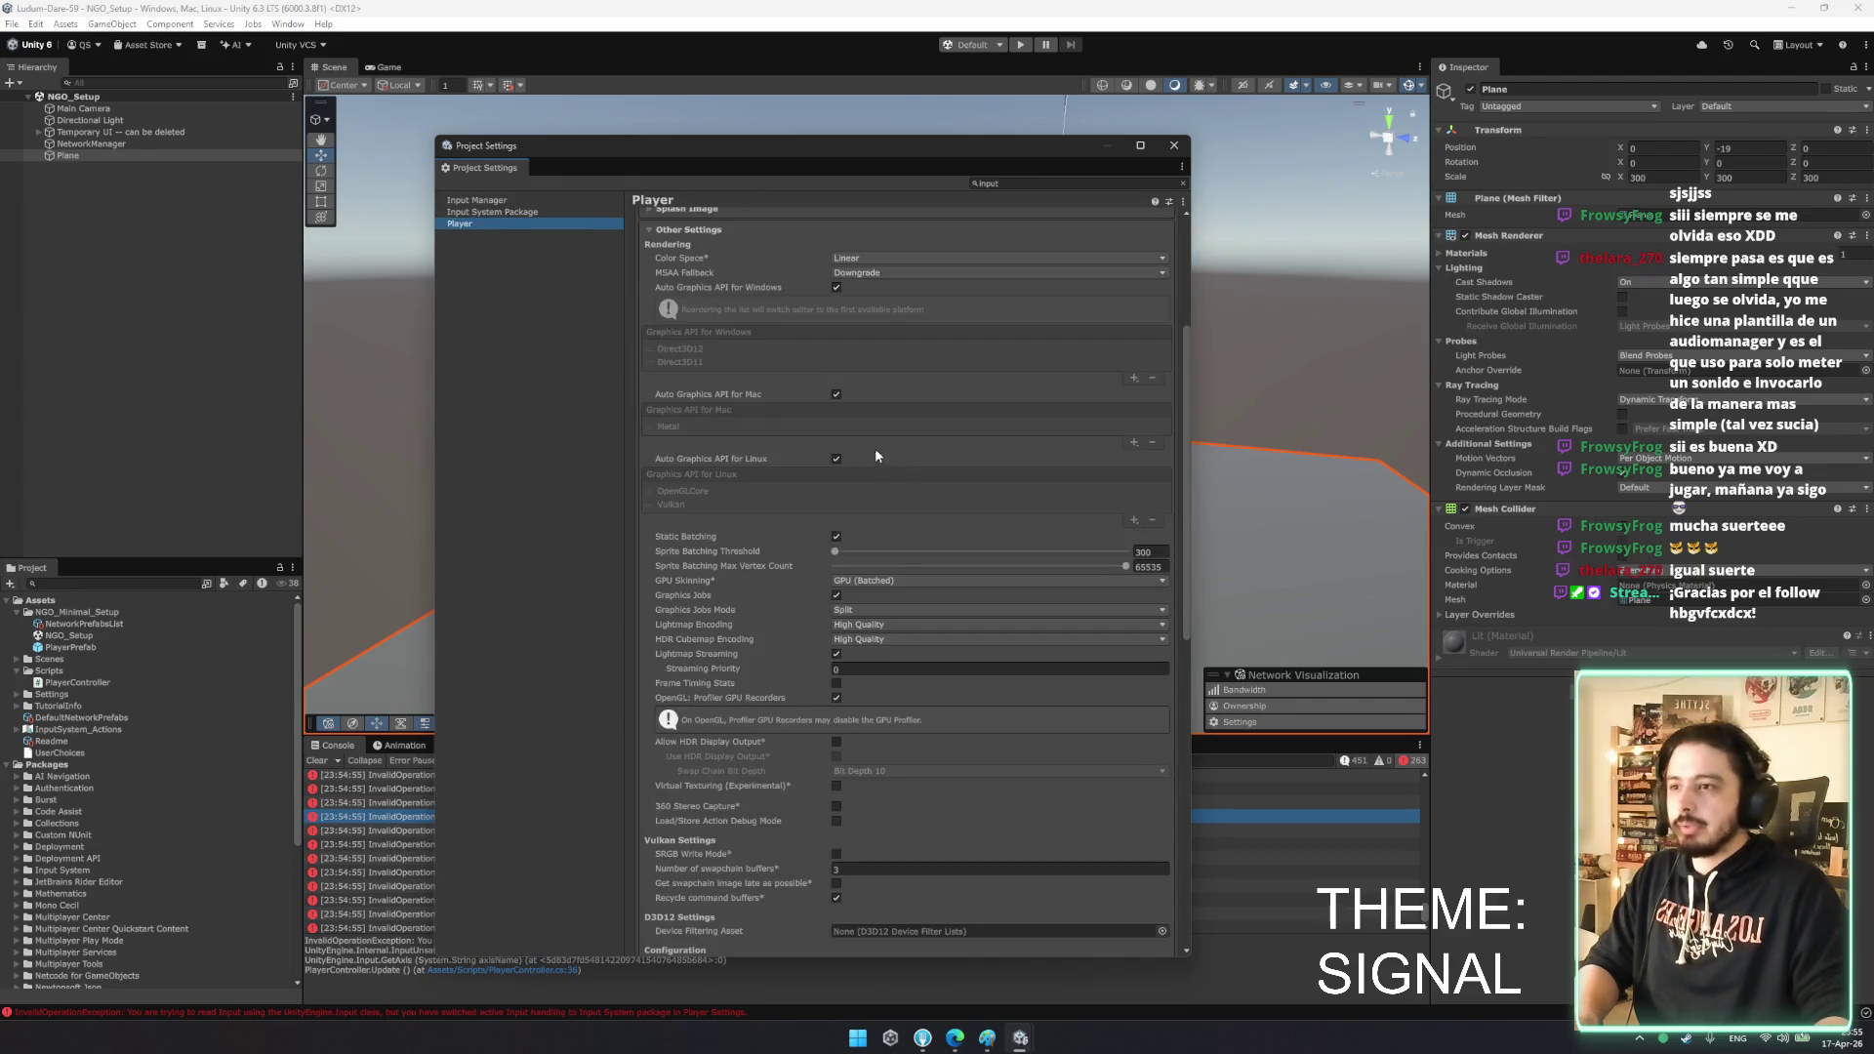
{"action": "left_click", "coordinate": [1009, 189]}
{"action": "type", "text": "input"}
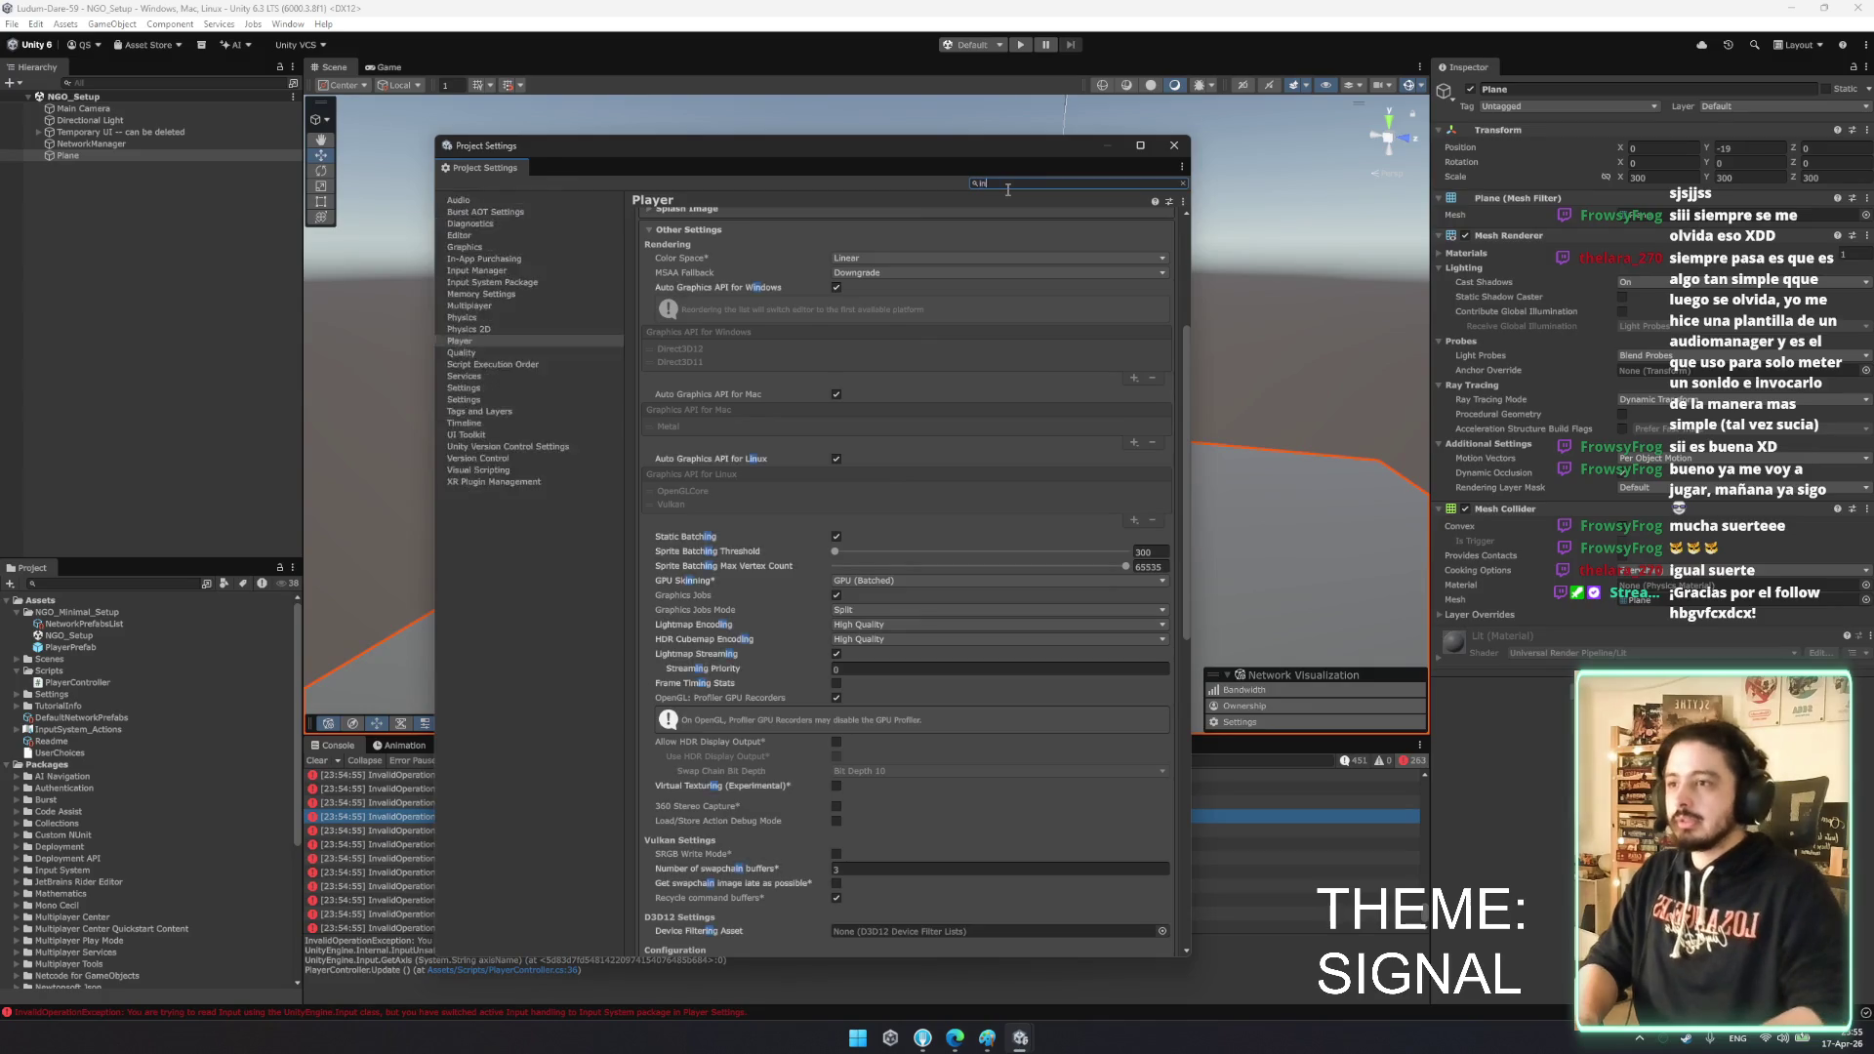
{"action": "scroll", "coordinate": [853, 576], "scroll_direction": "down", "scroll_amount": 8}
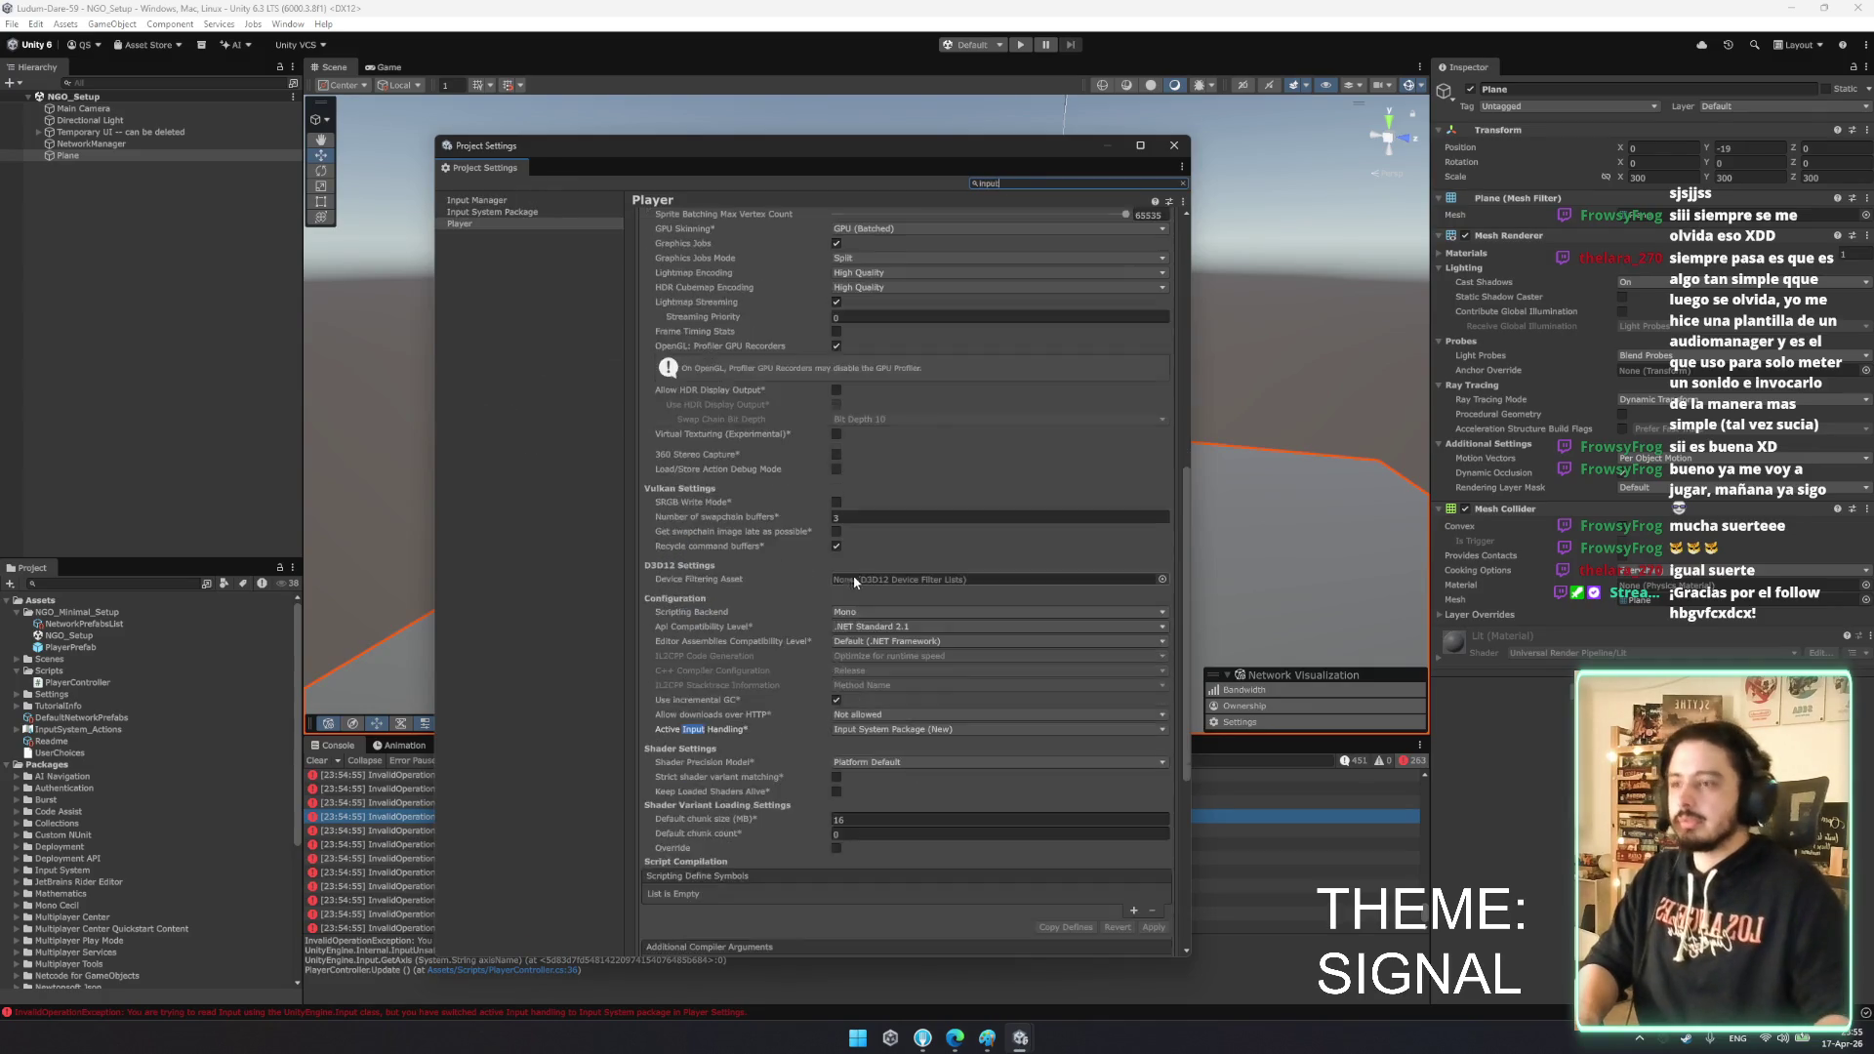
{"action": "left_click", "coordinate": [923, 685]}
{"action": "left_click", "coordinate": [926, 701]}
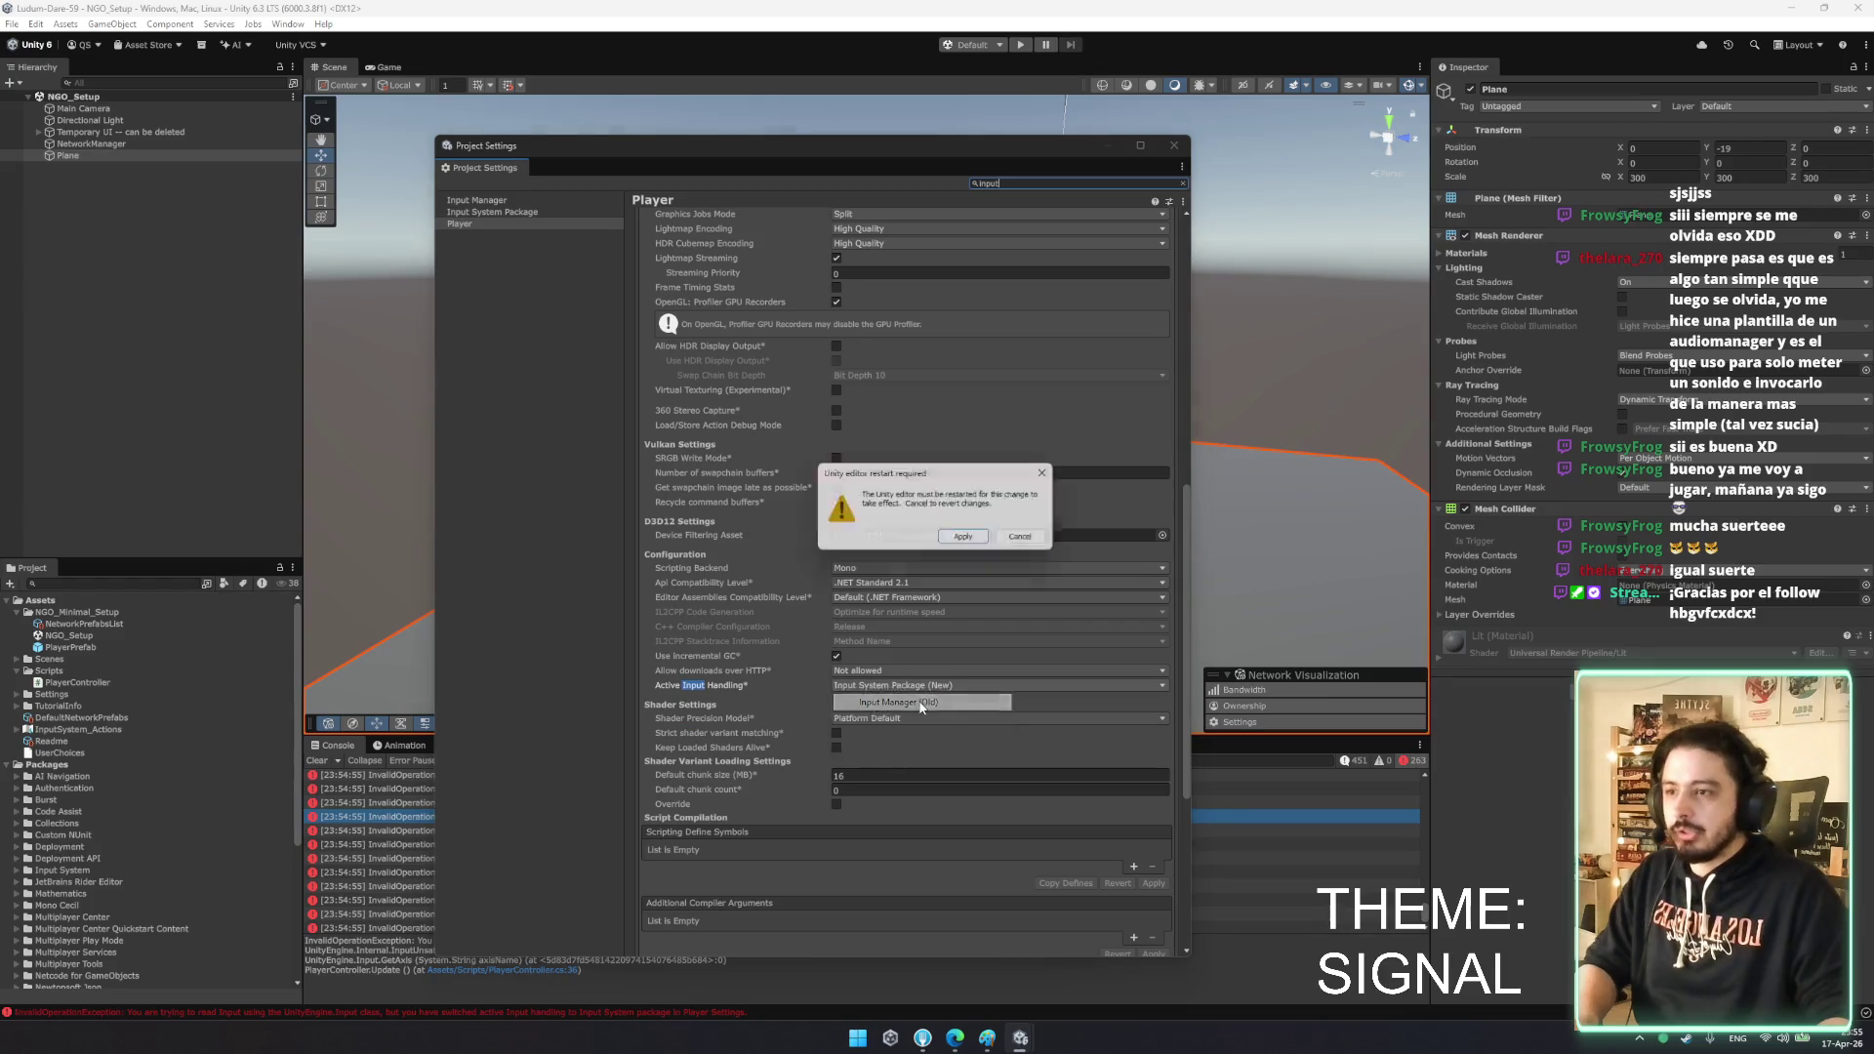
{"action": "left_click", "coordinate": [969, 536]}
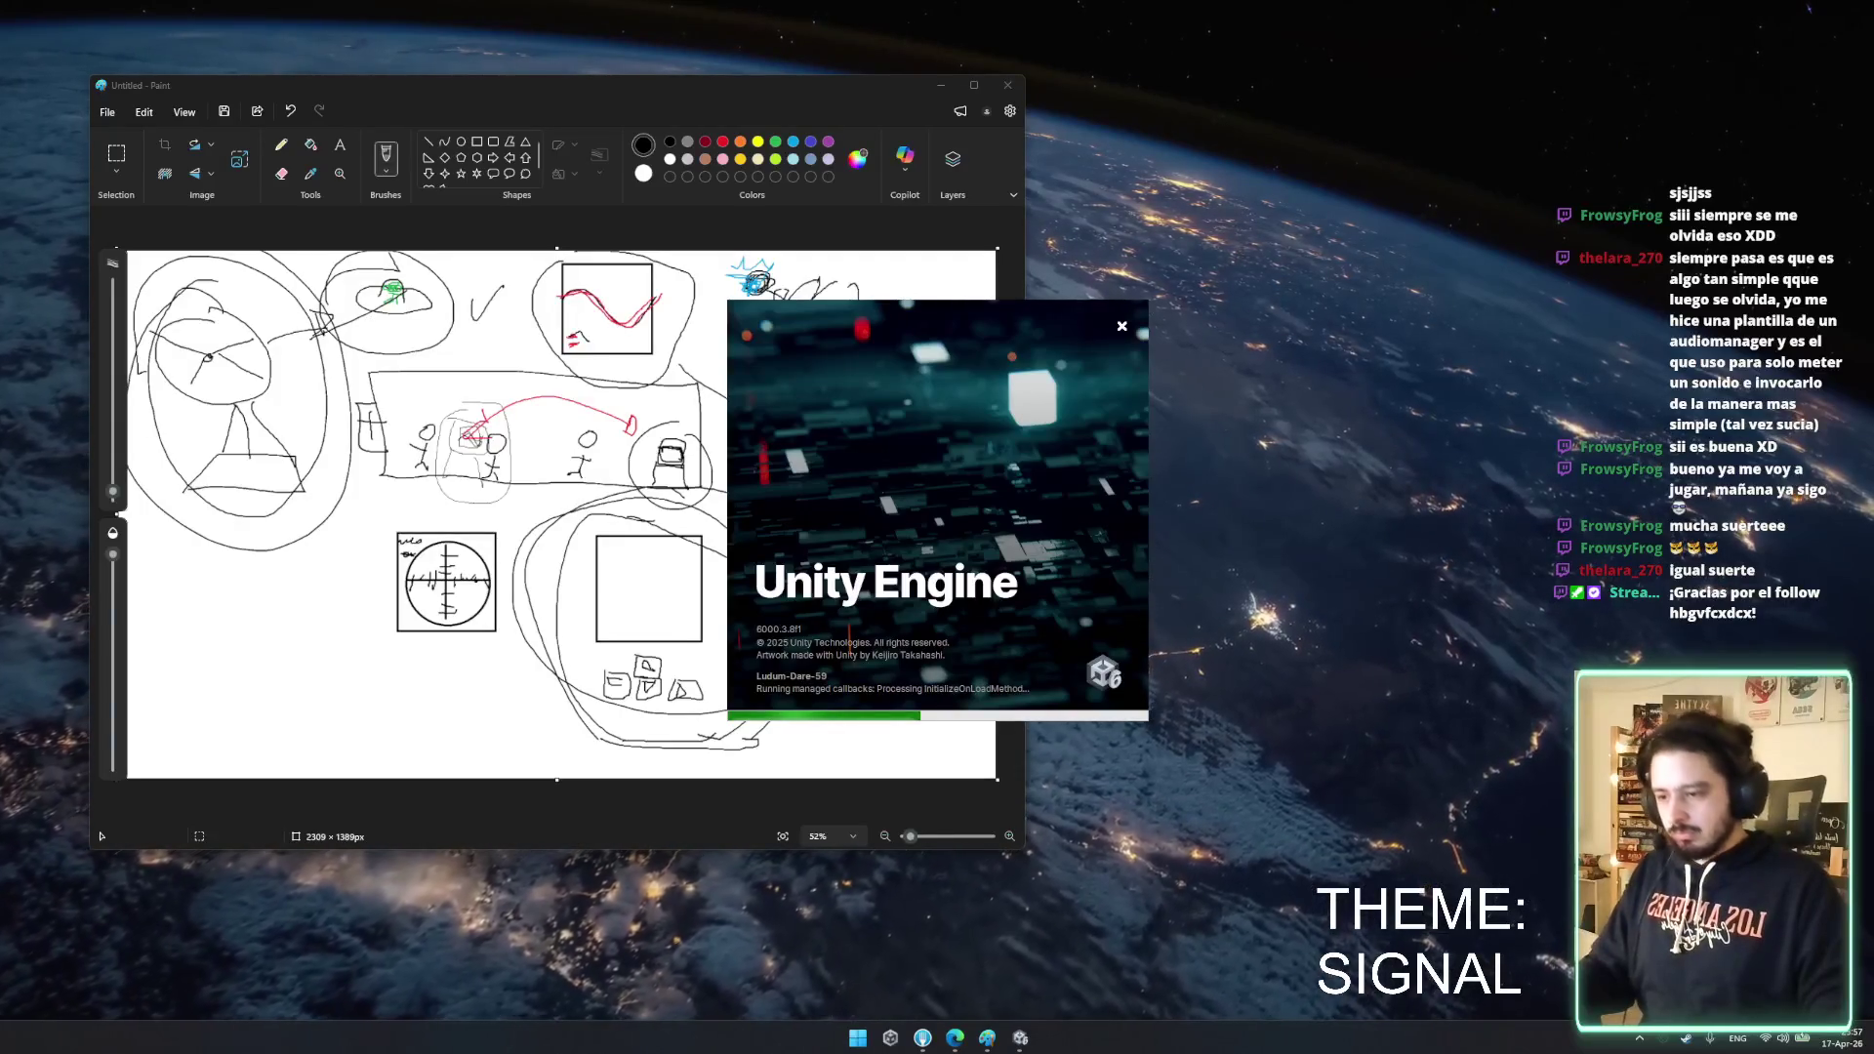
- Move the Unity splash window aside while the editor restarts
{"action": "mouse_move", "coordinate": [981, 529]}
{"action": "left_mouse_down"}
{"action": "mouse_move", "coordinate": [1166, 489]}
{"action": "mouse_move", "coordinate": [1362, 366]}
{"action": "mouse_move", "coordinate": [1433, 256]}
{"action": "left_mouse_up"}
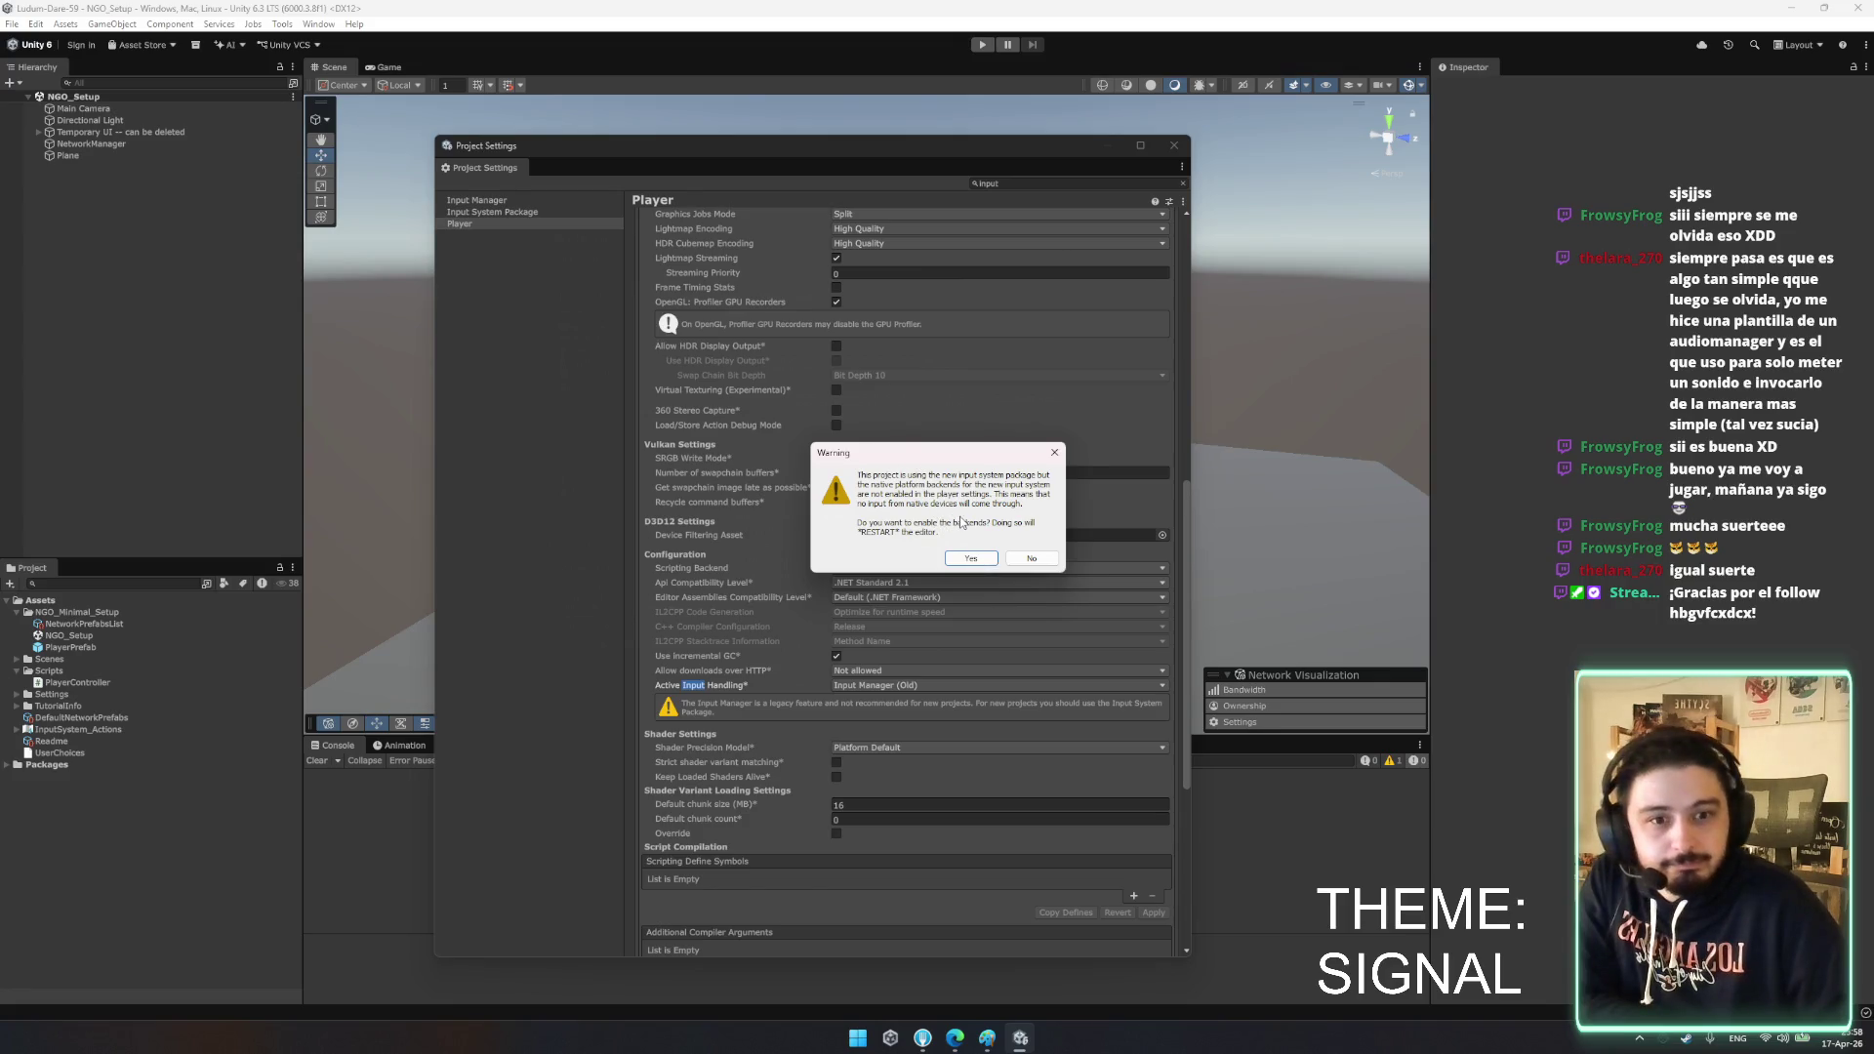
- Accept the warning to enable the new input backends and restart the editor
{"action": "left_click", "coordinate": [952, 559]}
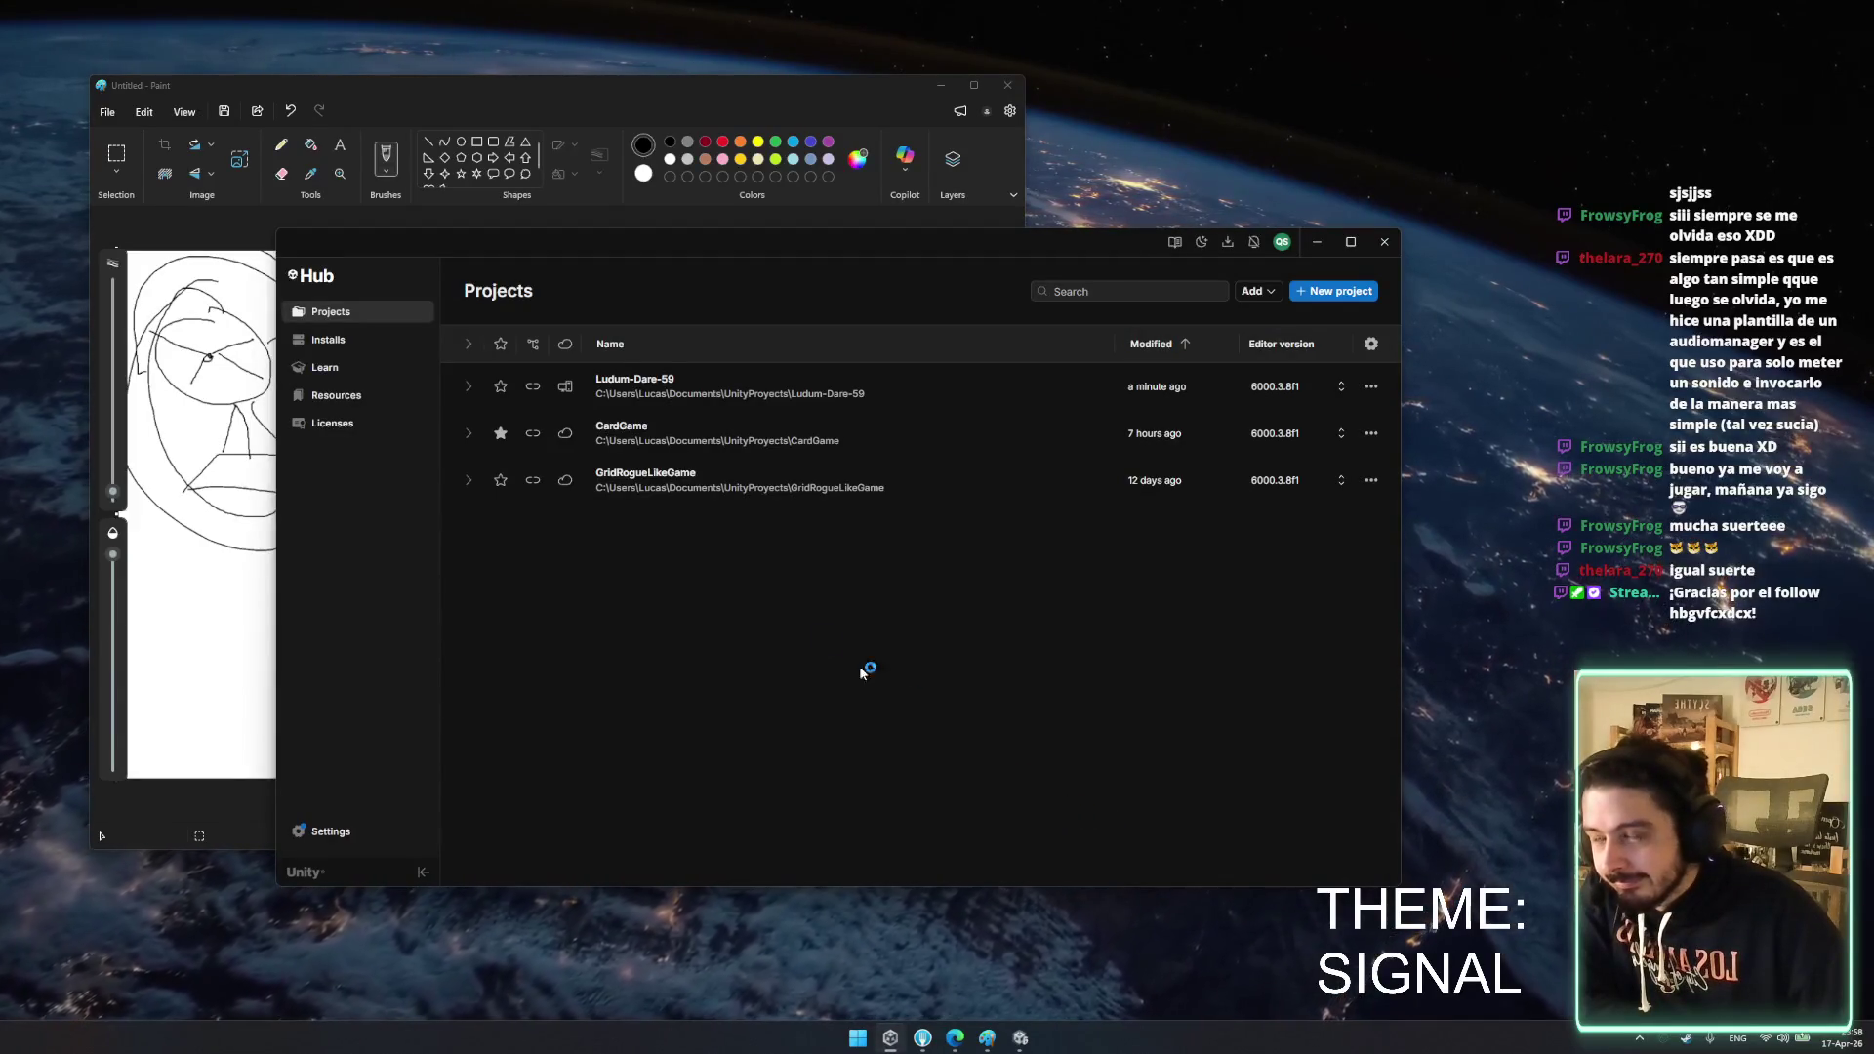
- Open the Ludum-Dare-59 project from the Unity Hub Projects list
{"action": "left_click", "coordinate": [700, 384]}
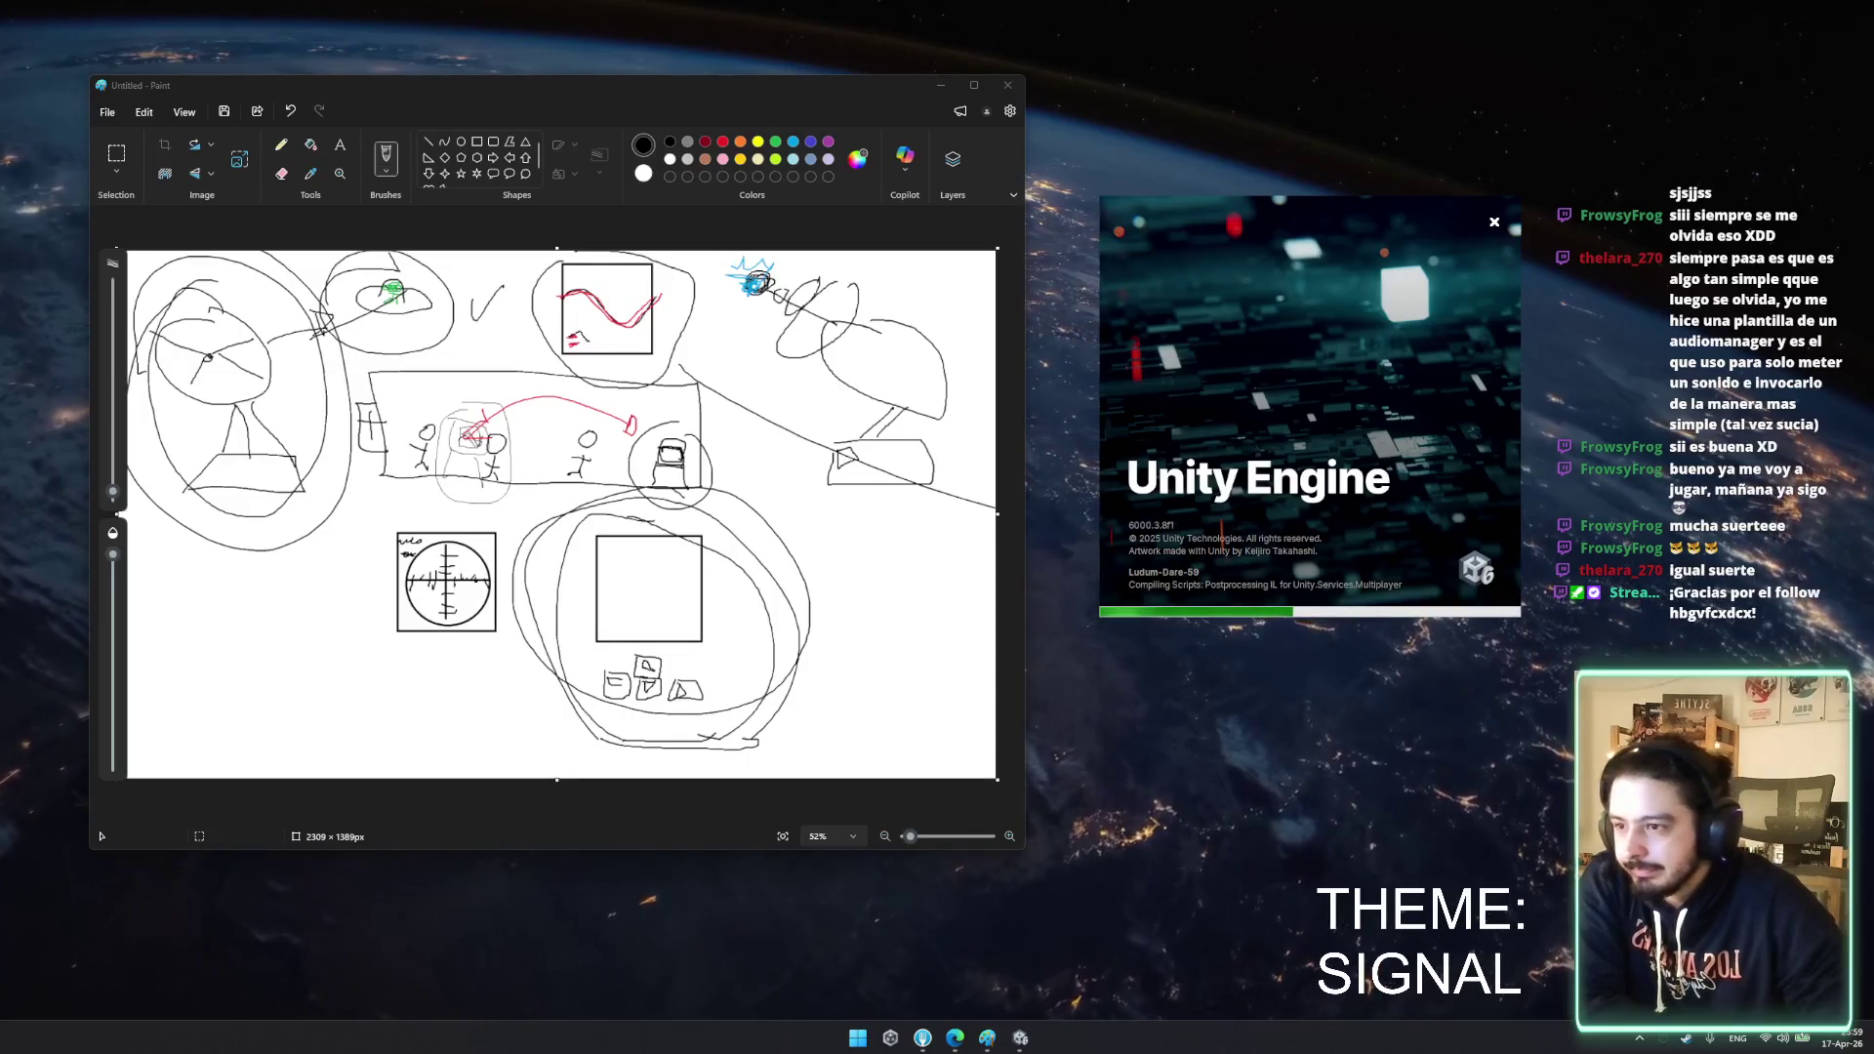
{"action": "left_click", "coordinate": [1037, 645]}
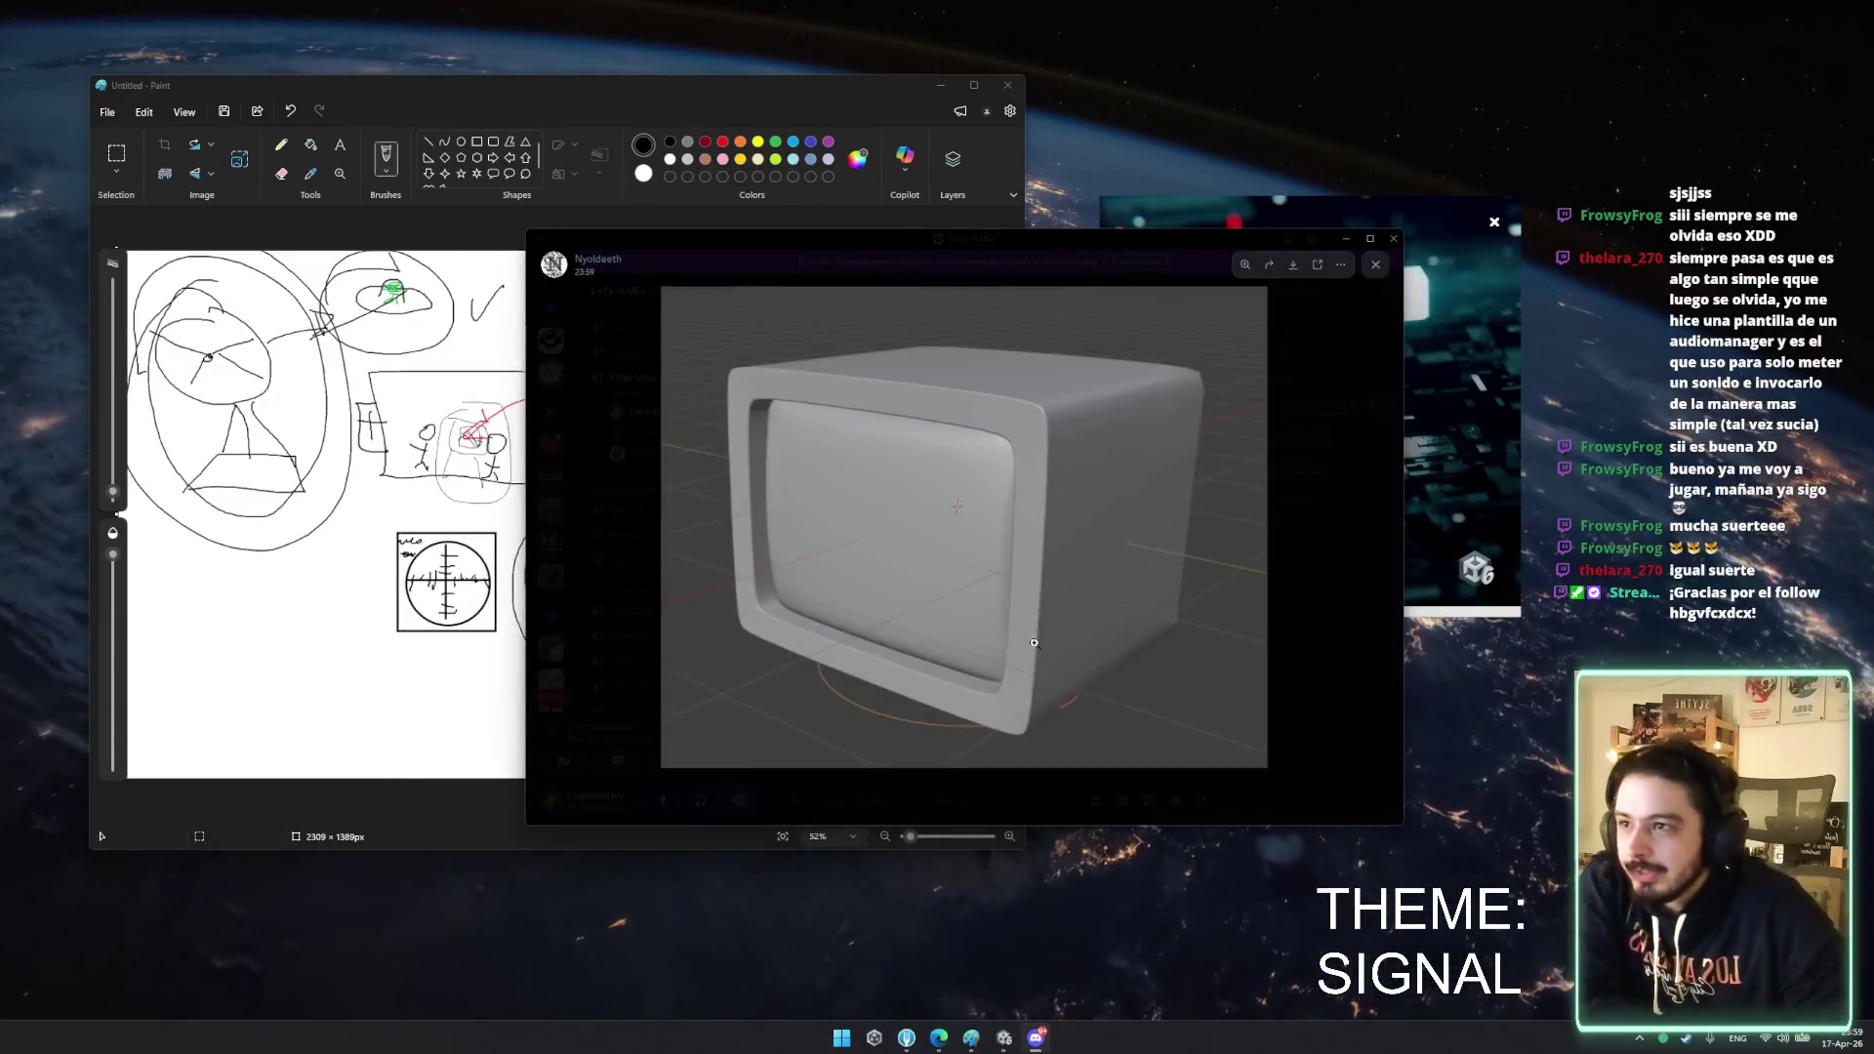
{"action": "left_click", "coordinate": [1001, 544]}
{"action": "left_click", "coordinate": [976, 635]}
{"action": "left_click", "coordinate": [878, 761]}
{"action": "left_click", "coordinate": [998, 545]}
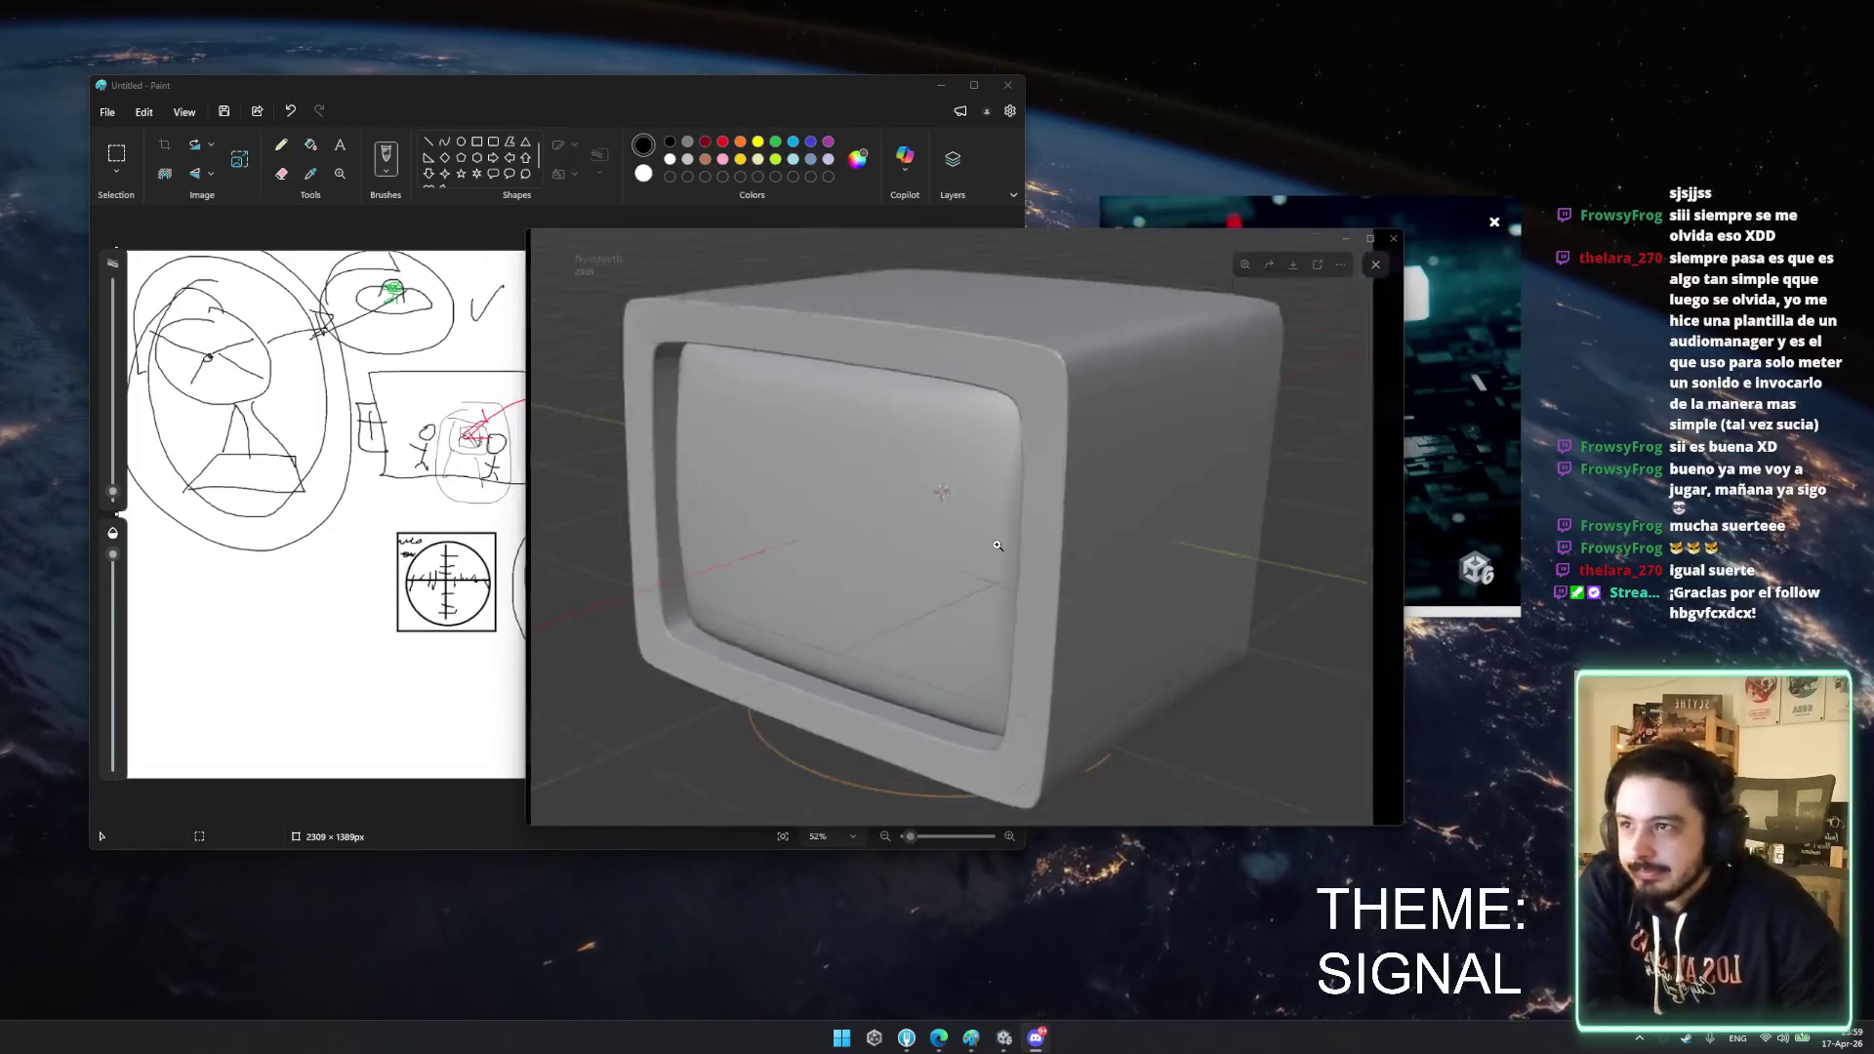
{"action": "left_click", "coordinate": [1087, 559]}
{"action": "left_click", "coordinate": [1288, 573]}
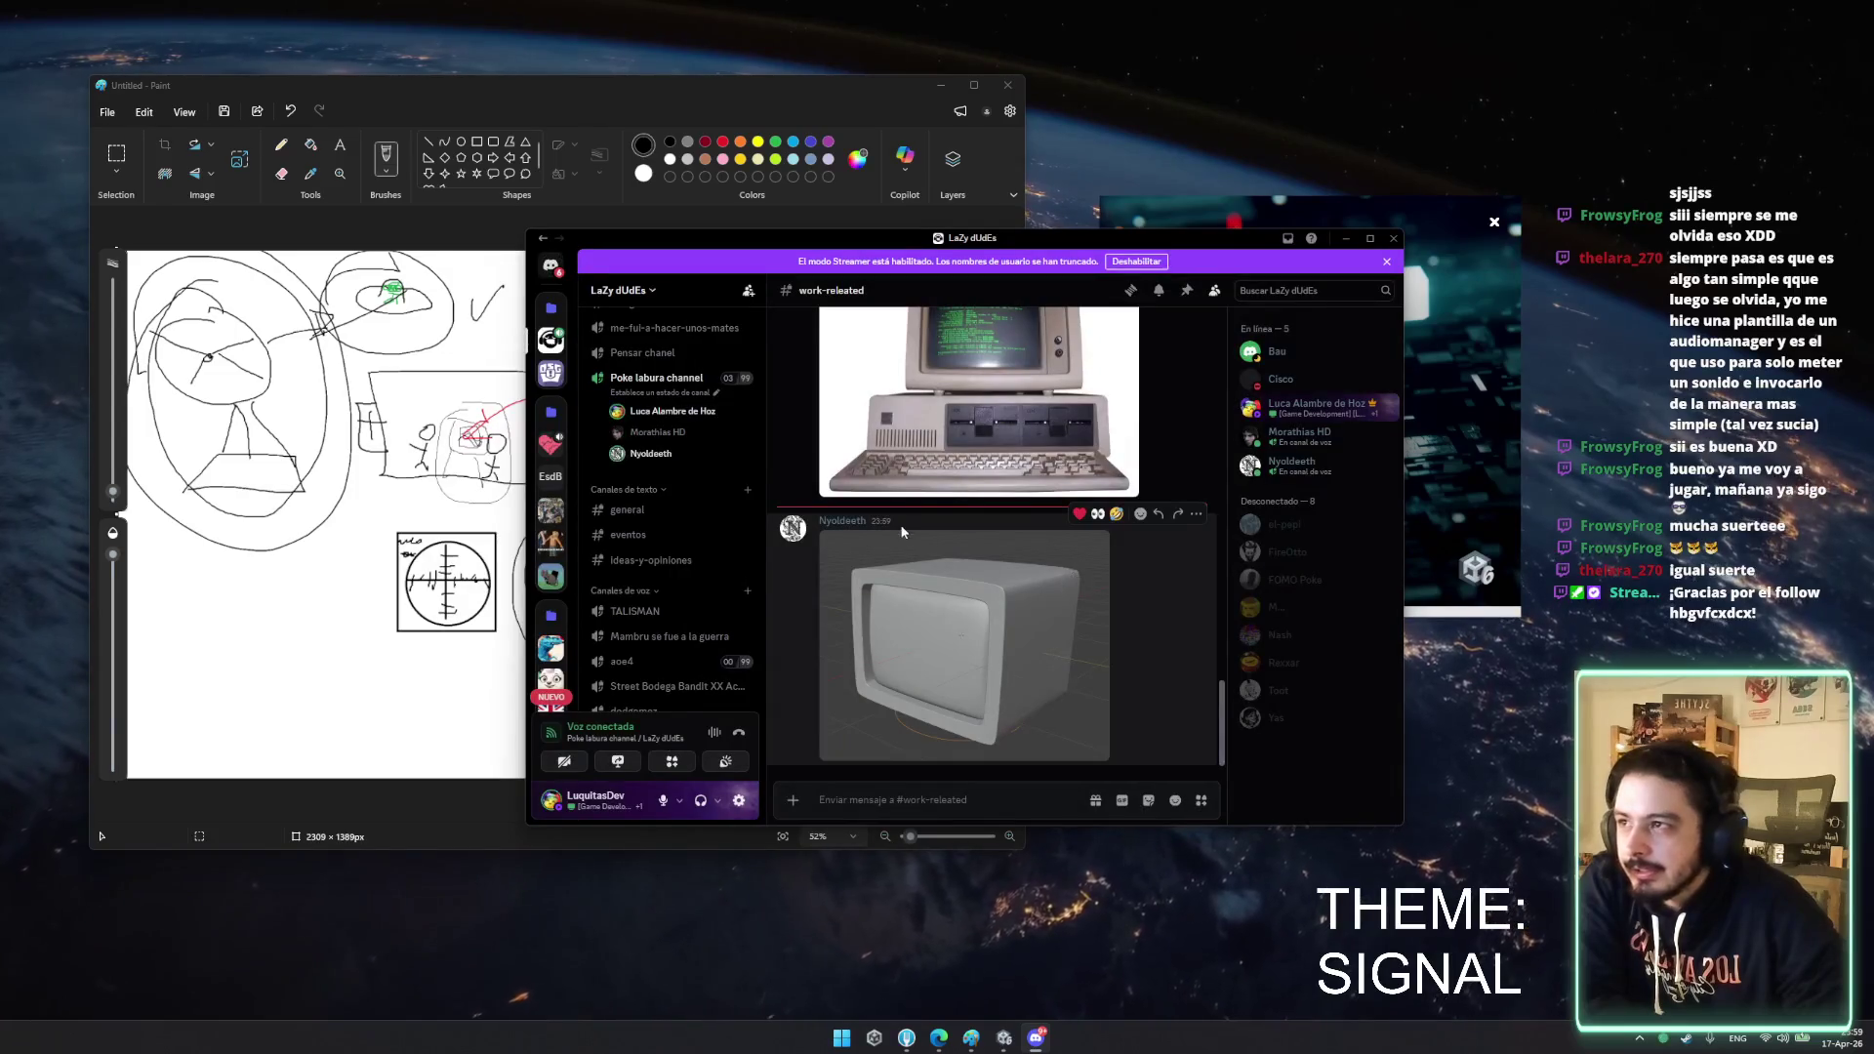
{"action": "left_click", "coordinate": [996, 618]}
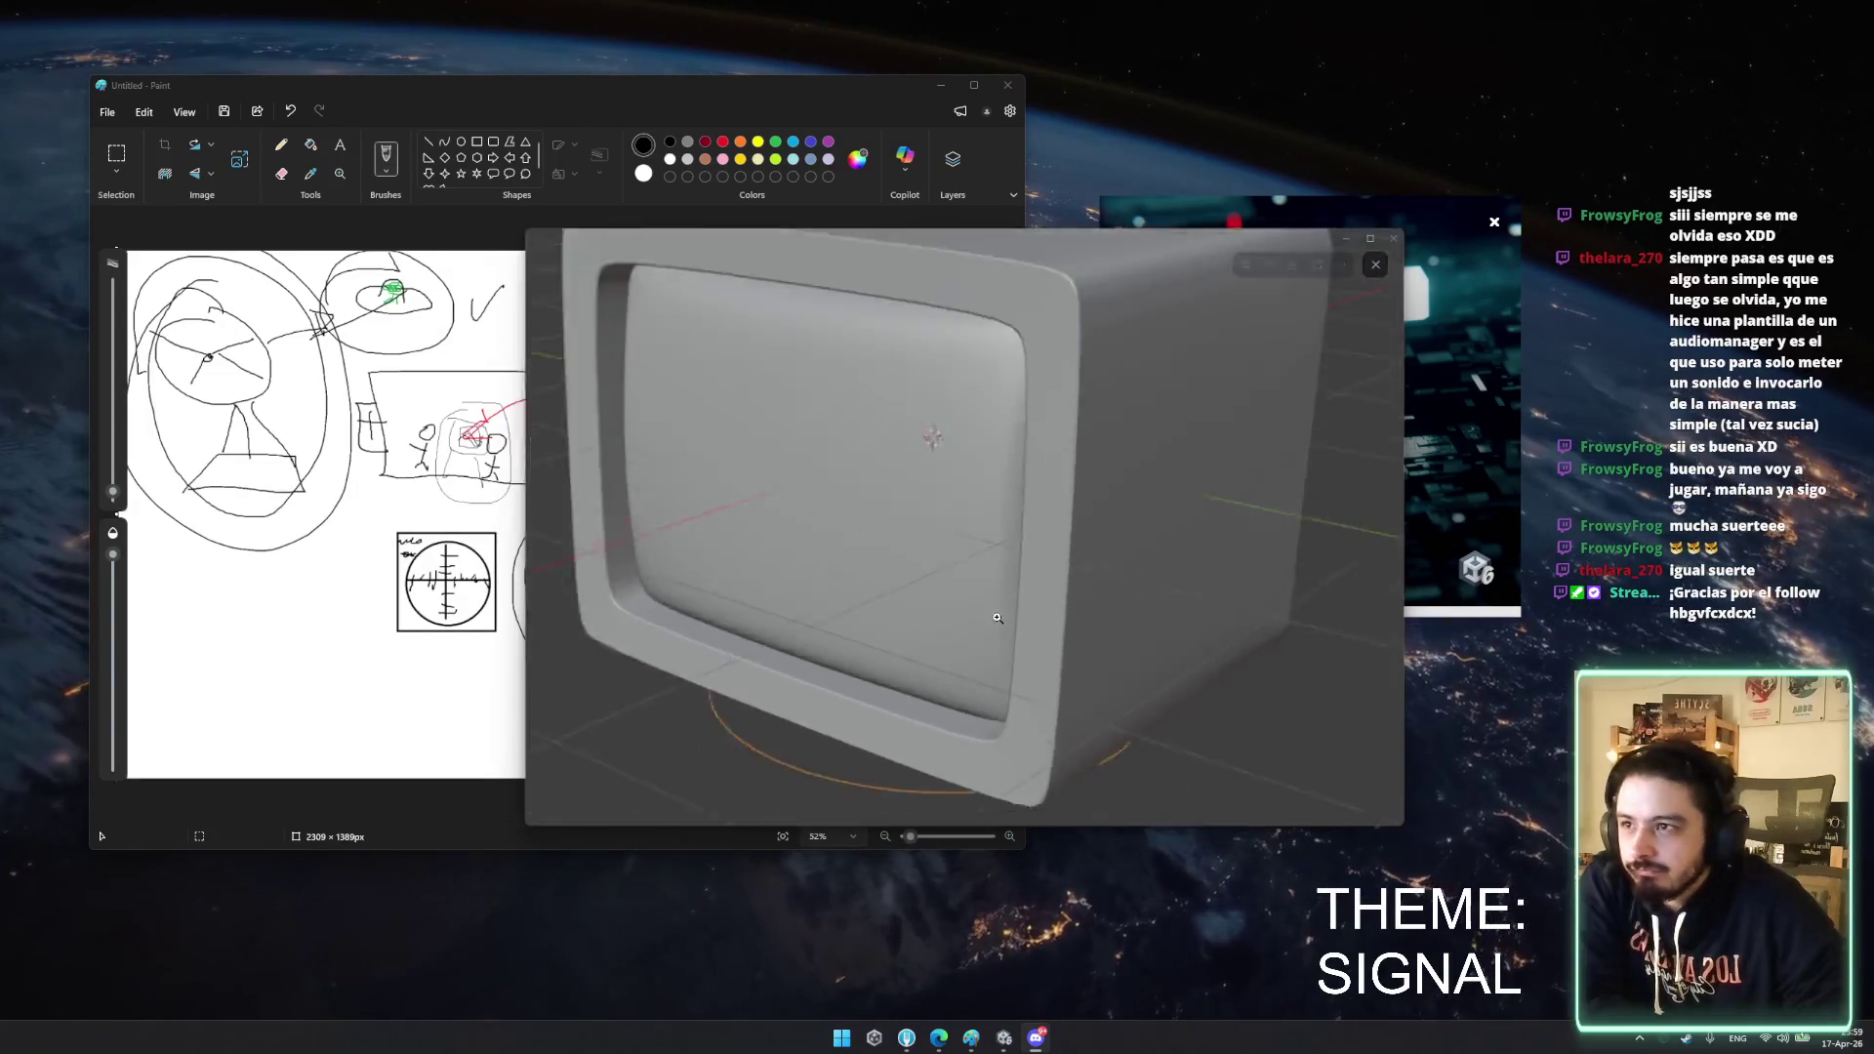
{"action": "left_click", "coordinate": [1000, 547]}
{"action": "left_click", "coordinate": [1004, 499]}
{"action": "left_click", "coordinate": [1003, 499]}
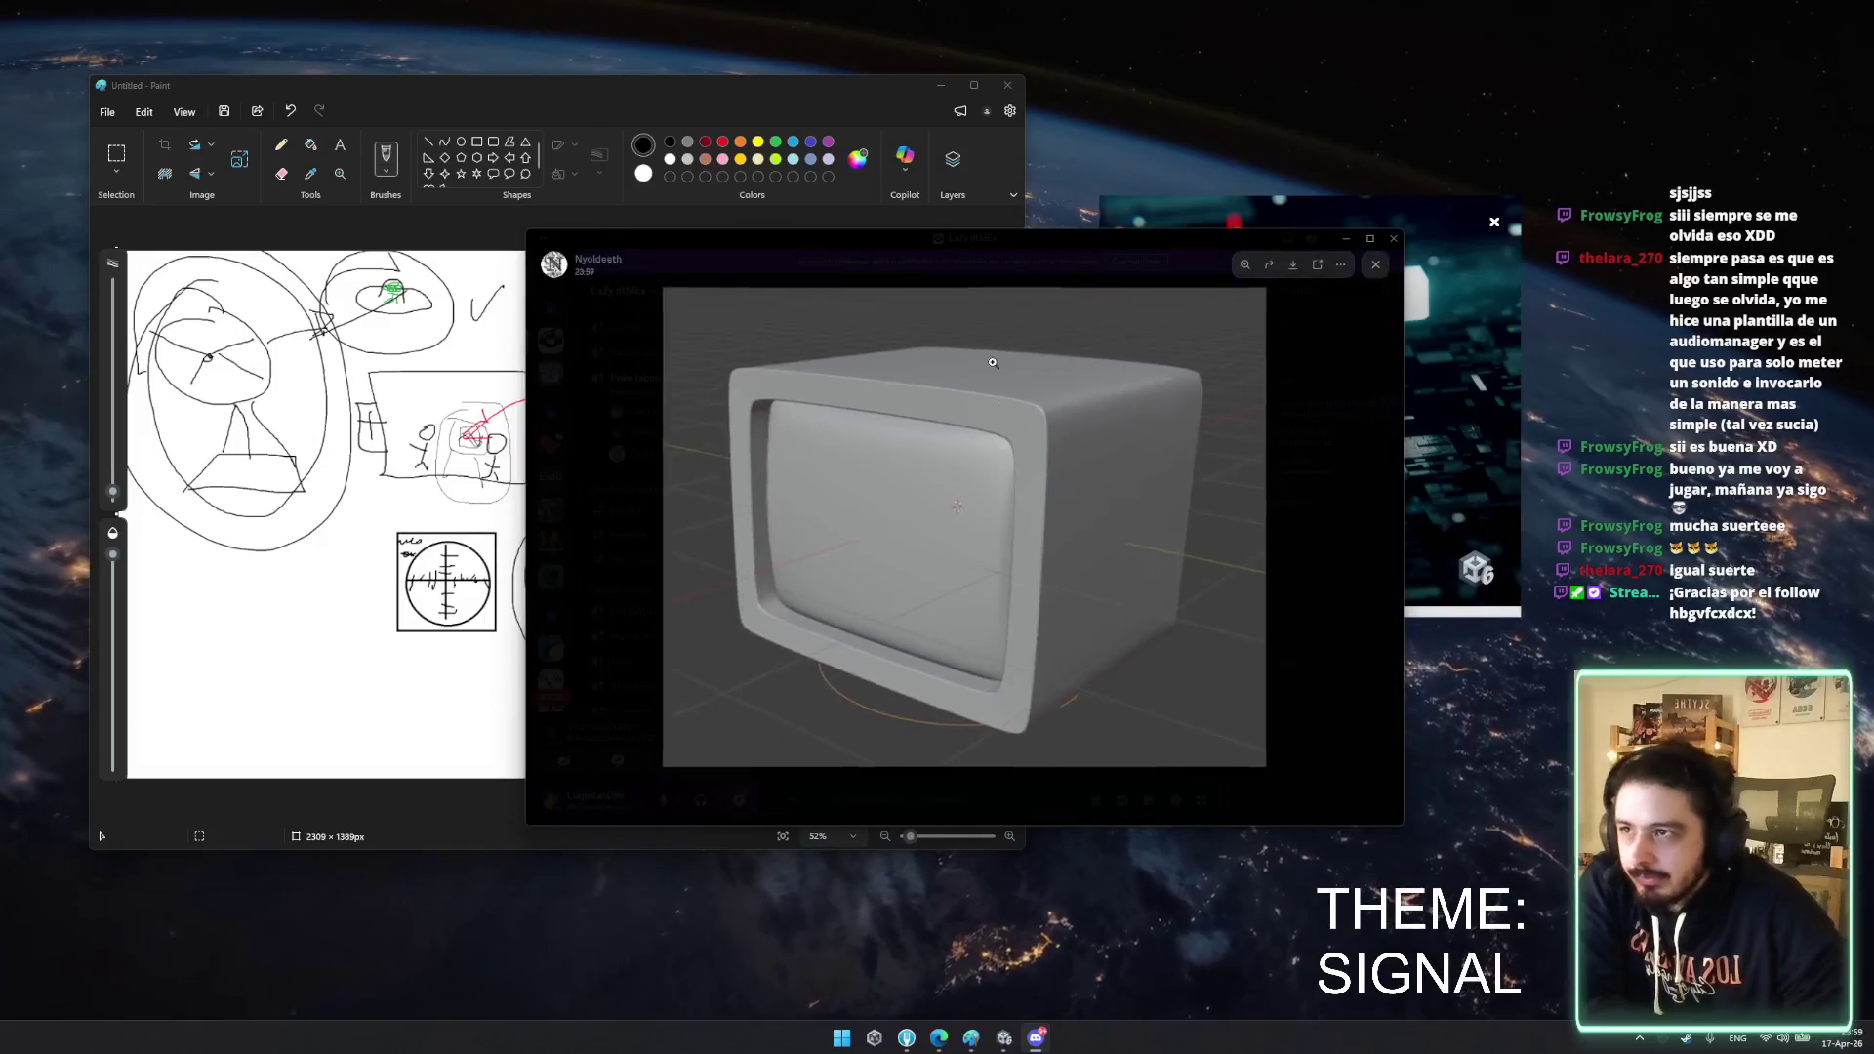
{"action": "key", "text": "alt+F4"}
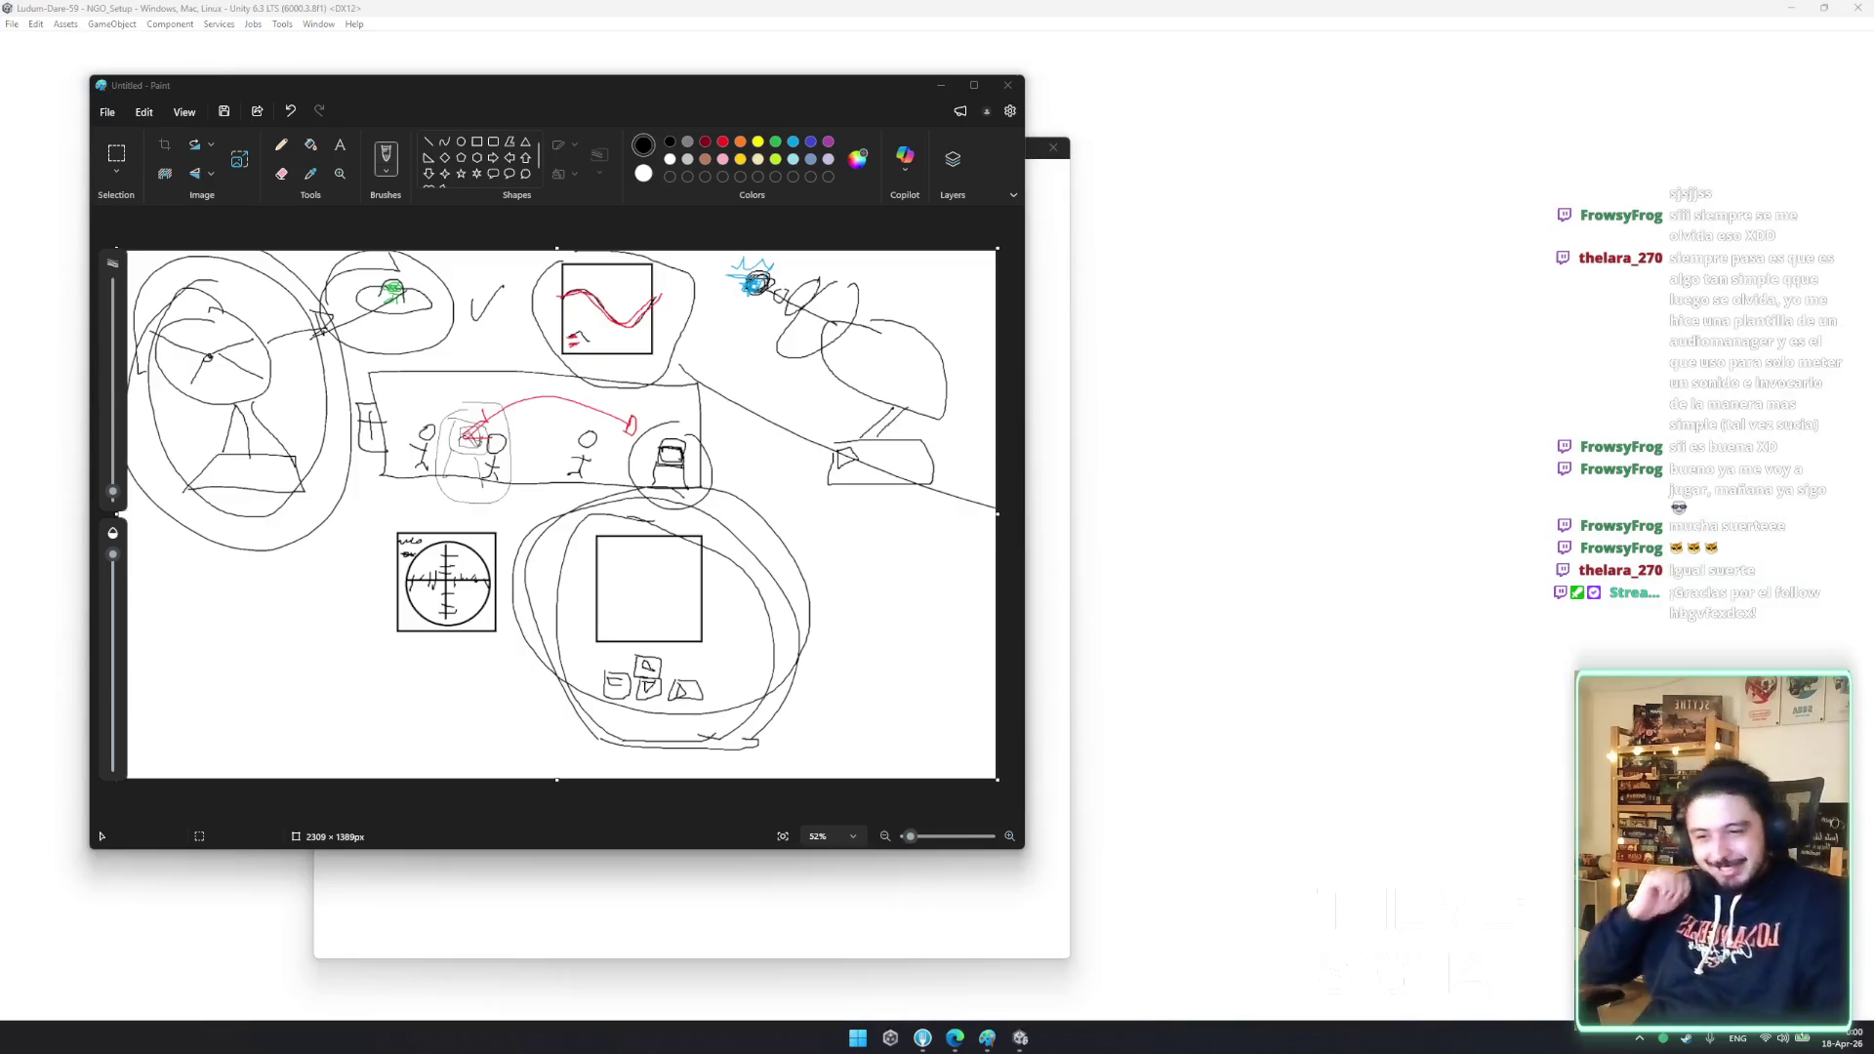
- Minimize Paint, close the Project Settings window, and enter Play mode
{"action": "left_click_drag", "start_coordinate": [959, 93], "coordinate": [980, 136]}
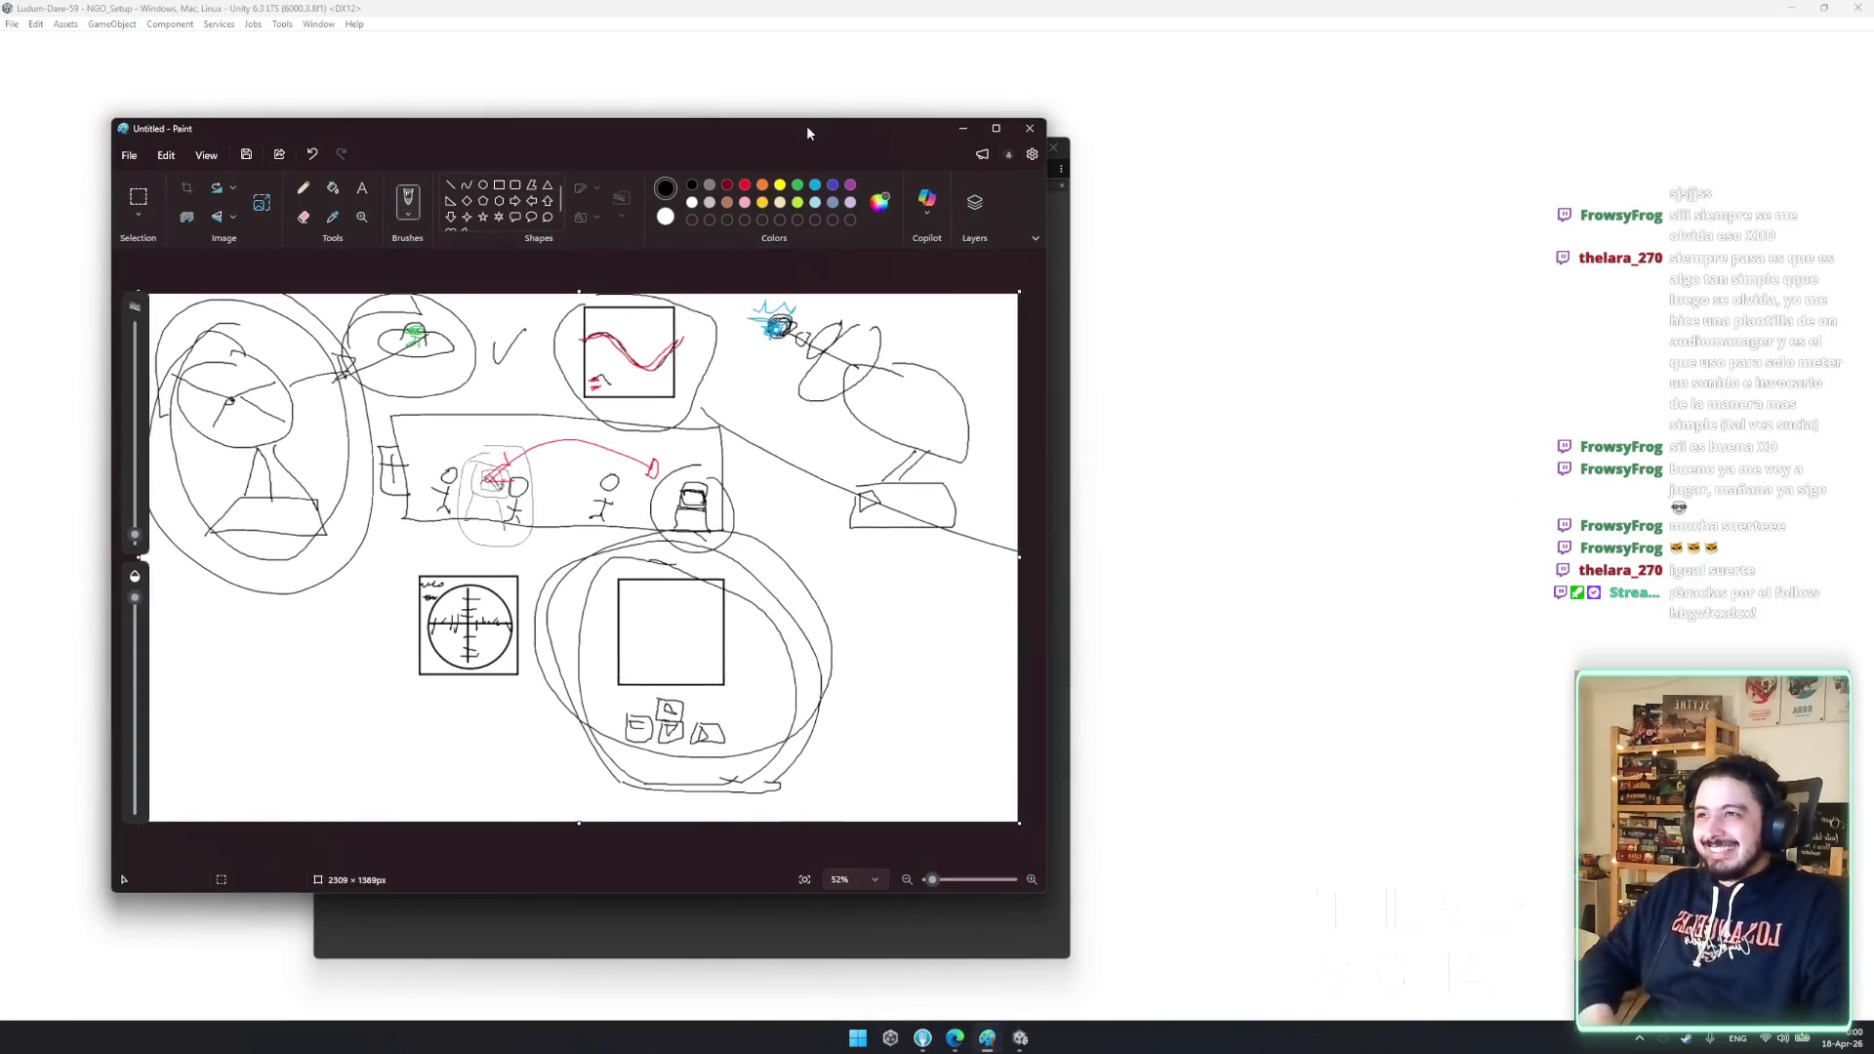
{"action": "left_click", "coordinate": [964, 129]}
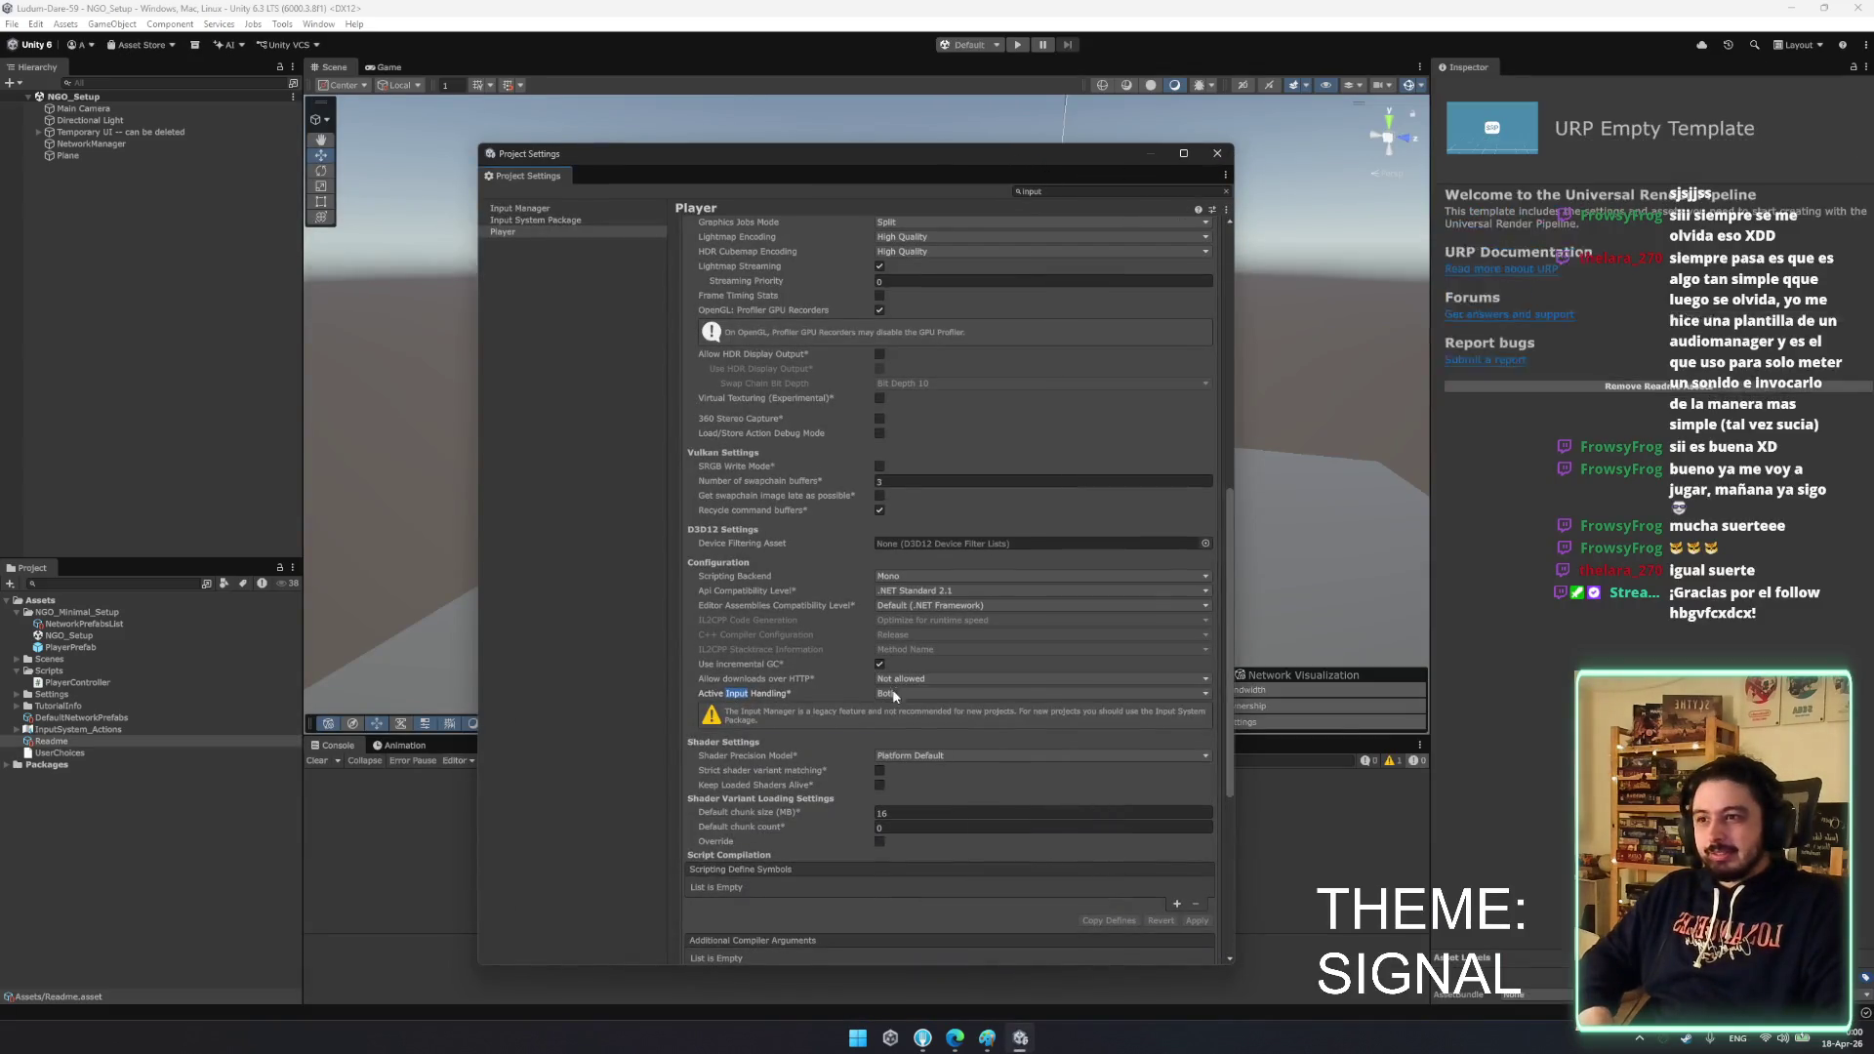
{"action": "left_click", "coordinate": [1218, 153]}
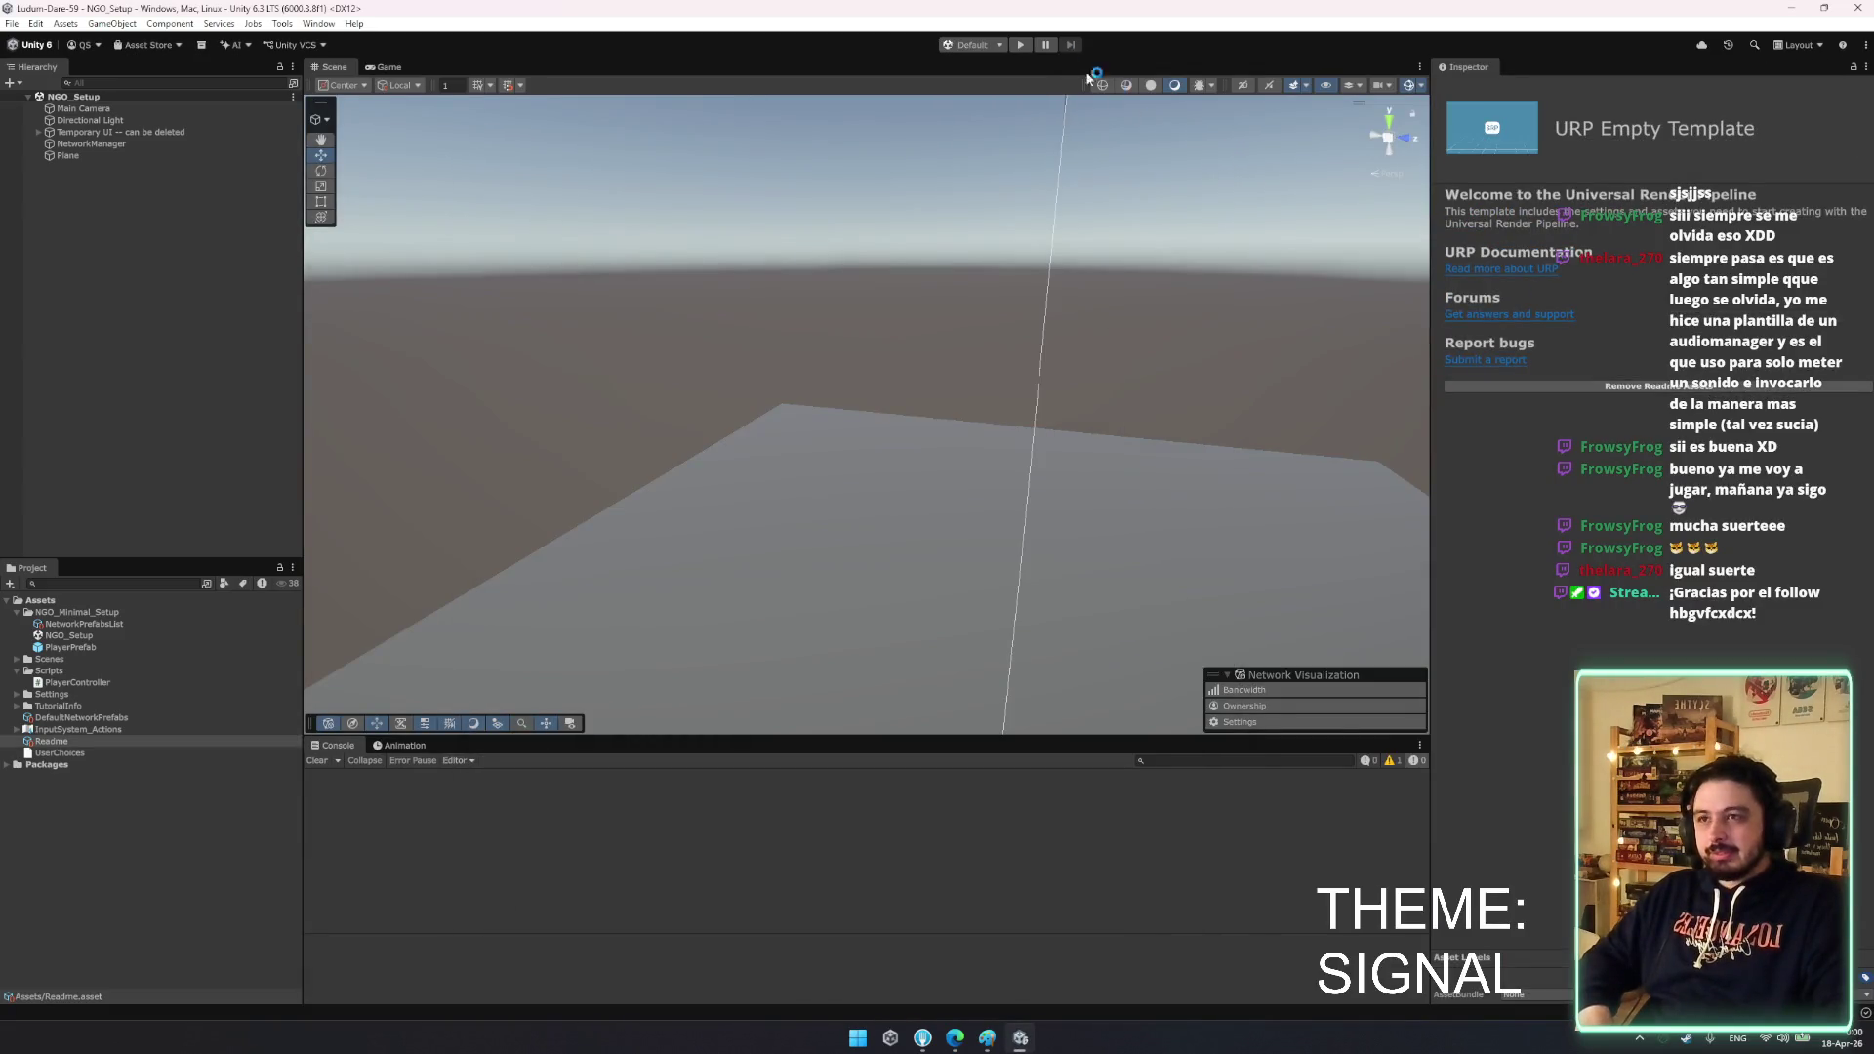
{"action": "left_click", "coordinate": [1021, 44]}
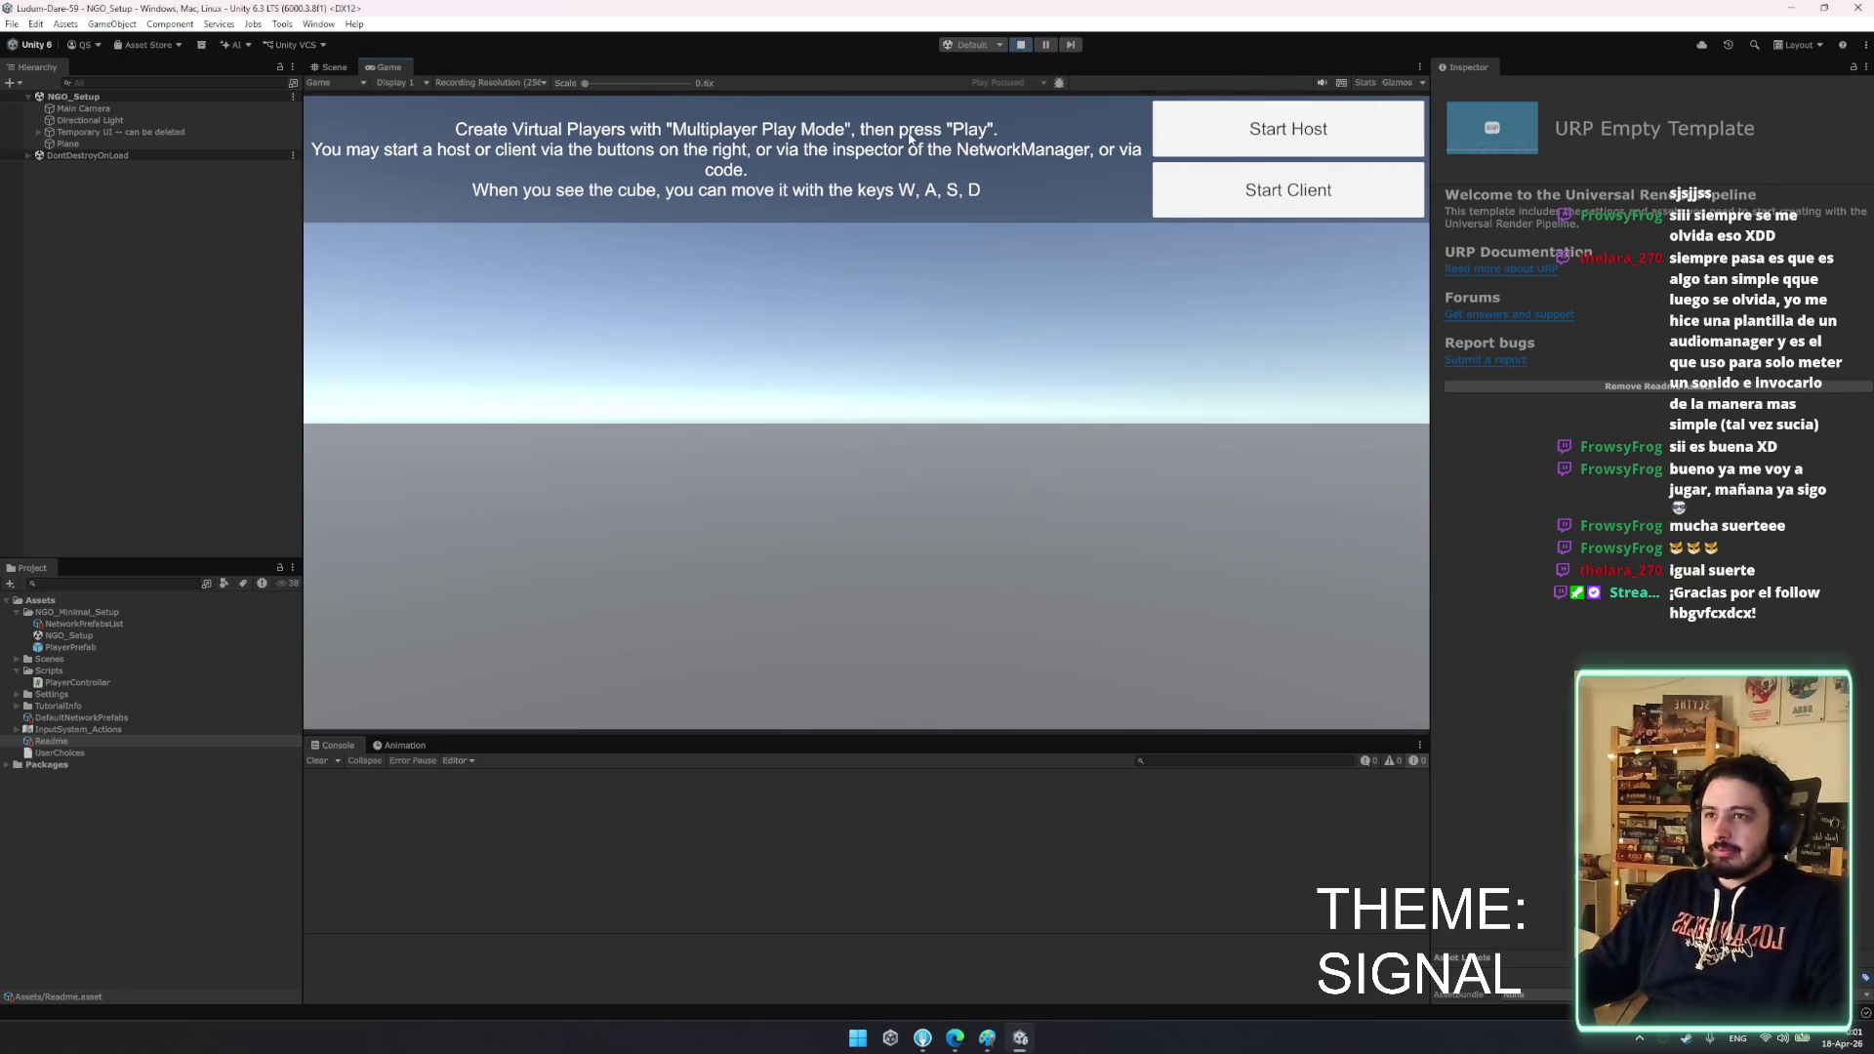
- Start the play session as host
{"action": "left_click", "coordinate": [1269, 148]}
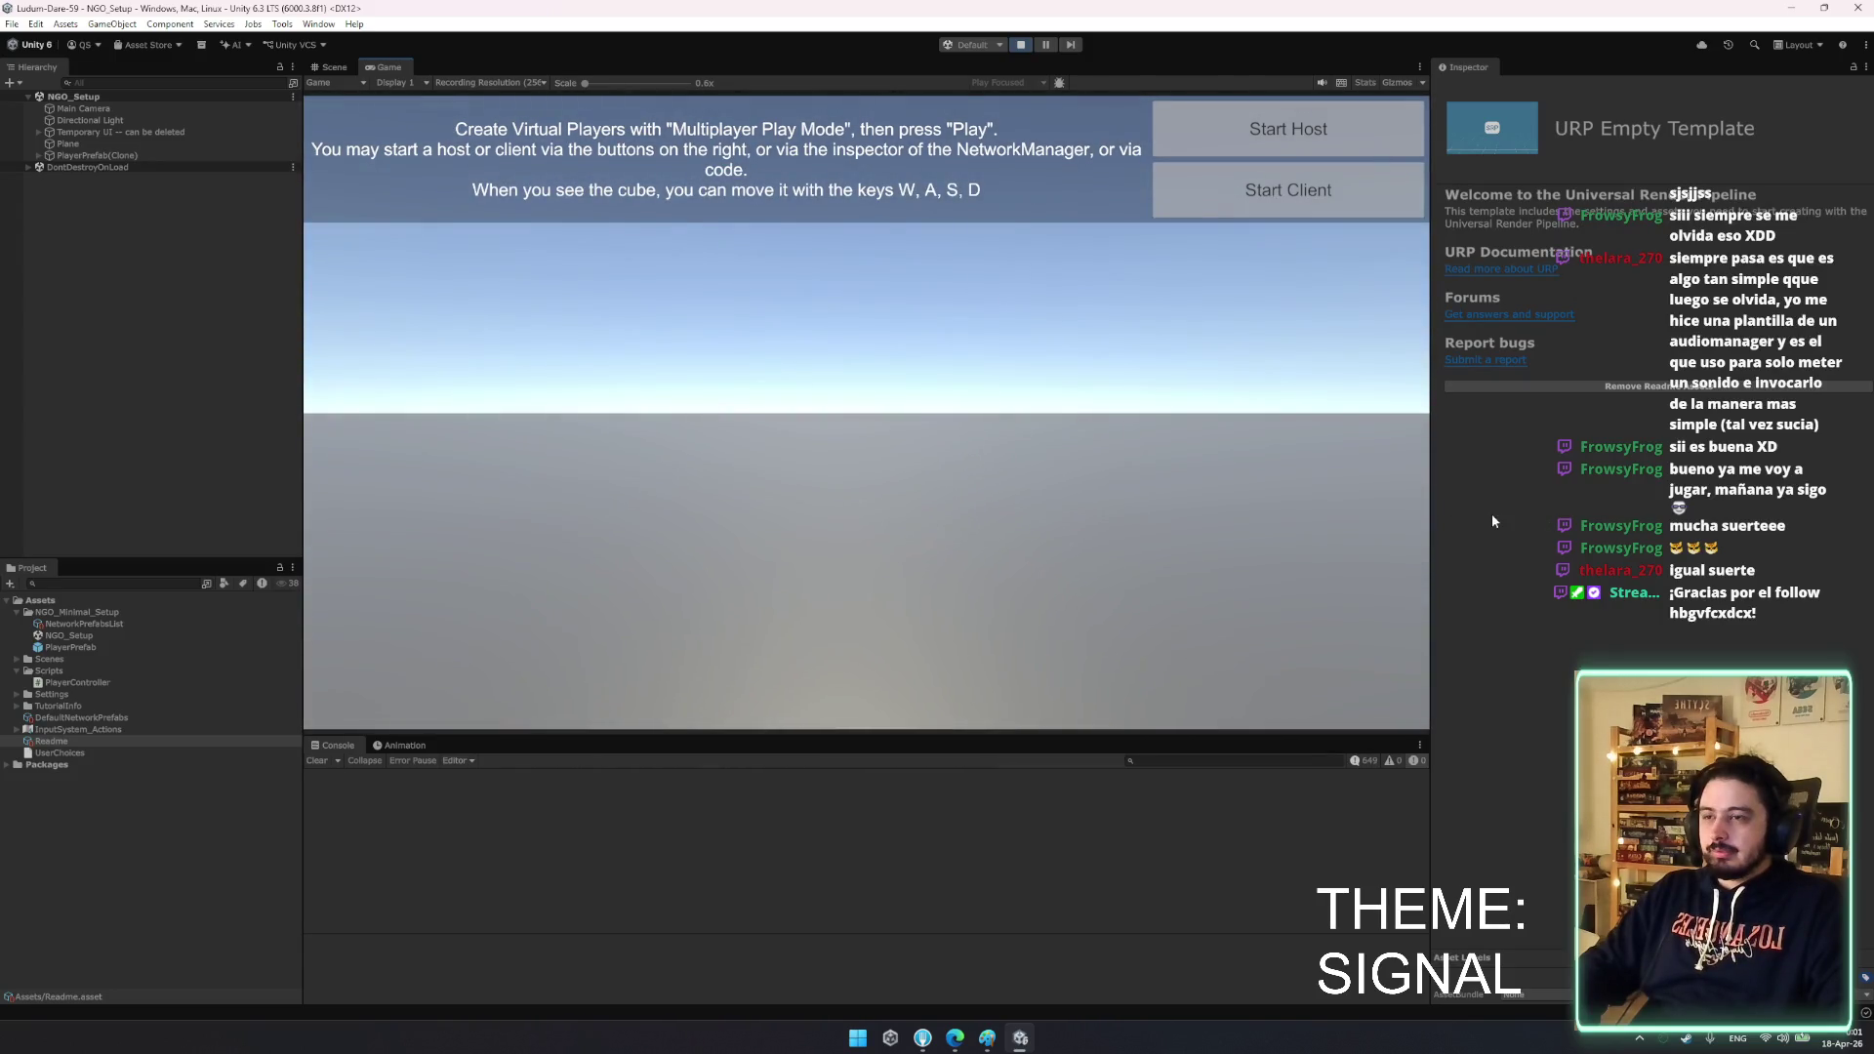
{"action": "left_click", "coordinate": [1015, 1035]}
{"action": "left_click", "coordinate": [1018, 1035]}
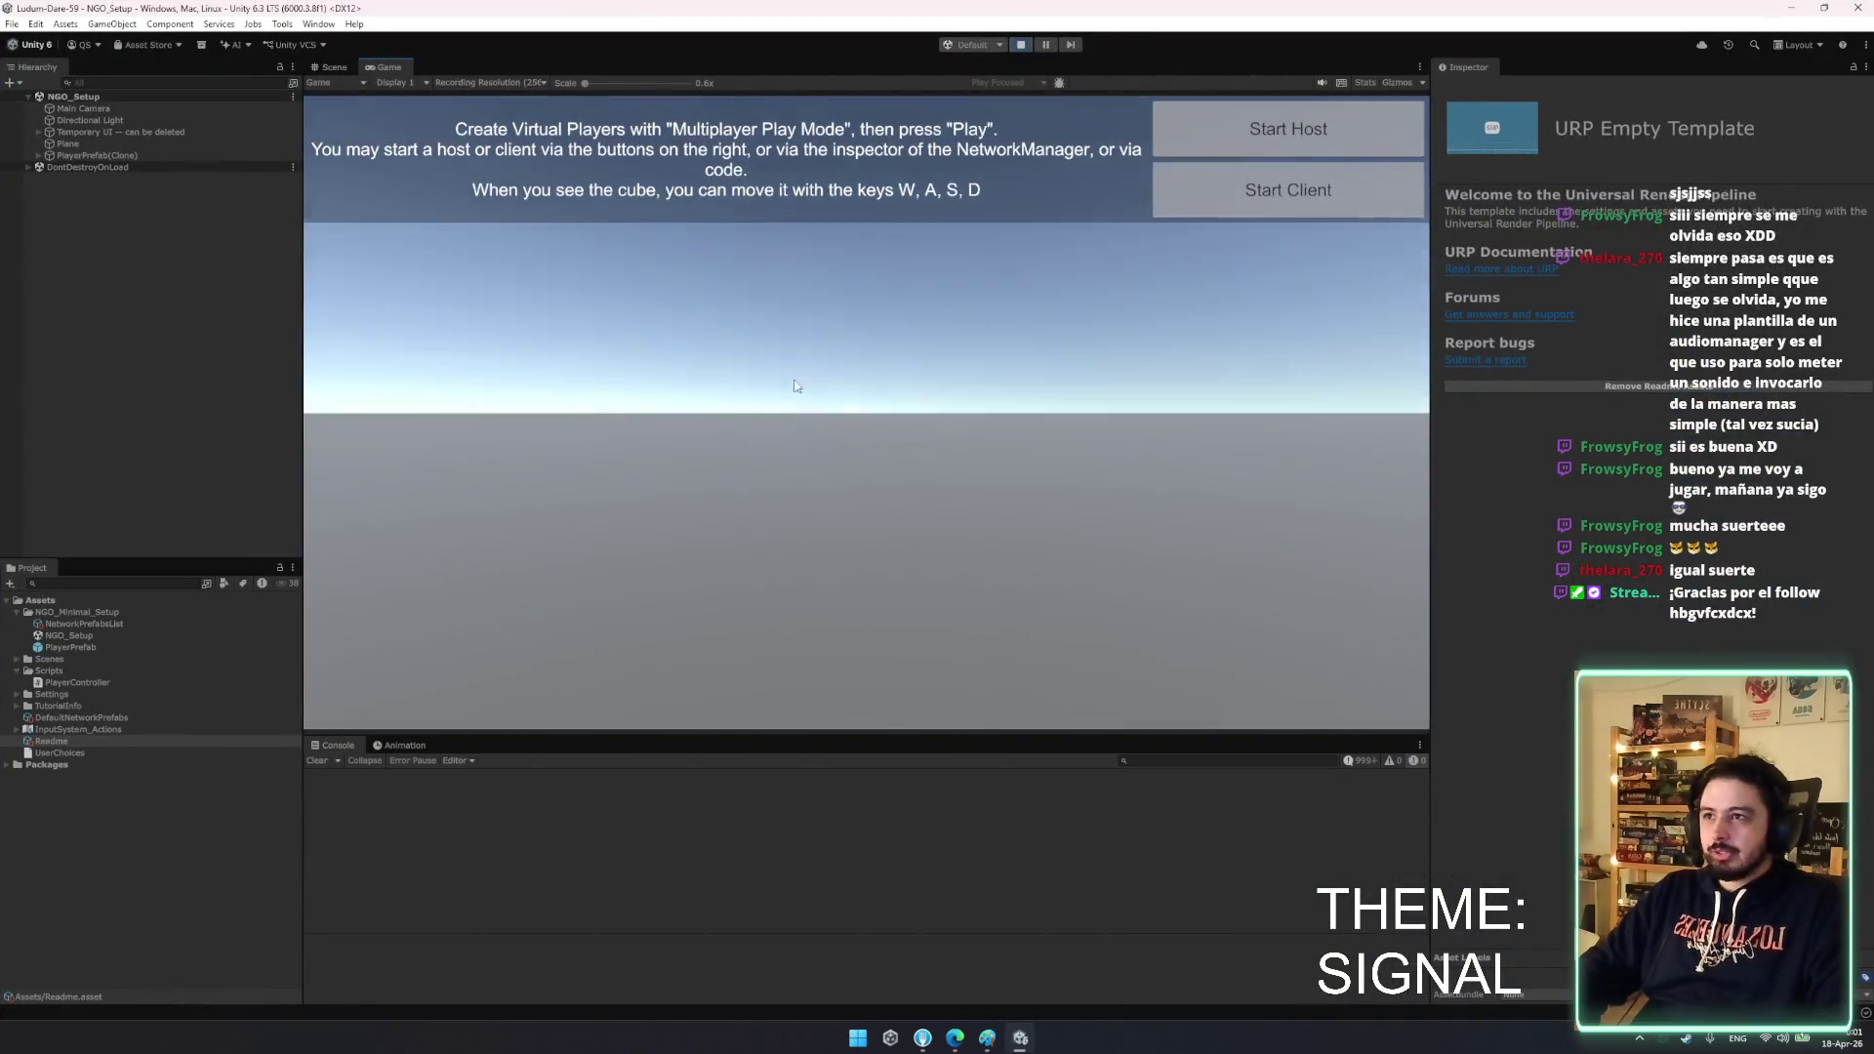
- Select CameraPivot under PlayerPrefab(Clone), test turning the camera in the Game view, then stop Play
{"action": "left_click", "coordinate": [164, 145]}
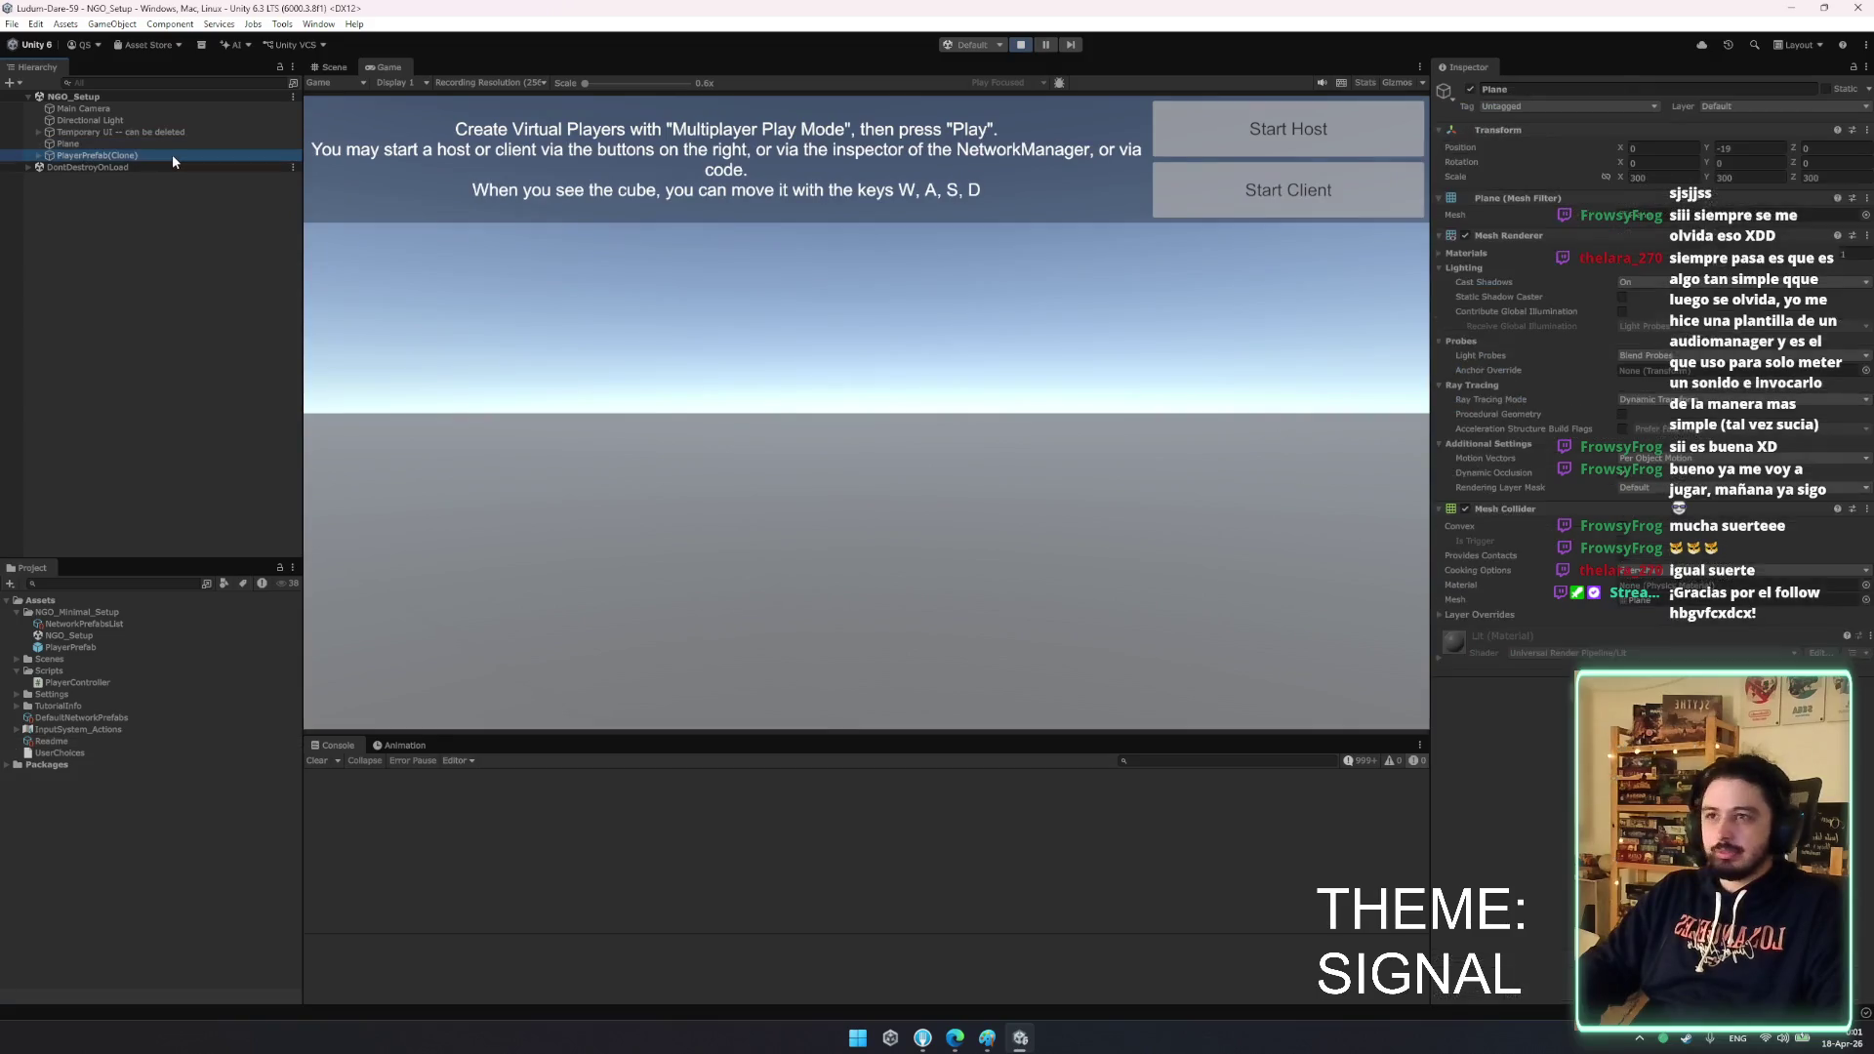
{"action": "left_click", "coordinate": [171, 156]}
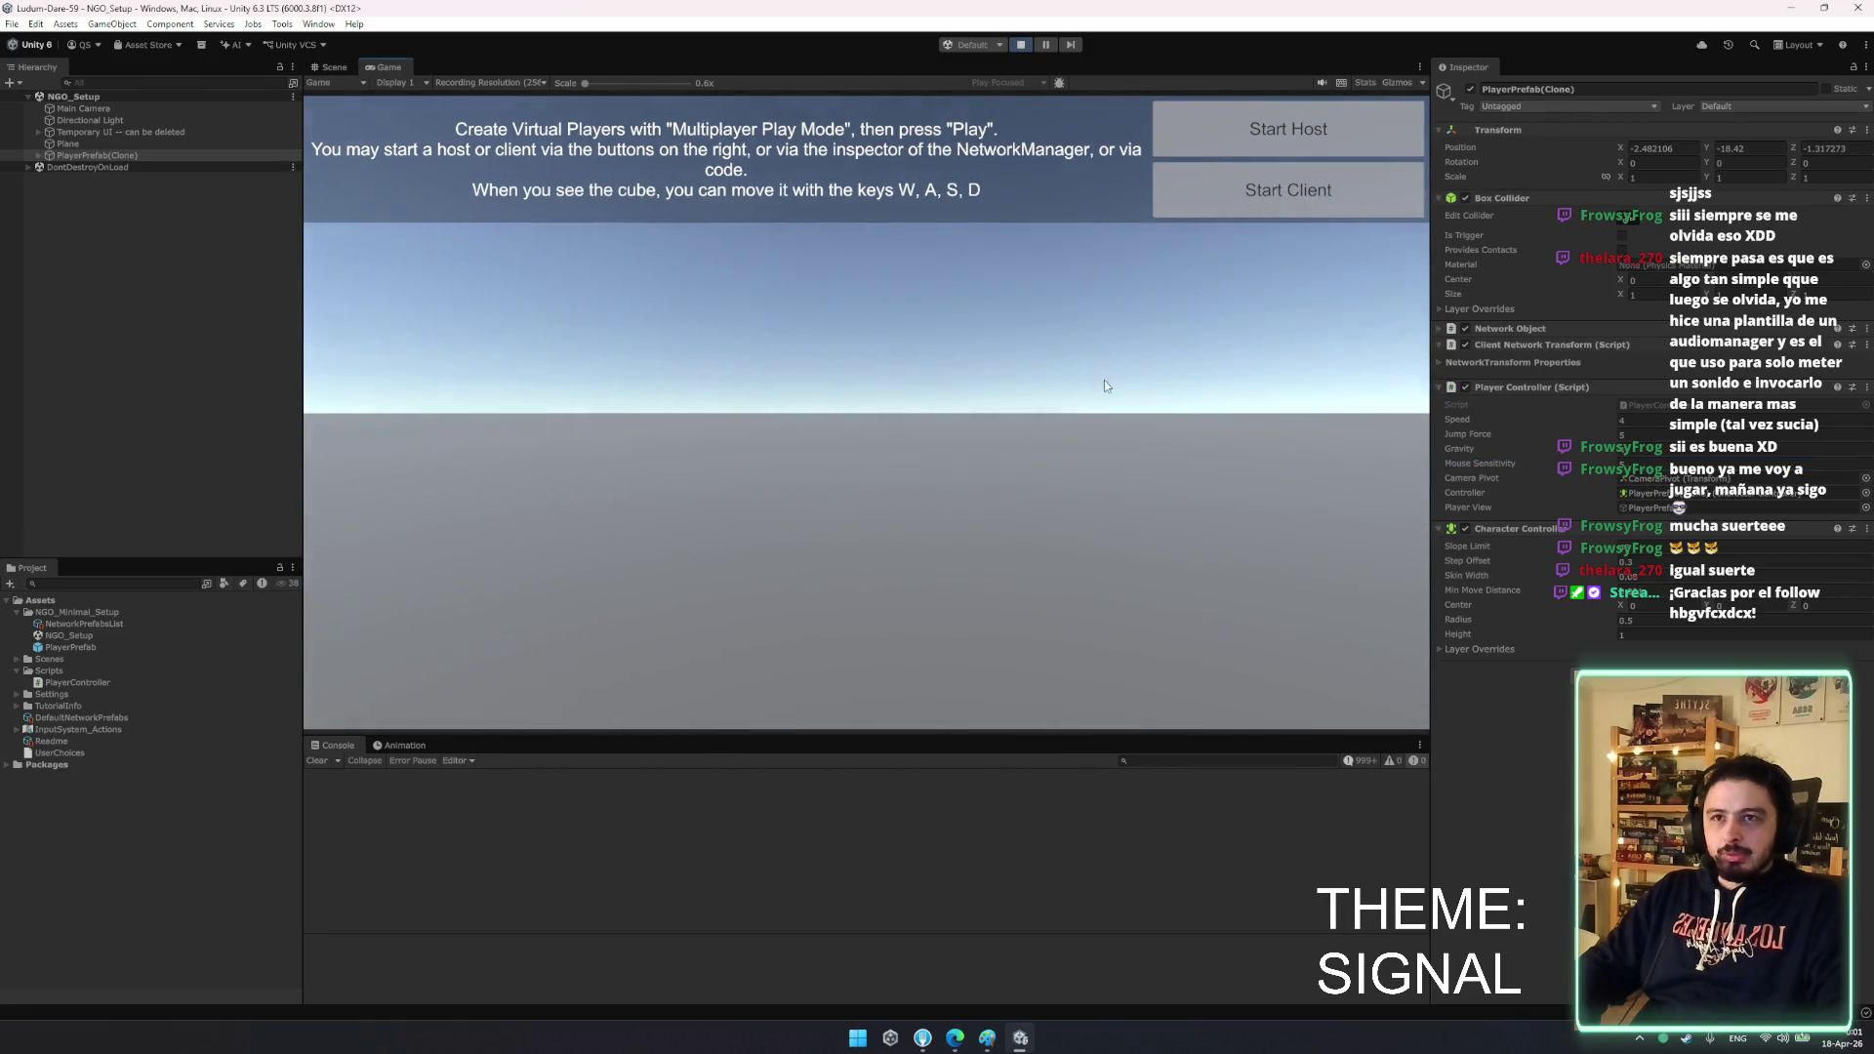
{"action": "left_click", "coordinate": [147, 144]}
{"action": "left_click", "coordinate": [142, 155]}
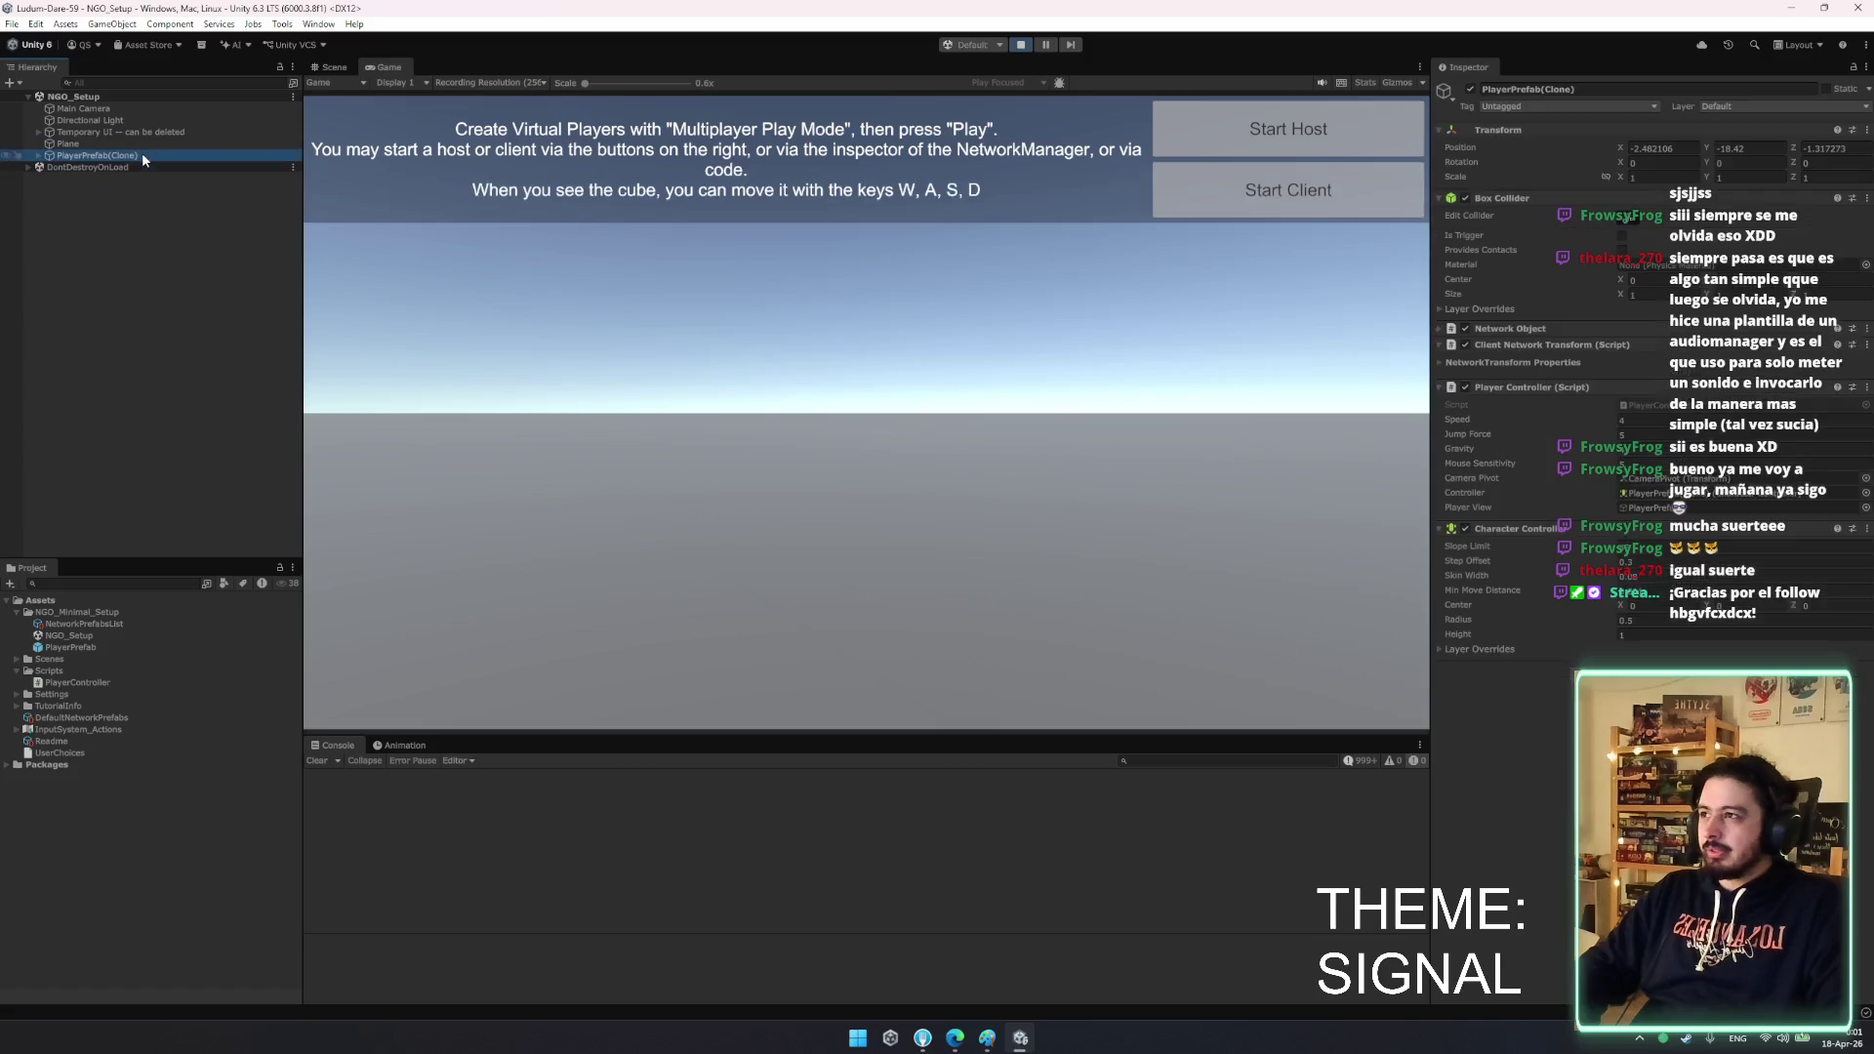
{"action": "key", "text": "Right"}
{"action": "key", "text": "Down"}
{"action": "key", "text": "Down"}
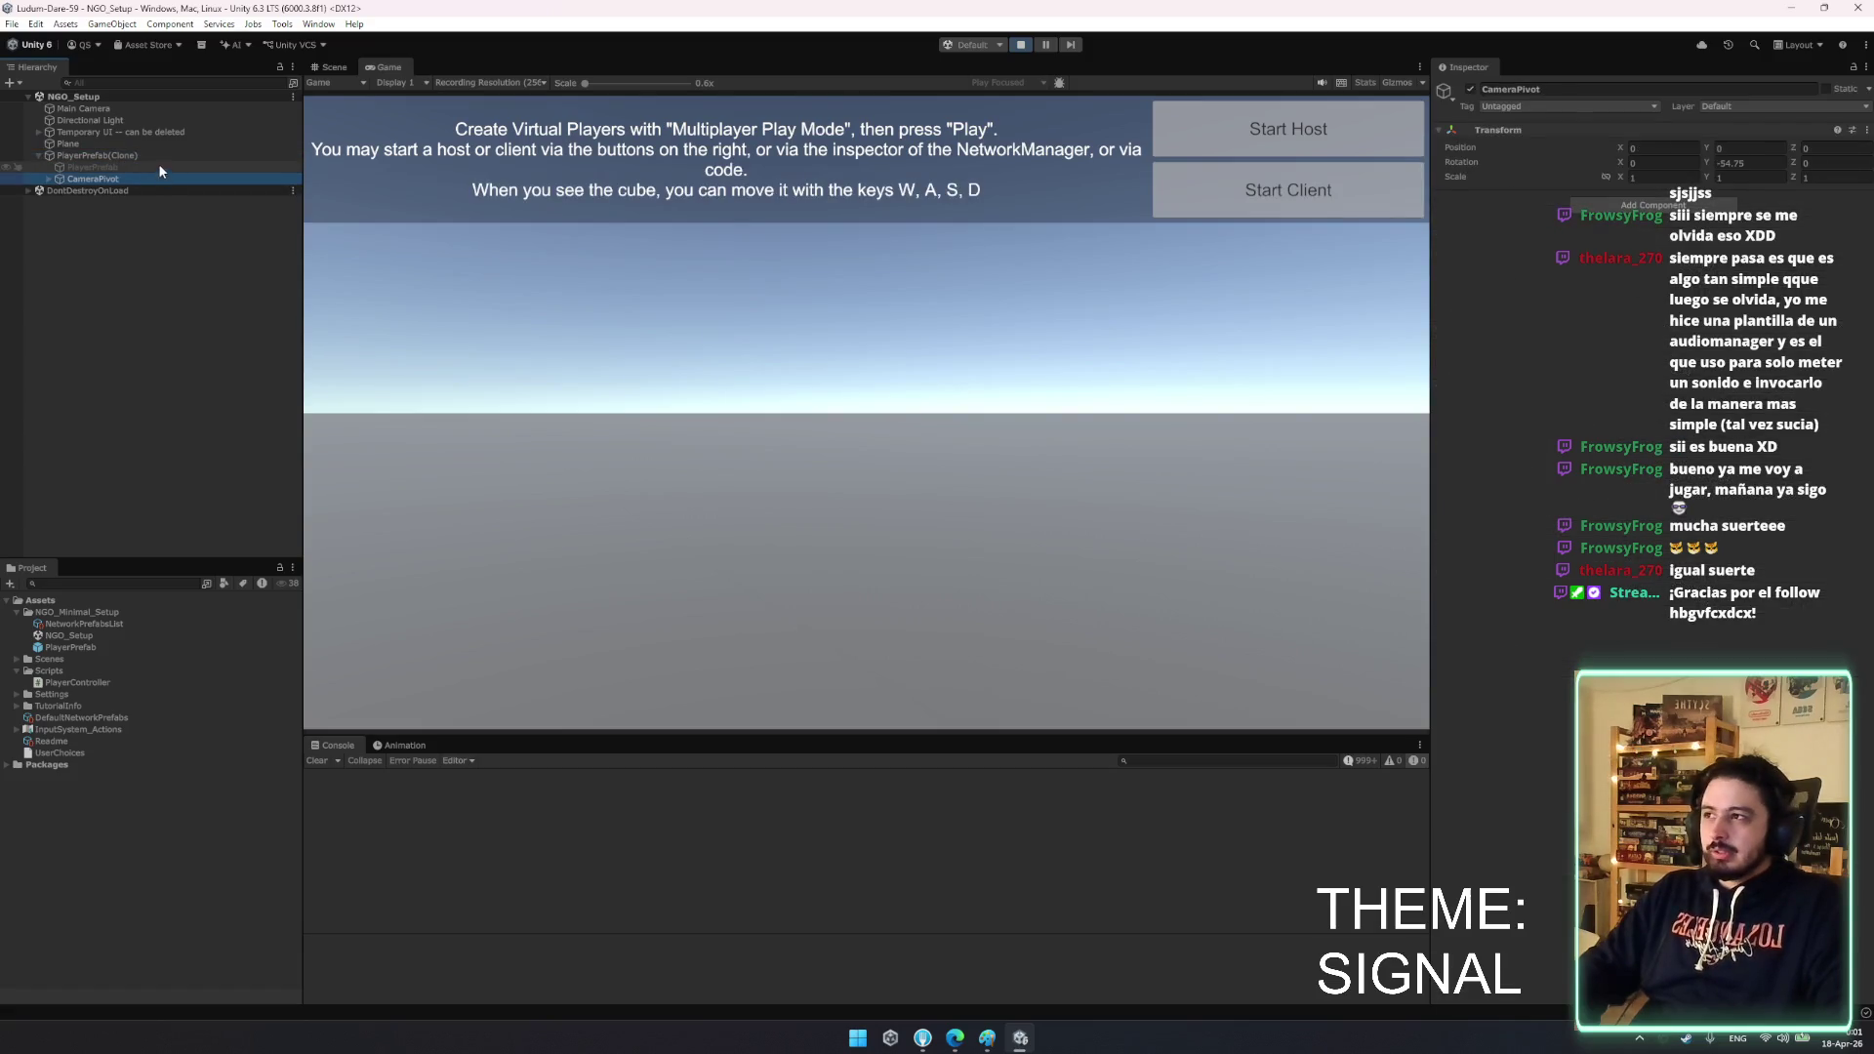
{"action": "left_click", "coordinate": [1109, 454]}
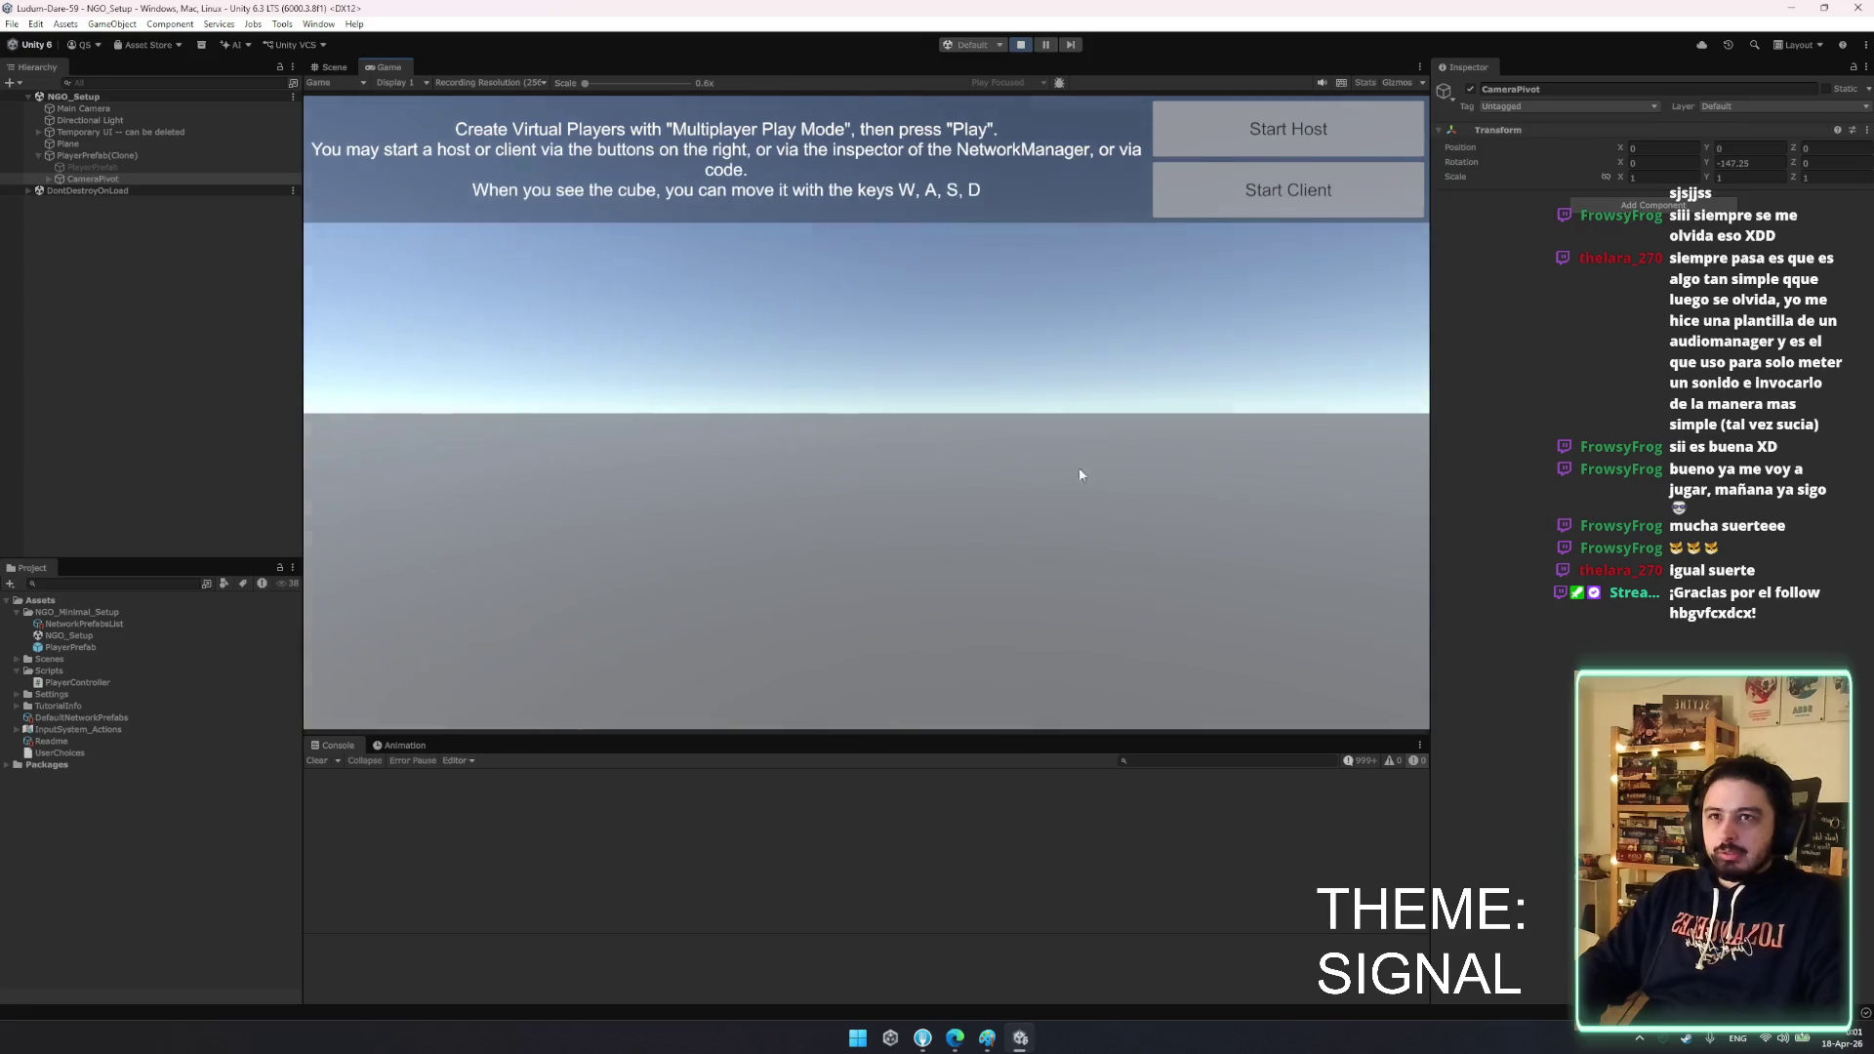
{"action": "left_click", "coordinate": [1022, 45]}
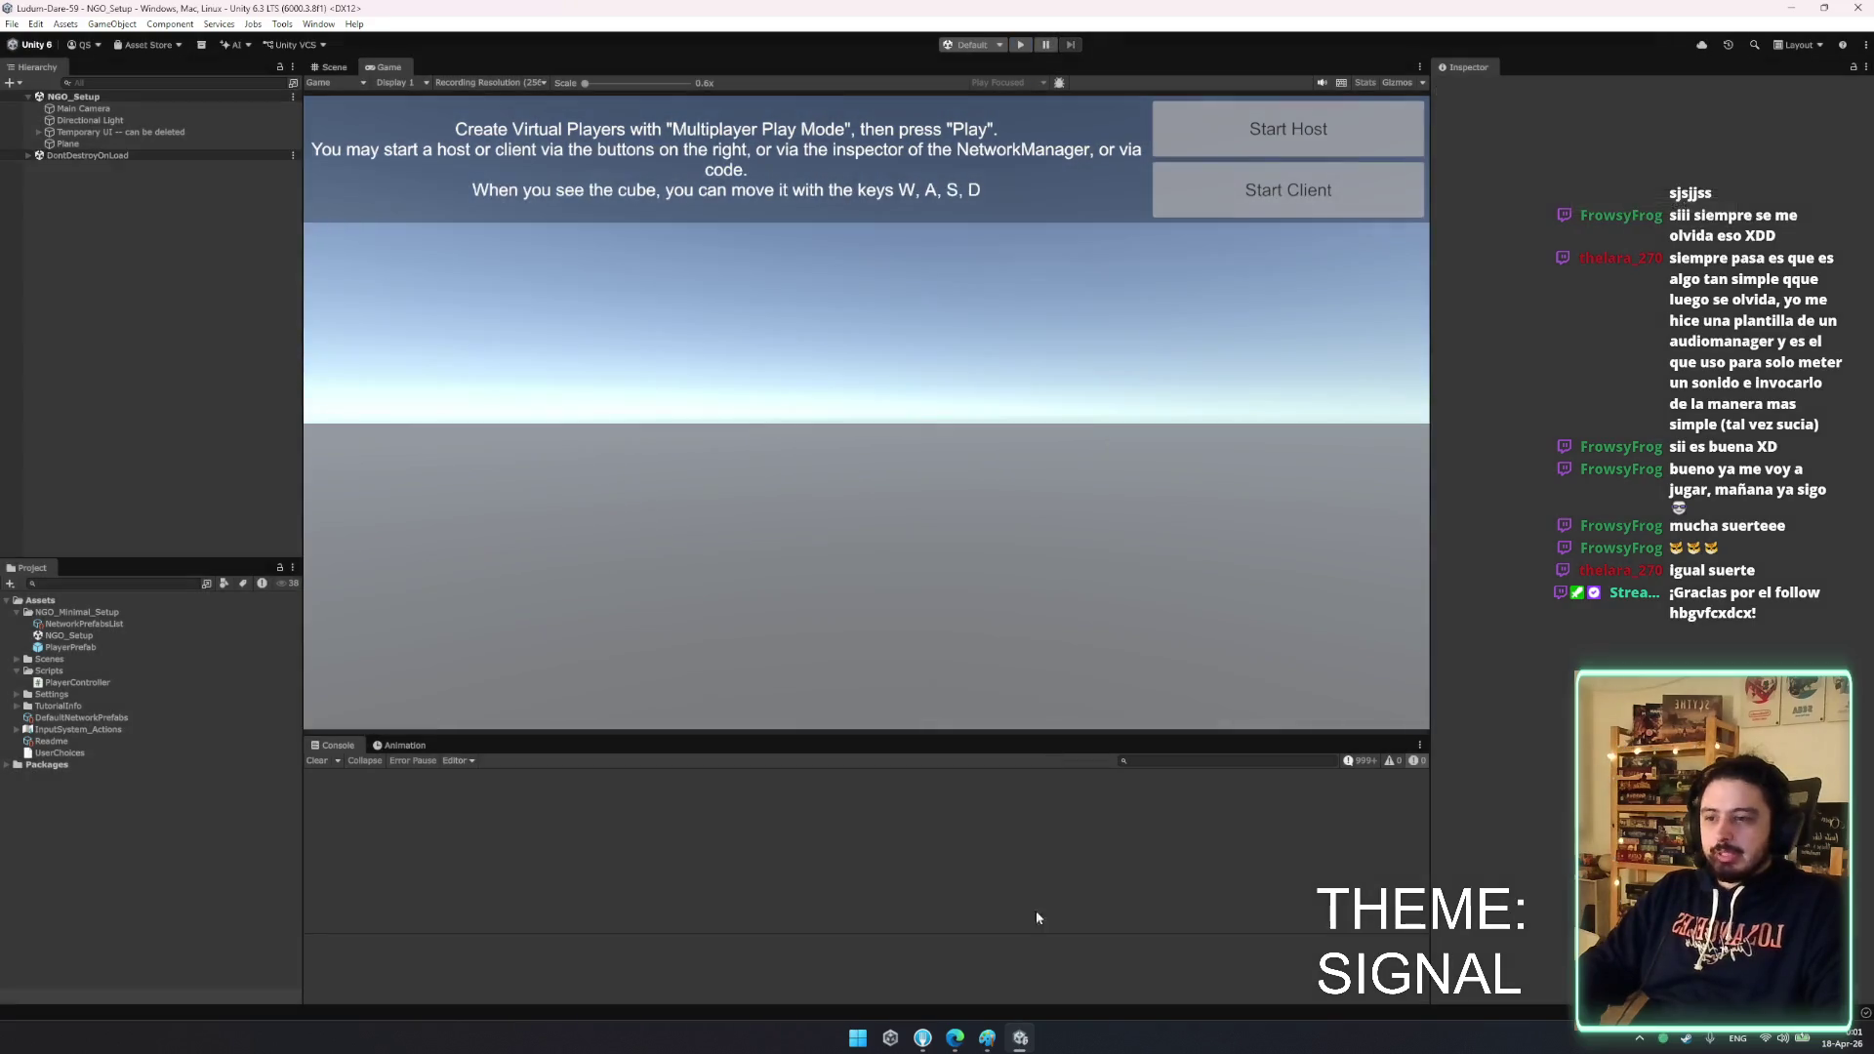
{"action": "mouse_move", "coordinate": [955, 1037]}
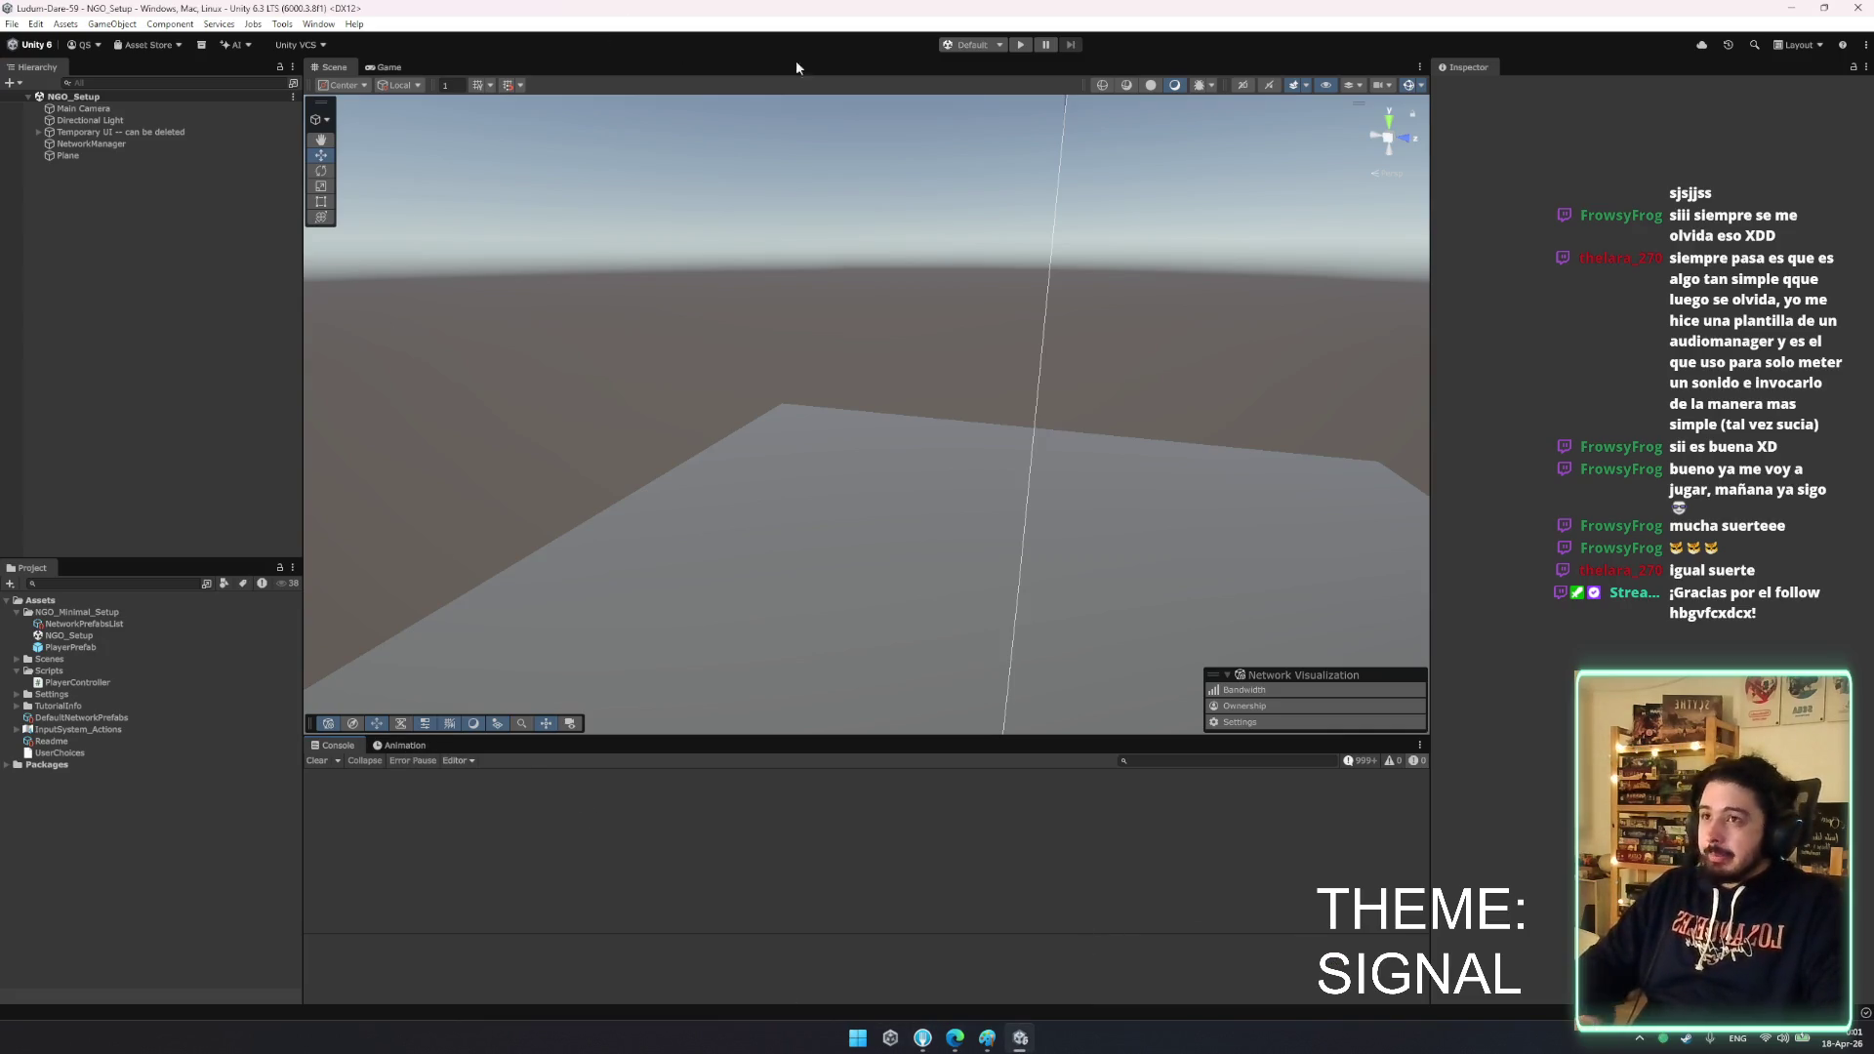
- Look through the Play Mode Scenarios window and close it again
{"action": "left_click", "coordinate": [995, 45]}
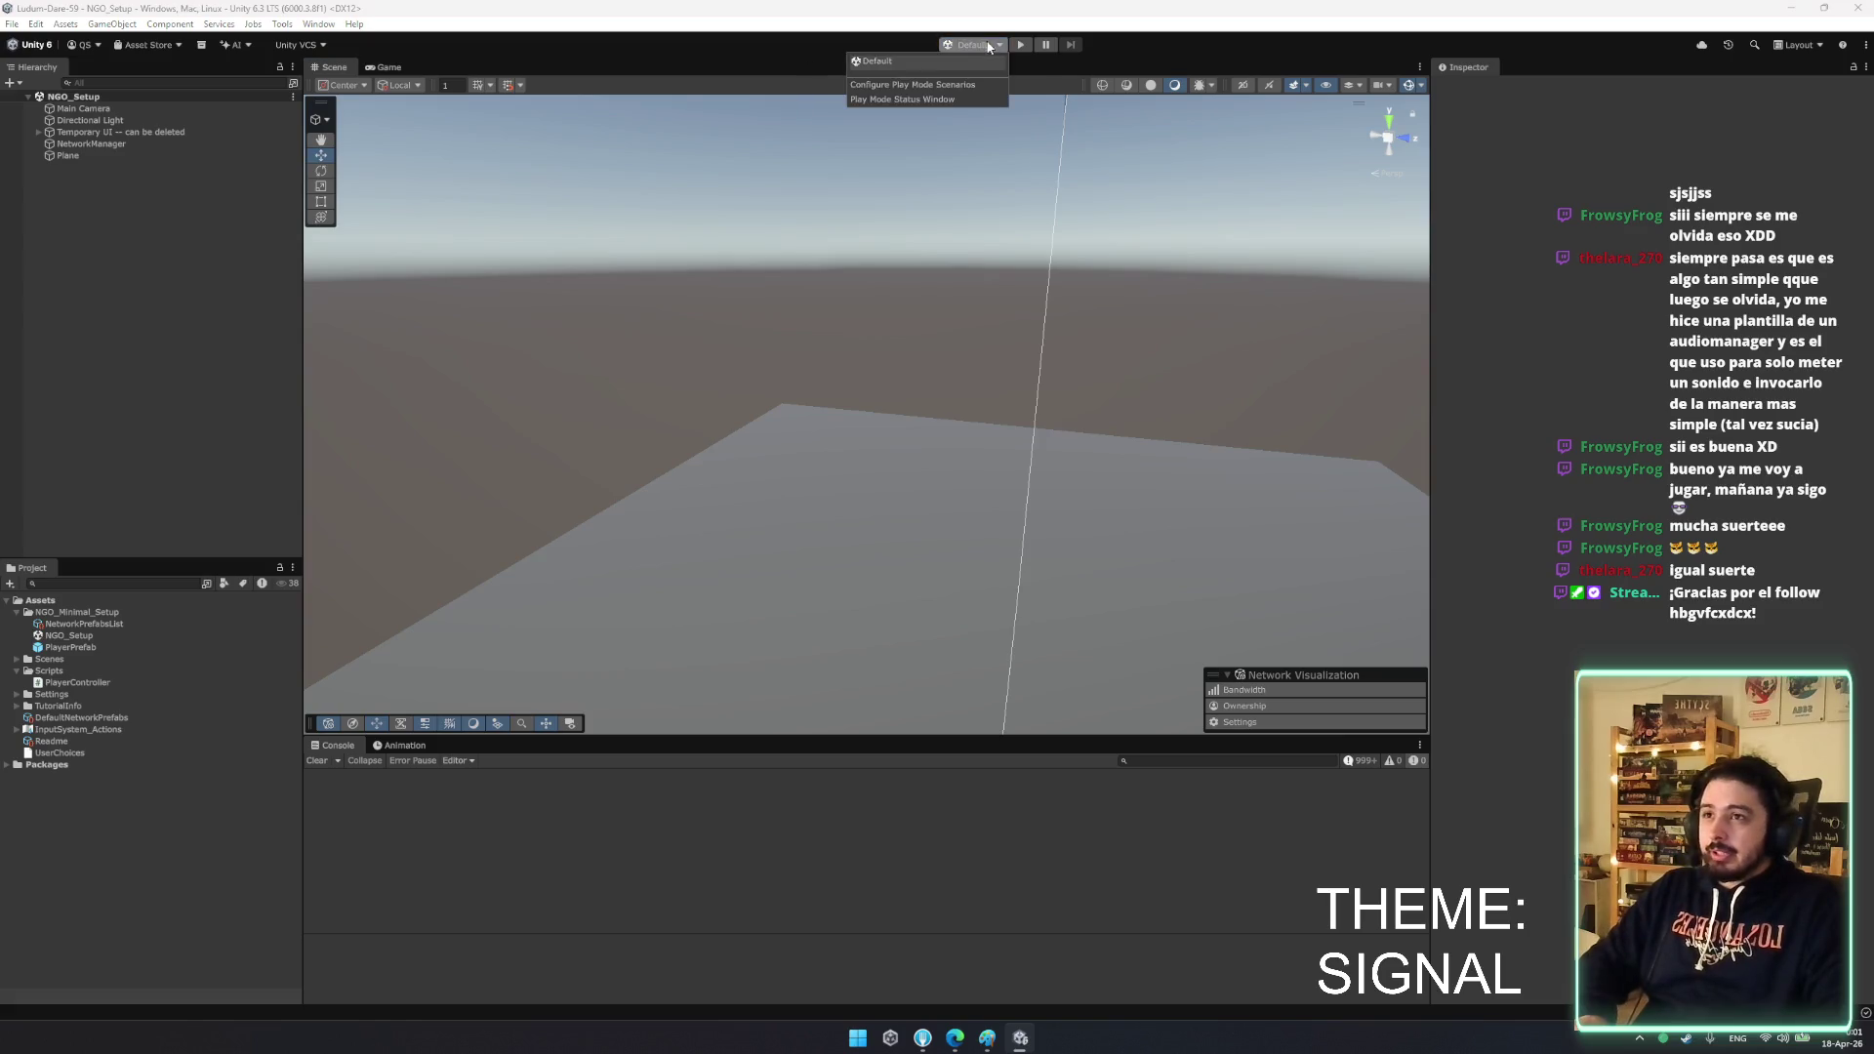
{"action": "left_click", "coordinate": [950, 100]}
{"action": "left_click", "coordinate": [946, 86]}
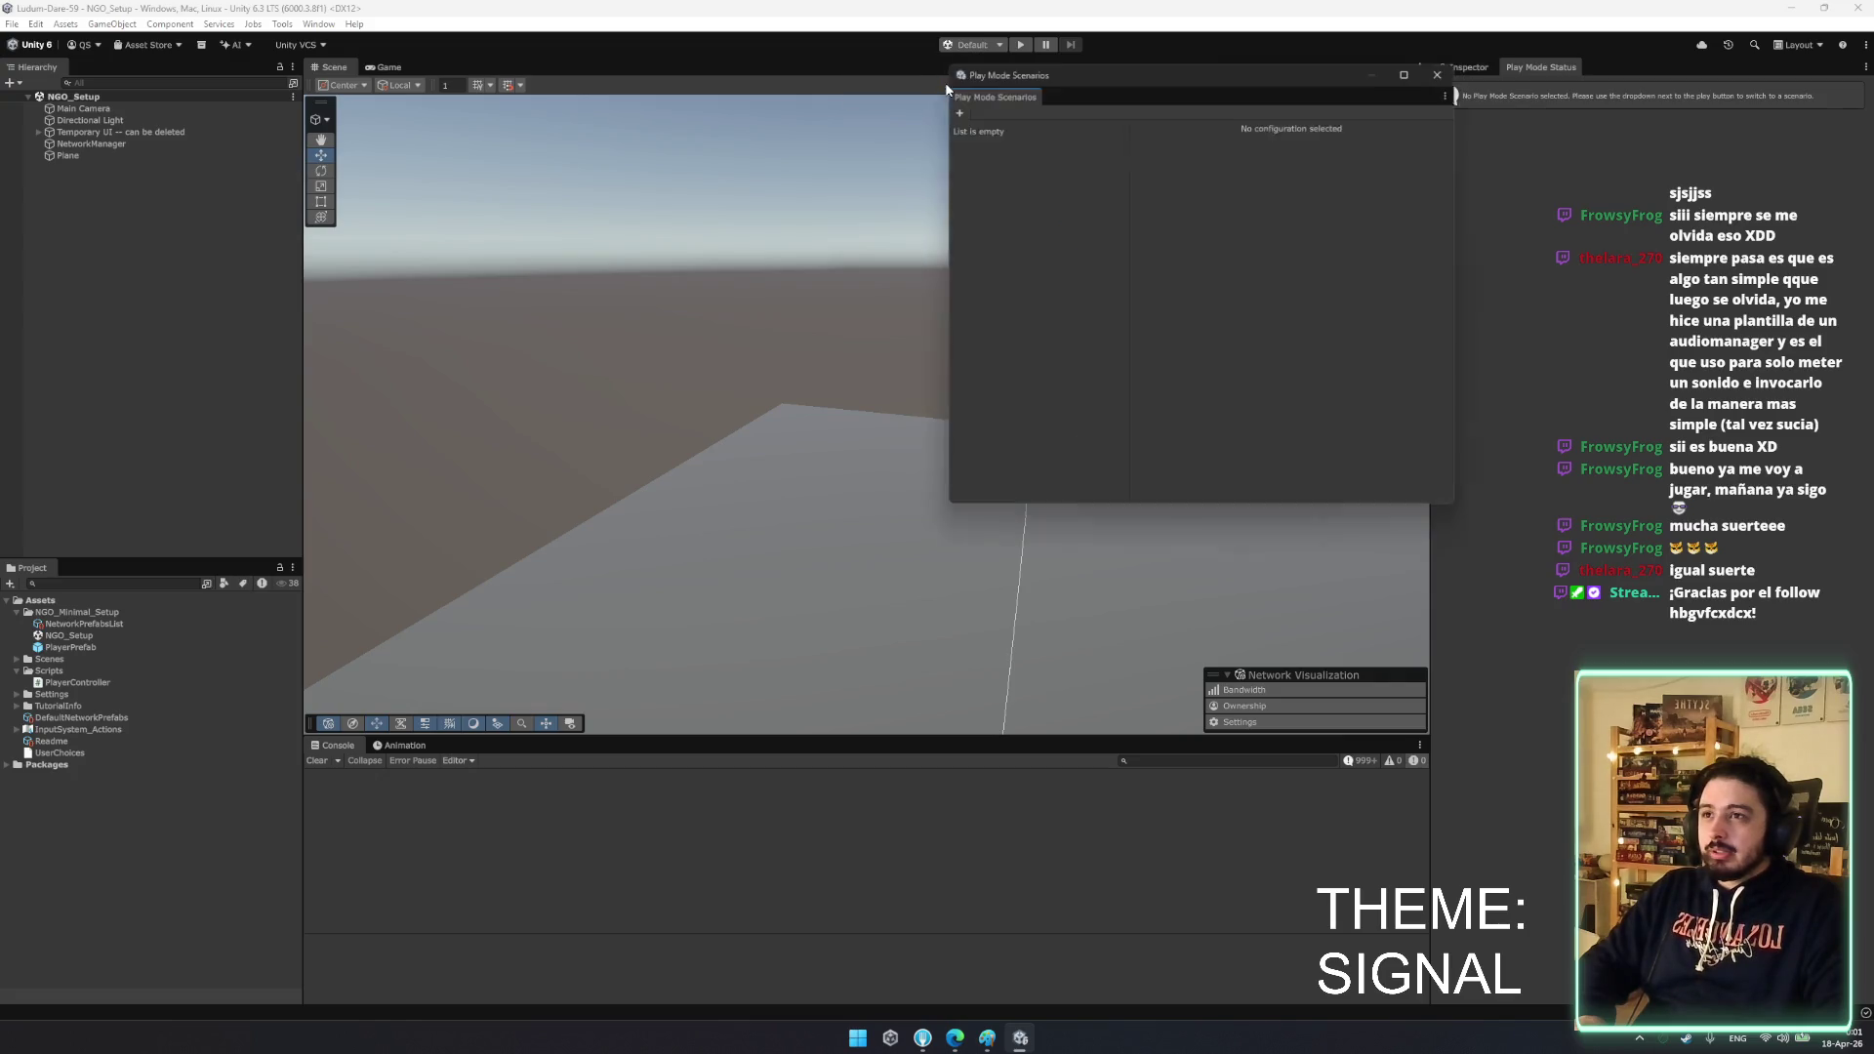
{"action": "left_click_drag", "start_coordinate": [1041, 80], "coordinate": [759, 137]}
{"action": "left_click", "coordinate": [1164, 143]}
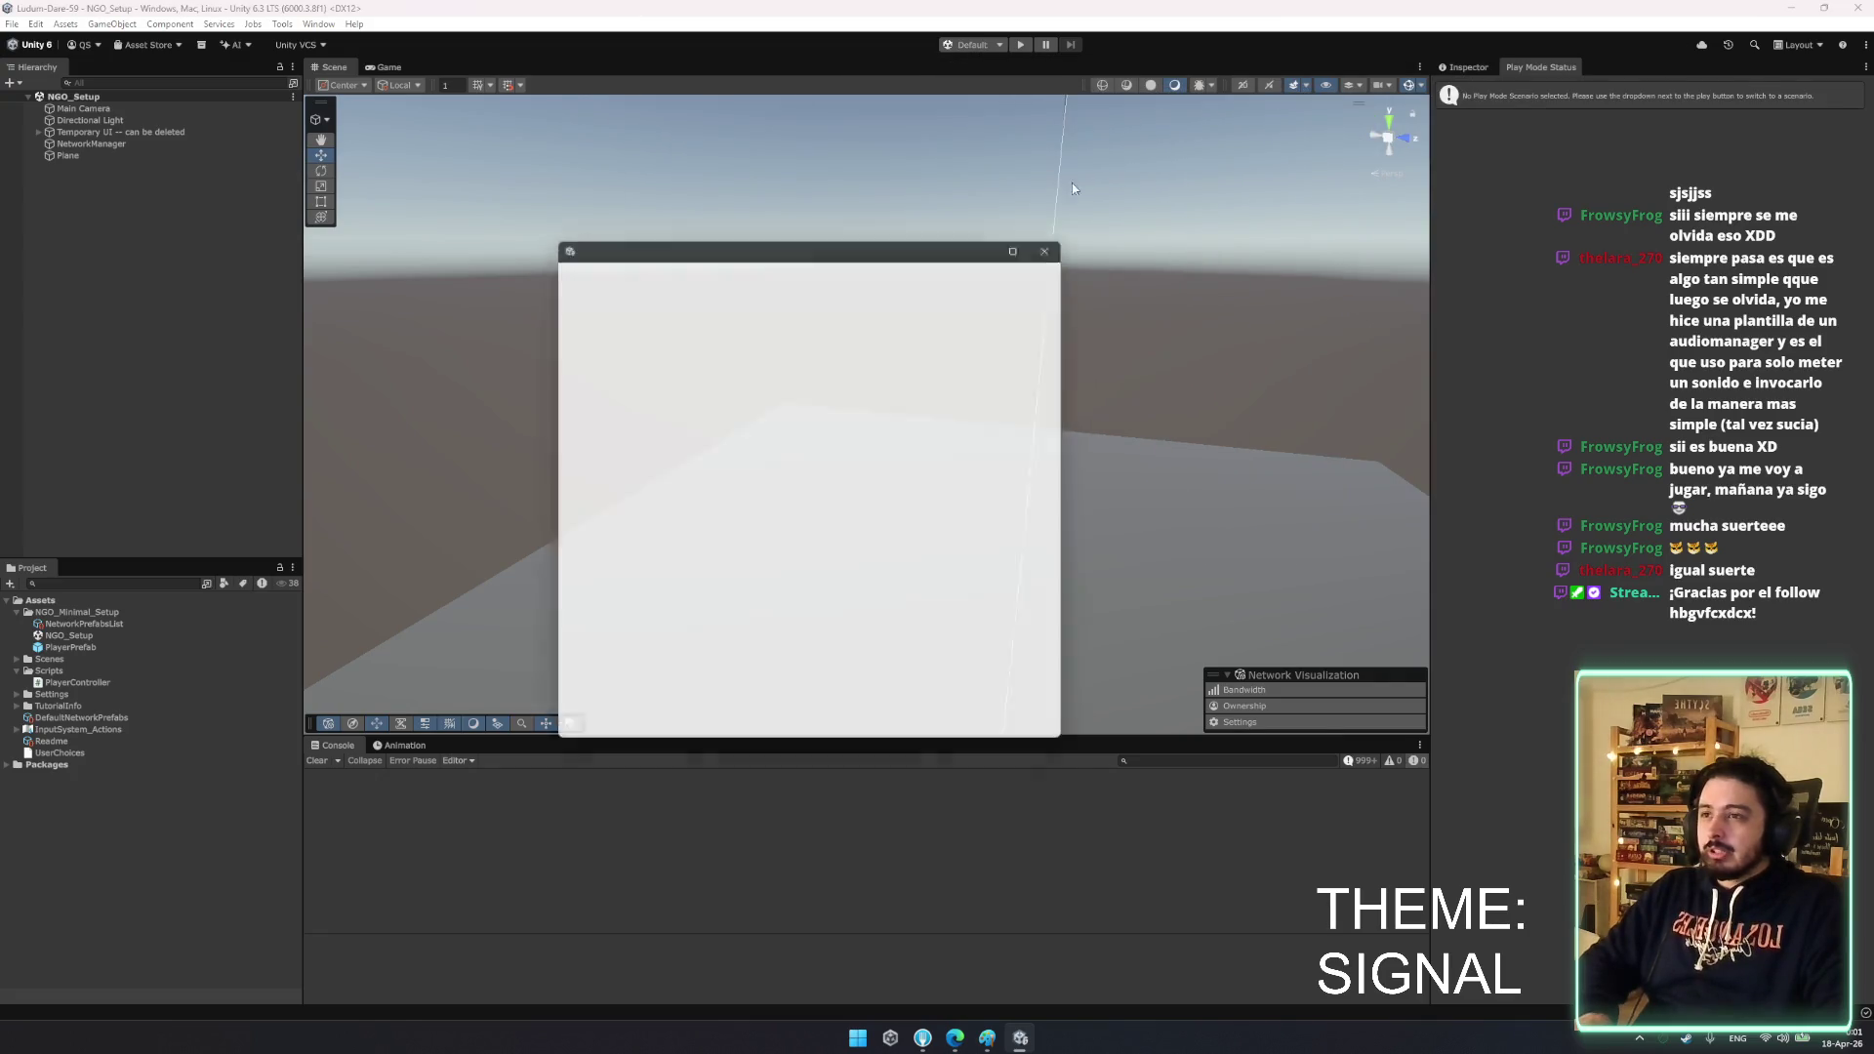
{"action": "left_click", "coordinate": [1060, 238]}
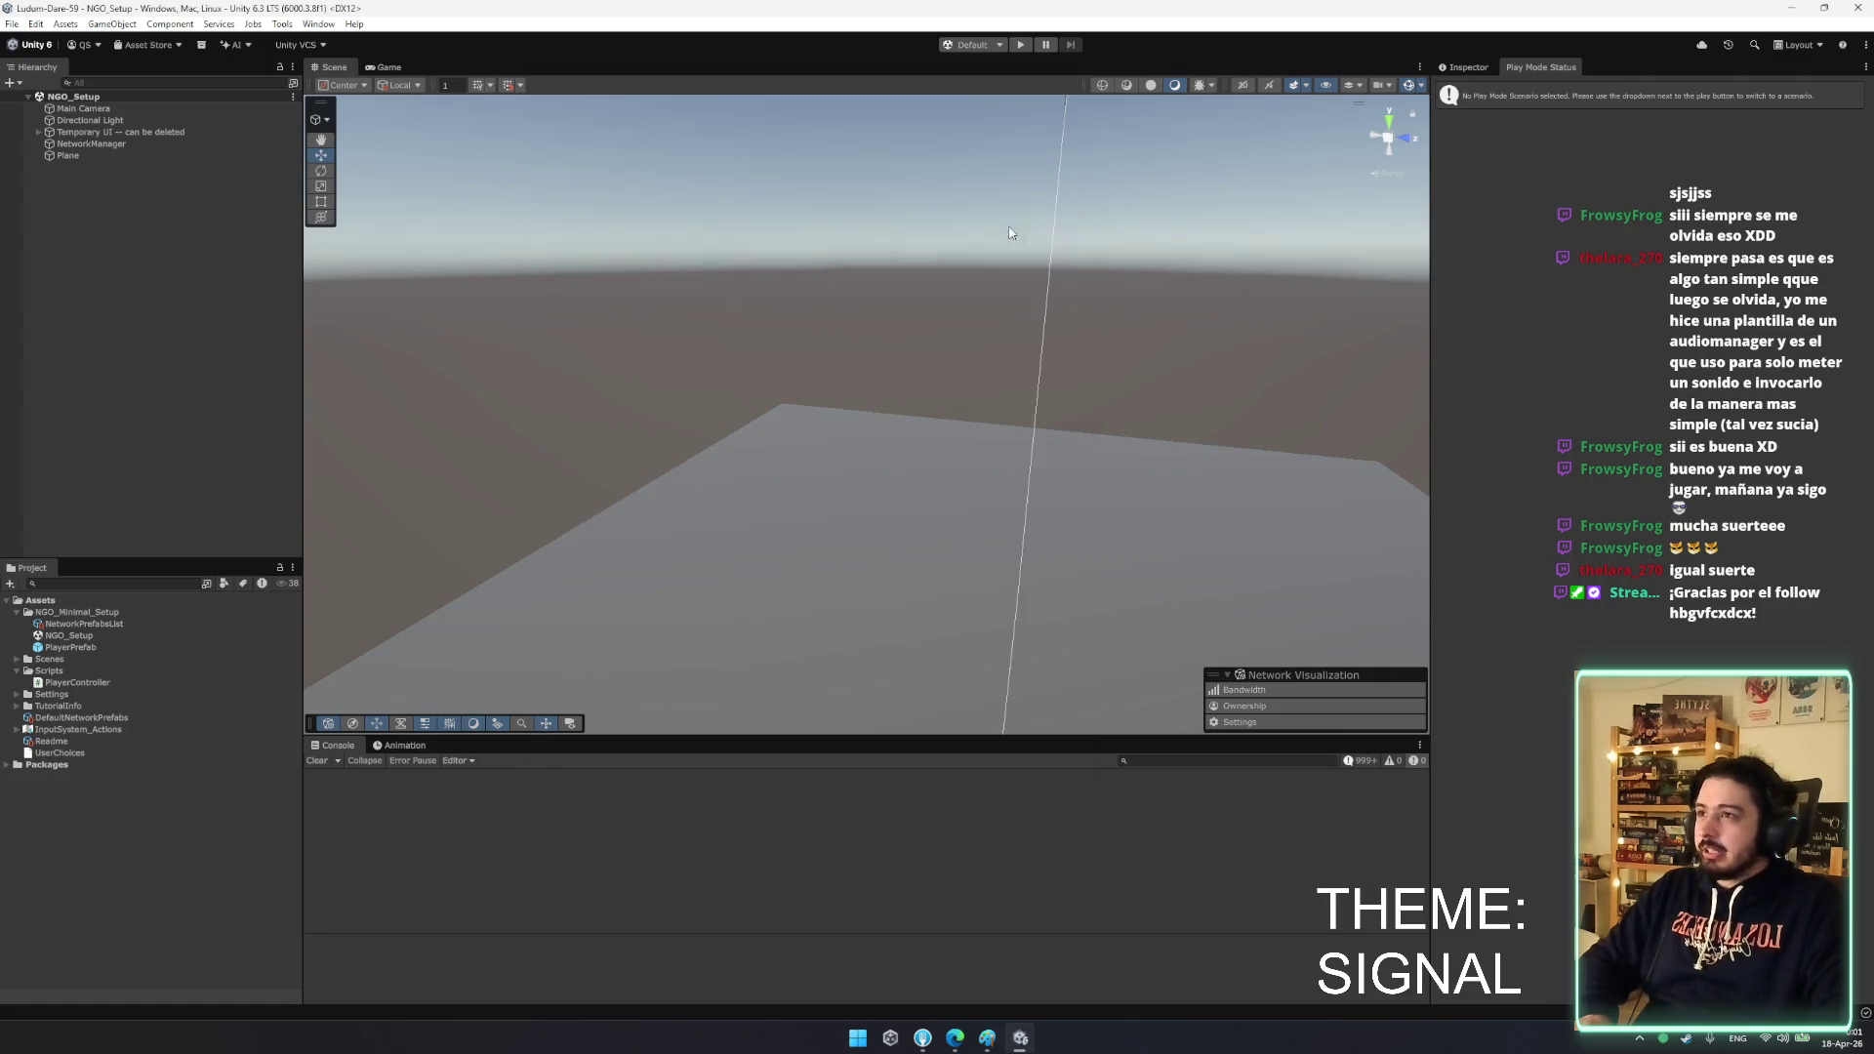
{"action": "left_click", "coordinate": [318, 24]}
{"action": "mouse_move", "coordinate": [291, 27]}
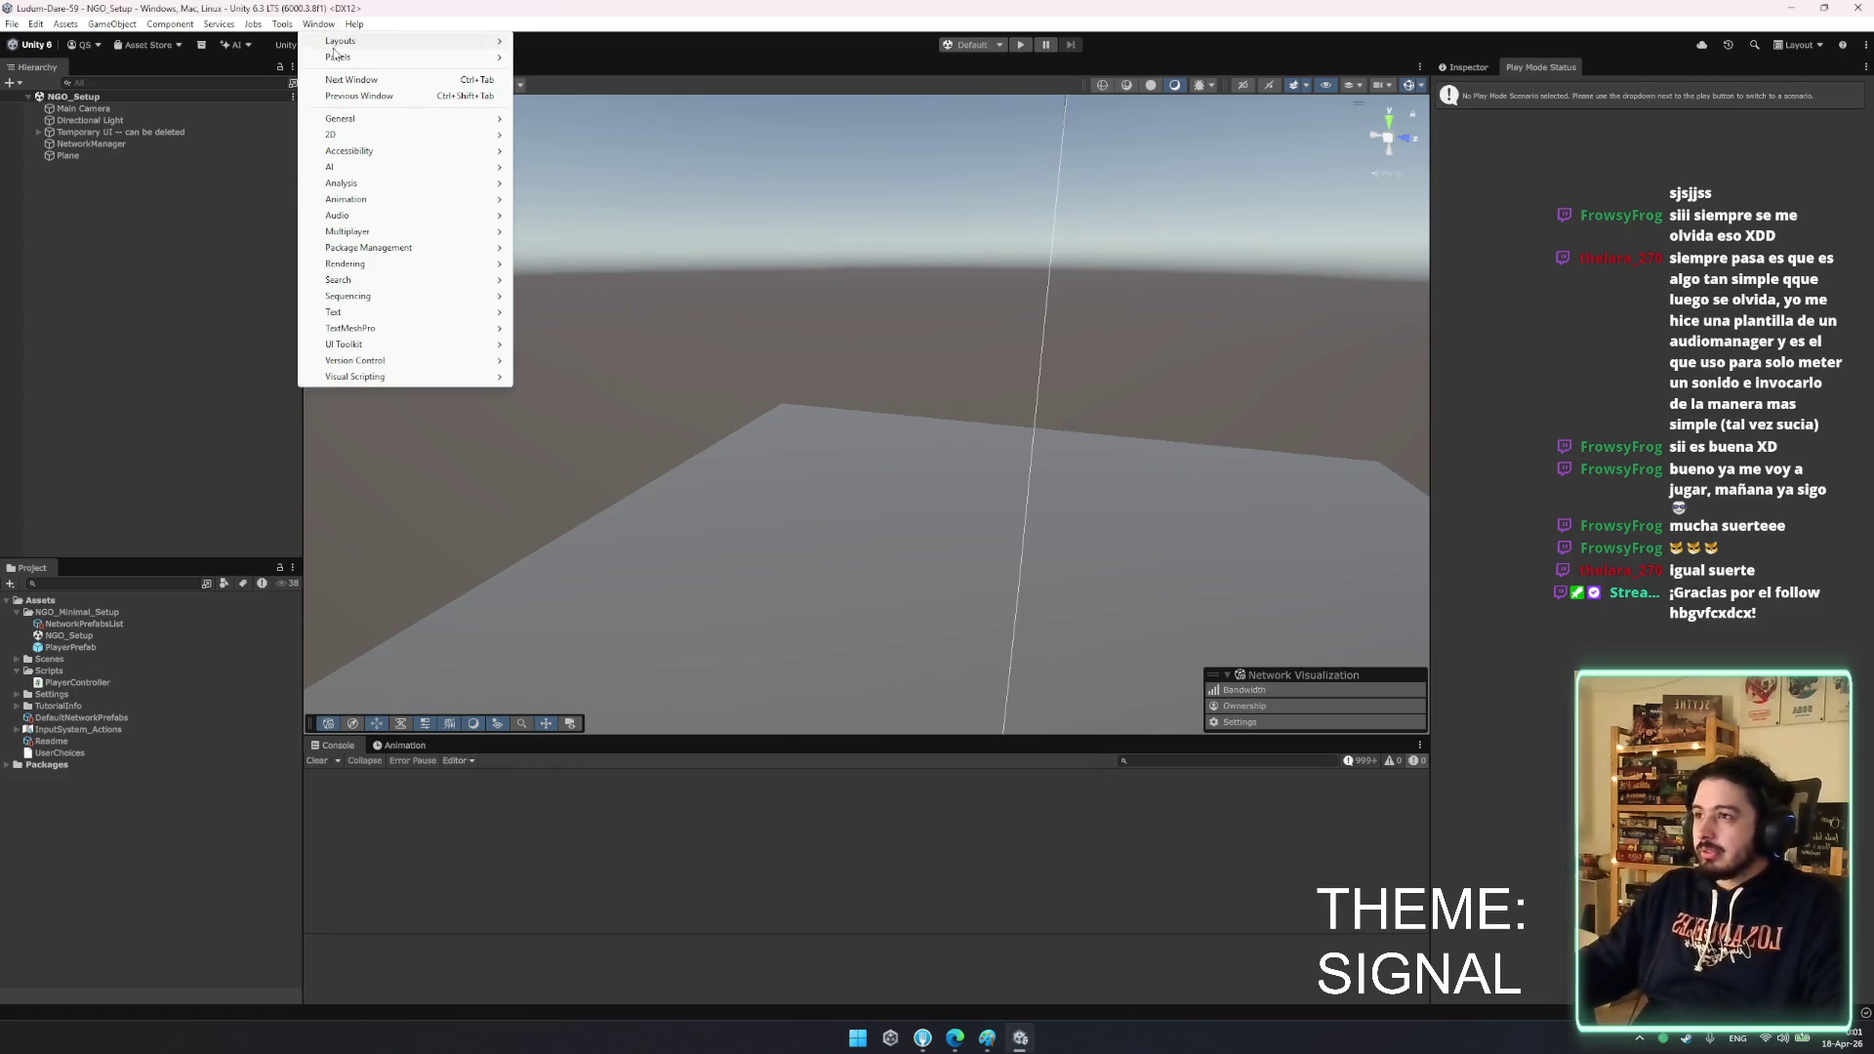
{"action": "mouse_move", "coordinate": [410, 234]}
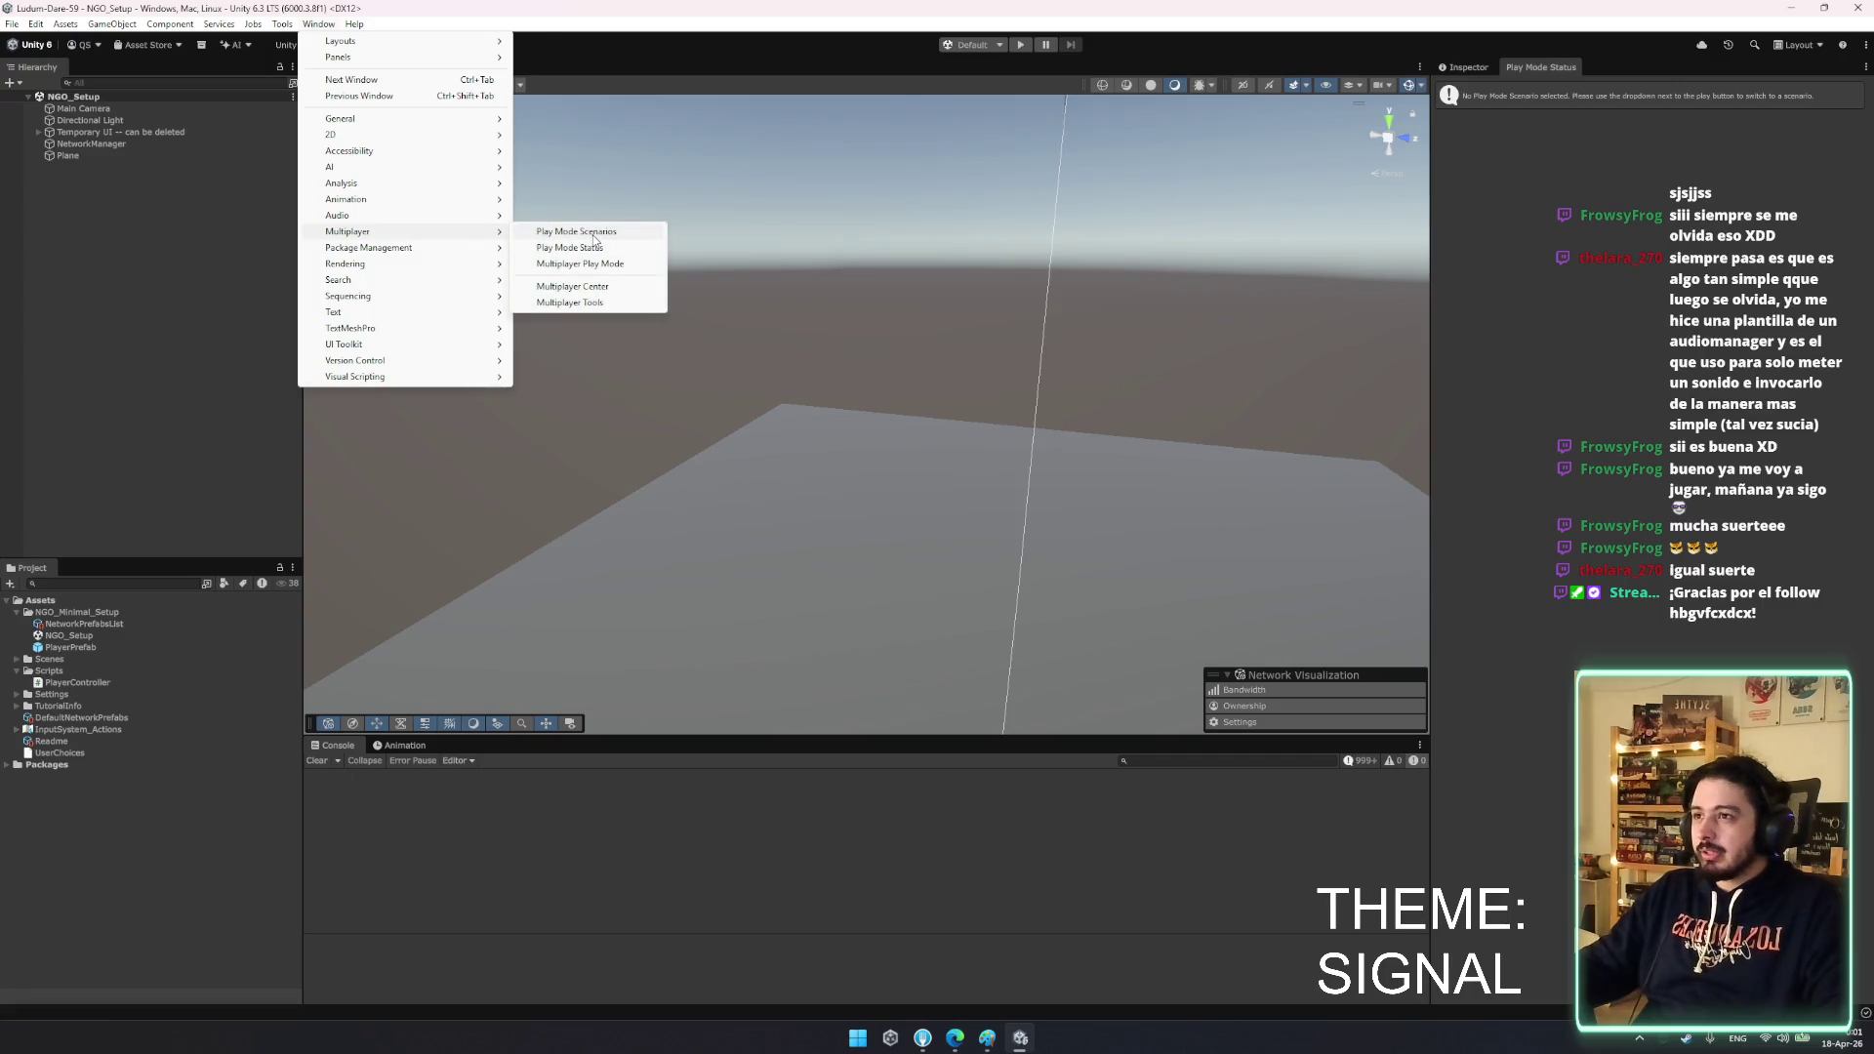
{"action": "left_click", "coordinate": [593, 235]}
{"action": "left_click", "coordinate": [1166, 146]}
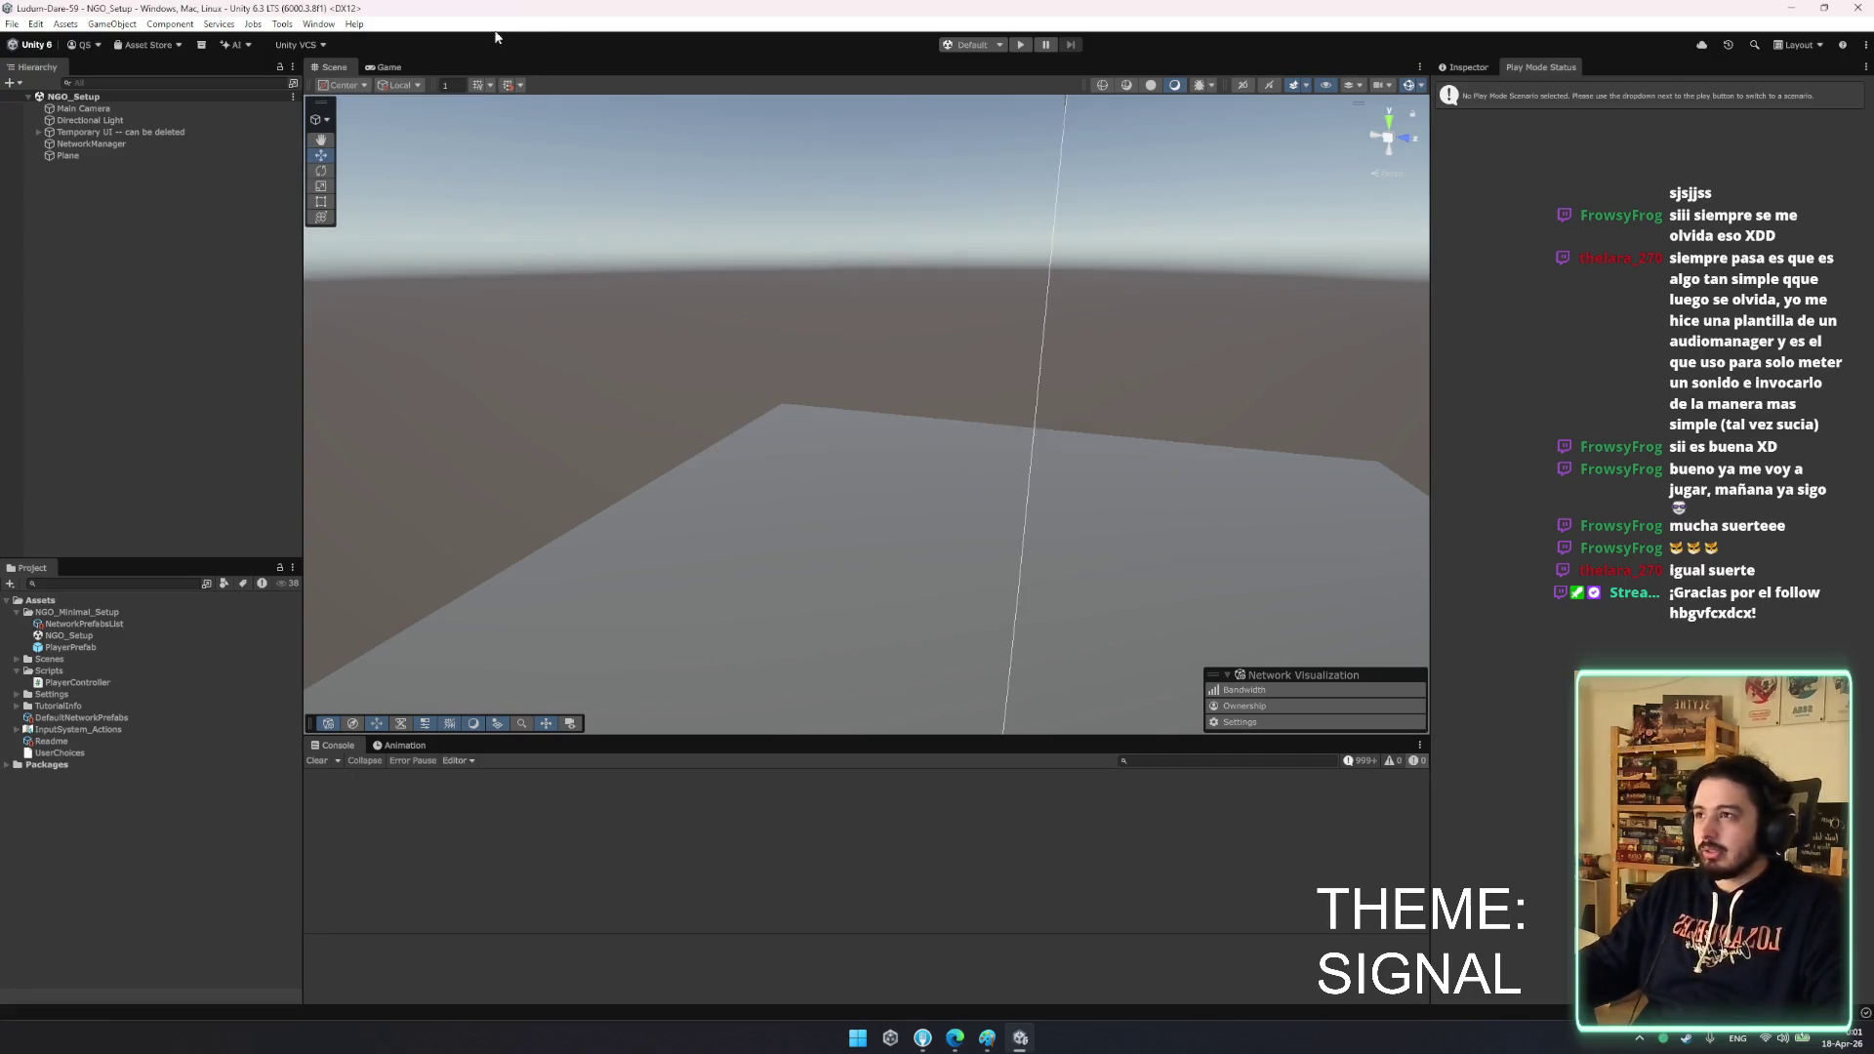
- Open Multiplayer Play Mode, activate Player 2, dock the window at the left edge, and start Play
{"action": "left_click", "coordinate": [318, 23]}
{"action": "mouse_move", "coordinate": [377, 240]}
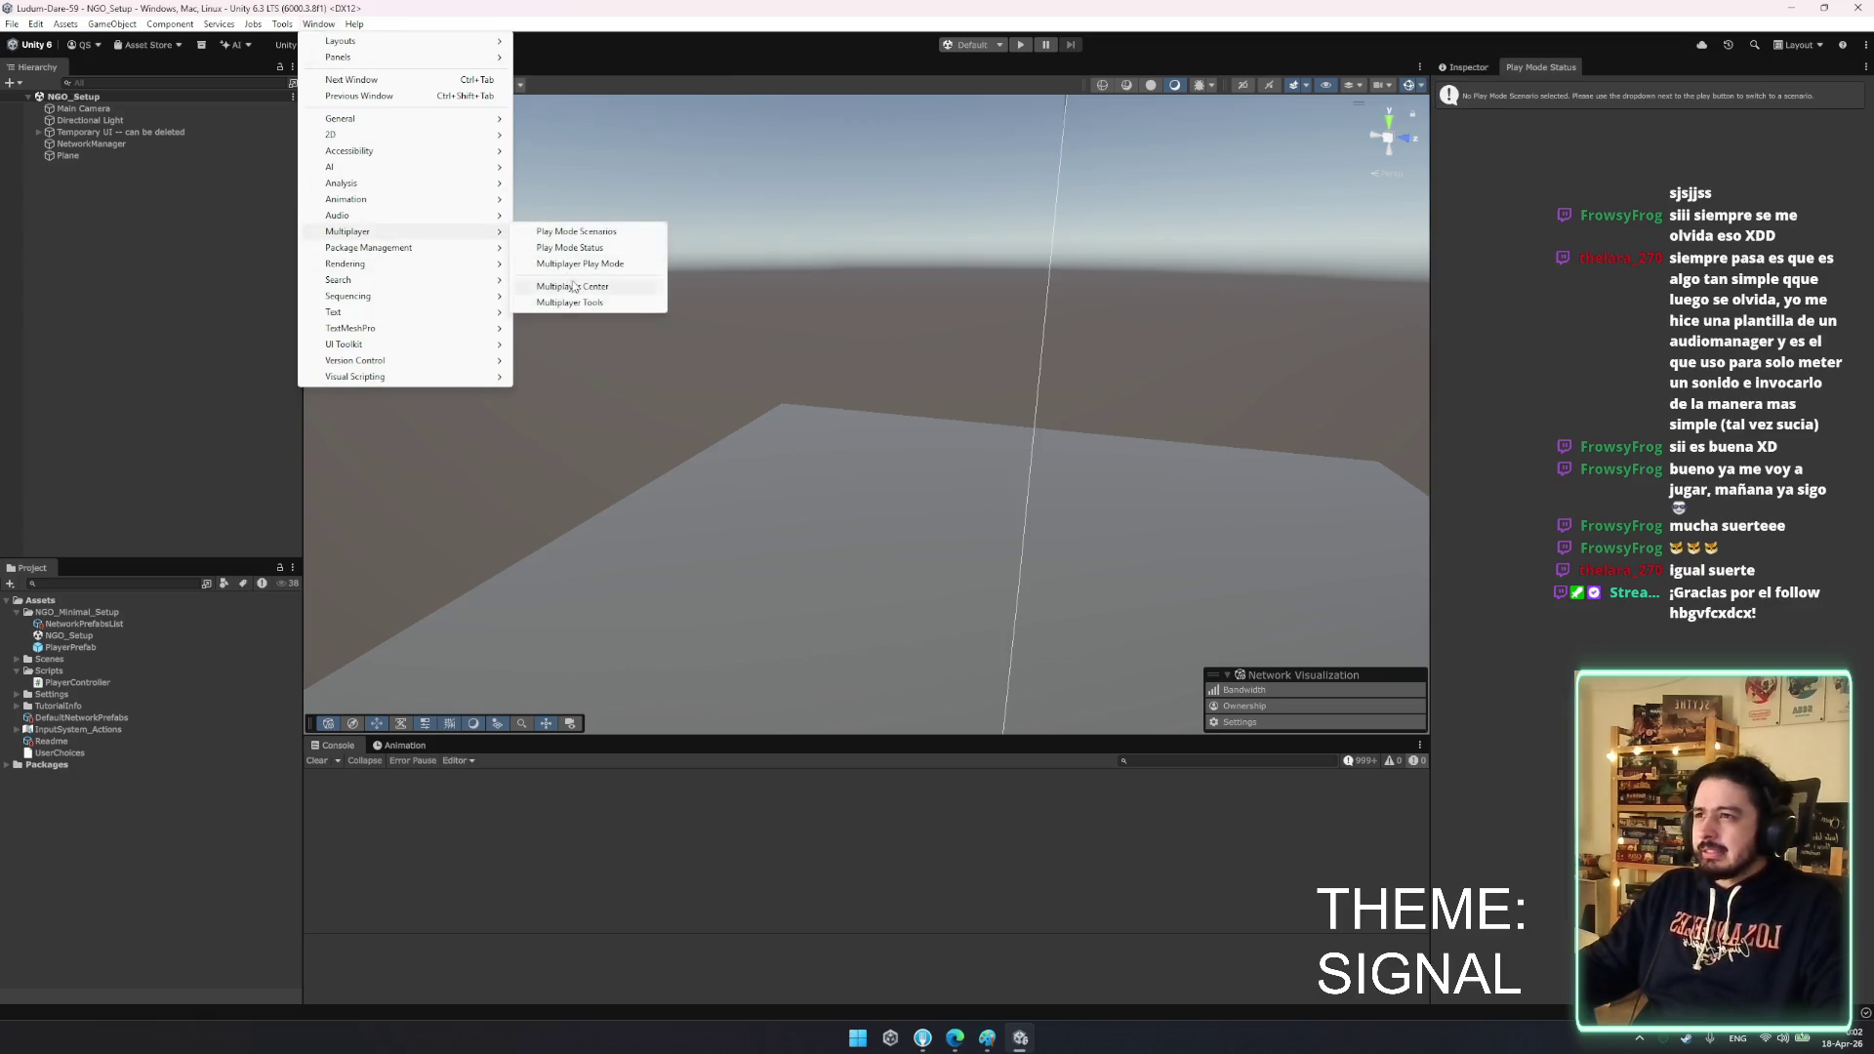
{"action": "left_click", "coordinate": [613, 266]}
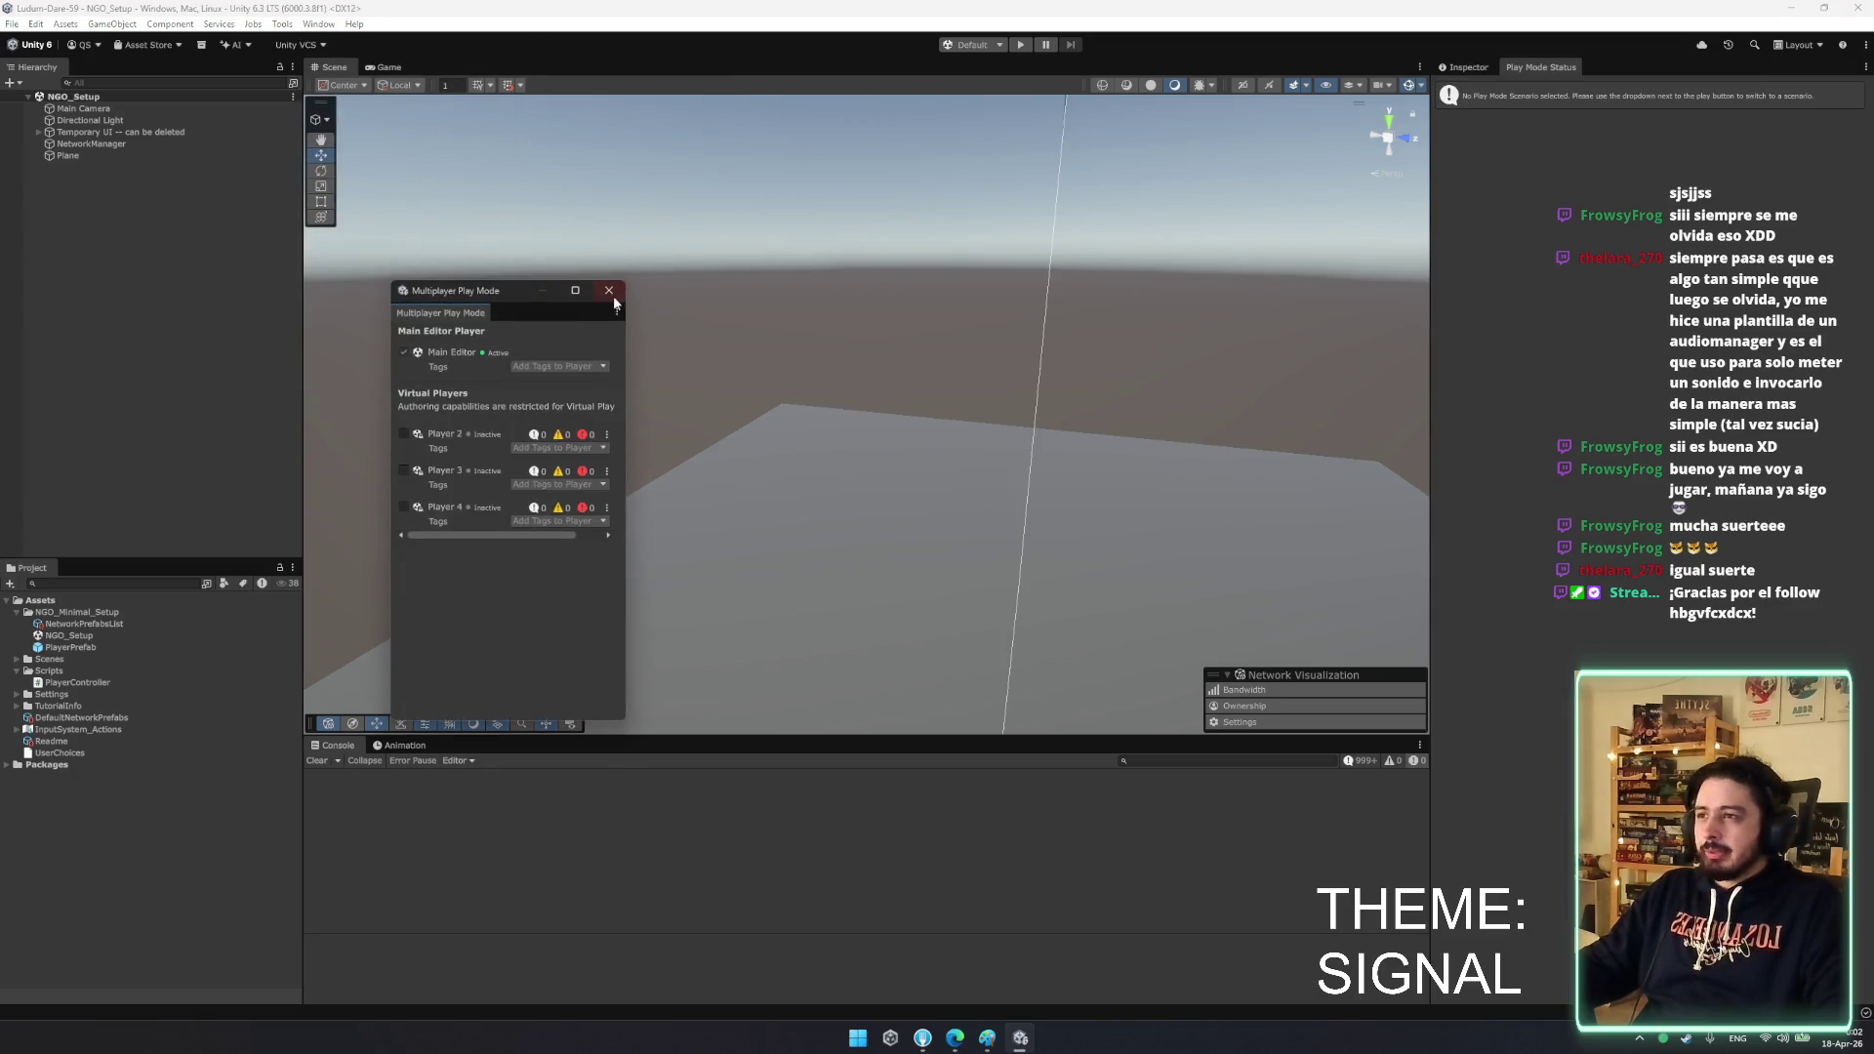
{"action": "left_click", "coordinate": [406, 433]}
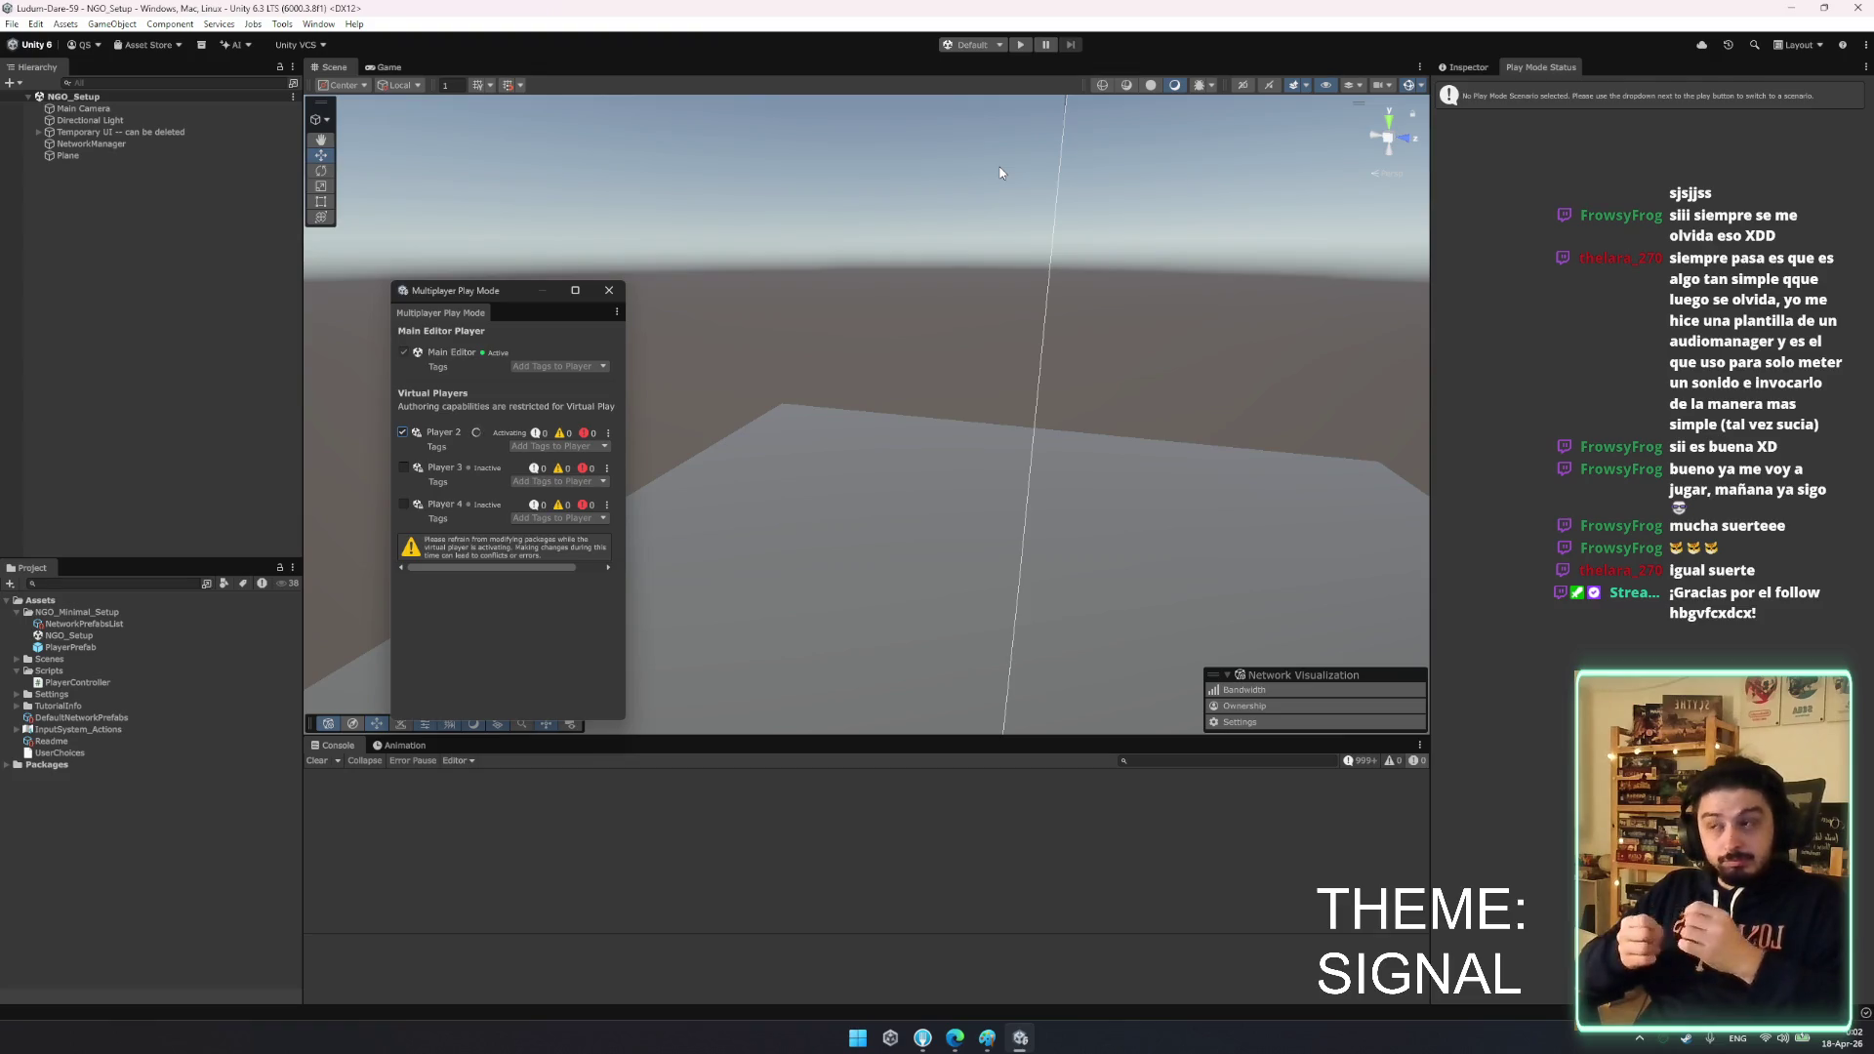
{"action": "mouse_move", "coordinate": [469, 293]}
{"action": "left_mouse_down"}
{"action": "mouse_move", "coordinate": [469, 240]}
{"action": "mouse_move", "coordinate": [352, 238]}
{"action": "left_mouse_up"}
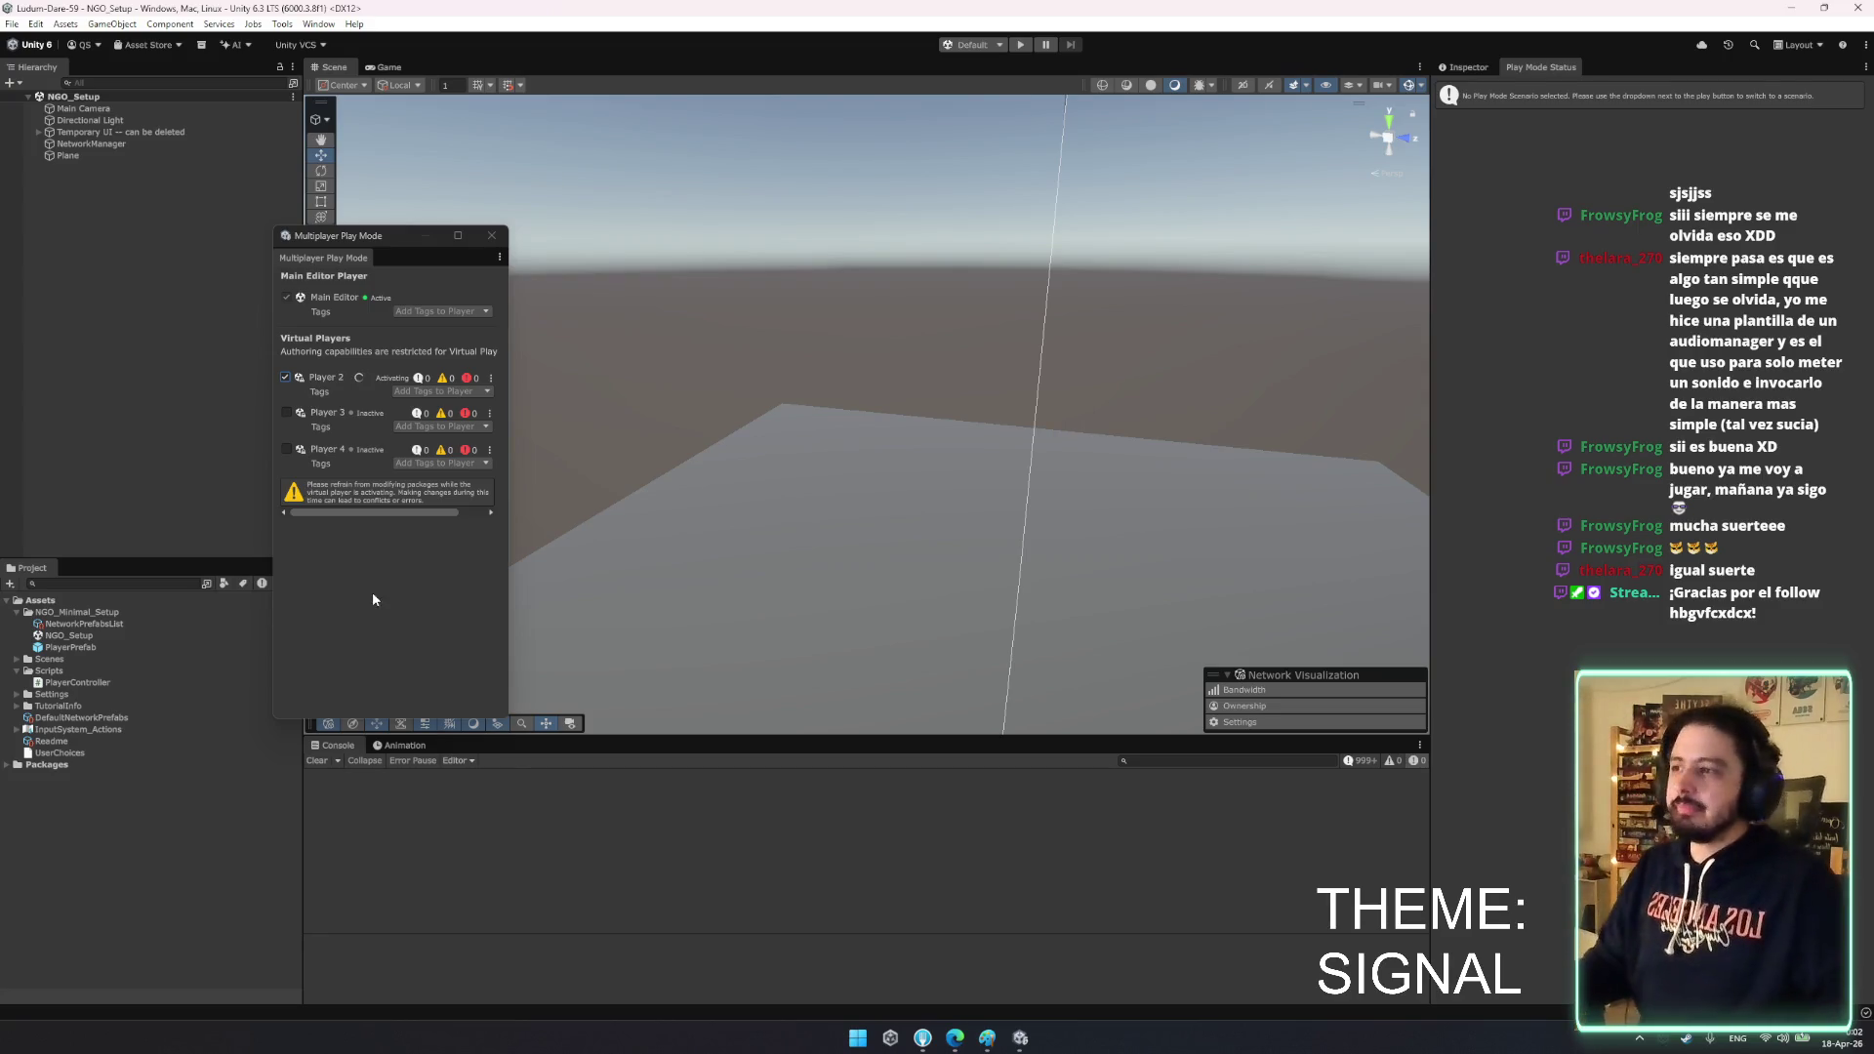
{"action": "mouse_move", "coordinate": [394, 235]}
{"action": "left_mouse_down"}
{"action": "mouse_move", "coordinate": [443, 244]}
{"action": "mouse_move", "coordinate": [315, 225]}
{"action": "left_mouse_up"}
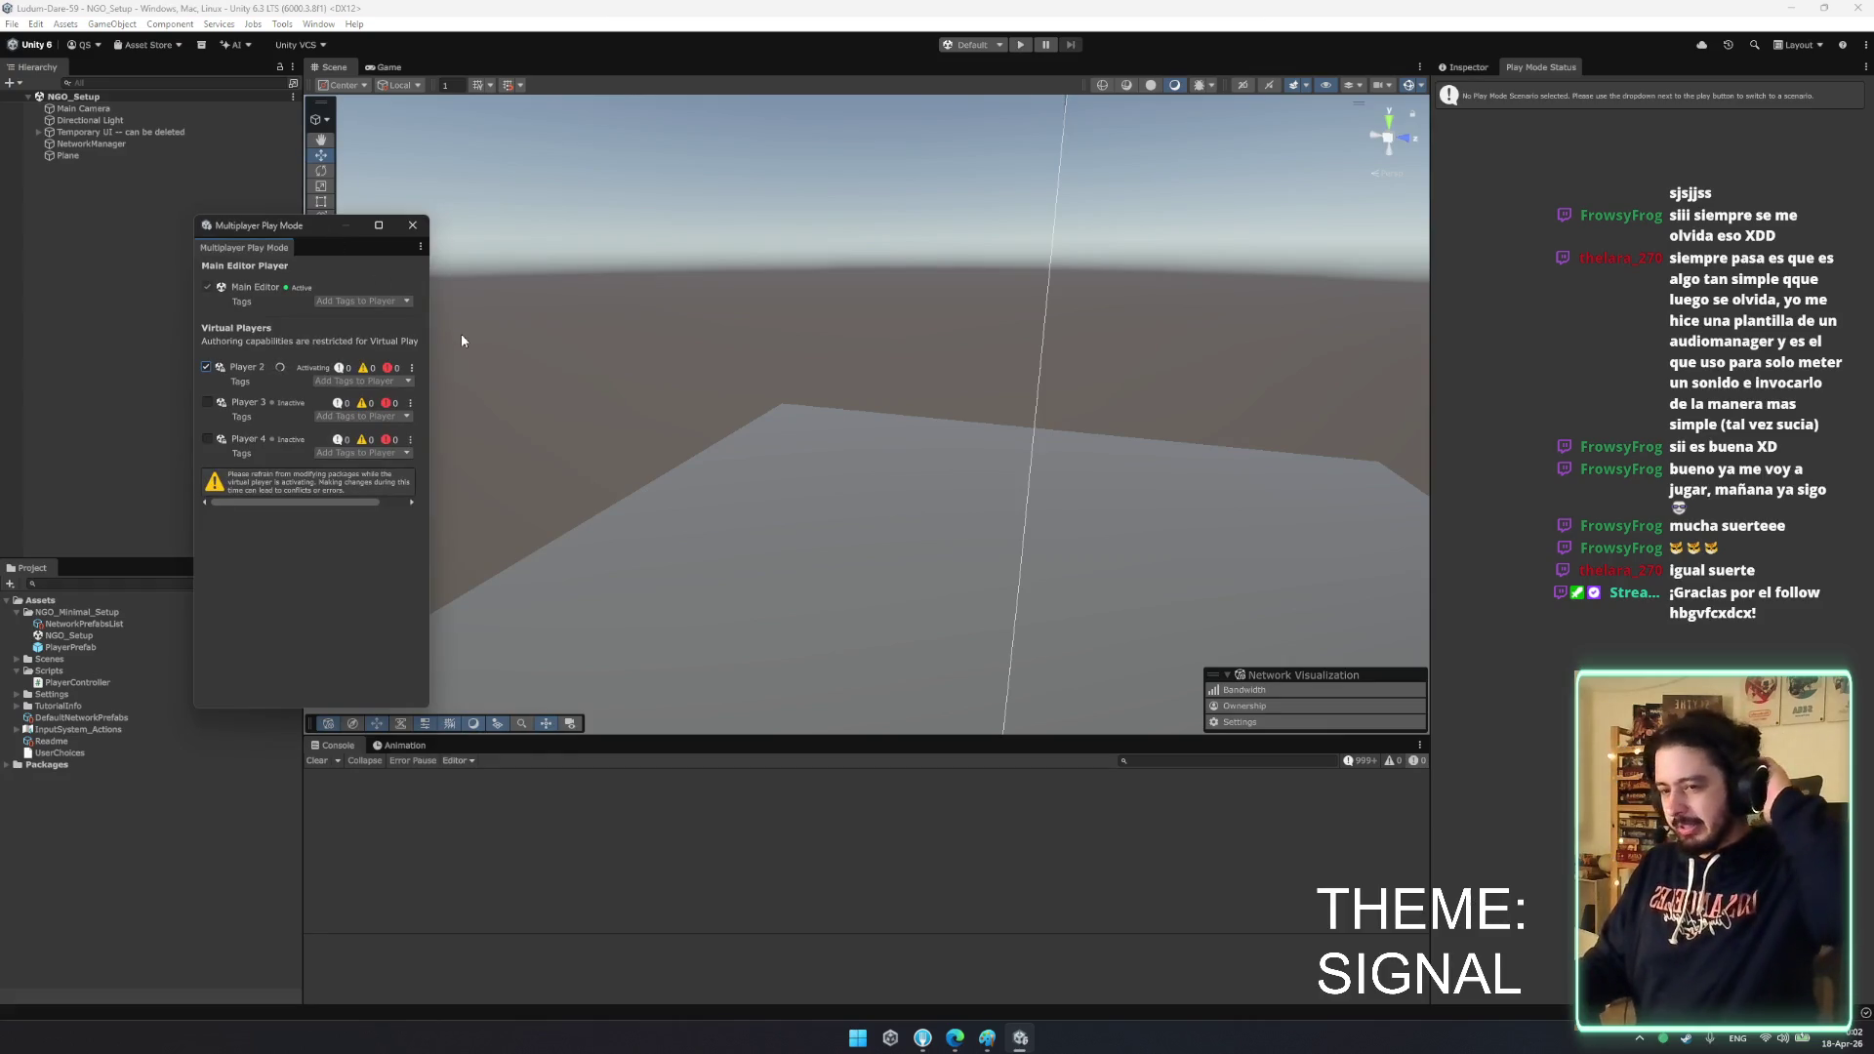
{"action": "left_click_drag", "start_coordinate": [288, 225], "coordinate": [181, 215]}
{"action": "left_click", "coordinate": [1014, 47]}
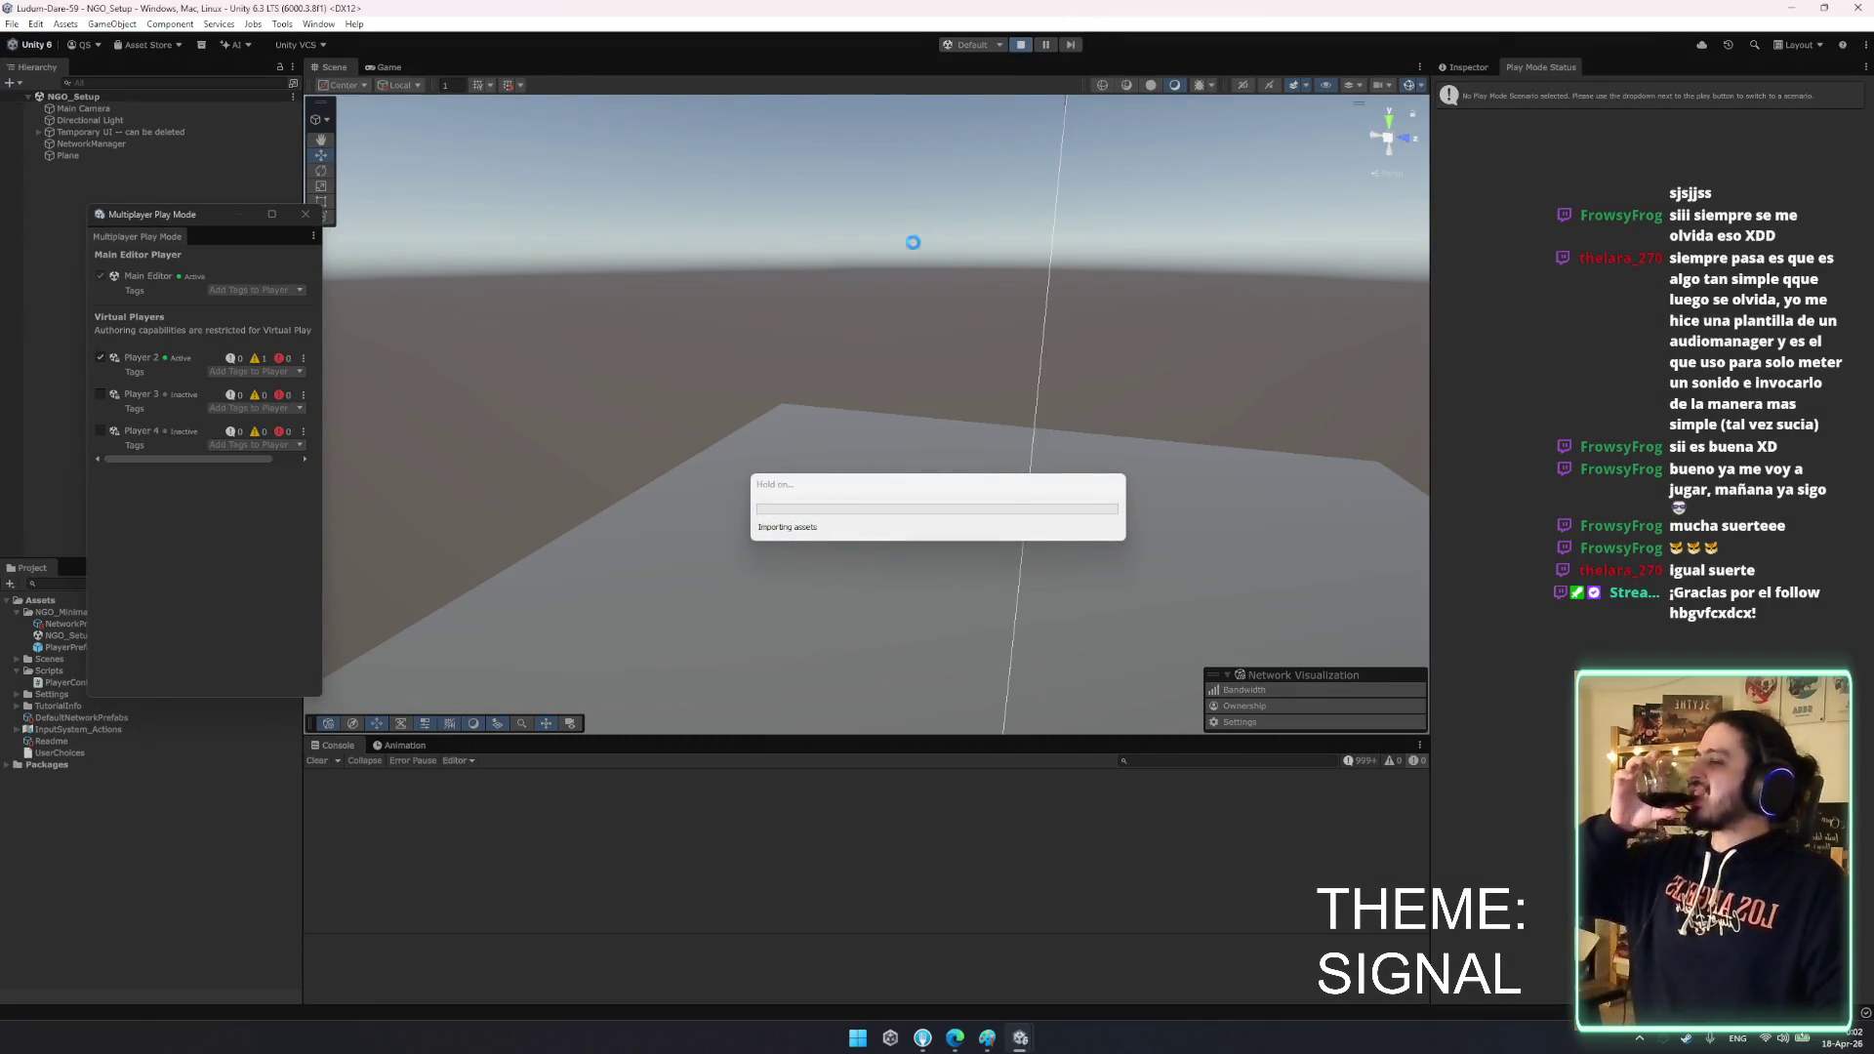
- Start the main editor as host and join as client from the Player 2 window
{"action": "mouse_move", "coordinate": [1015, 1040]}
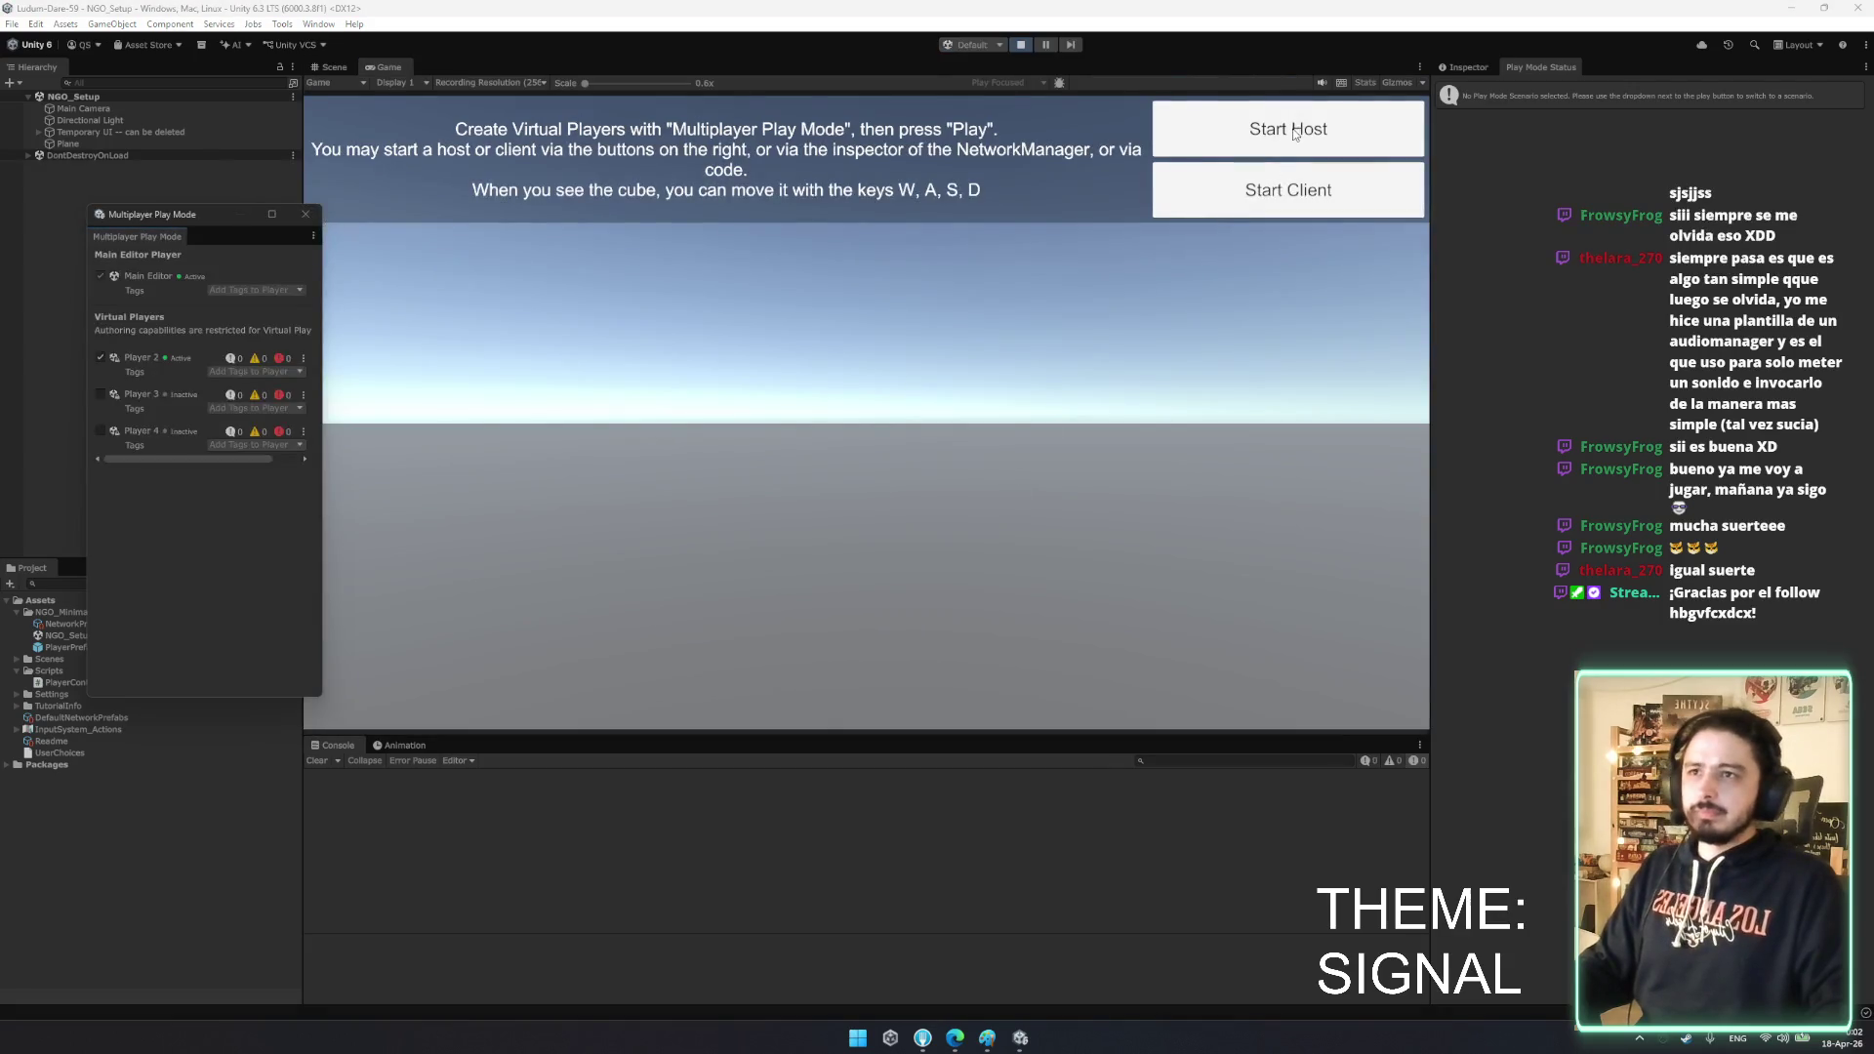
{"action": "left_click", "coordinate": [1236, 142]}
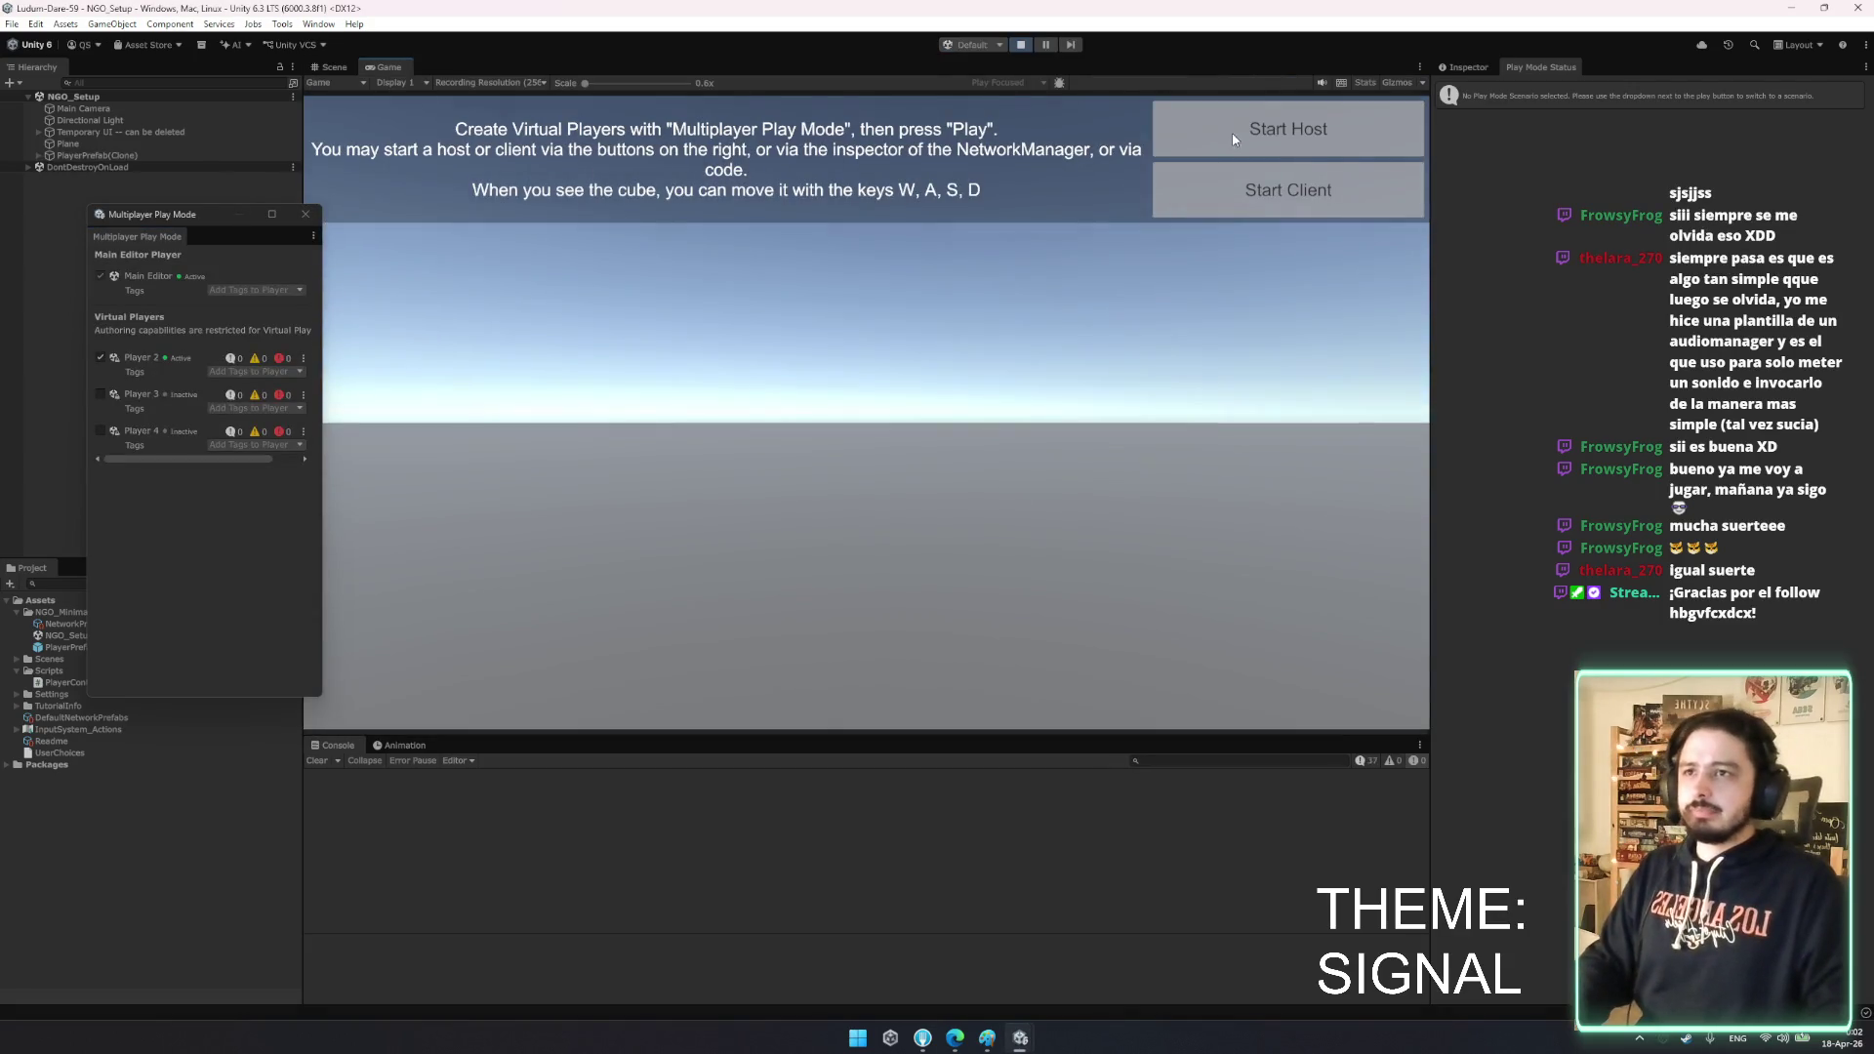
{"action": "left_click", "coordinate": [1019, 1040]}
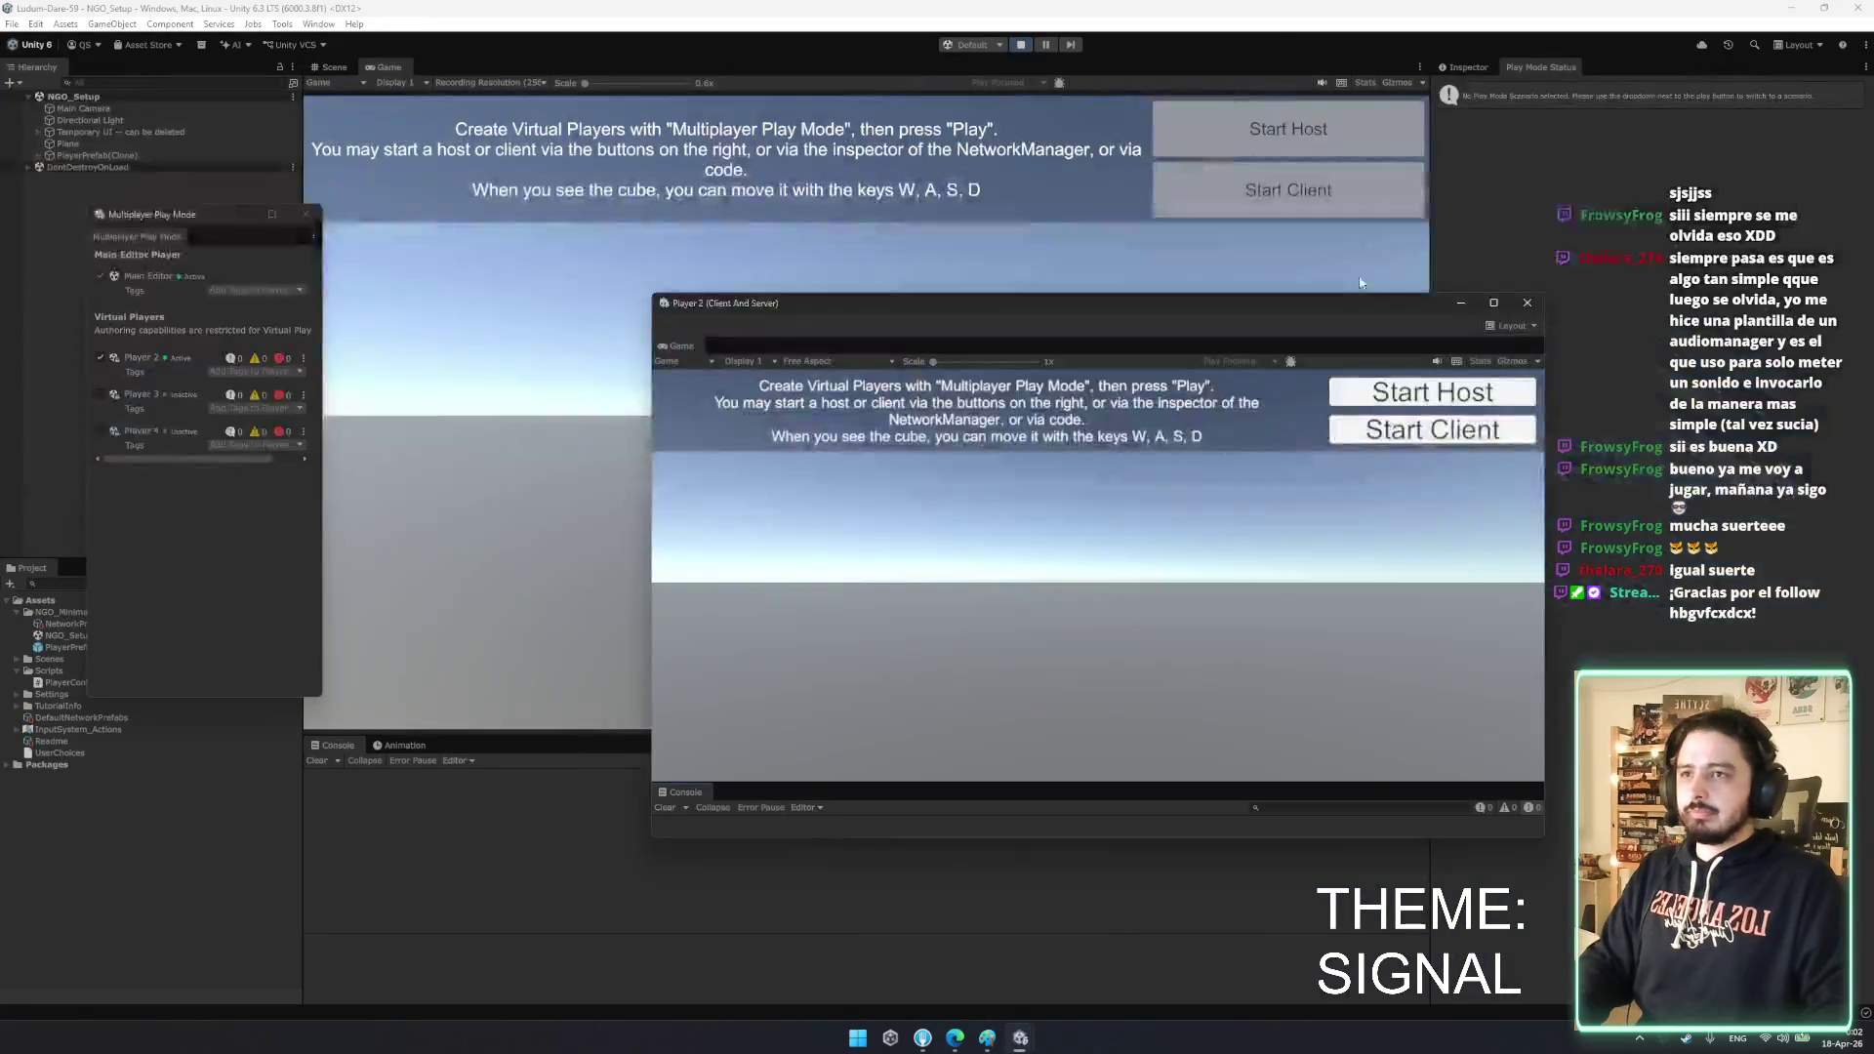
{"action": "left_click", "coordinate": [1171, 383]}
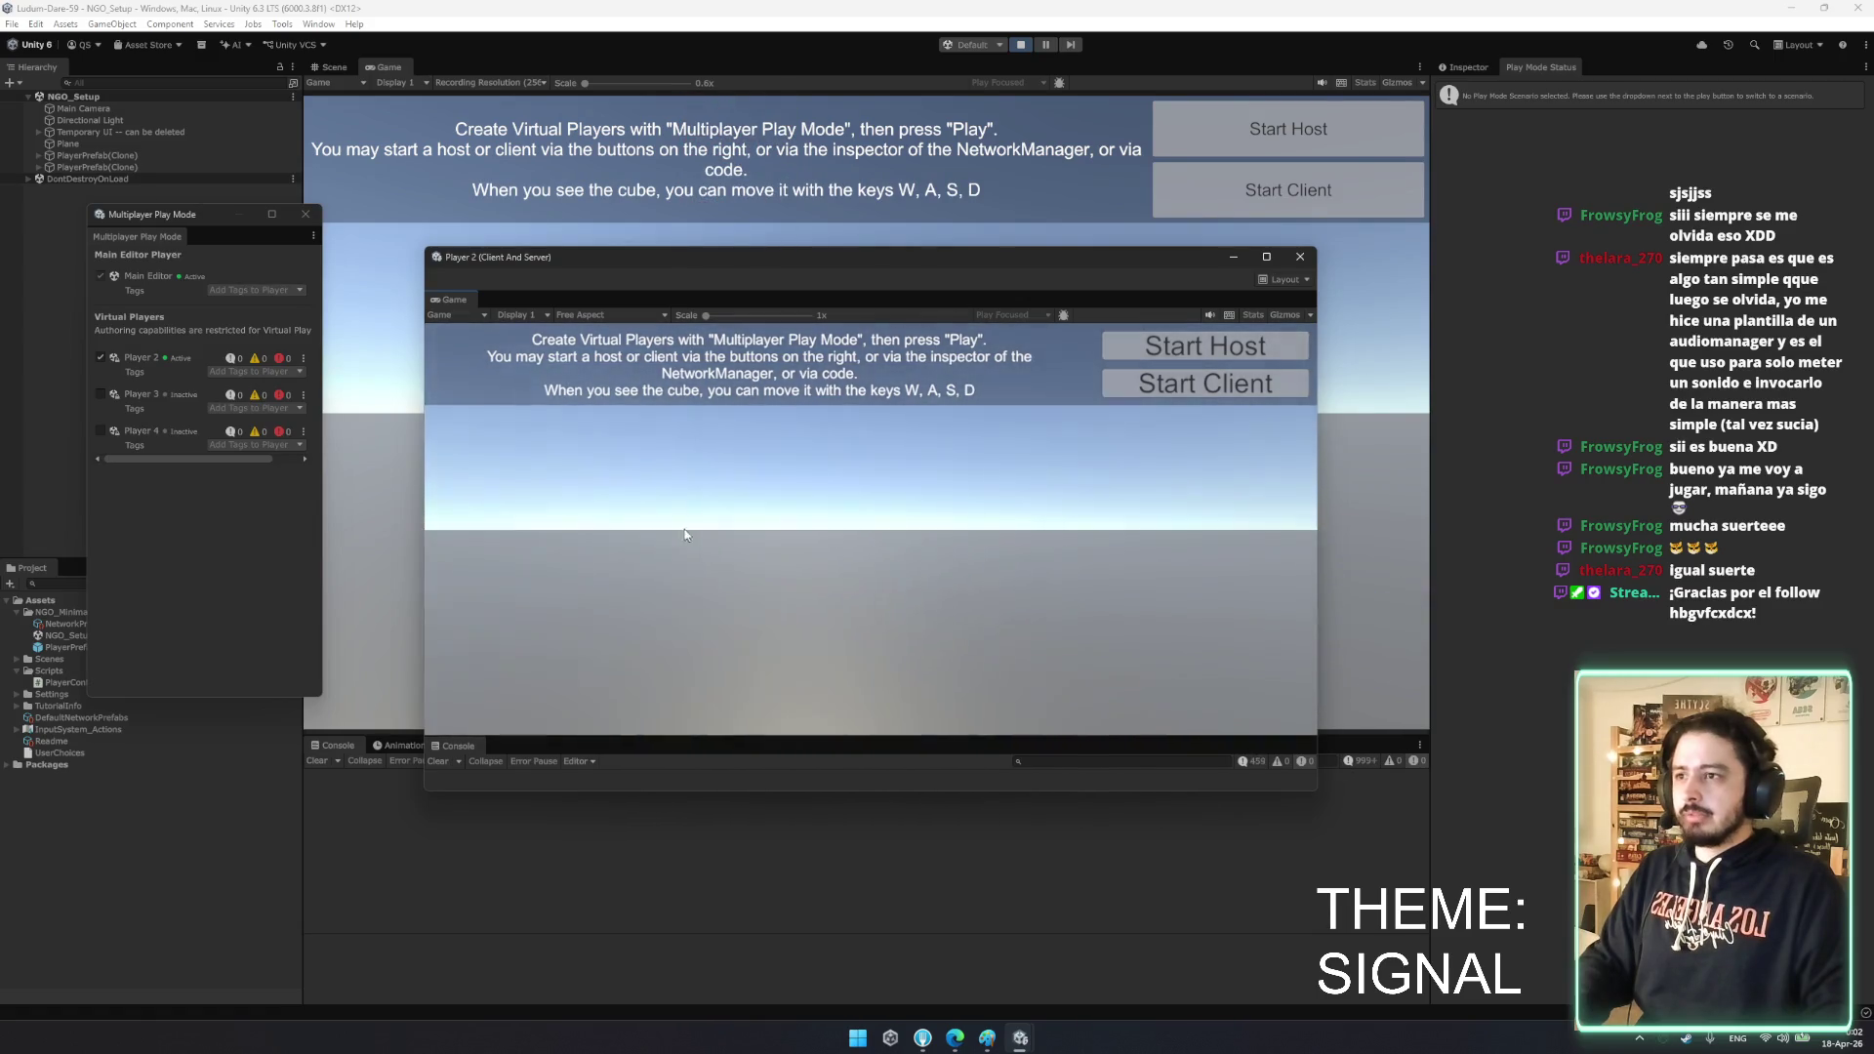
- Move Player 2's cube left, right, forward and back with W, A, S, D
{"action": "key", "text": "a"}
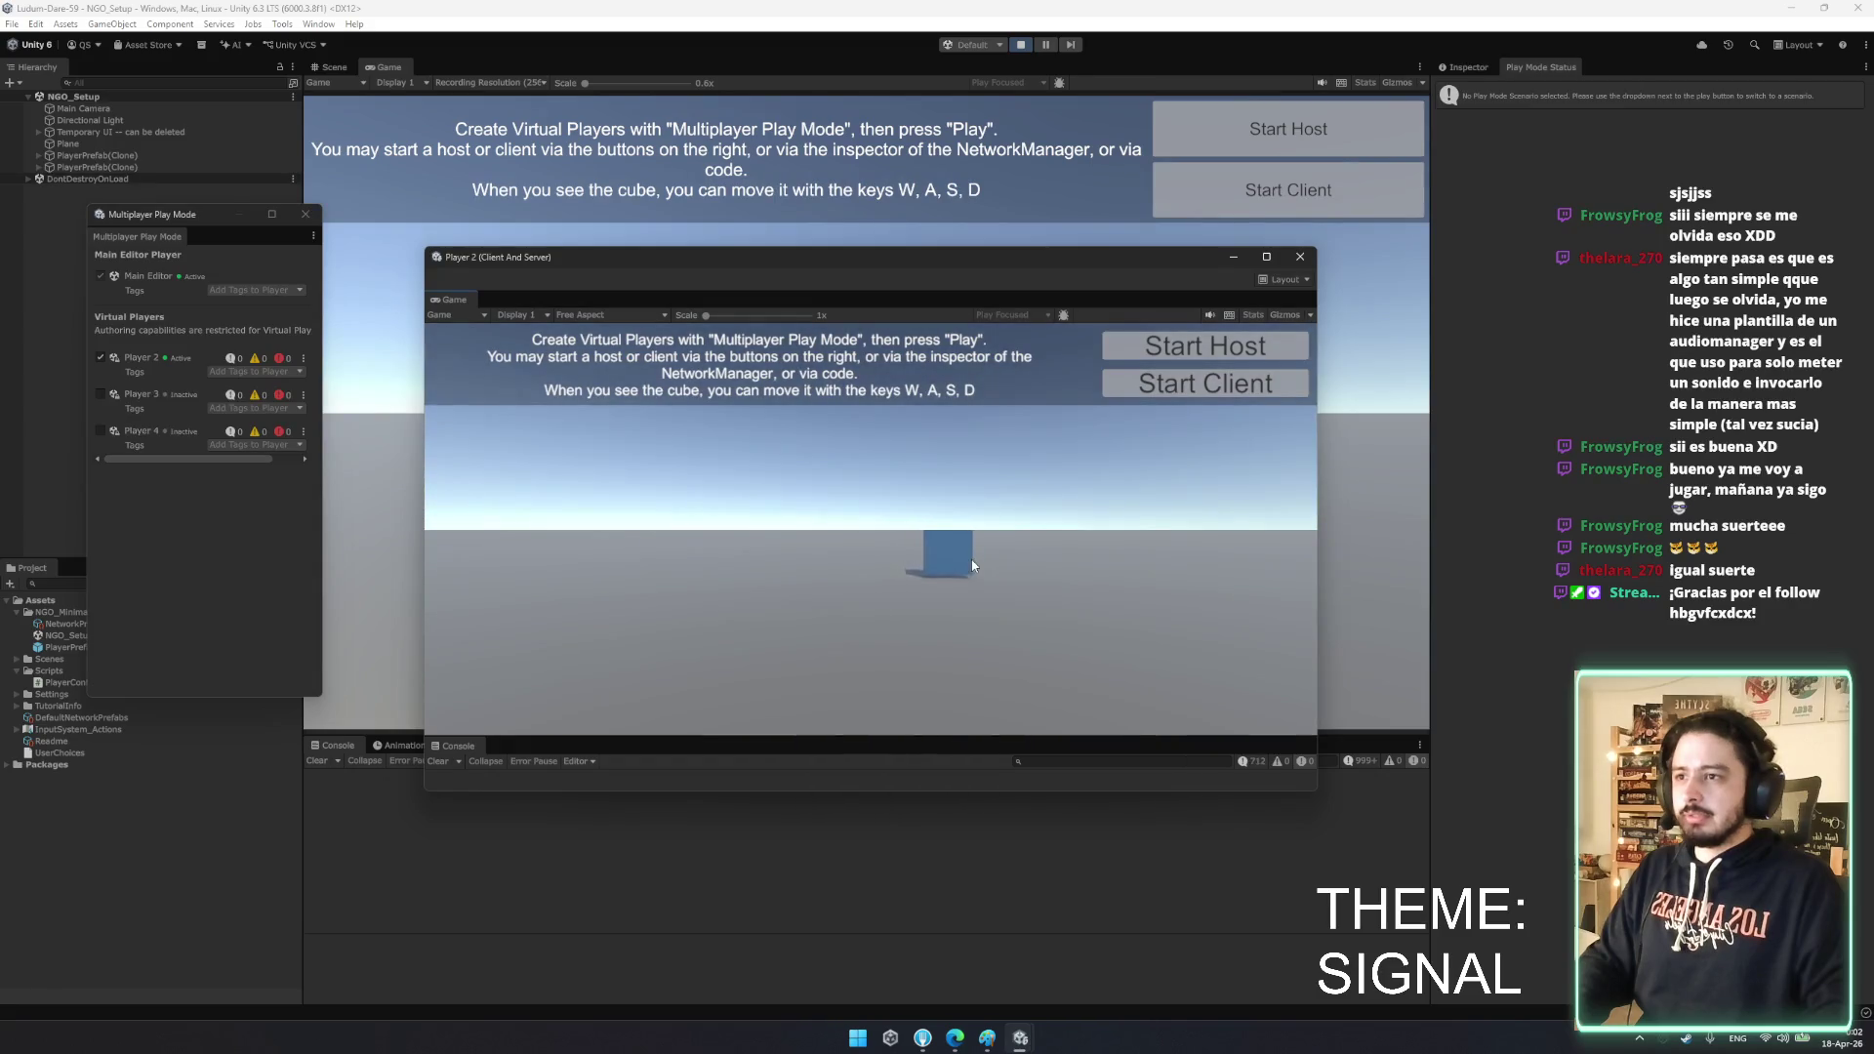
{"action": "key", "text": "a"}
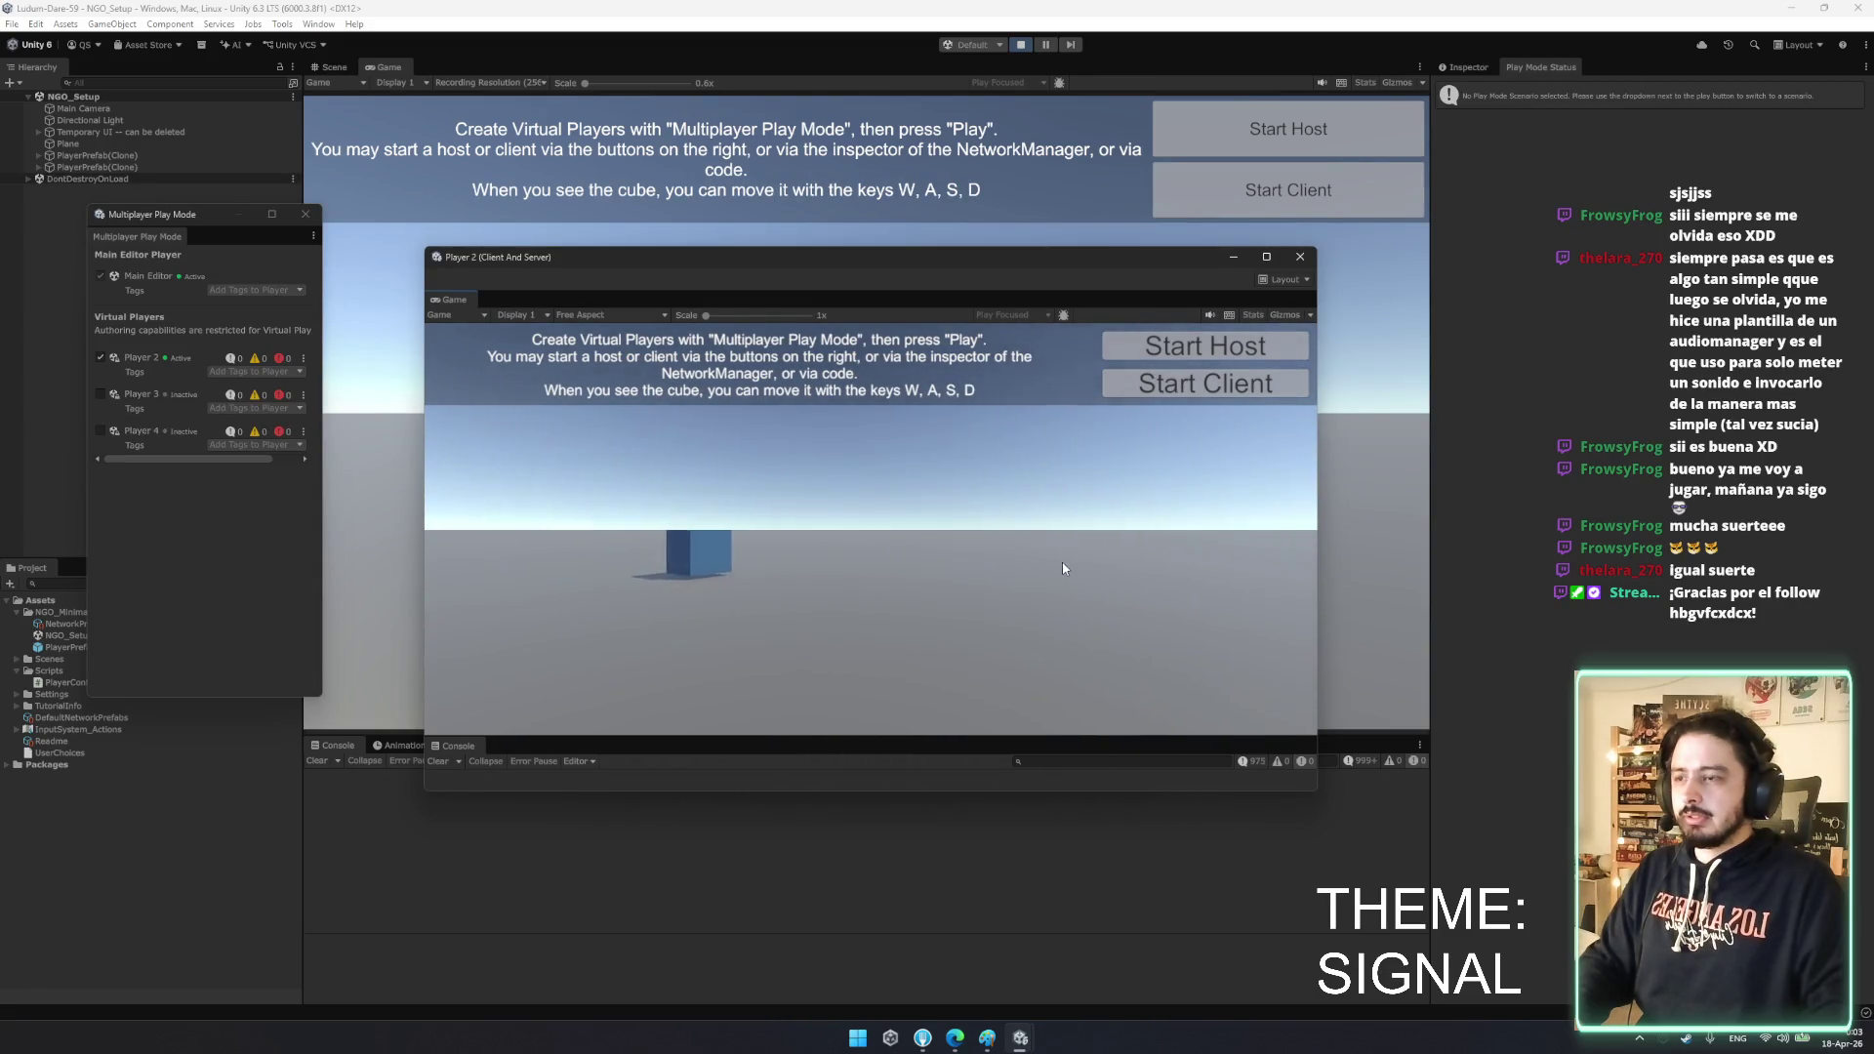
{"action": "key", "text": "d"}
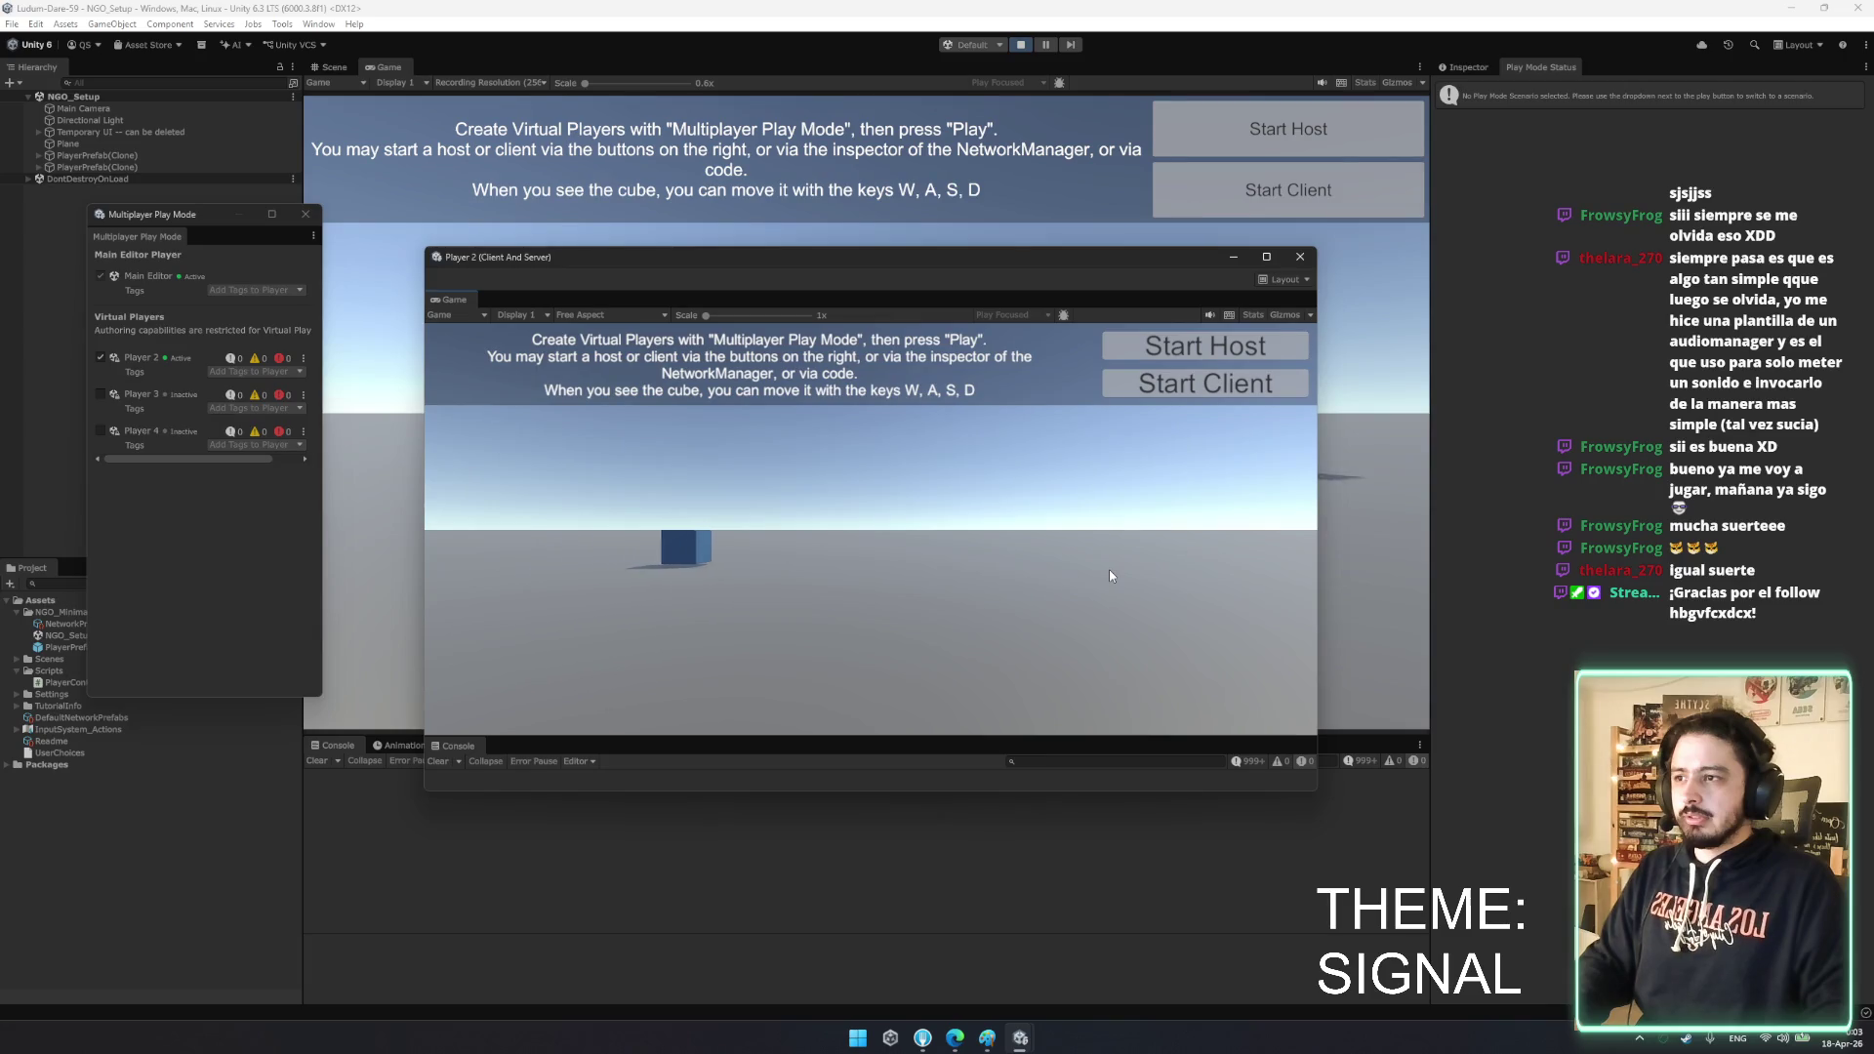
{"action": "key", "text": "d"}
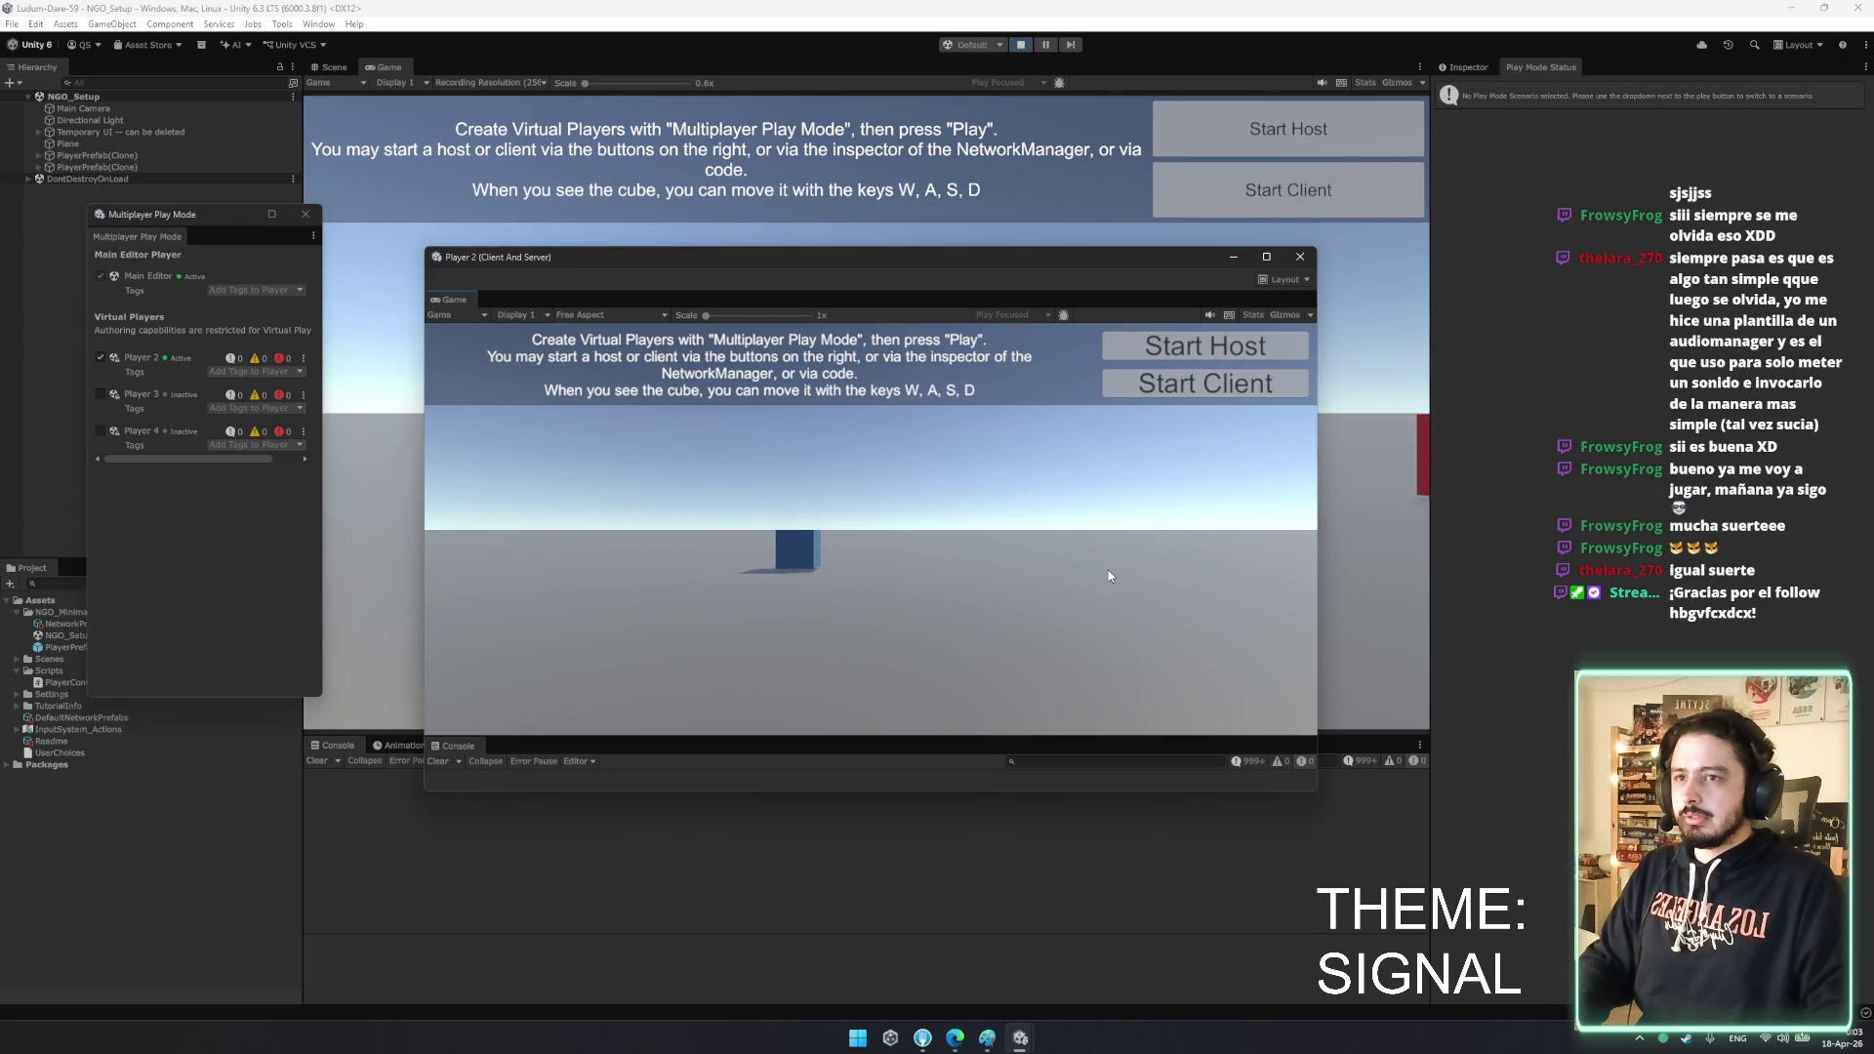
{"action": "key", "text": "a"}
{"action": "key", "text": "d"}
{"action": "key", "text": "s"}
{"action": "key", "text": "s"}
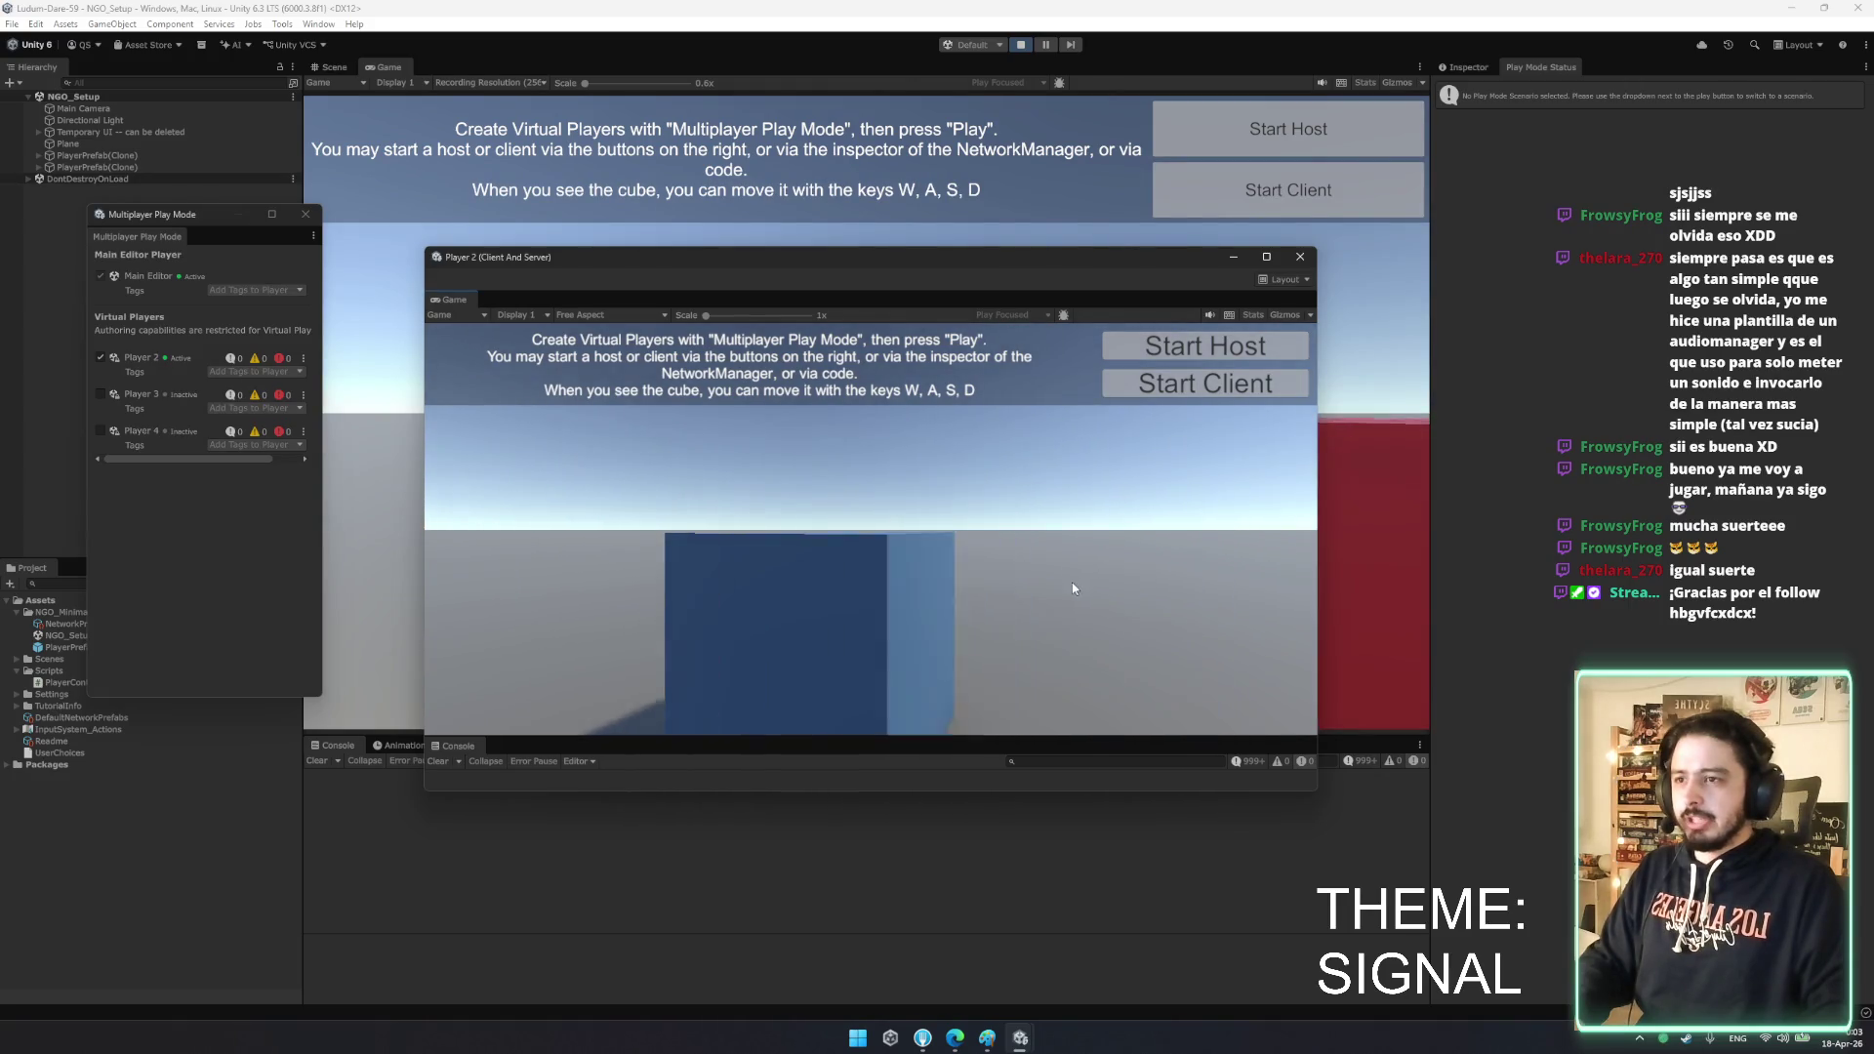
{"action": "key", "text": "w"}
{"action": "key", "text": "d"}
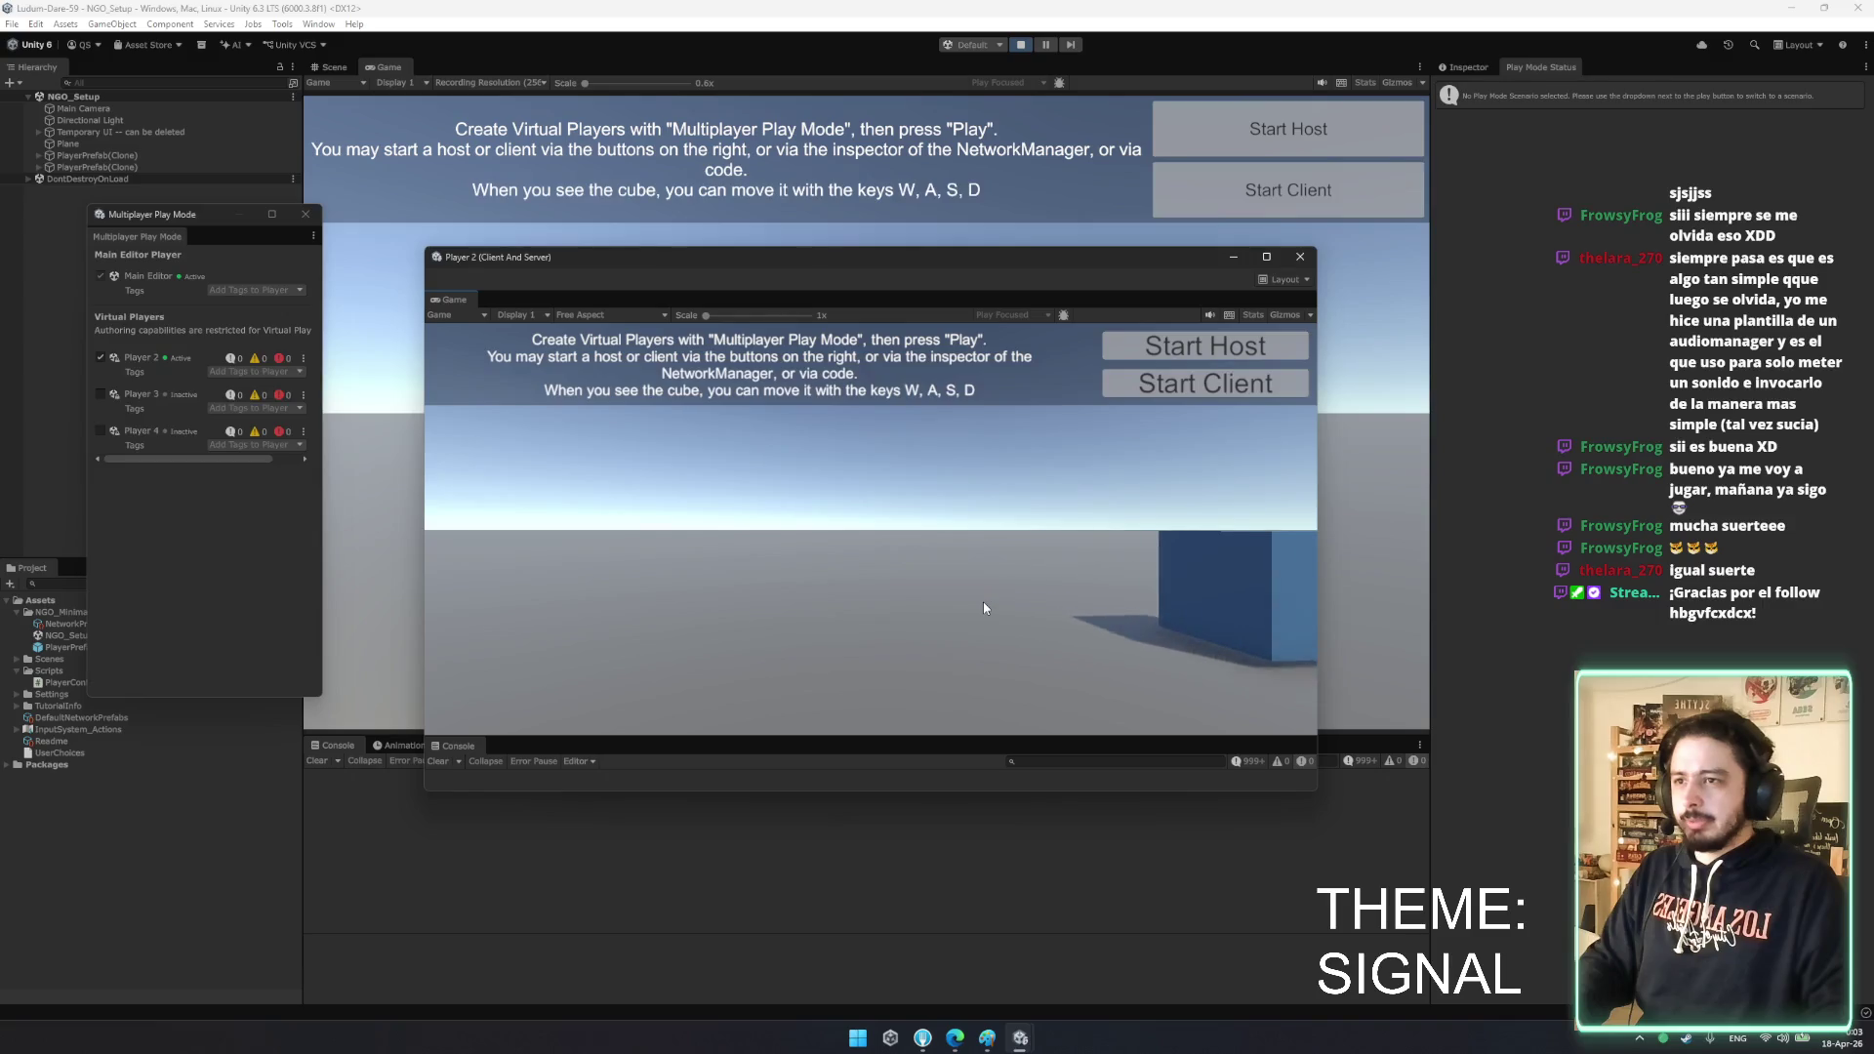
{"action": "key", "text": "a"}
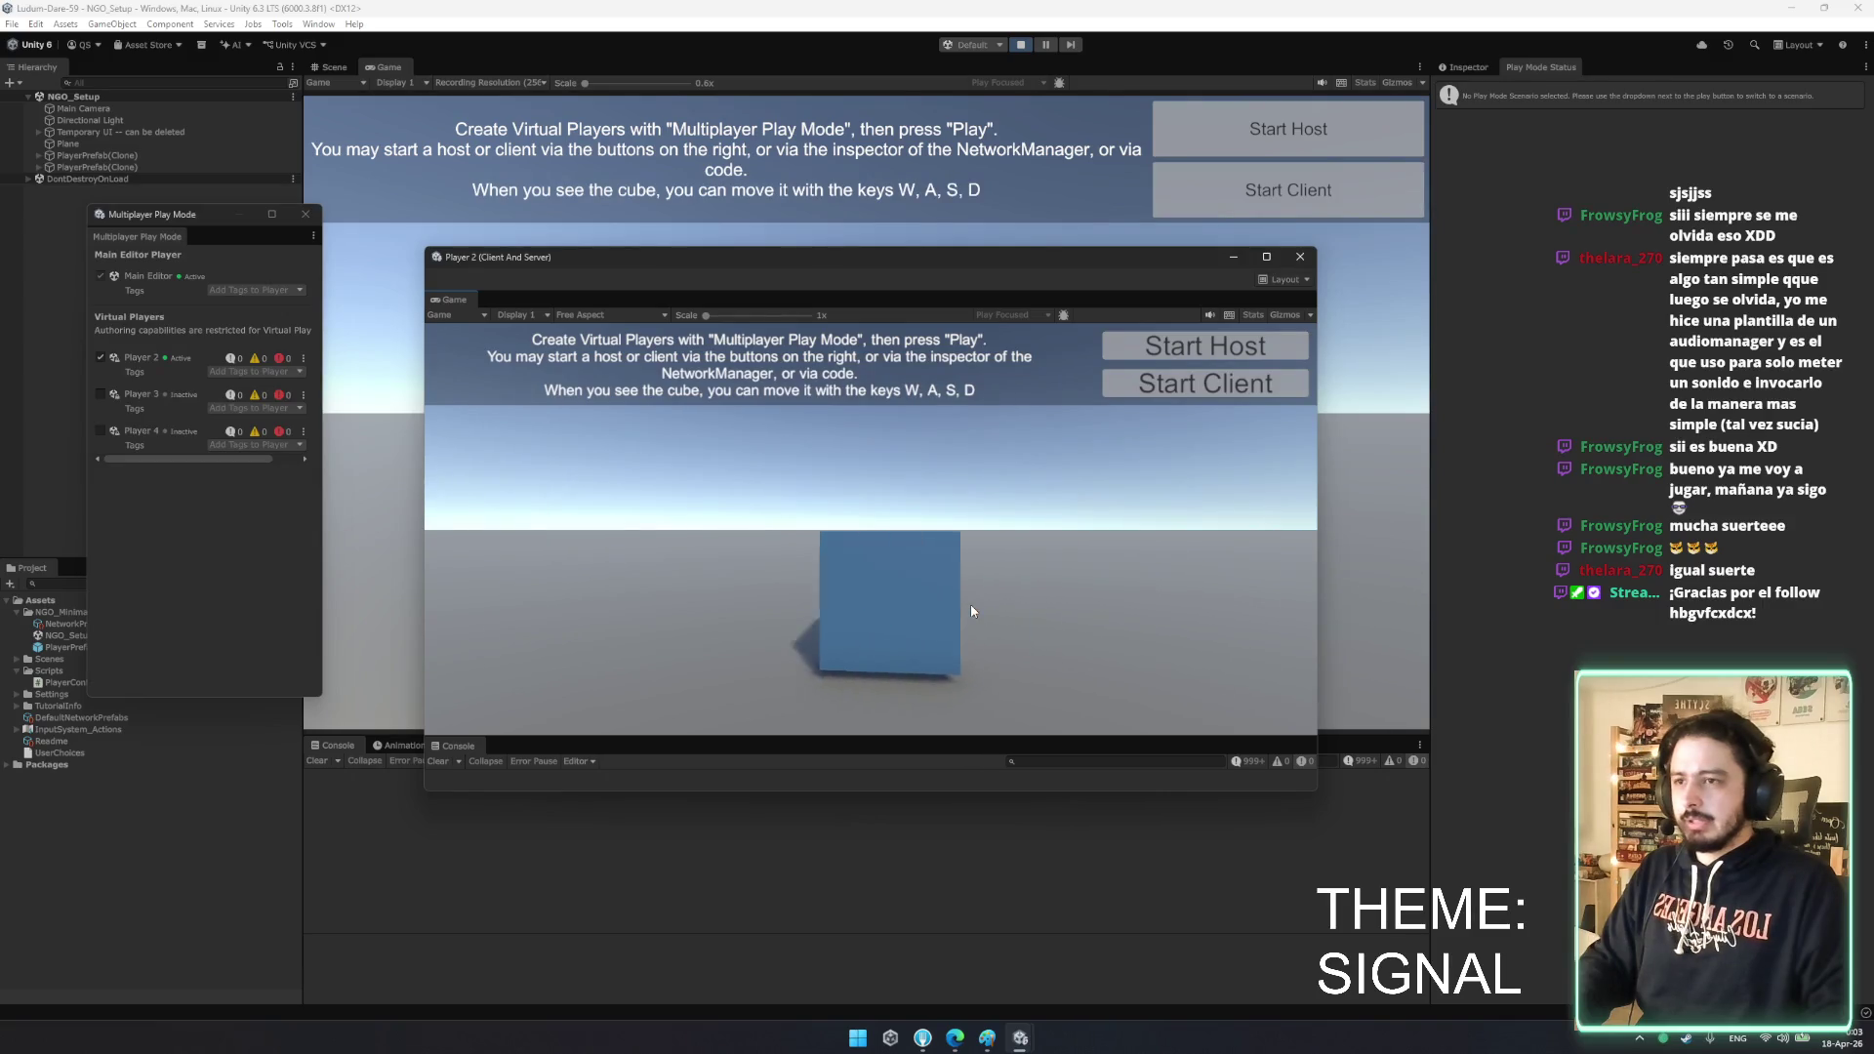
{"action": "key", "text": "d"}
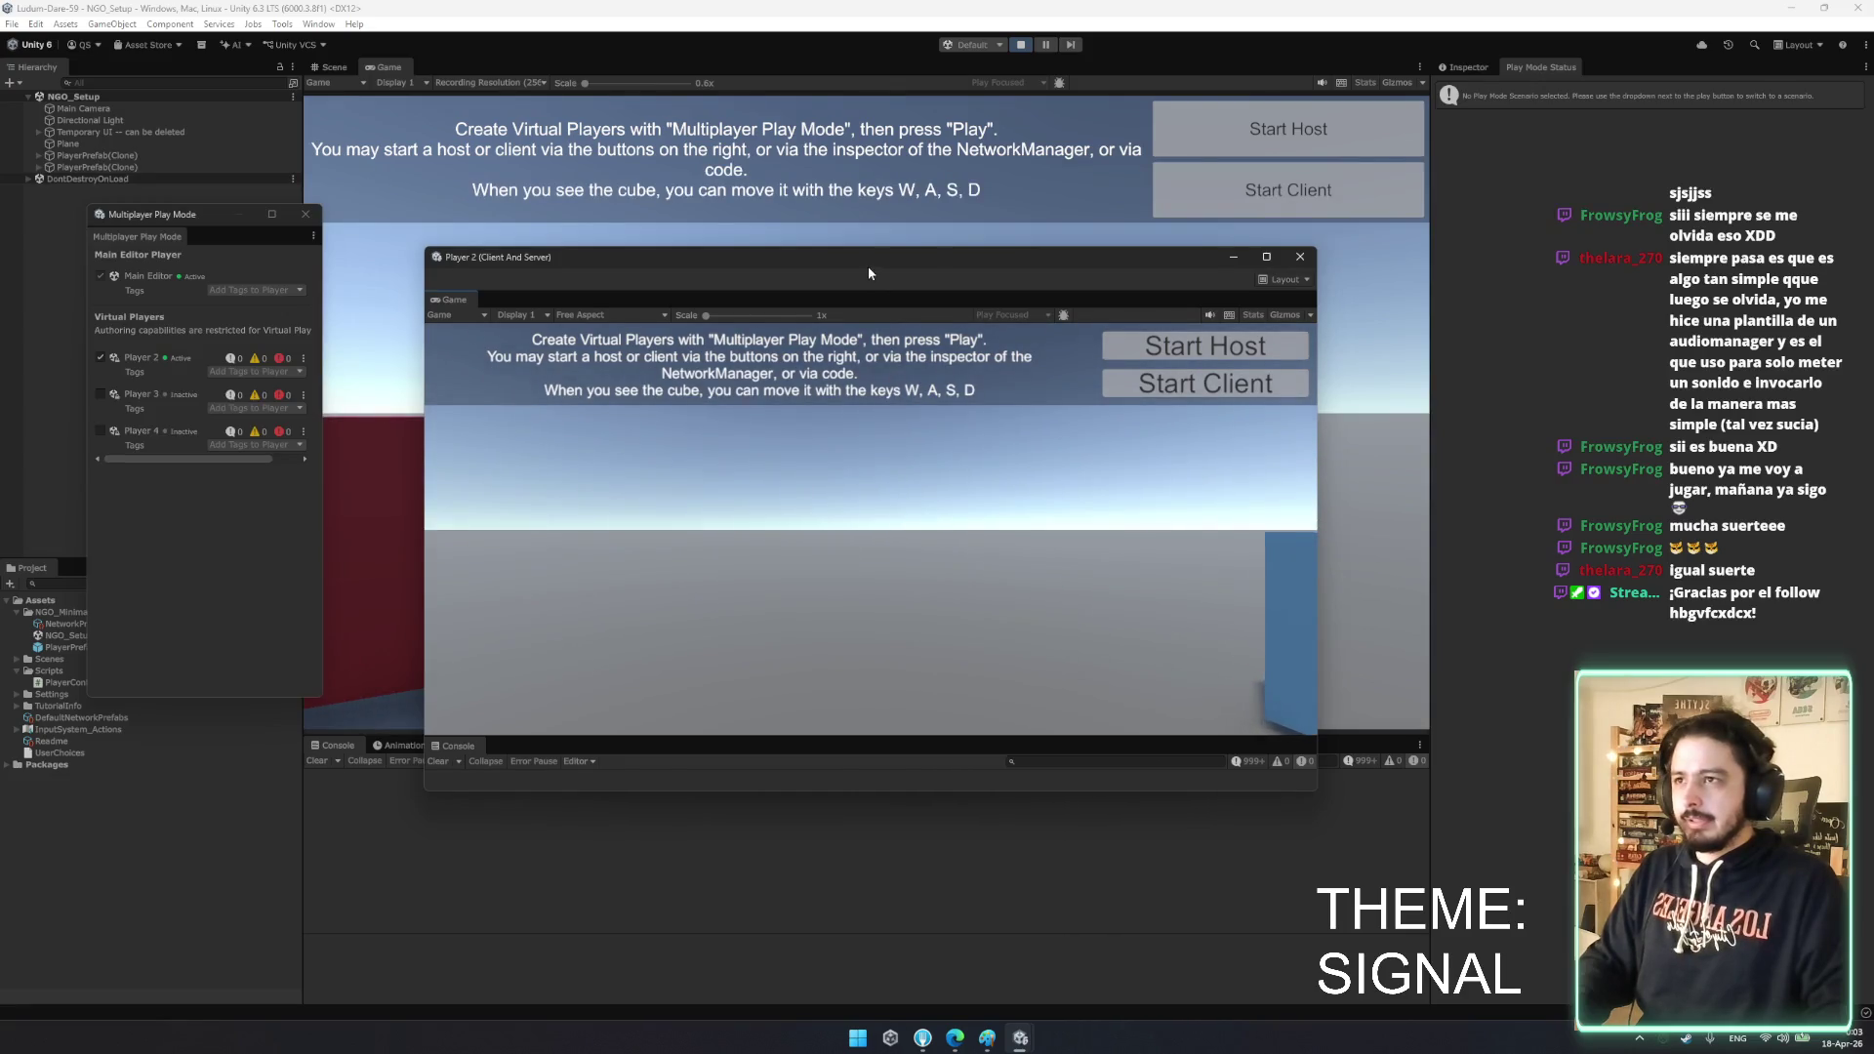
- Uncover the main Game view and keep moving the cube to confirm it syncs in both views
{"action": "left_click_drag", "start_coordinate": [872, 261], "coordinate": [973, 646]}
{"action": "key", "text": "d"}
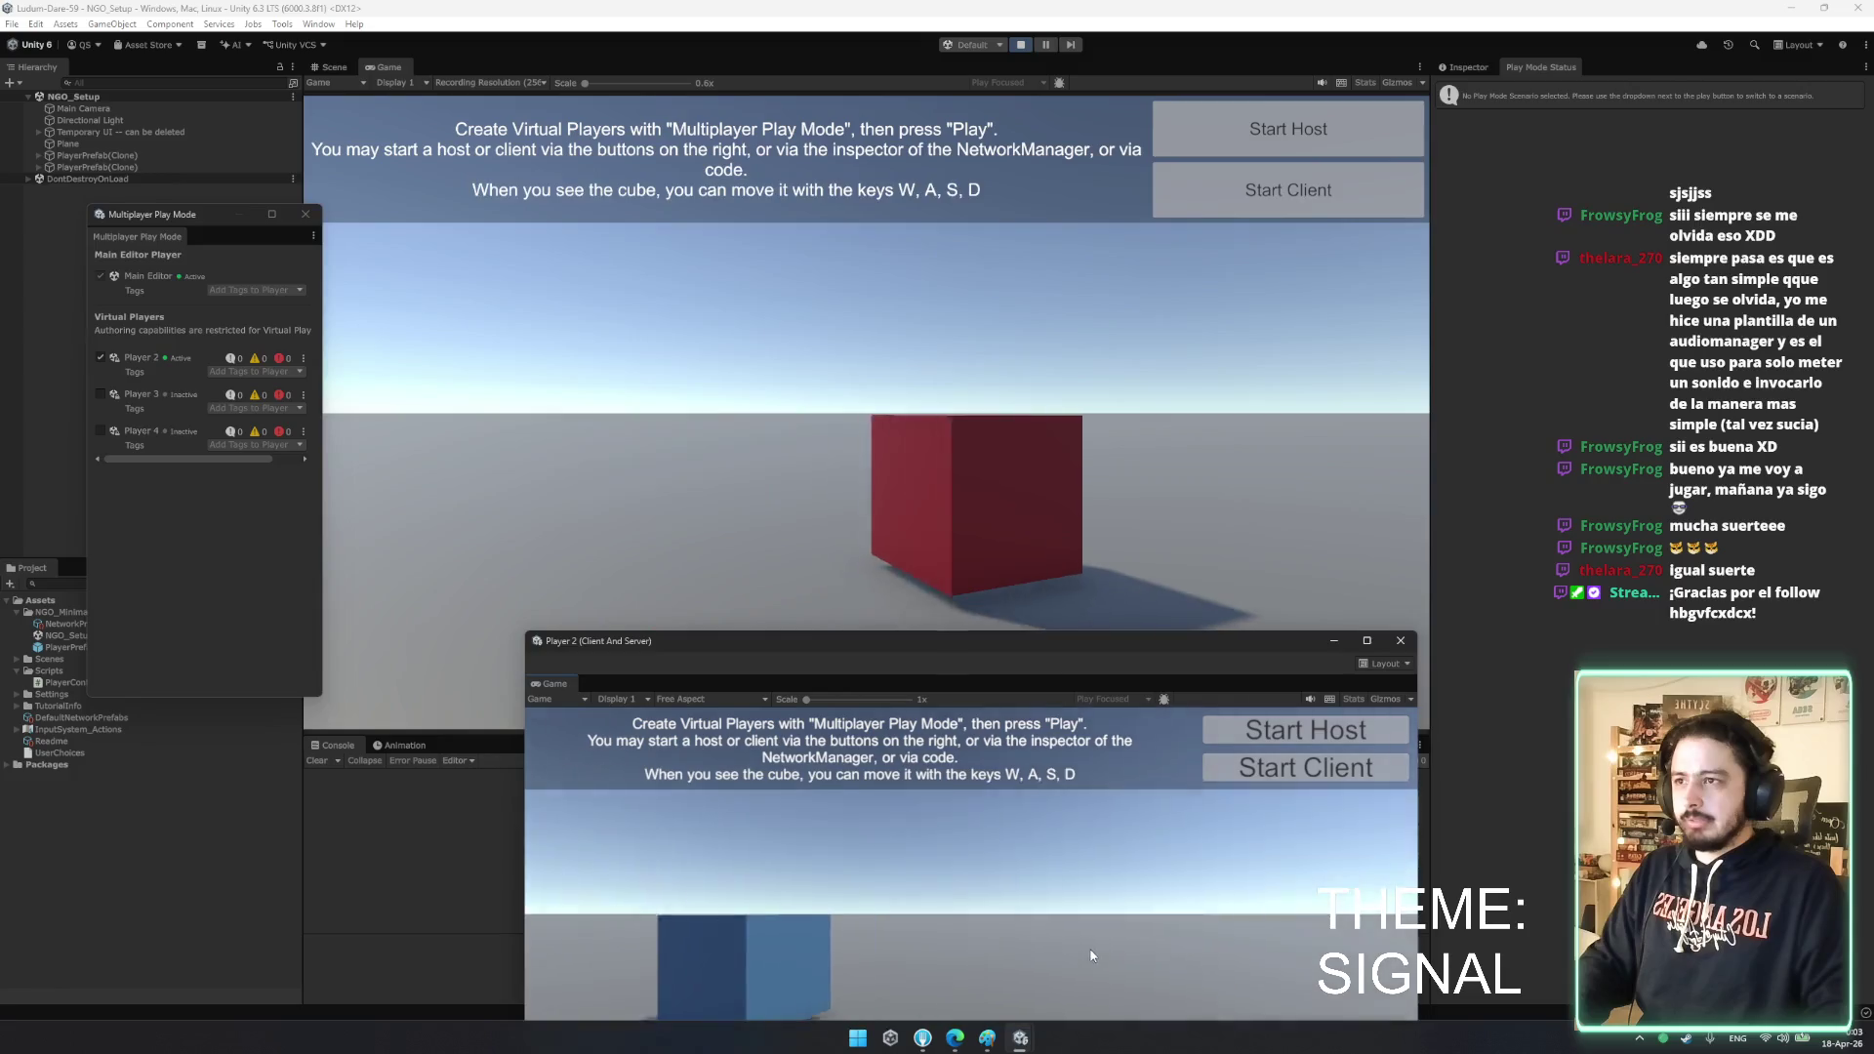
{"action": "key", "text": "a"}
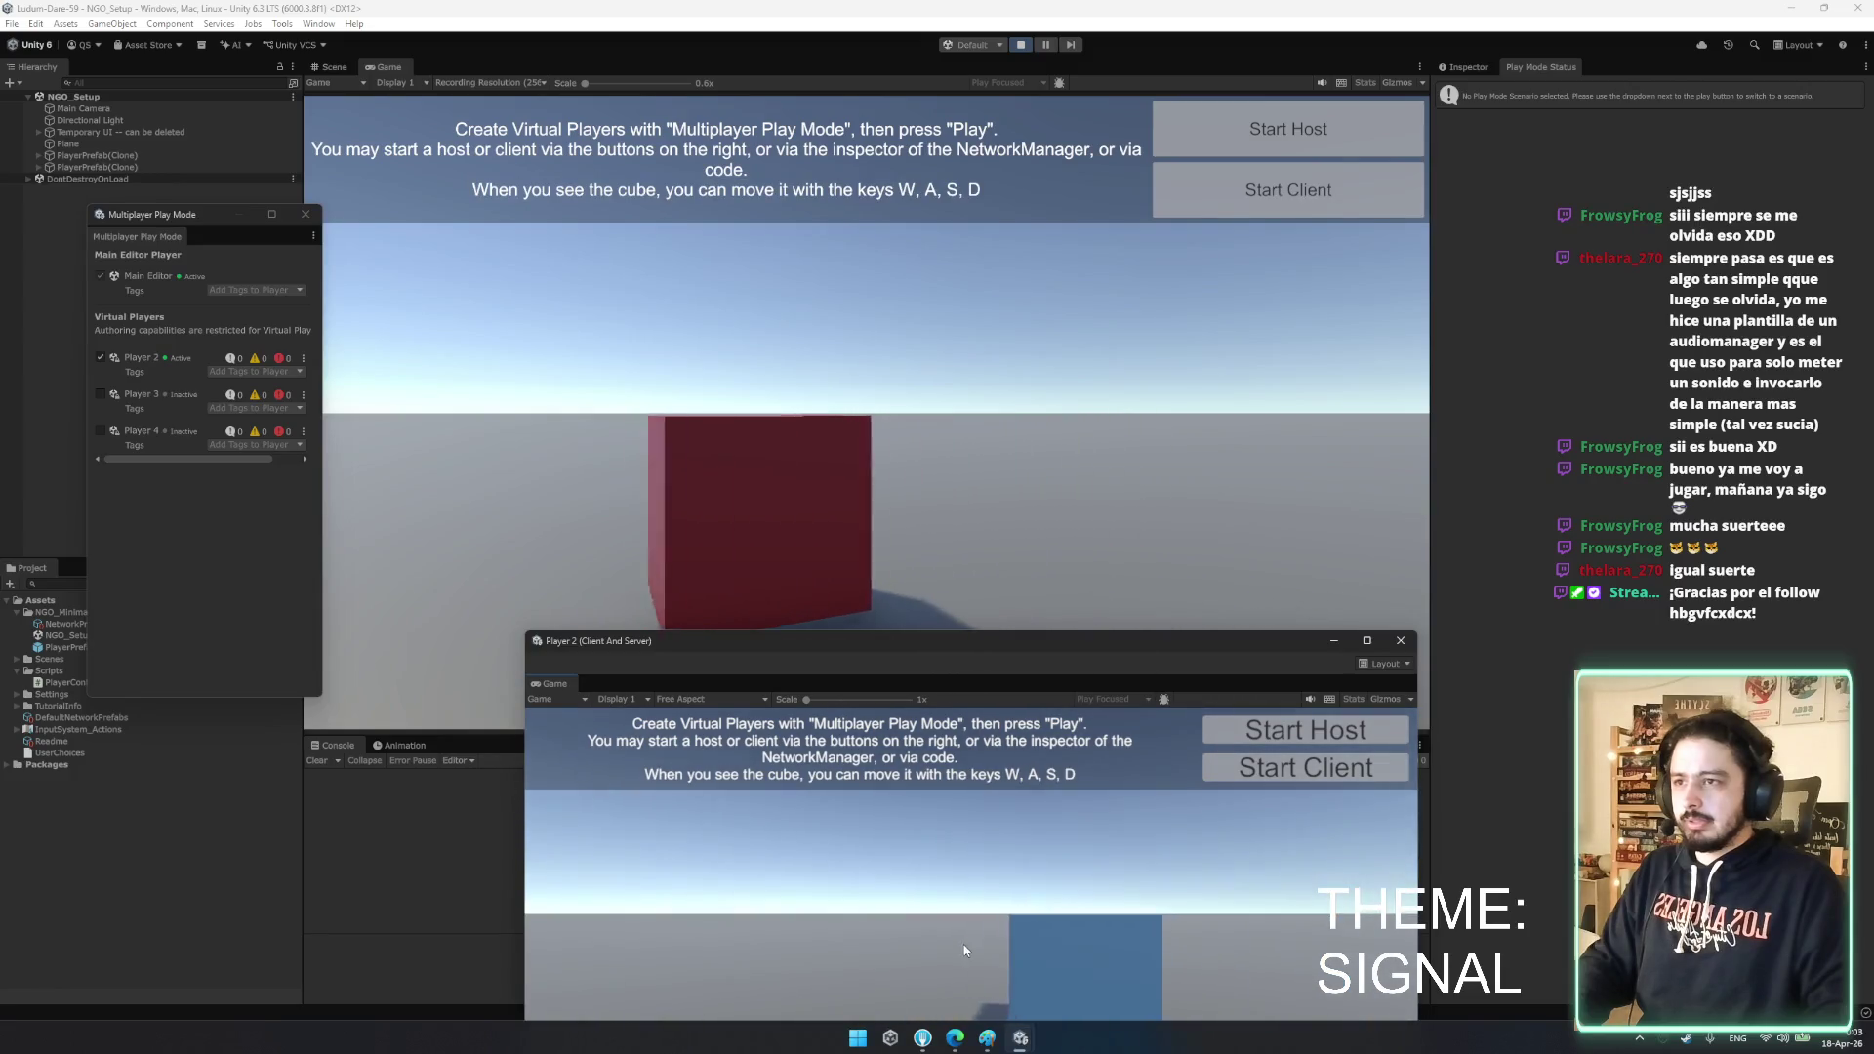
{"action": "key", "text": "d"}
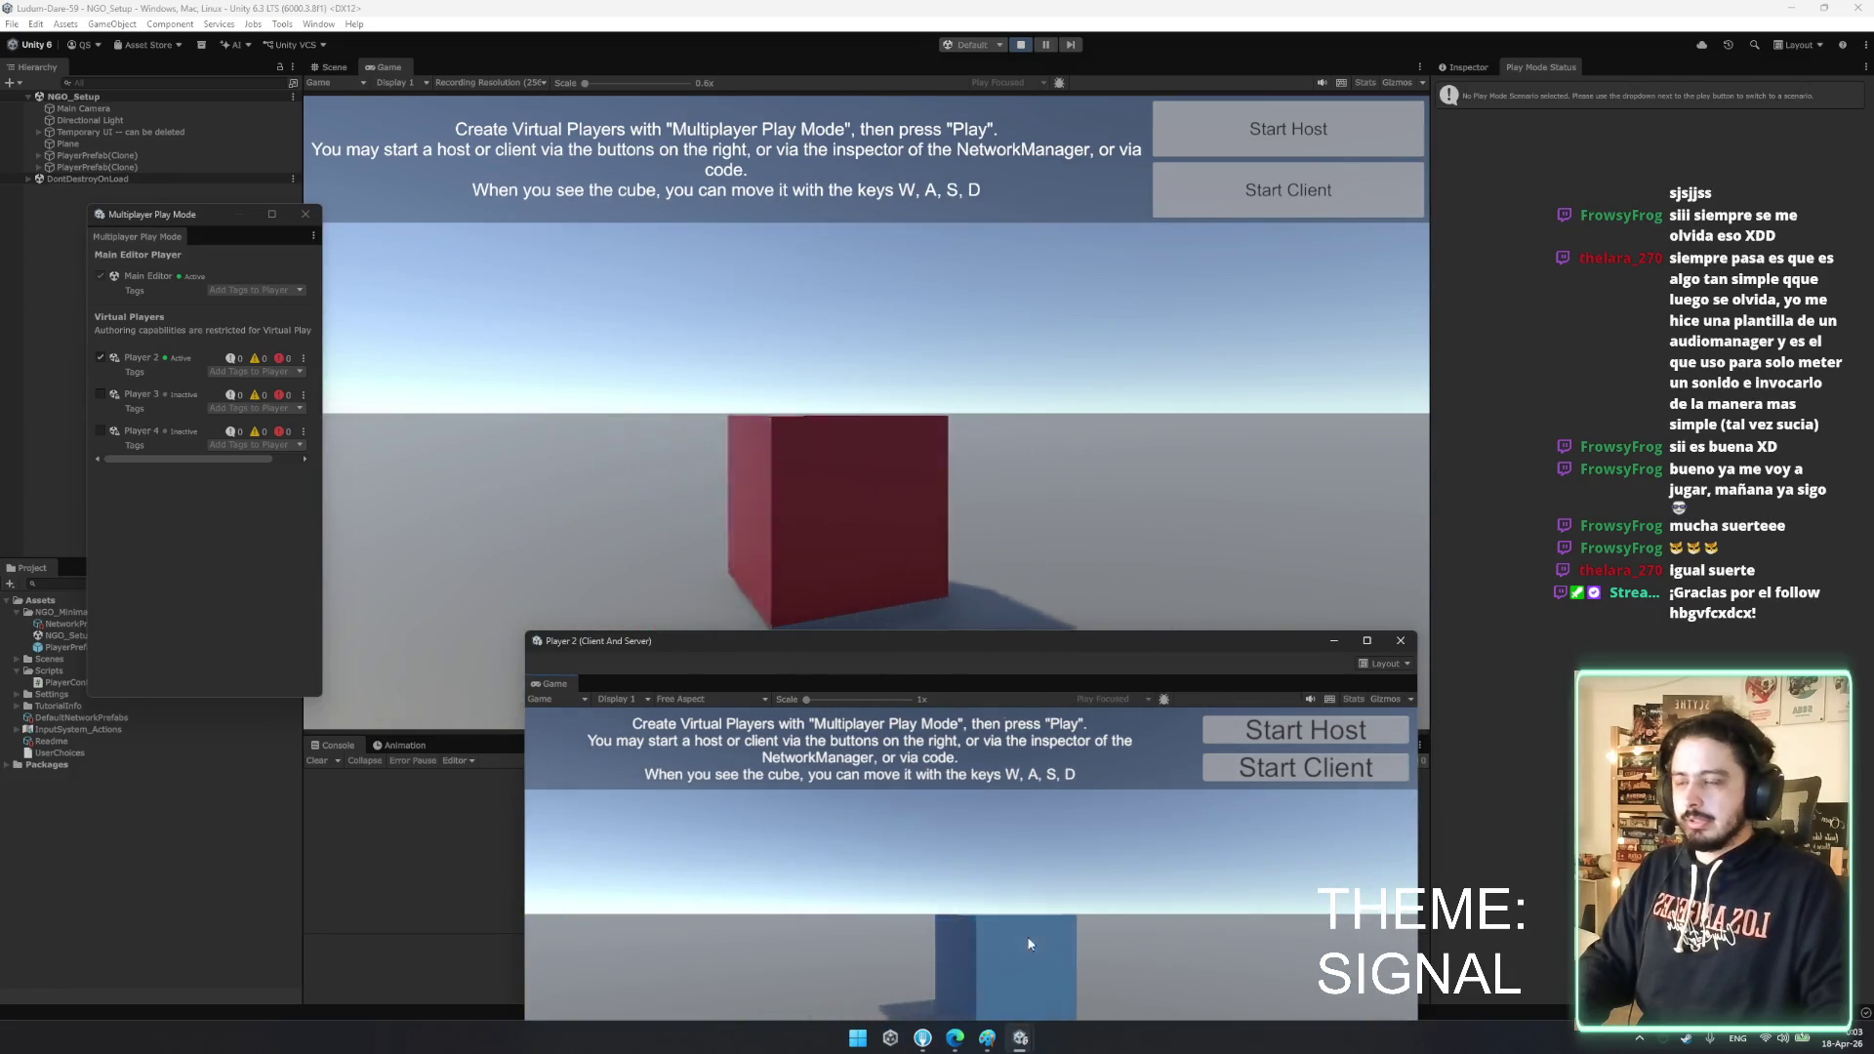
{"action": "key", "text": "d"}
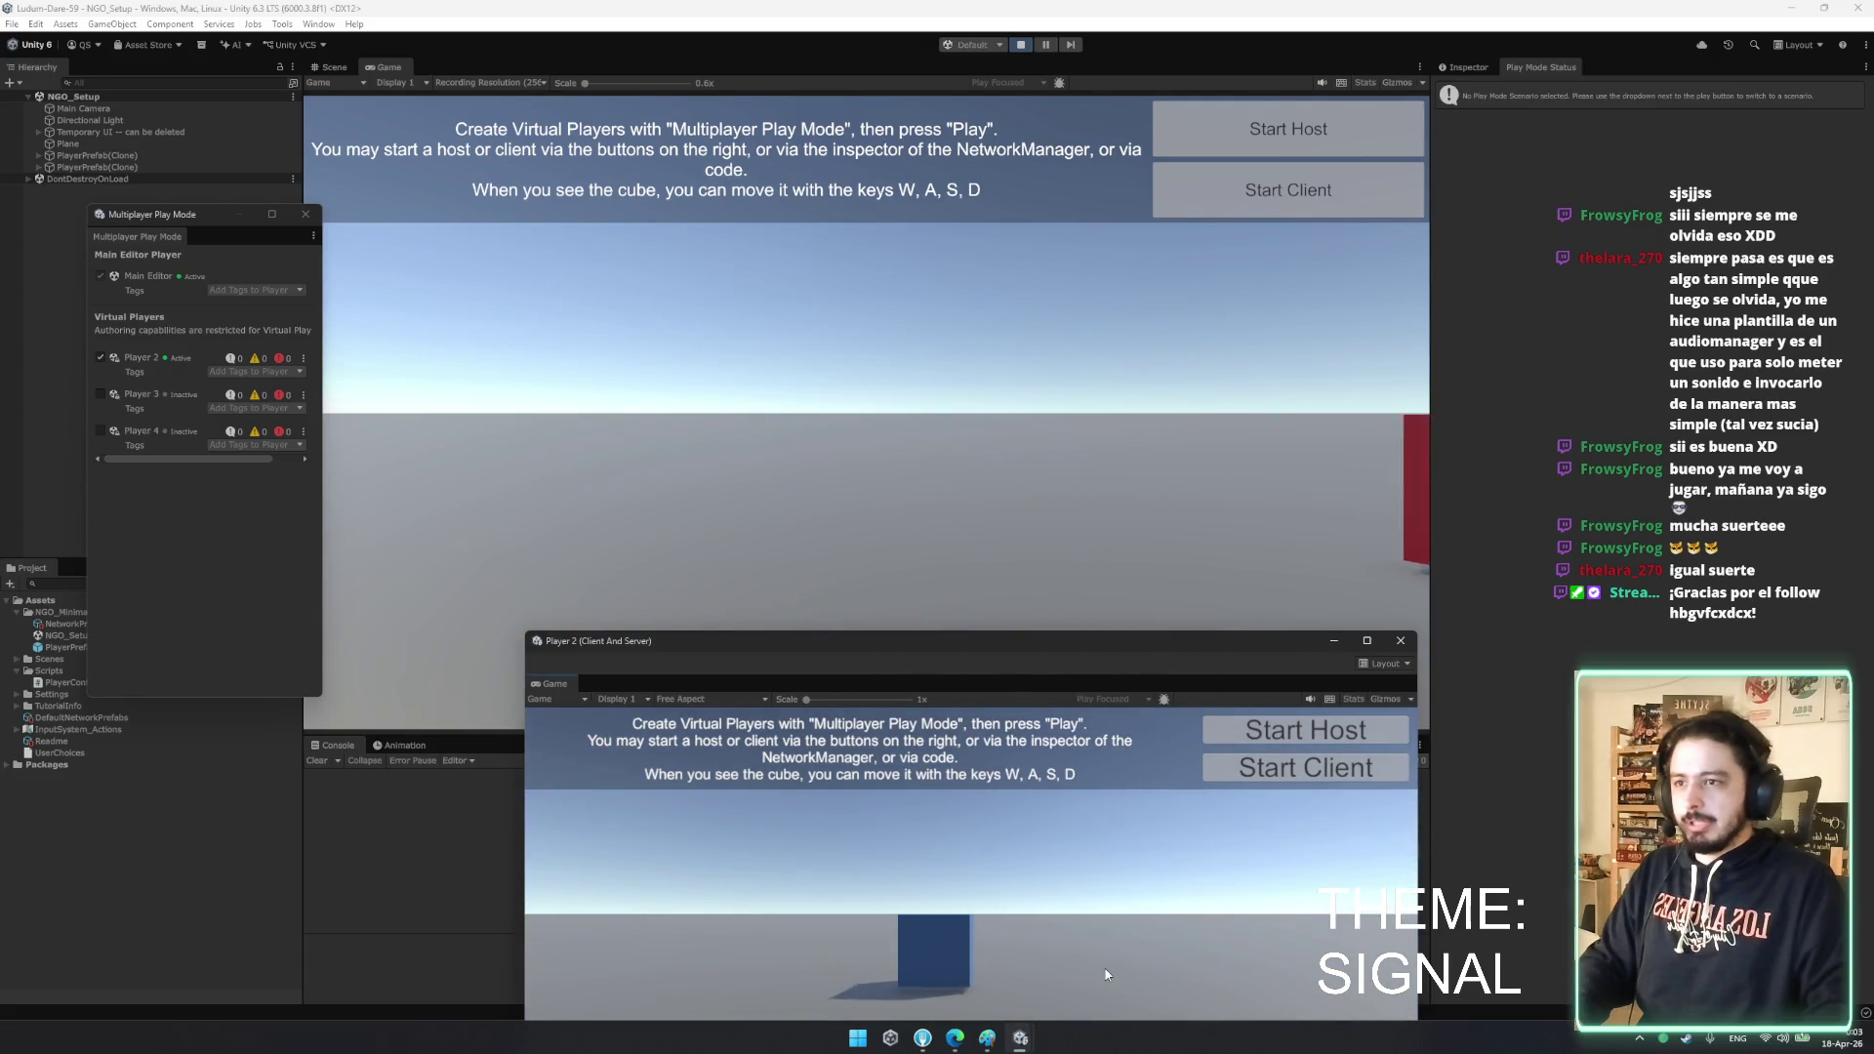
{"action": "key", "text": "s"}
{"action": "key", "text": "a"}
{"action": "key", "text": "w"}
{"action": "key", "text": "s"}
{"action": "key", "text": "a"}
{"action": "key", "text": "a"}
{"action": "key", "text": "w"}
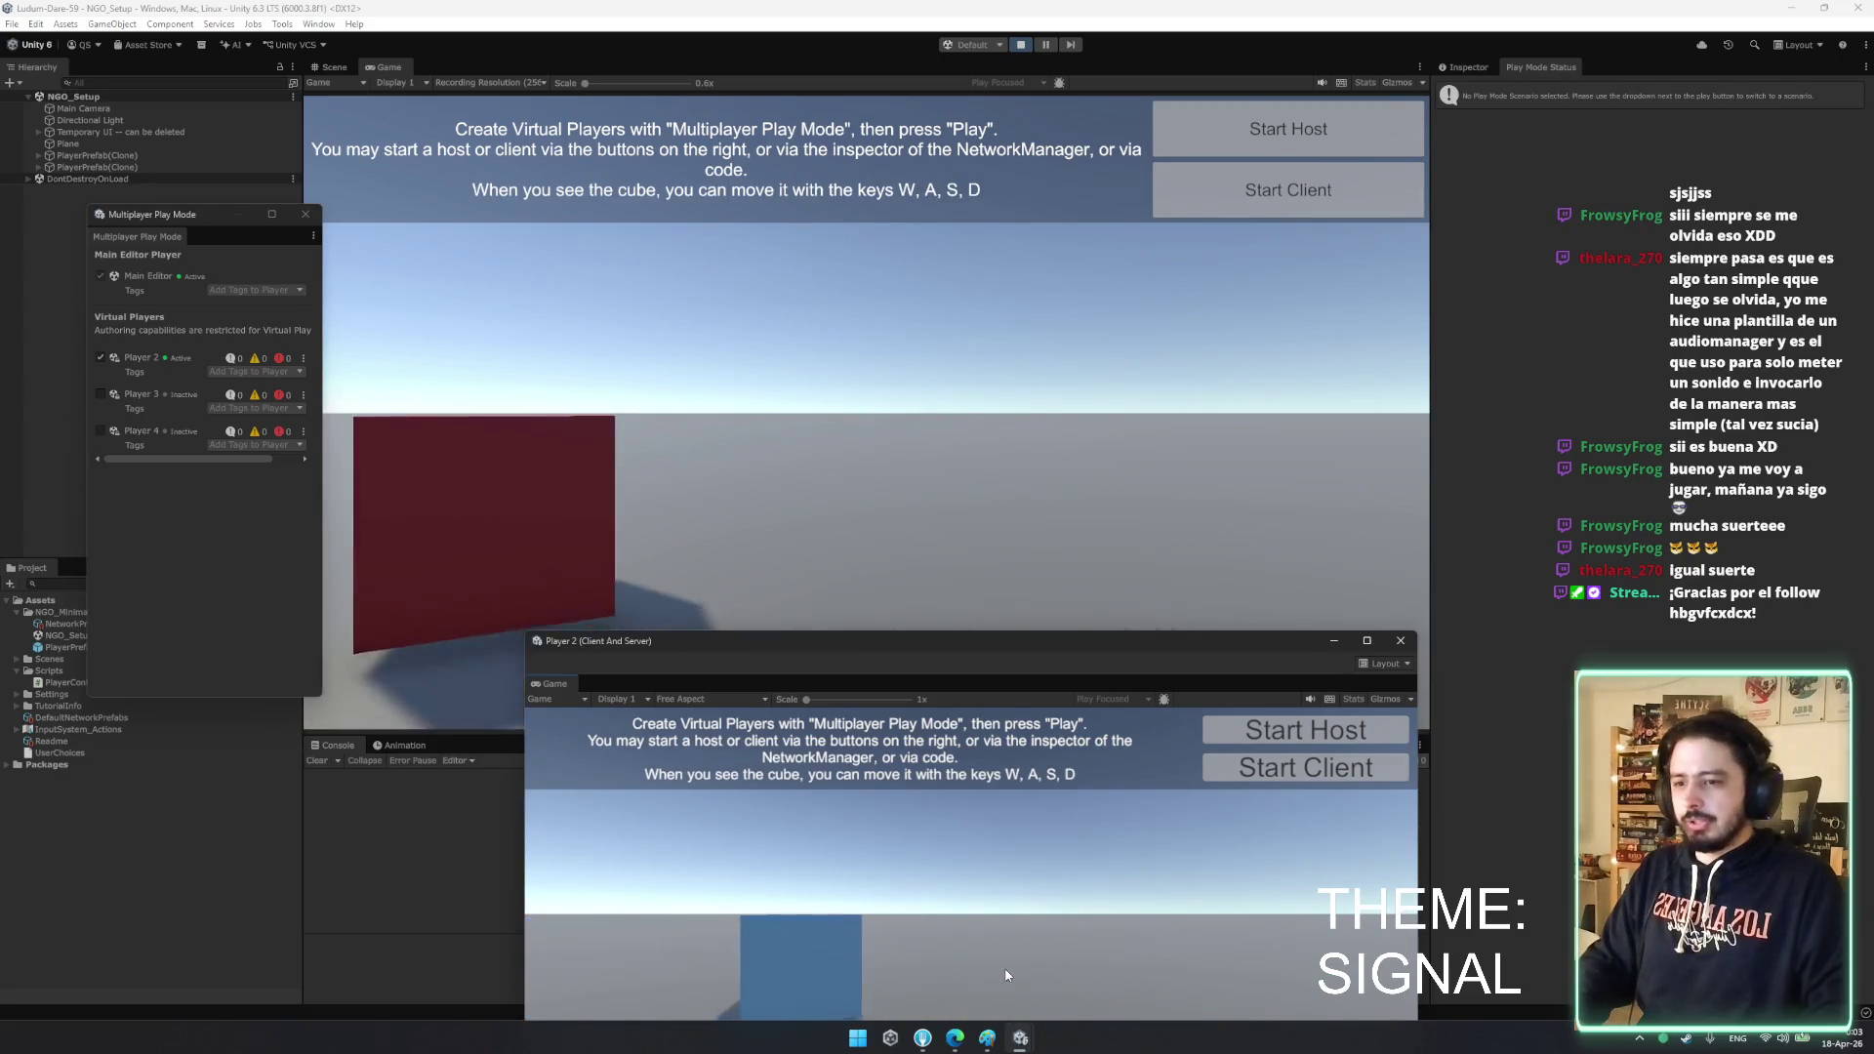
{"action": "key", "text": "d"}
{"action": "key", "text": "d"}
{"action": "key", "text": "s"}
{"action": "key", "text": "a"}
{"action": "key", "text": "d"}
{"action": "key", "text": "w"}
- Close the Player 2 game window and pause the game
{"action": "mouse_move", "coordinate": [915, 644]}
{"action": "left_mouse_down"}
{"action": "mouse_move", "coordinate": [918, 15]}
{"action": "mouse_move", "coordinate": [884, 168]}
{"action": "left_mouse_up"}
{"action": "left_click", "coordinate": [1368, 166]}
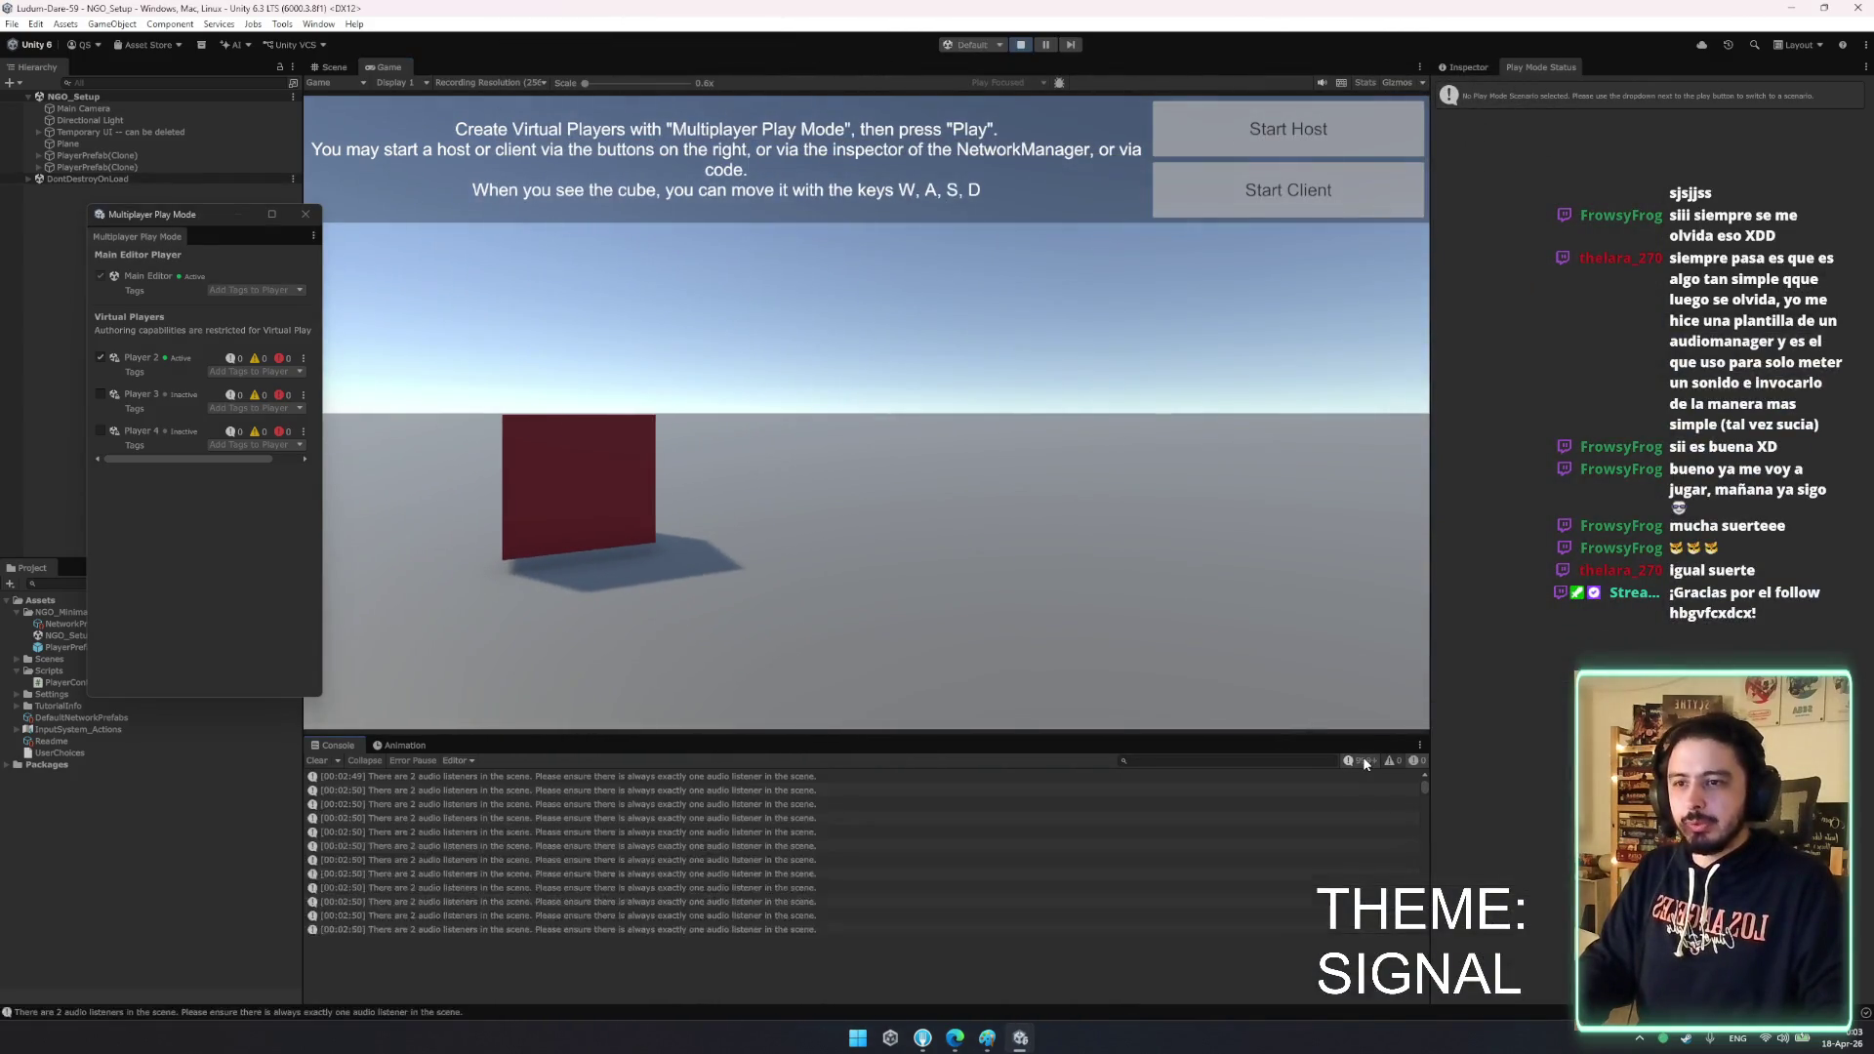
{"action": "left_click", "coordinate": [1045, 44]}
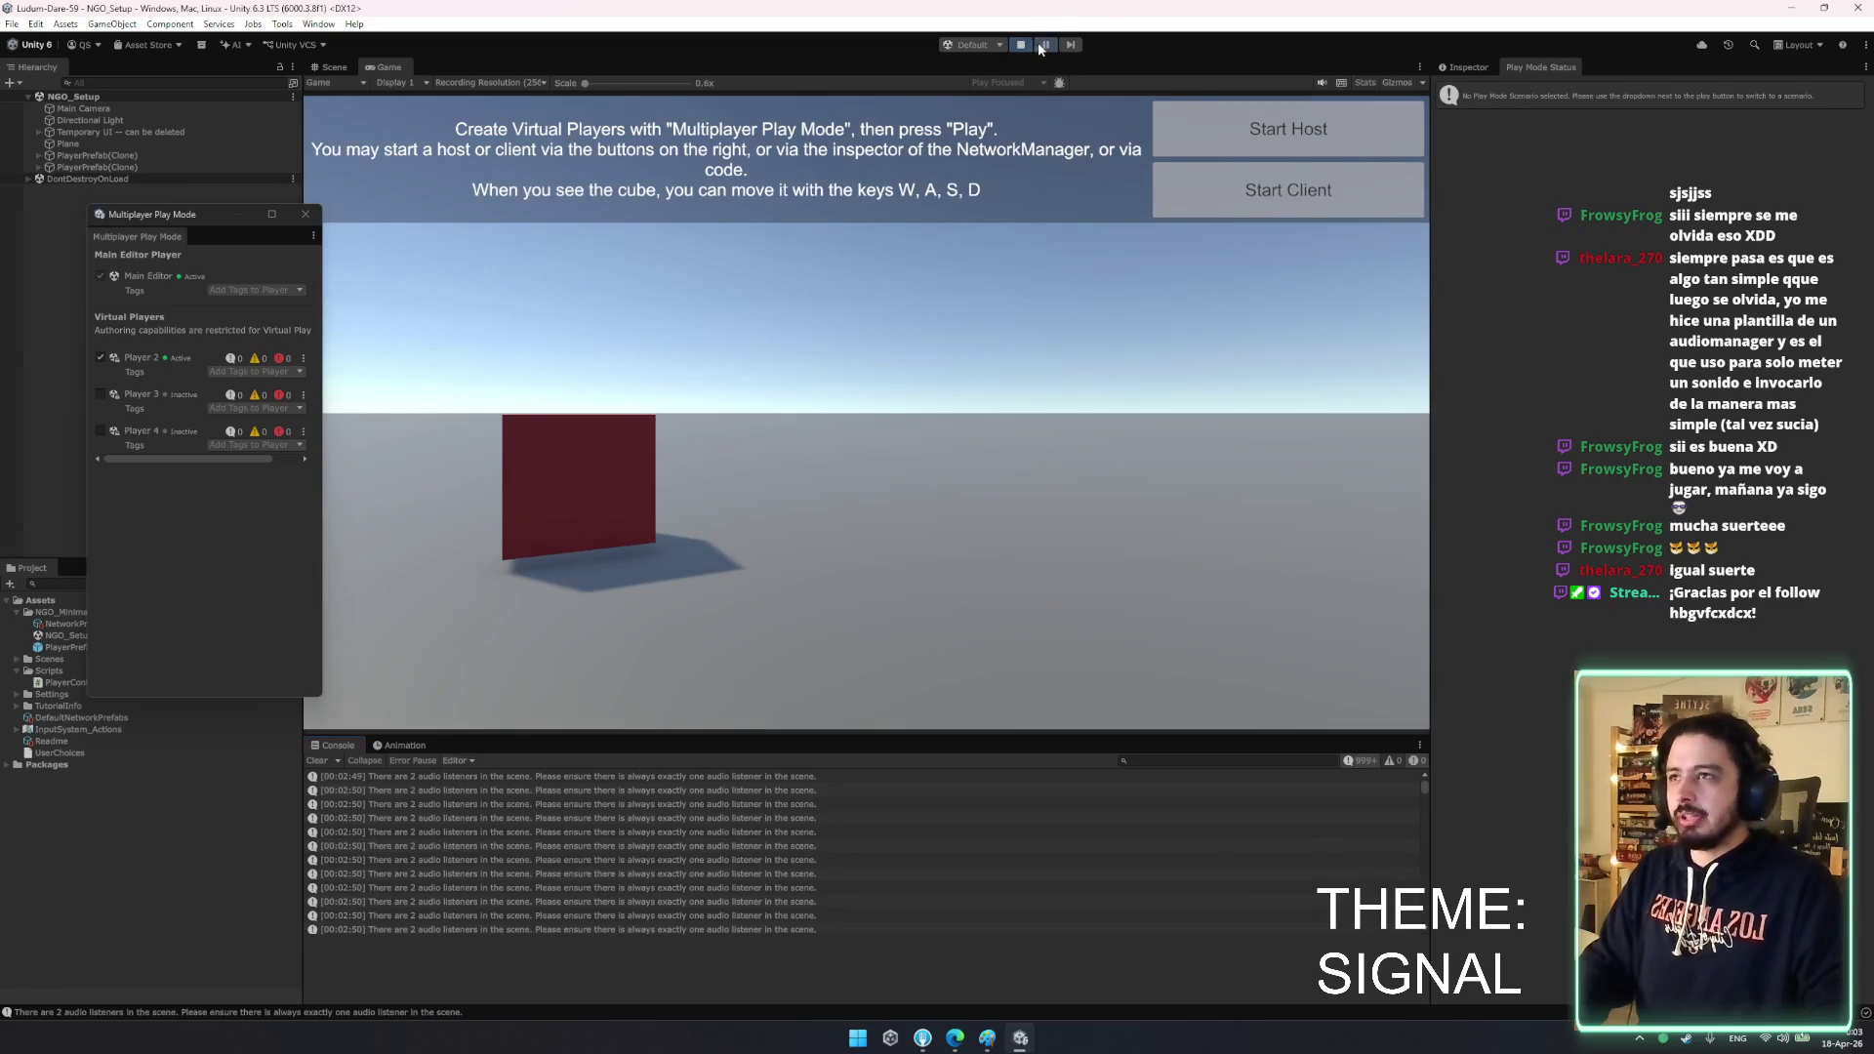
- Stop Play and close the Player 2 and Multiplayer Play Mode windows
{"action": "left_click", "coordinate": [1018, 47]}
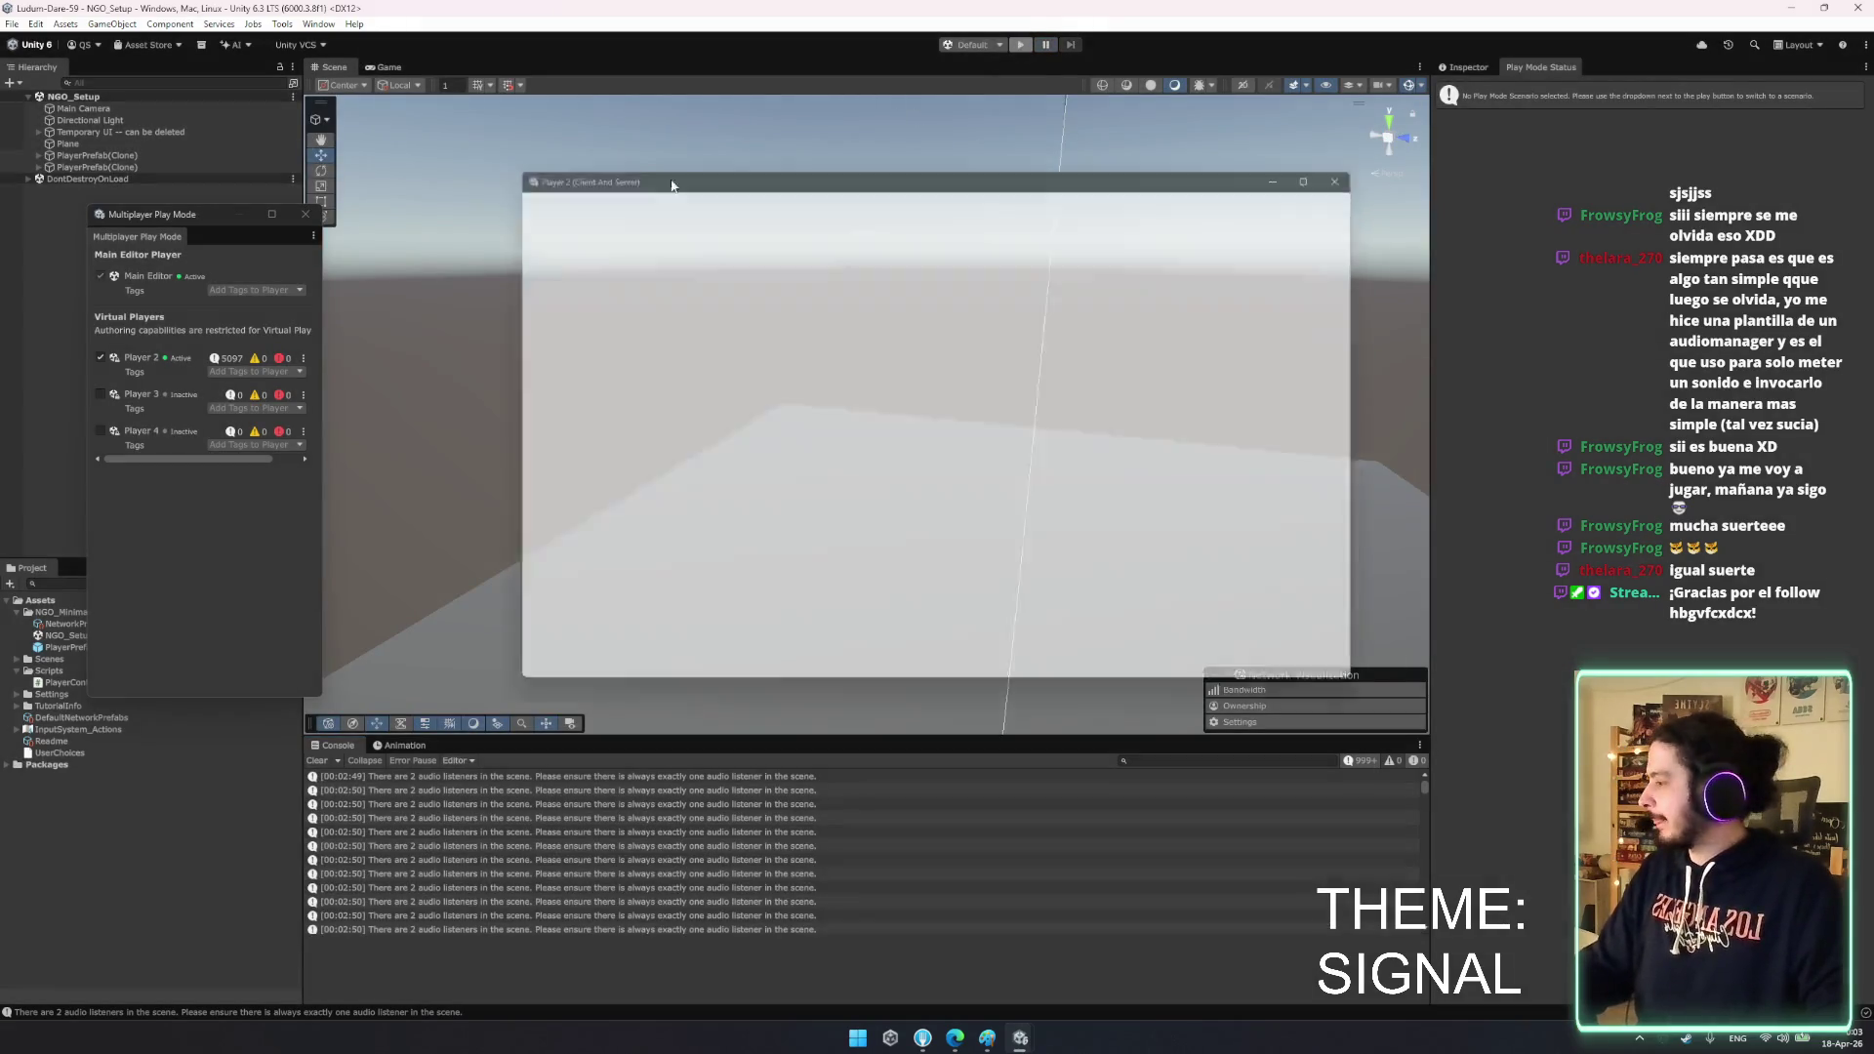
{"action": "left_click", "coordinate": [1369, 164]}
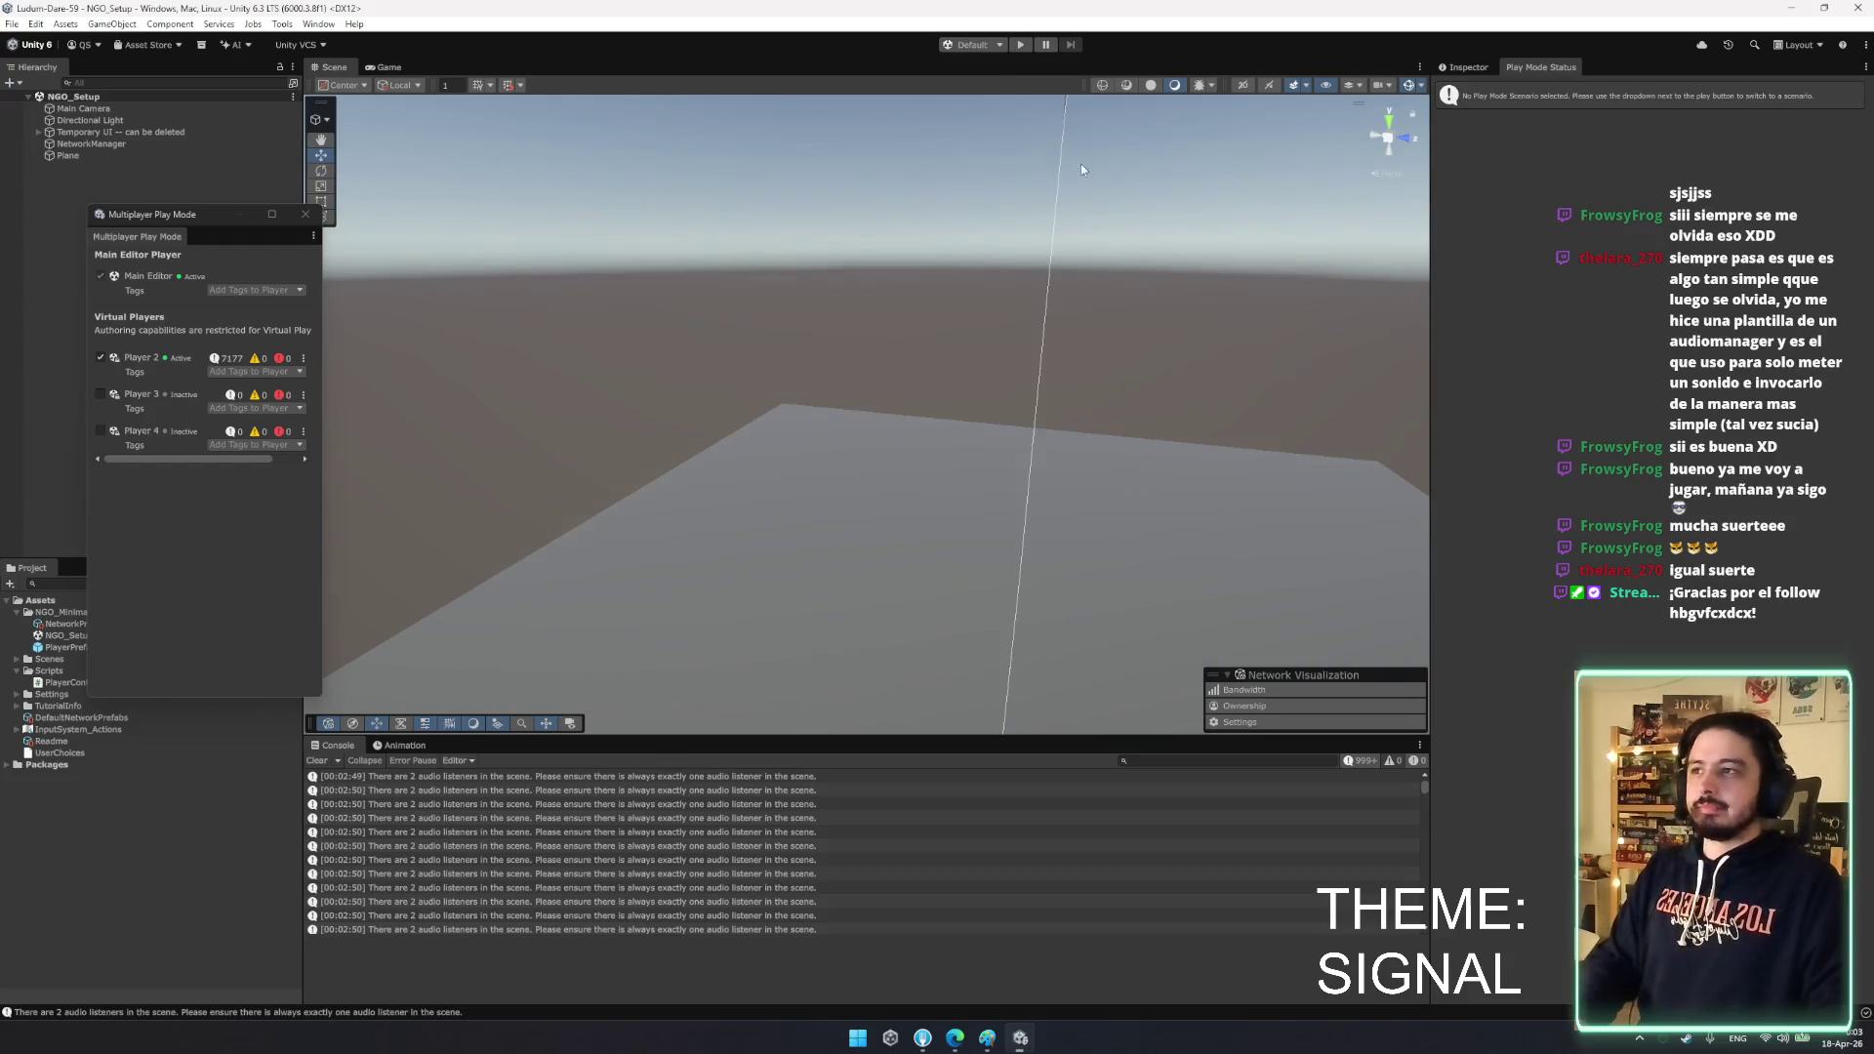
{"action": "left_click", "coordinate": [305, 215]}
{"action": "key", "text": "Down"}
{"action": "key", "text": "Down"}
{"action": "key", "text": "Down"}
- Select the PlayerPrefab asset, then the PlayerController script, in the Project panel
{"action": "left_click", "coordinate": [956, 1047]}
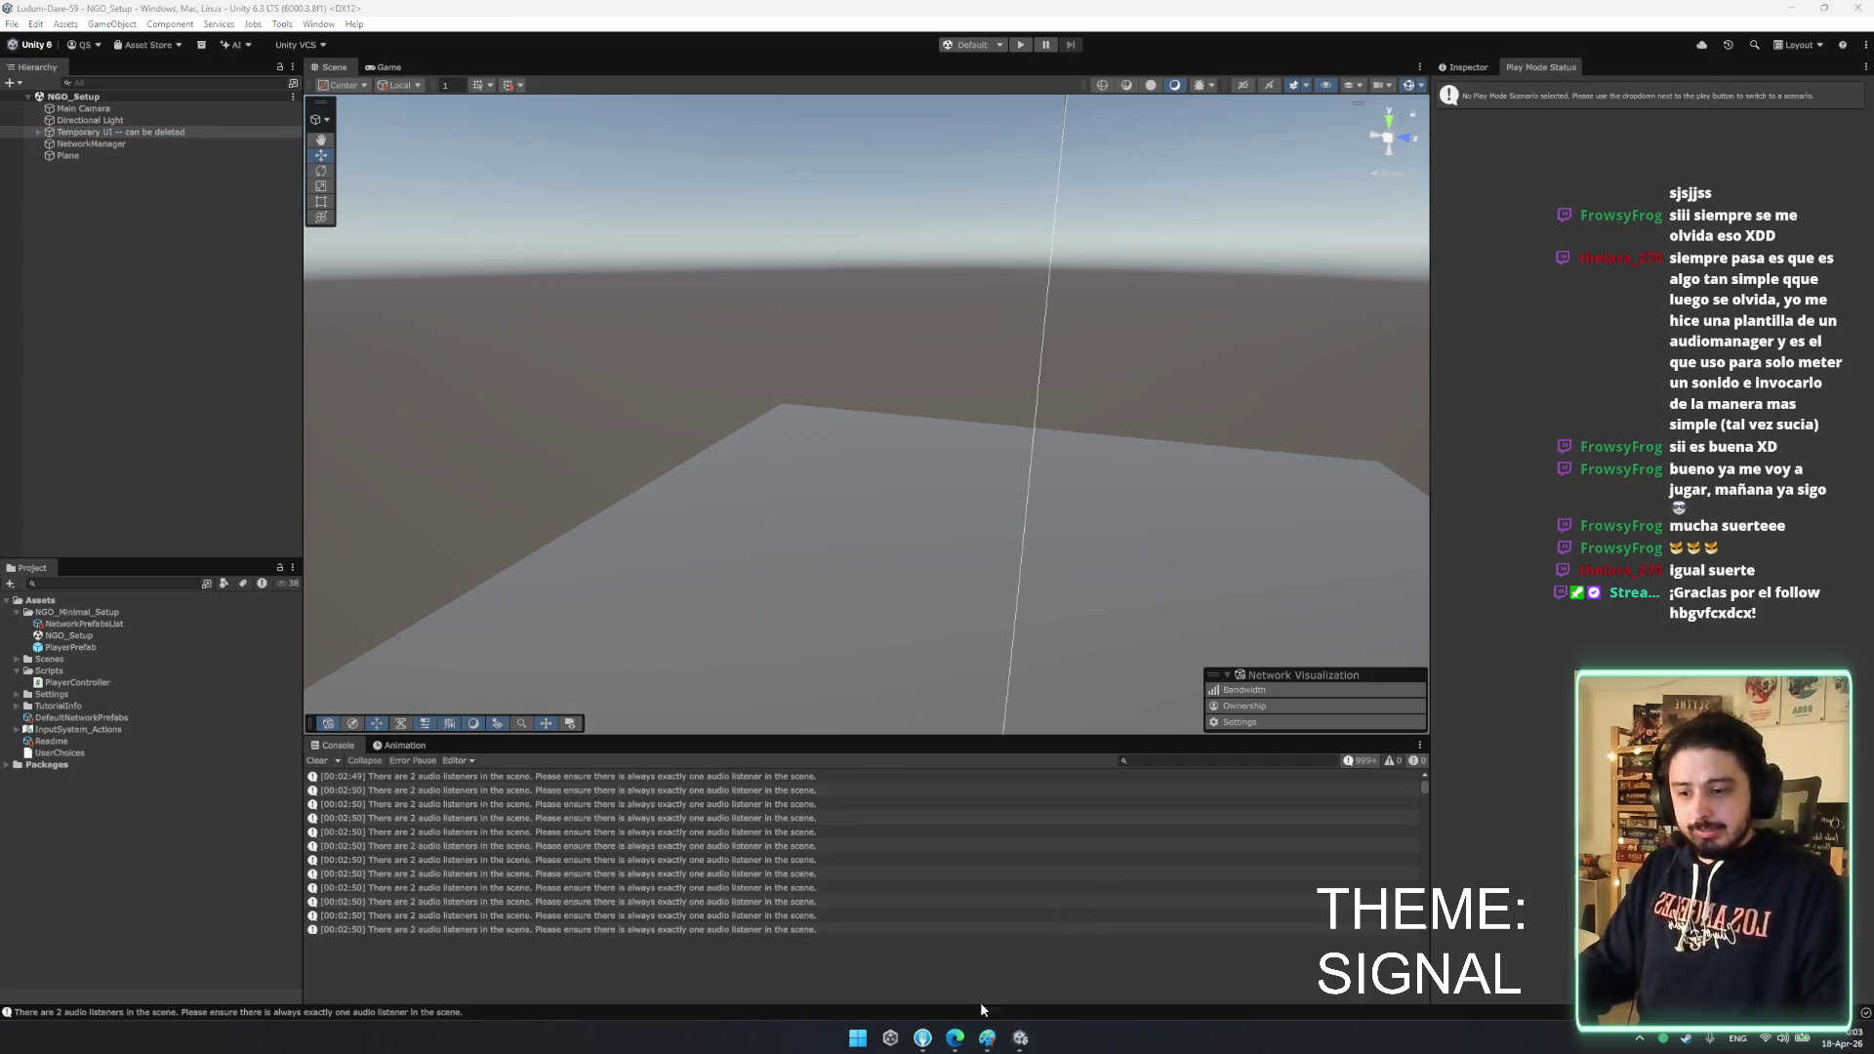
{"action": "left_click", "coordinate": [164, 647]}
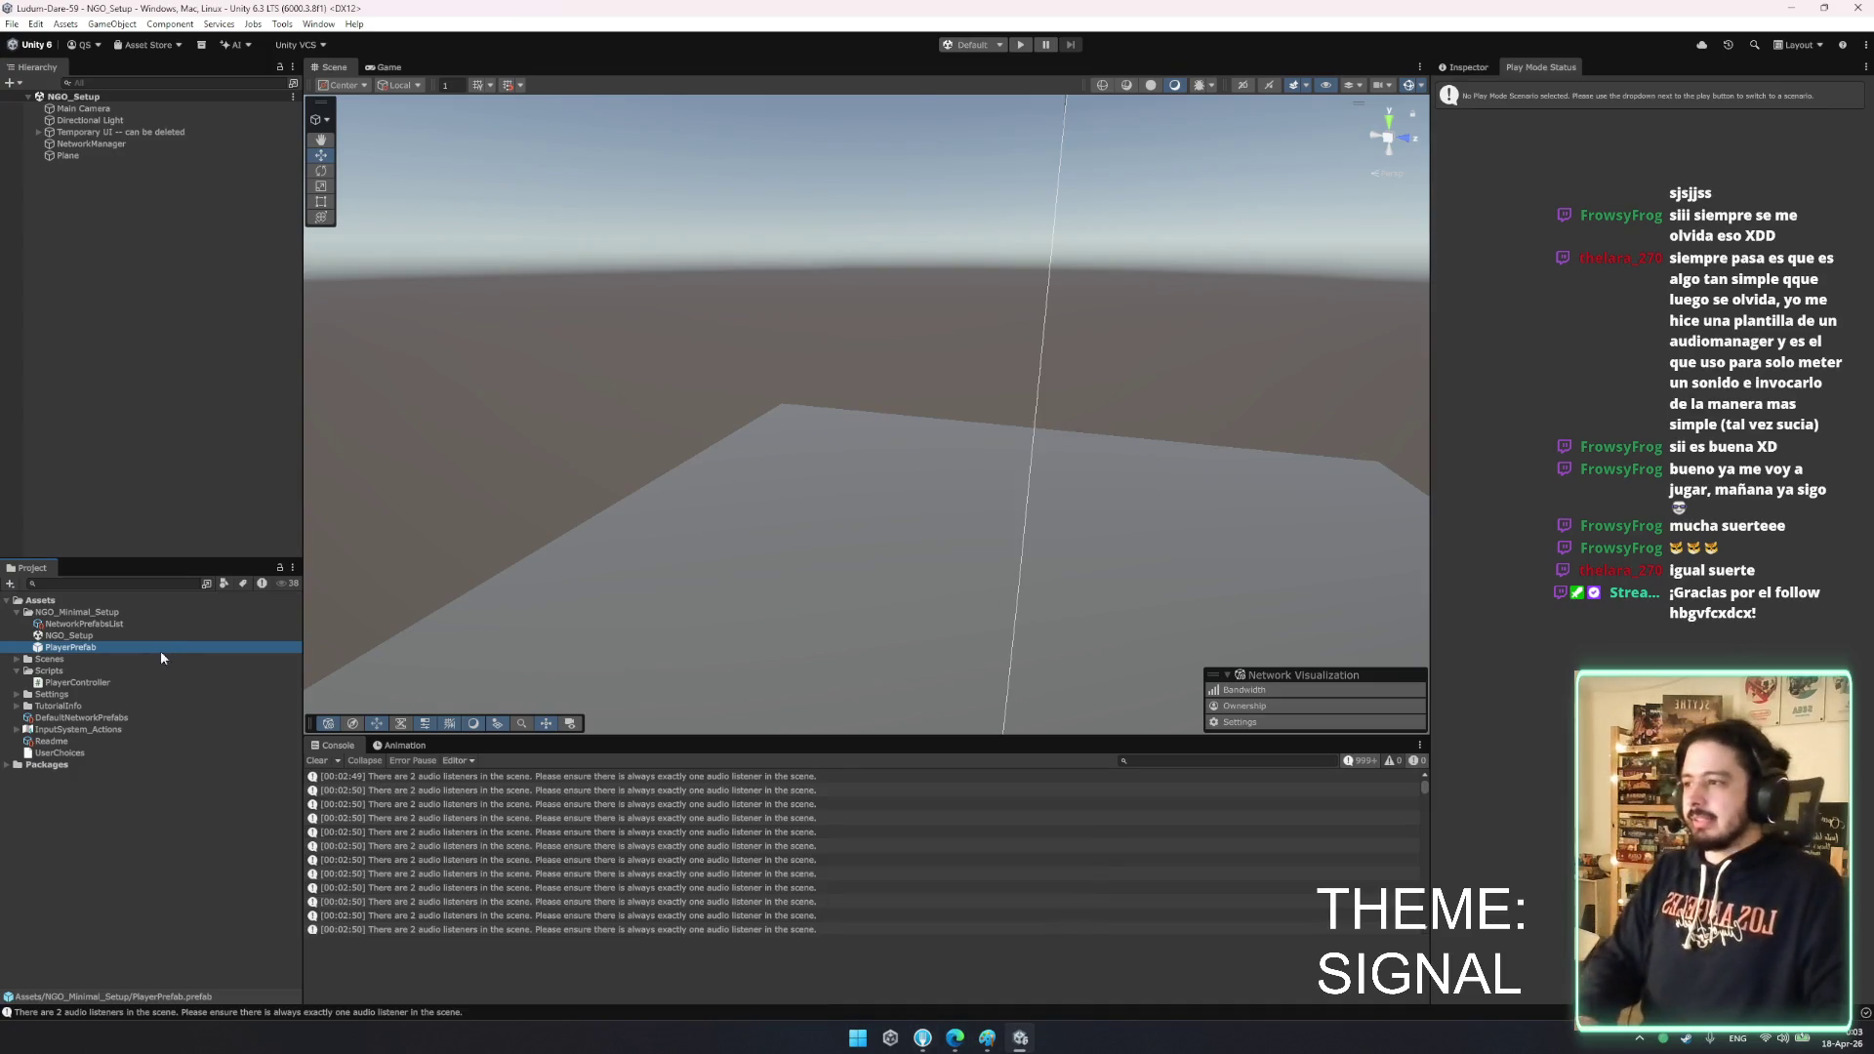
{"action": "left_click", "coordinate": [92, 683]}
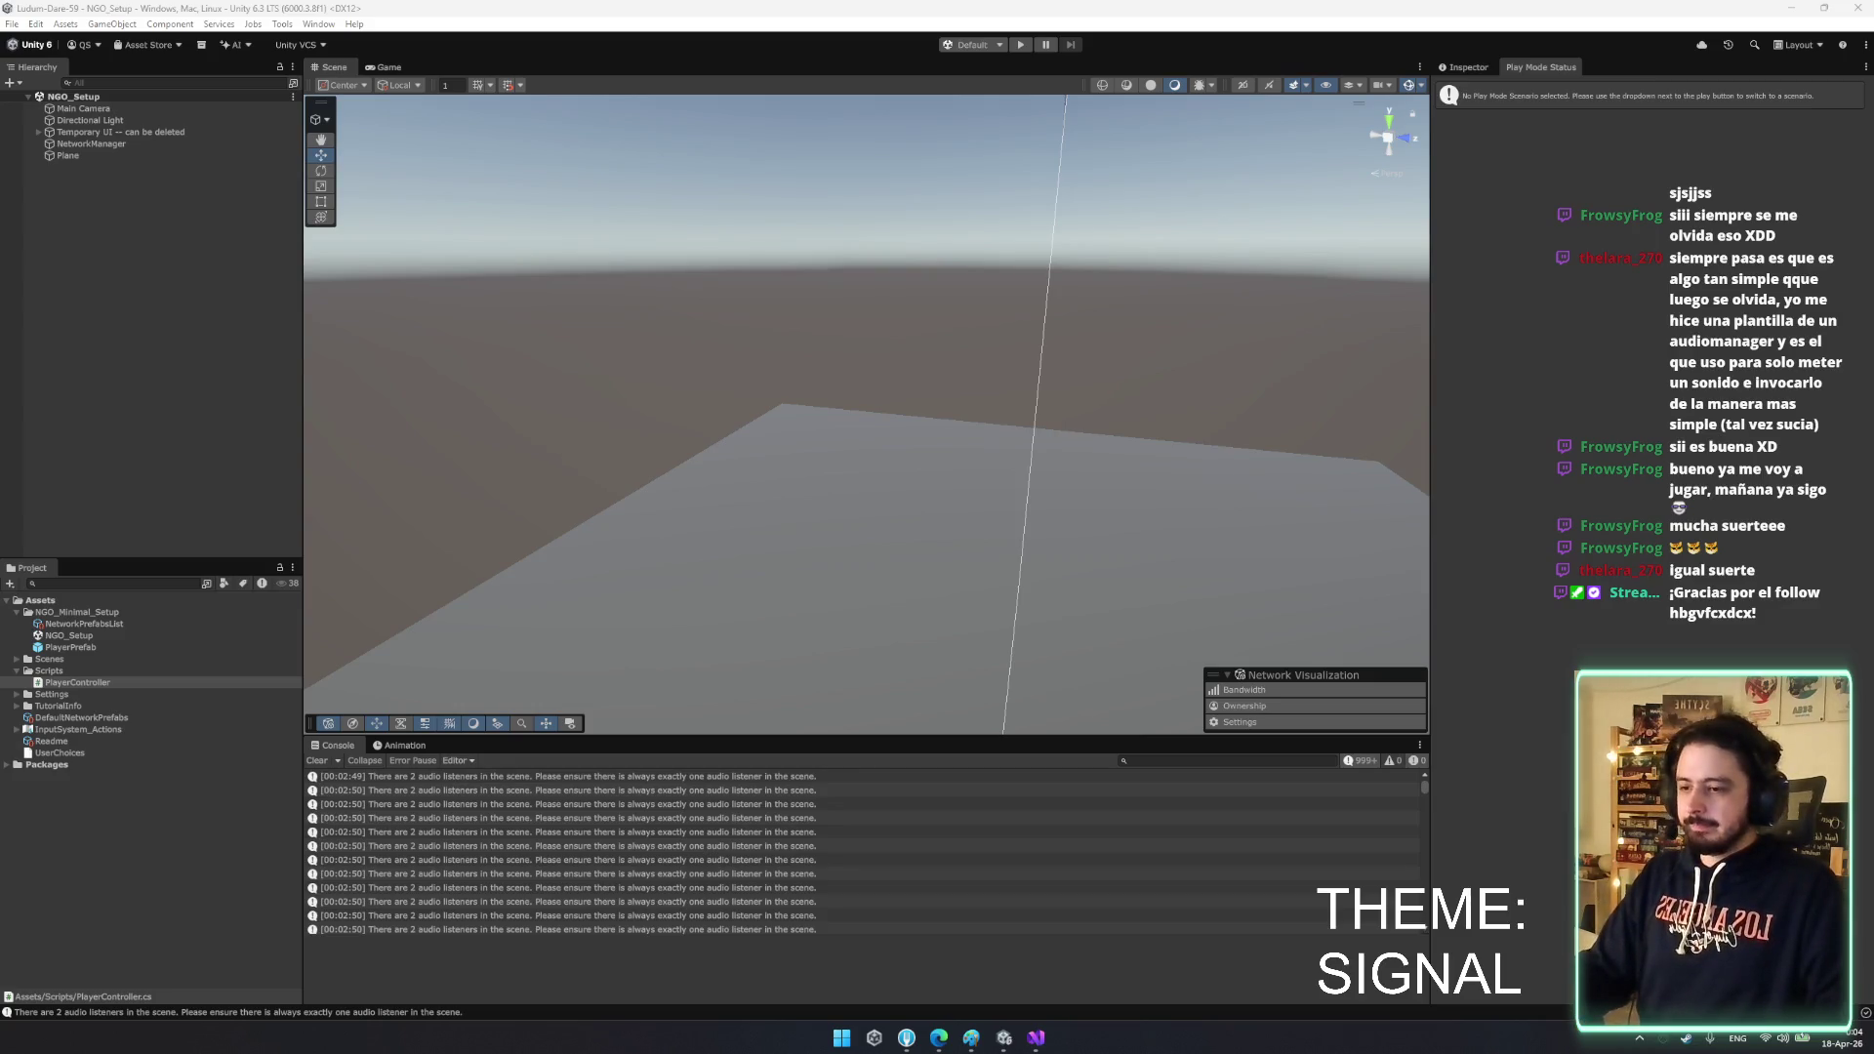
- Maximize the PlayerController script and open blank lines after the grounded check in Update
{"action": "left_click", "coordinate": [1036, 1038]}
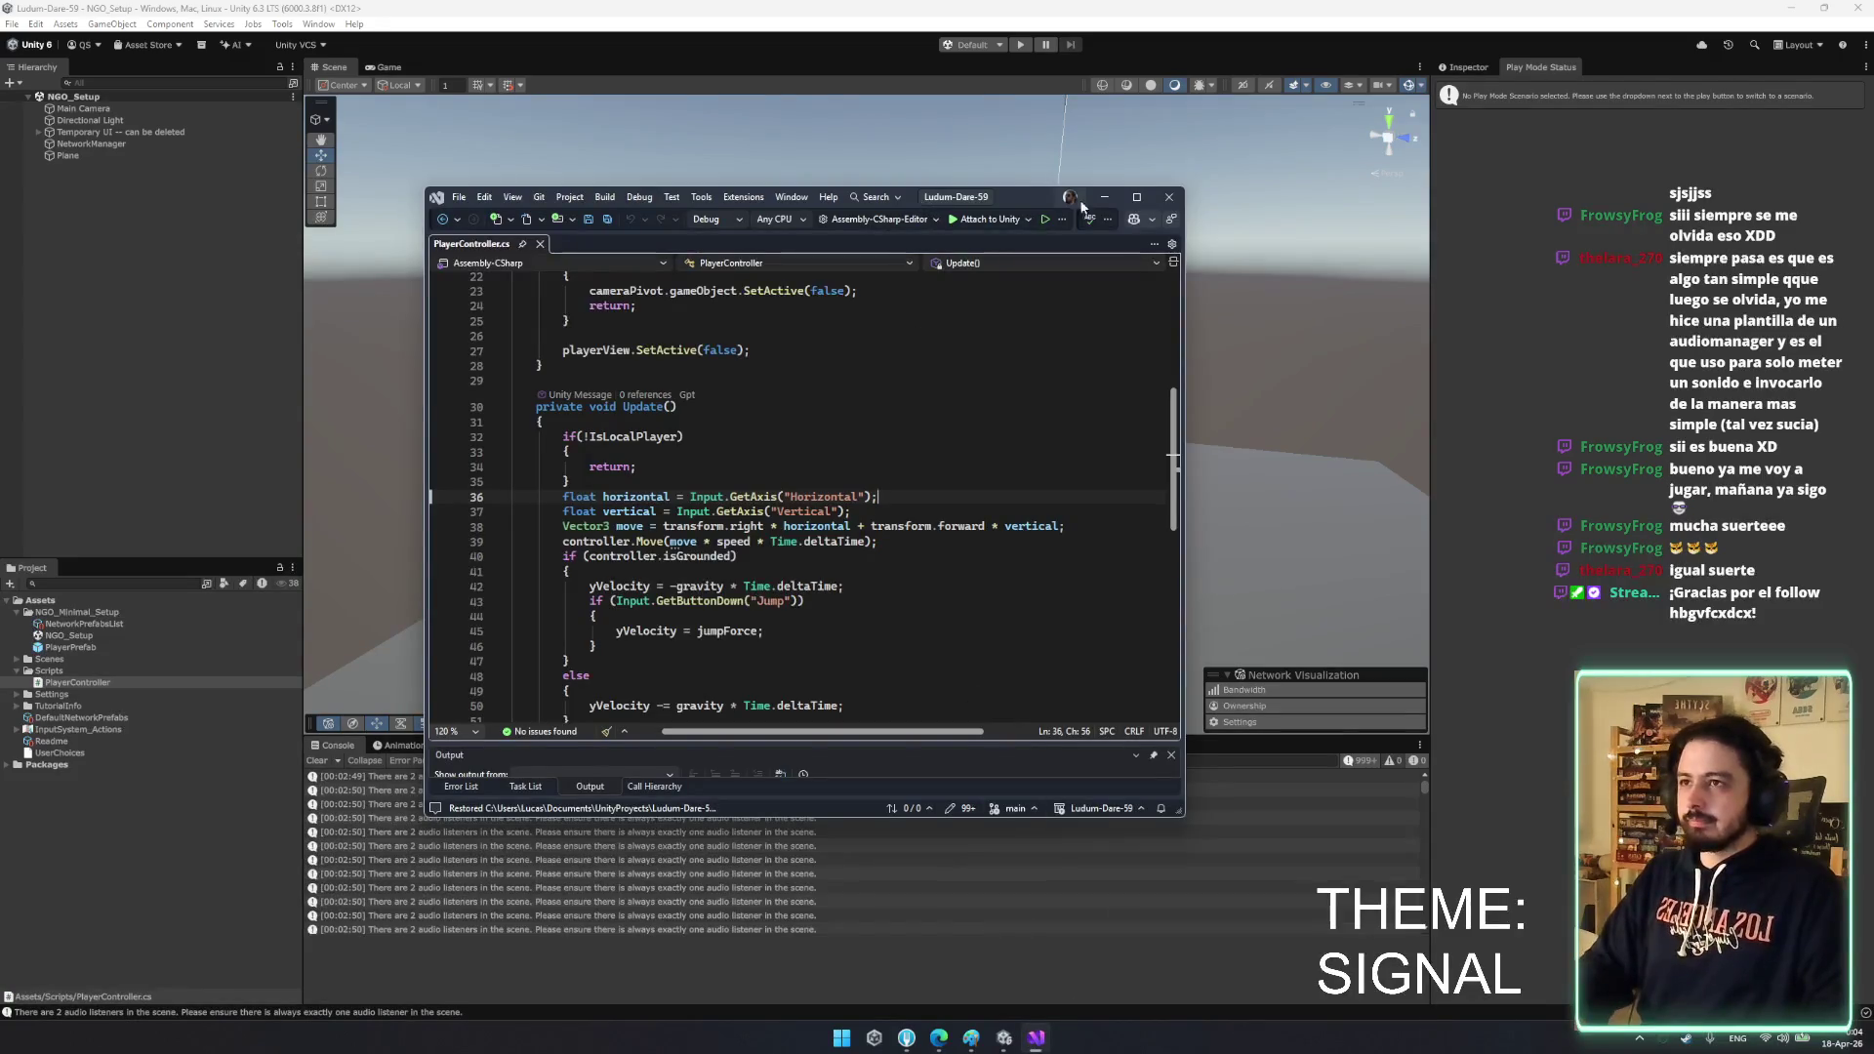
{"action": "double_click", "coordinate": [1029, 197]}
{"action": "scroll", "coordinate": [517, 683], "scroll_direction": "down", "scroll_amount": 1}
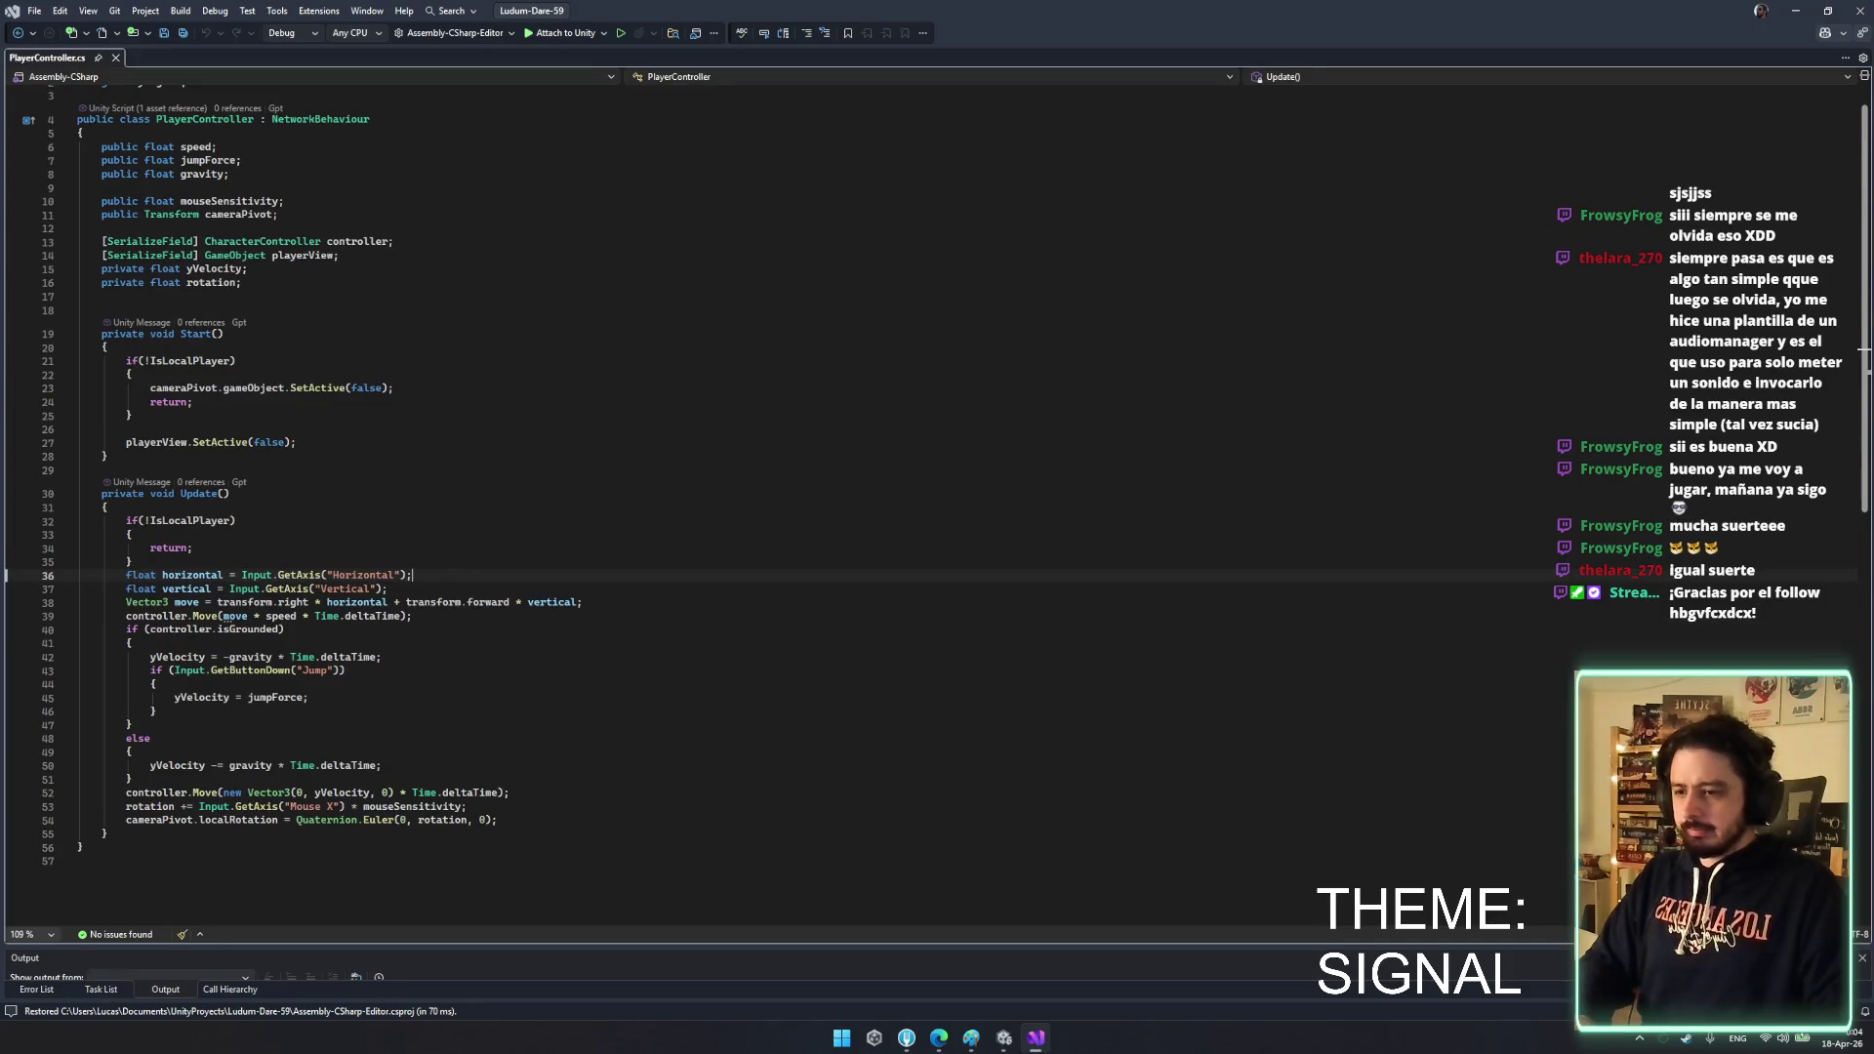
{"action": "scroll", "coordinate": [441, 619], "scroll_direction": "down", "scroll_amount": 1}
{"action": "key", "text": "Down"}
{"action": "key", "text": "Down"}
{"action": "key", "text": "Down"}
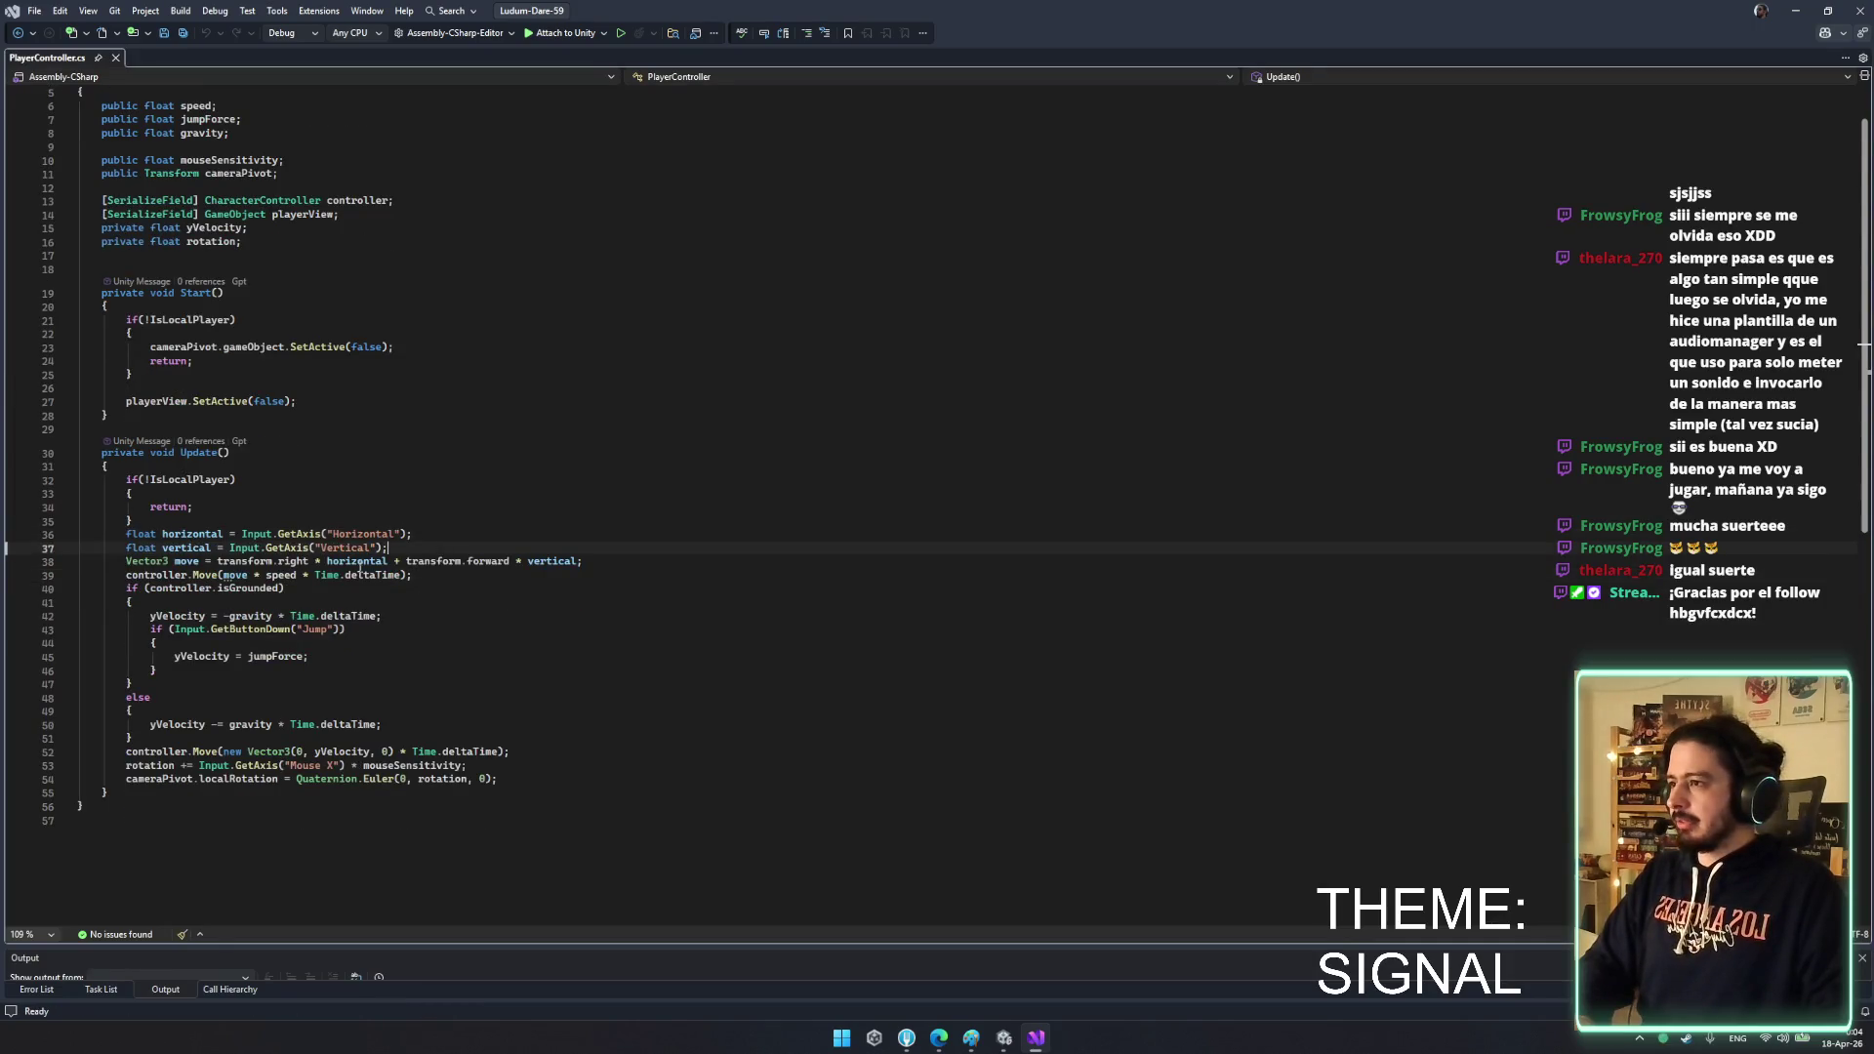
{"action": "left_click", "coordinate": [518, 769]}
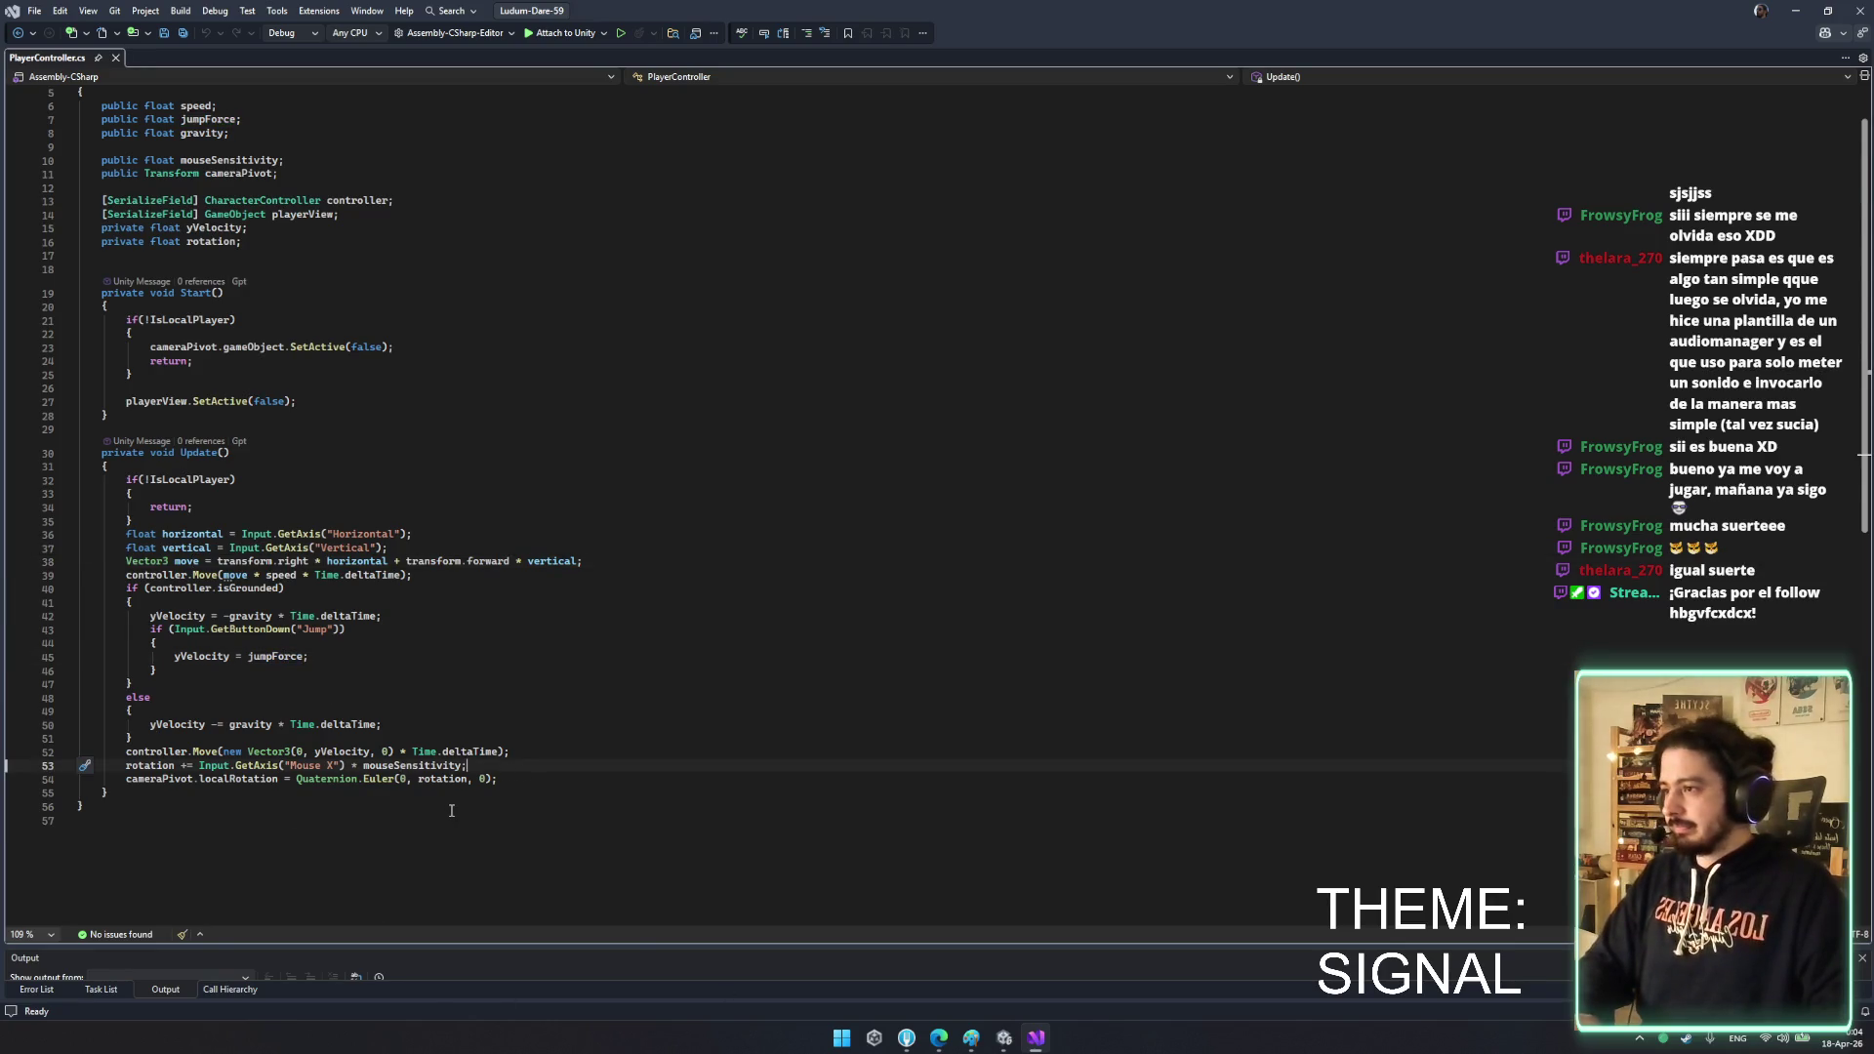
{"action": "key", "text": "Up"}
{"action": "key", "text": "Up"}
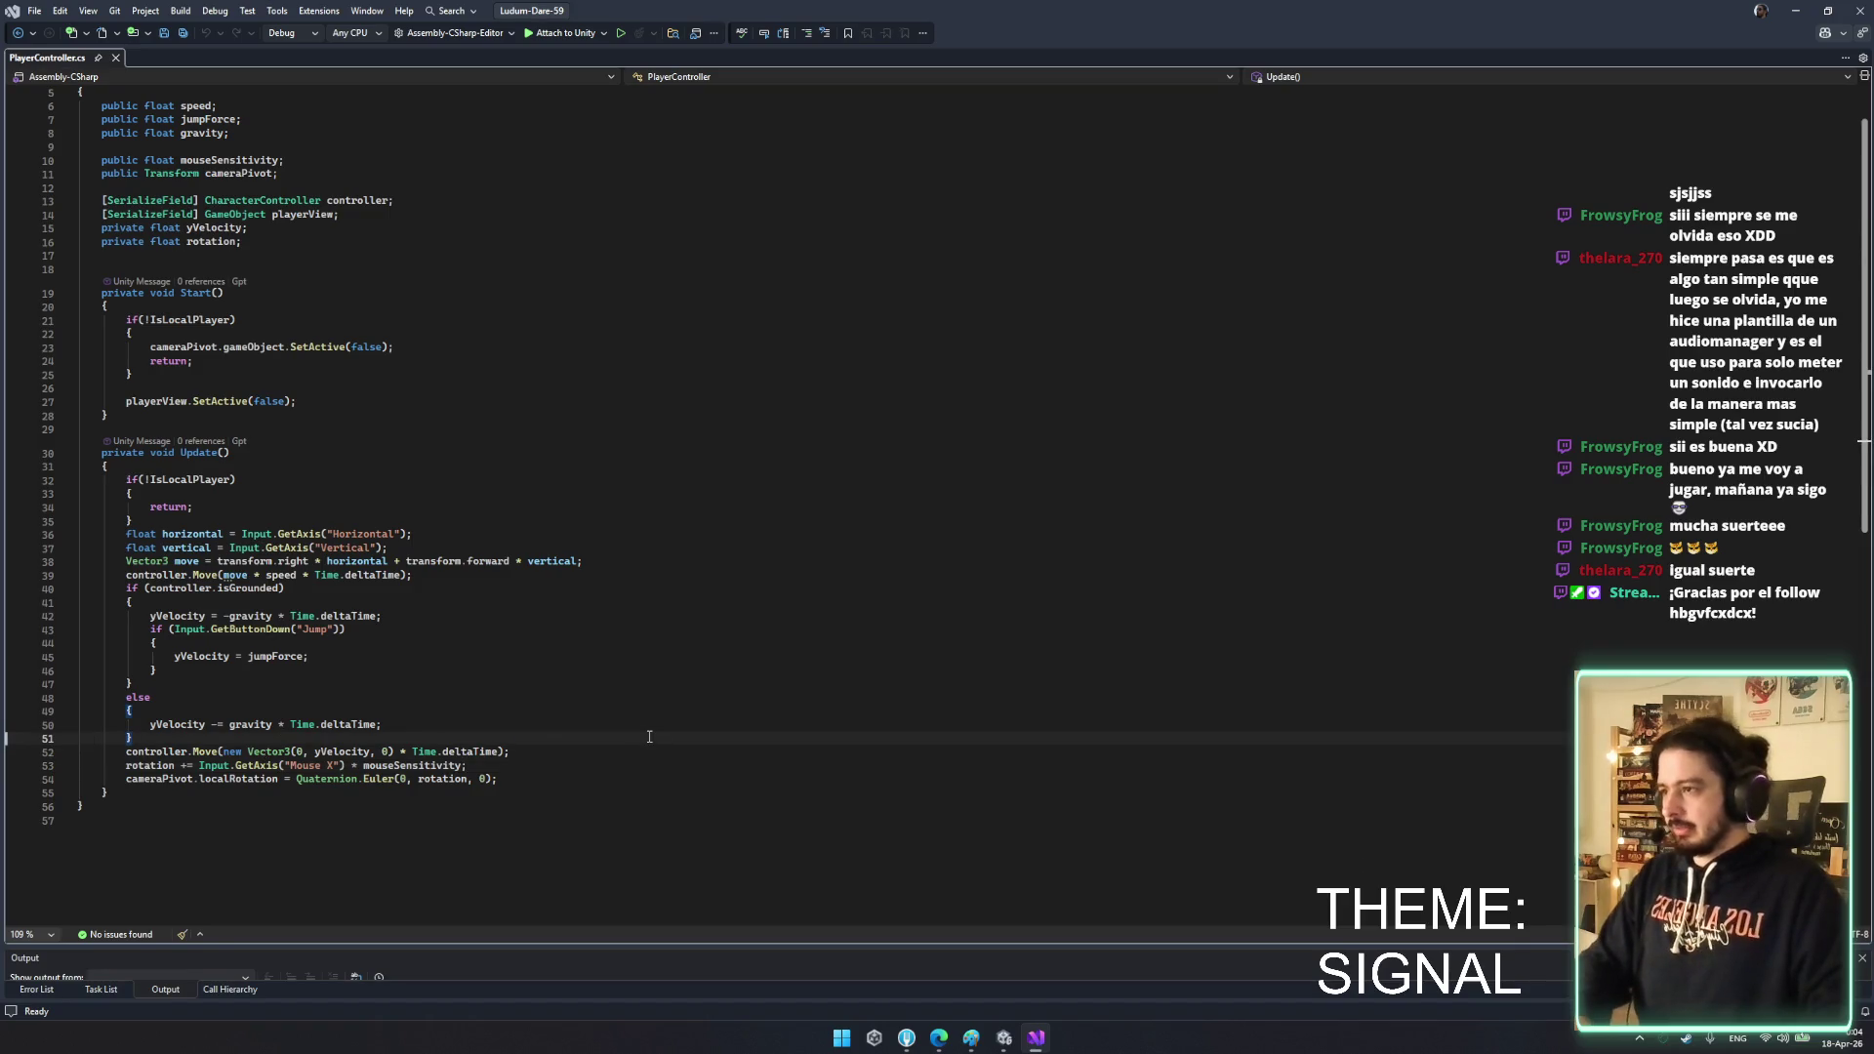
{"action": "key", "text": "Return"}
{"action": "key", "text": "Return"}
{"action": "key", "text": "Return"}
{"action": "key", "text": "Up"}
{"action": "key", "text": "Up"}
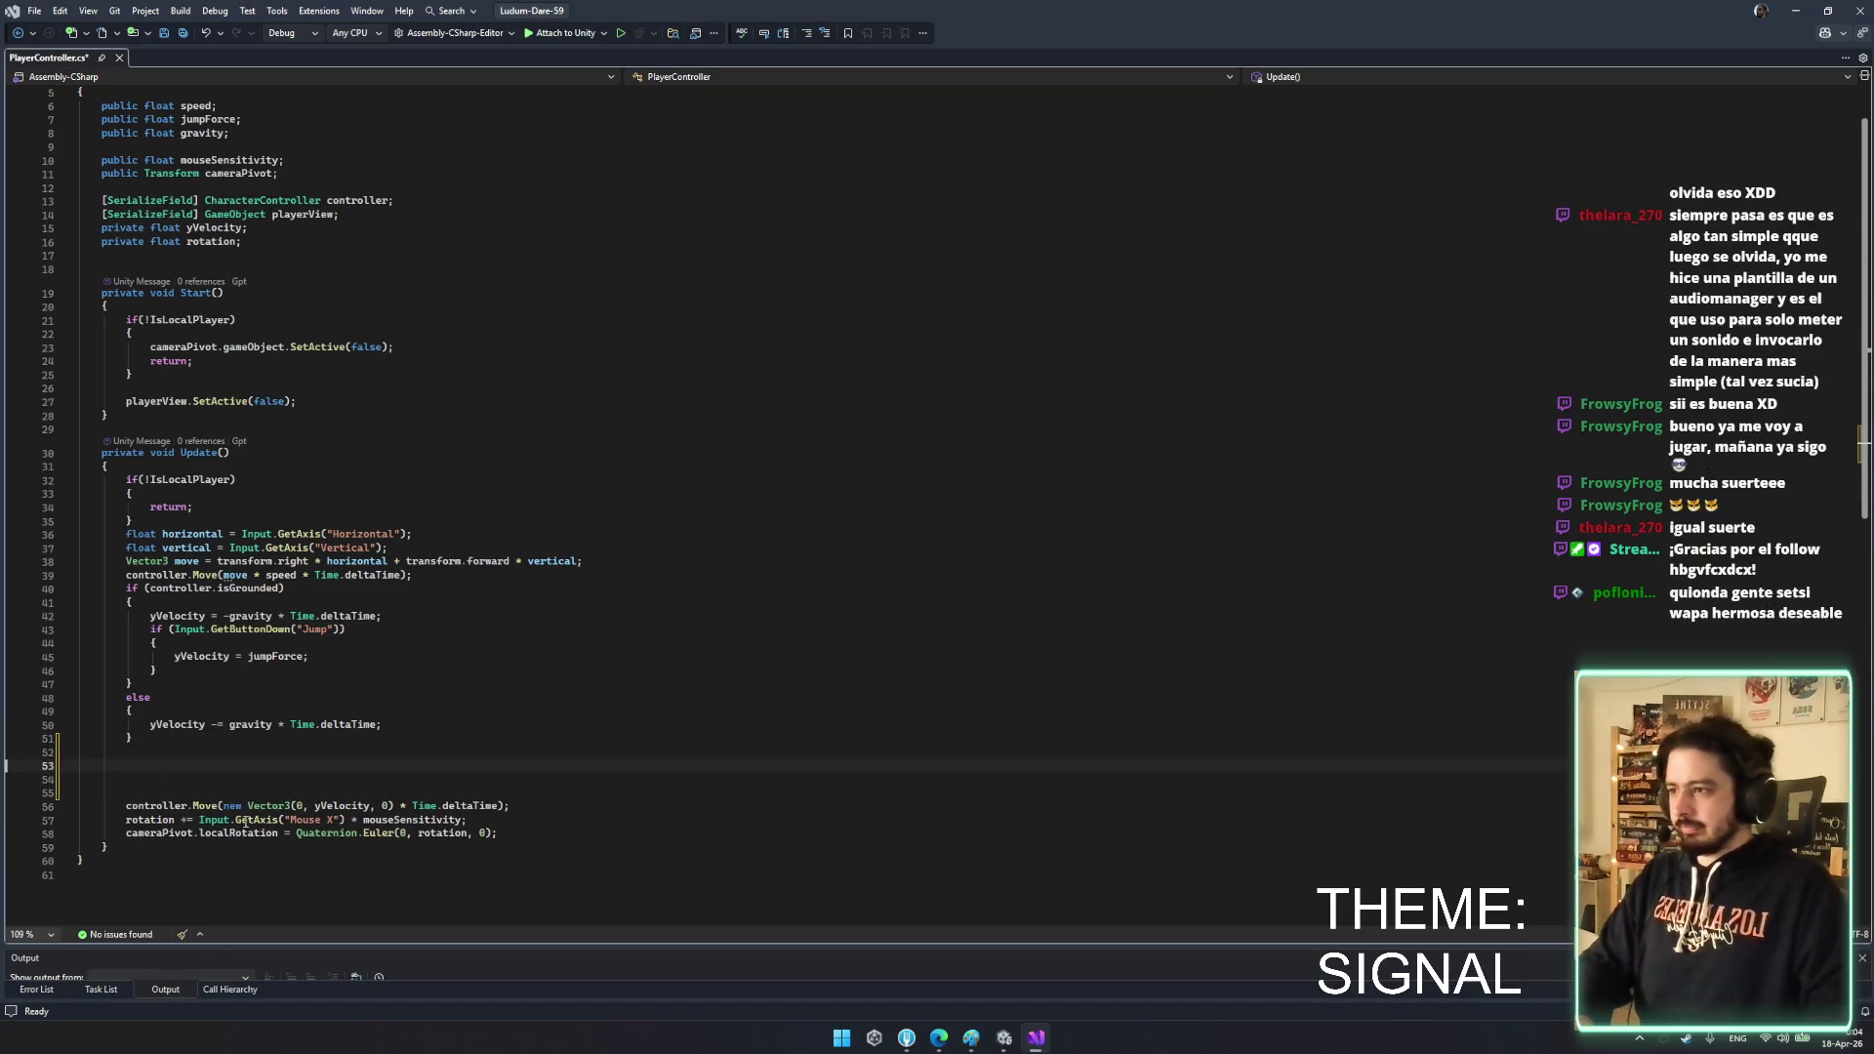
{"action": "left_click_drag", "start_coordinate": [200, 820], "coordinate": [474, 833]}
{"action": "left_click", "coordinate": [326, 778]}
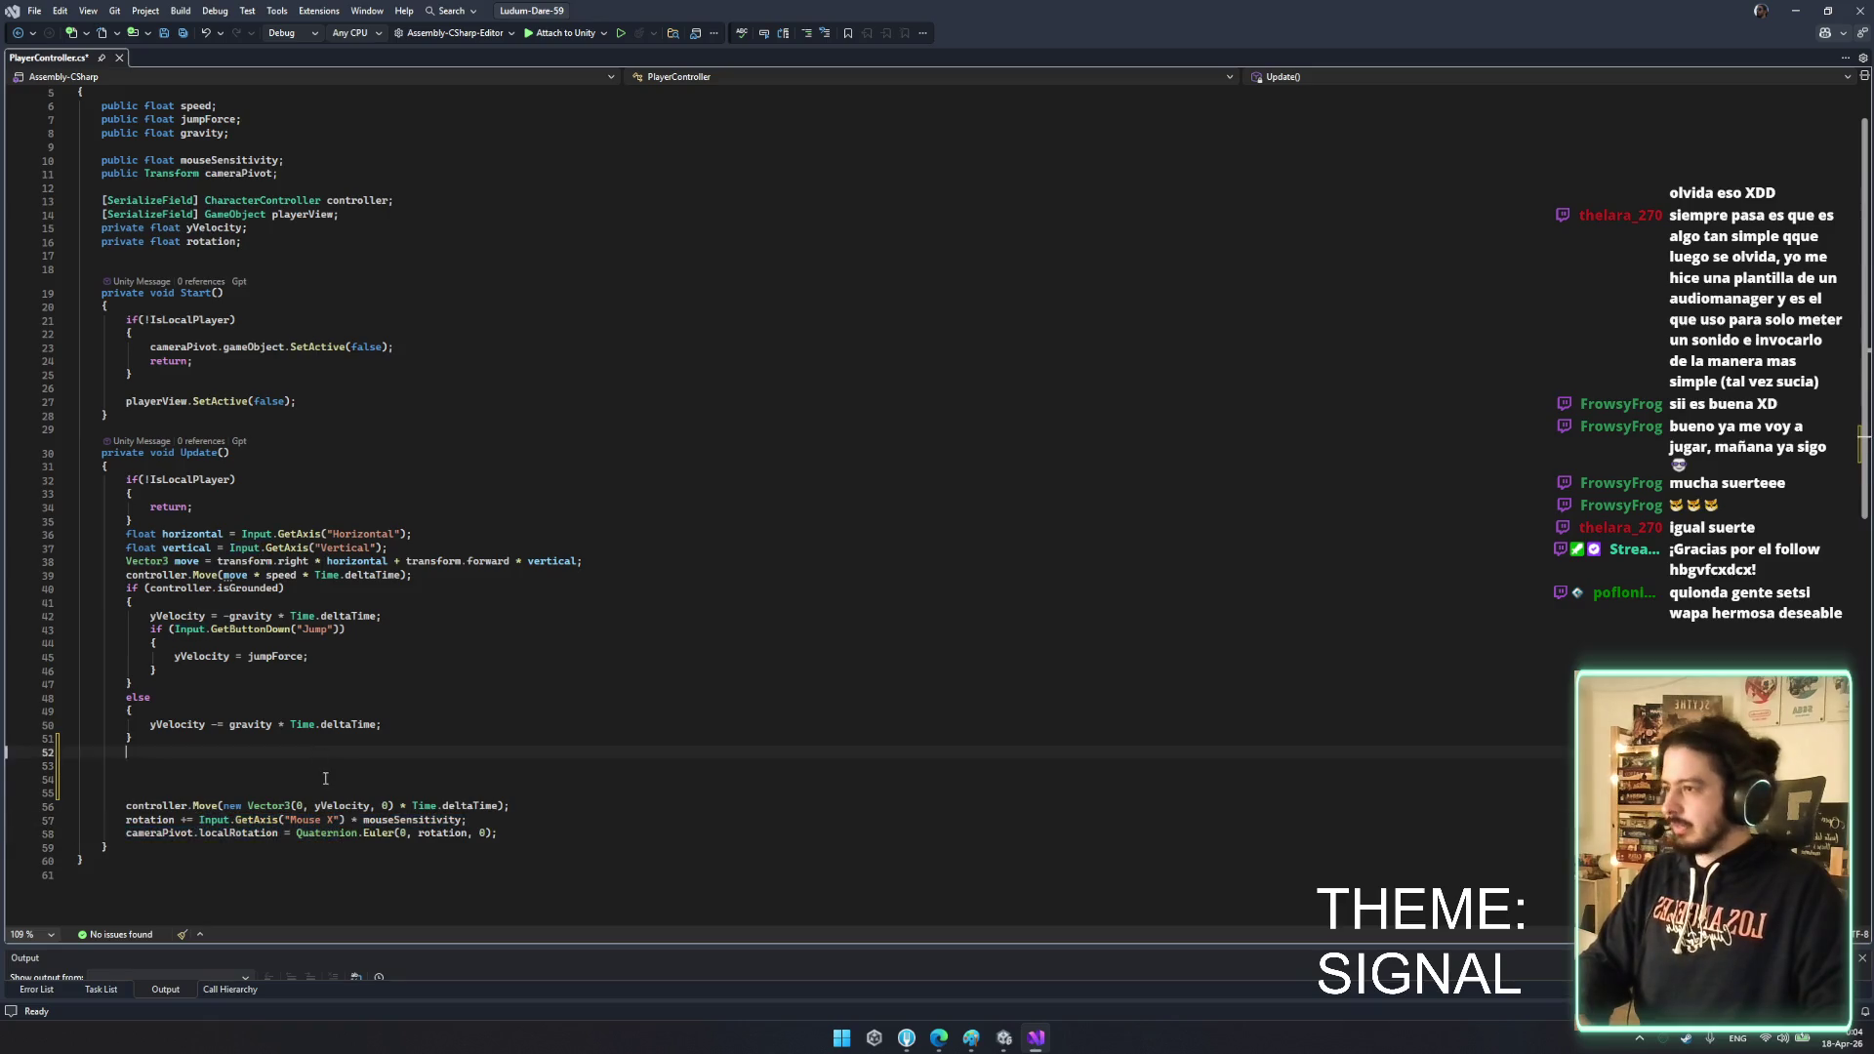
- Add the float mouseX and float mouseY input lines using Copilot's suggestions
{"action": "type", "text": "float mo"}
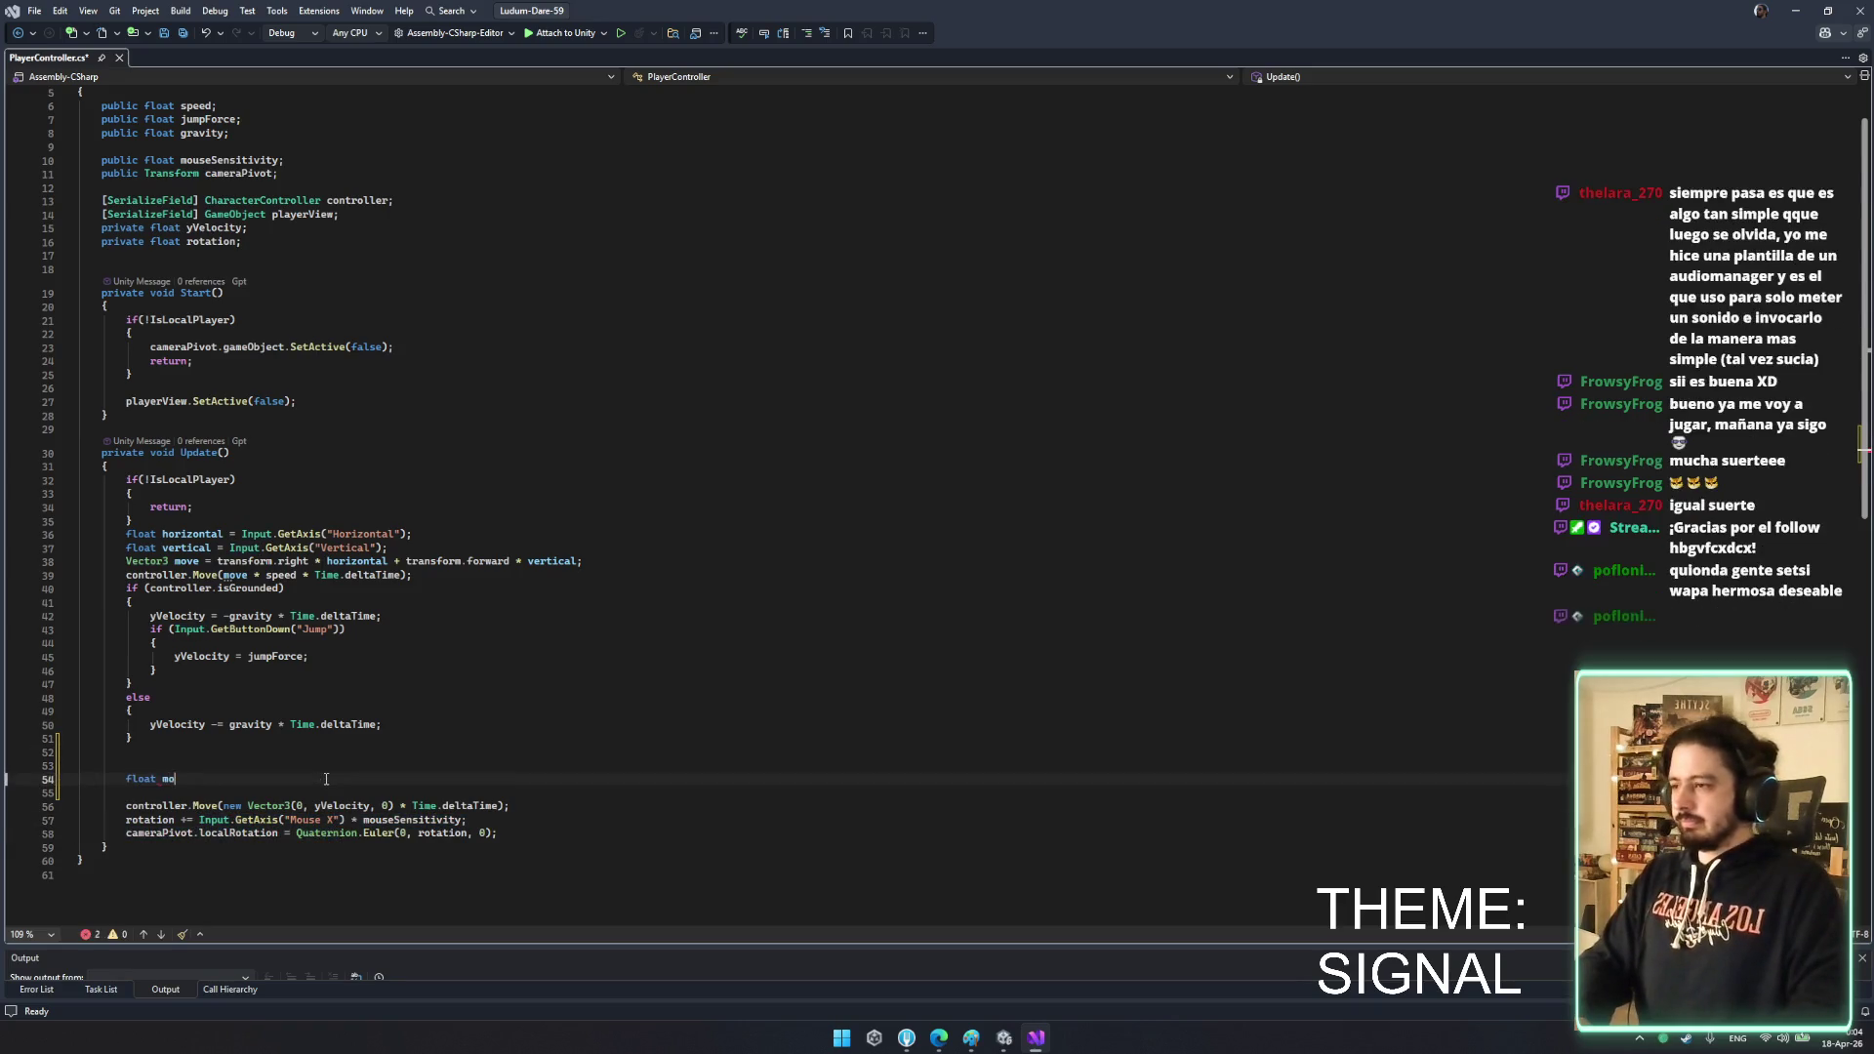
{"action": "type", "text": "useX"}
{"action": "key", "text": "Tab"}
{"action": "key", "text": "Return"}
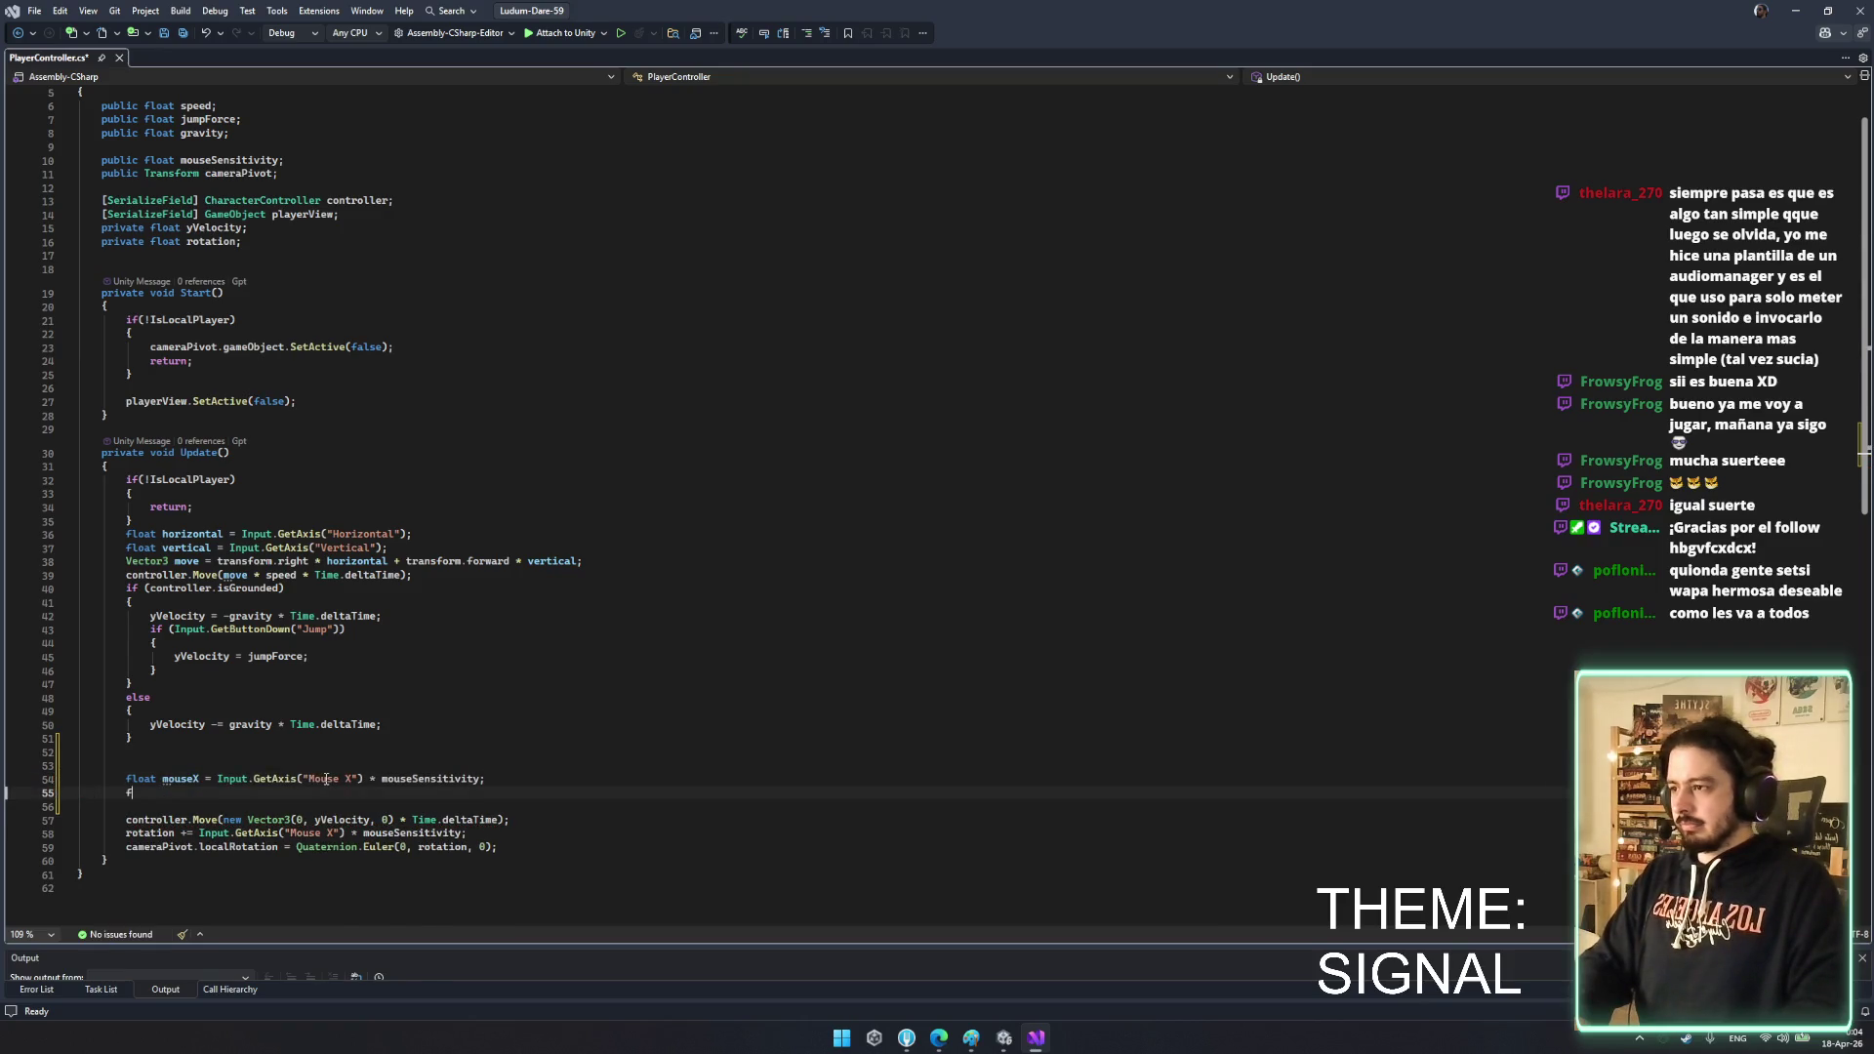
{"action": "type", "text": "loat mouseY"}
{"action": "key", "text": "Tab"}
{"action": "key", "text": "Return"}
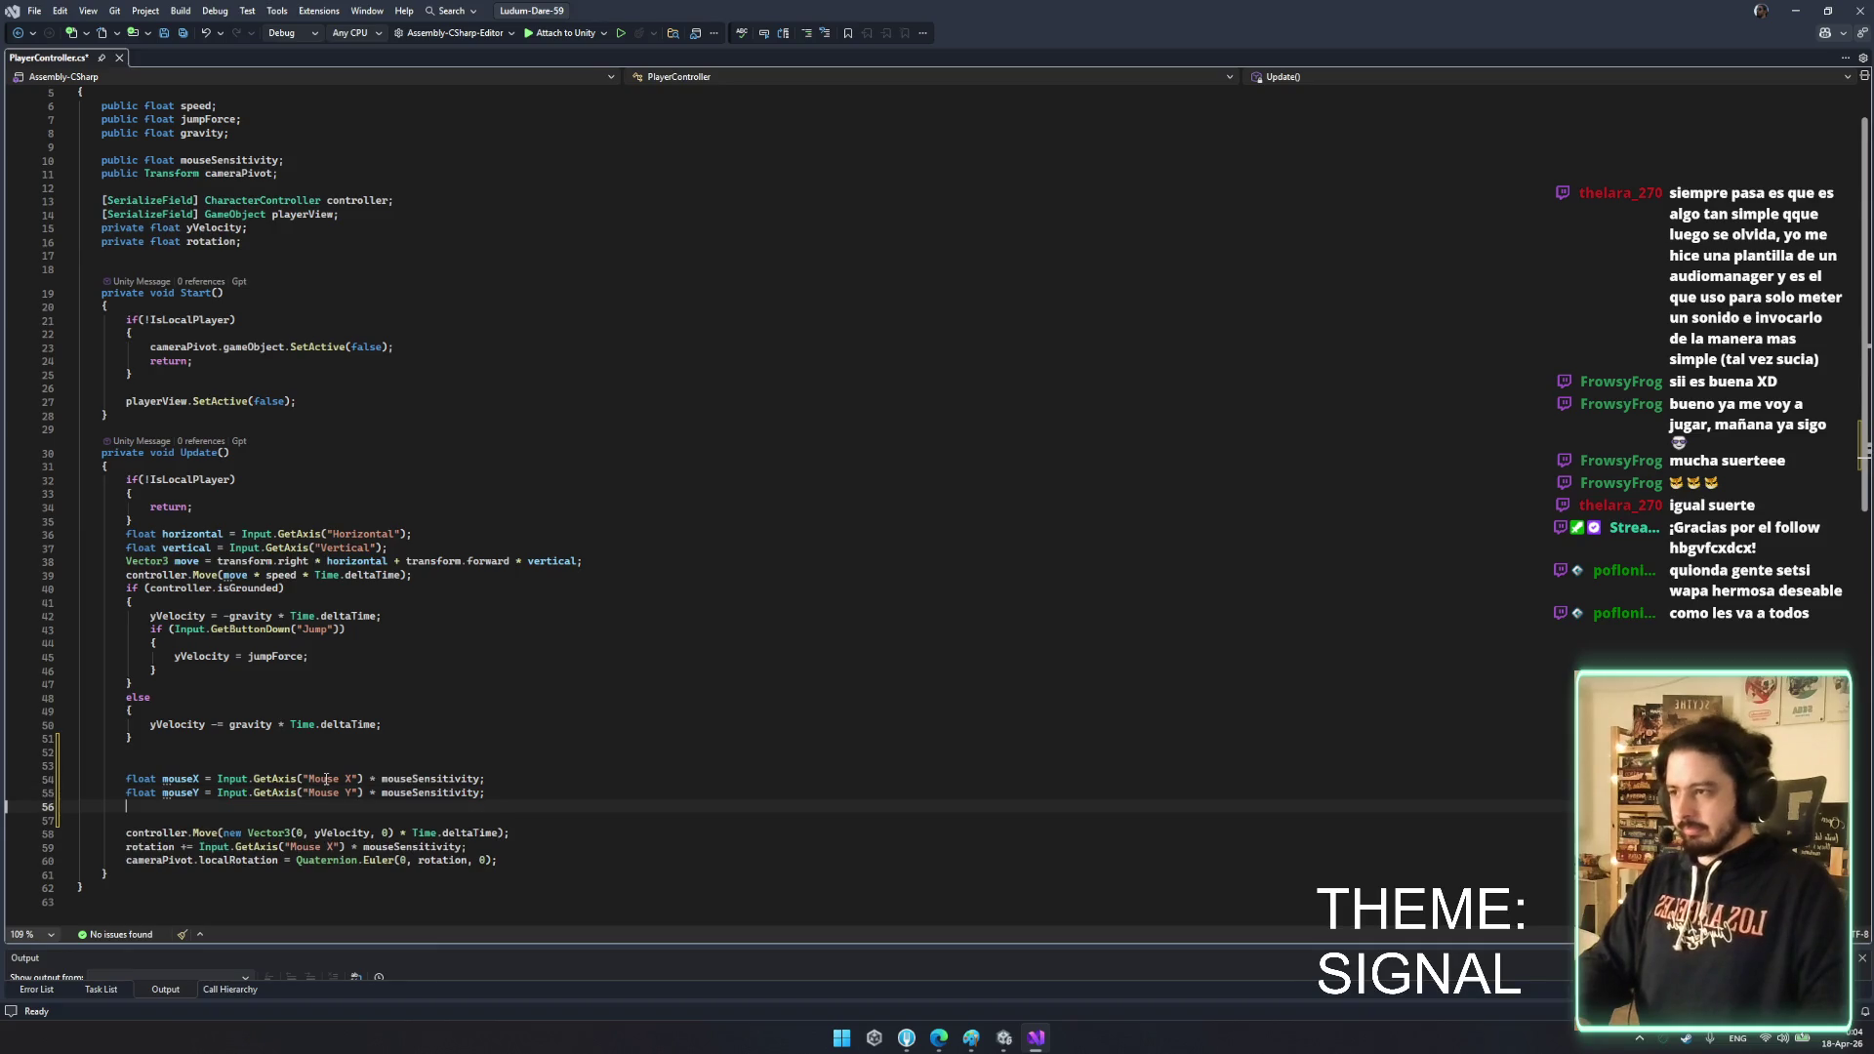
- Delete the old rotation line, add spacing, and start a new statement with x
{"action": "left_click", "coordinate": [512, 848]}
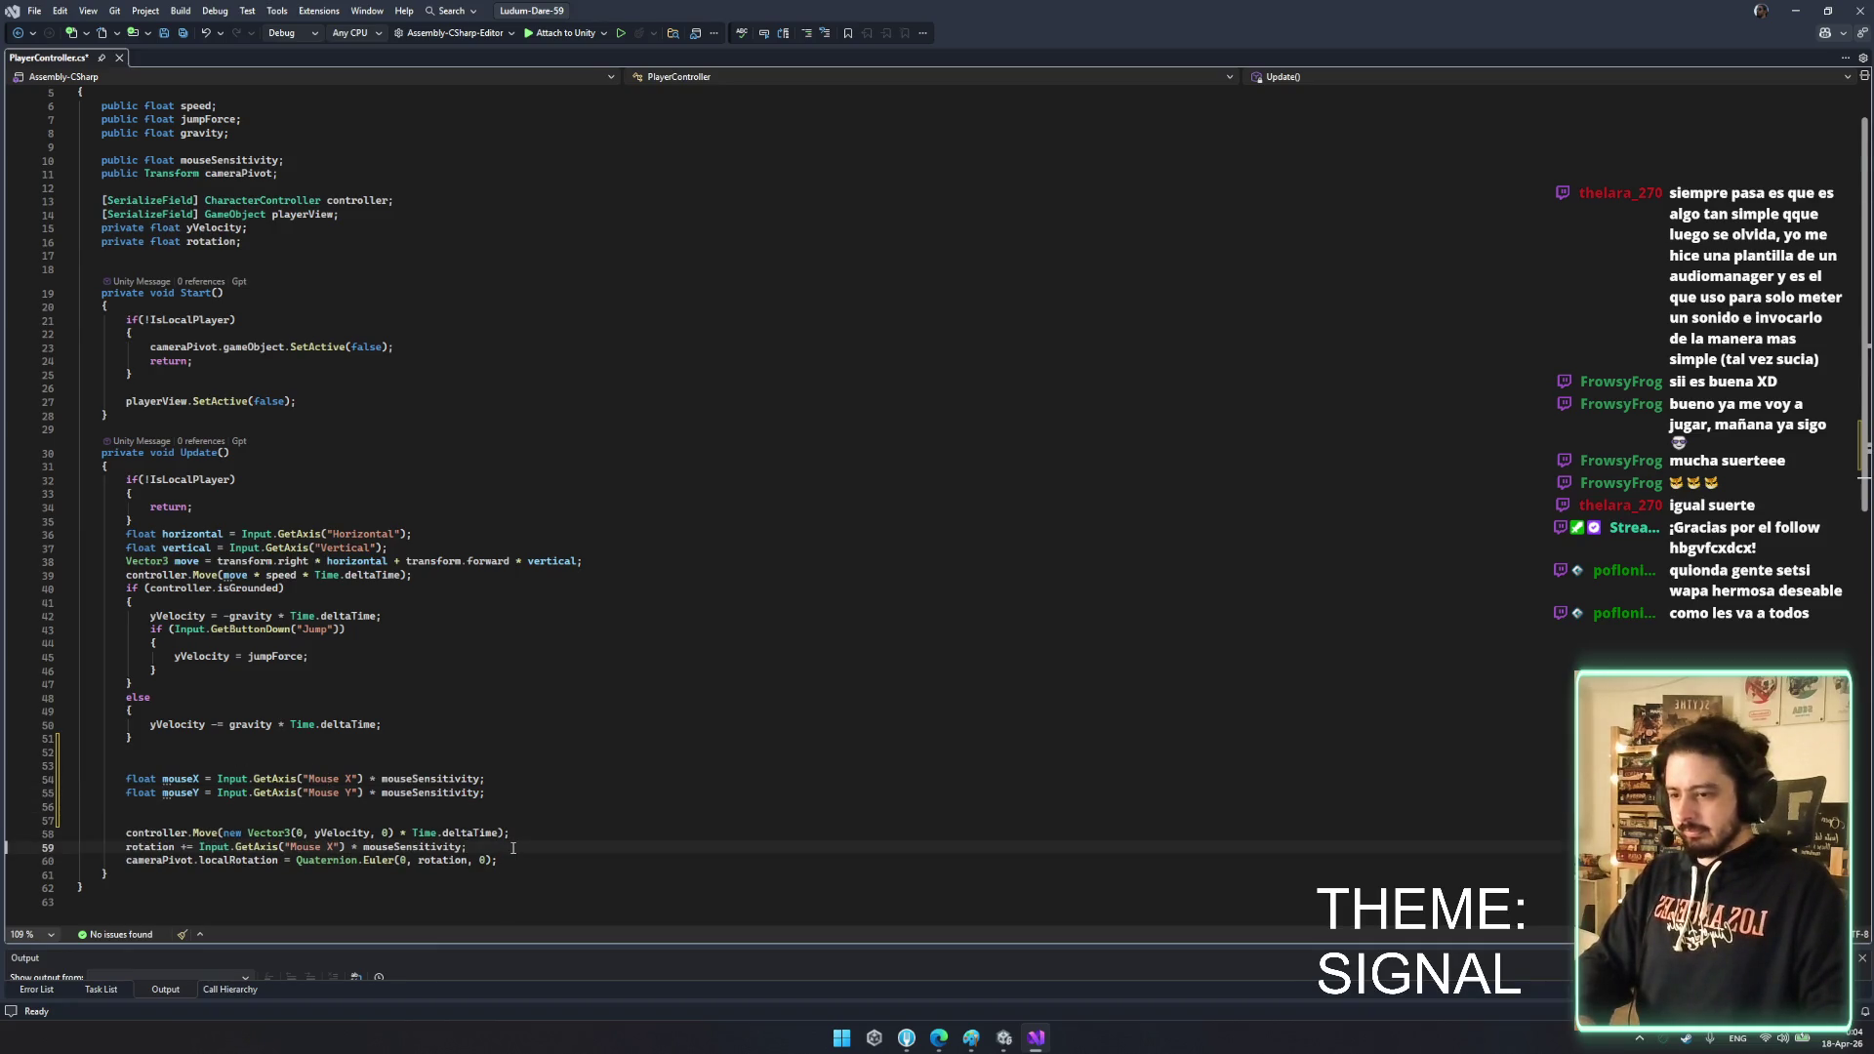
{"action": "left_click_drag", "start_coordinate": [512, 848], "coordinate": [515, 838]}
{"action": "key", "text": "BackSpace"}
{"action": "key", "text": "Return"}
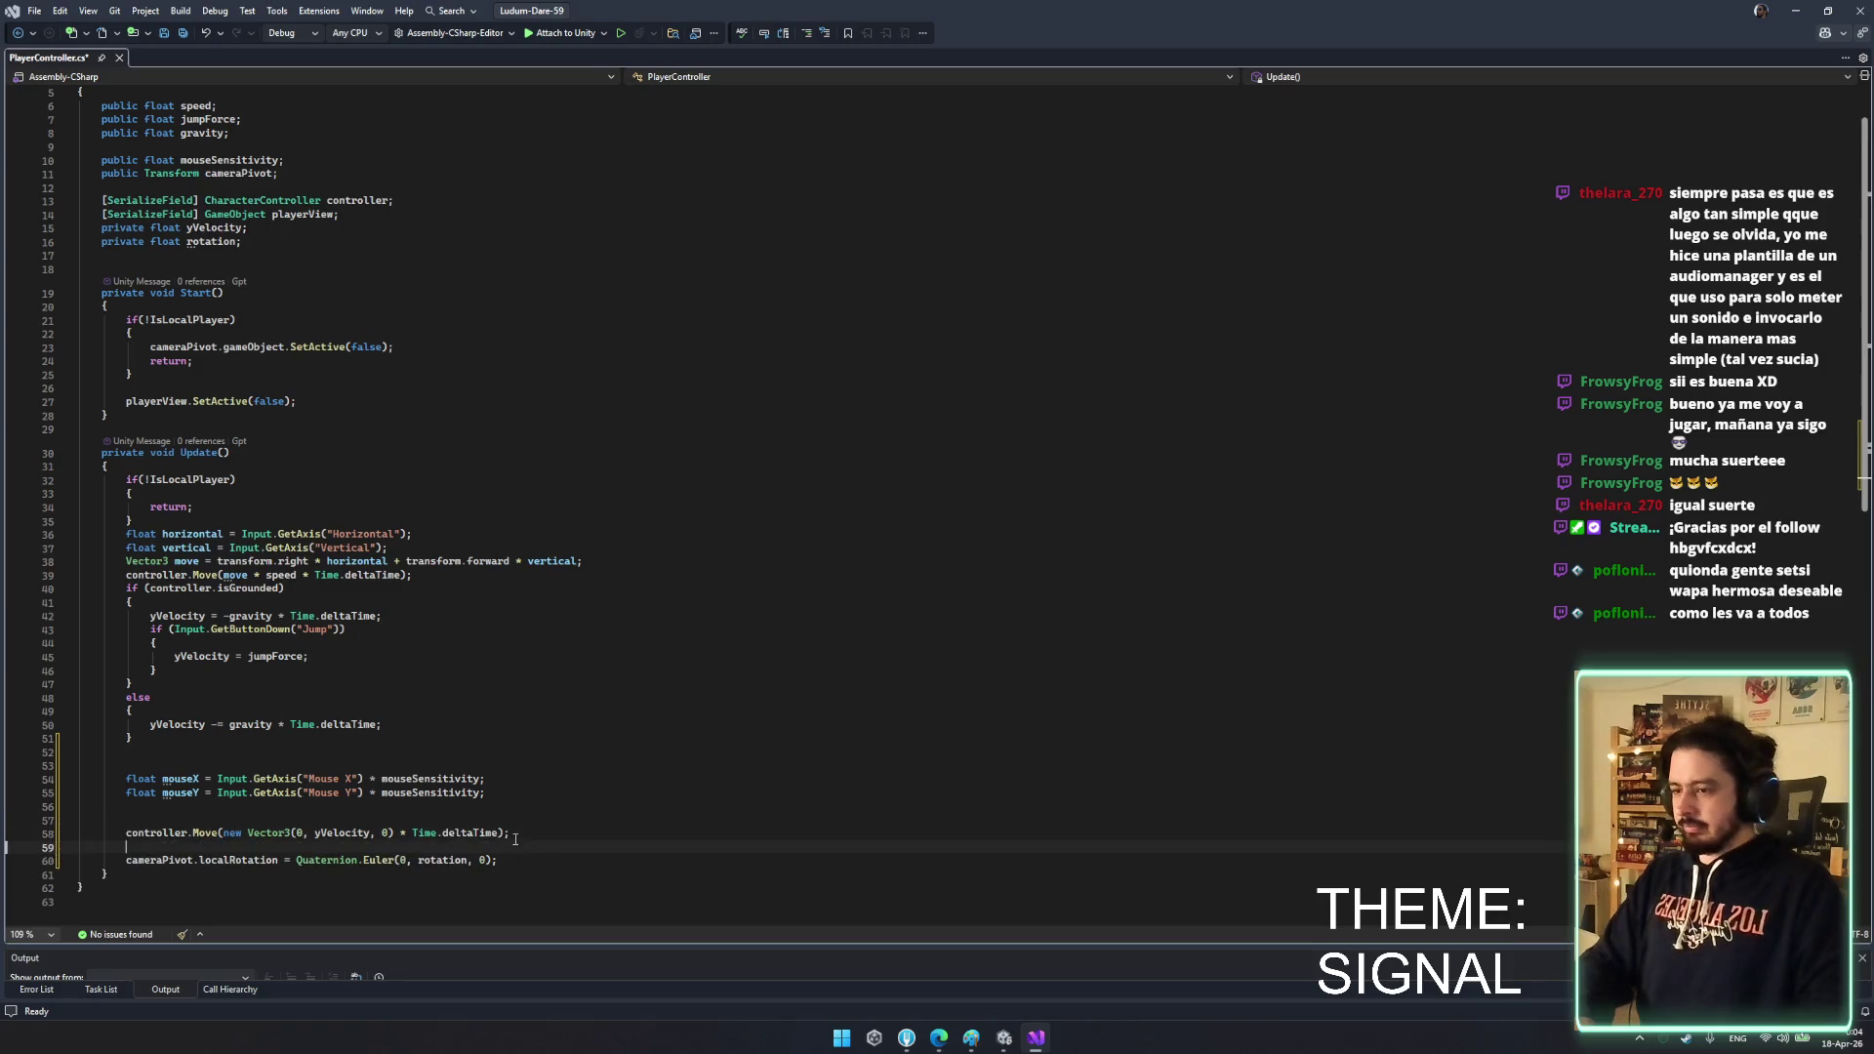
{"action": "left_click", "coordinate": [468, 835]}
{"action": "left_click", "coordinate": [349, 805]}
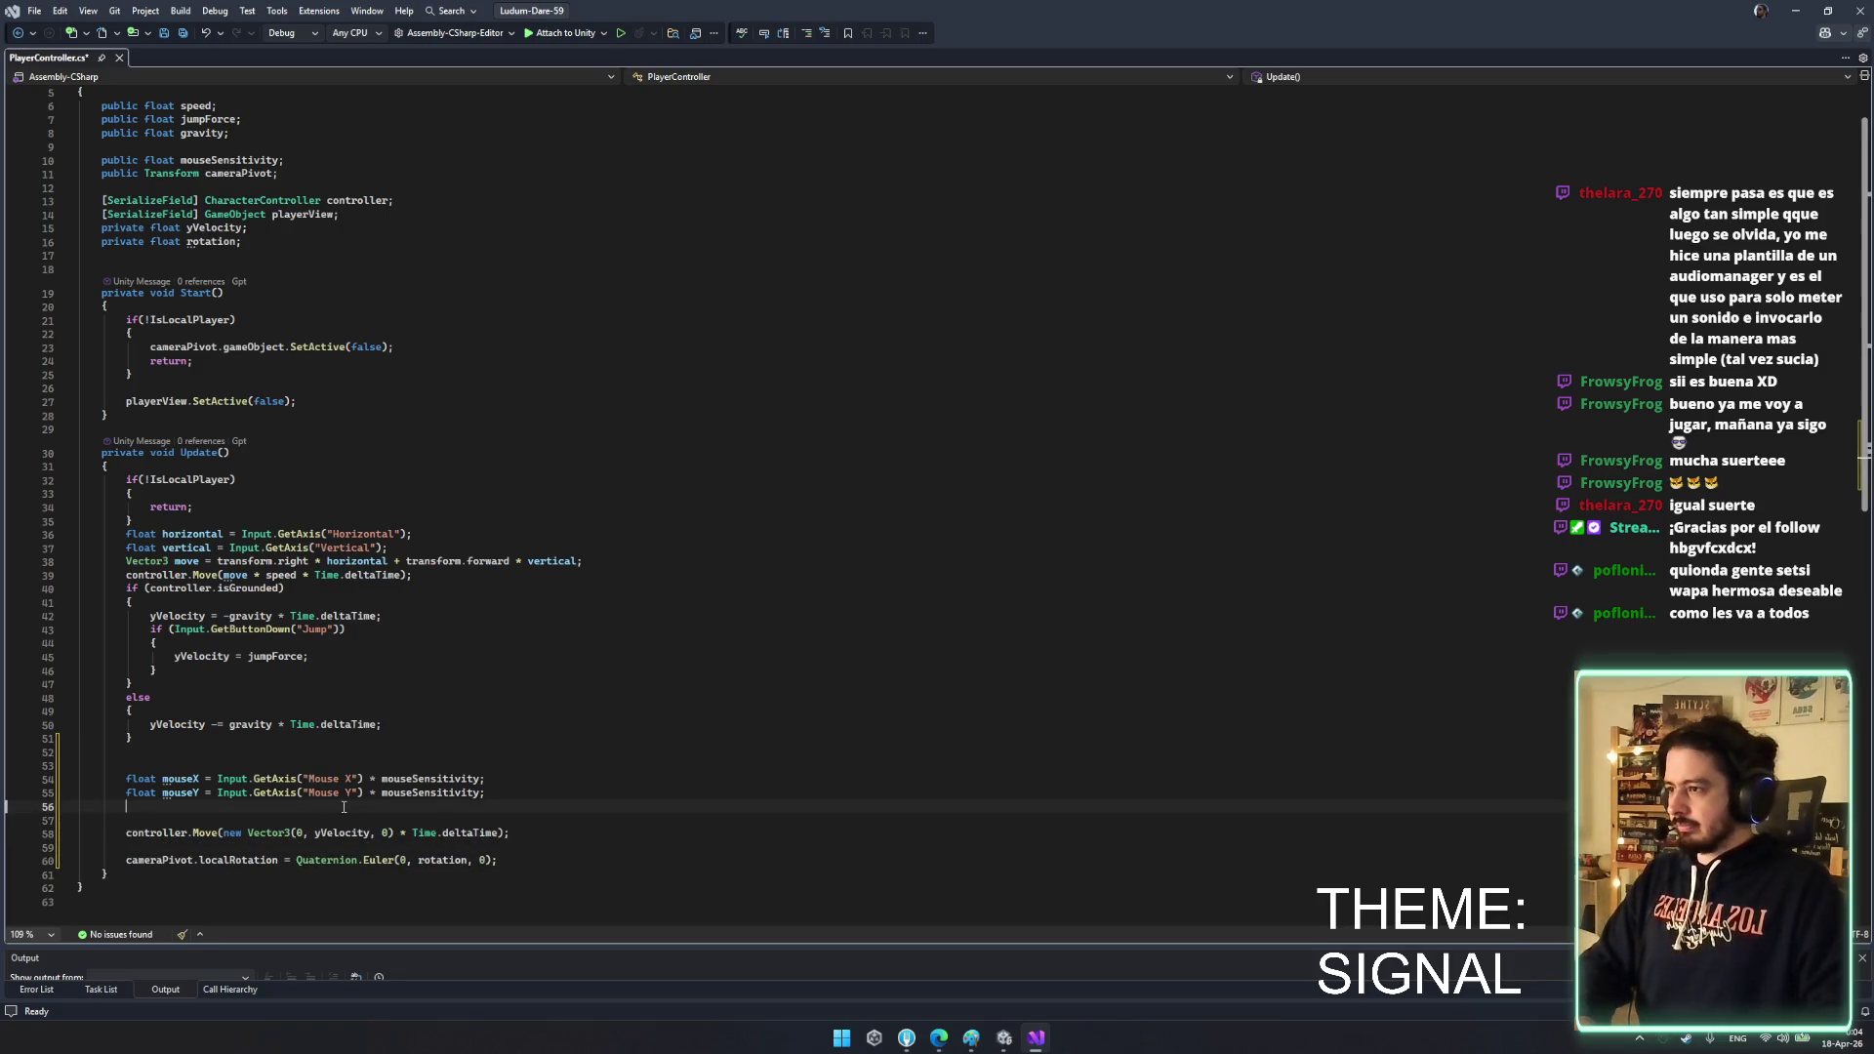
{"action": "key", "text": "Return"}
{"action": "key", "text": "Up"}
{"action": "key", "text": "Return"}
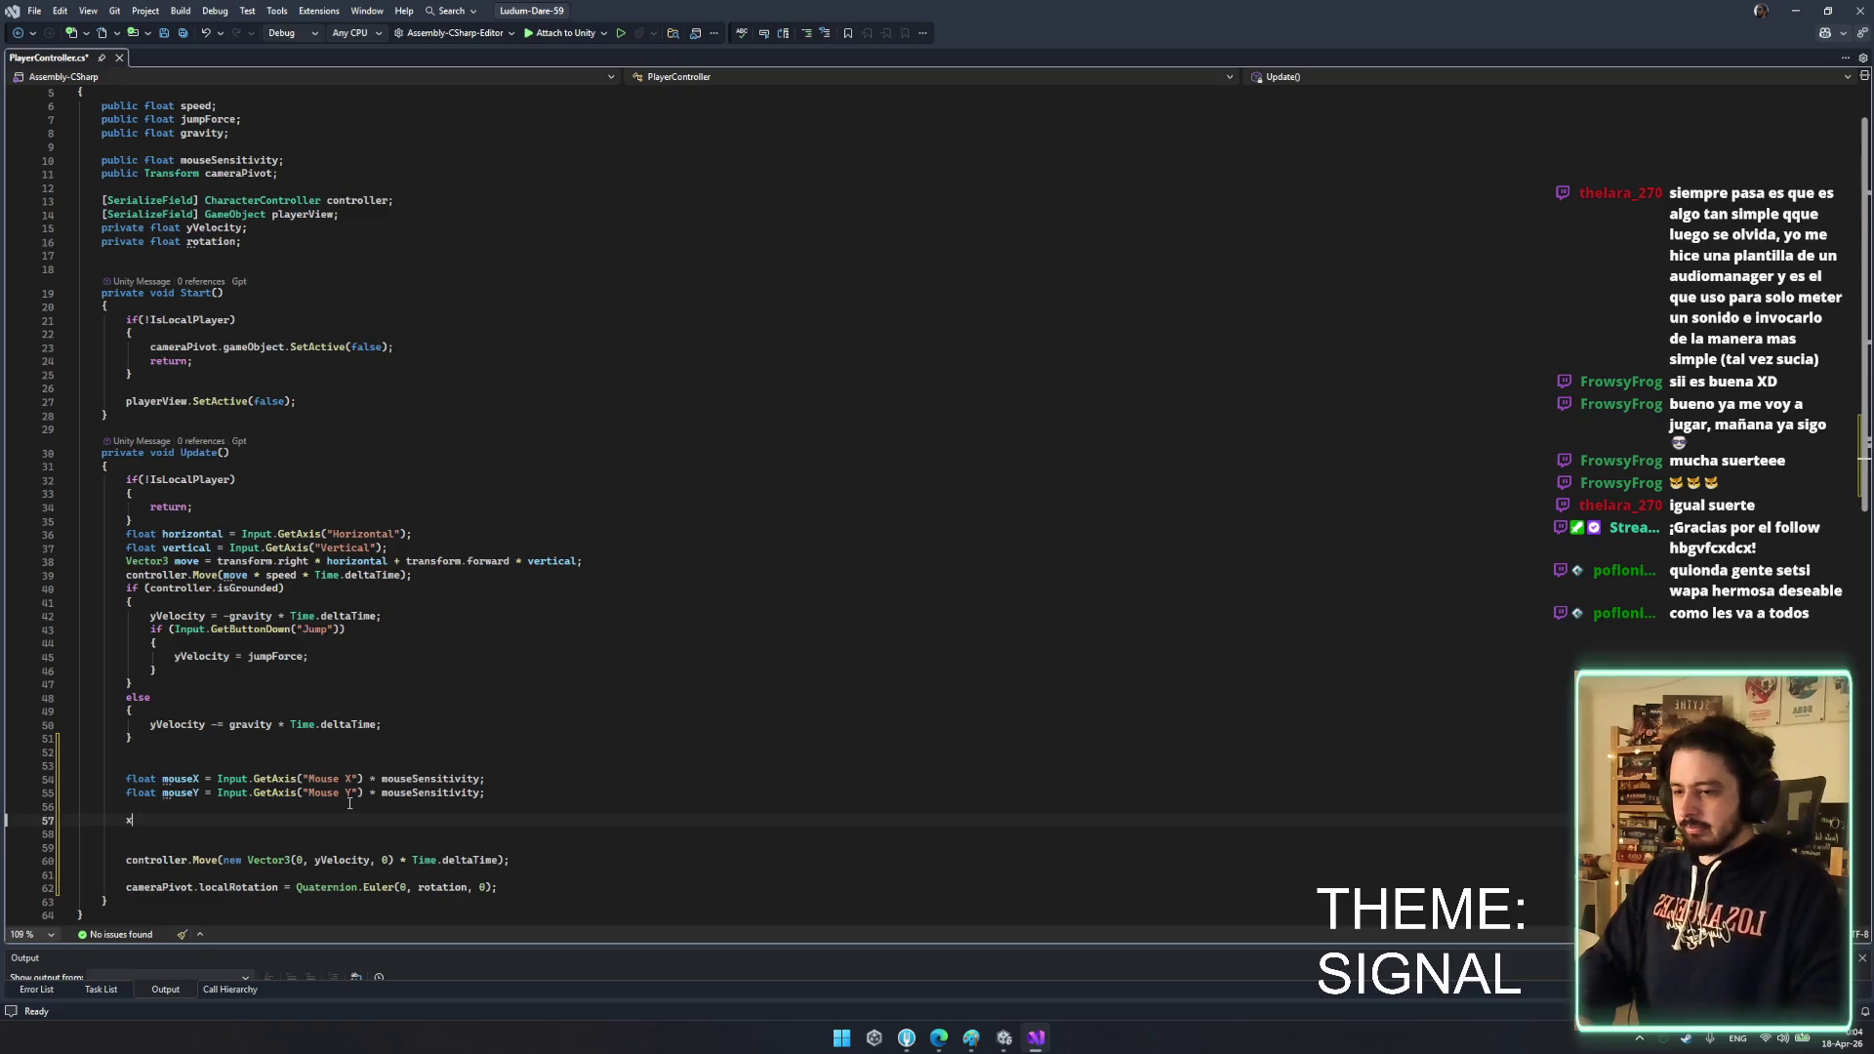
{"action": "type", "text": "x"}
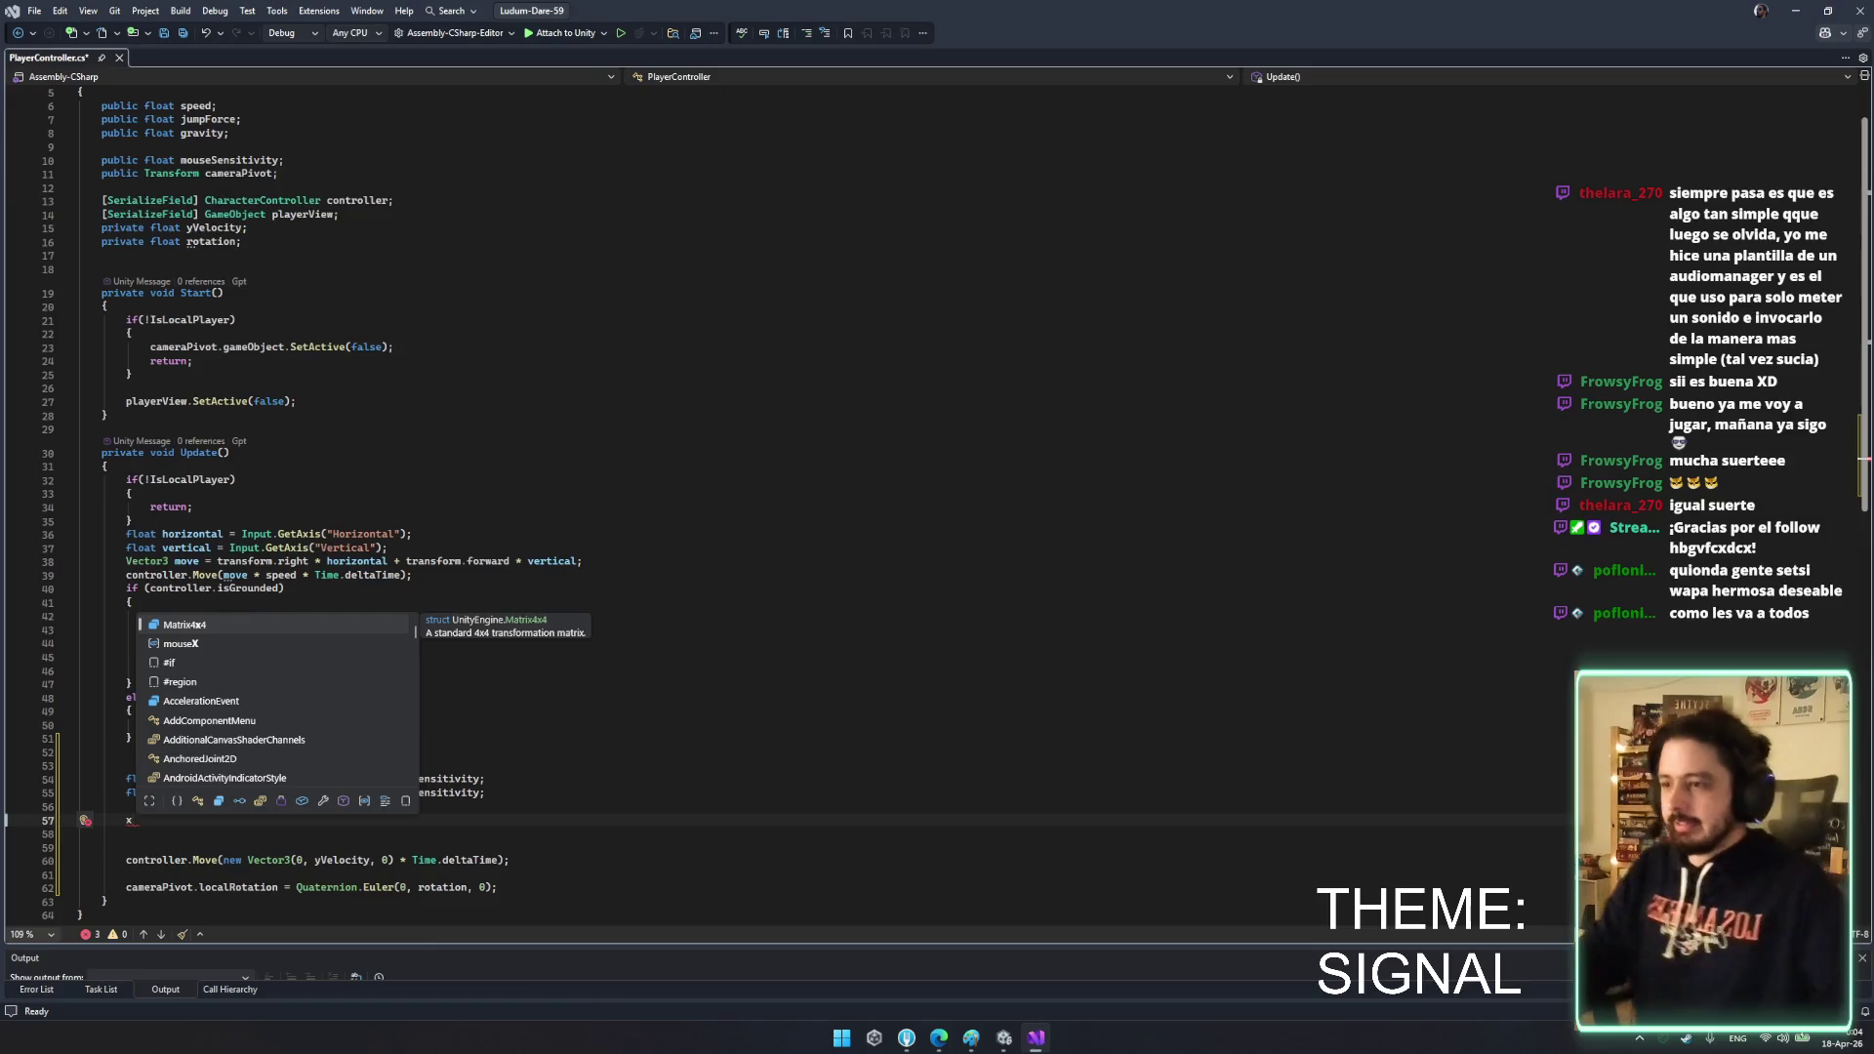
{"action": "key", "text": "Escape"}
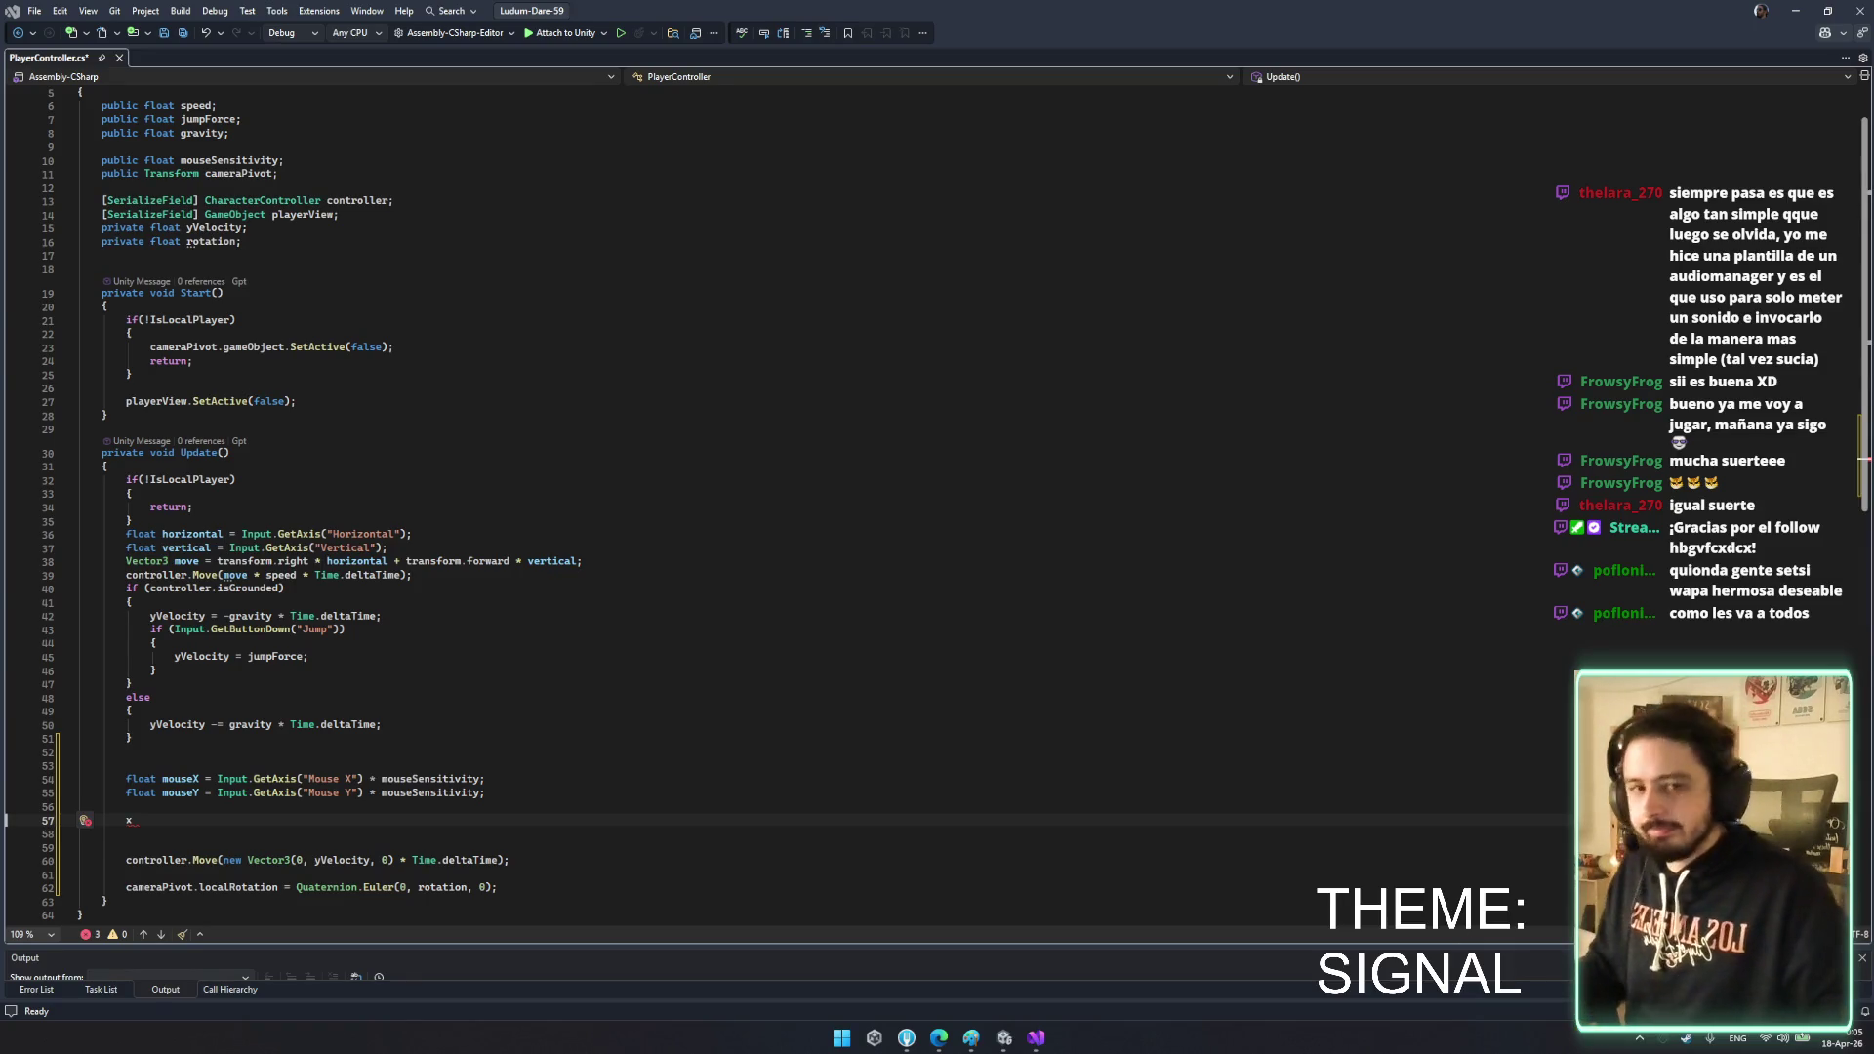
- Review the grounded and jump blocks, then return to the stray x on line 57
{"action": "left_click", "coordinate": [131, 602]}
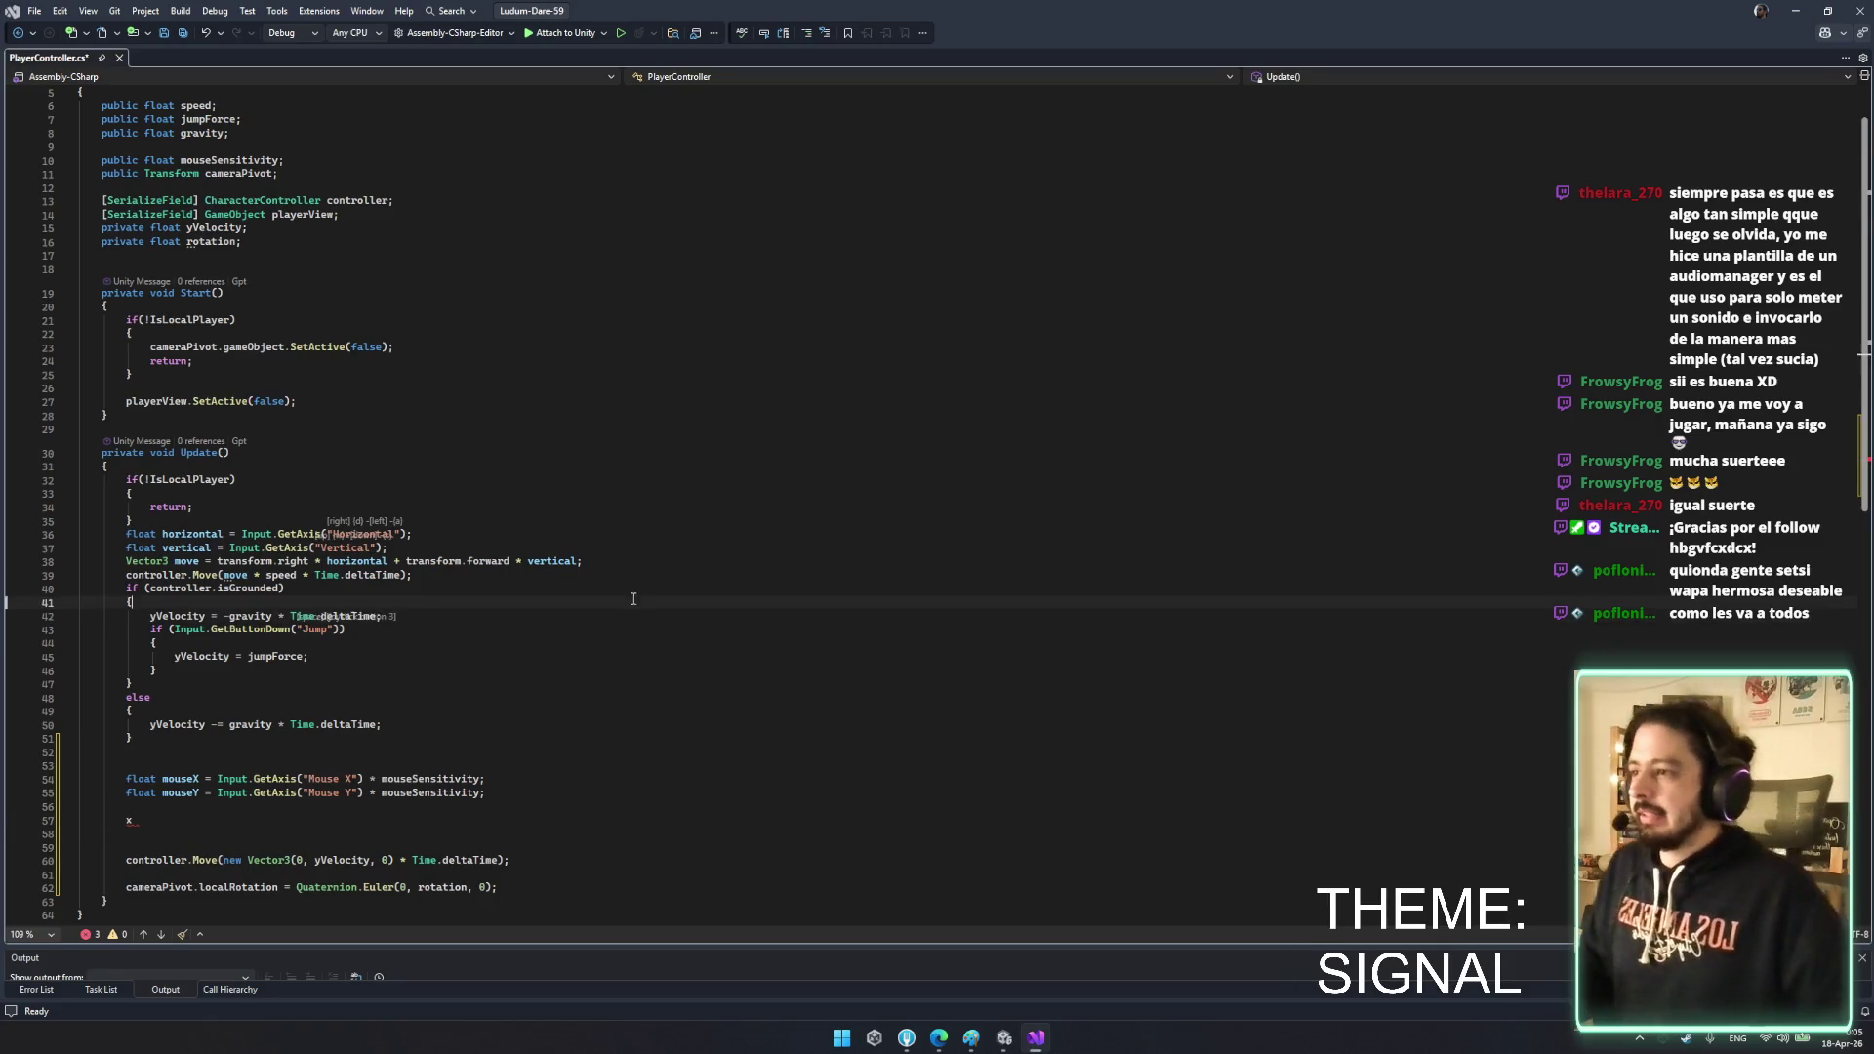
{"action": "scroll", "coordinate": [644, 701], "scroll_direction": "down", "scroll_amount": 5}
{"action": "scroll", "coordinate": [644, 701], "scroll_direction": "up", "scroll_amount": 2}
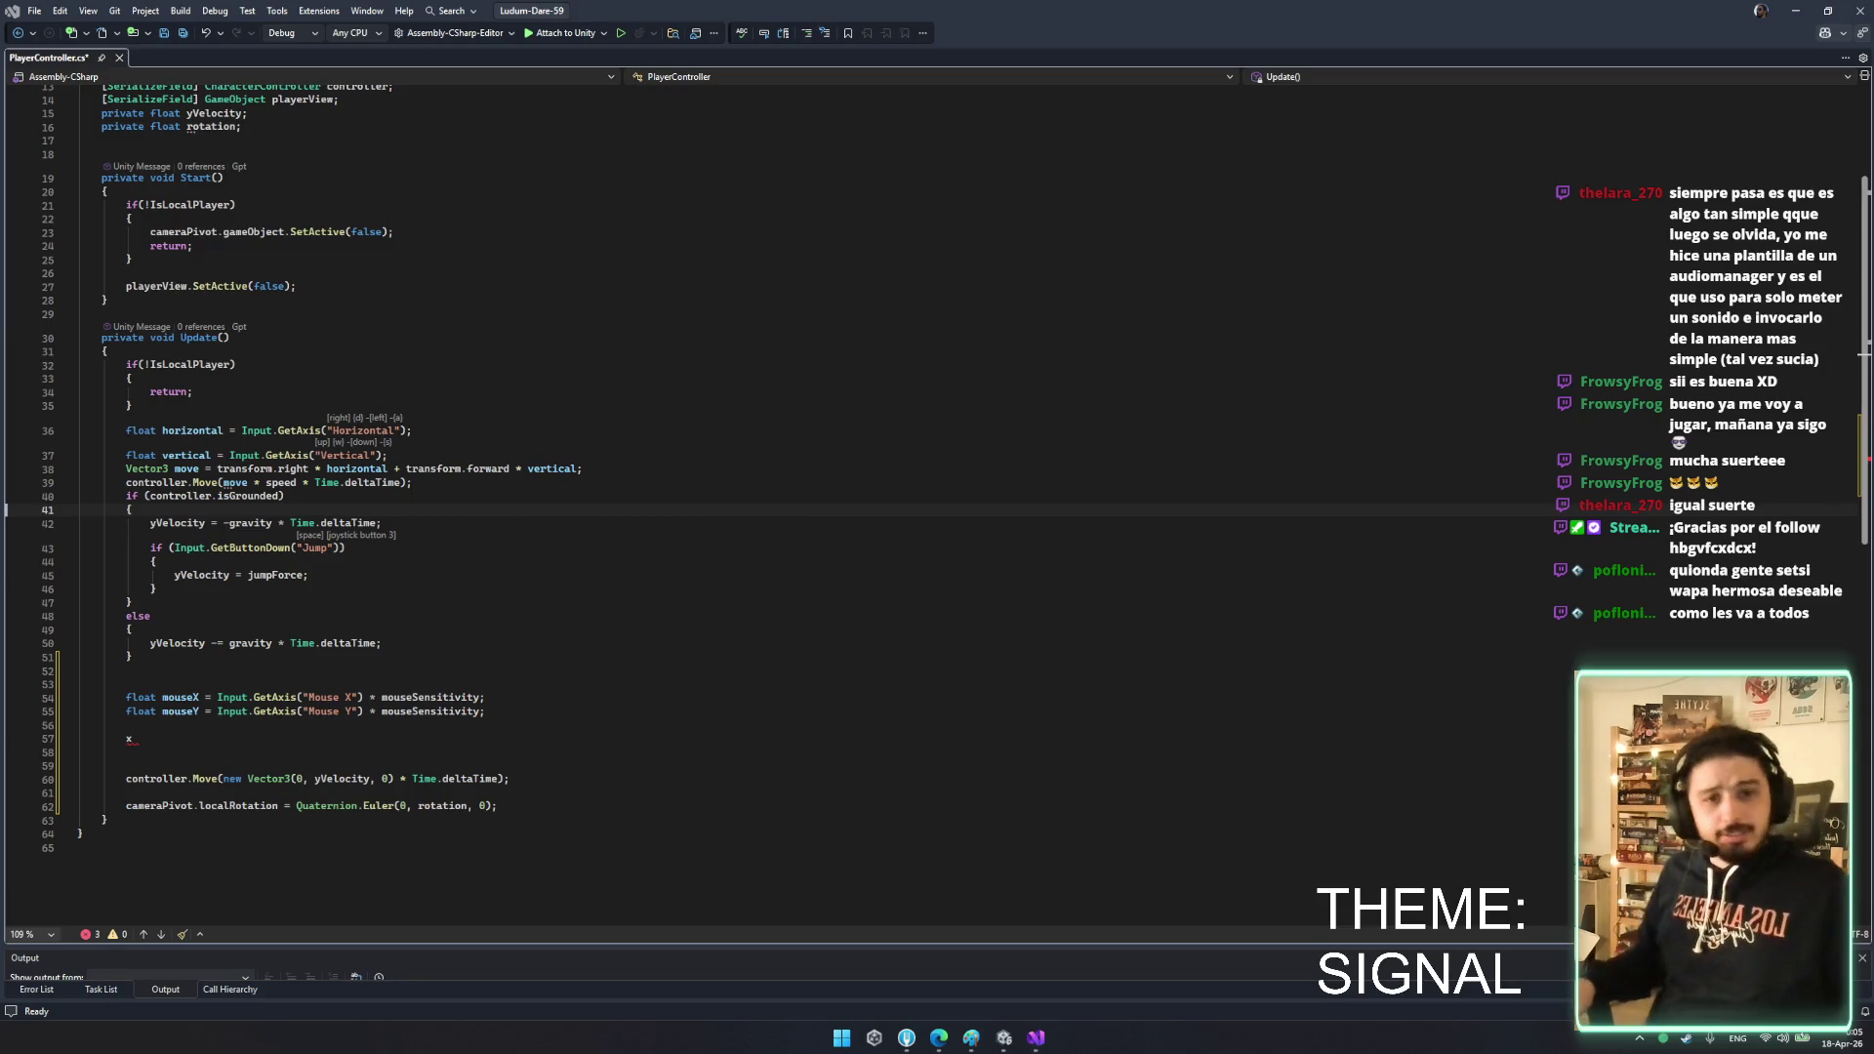
{"action": "left_click", "coordinate": [606, 589]}
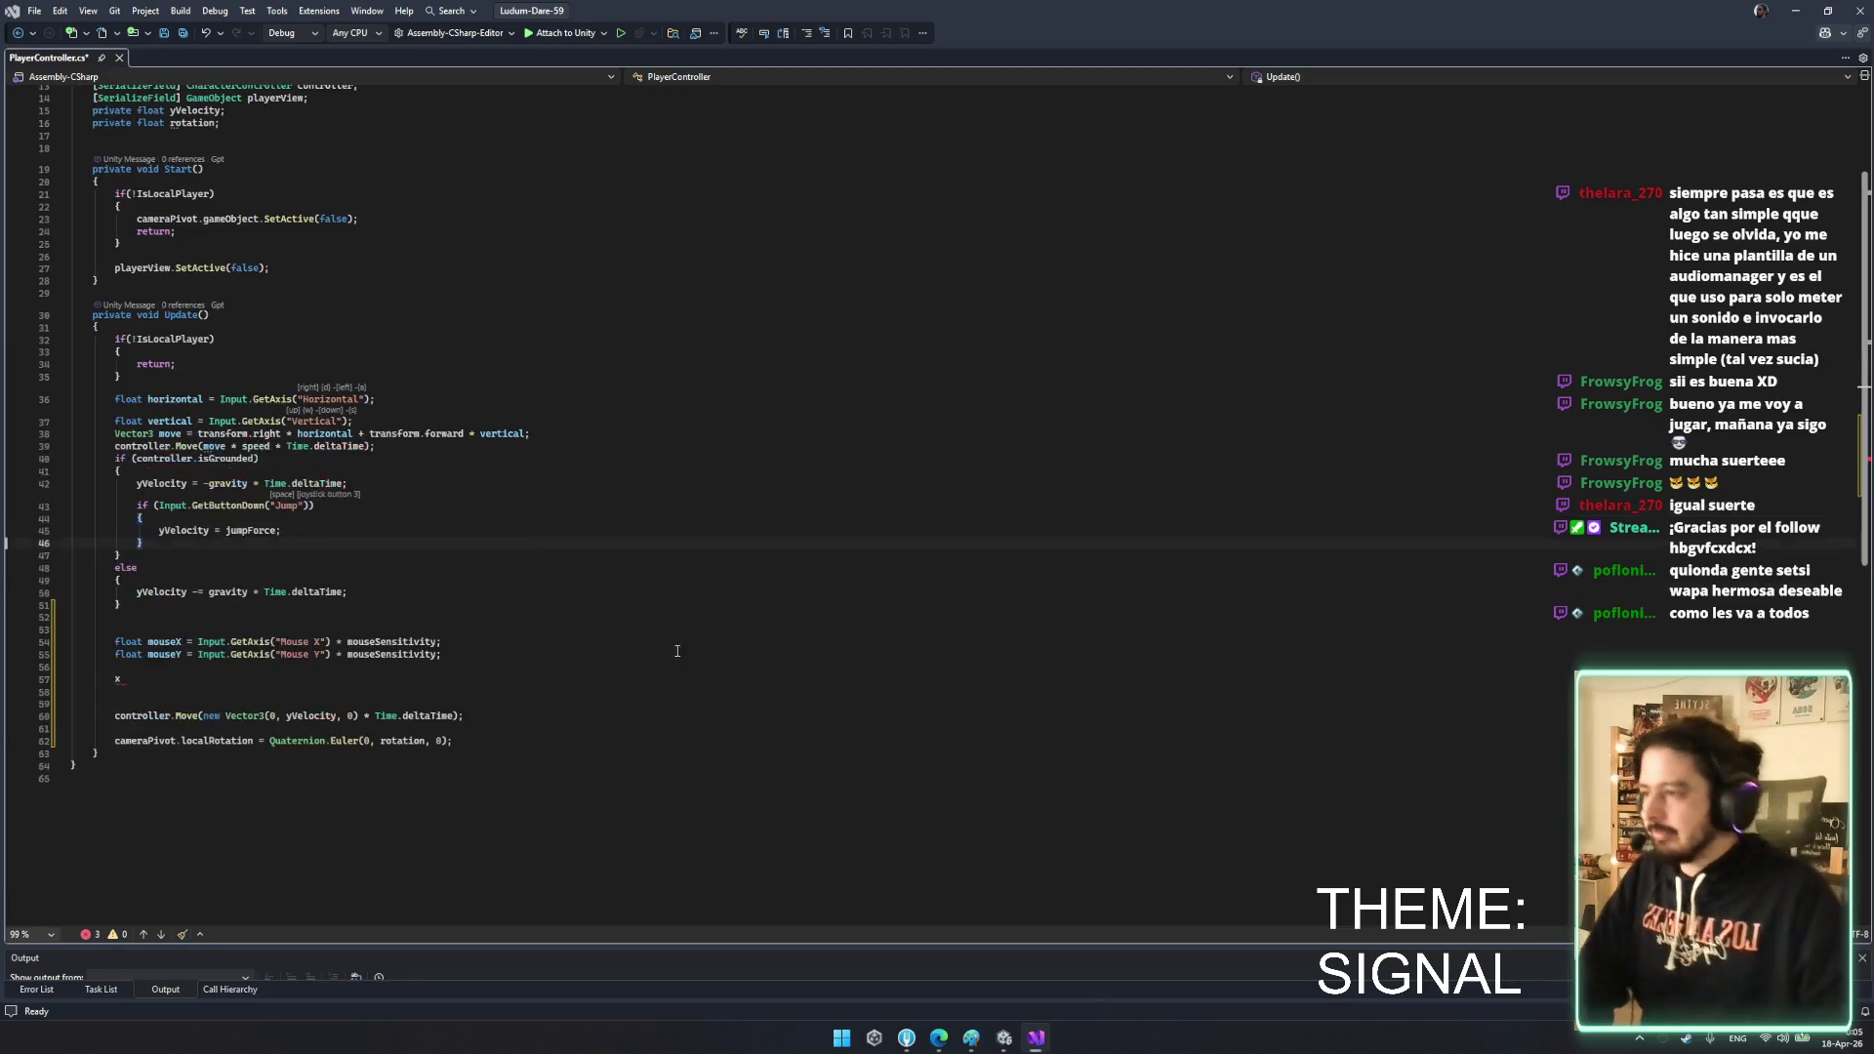
{"action": "left_click", "coordinate": [293, 738]}
{"action": "scroll", "coordinate": [293, 739], "scroll_direction": "up", "scroll_amount": 1}
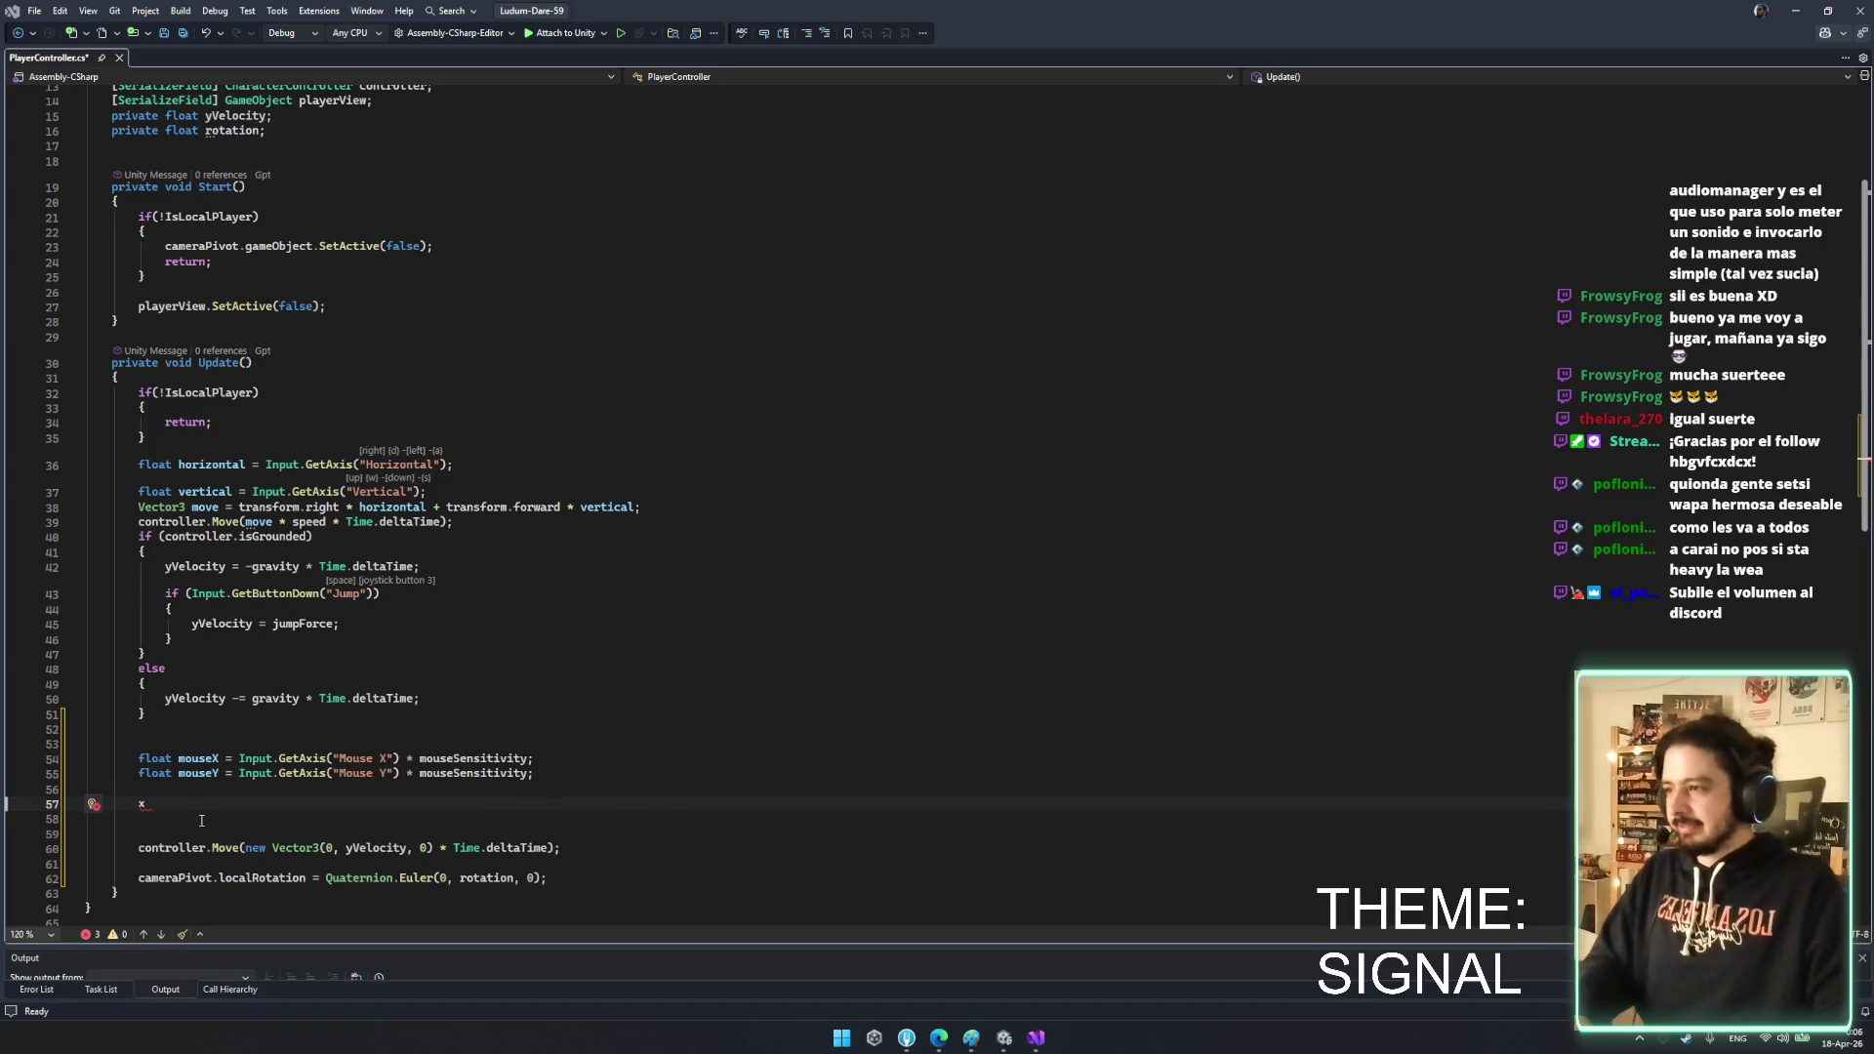
{"action": "scroll", "coordinate": [240, 478], "scroll_direction": "up", "scroll_amount": 4}
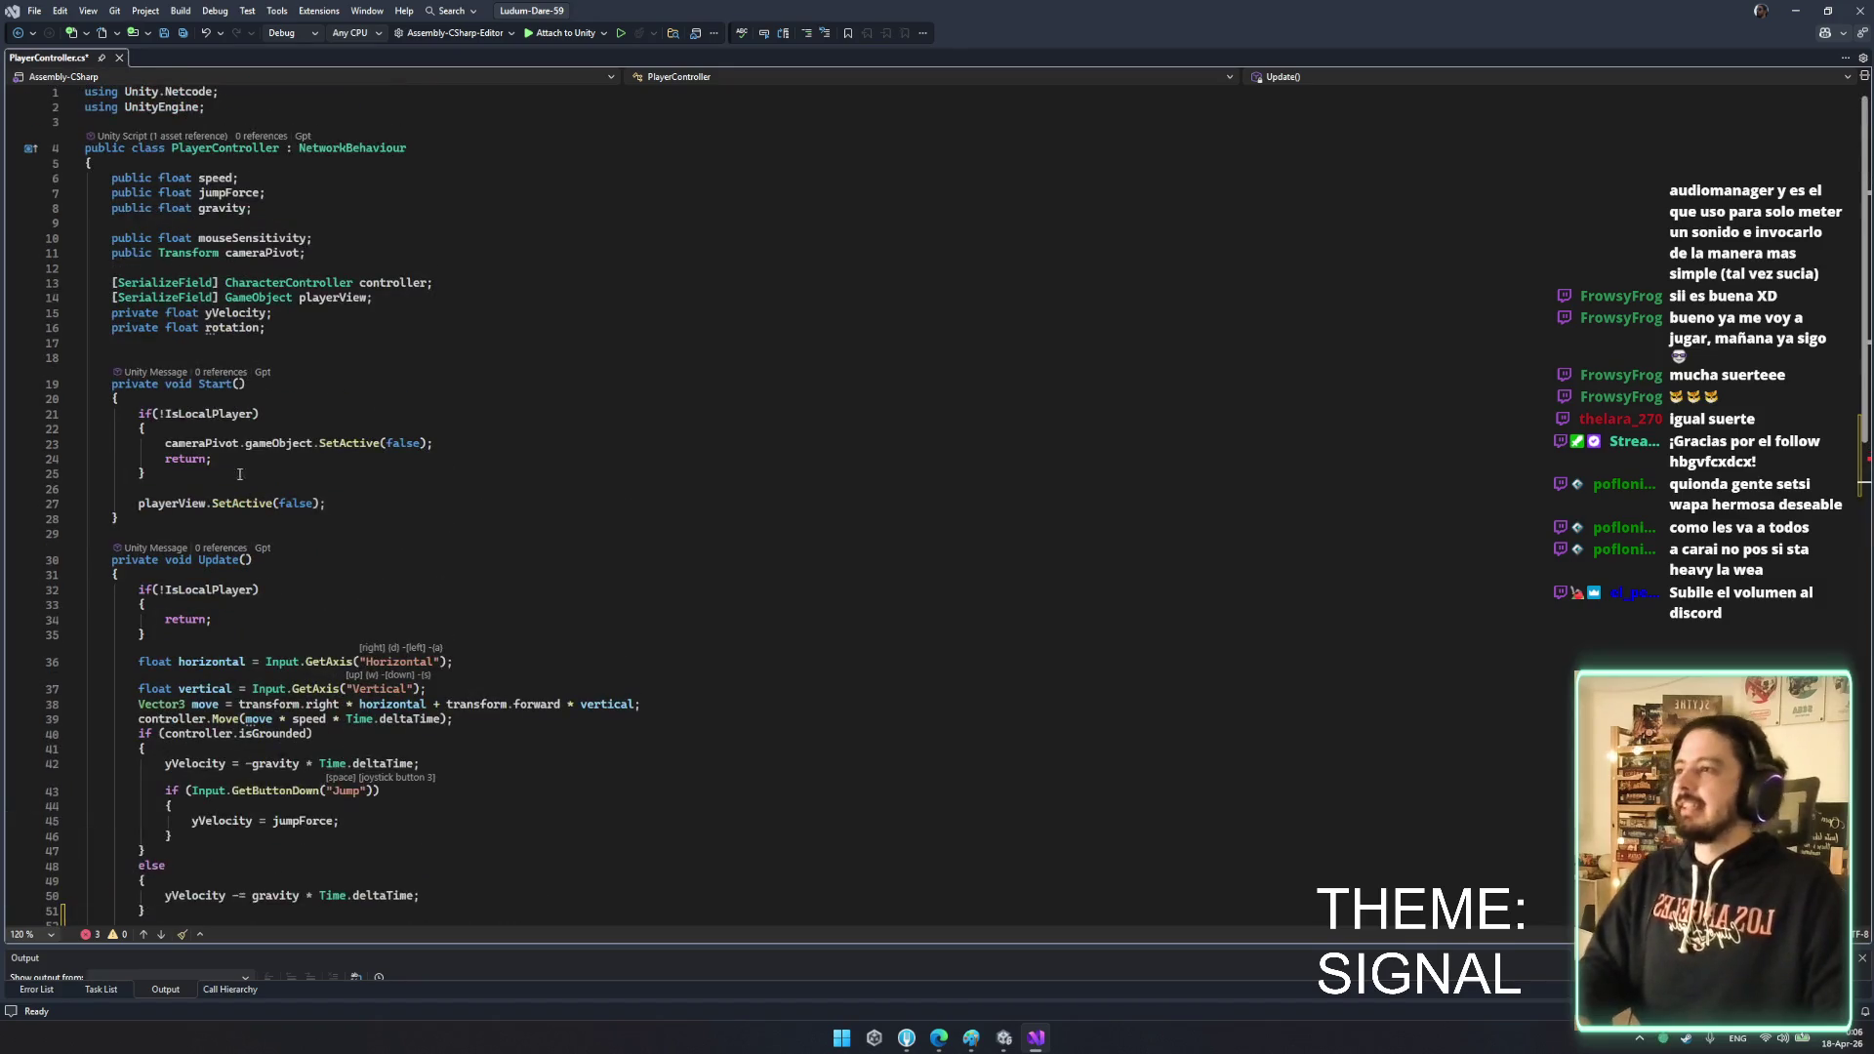
{"action": "scroll", "coordinate": [327, 558], "scroll_direction": "down", "scroll_amount": 6}
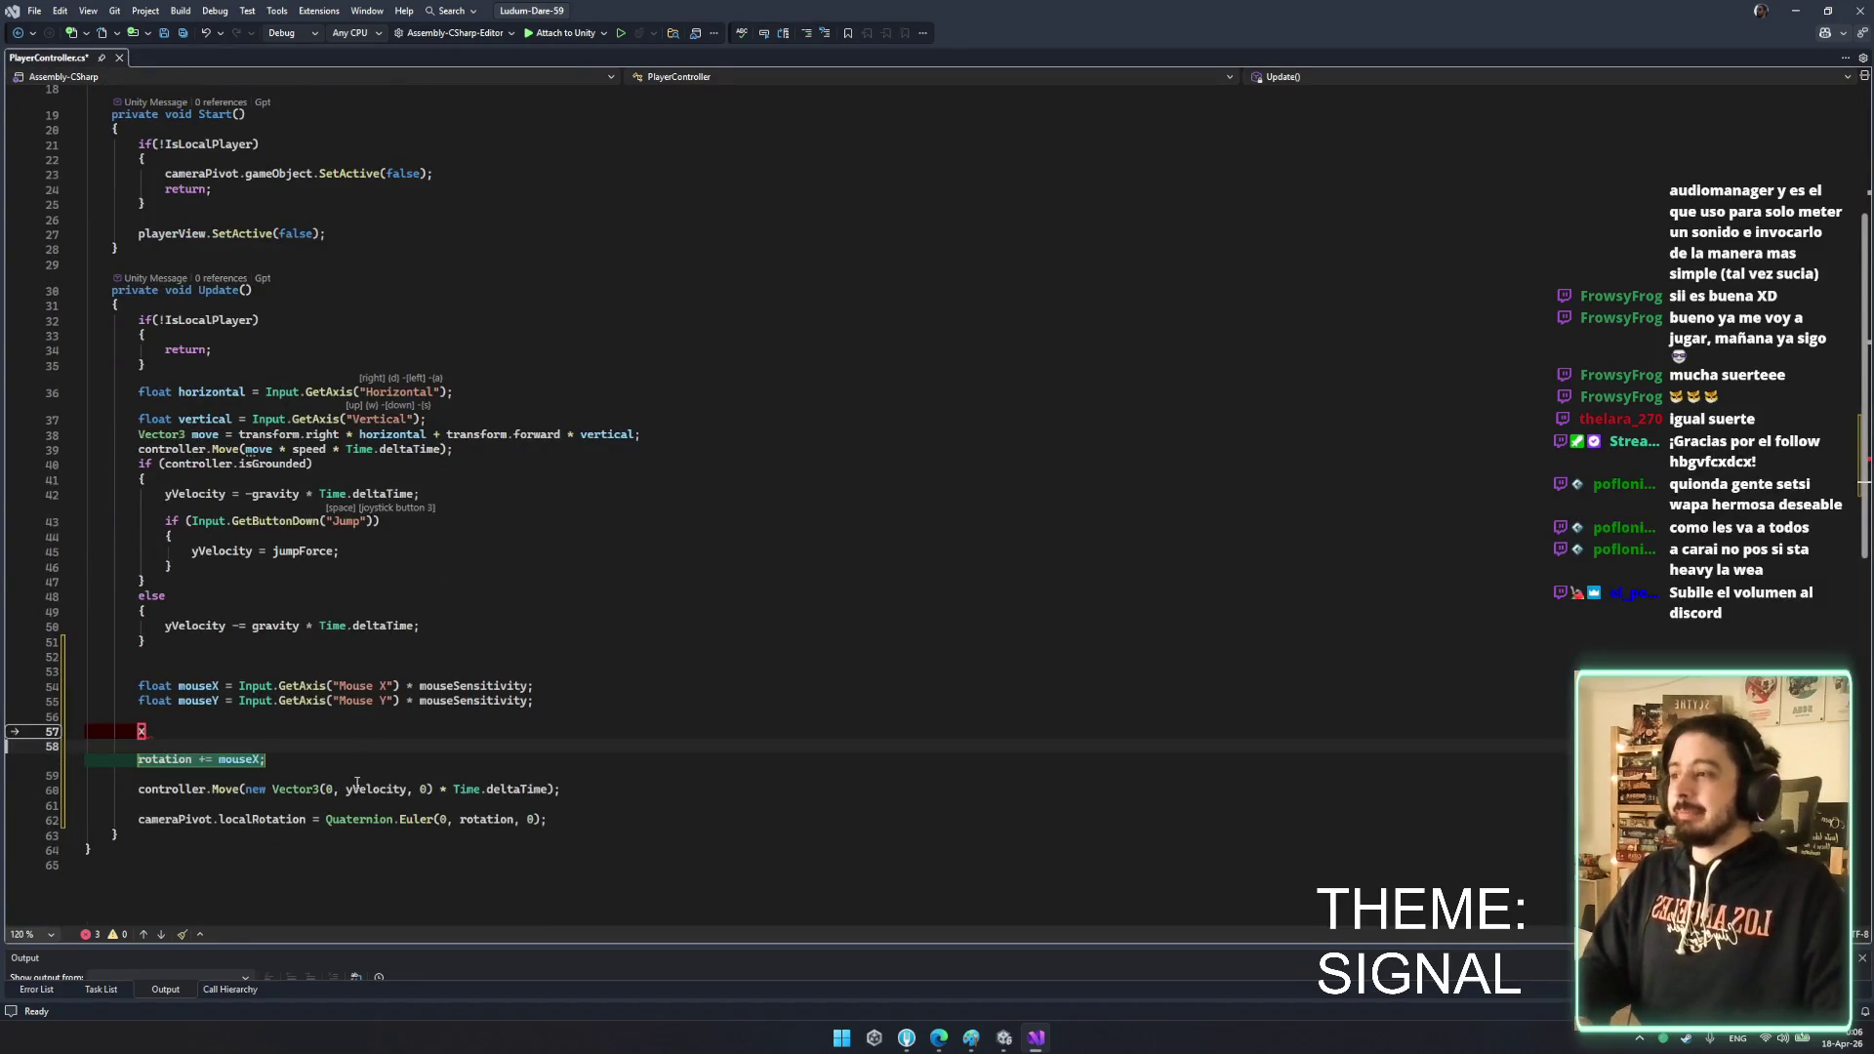
- Replace the rotation += mouseX line with Copilot's xRotation clamp and Rotate code, and save
{"action": "key", "text": "shift+Down"}
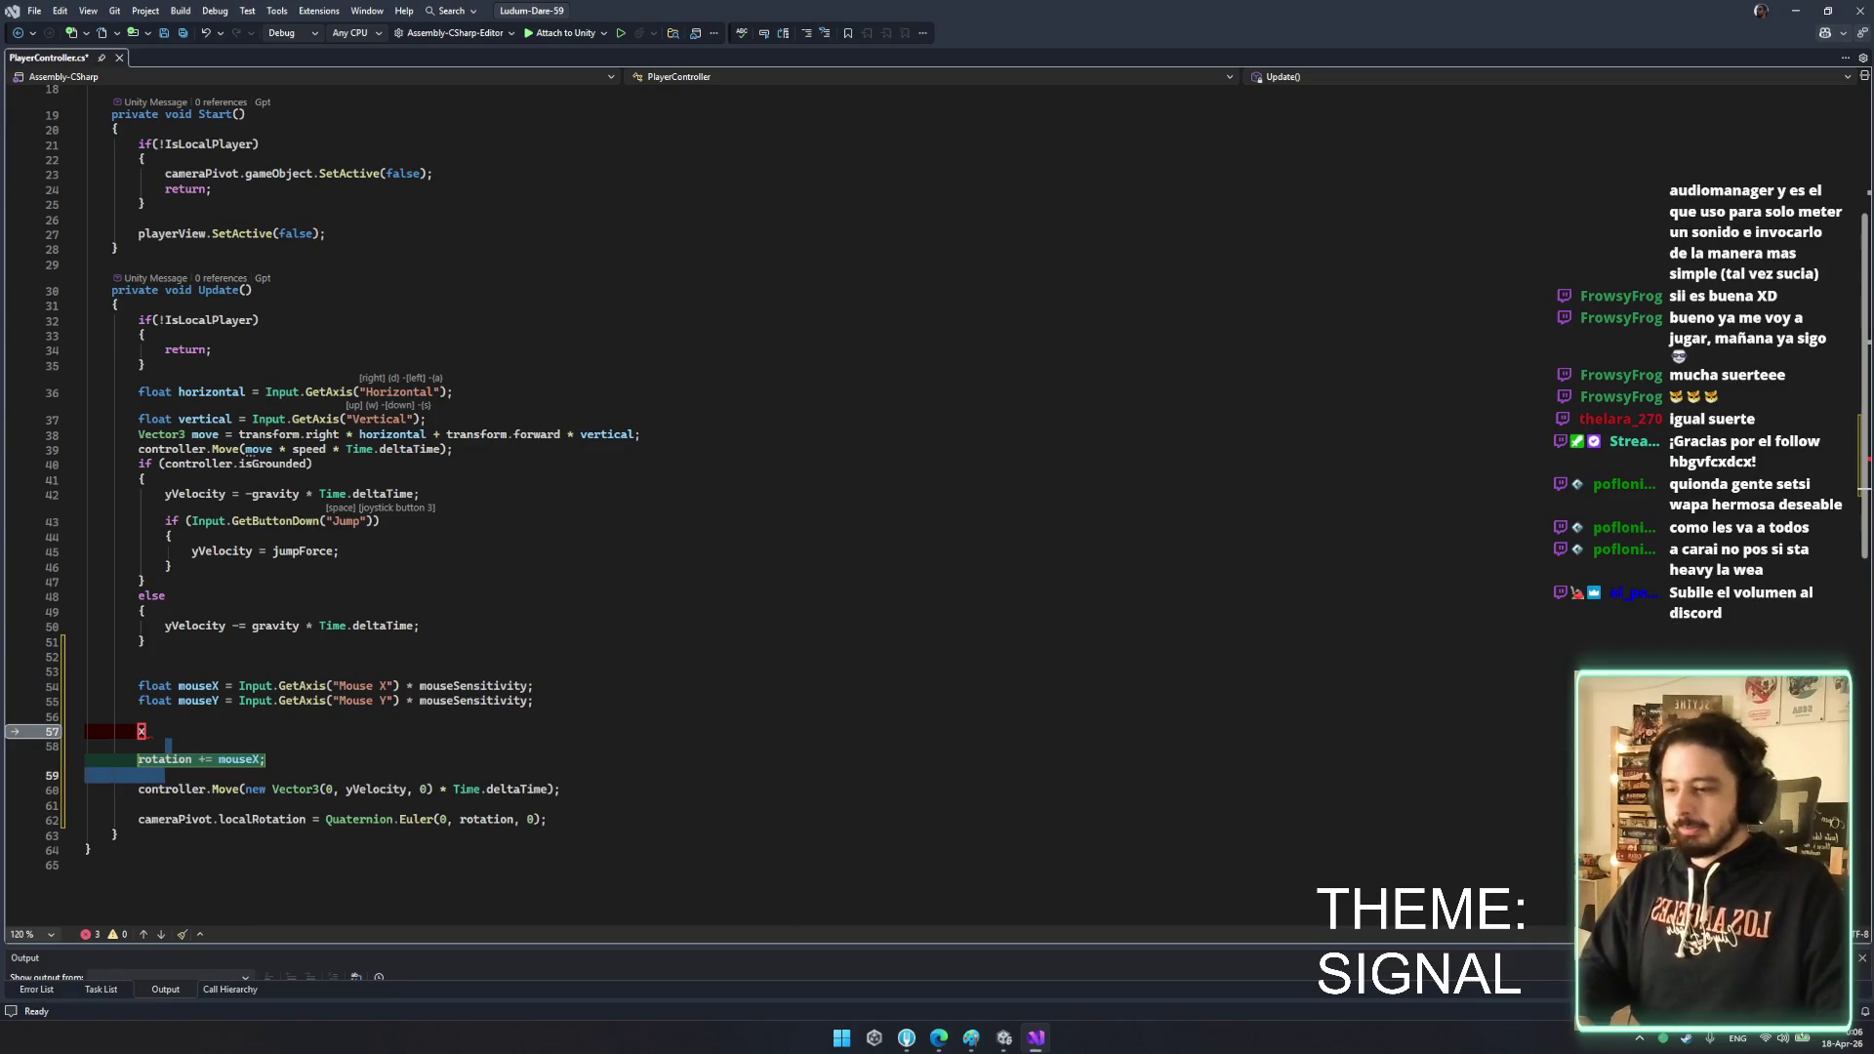
{"action": "key", "text": "Delete"}
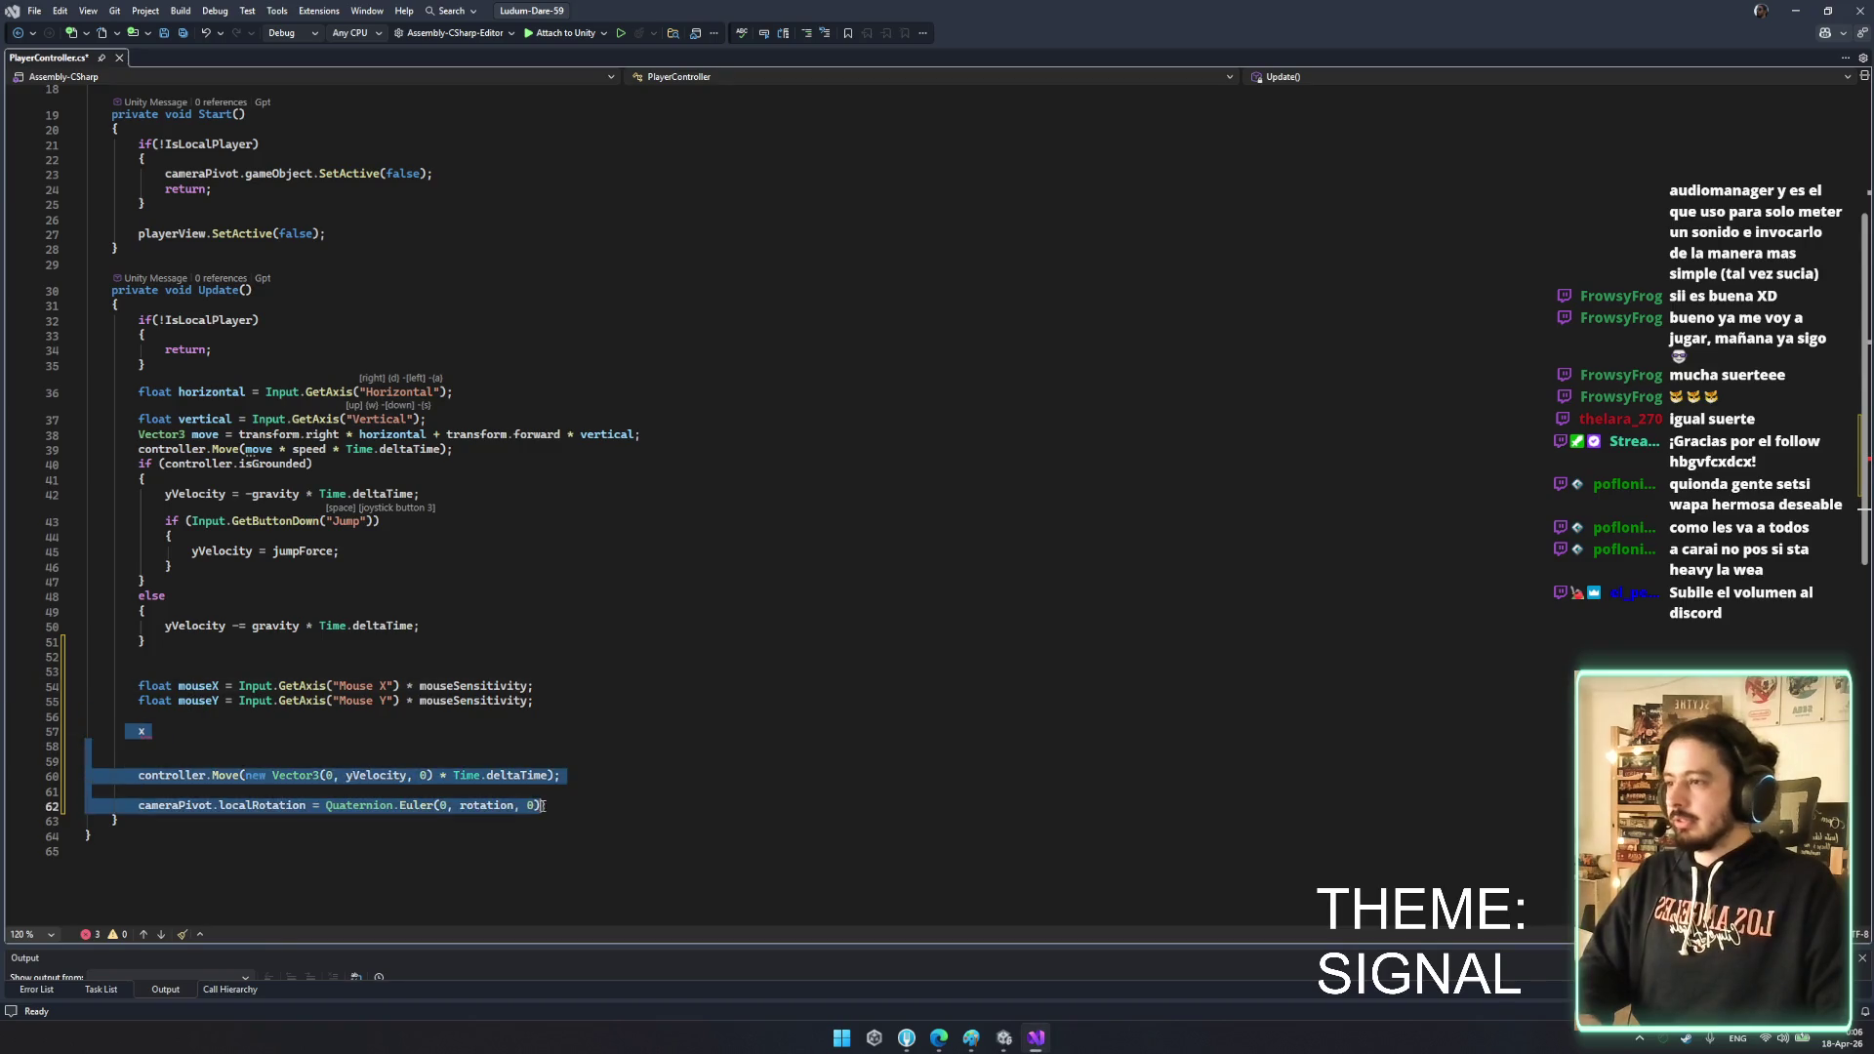
{"action": "key", "text": "Tab"}
{"action": "key", "text": "ctrl+shift+l"}
{"action": "key", "text": "ctrl+shift+l"}
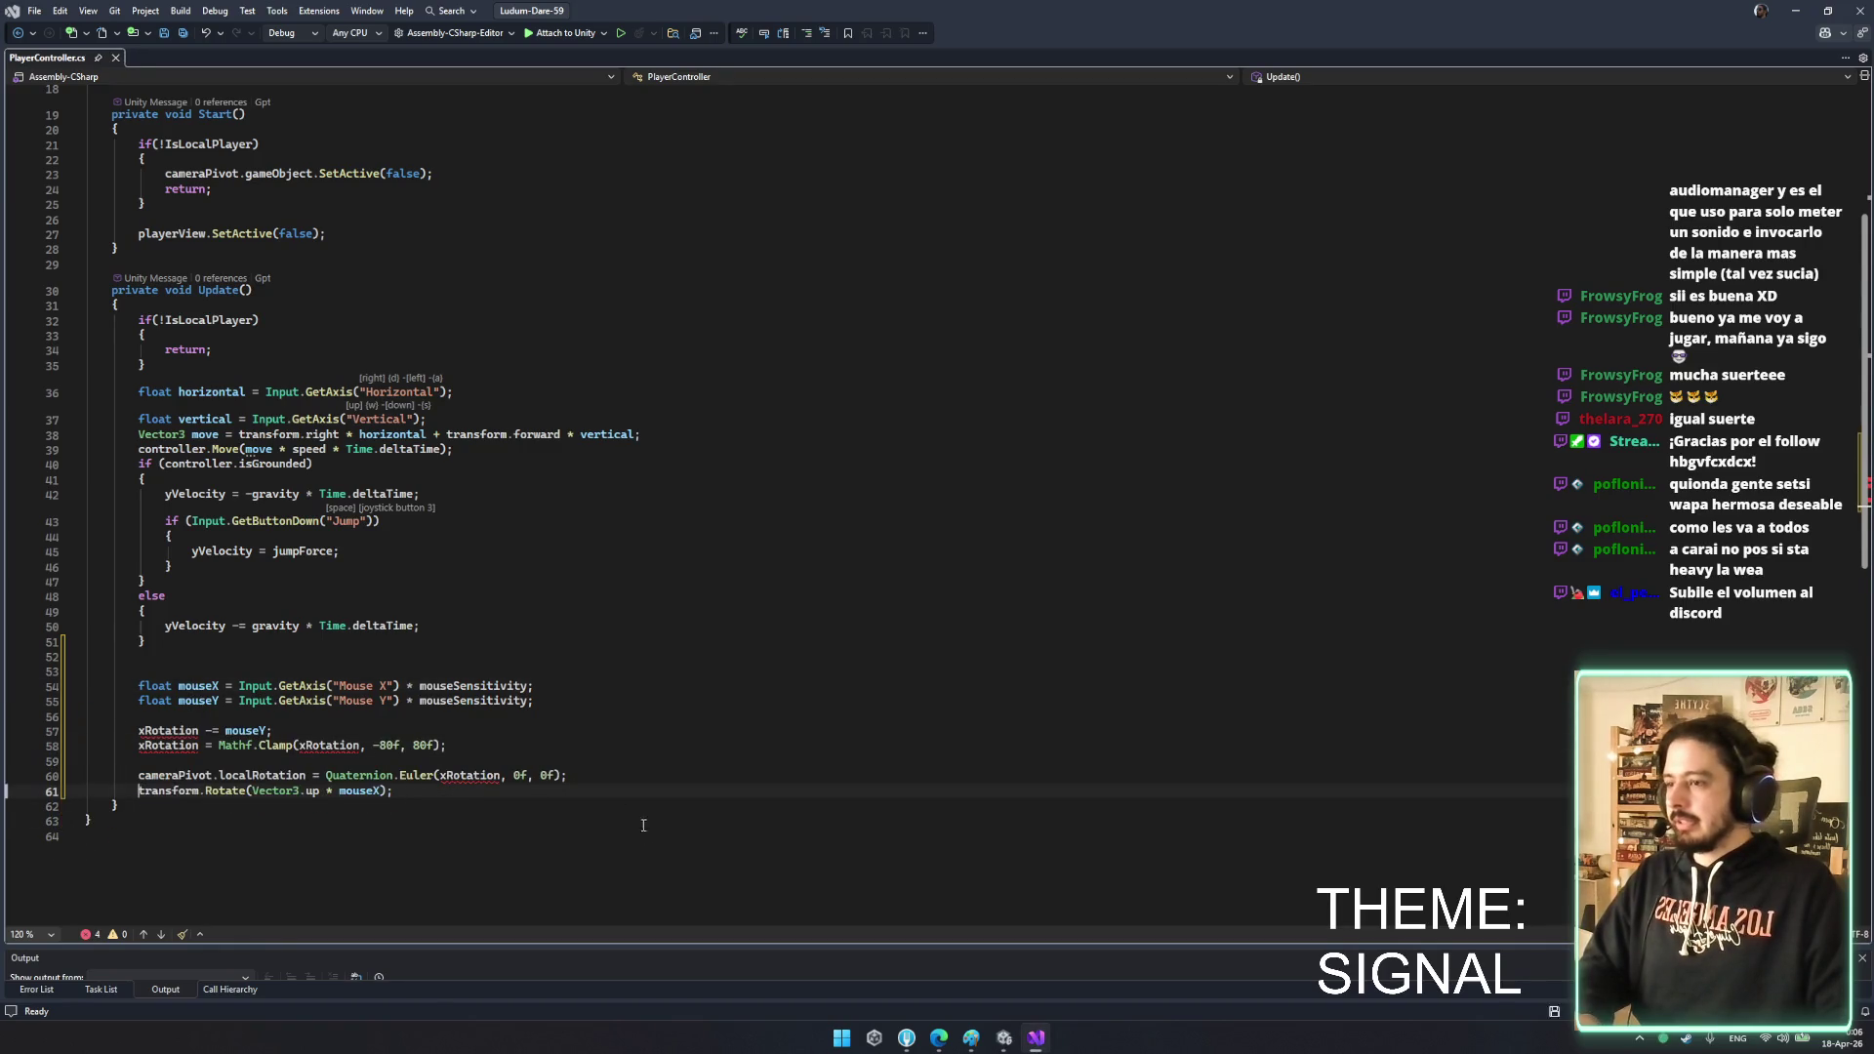
{"action": "key", "text": "ctrl+s"}
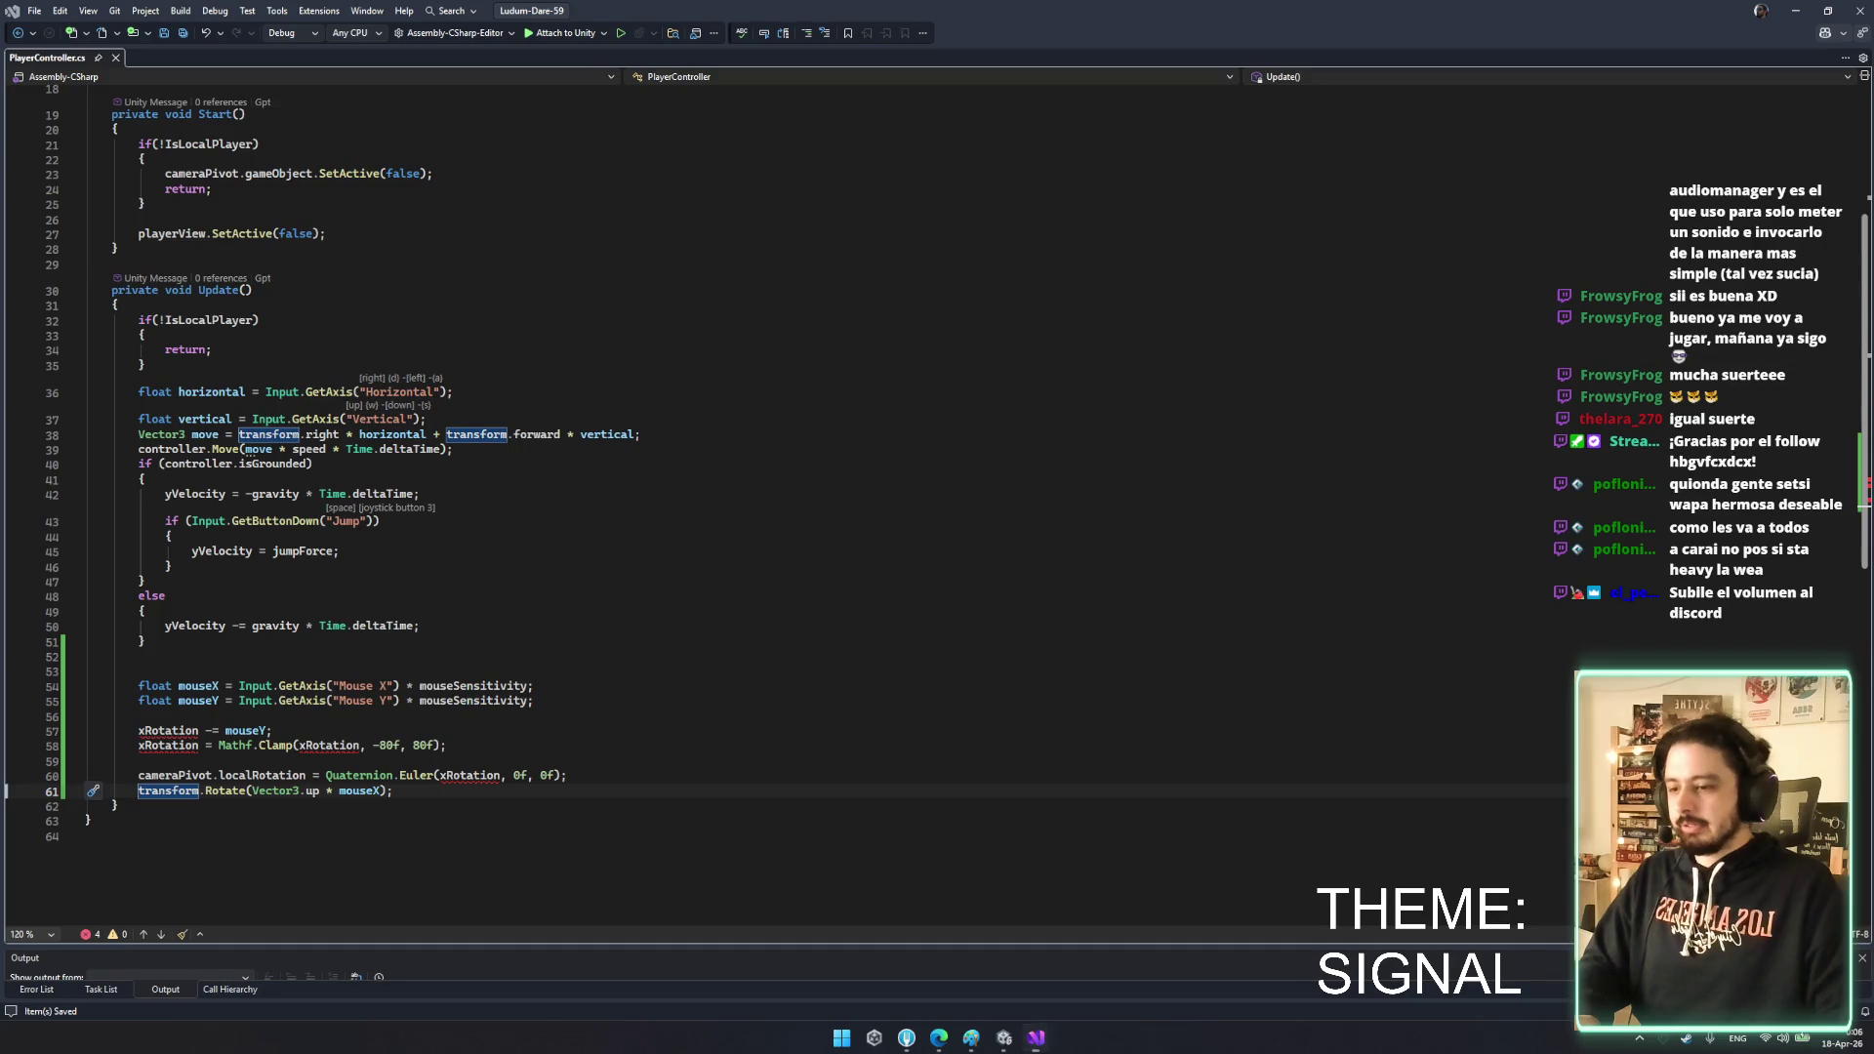
- Rename the private rotation field to xRotation
{"action": "scroll", "coordinate": [491, 216], "scroll_direction": "up", "scroll_amount": 4}
{"action": "left_click", "coordinate": [491, 222]}
{"action": "key", "text": "Down"}
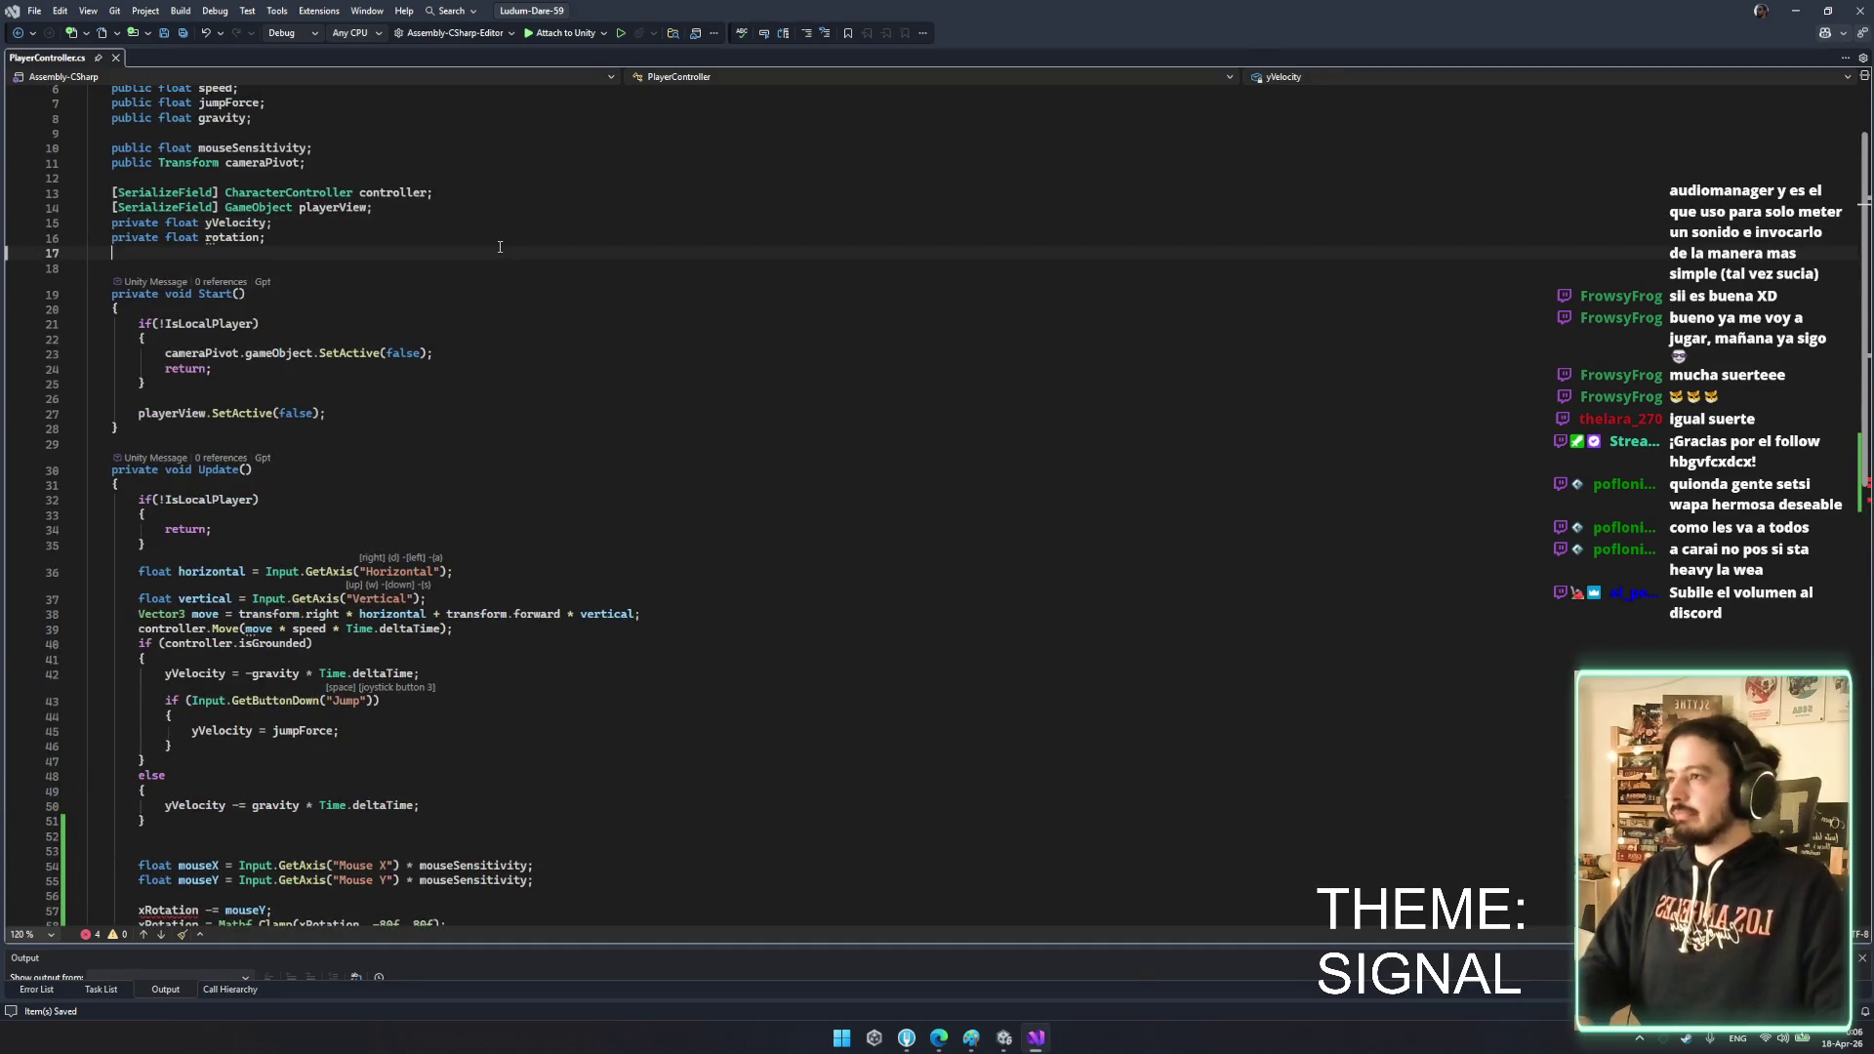
{"action": "double_click", "coordinate": [211, 240]}
{"action": "type", "text": "xRotation"}
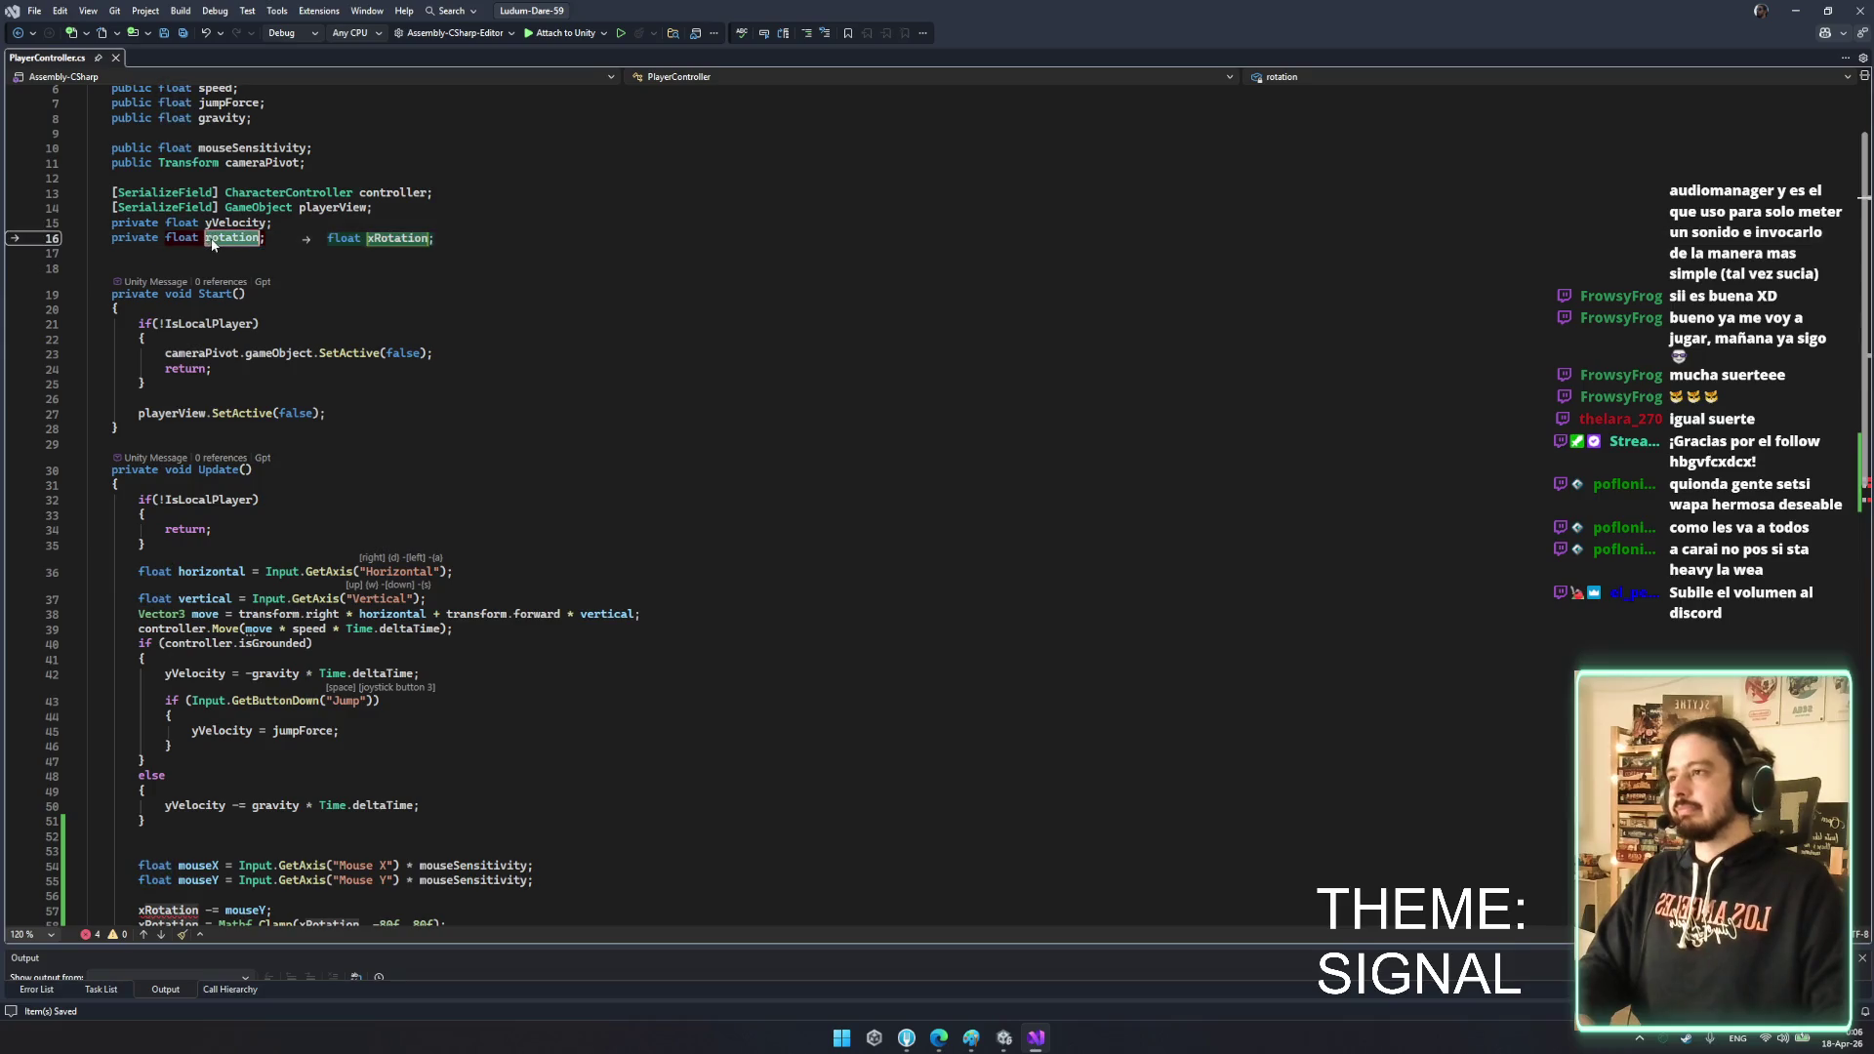
{"action": "key", "text": "Down"}
{"action": "key", "text": "Down"}
{"action": "key", "text": "Down"}
- Check the clamp line and where horizontal is used in the movement code
{"action": "scroll", "coordinate": [609, 555], "scroll_direction": "down", "scroll_amount": 6}
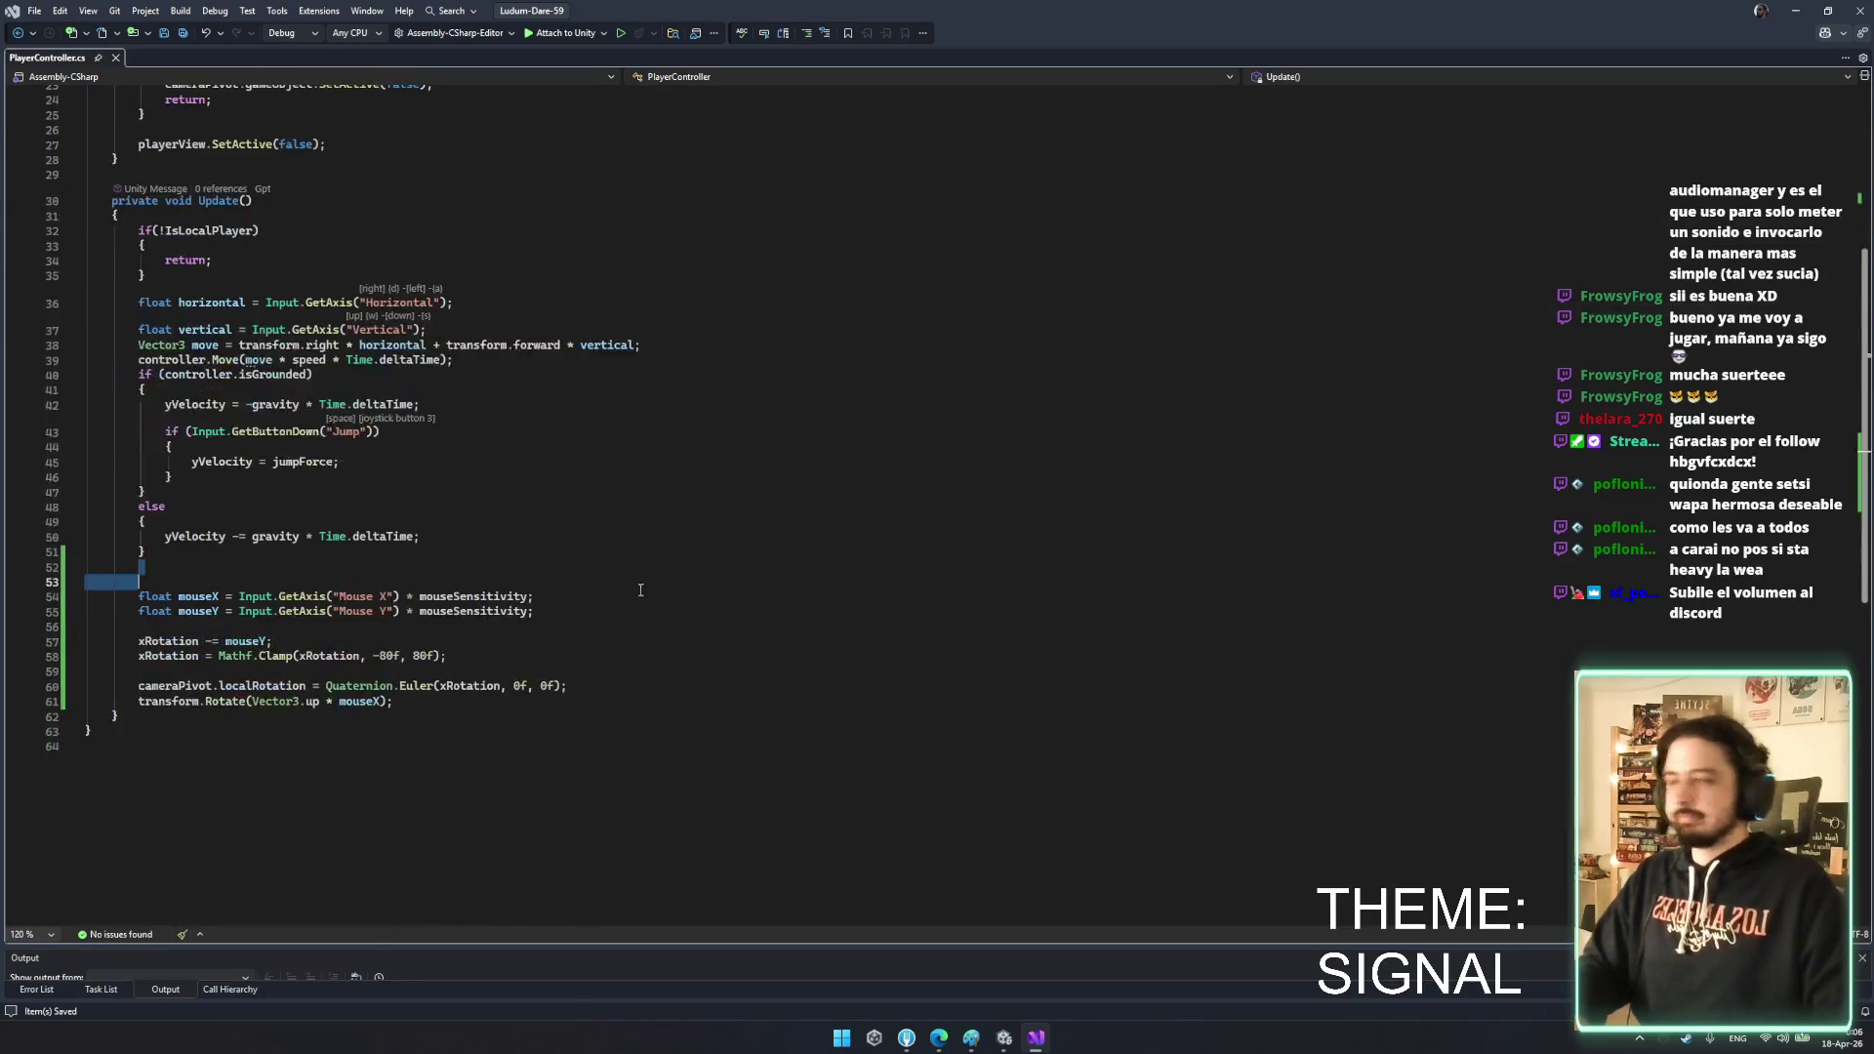
{"action": "left_click", "coordinate": [591, 612]}
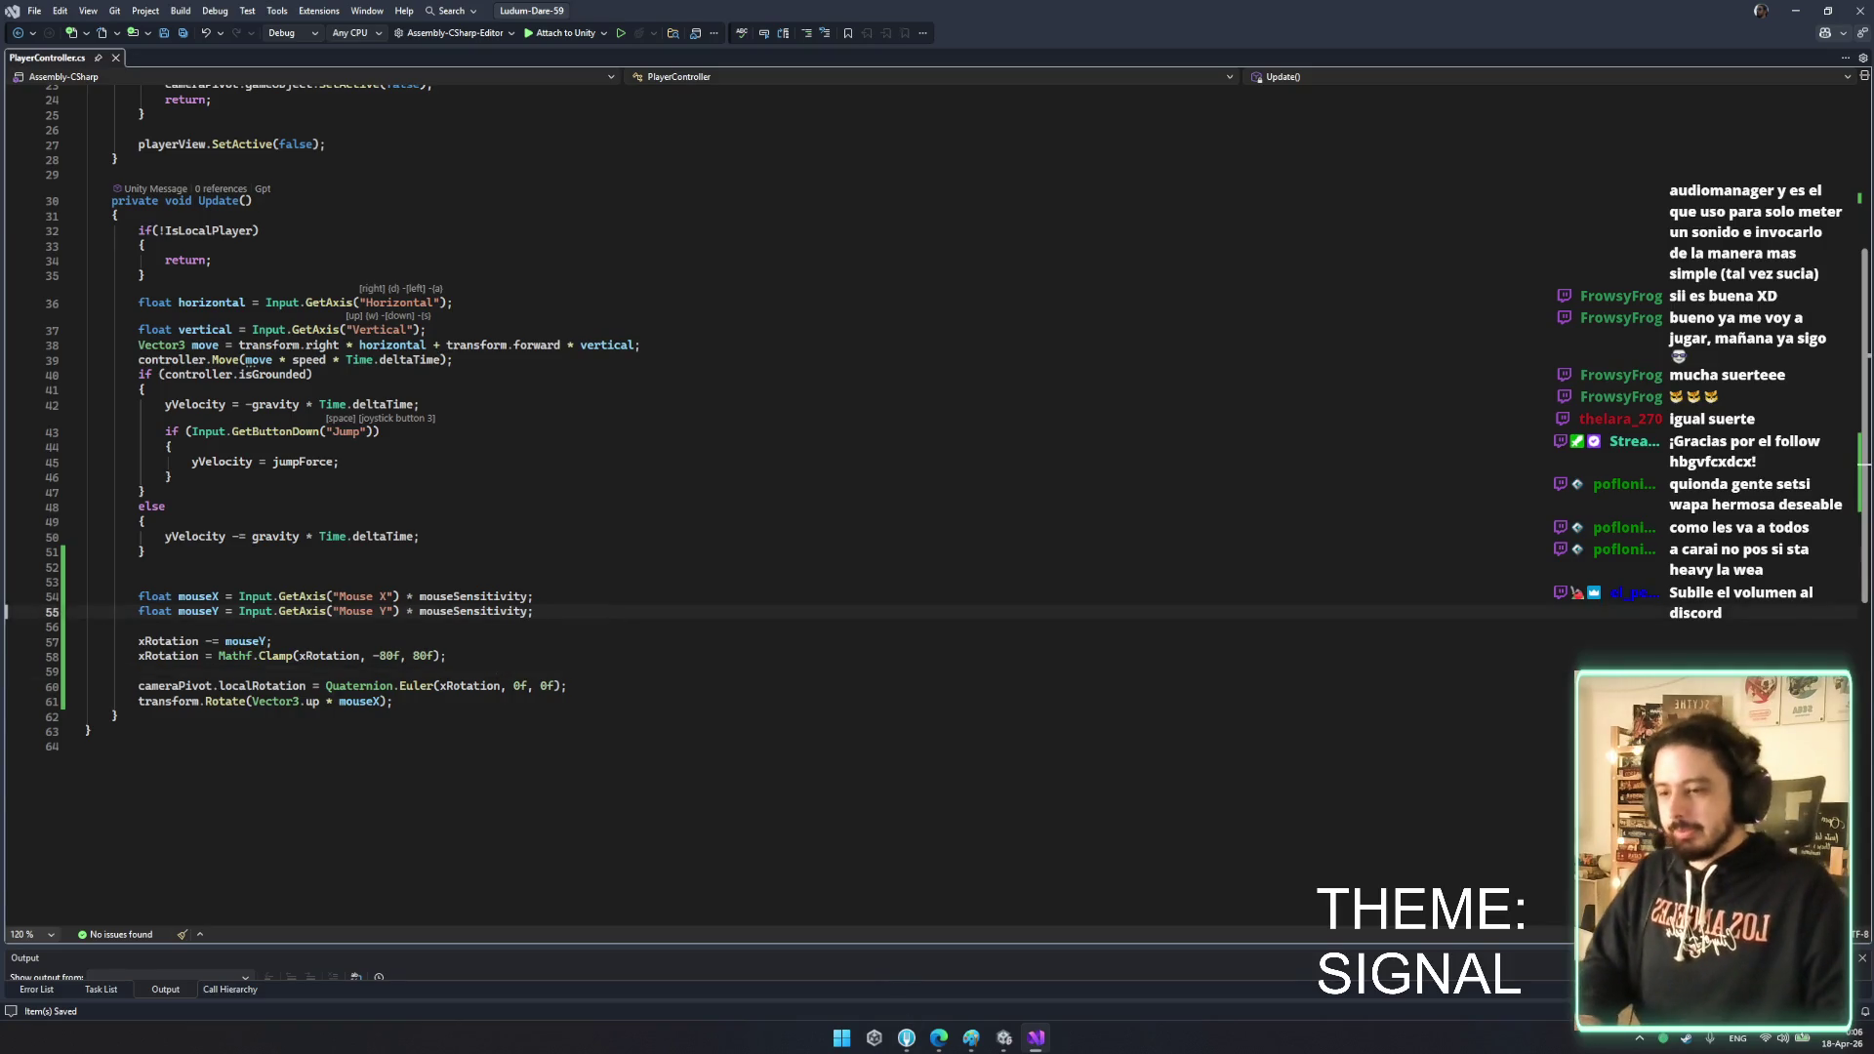
{"action": "key", "text": "Down"}
{"action": "key", "text": "Down"}
{"action": "key", "text": "Down"}
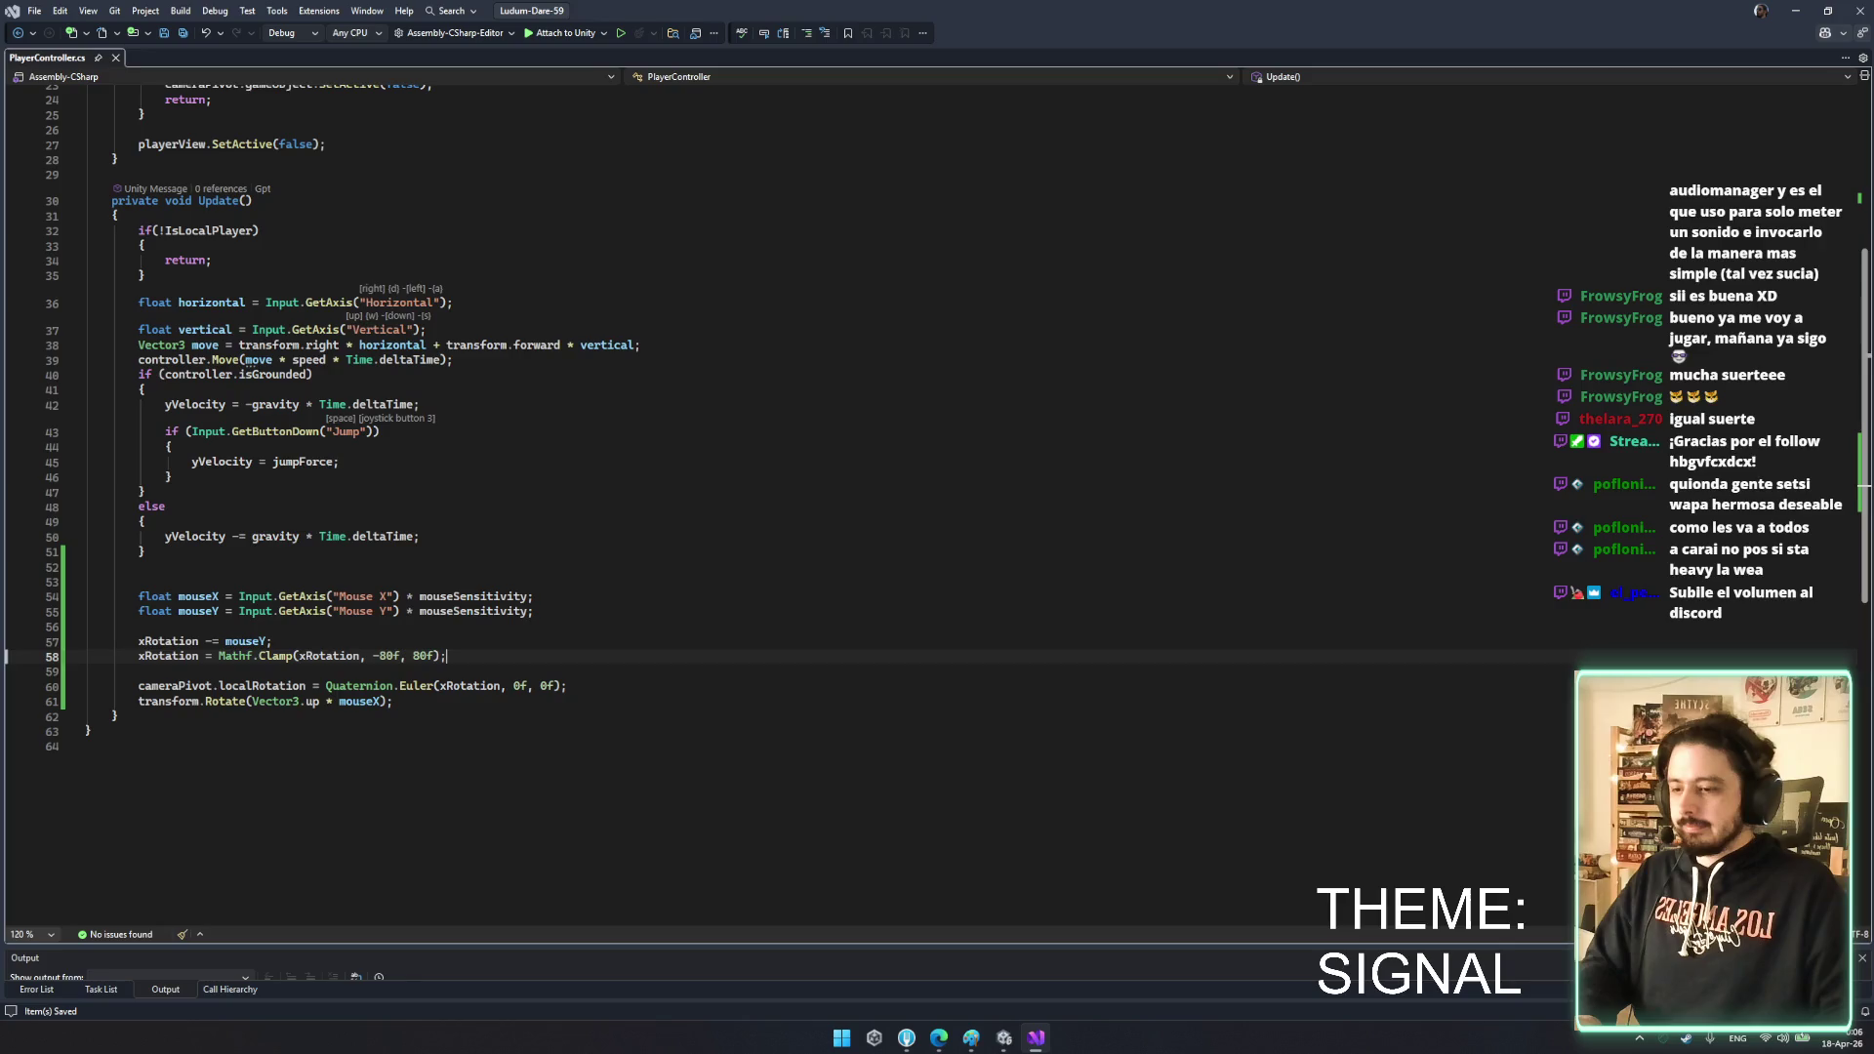
{"action": "scroll", "coordinate": [358, 693], "scroll_direction": "up", "scroll_amount": 2}
{"action": "mouse_move", "coordinate": [196, 391]}
{"action": "left_mouse_down"}
{"action": "mouse_move", "coordinate": [436, 434]}
{"action": "mouse_move", "coordinate": [380, 521]}
{"action": "left_mouse_up"}
{"action": "left_click", "coordinate": [192, 391]}
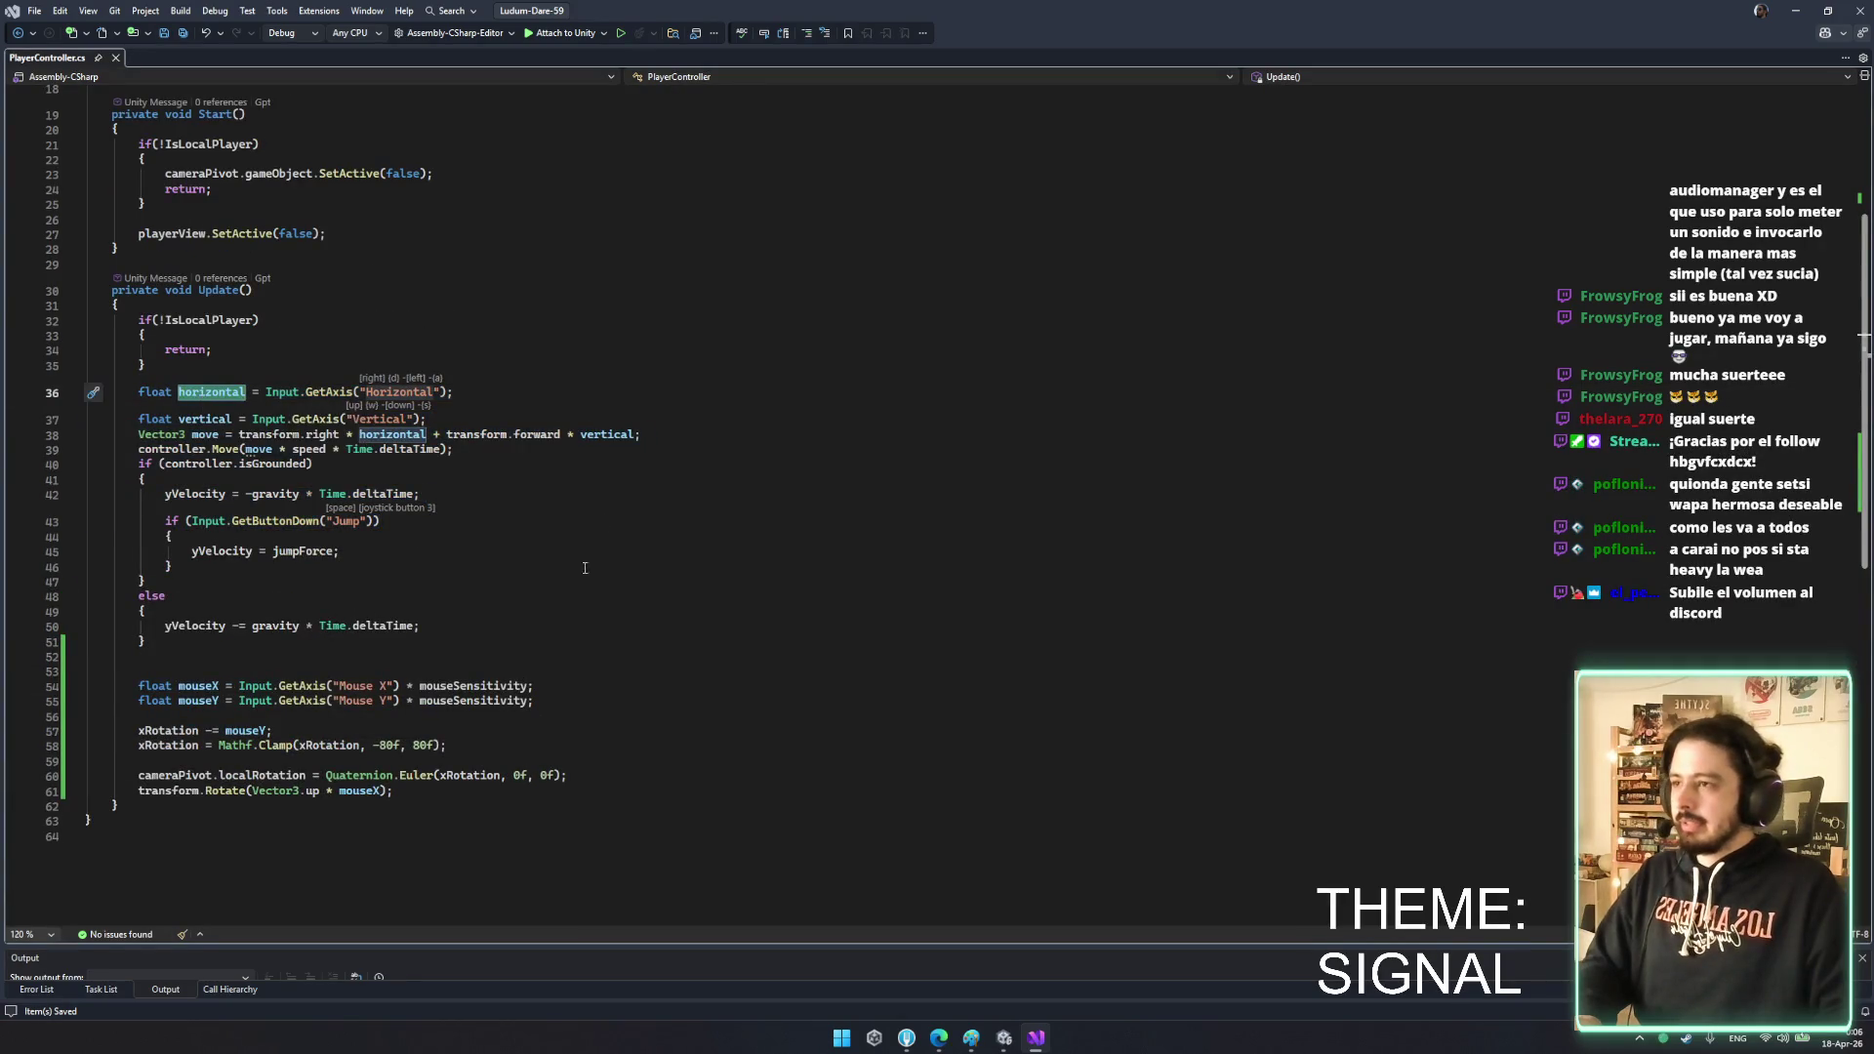
{"action": "left_click", "coordinate": [172, 536]}
- Highlight the uses of transform and the terms in the movement line
{"action": "left_click", "coordinate": [476, 434]}
{"action": "left_click", "coordinate": [390, 434]}
{"action": "left_click", "coordinate": [205, 435]}
{"action": "left_click", "coordinate": [267, 436]}
{"action": "left_click", "coordinate": [322, 434]}
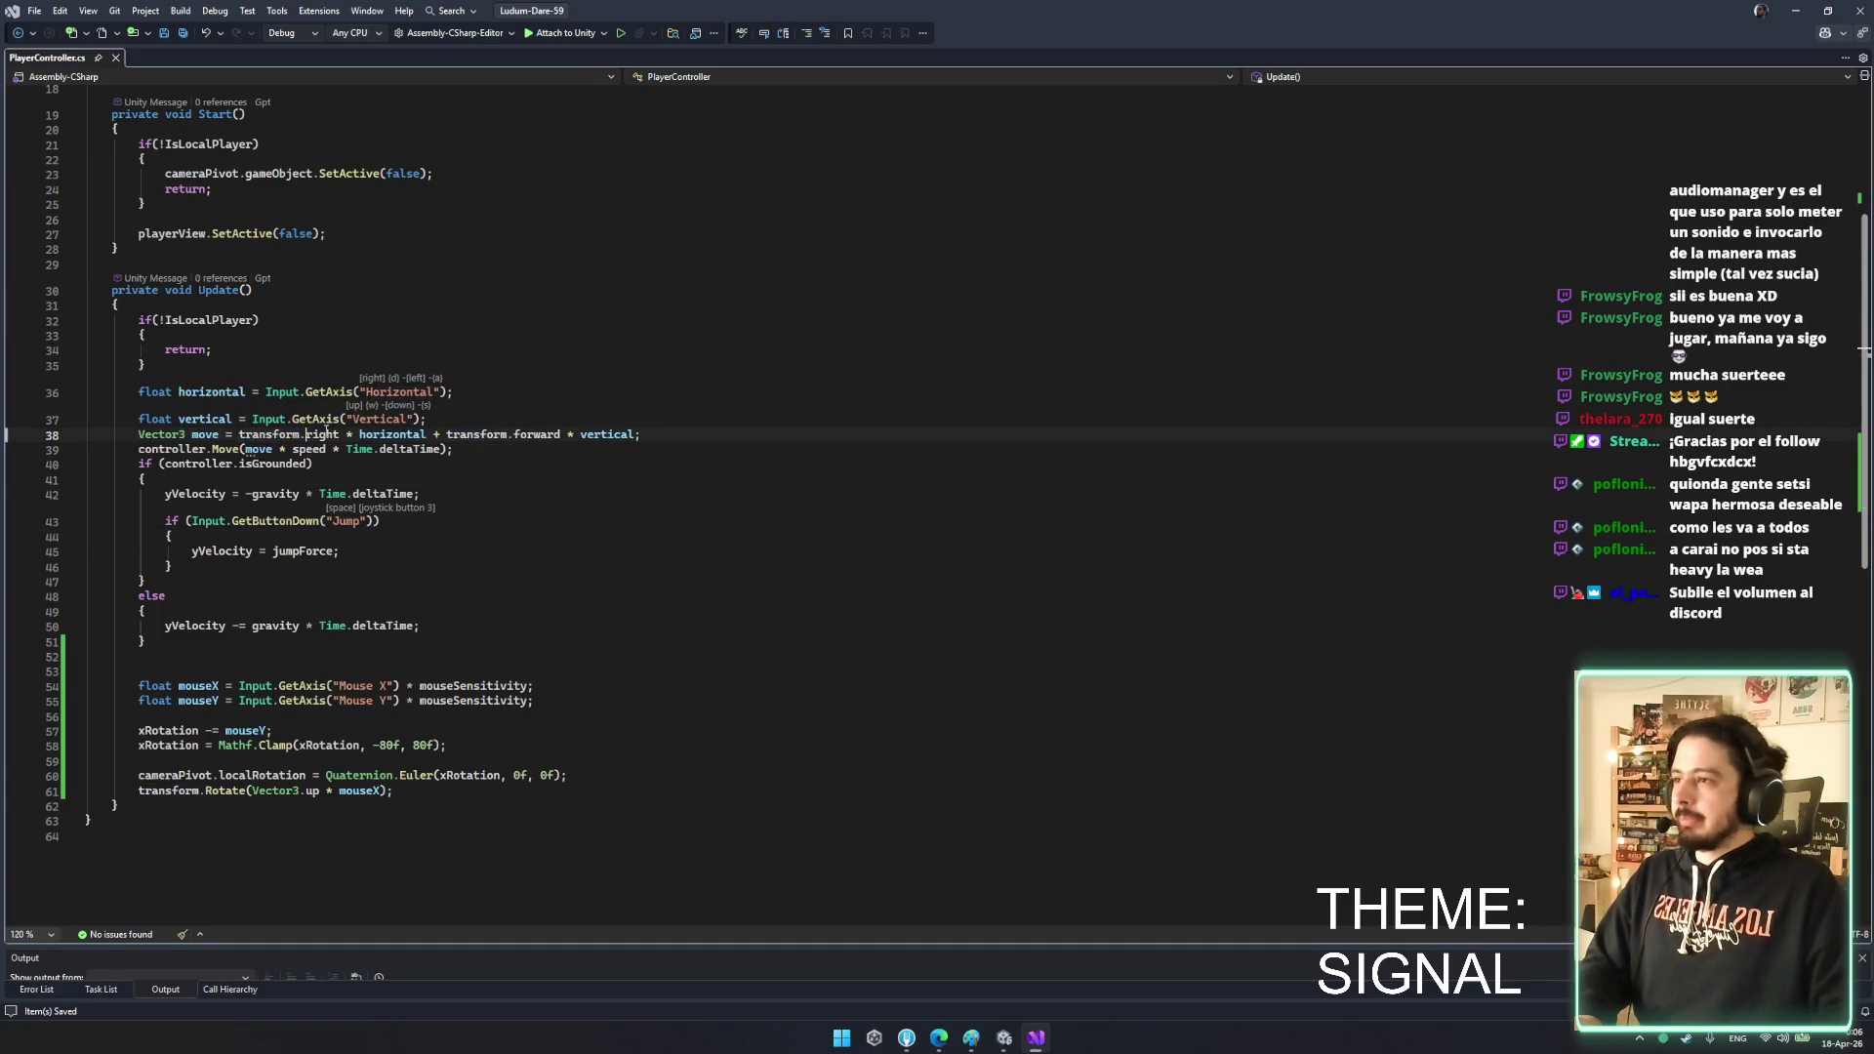
{"action": "left_click", "coordinate": [605, 434]}
{"action": "left_click", "coordinate": [548, 434]}
{"action": "left_click", "coordinate": [265, 435]}
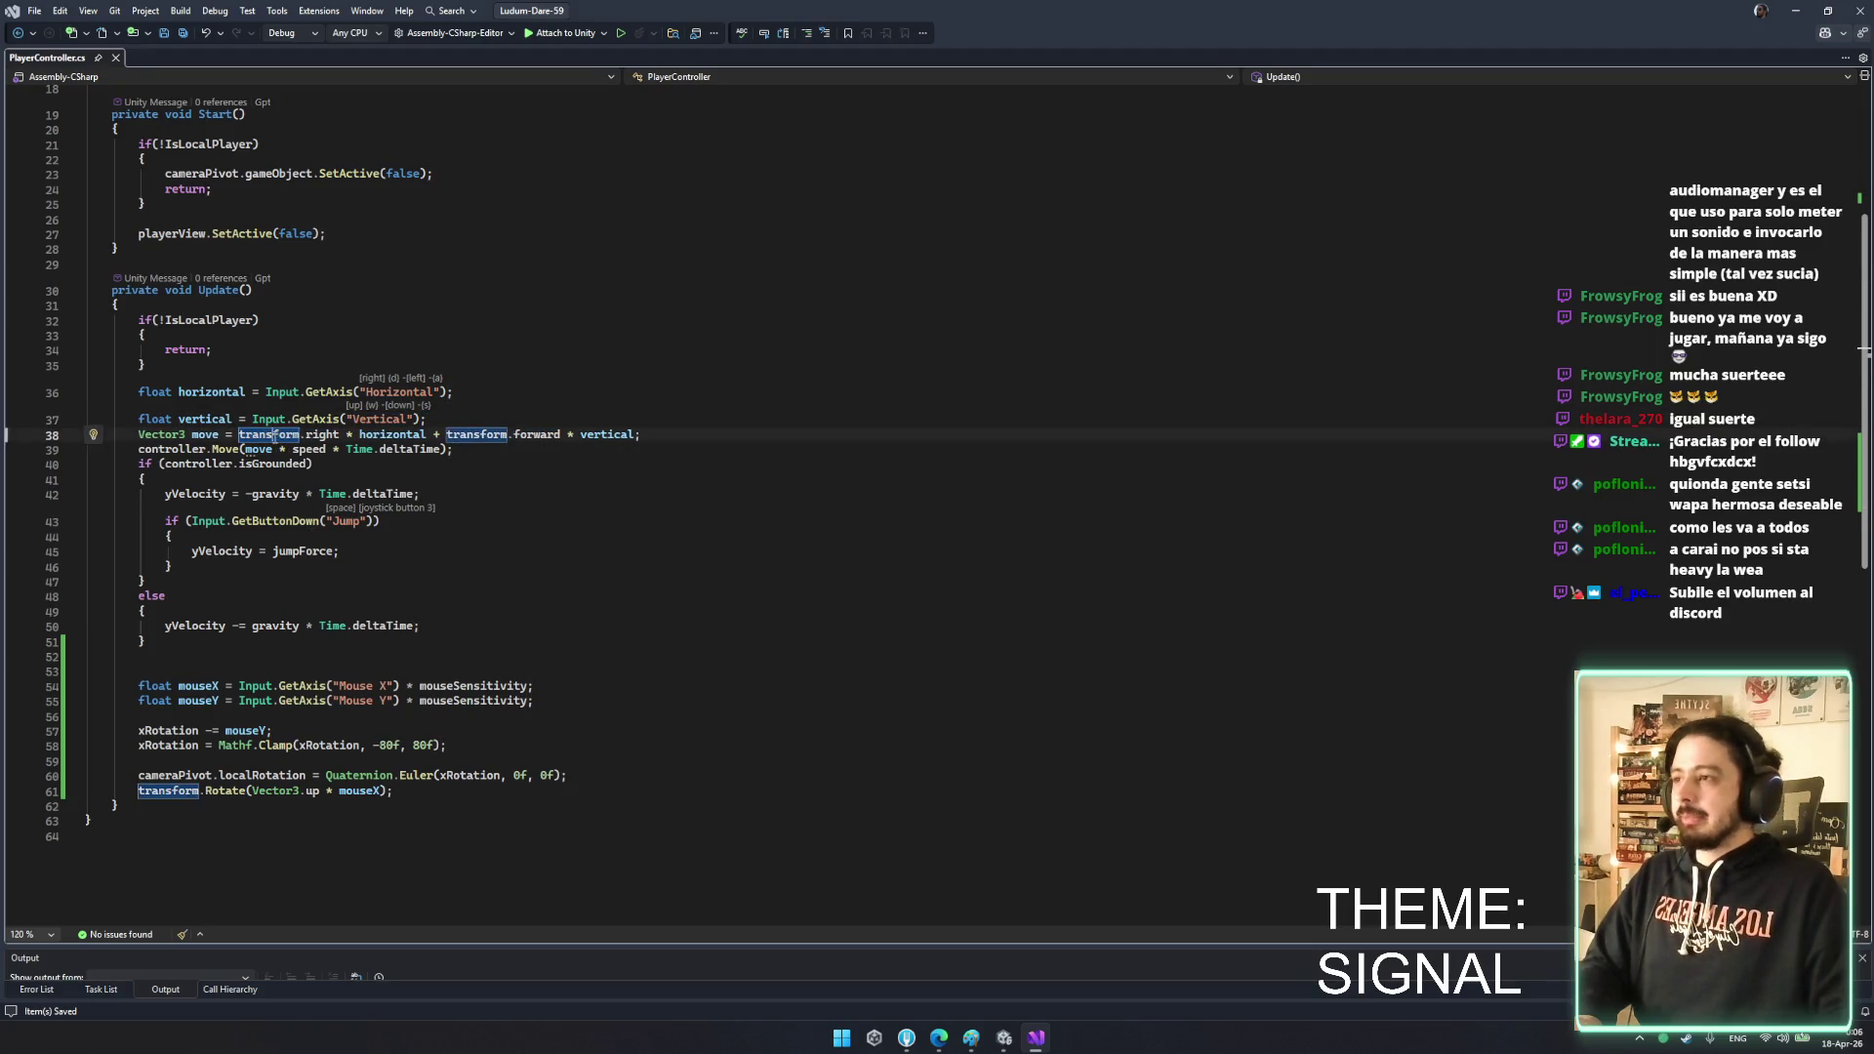
- Clean up blank lines after the body rotate call and save the script
{"action": "left_click", "coordinate": [175, 791]}
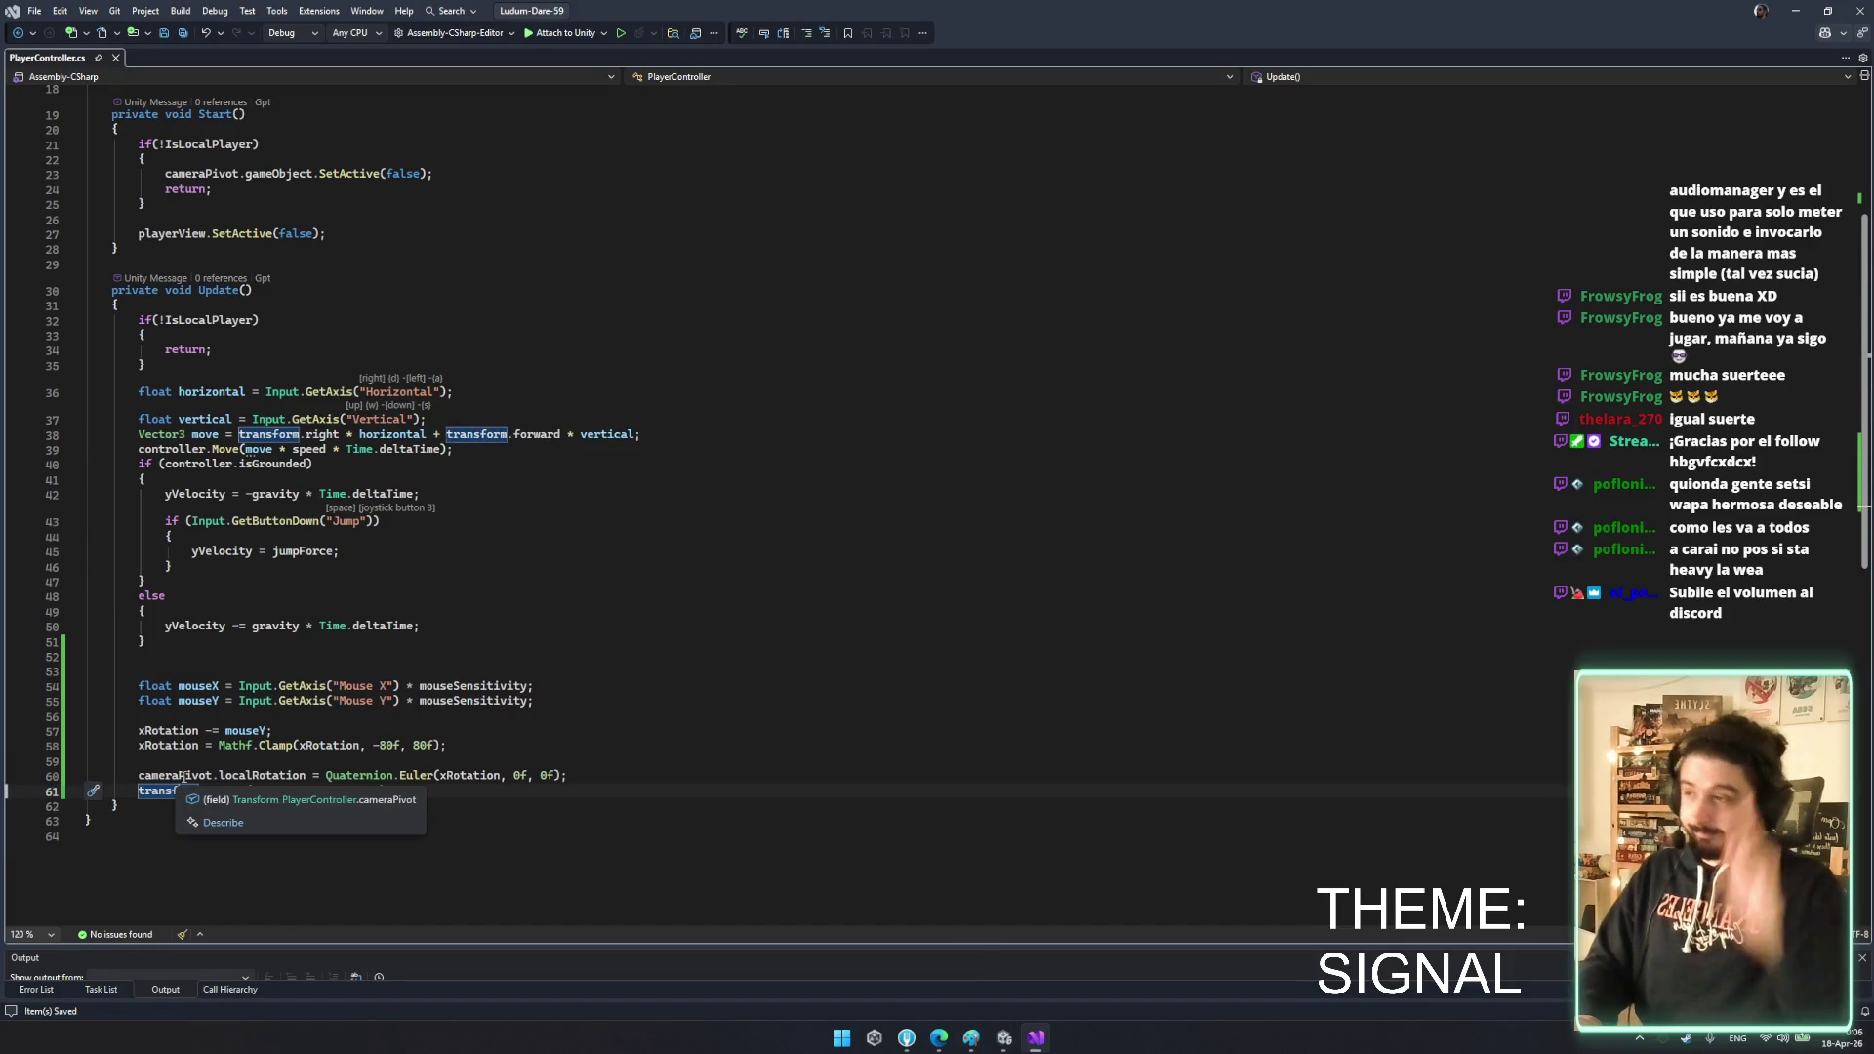
{"action": "key", "text": "End"}
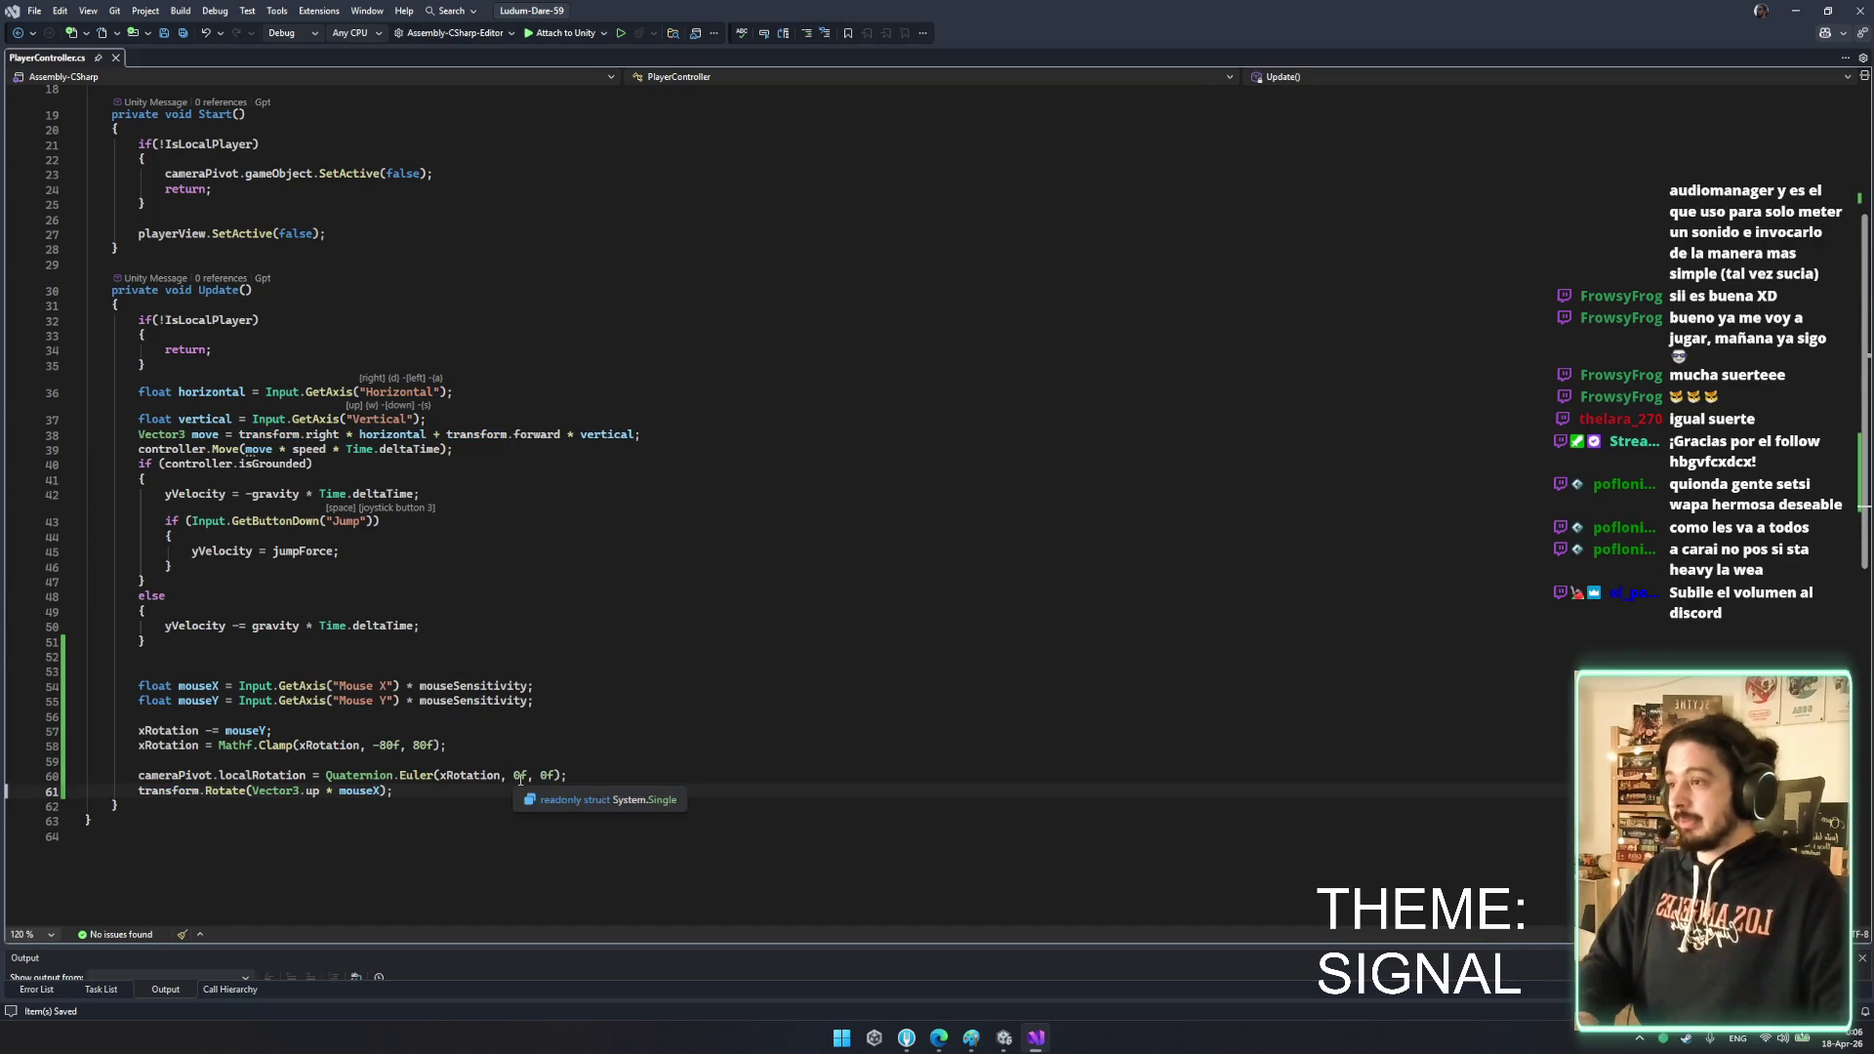
{"action": "key", "text": "Return"}
{"action": "key", "text": "Return"}
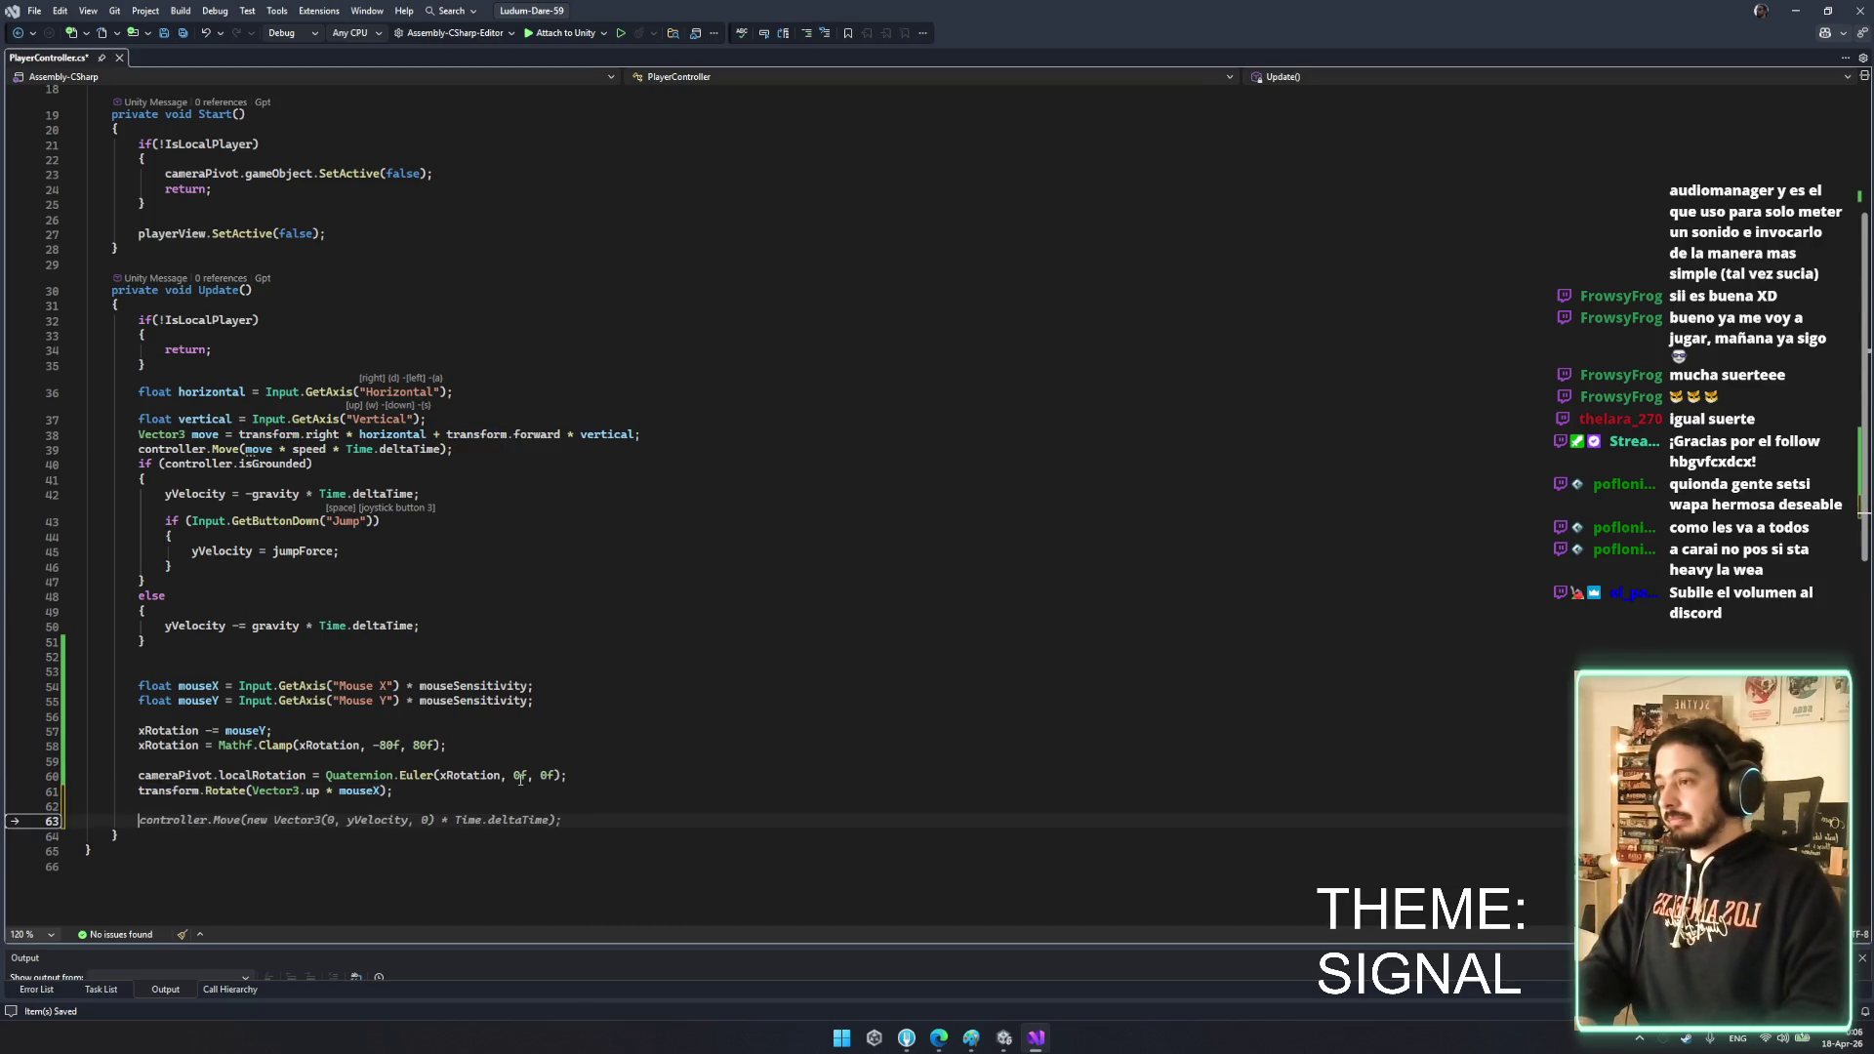
{"action": "key", "text": "BackSpace"}
{"action": "key", "text": "BackSpace"}
{"action": "key", "text": "ctrl+s"}
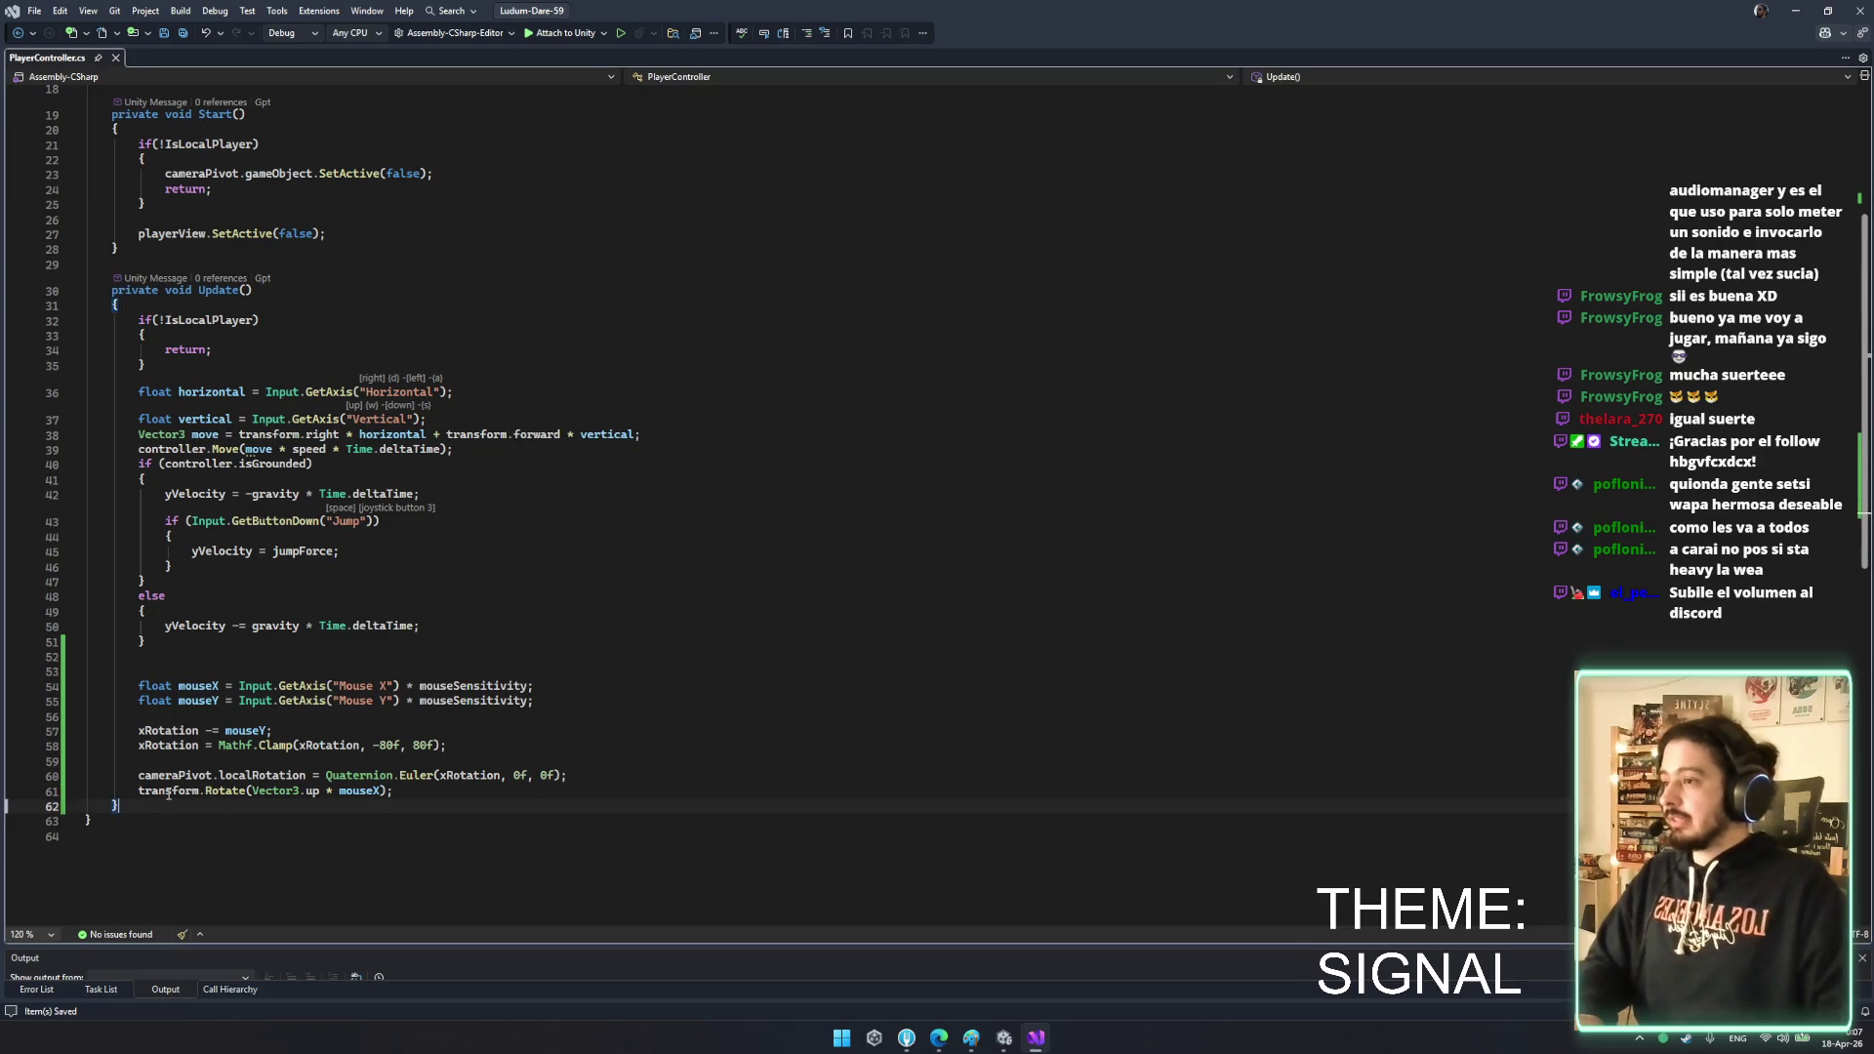
- Review uses of mouseSensitivity, playerView and the rotate line, then return to Unity
{"action": "scroll", "coordinate": [260, 206], "scroll_direction": "up", "scroll_amount": 5}
{"action": "double_click", "coordinate": [259, 195]}
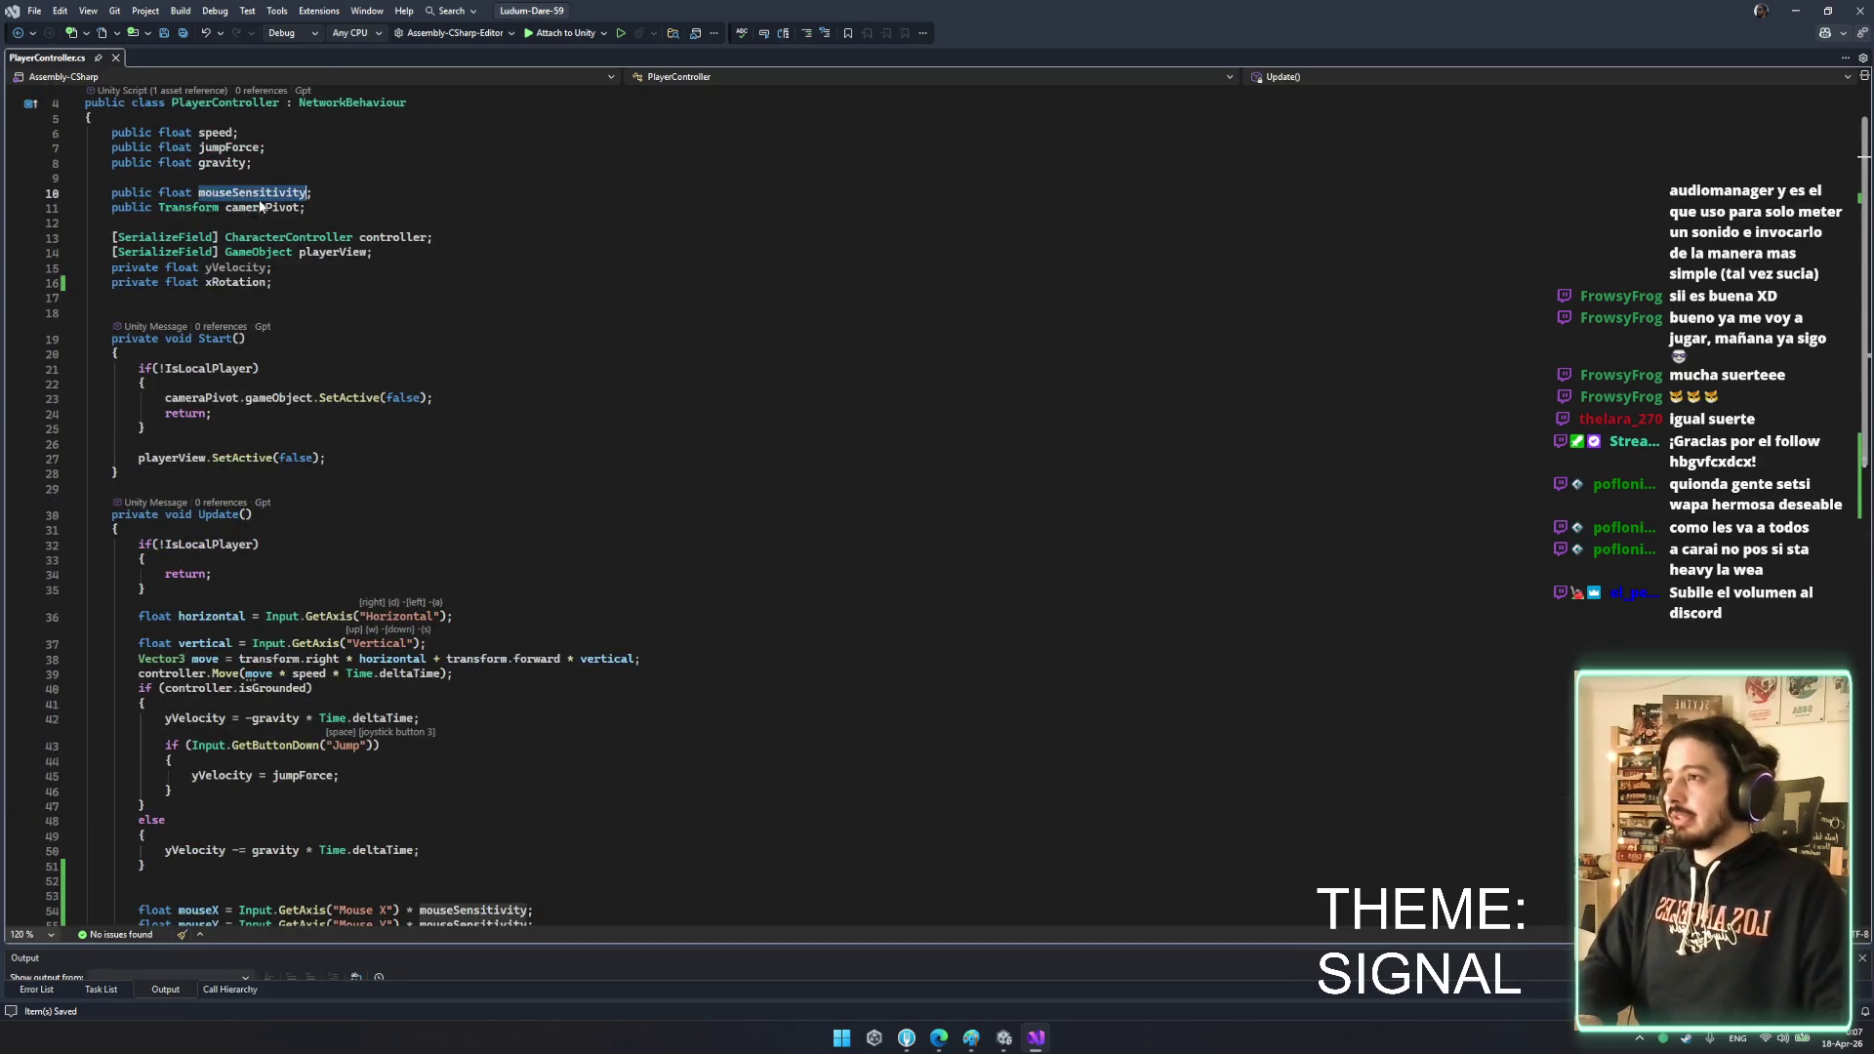
{"action": "left_click", "coordinate": [305, 253]}
{"action": "scroll", "coordinate": [302, 603], "scroll_direction": "down", "scroll_amount": 5}
{"action": "double_click", "coordinate": [168, 746]}
{"action": "key", "text": "ctrl+v"}
{"action": "key", "text": "ctrl+z"}
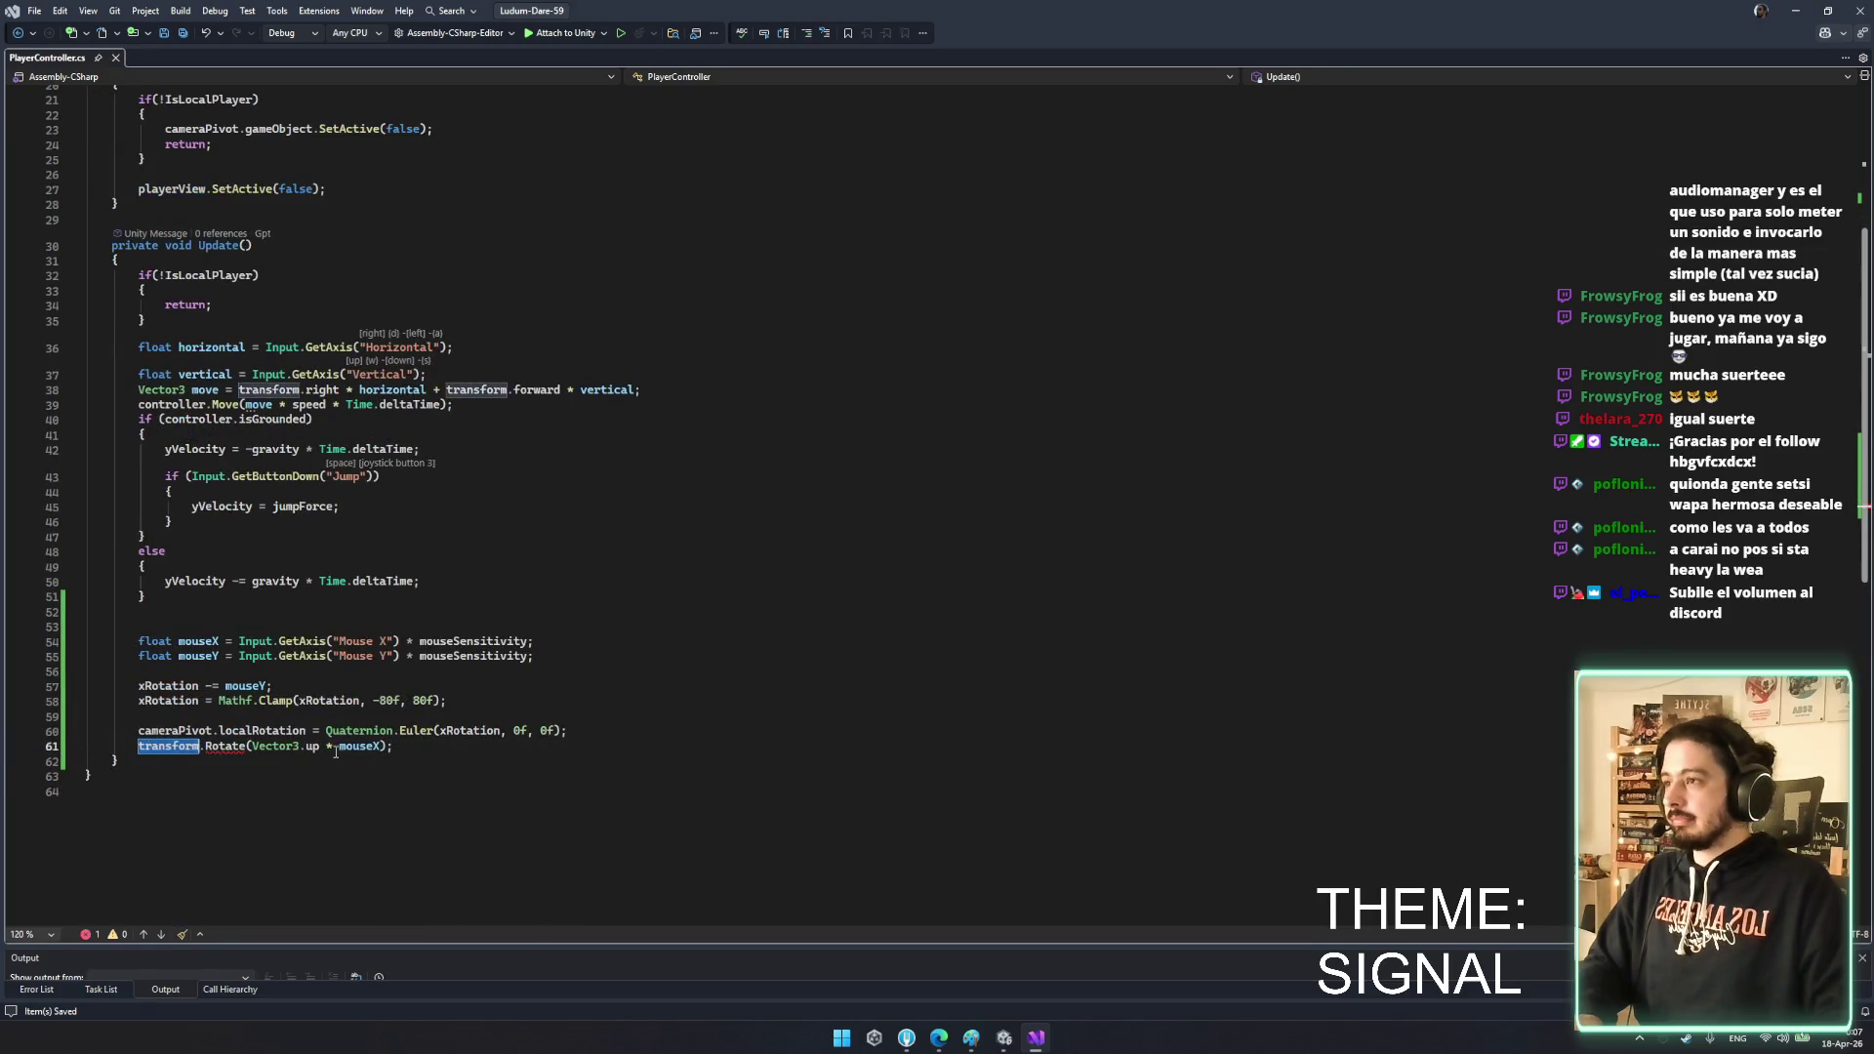
{"action": "left_click", "coordinate": [282, 404]}
{"action": "left_click", "coordinate": [605, 745]}
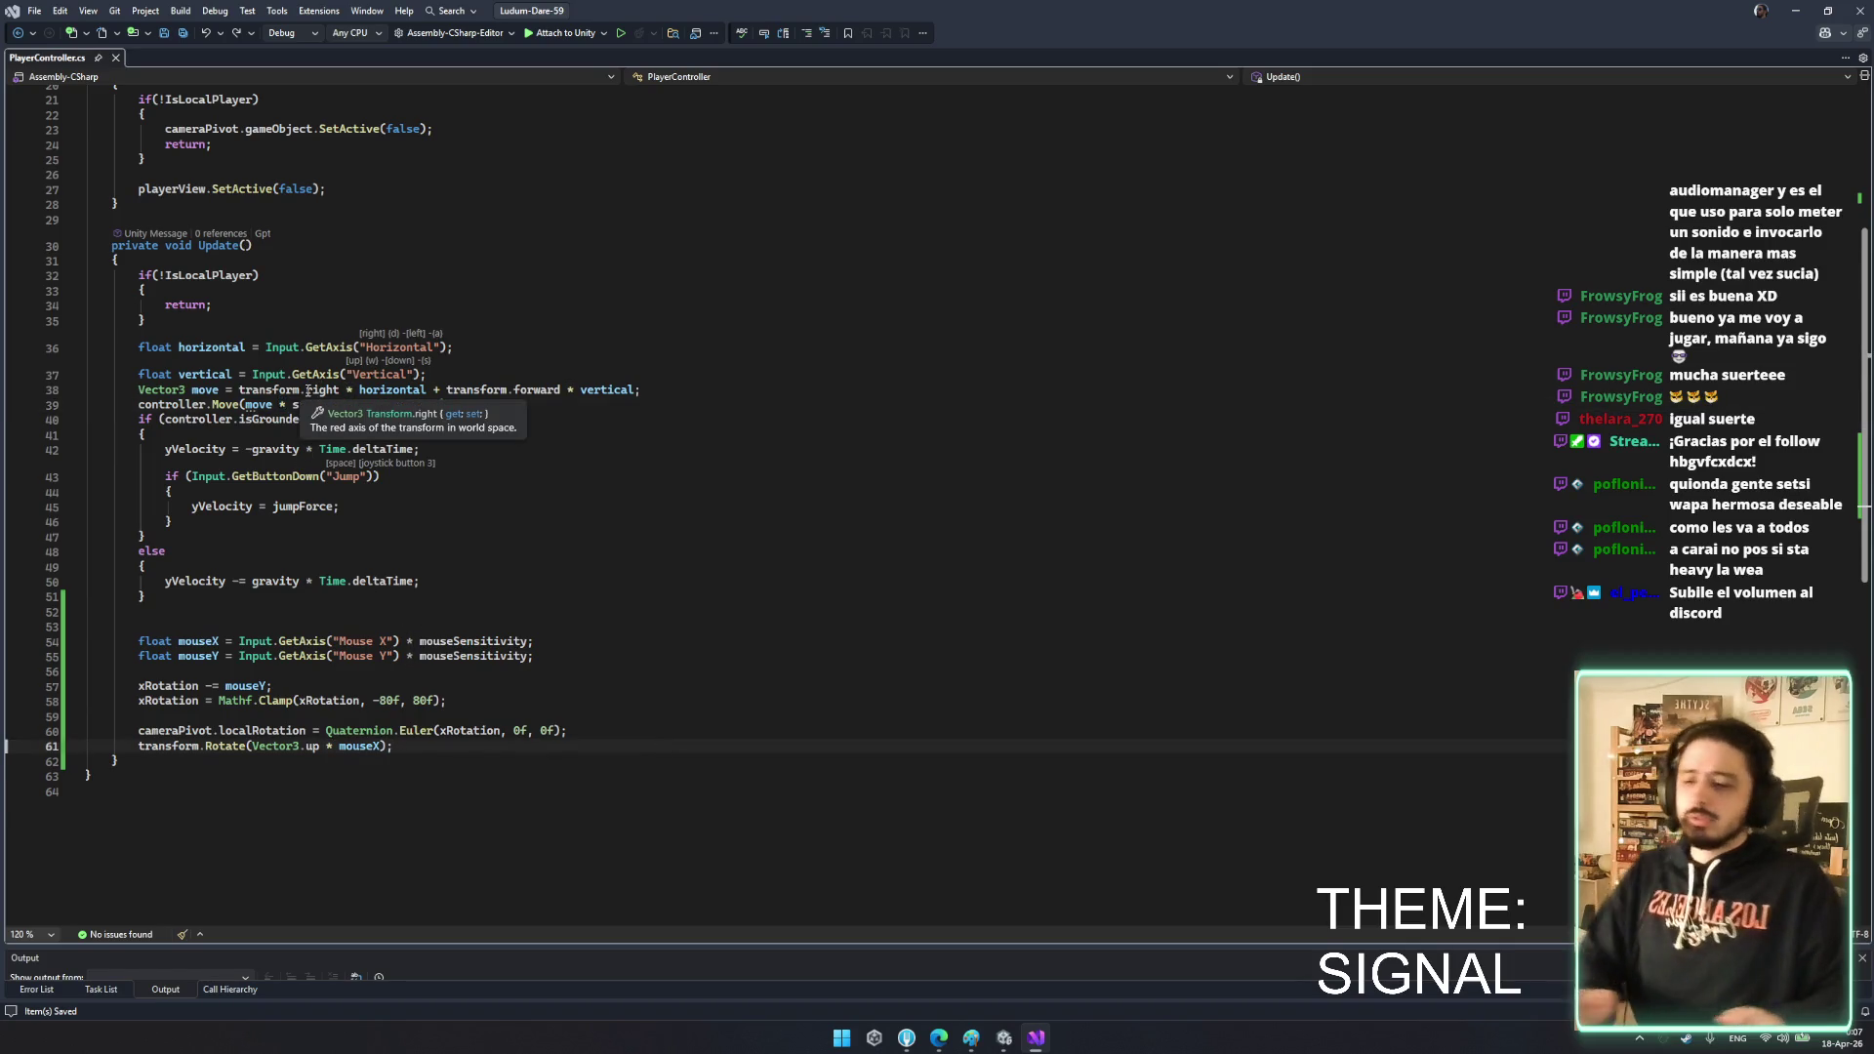
{"action": "left_click", "coordinate": [1011, 642]}
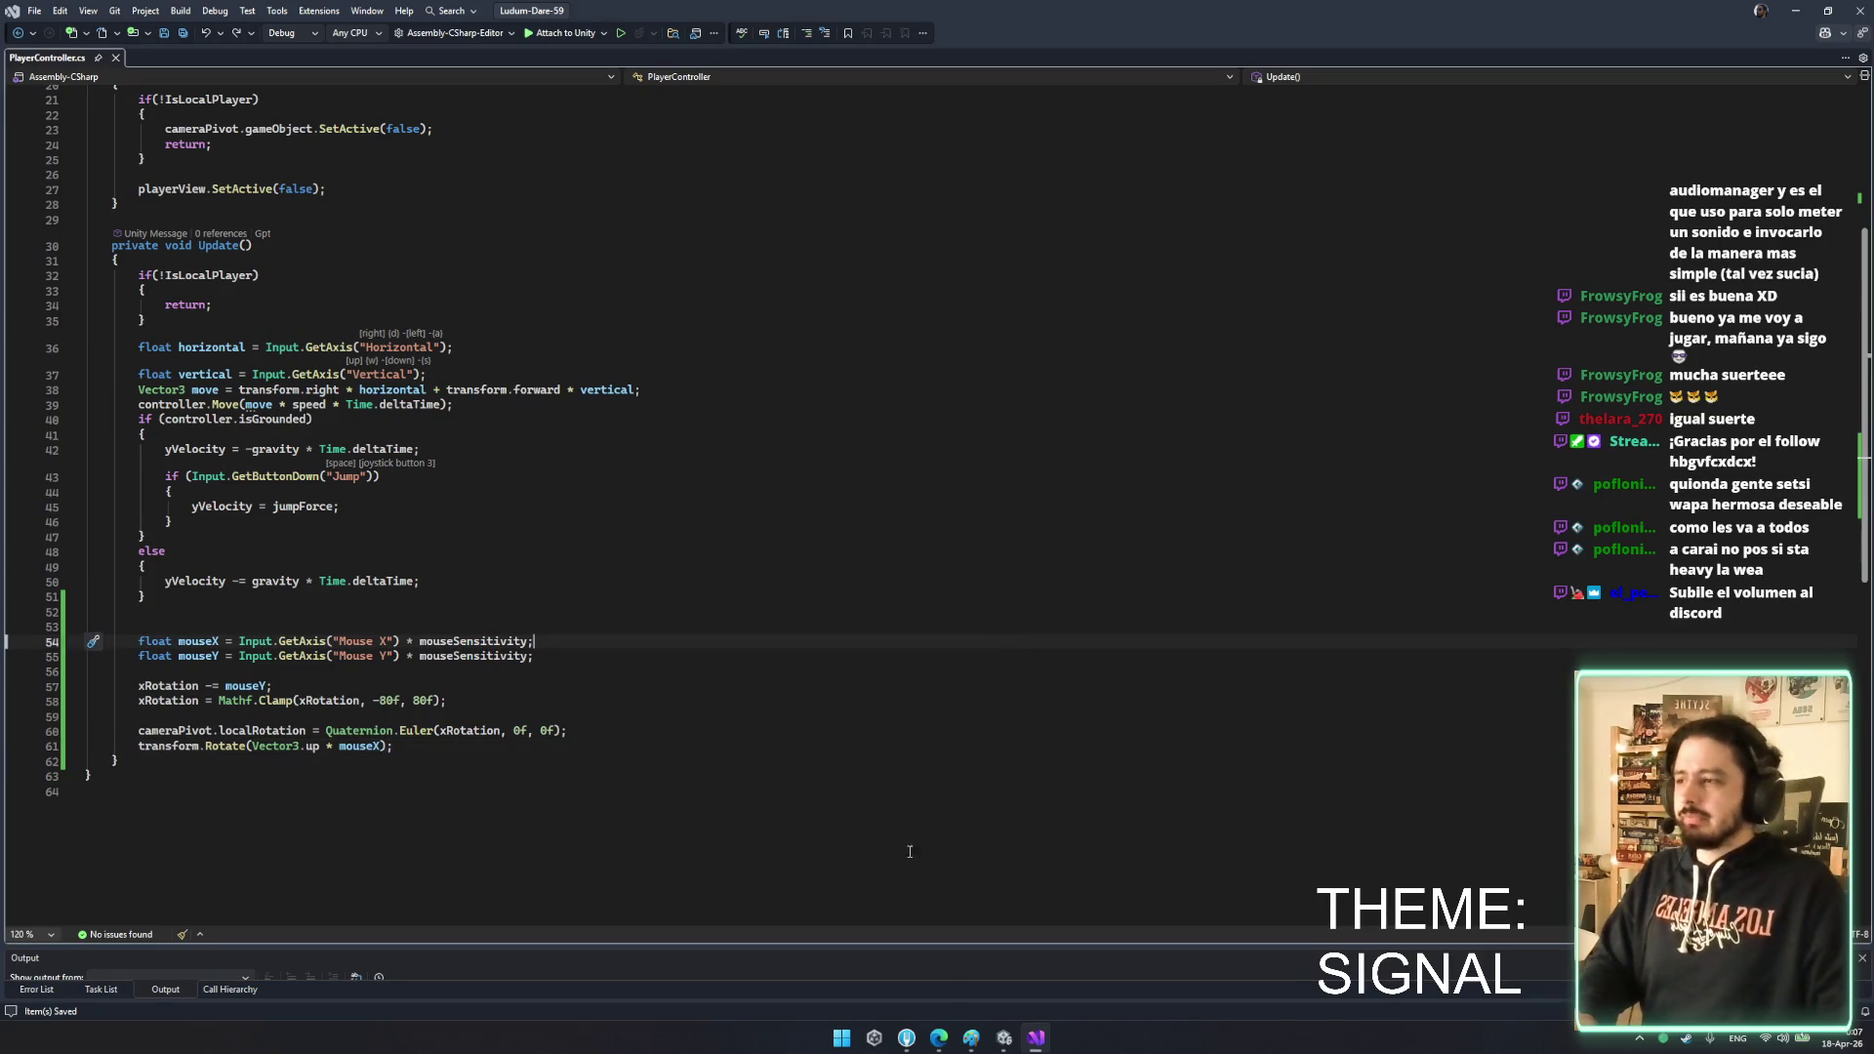
{"action": "left_click", "coordinate": [1003, 1038]}
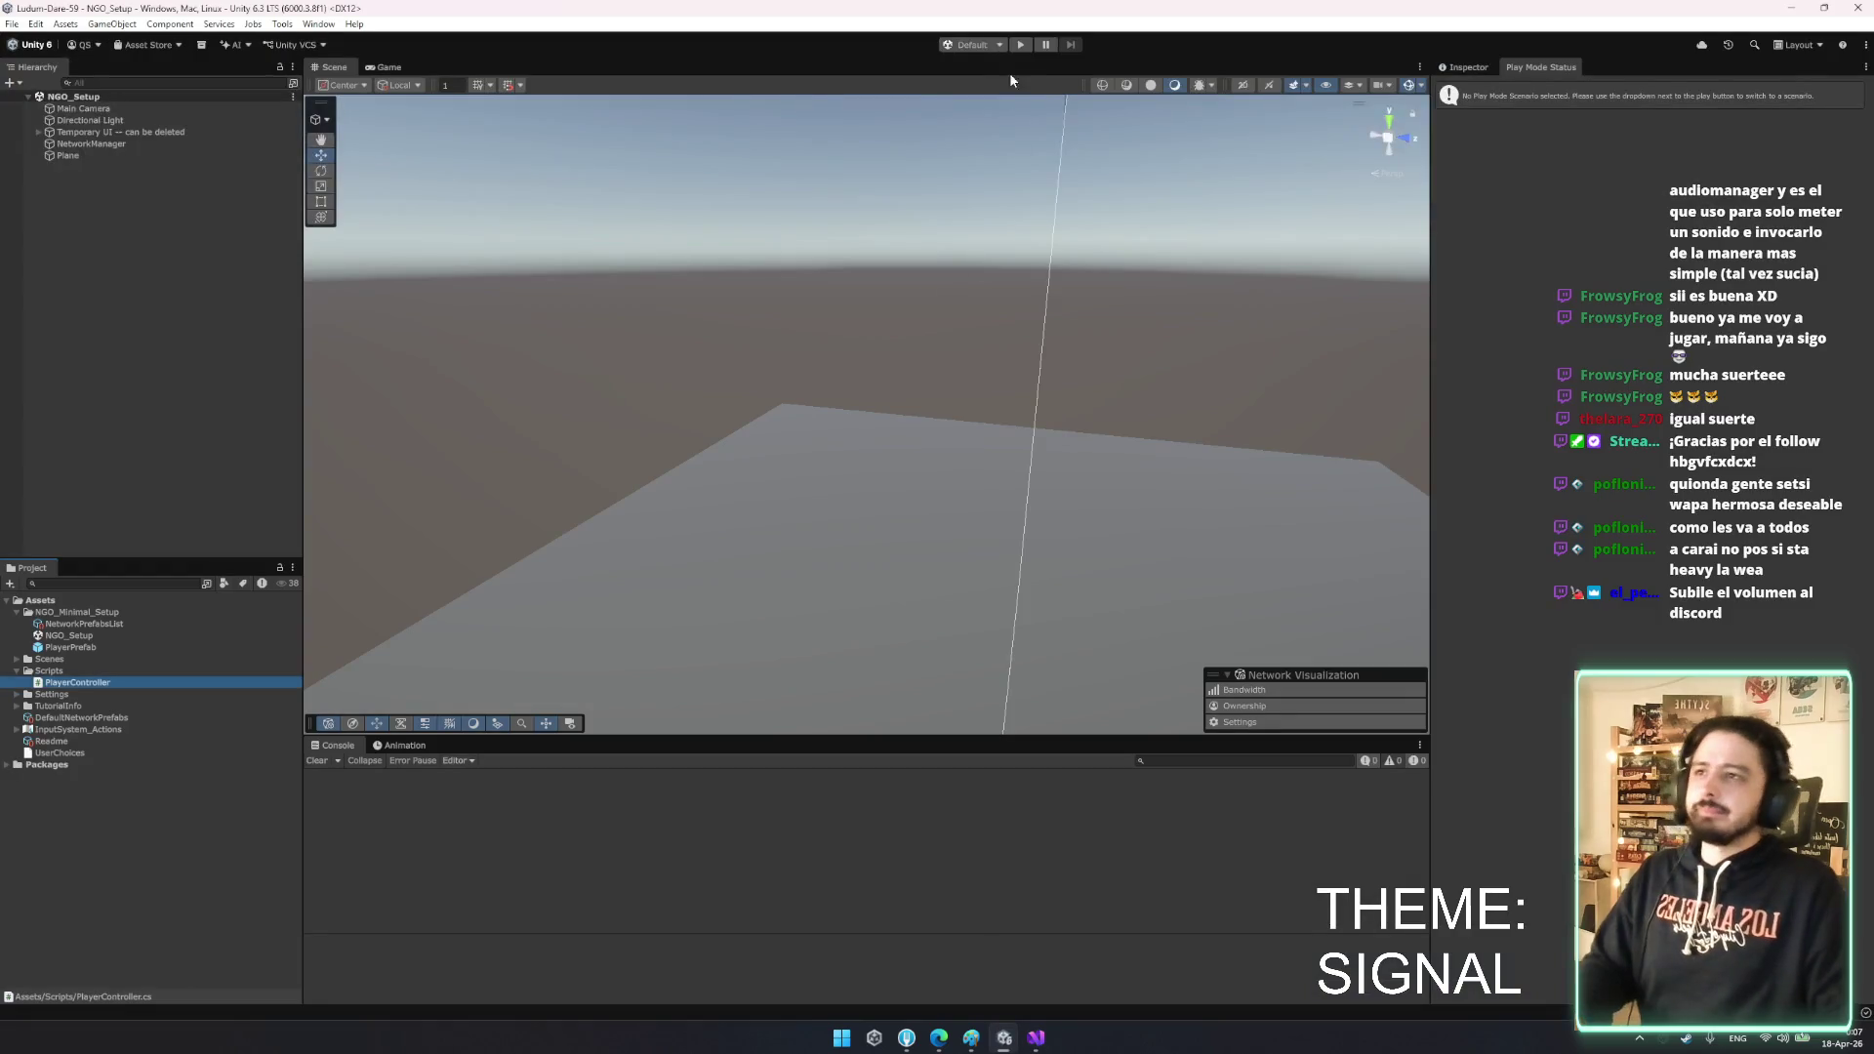
- Play-test as host with Player 2 joining as client, then stop play mode
{"action": "left_click", "coordinate": [1019, 46]}
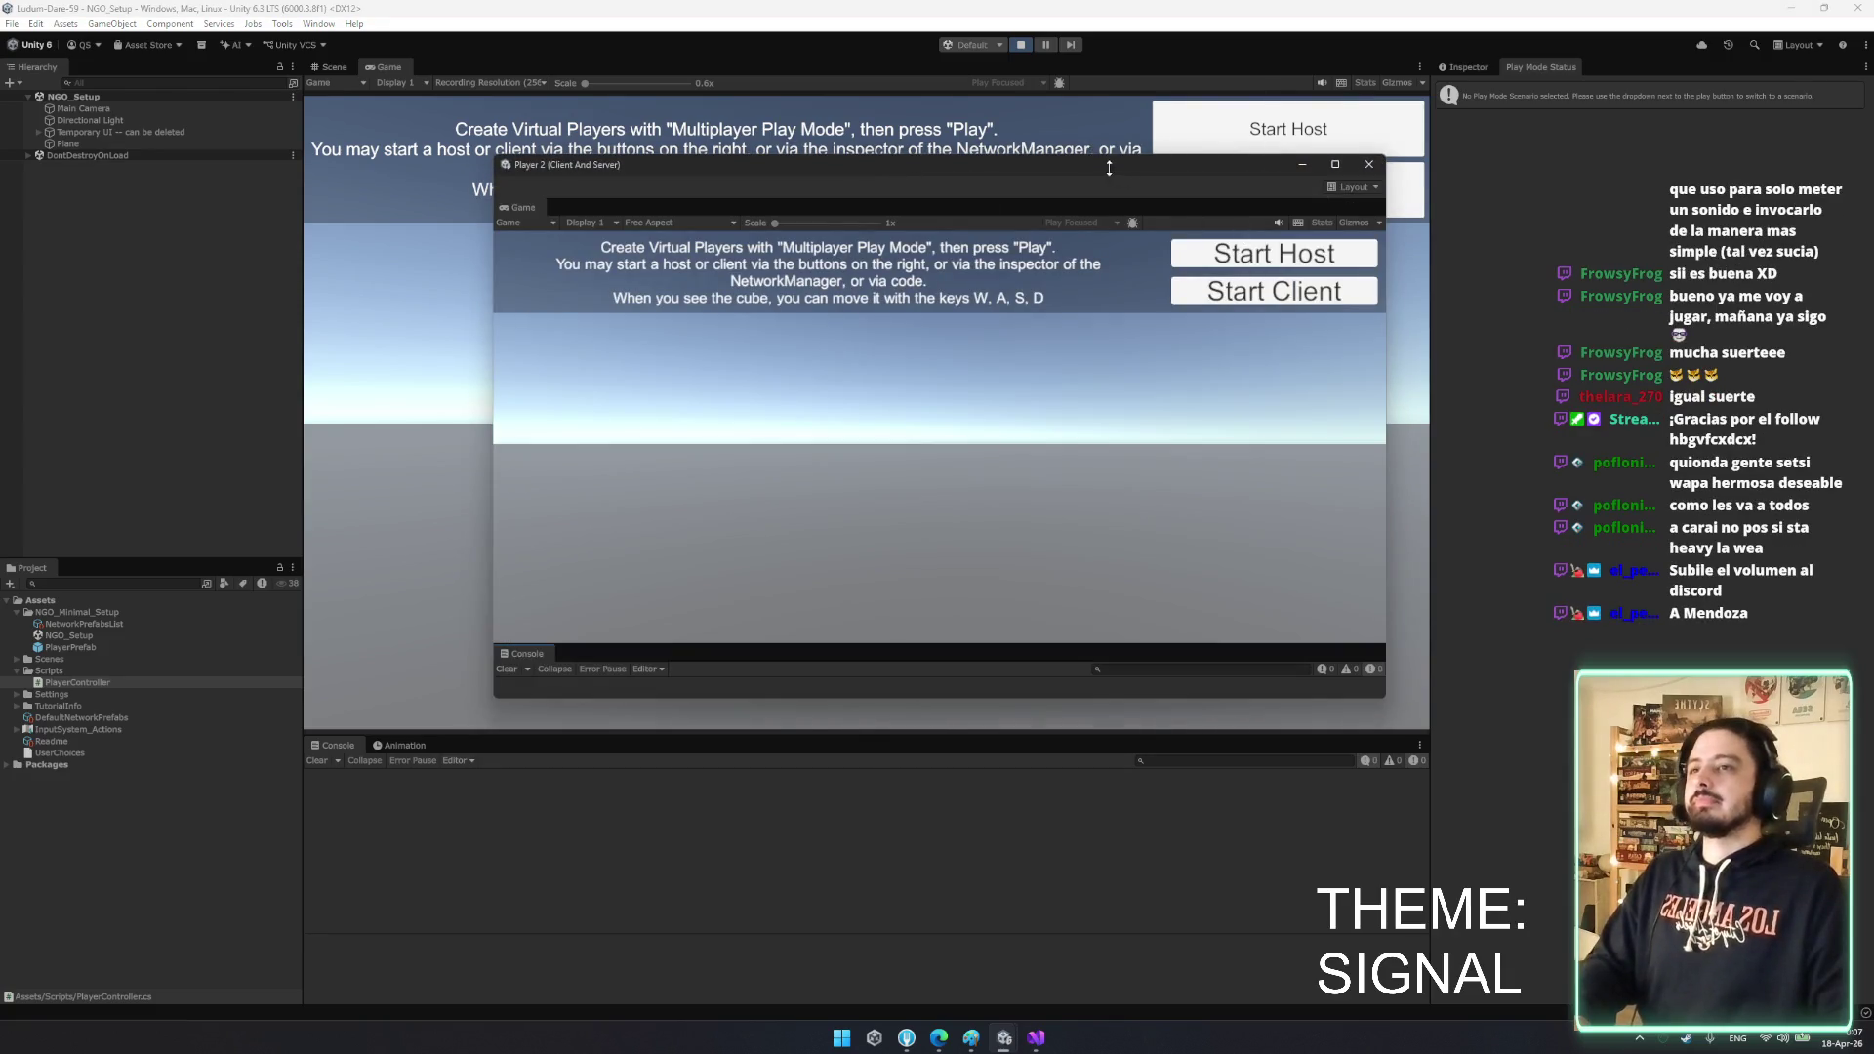
{"action": "left_click", "coordinate": [1208, 153]}
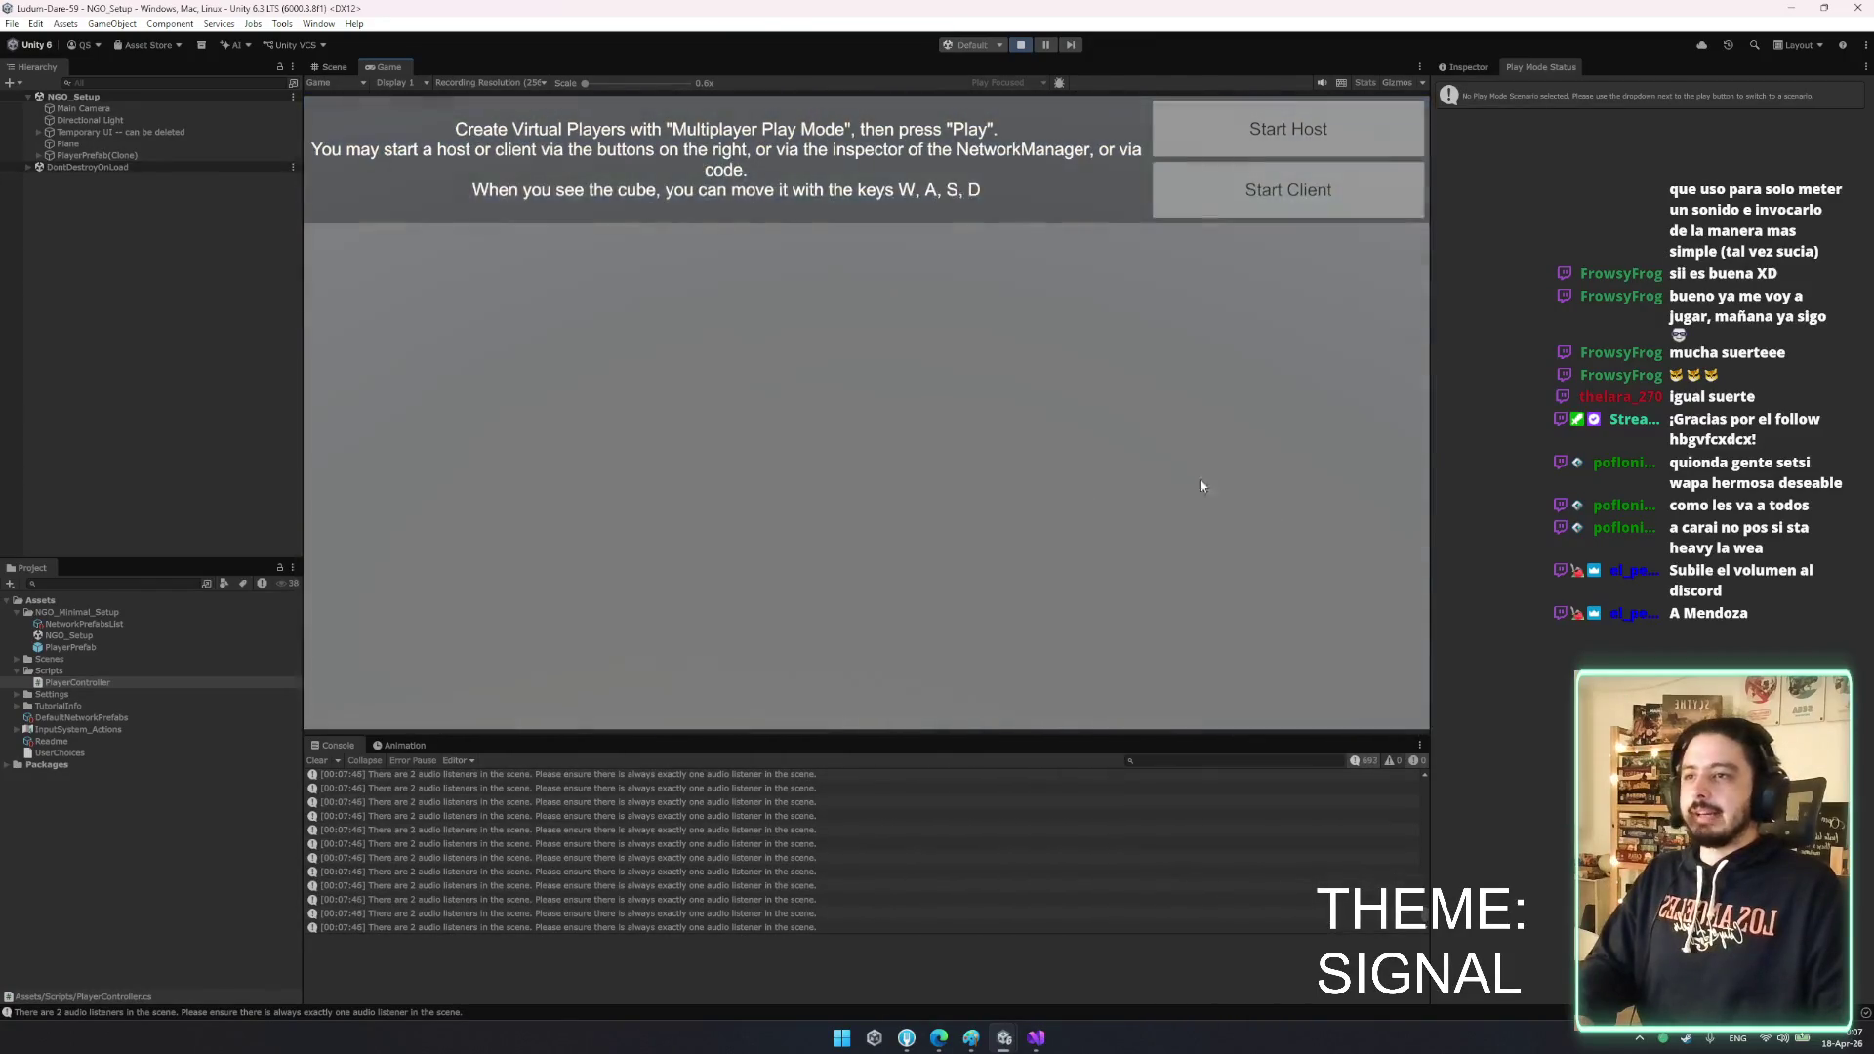
{"action": "mouse_move", "coordinate": [1003, 1037]}
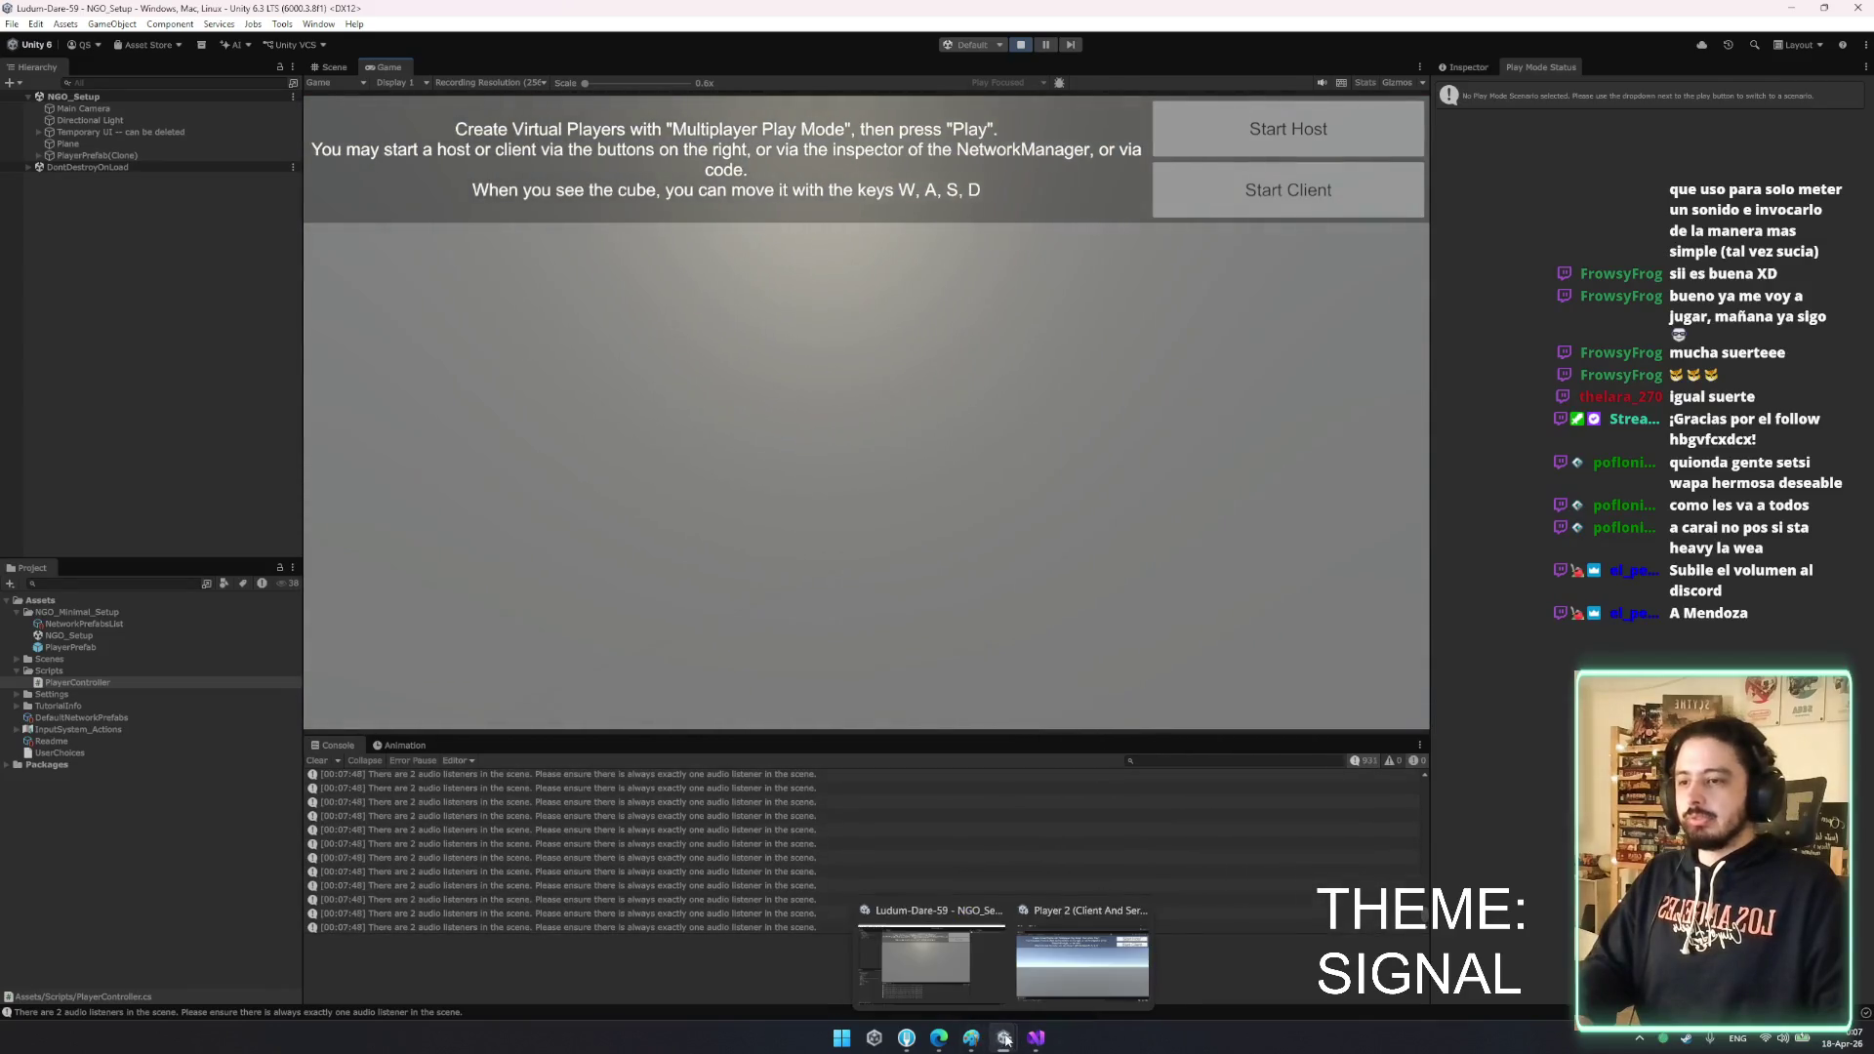
{"action": "left_click", "coordinate": [1079, 966]}
{"action": "left_click", "coordinate": [1256, 393]}
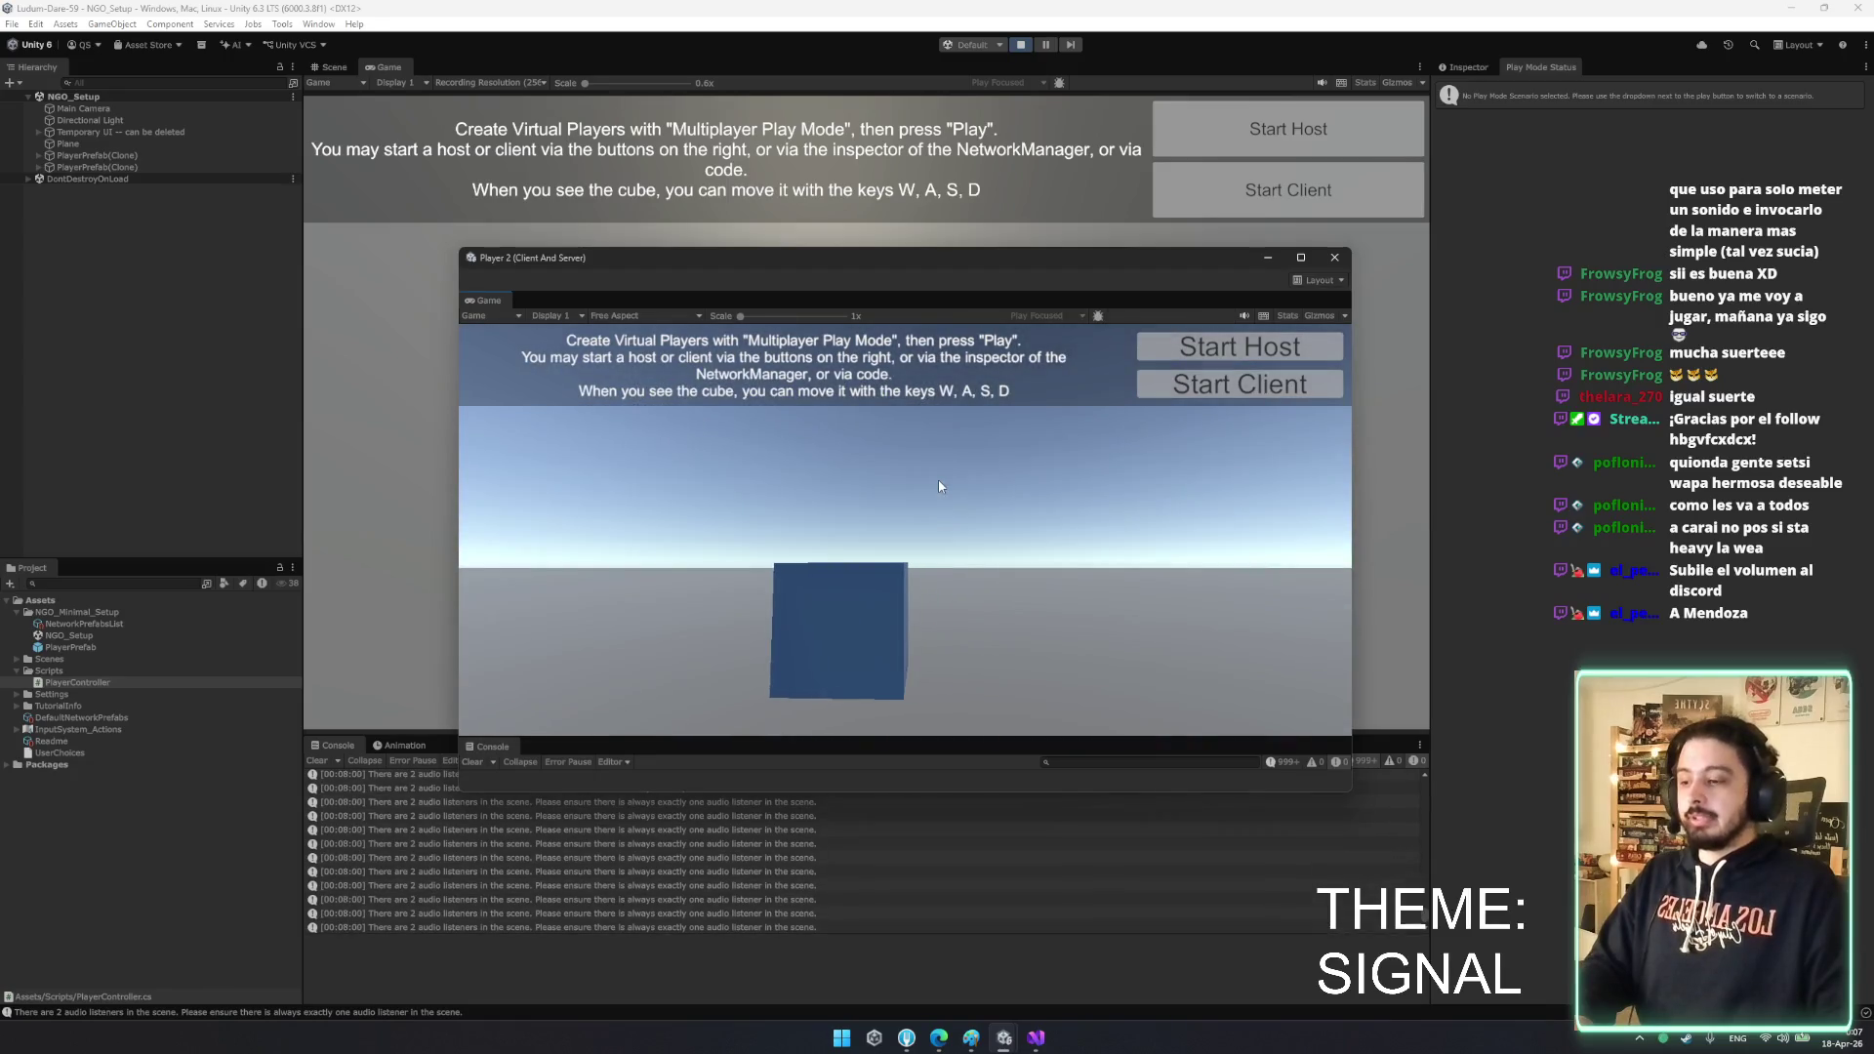
{"action": "left_click_drag", "start_coordinate": [880, 268], "coordinate": [1366, 1053]}
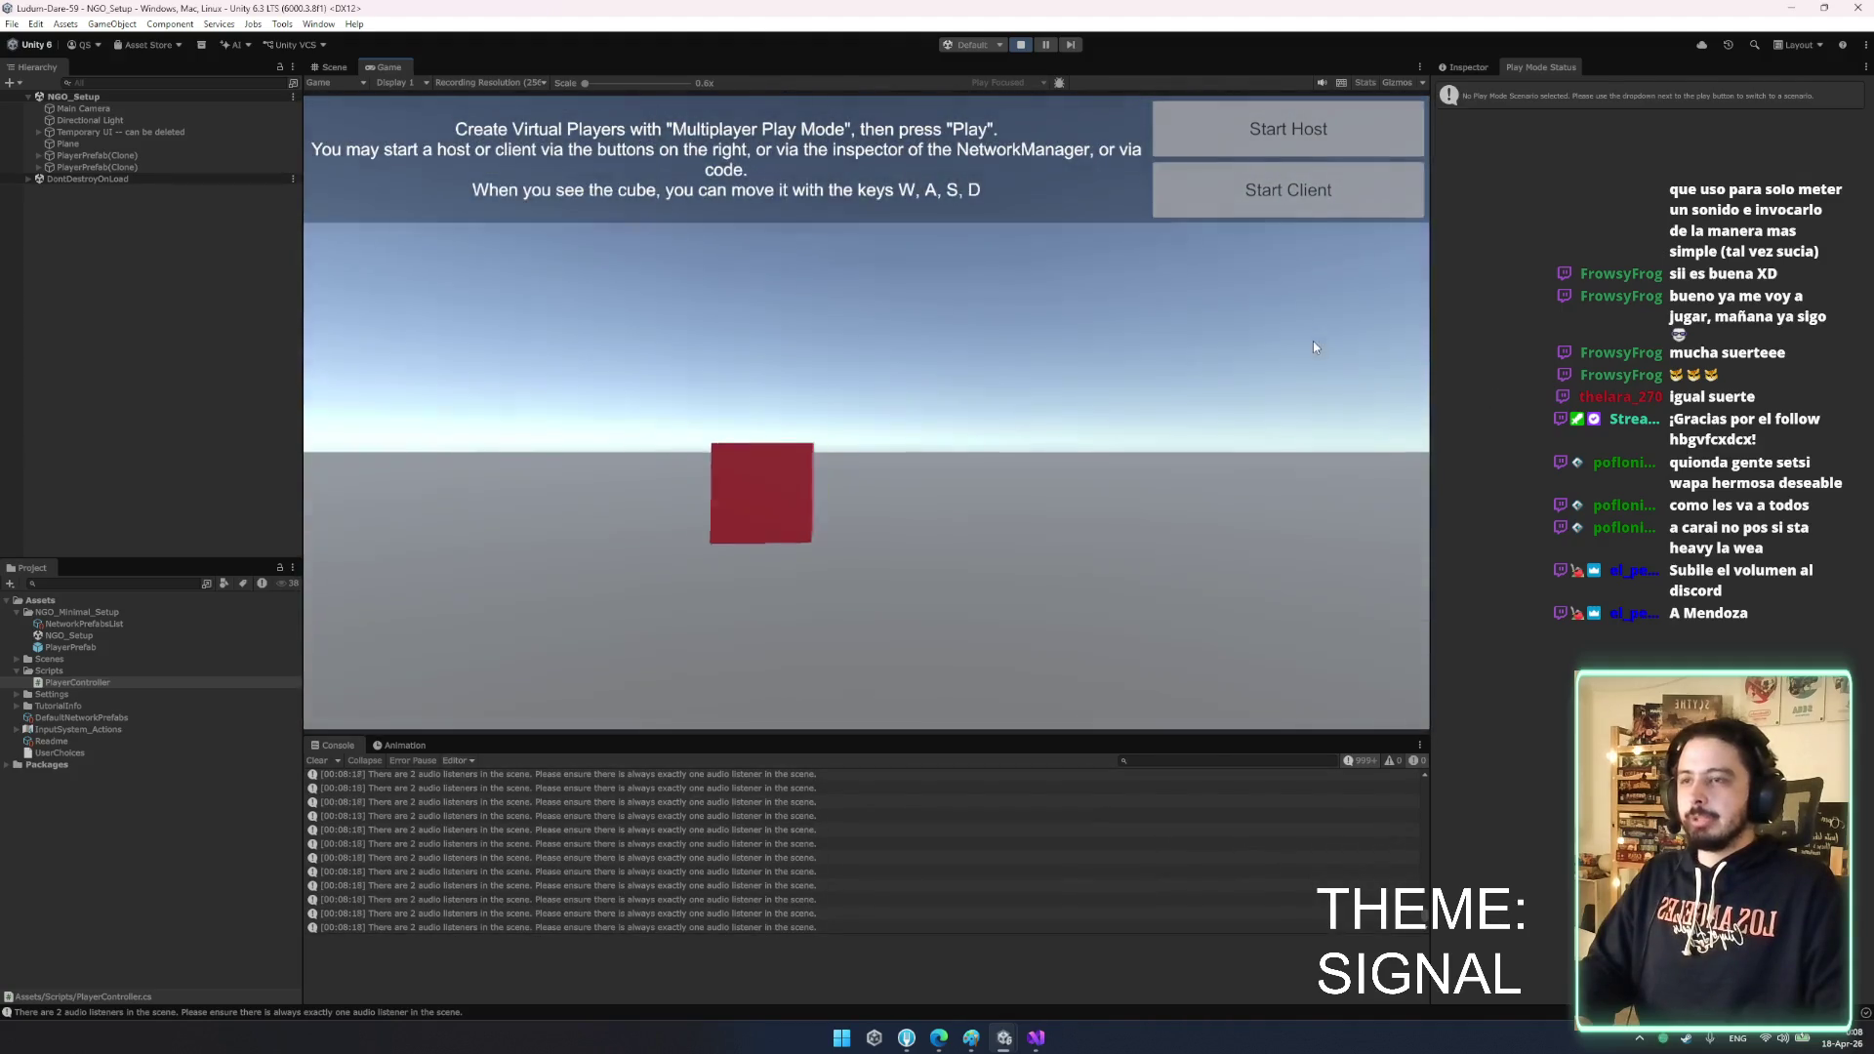
{"action": "key", "text": "ctrl+p"}
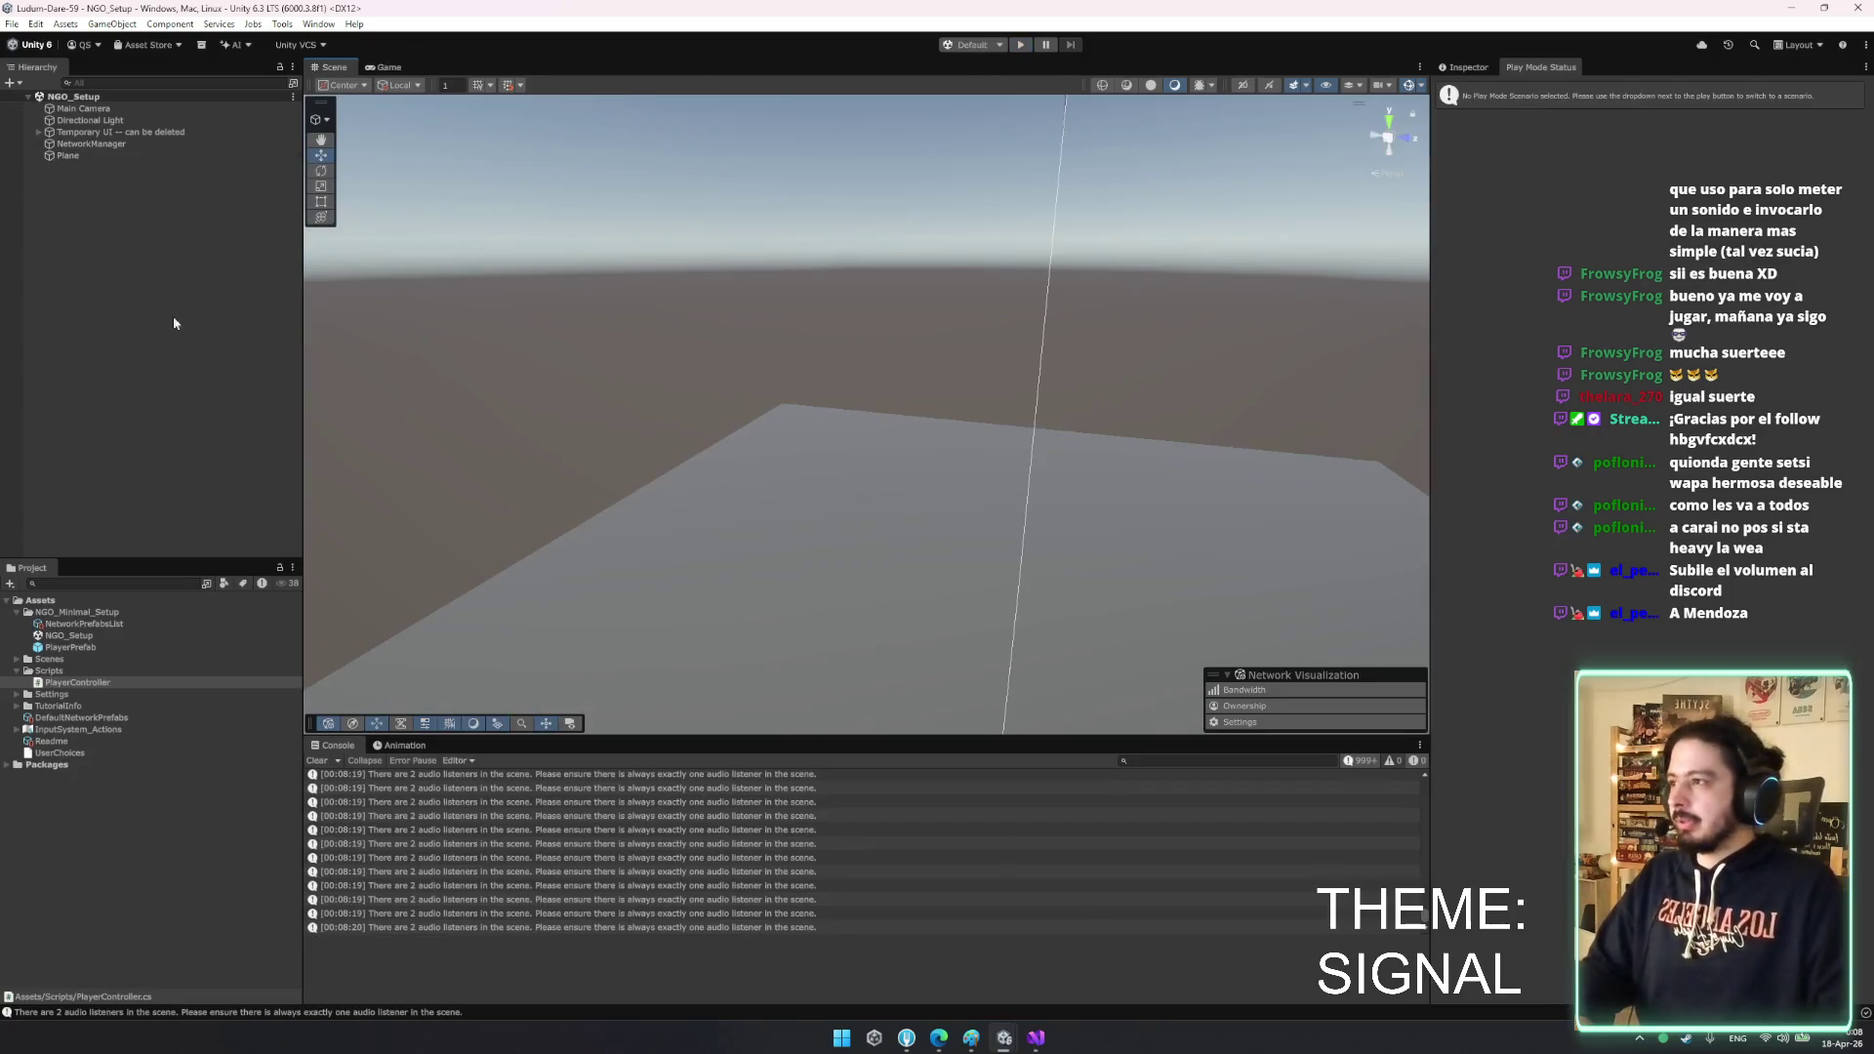
- Inspect PlayerPrefab's Camera in prefab mode, return to NGO_Setup, and switch to PlayerController.cs
{"action": "left_click", "coordinate": [125, 646]}
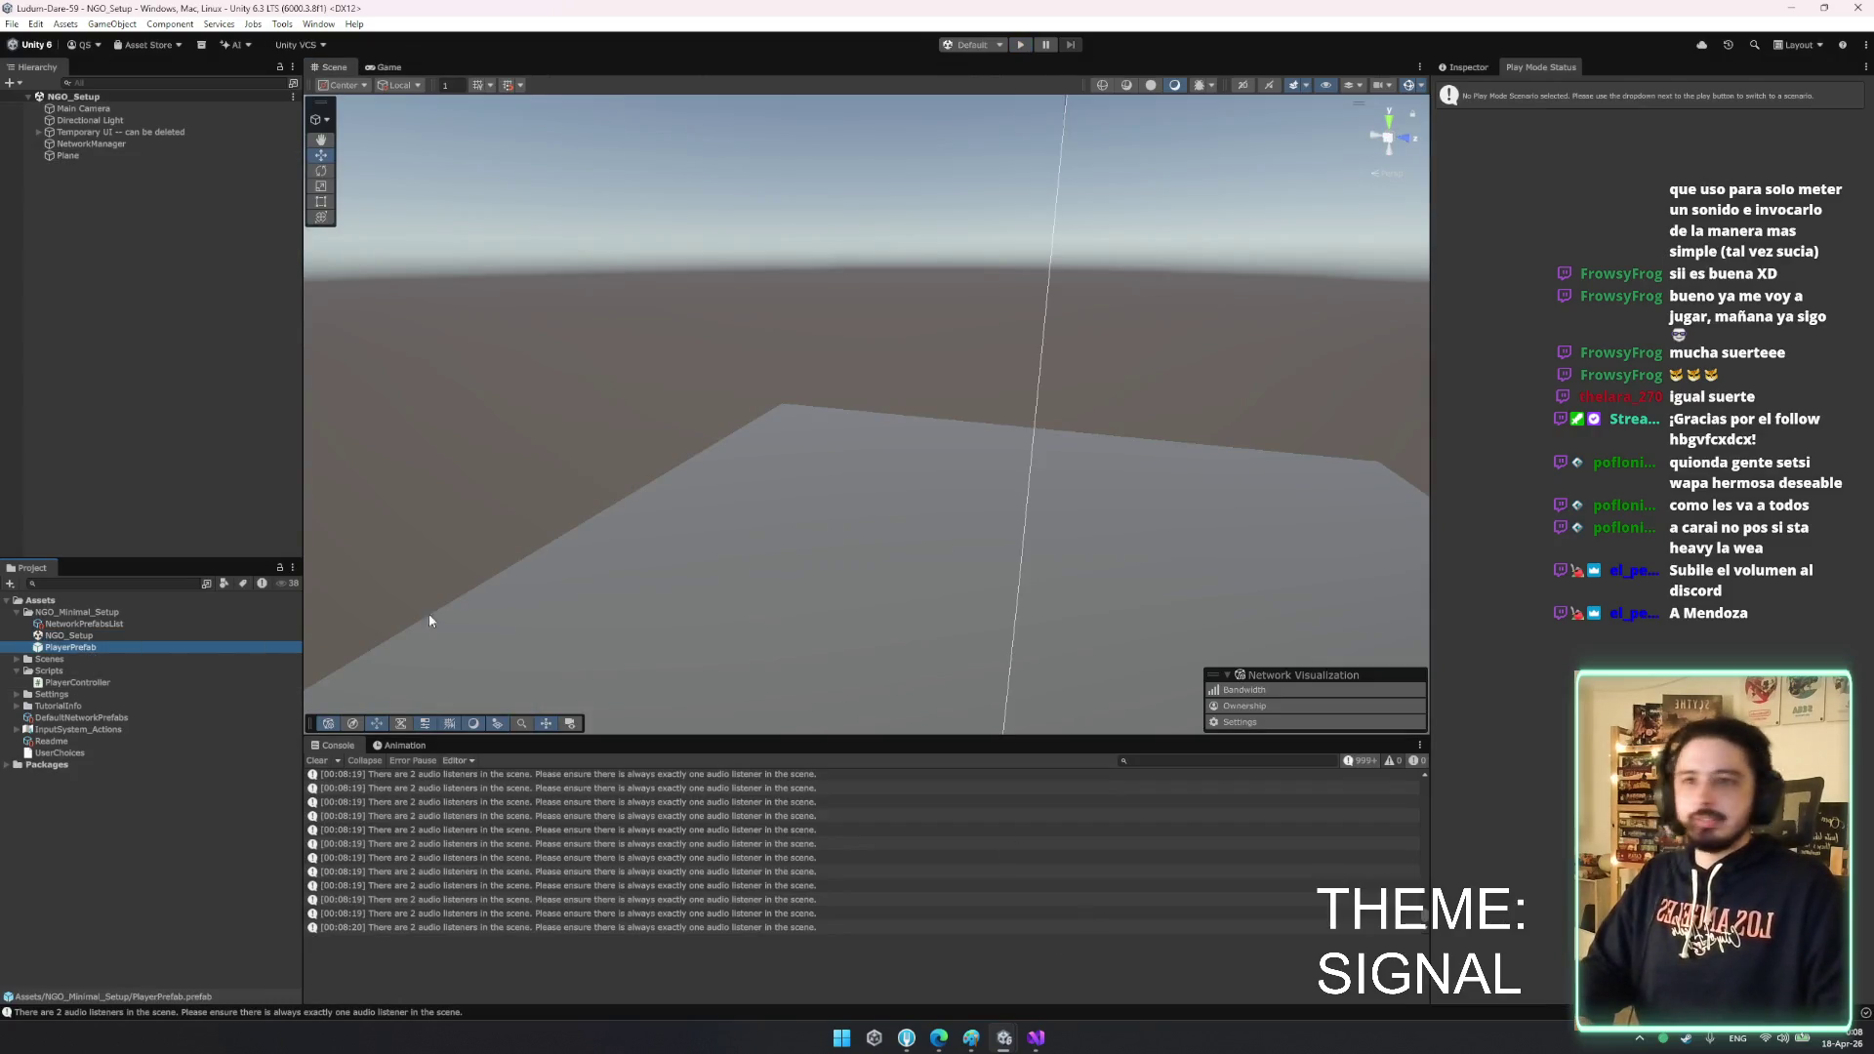
{"action": "left_click", "coordinate": [235, 150]}
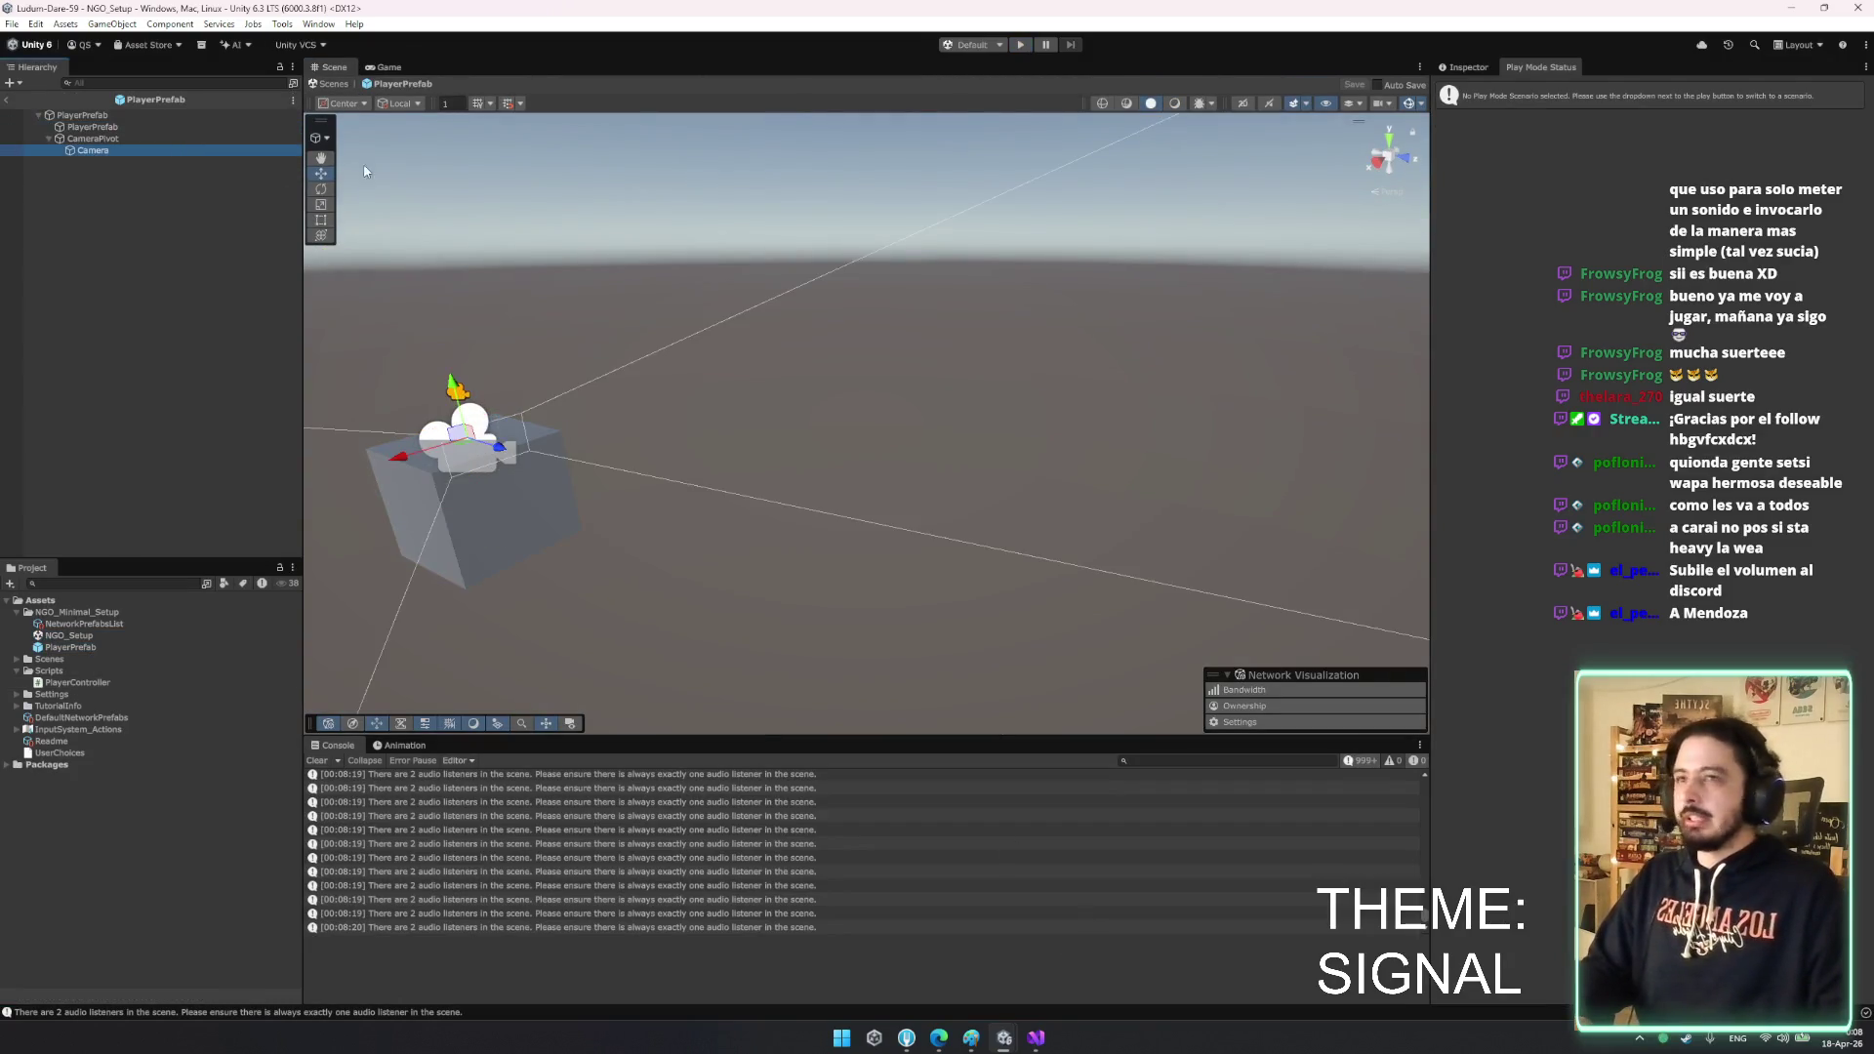
{"action": "left_click", "coordinate": [143, 398]}
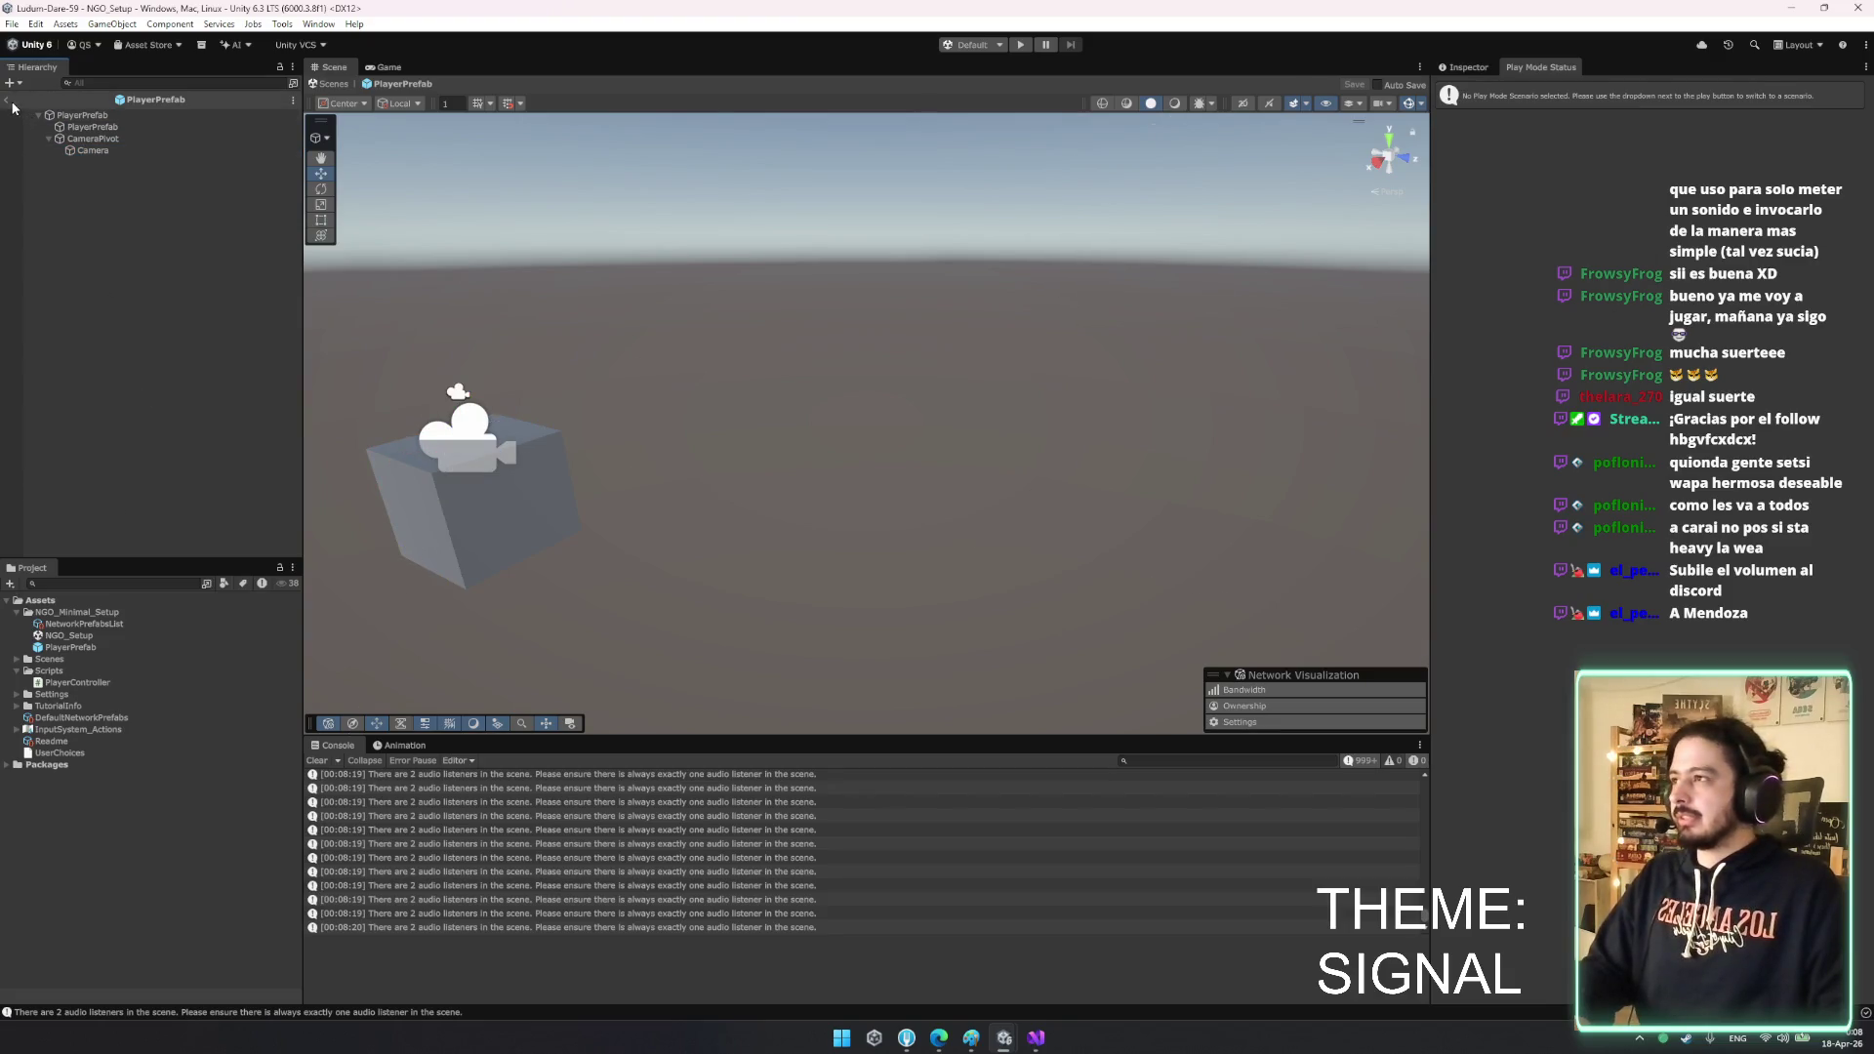
{"action": "left_click", "coordinate": [9, 100]}
{"action": "left_click", "coordinate": [236, 427]}
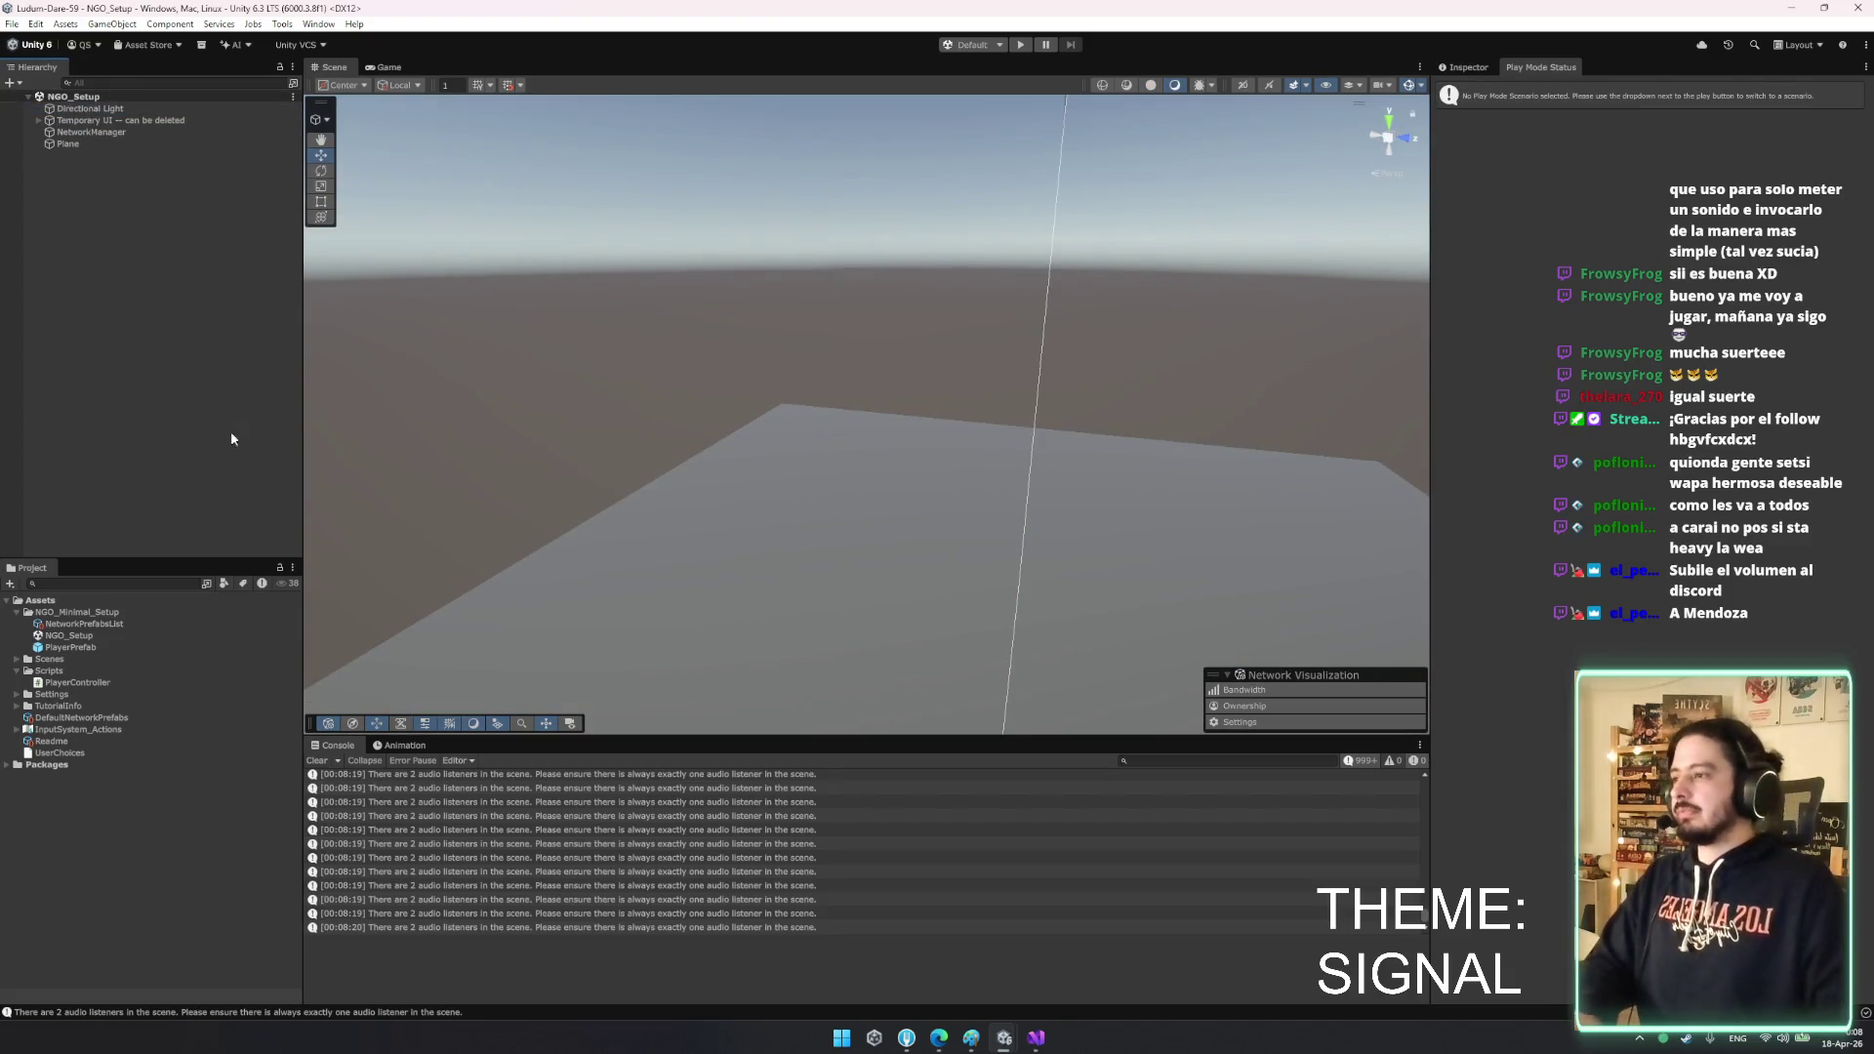
{"action": "left_click", "coordinate": [116, 648]}
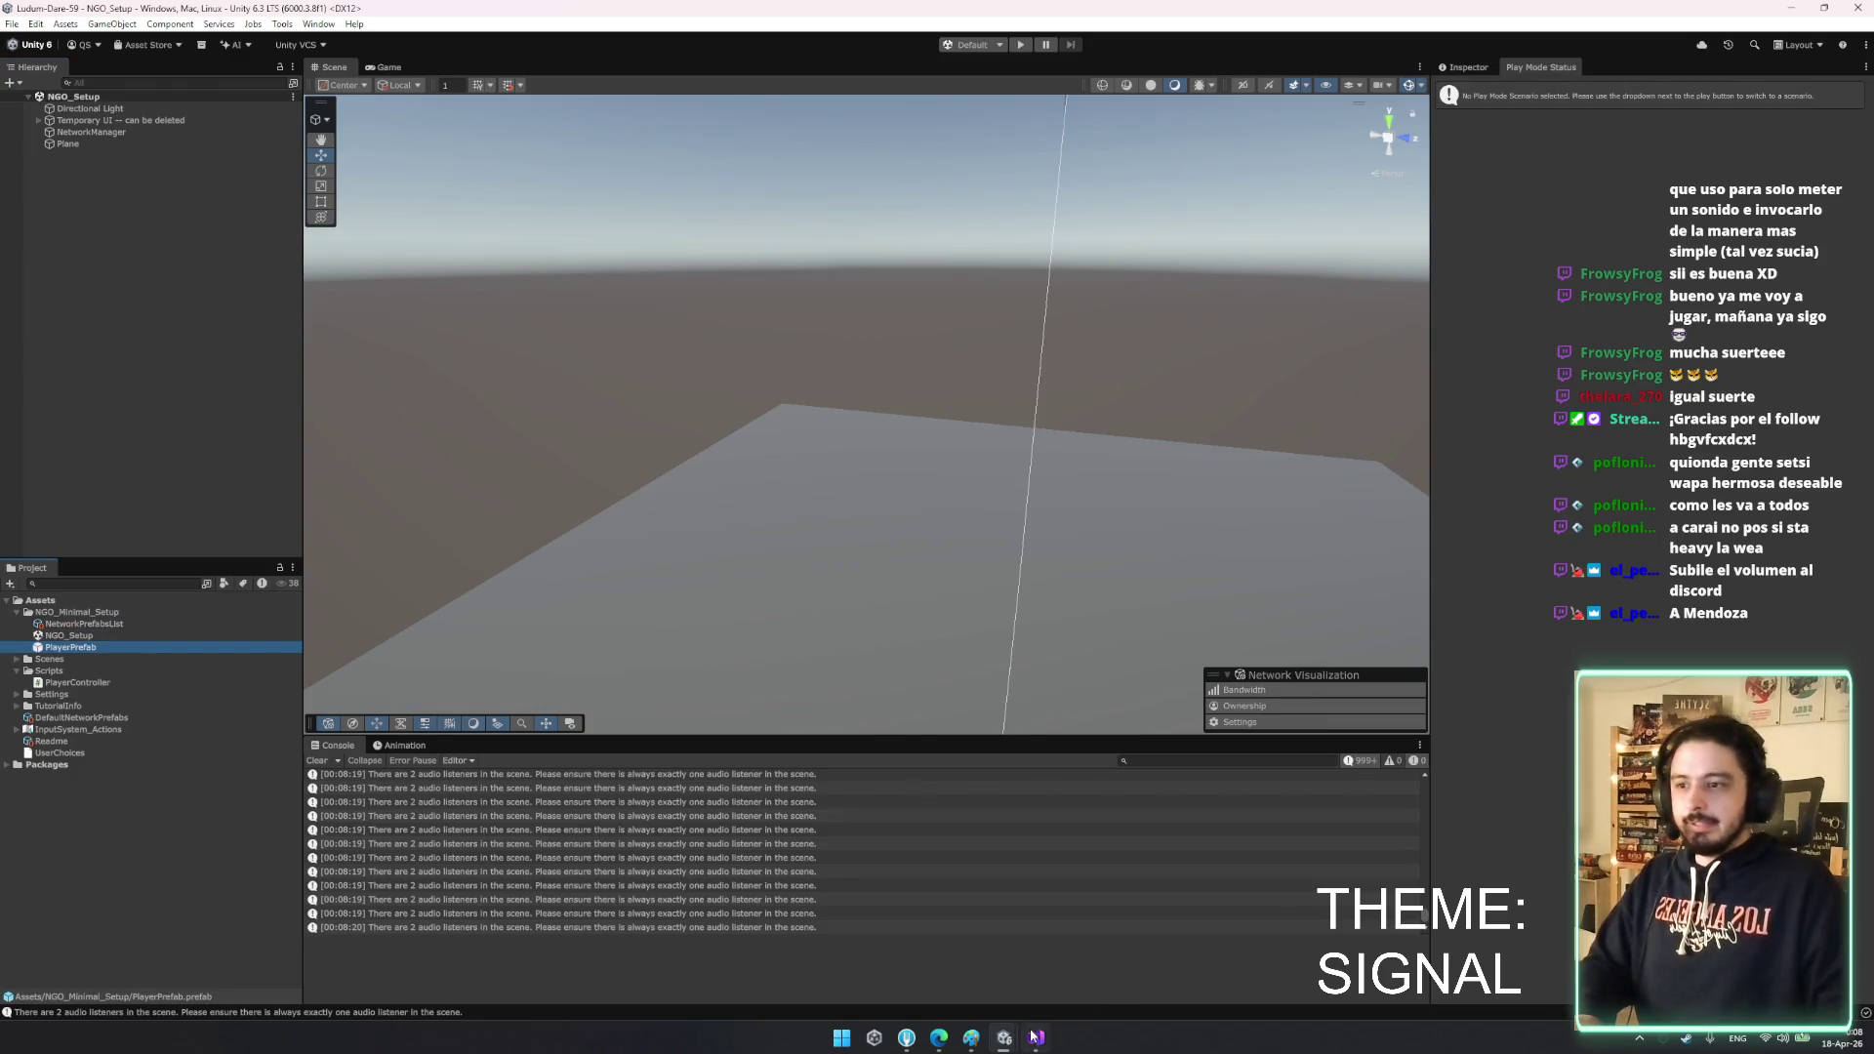
{"action": "left_click", "coordinate": [1034, 1037]}
{"action": "scroll", "coordinate": [369, 479], "scroll_direction": "up", "scroll_amount": 10}
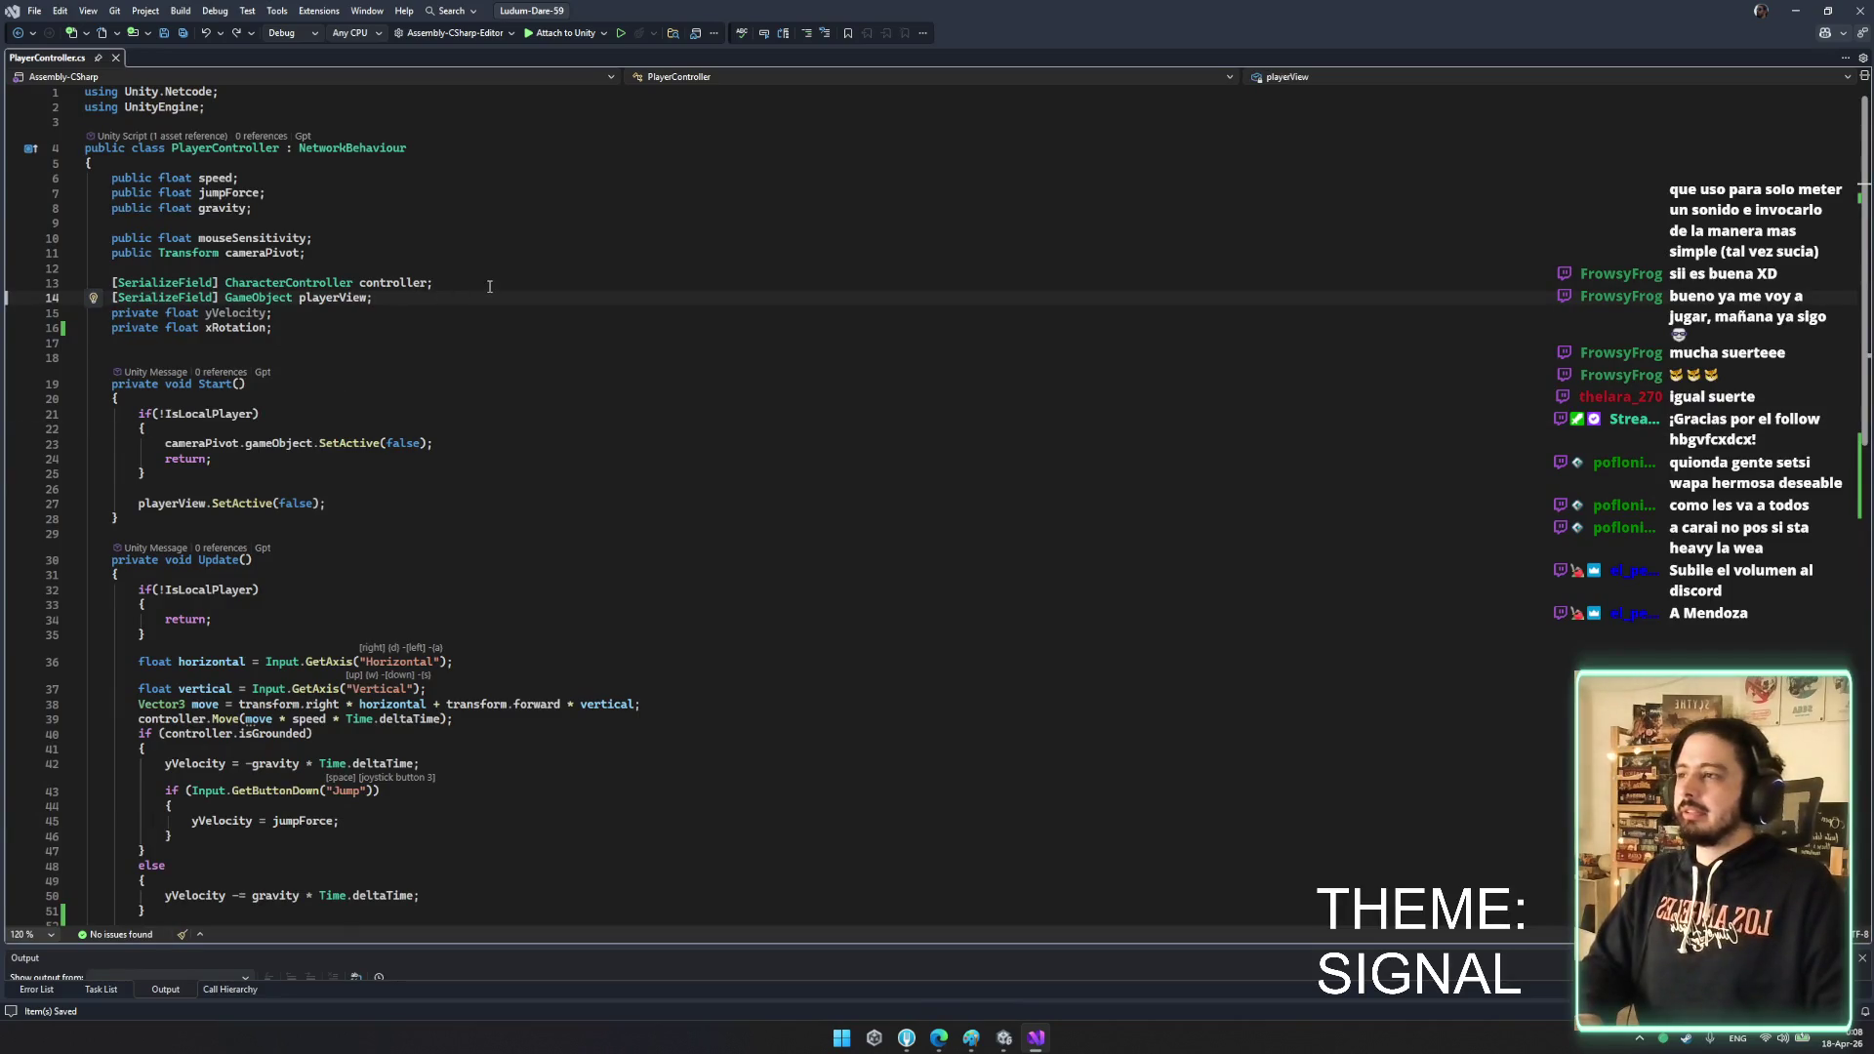
- Add a serialized AudioListener field named listener below playerView
{"action": "key", "text": "Return"}
{"action": "key", "text": "Return"}
{"action": "type", "text": "[SerializeField] GameObject playerView;"}
{"action": "double_click", "coordinate": [262, 327]}
{"action": "type", "text": "C"}
{"action": "key", "text": "BackSpace"}
{"action": "type", "text": "Sount"}
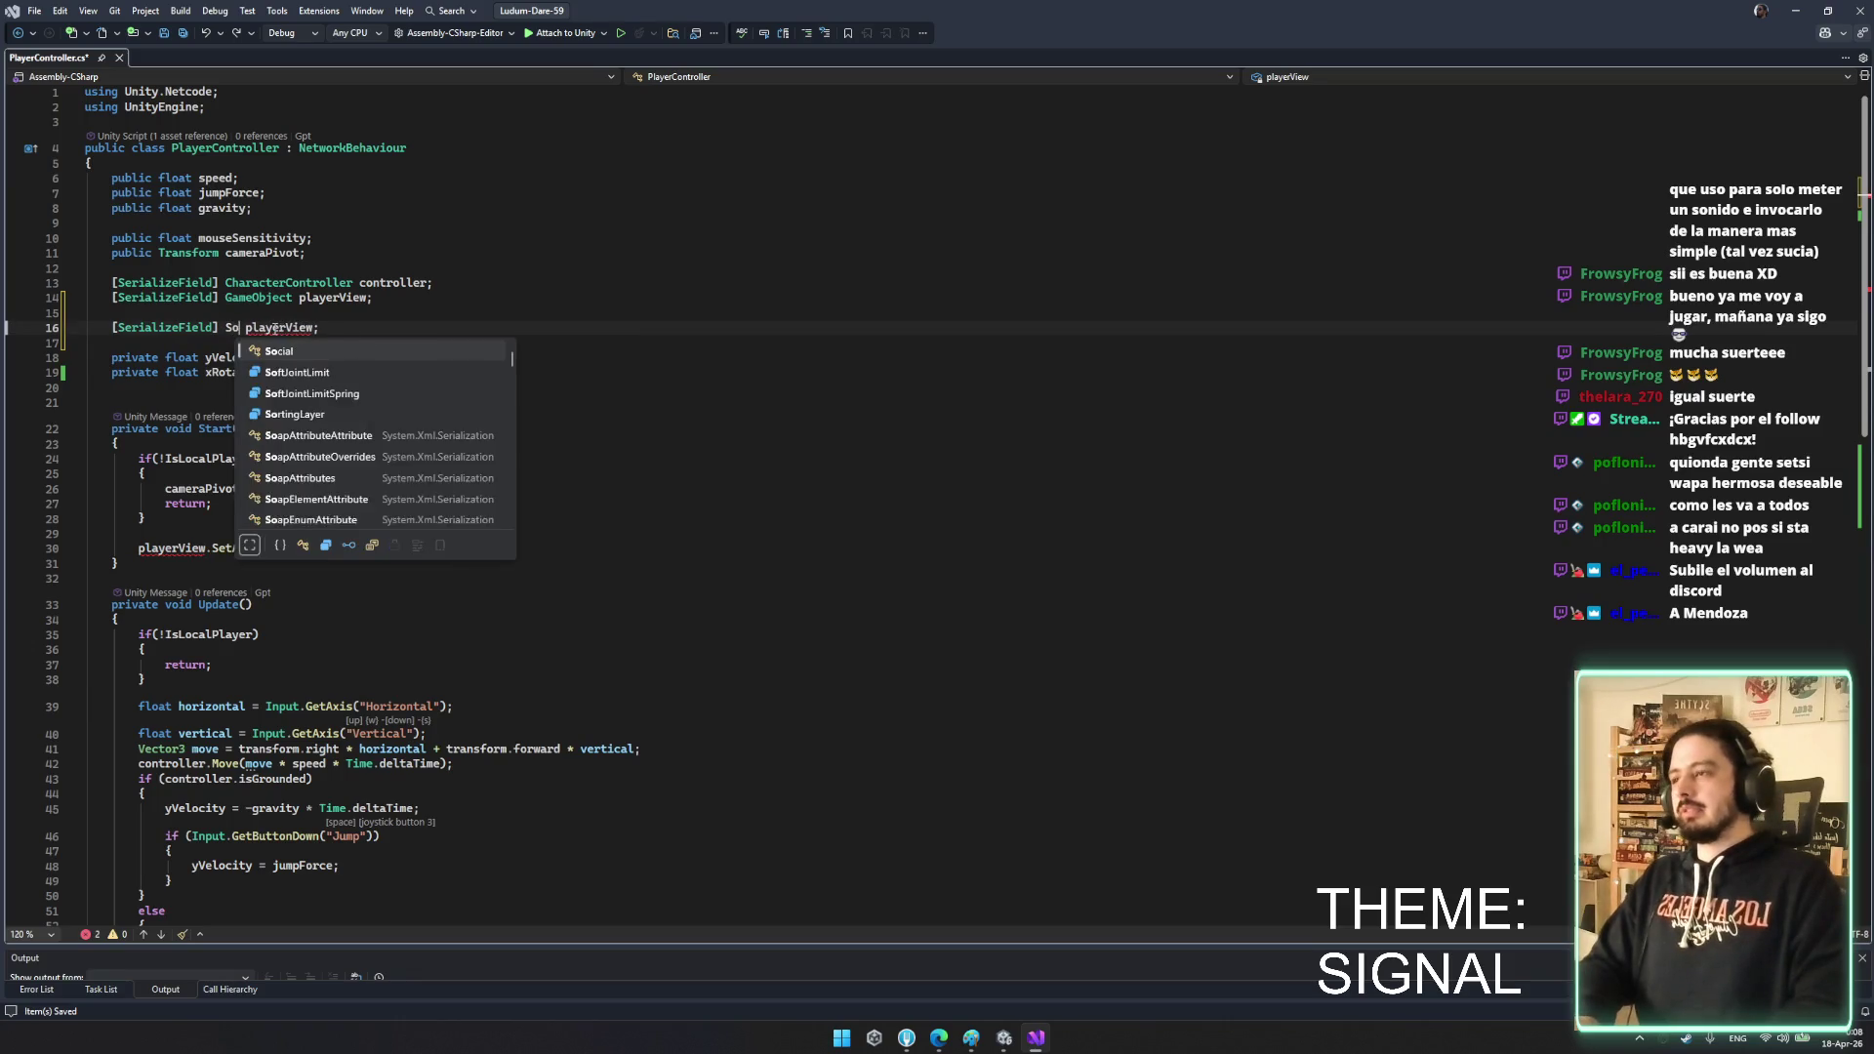
{"action": "key", "text": "BackSpace"}
{"action": "key", "text": "BackSpace"}
{"action": "key", "text": "BackSpace"}
{"action": "type", "text": "Audios"}
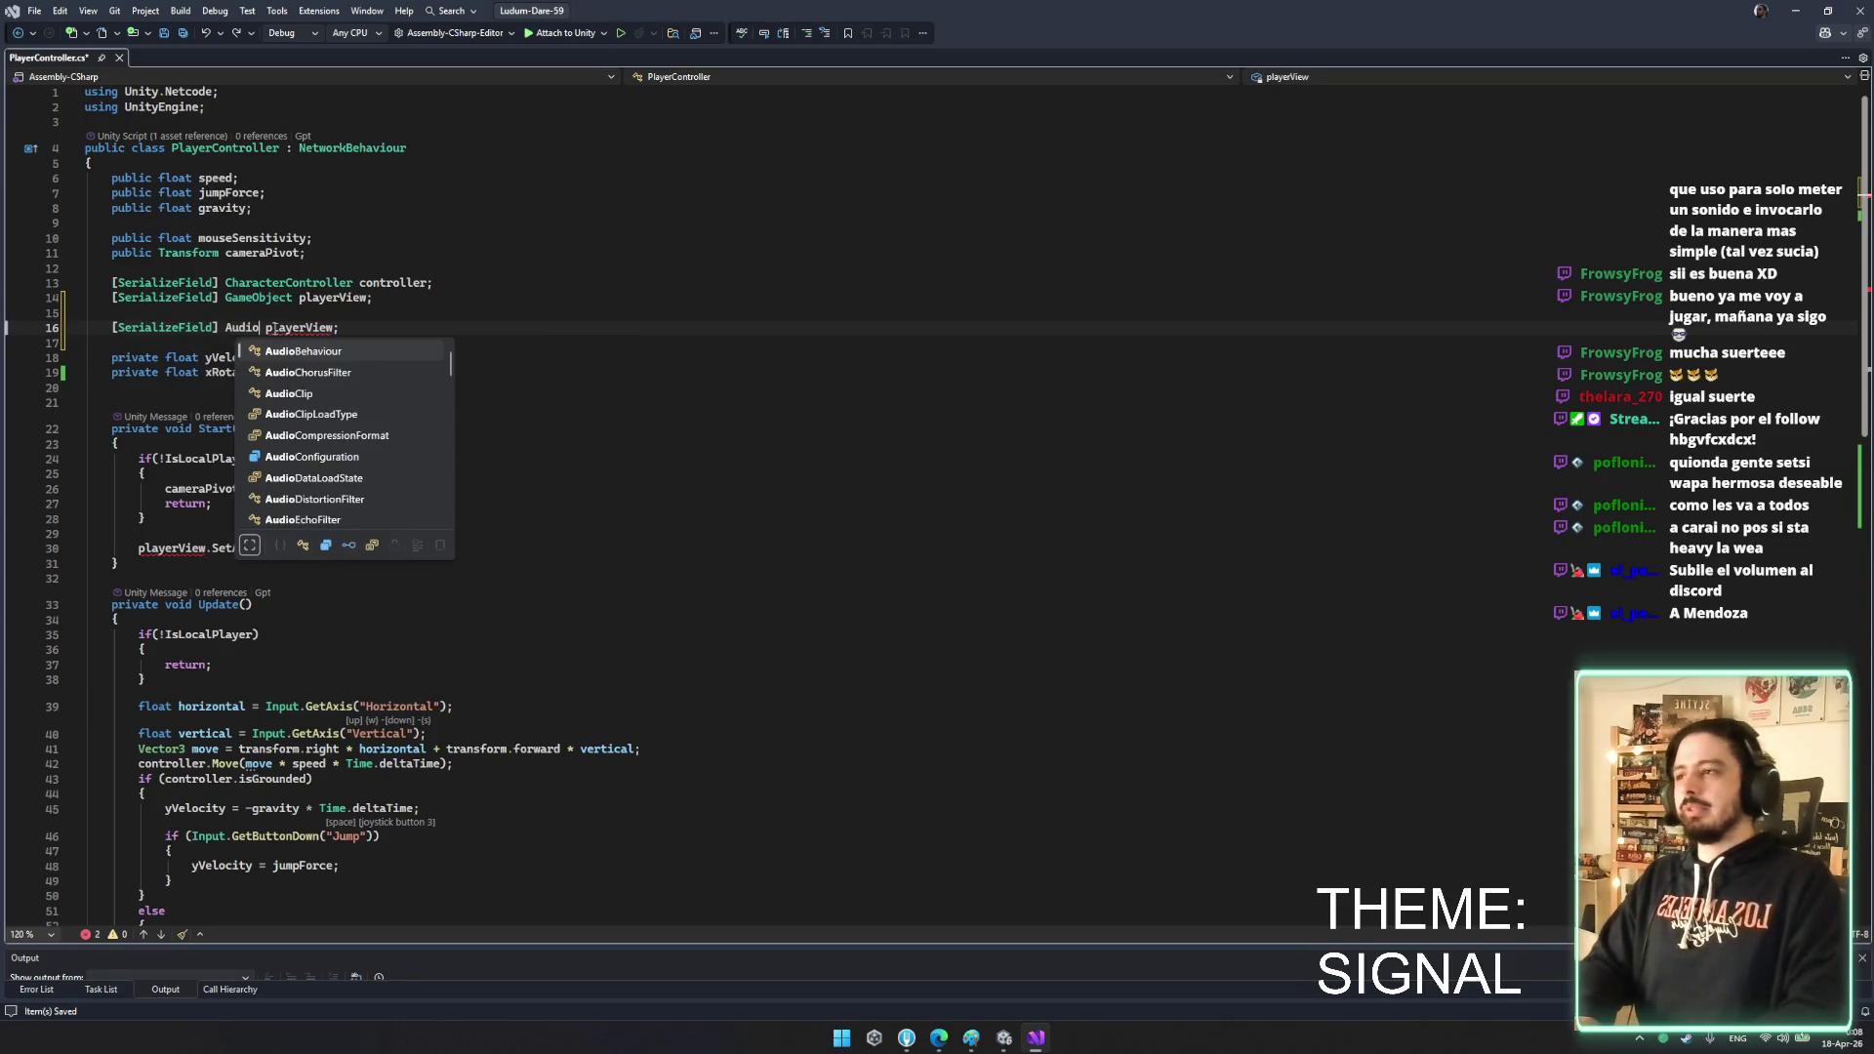
{"action": "type", "text": "ys"}
{"action": "type", "text": "o"}
{"action": "key", "text": "Tab"}
{"action": "key", "text": "ctrl+z"}
{"action": "key", "text": "ctrl+z"}
{"action": "key", "text": "ctrl+z"}
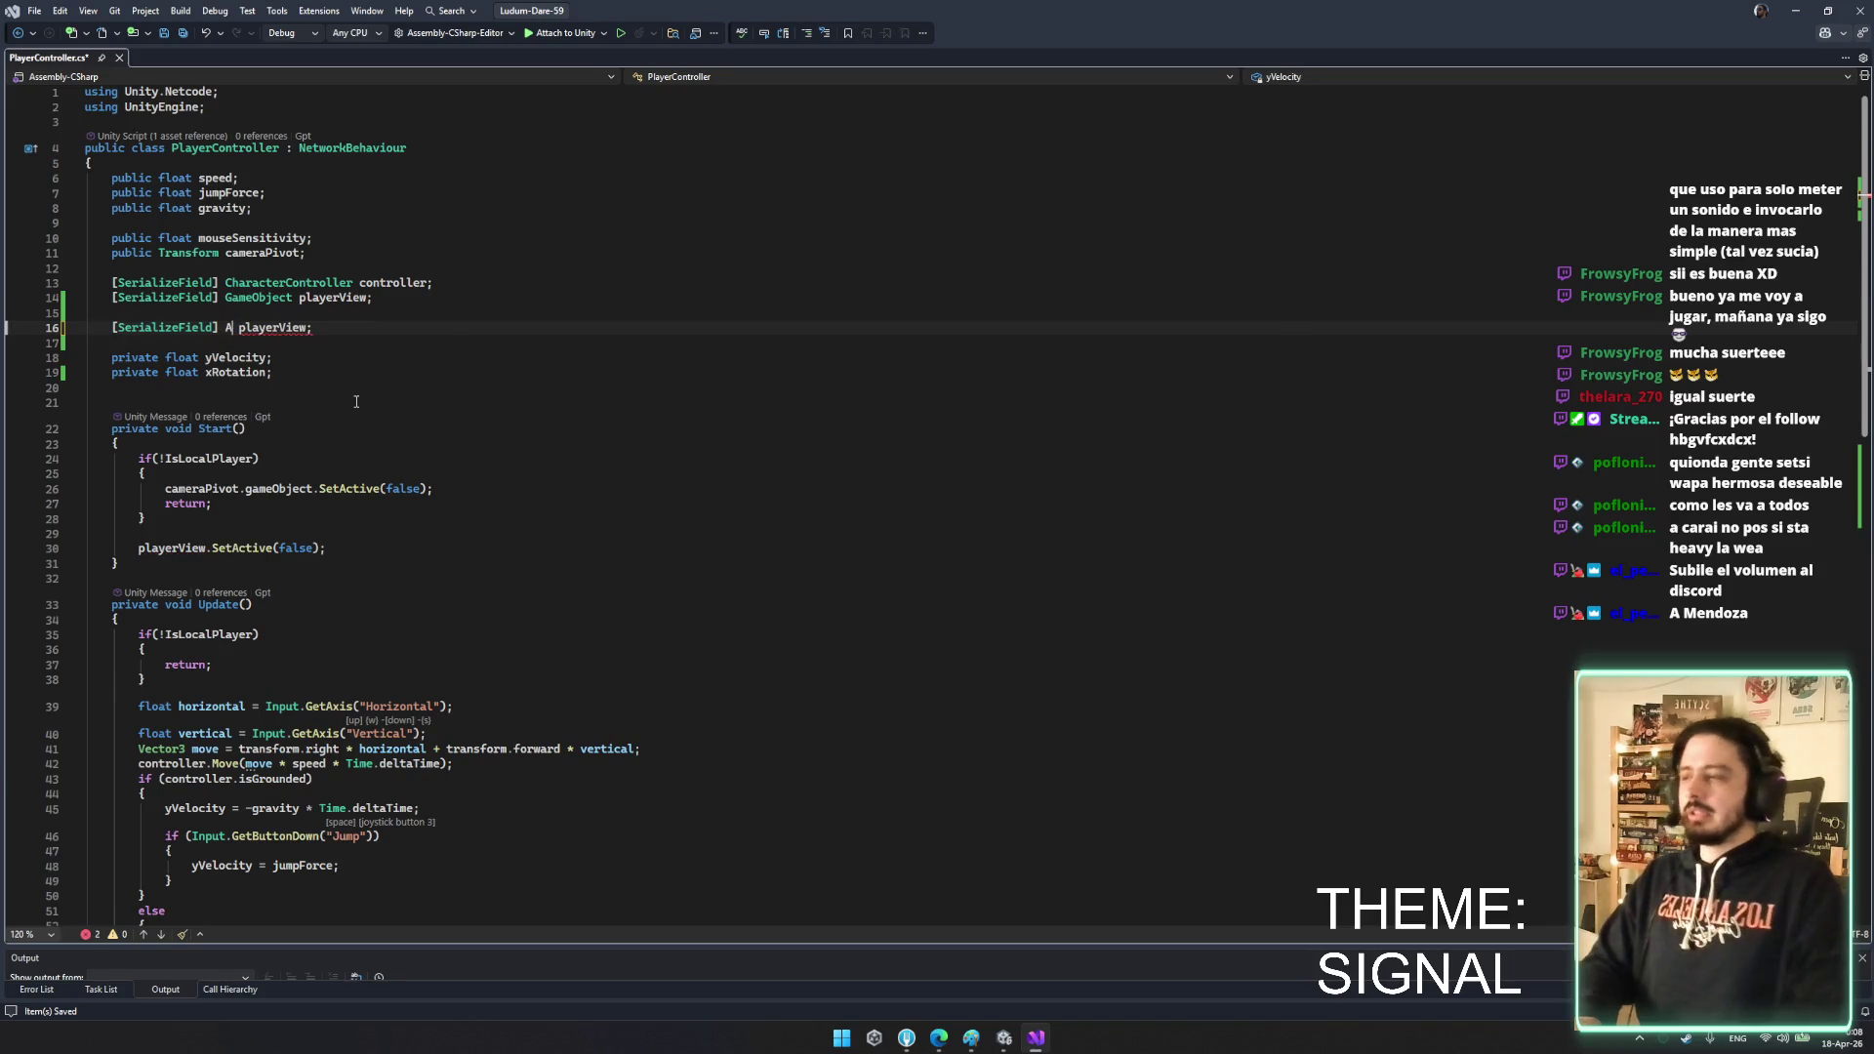
{"action": "type", "text": "udioL"}
{"action": "key", "text": "Tab"}
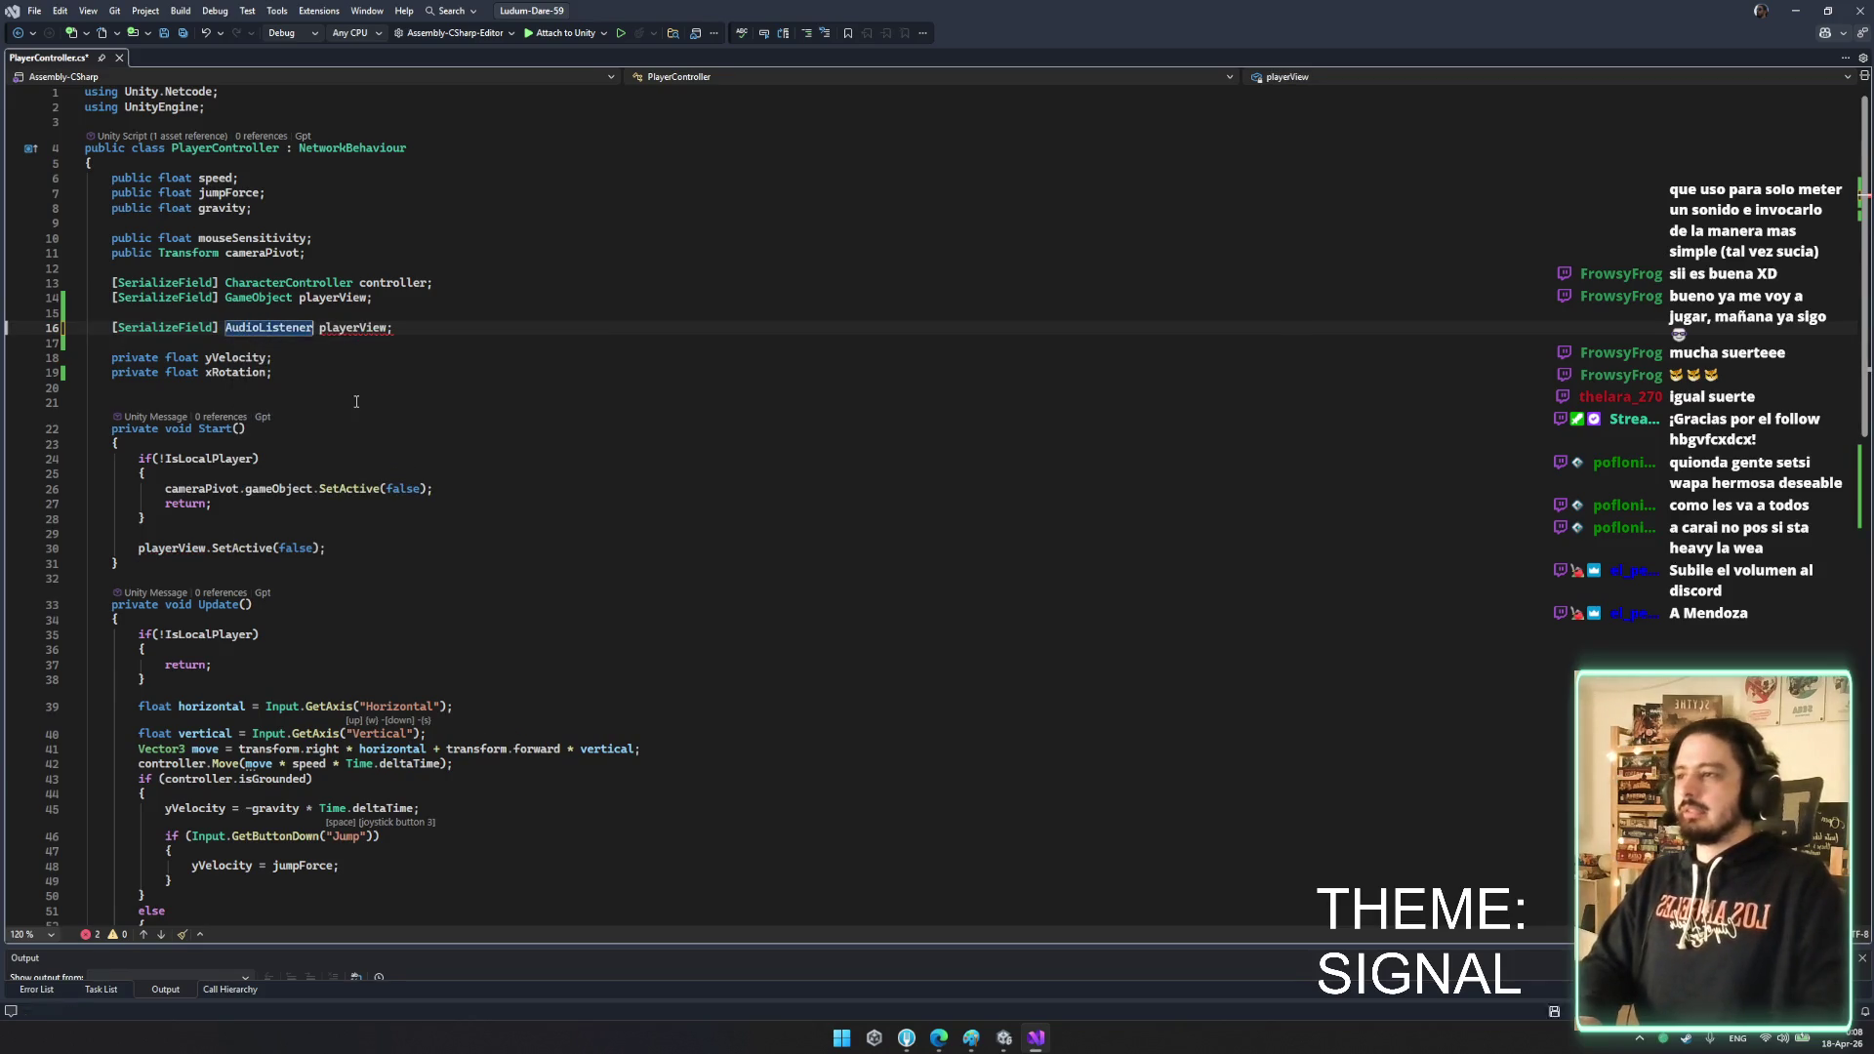
{"action": "double_click", "coordinate": [356, 328]}
{"action": "type", "text": ";ost"}
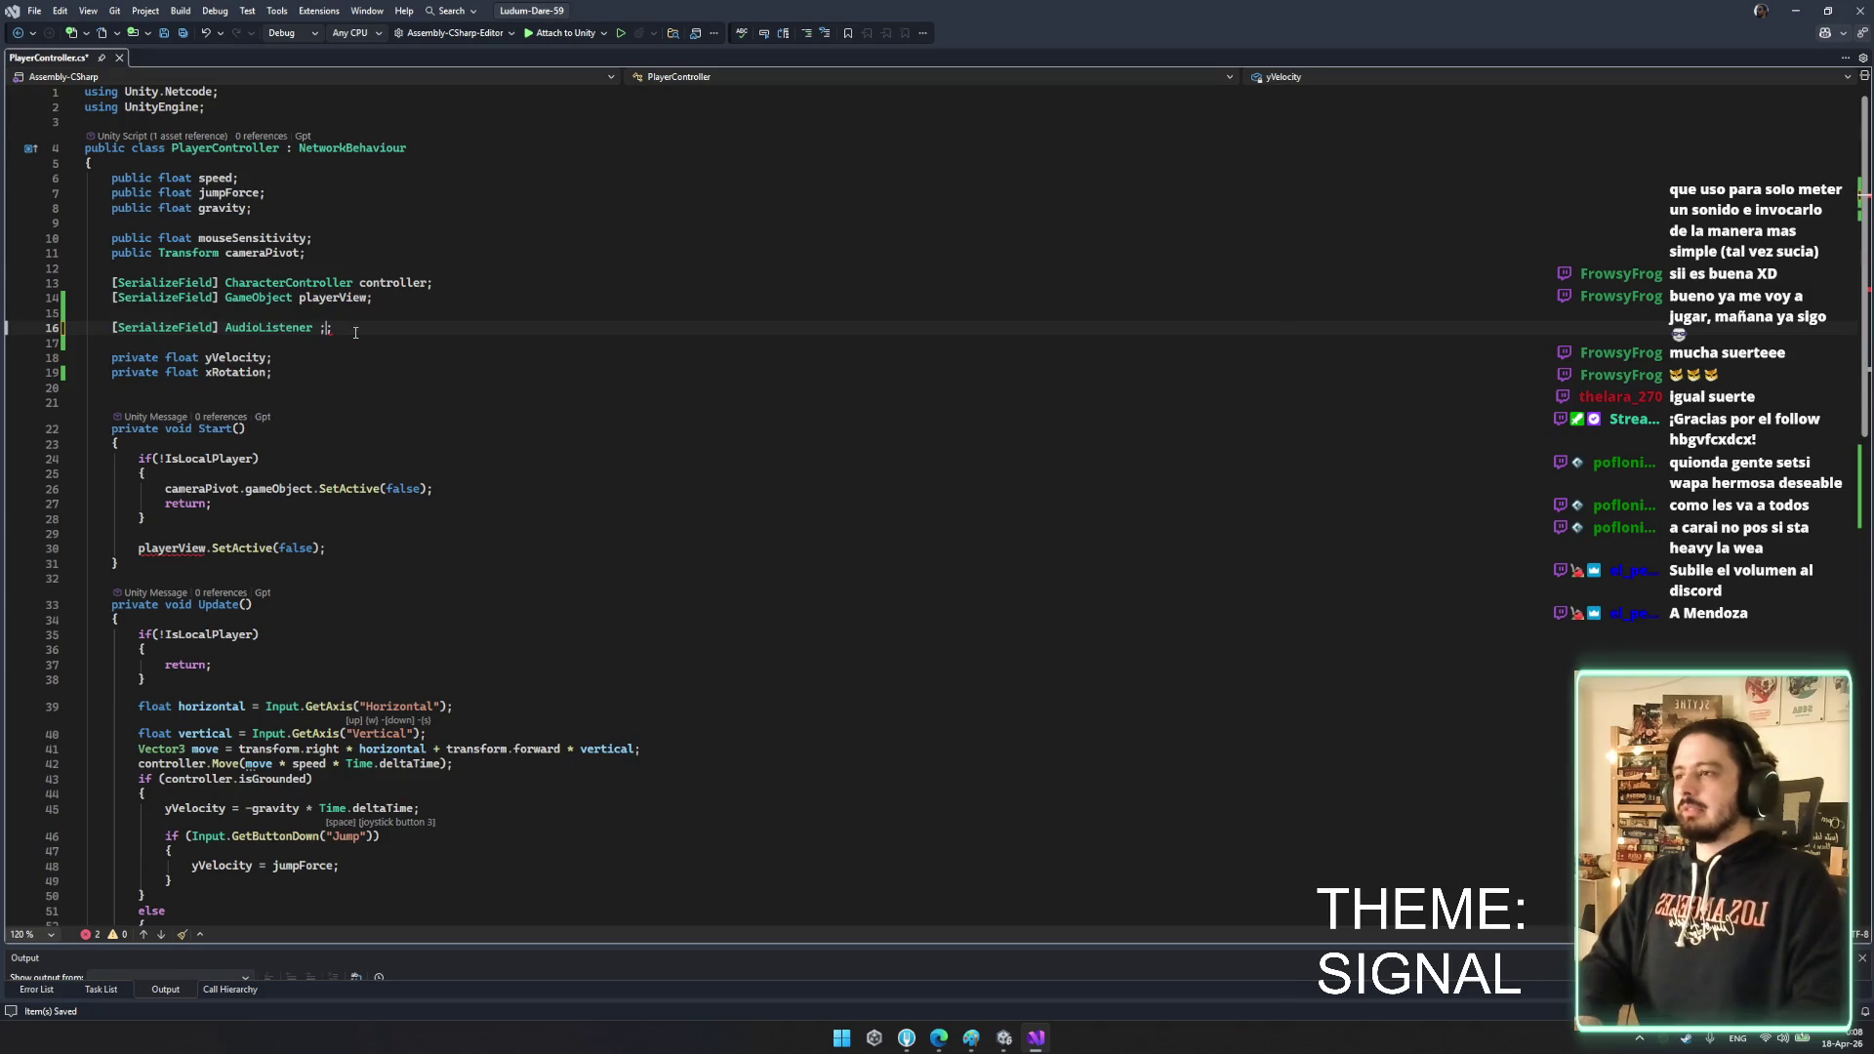
{"action": "type", "text": "listen"}
{"action": "key", "text": "Tab"}
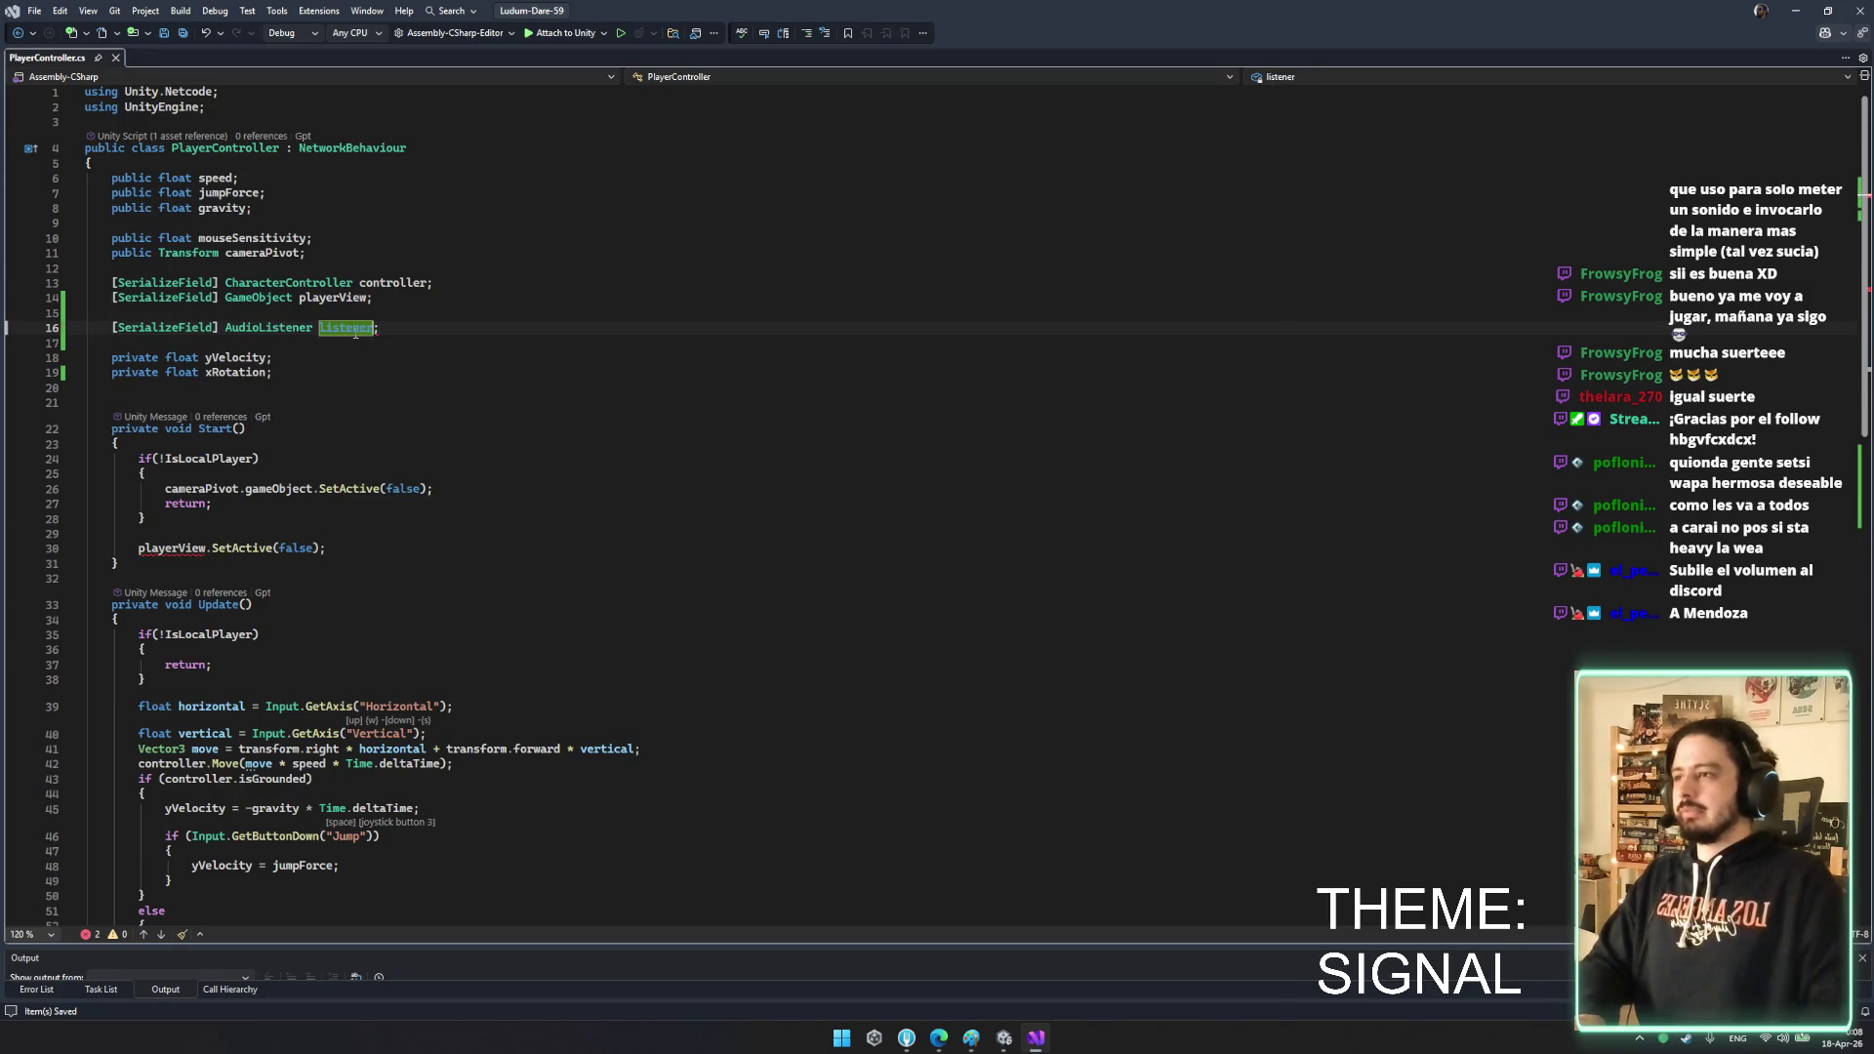
- Call Destroy(listener) in Start's non-local-player branch
{"action": "left_click", "coordinate": [310, 473]}
{"action": "key", "text": "Return"}
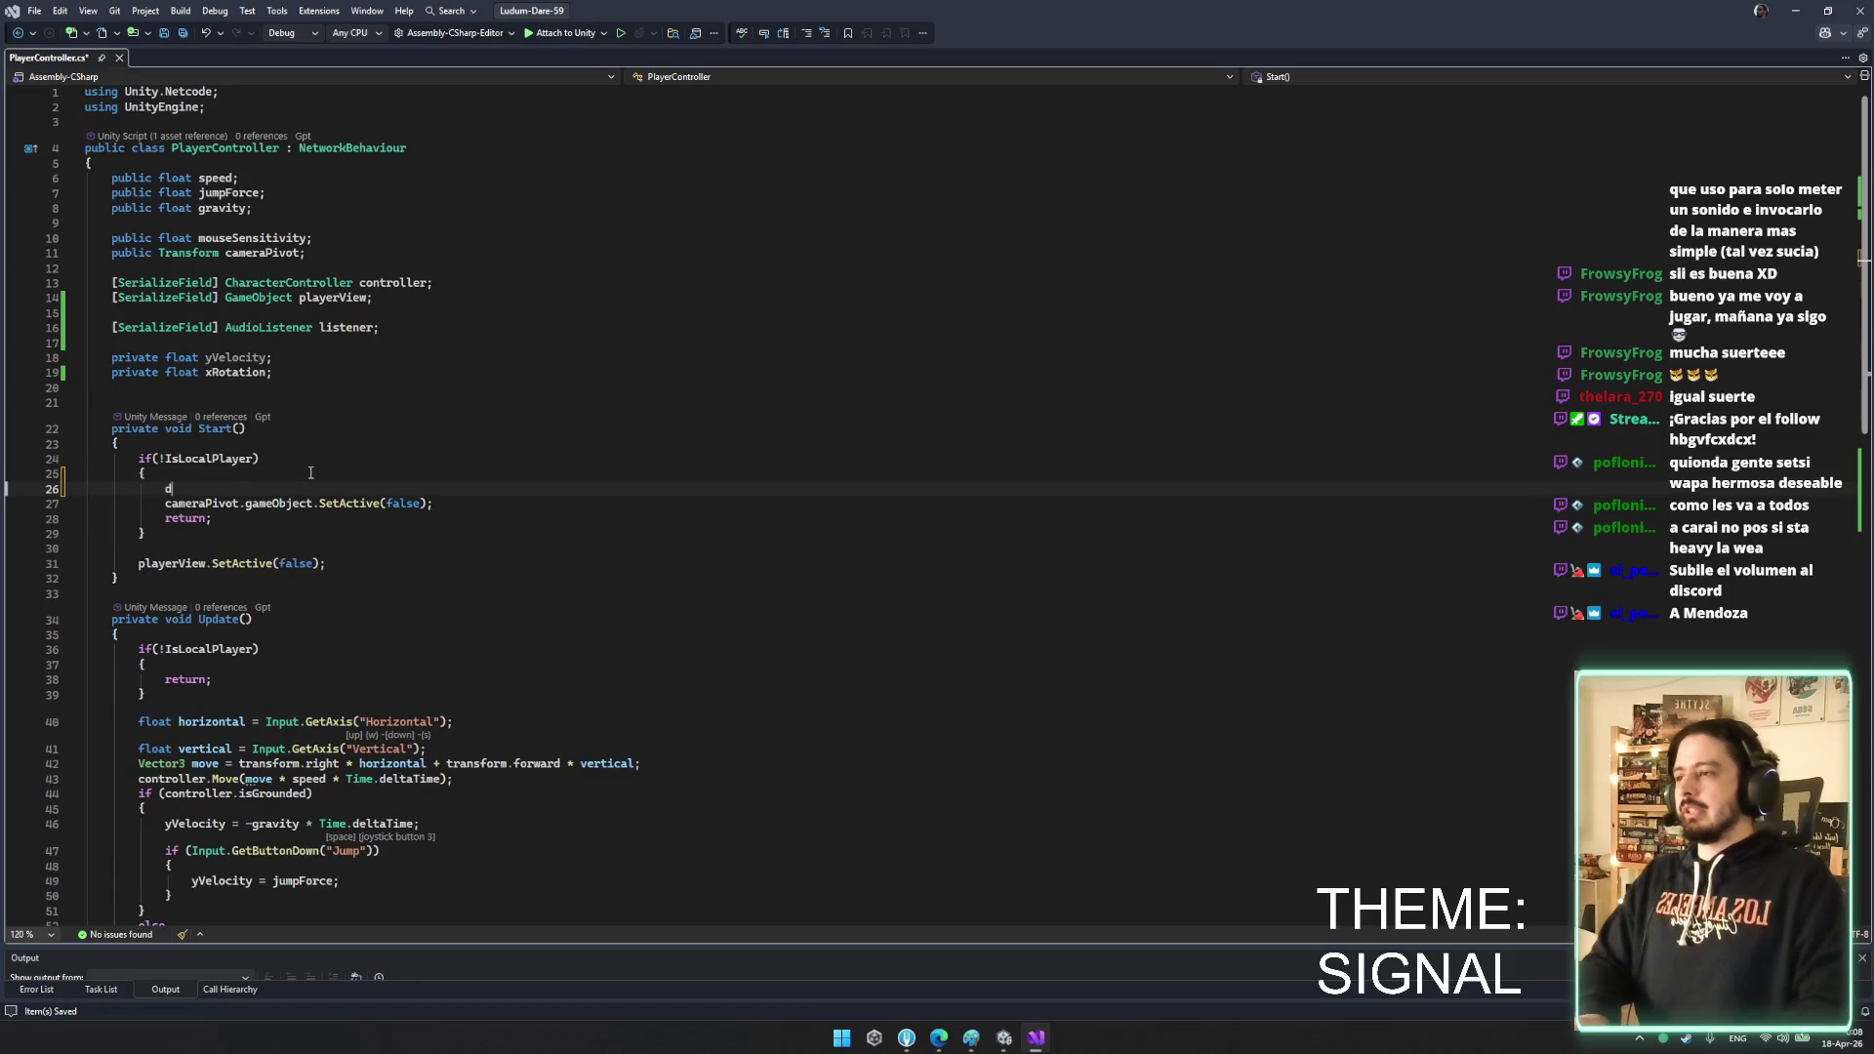
{"action": "type", "text": "es"}
{"action": "key", "text": "BackSpace"}
{"action": "key", "text": "BackSpace"}
{"action": "key", "text": "BackSpace"}
{"action": "key", "text": "Return"}
{"action": "type", "text": "Destroy(listener)"}
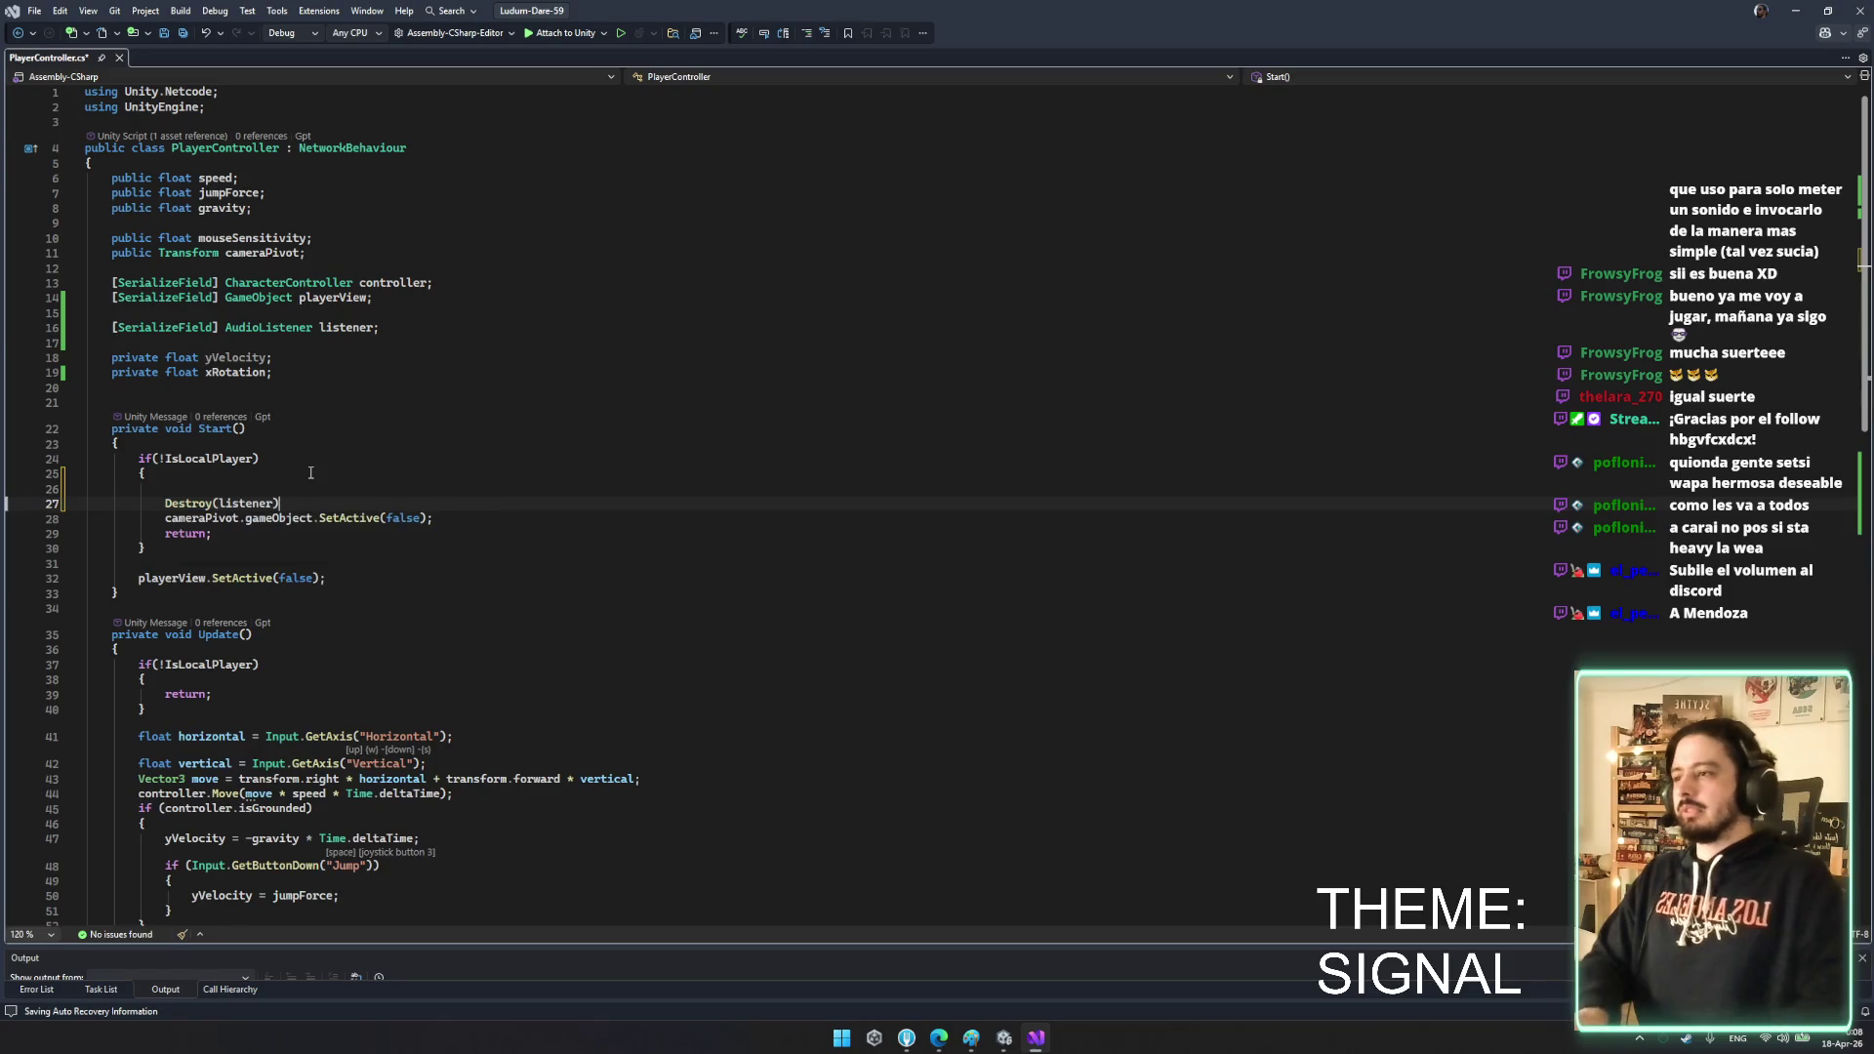
{"action": "key", "text": "Delete"}
{"action": "left_click", "coordinate": [621, 544]}
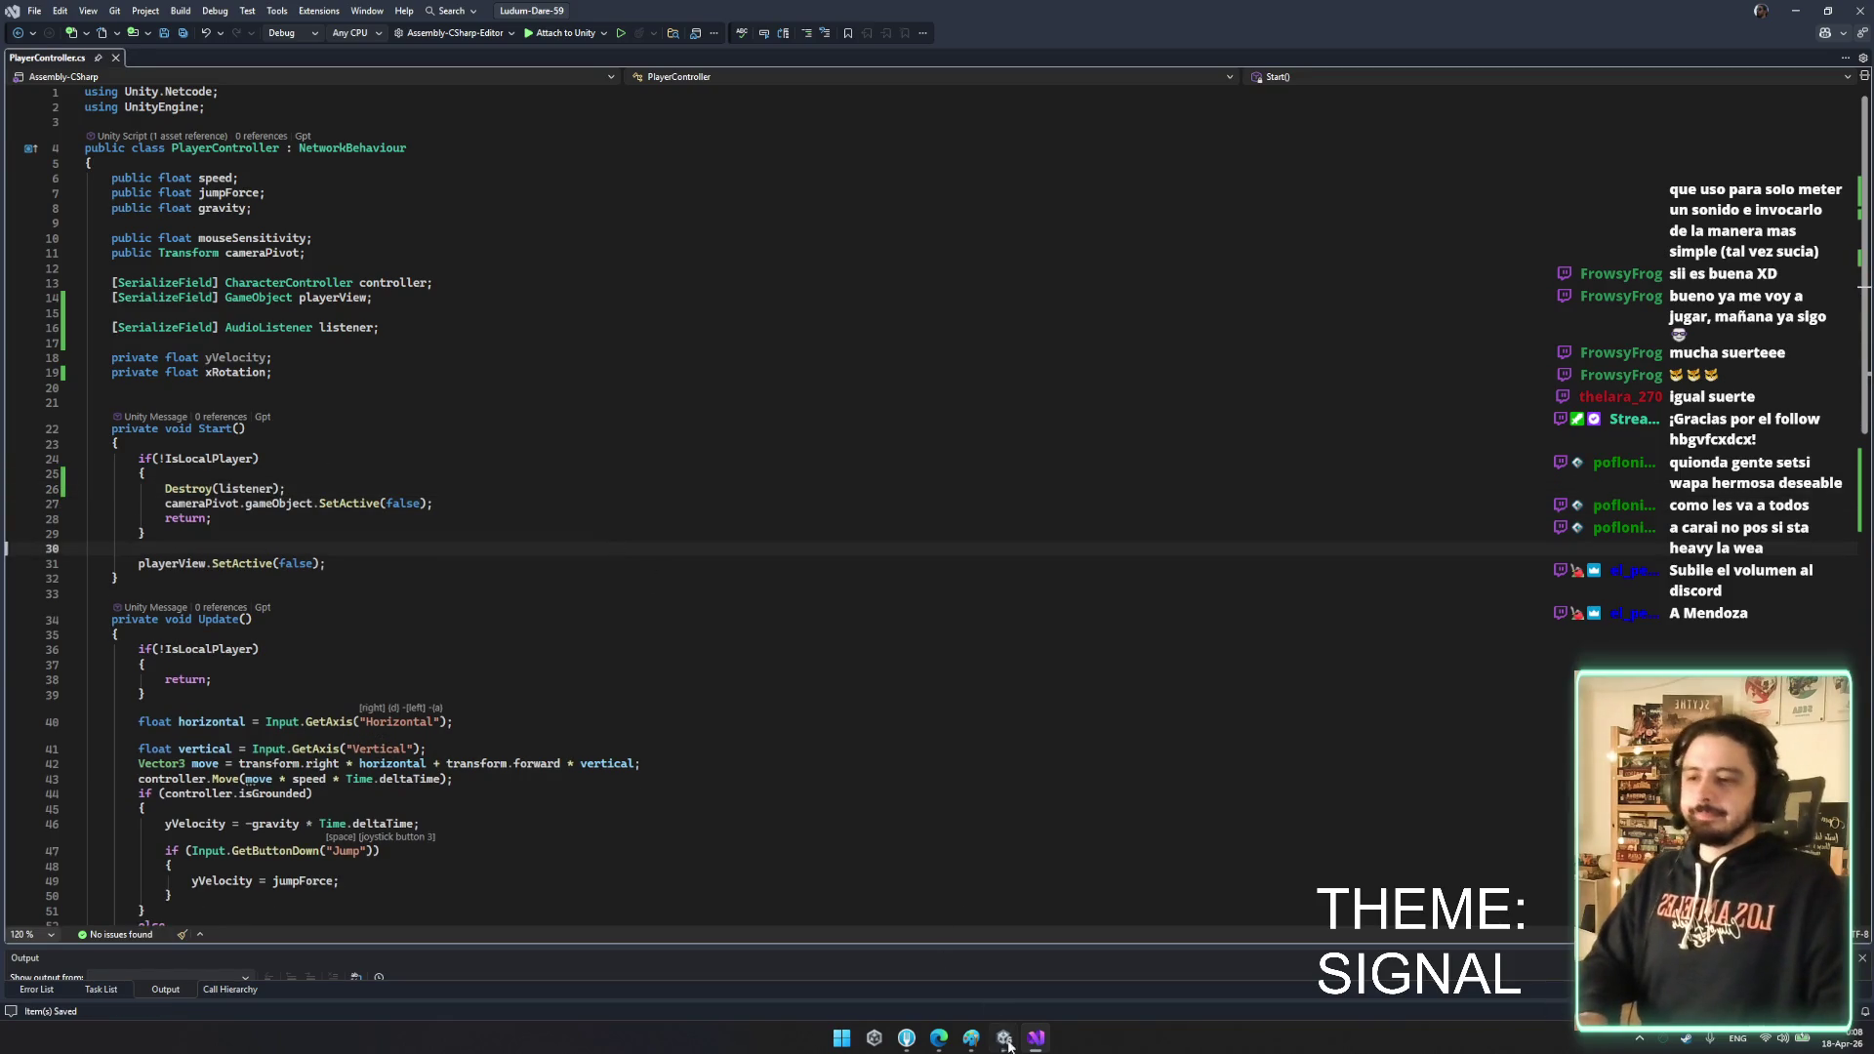
{"action": "mouse_move", "coordinate": [1005, 1039]}
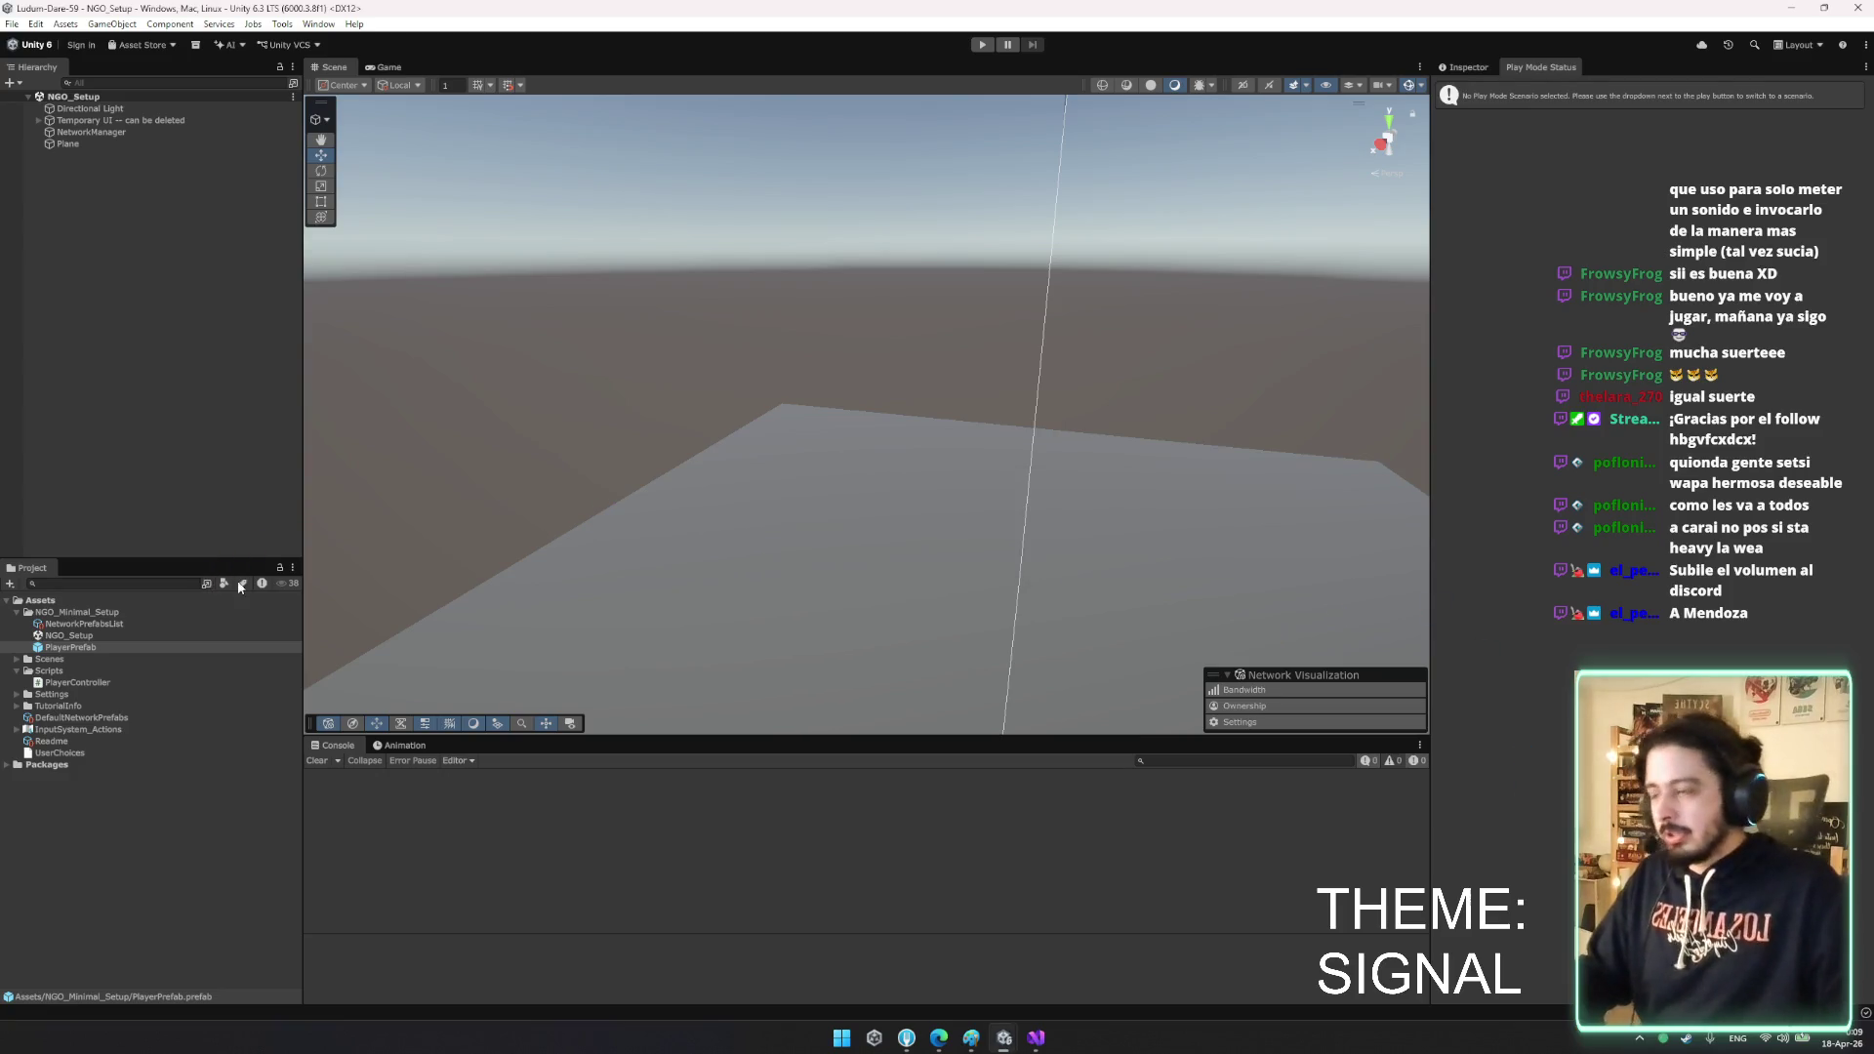
- Inspect PlayerPrefab's Player Controller values and set Jump Force to 10
{"action": "left_click", "coordinate": [123, 624]}
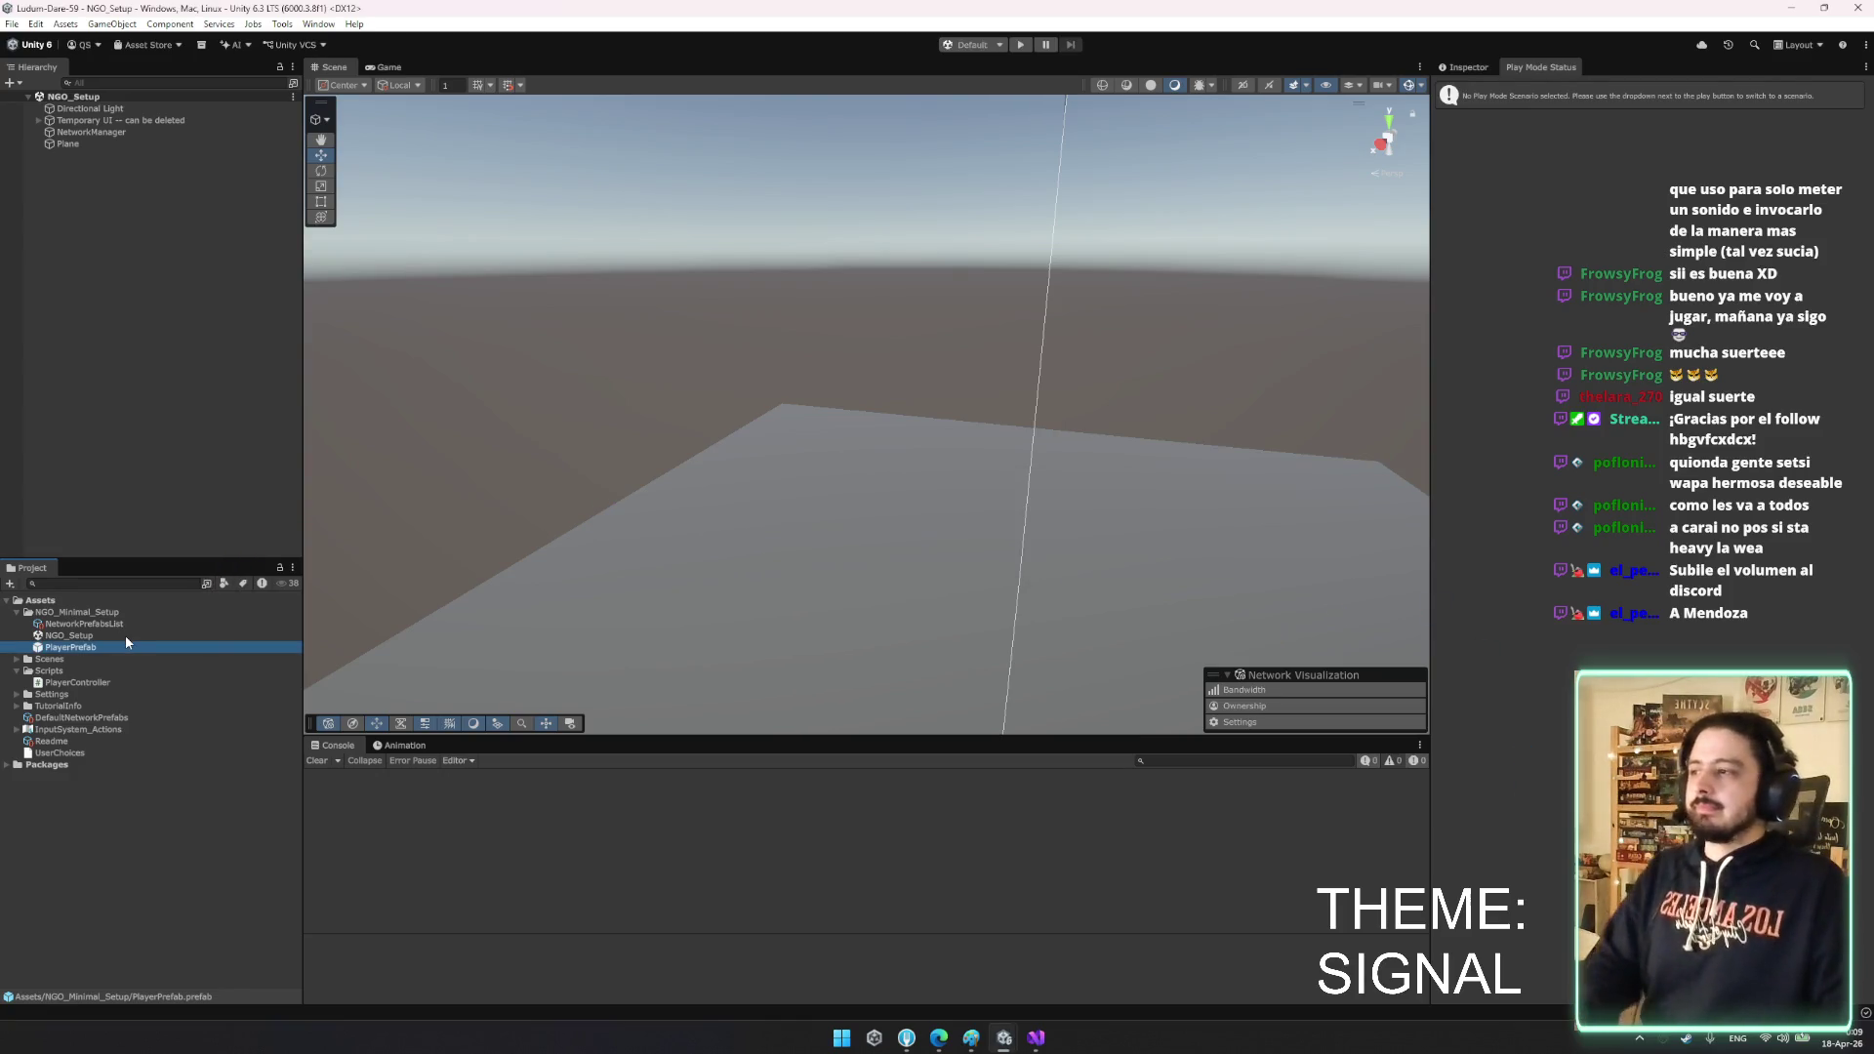
{"action": "left_click", "coordinate": [131, 650]}
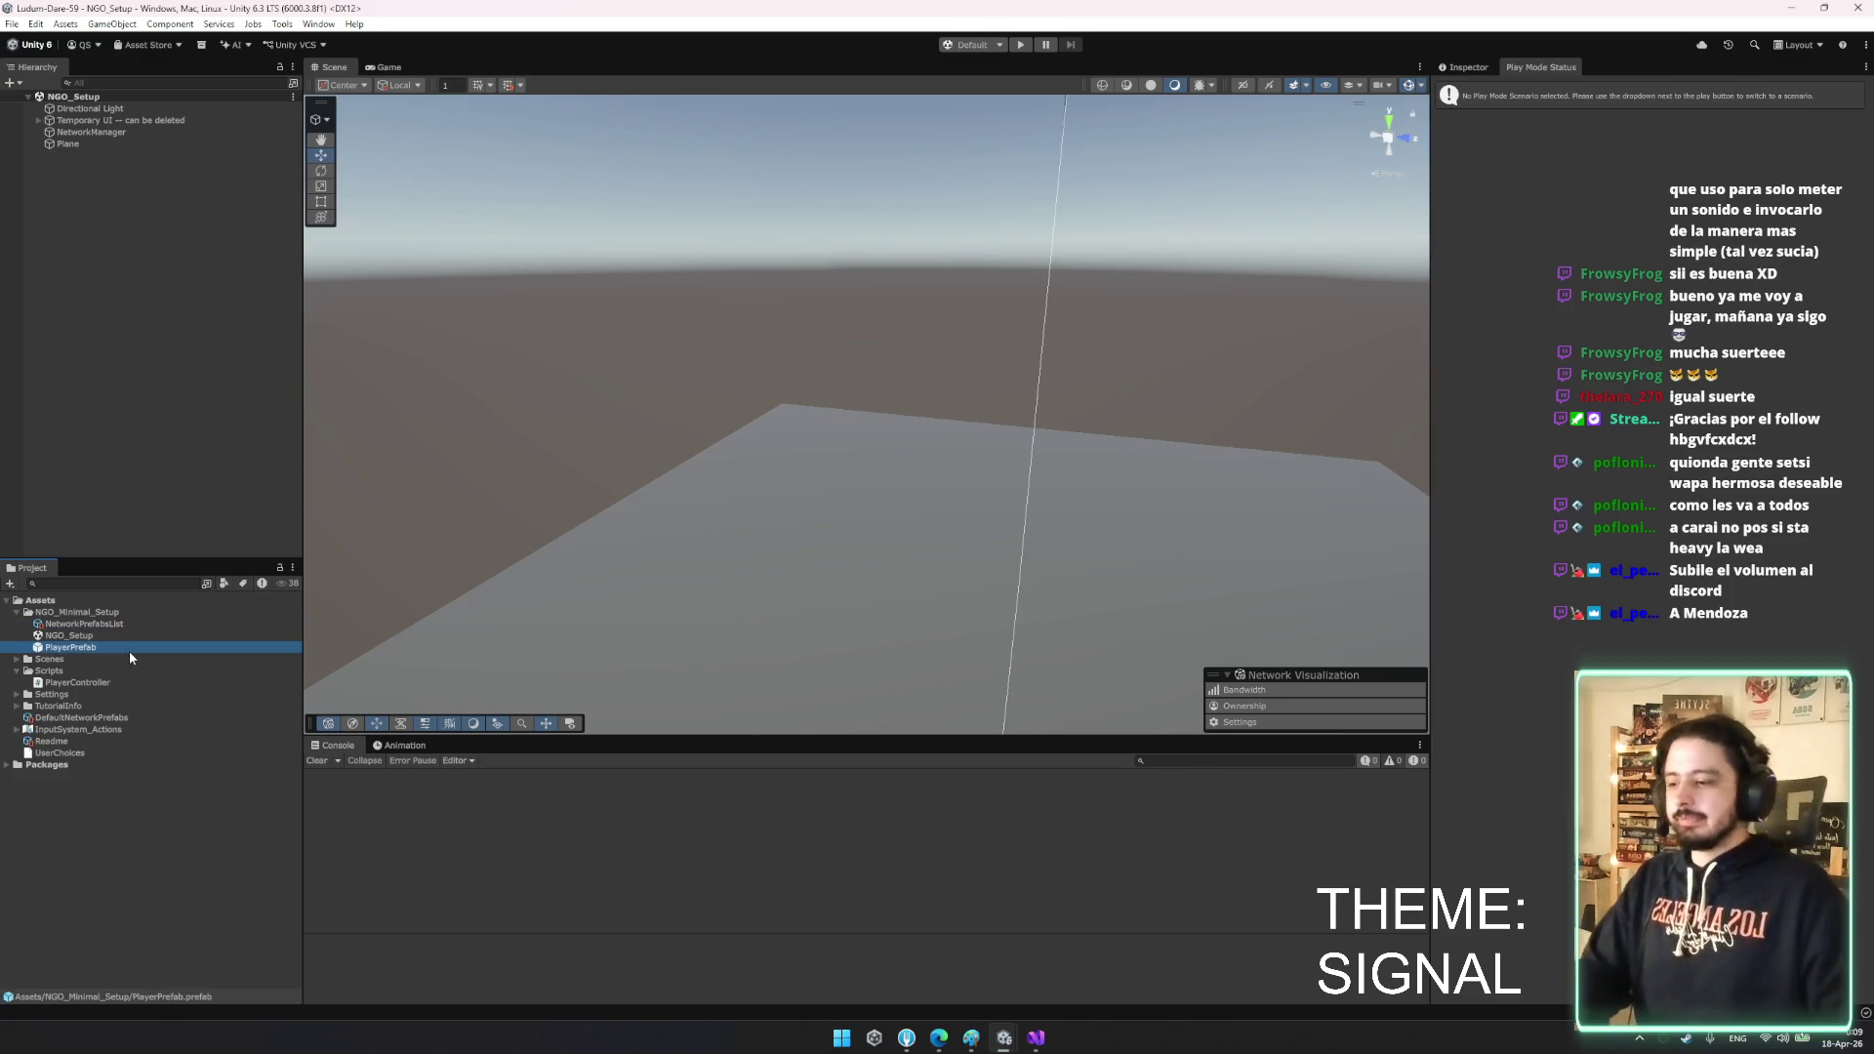
{"action": "left_click", "coordinate": [109, 632]}
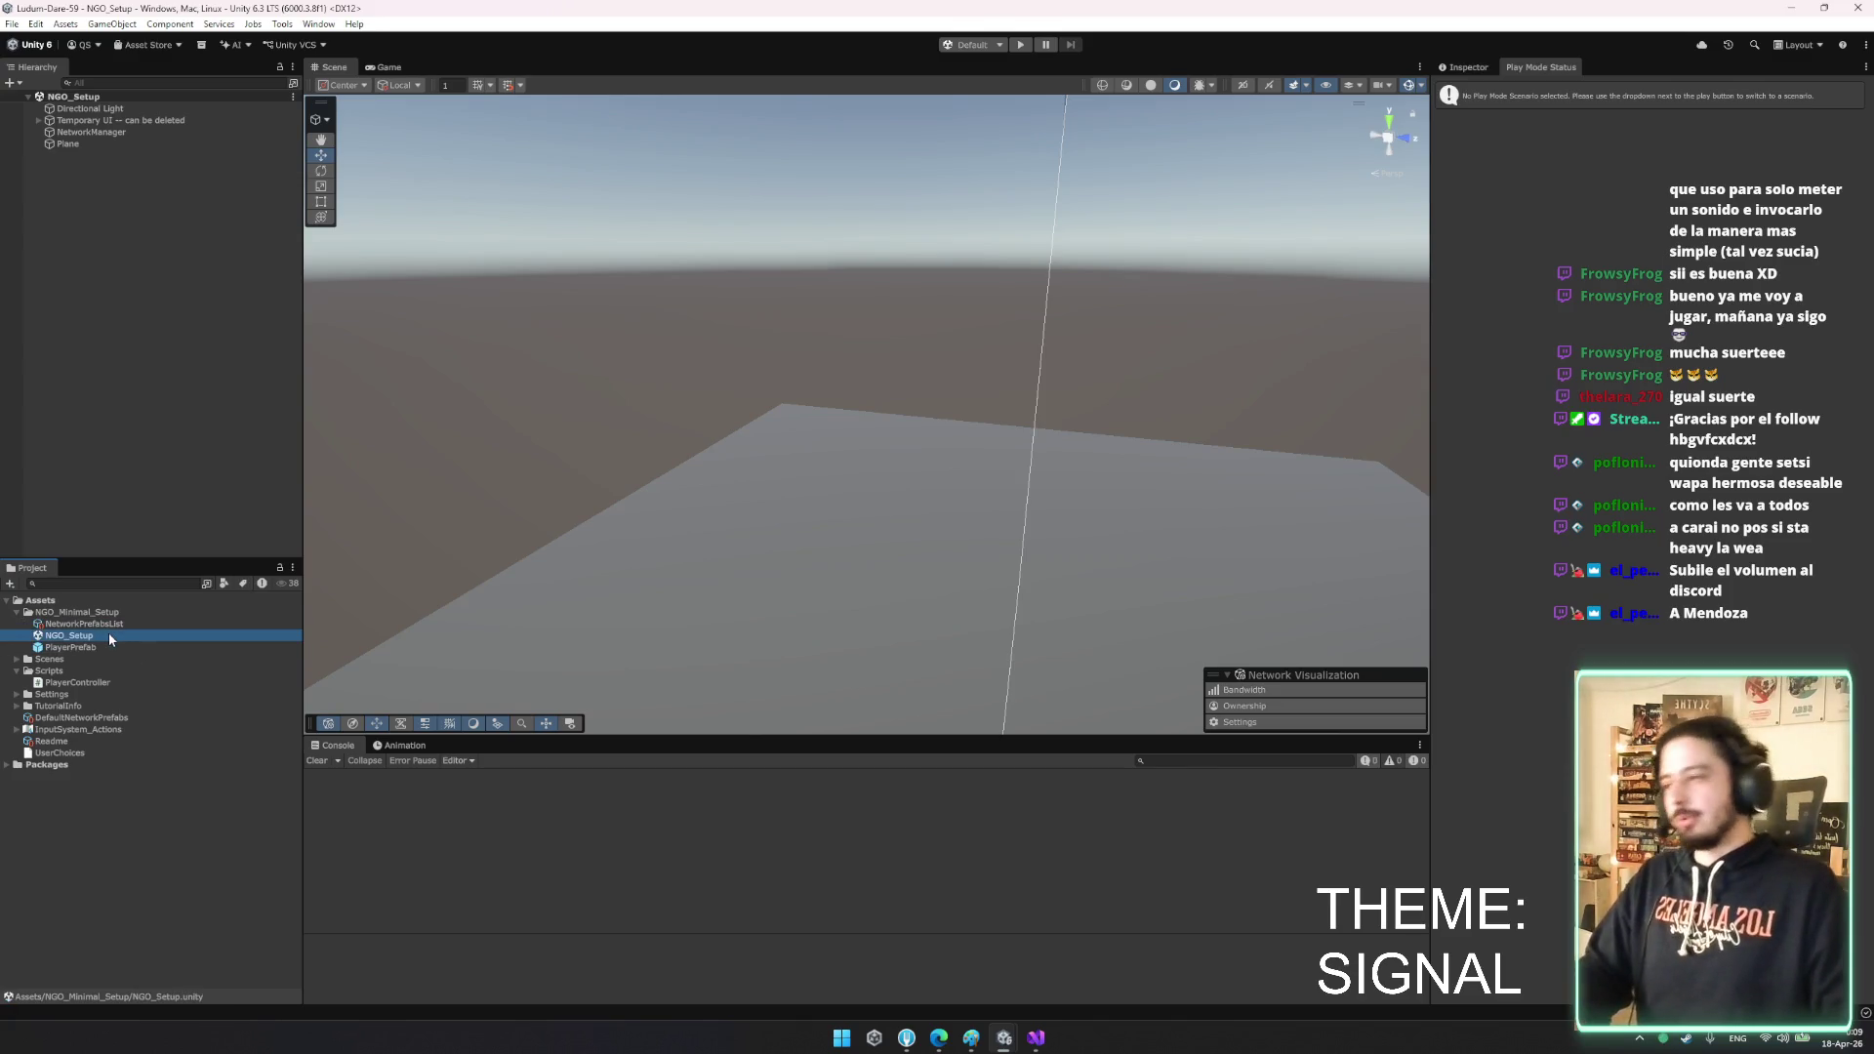
{"action": "left_click", "coordinate": [1482, 68]}
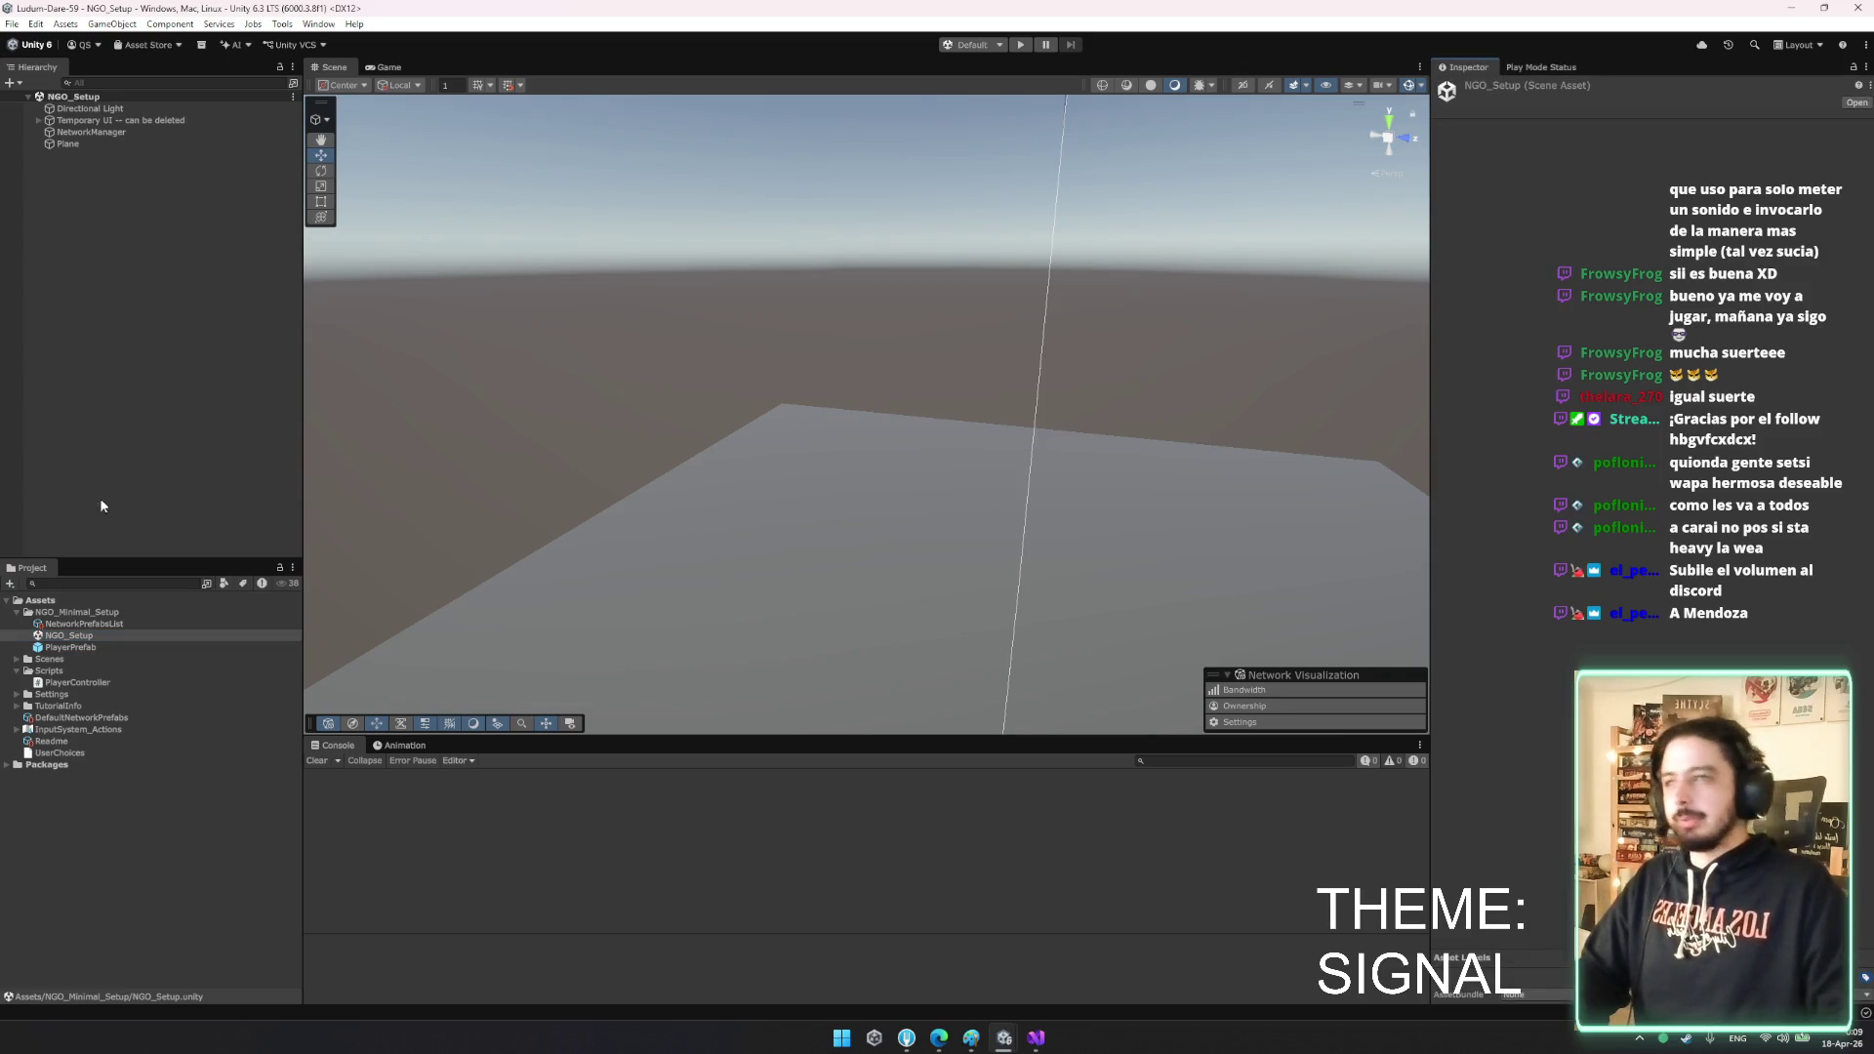
{"action": "left_click", "coordinate": [78, 647]}
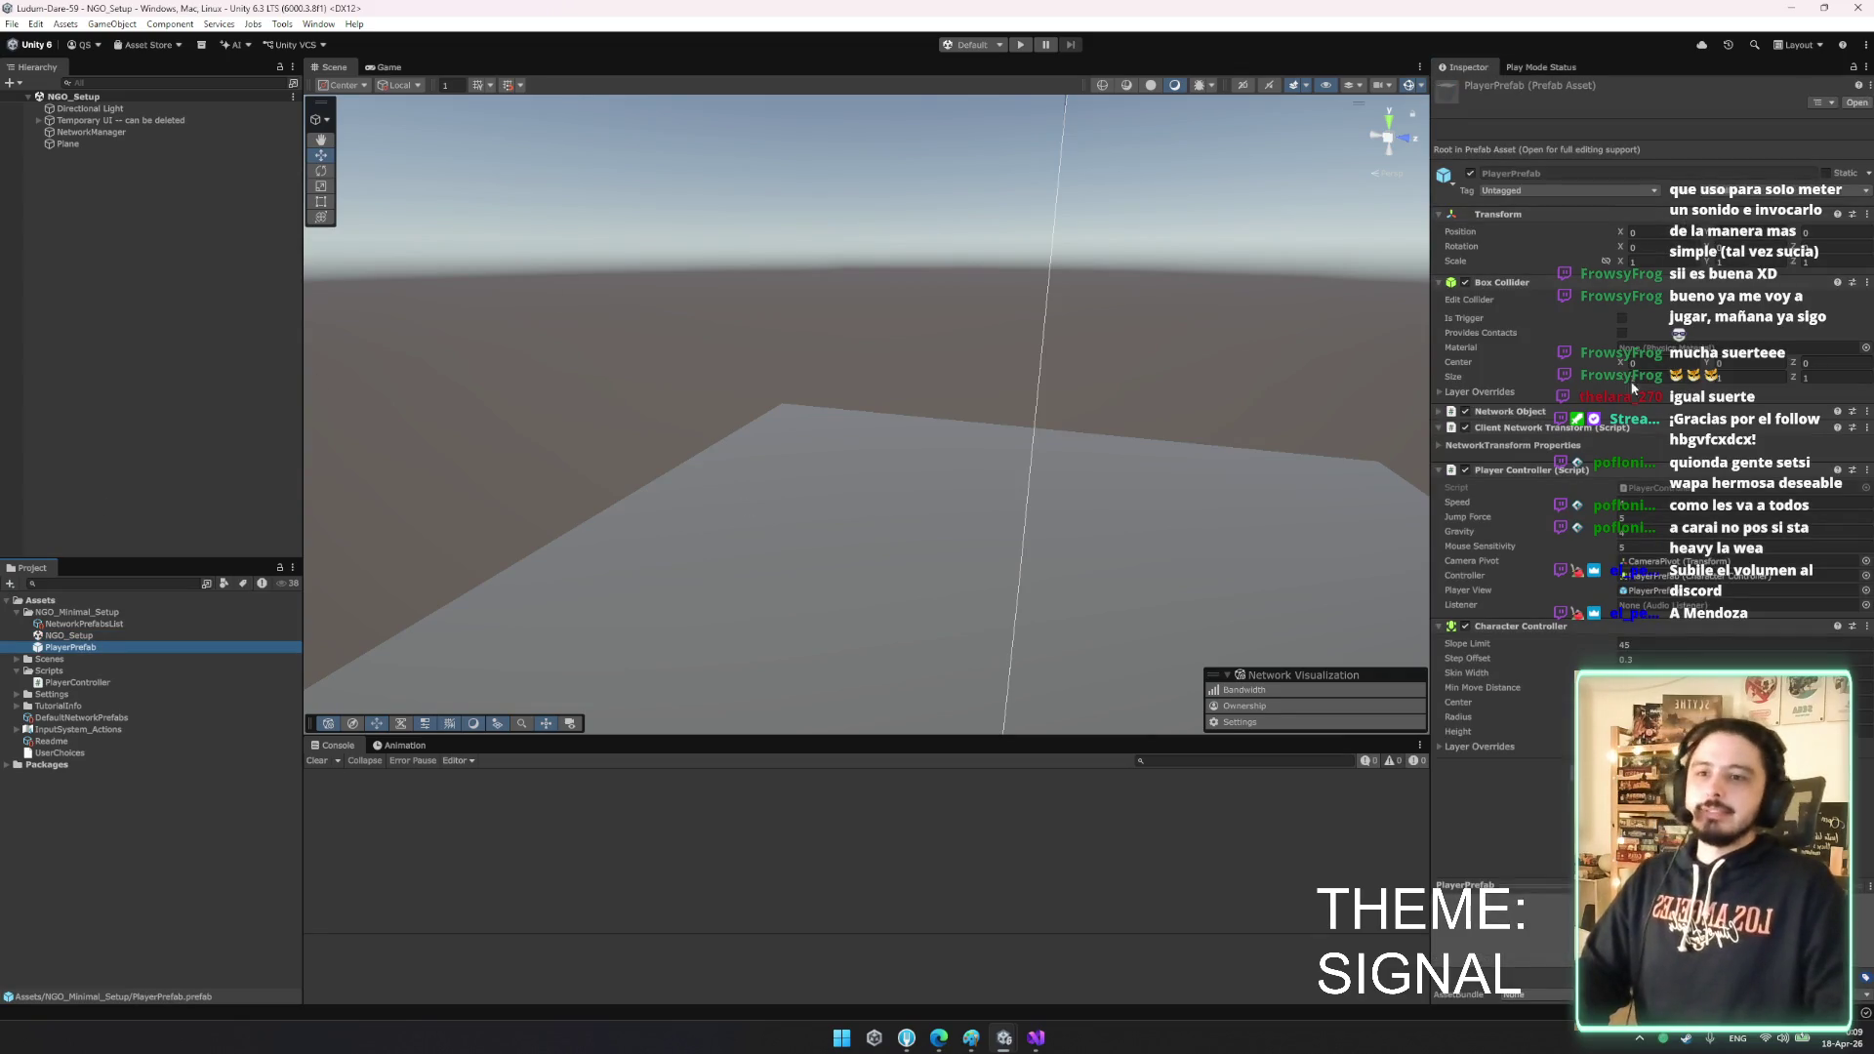
{"action": "left_click", "coordinate": [1633, 550]}
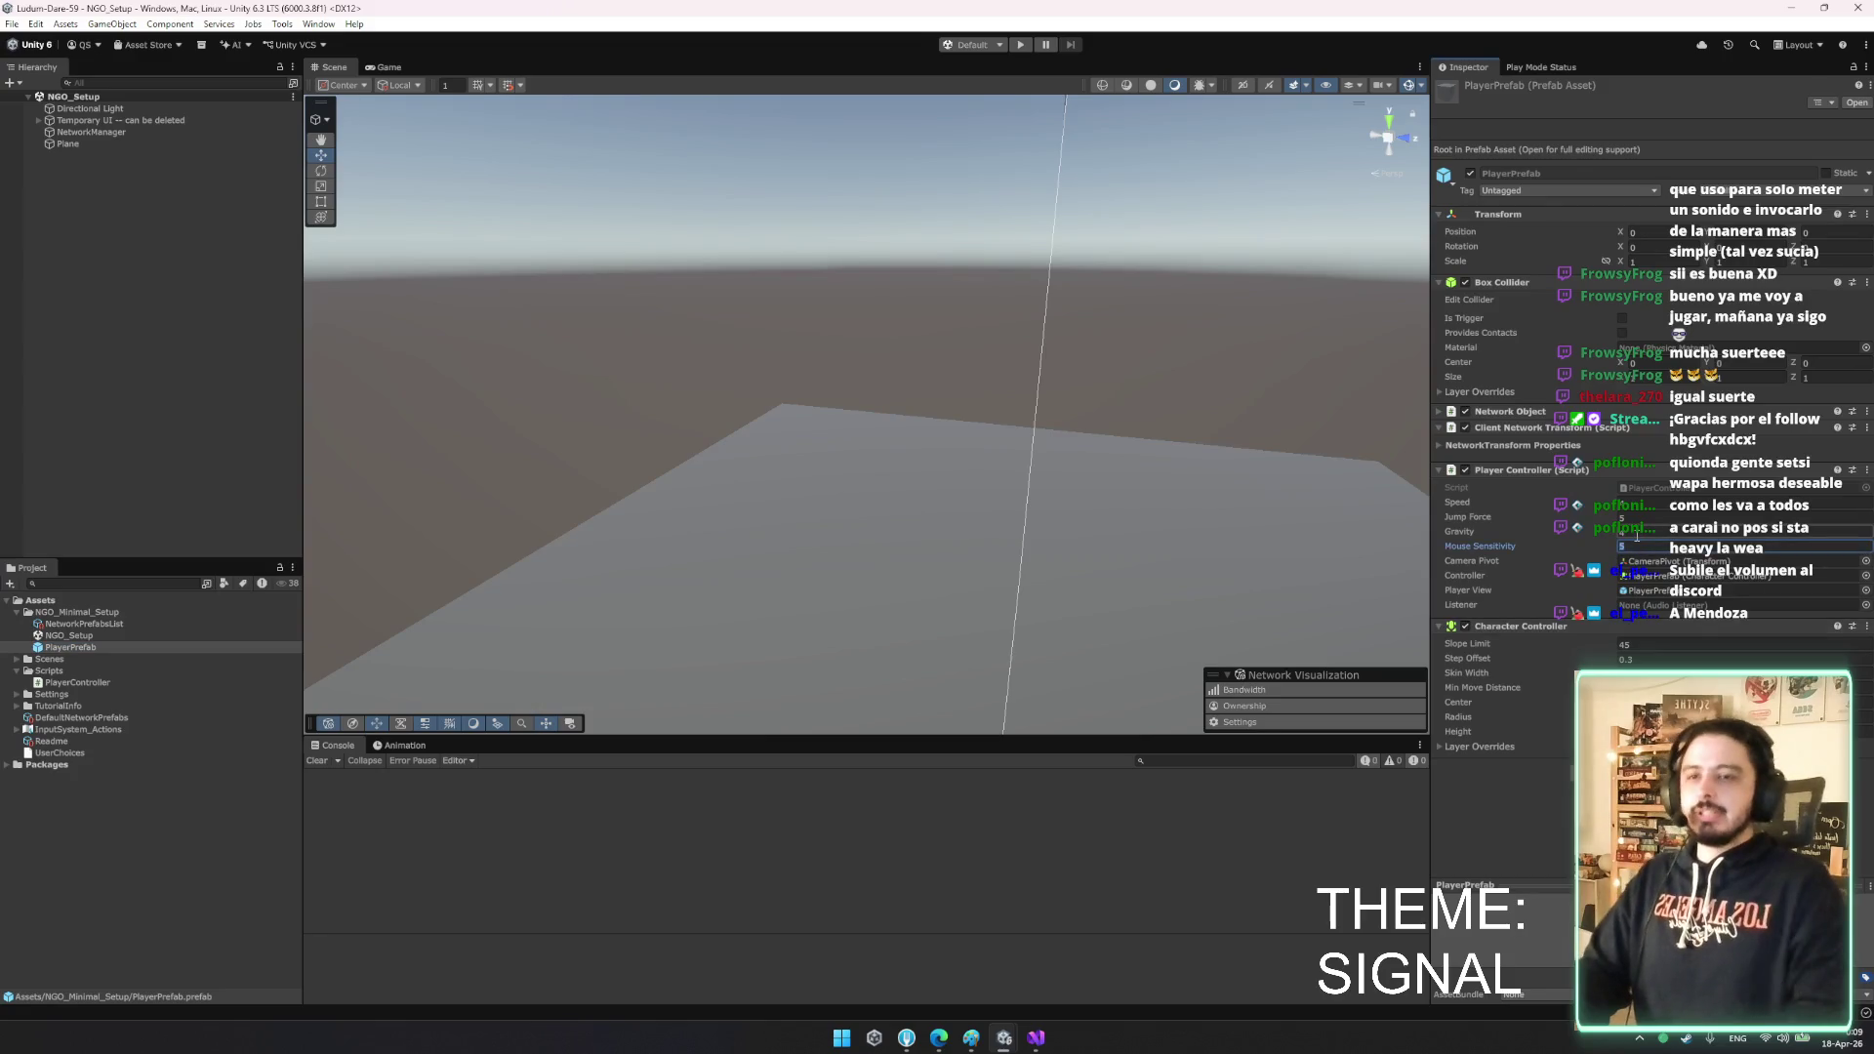
{"action": "type", "text": "0.5"}
{"action": "left_click", "coordinate": [1636, 533]}
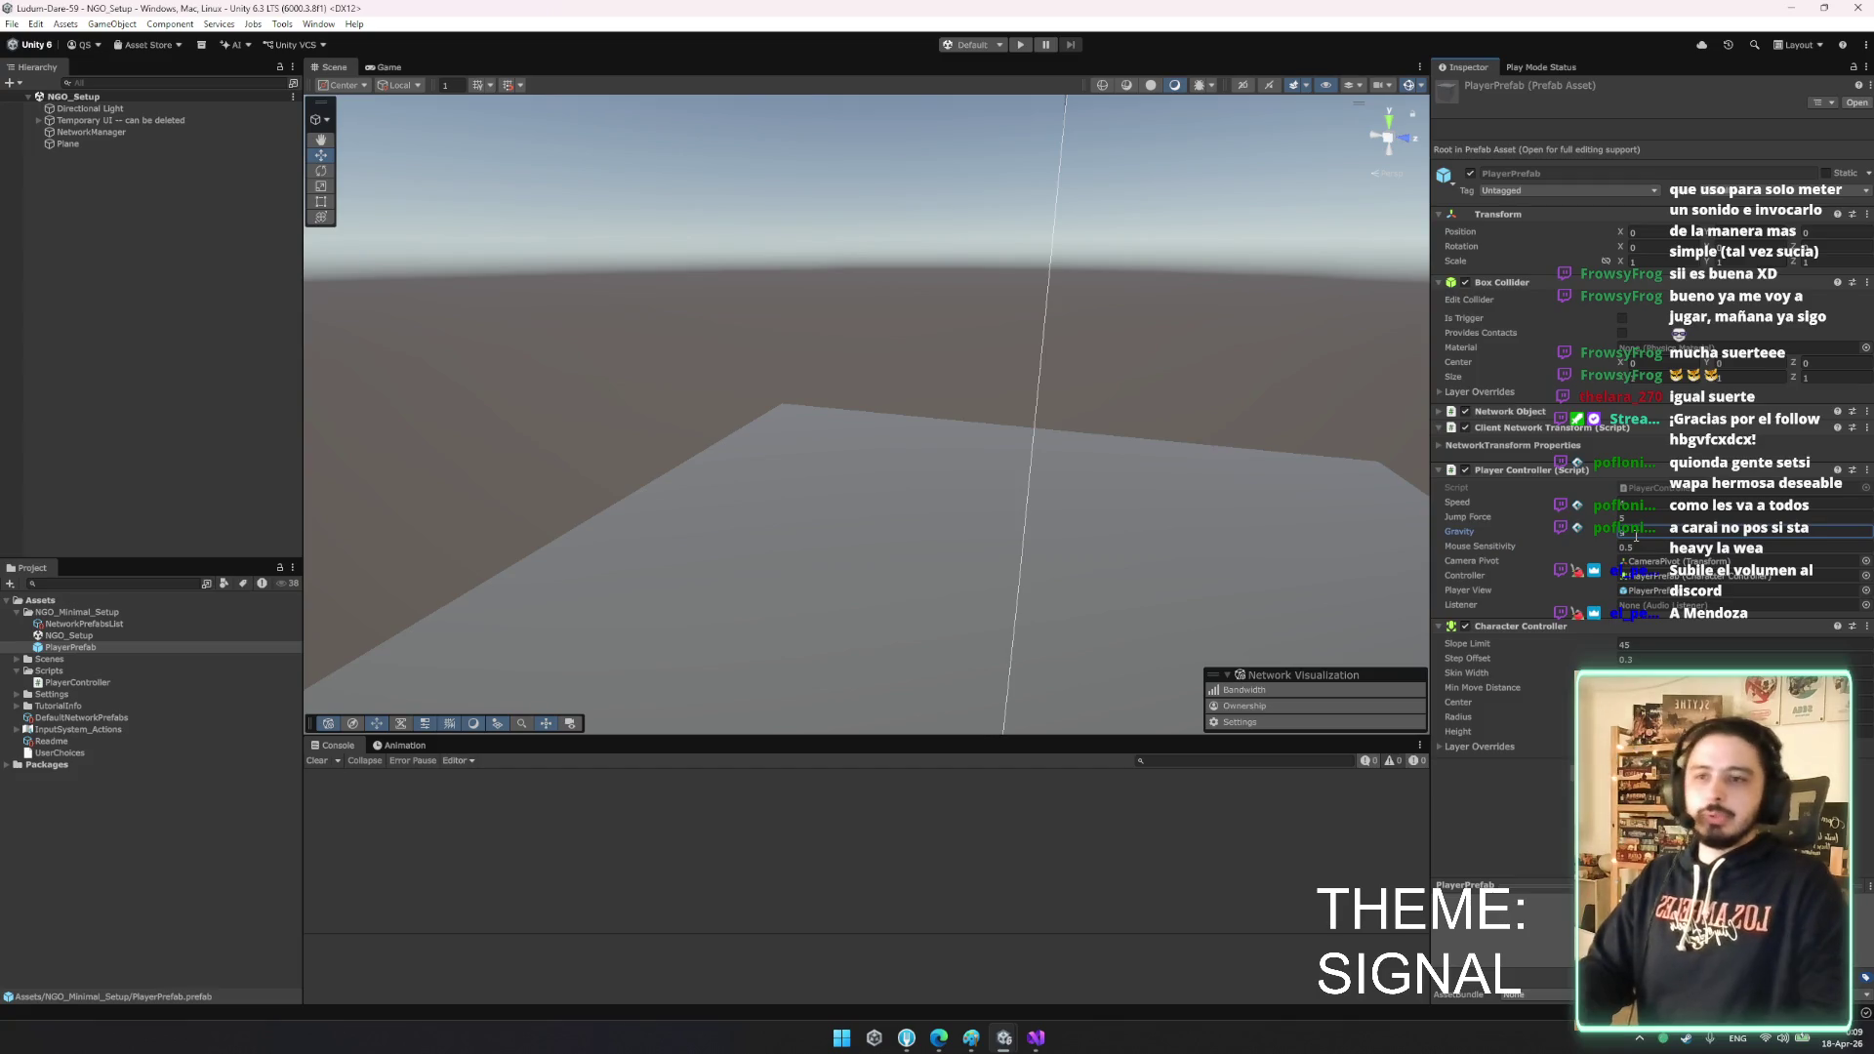
{"action": "left_click", "coordinate": [1636, 518]}
{"action": "type", "text": "10"}
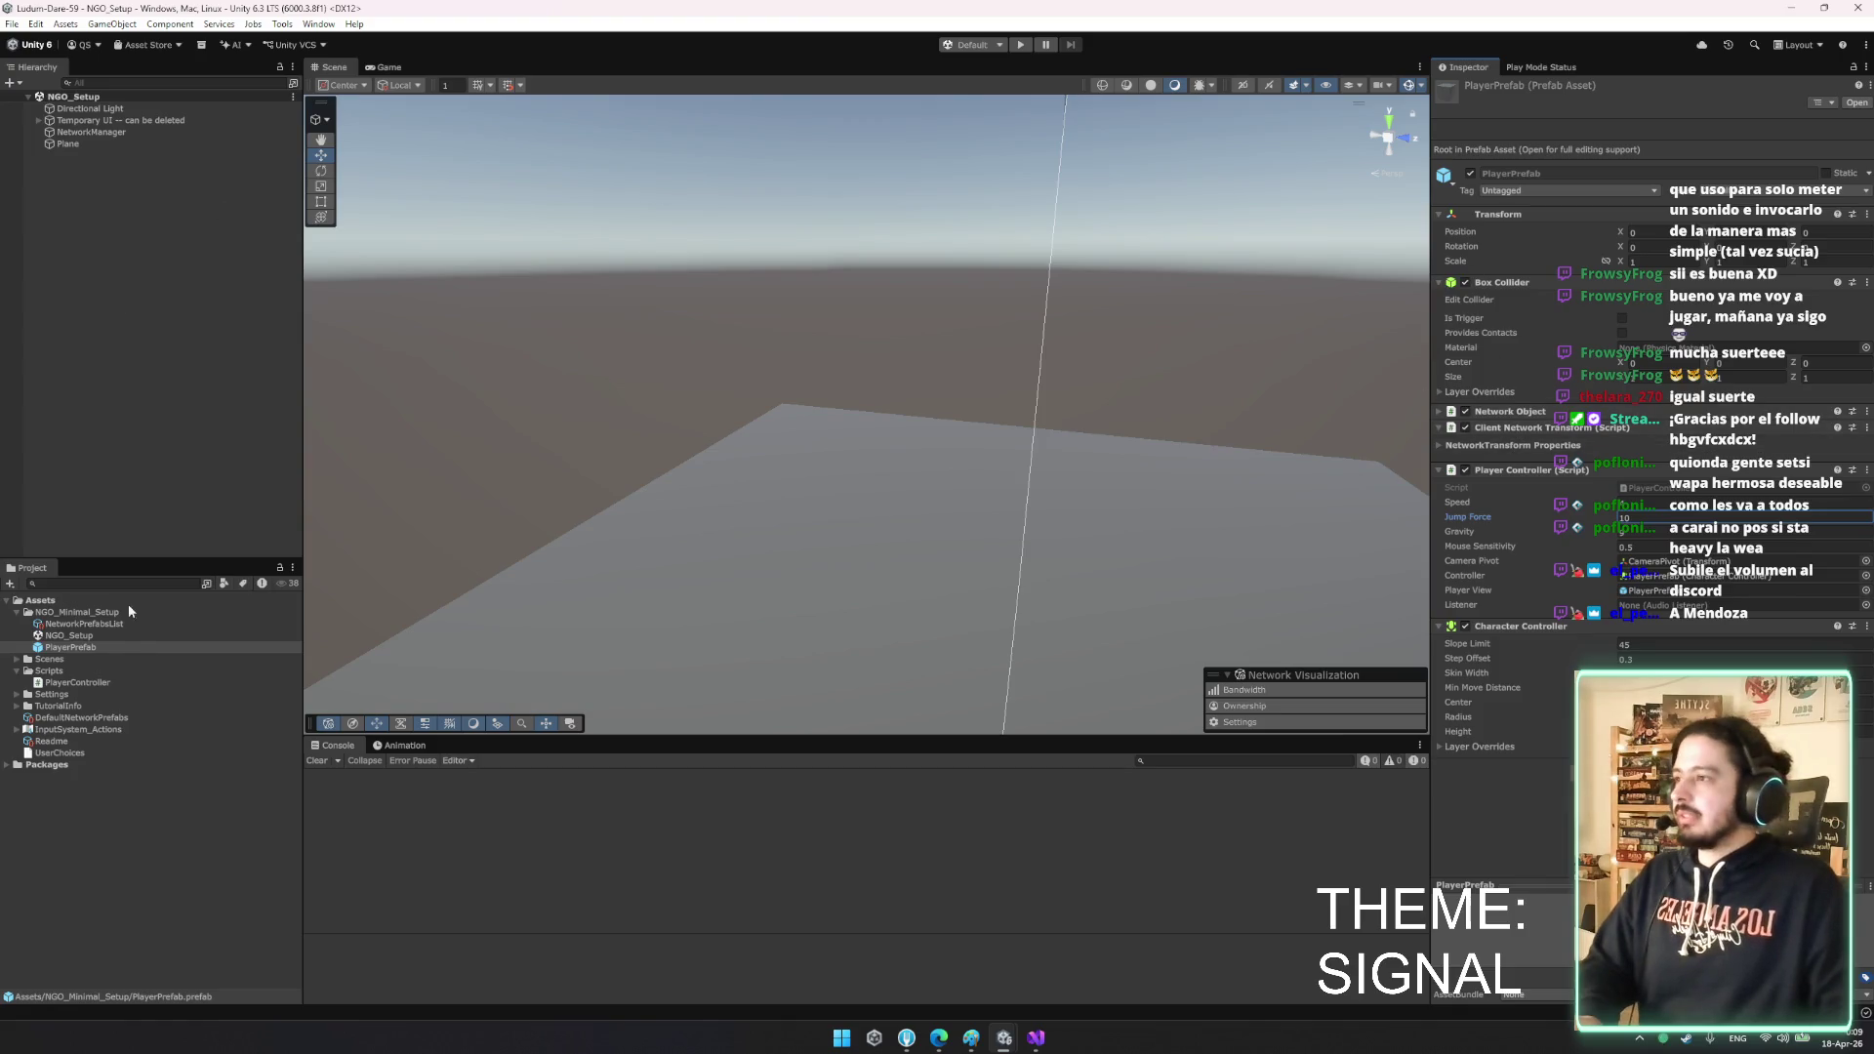
- Assign the Camera's Audio Listener to the PlayerPrefab Listener field, then exit Prefab Mode
{"action": "double_click", "coordinate": [108, 646]}
{"action": "left_click", "coordinate": [92, 139]}
{"action": "left_click", "coordinate": [467, 429]}
{"action": "mouse_move", "coordinate": [92, 150]}
{"action": "left_mouse_down"}
{"action": "mouse_move", "coordinate": [195, 151]}
{"action": "mouse_move", "coordinate": [1669, 523]}
{"action": "left_mouse_up"}
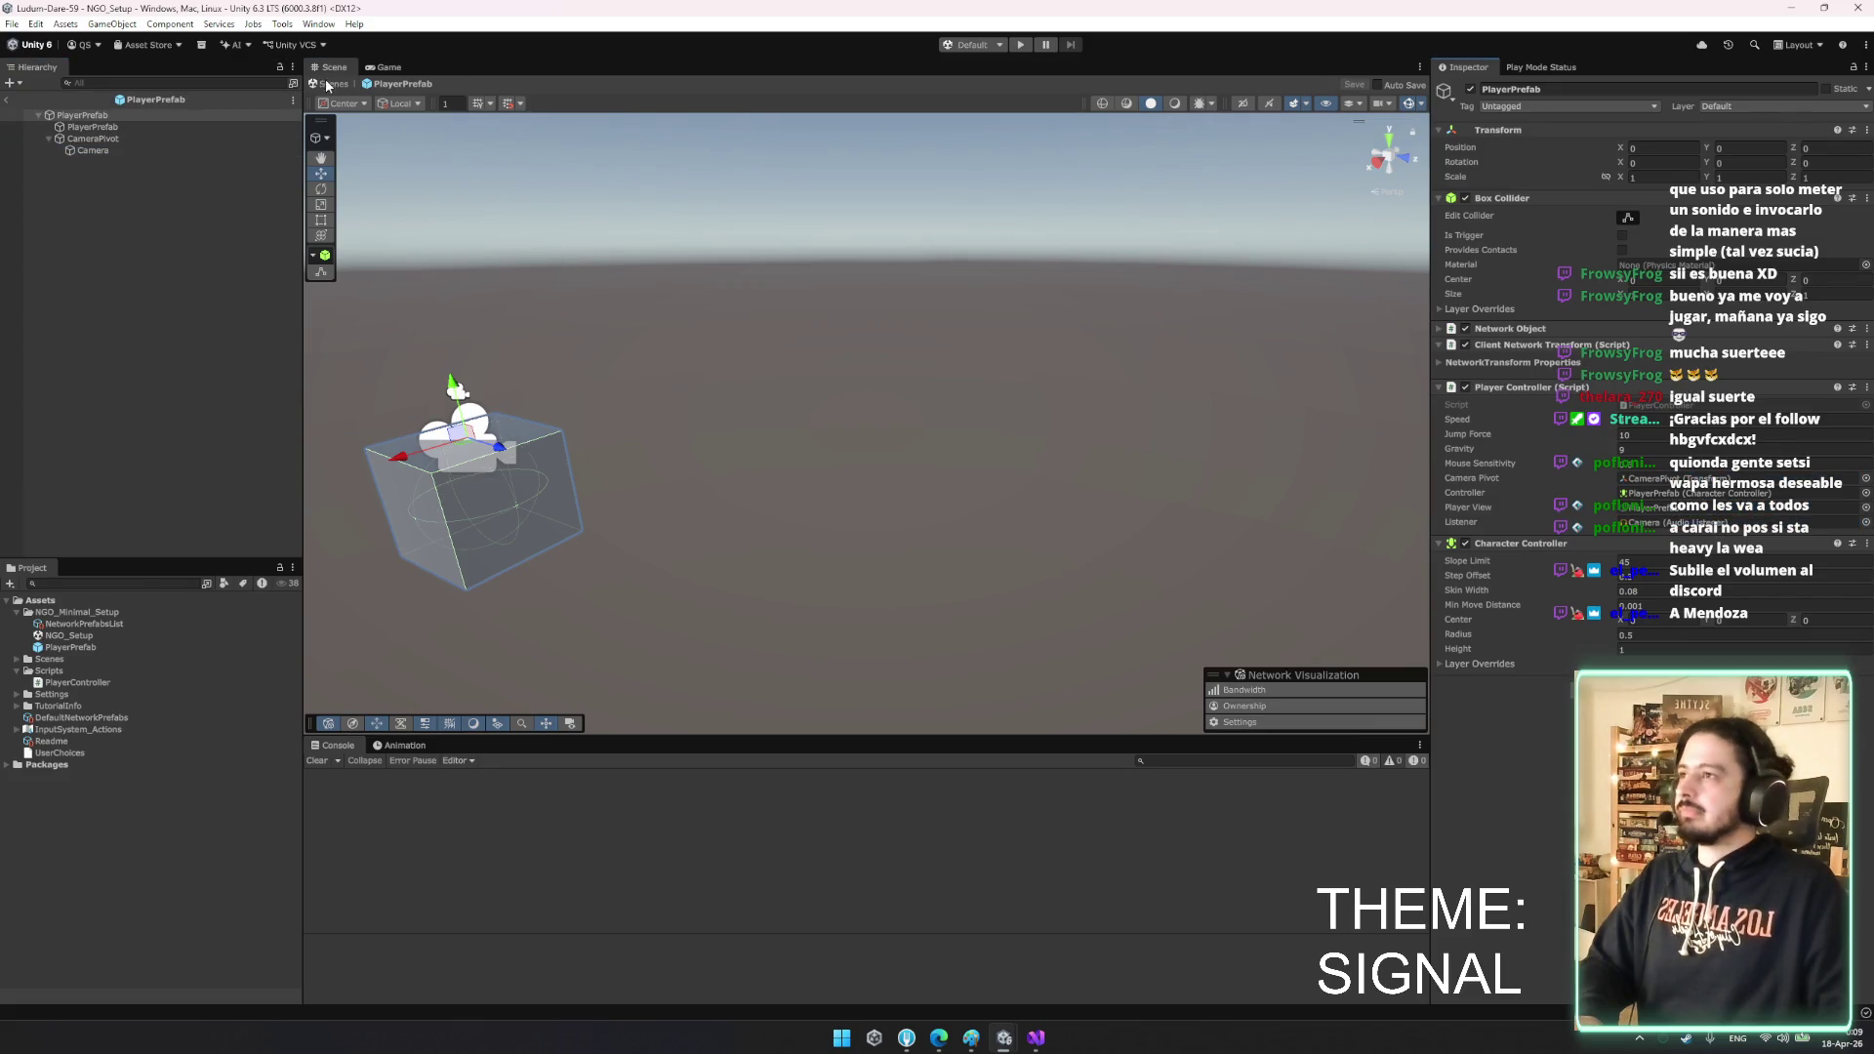
{"action": "left_click", "coordinate": [327, 85]}
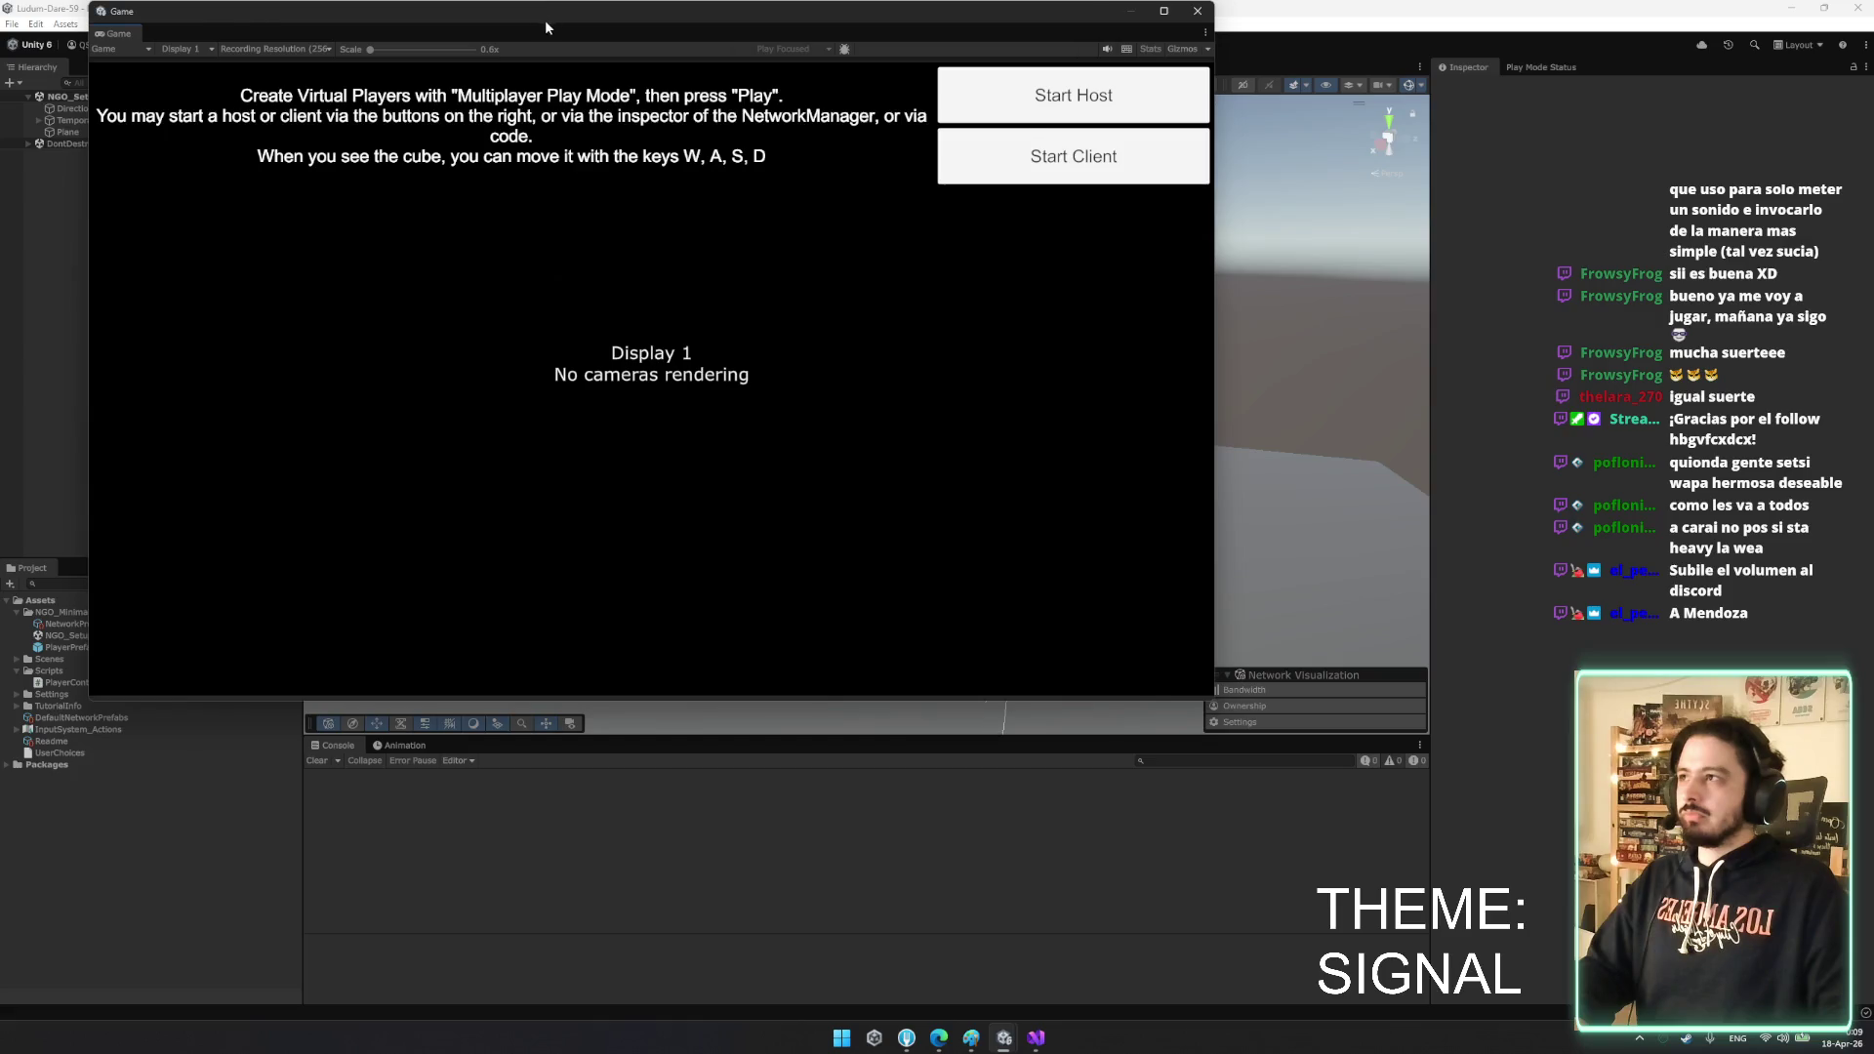
- Reposition the floating Game view and start hosting from the main game view
{"action": "mouse_move", "coordinate": [545, 19]}
{"action": "left_mouse_down"}
{"action": "mouse_move", "coordinate": [464, 84]}
{"action": "mouse_move", "coordinate": [496, 47]}
{"action": "mouse_move", "coordinate": [466, 56]}
{"action": "left_mouse_up"}
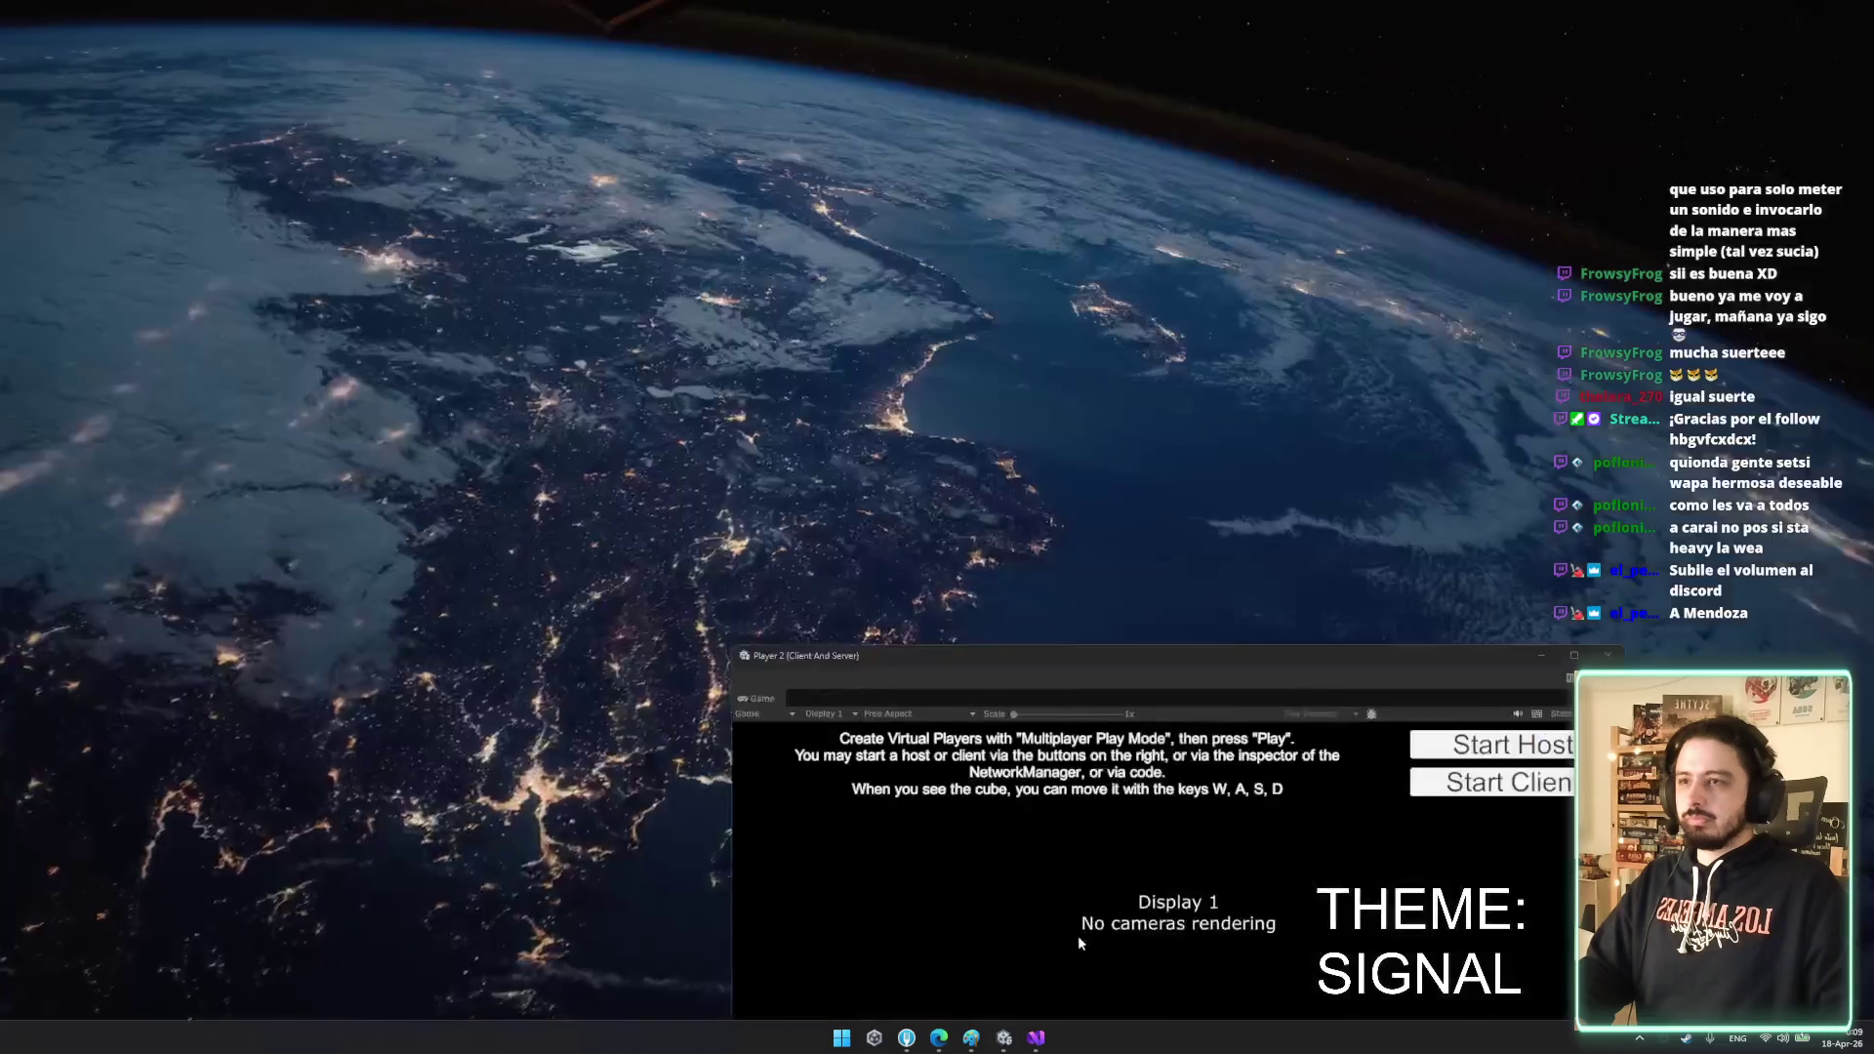
{"action": "left_click", "coordinate": [1078, 935]}
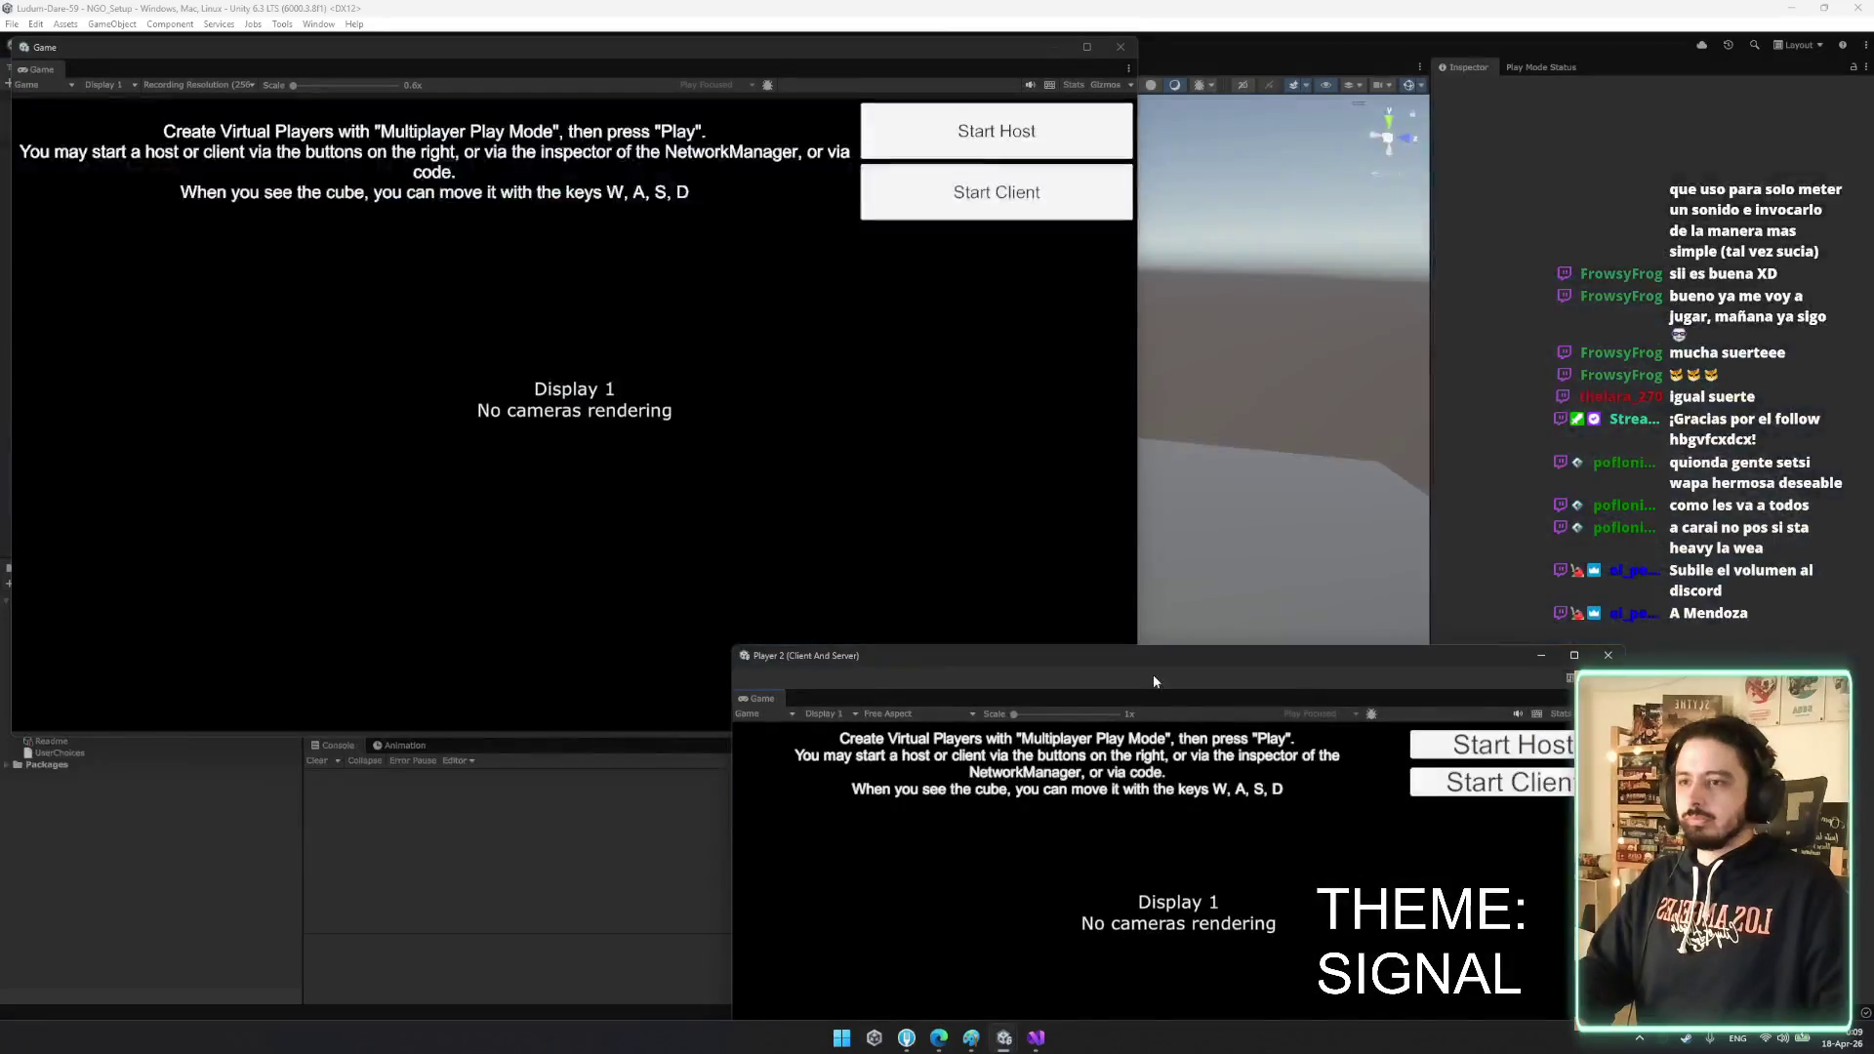
{"action": "left_click", "coordinate": [1238, 476]}
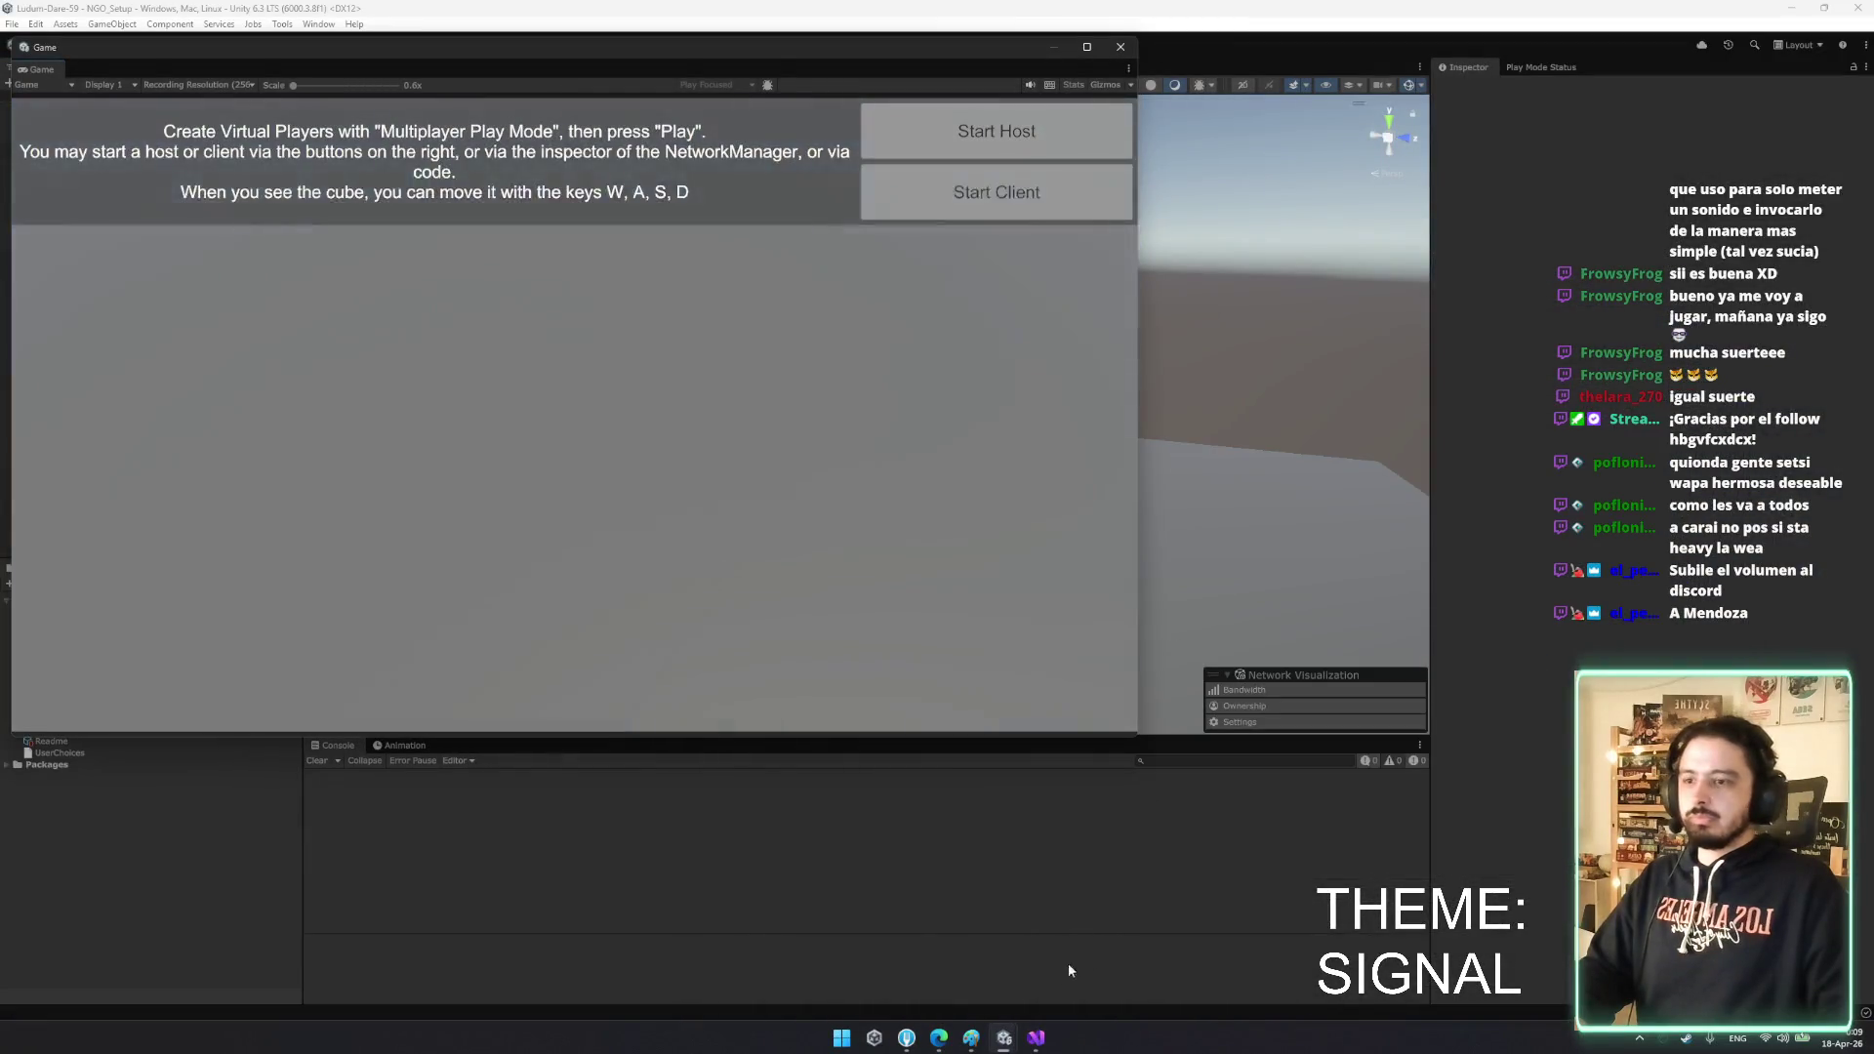
- Place the Player 2 window over the editor and drive the cube forward with W
{"action": "left_click", "coordinate": [1036, 1039]}
{"action": "left_click", "coordinate": [1038, 1040]}
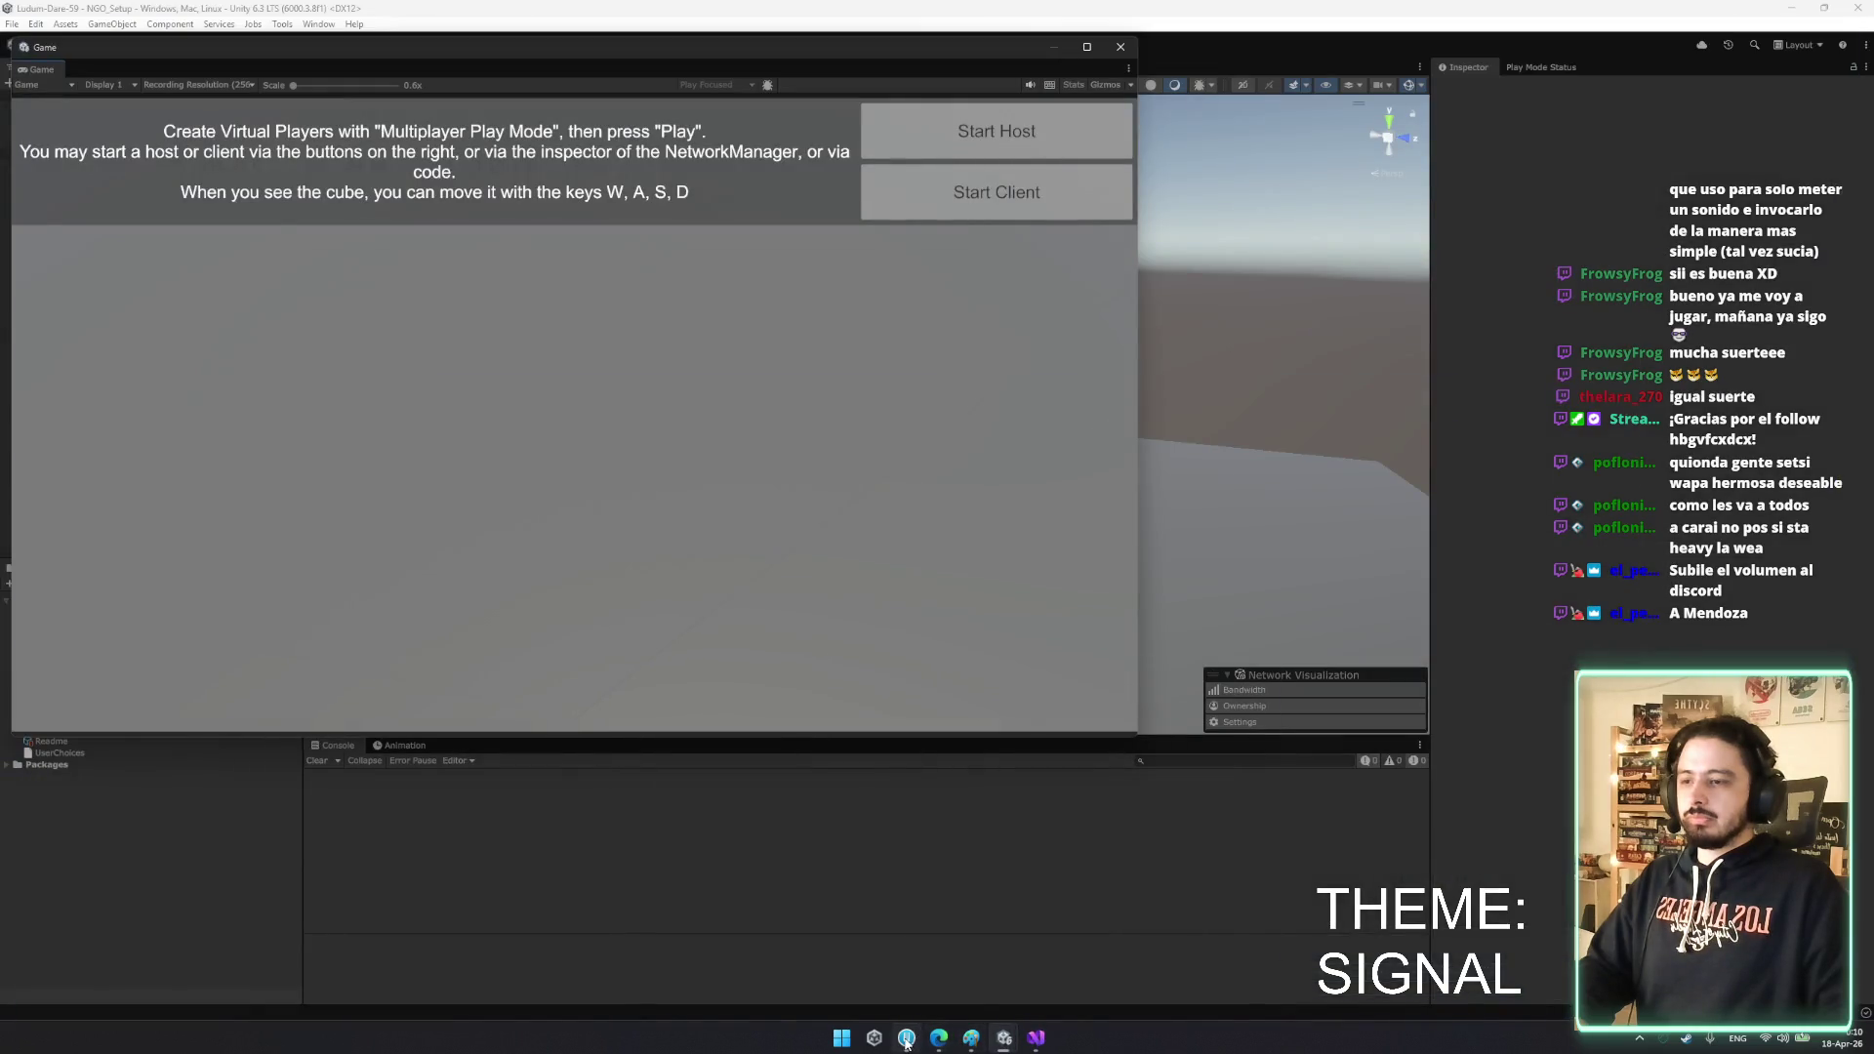
{"action": "mouse_move", "coordinate": [906, 1041]}
{"action": "mouse_move", "coordinate": [1004, 1039]}
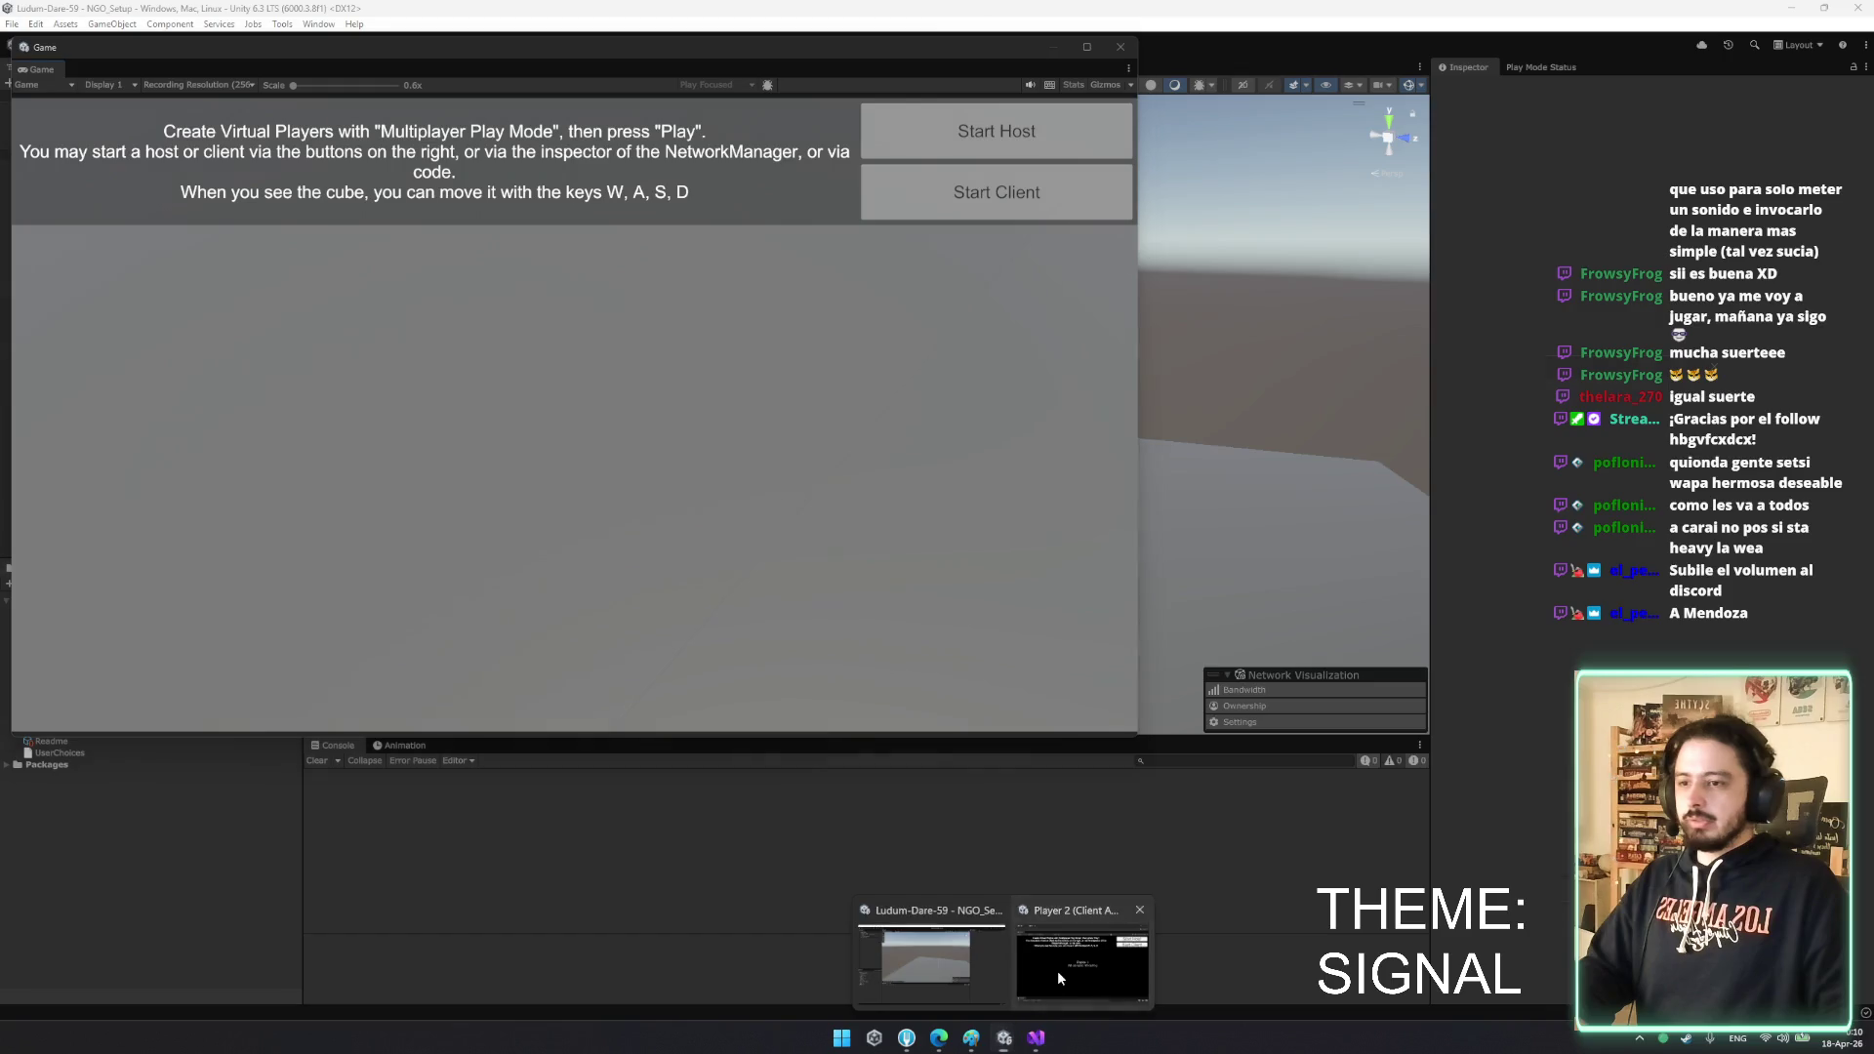
{"action": "left_click", "coordinate": [1057, 970]}
{"action": "mouse_move", "coordinate": [1466, 377]}
{"action": "left_mouse_down"}
{"action": "mouse_move", "coordinate": [1356, 237]}
{"action": "mouse_move", "coordinate": [1388, 244]}
{"action": "left_mouse_up"}
{"action": "key", "text": "w"}
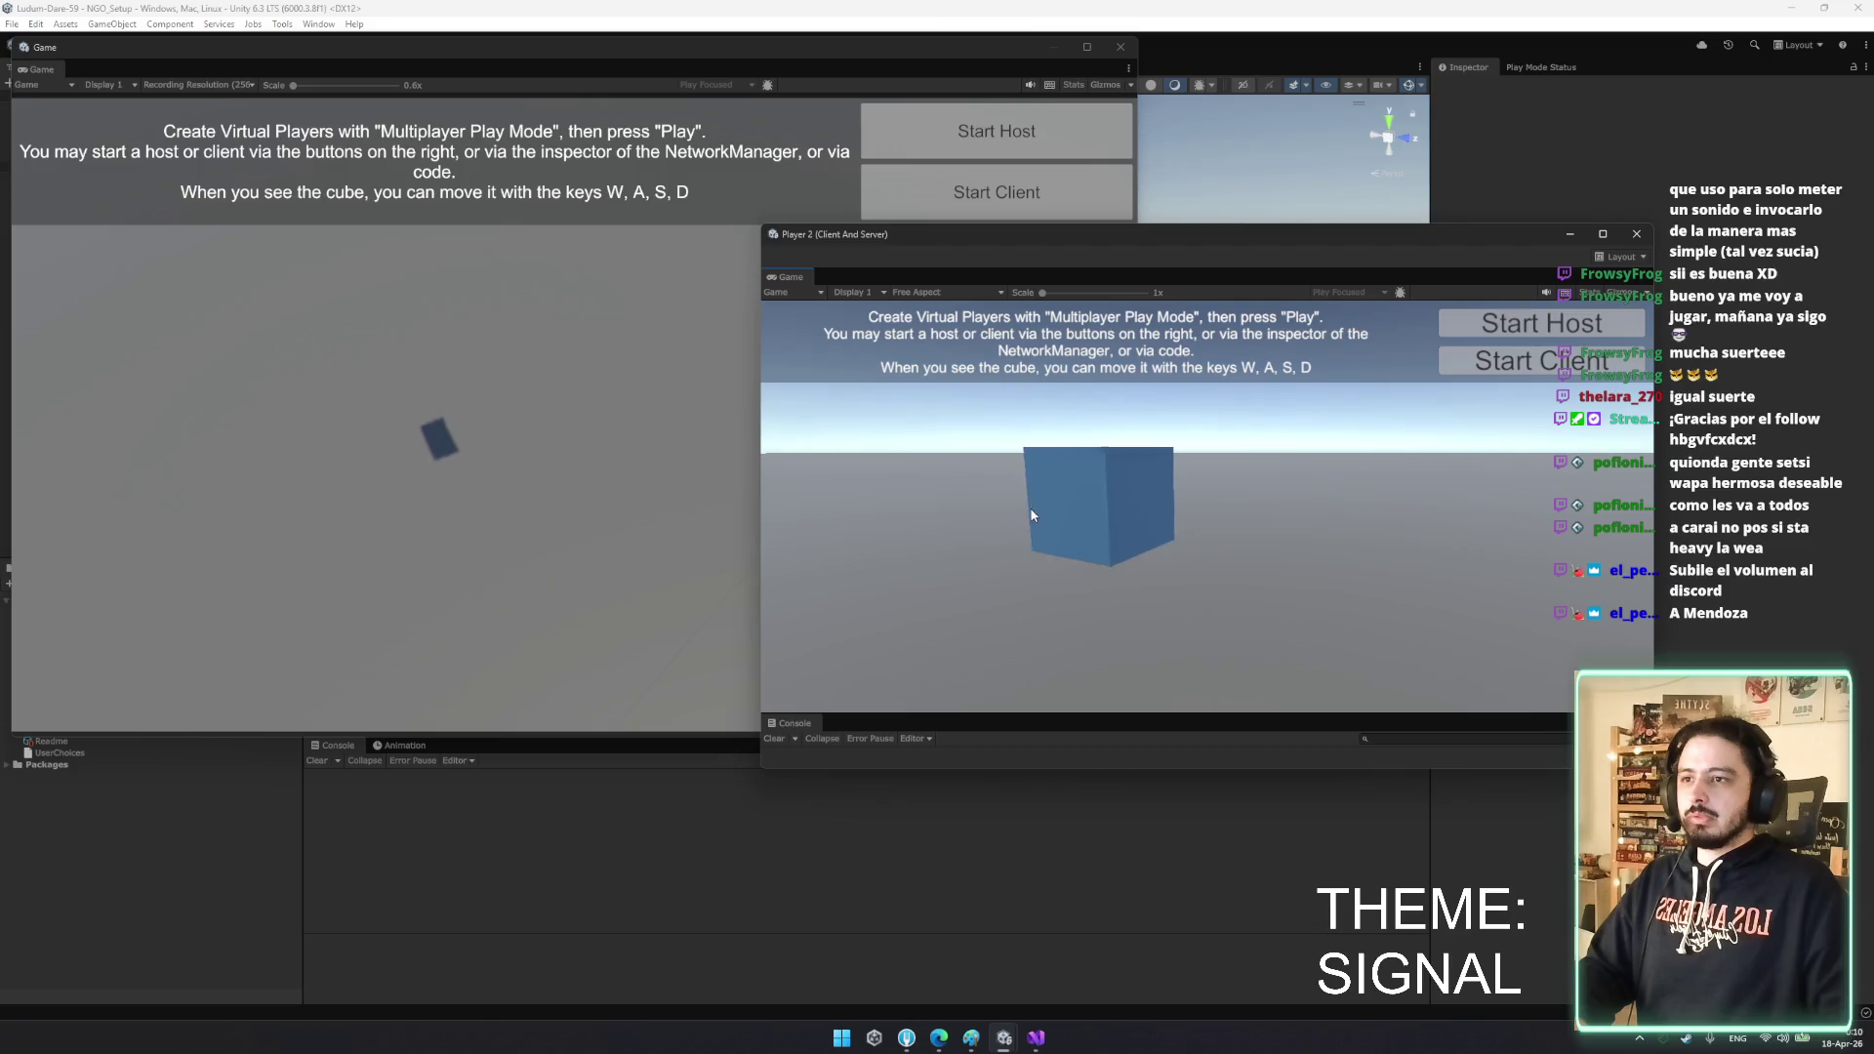
{"action": "key", "text": "w"}
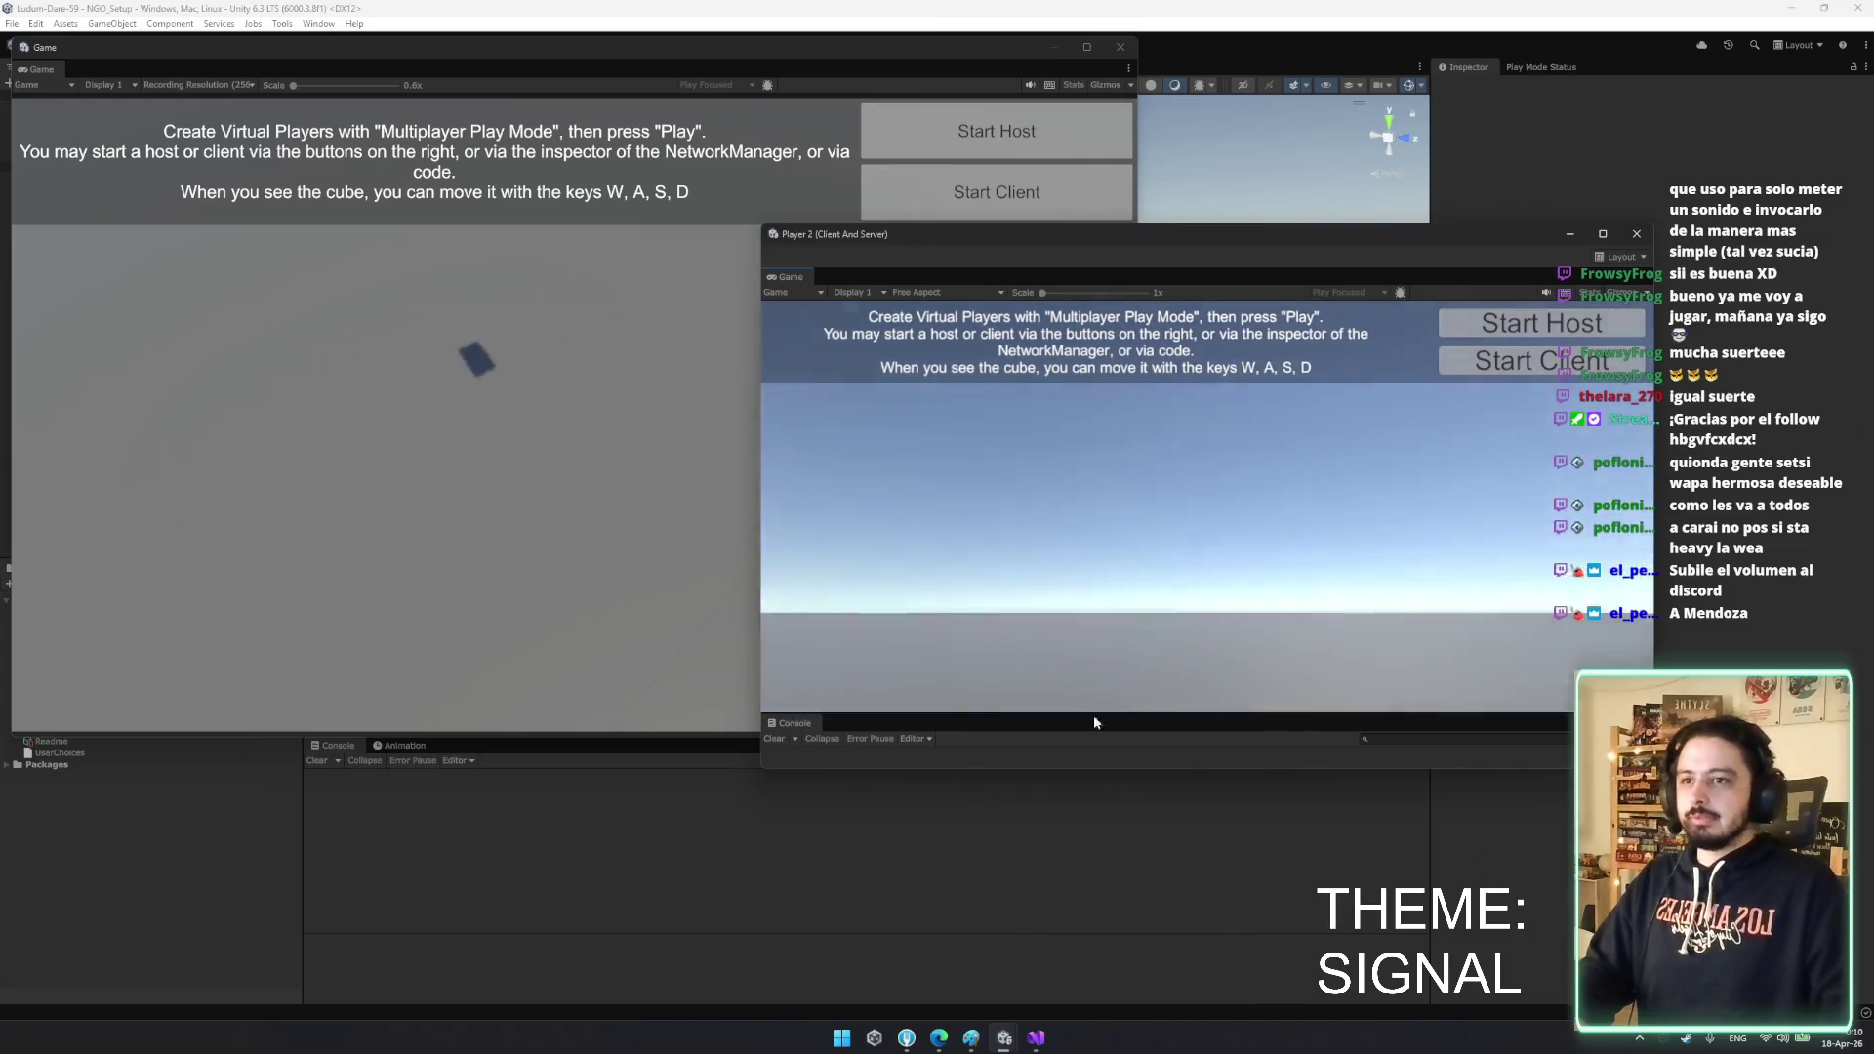
- Close the floating Game window and stop the play session
{"action": "left_click", "coordinate": [1212, 788]}
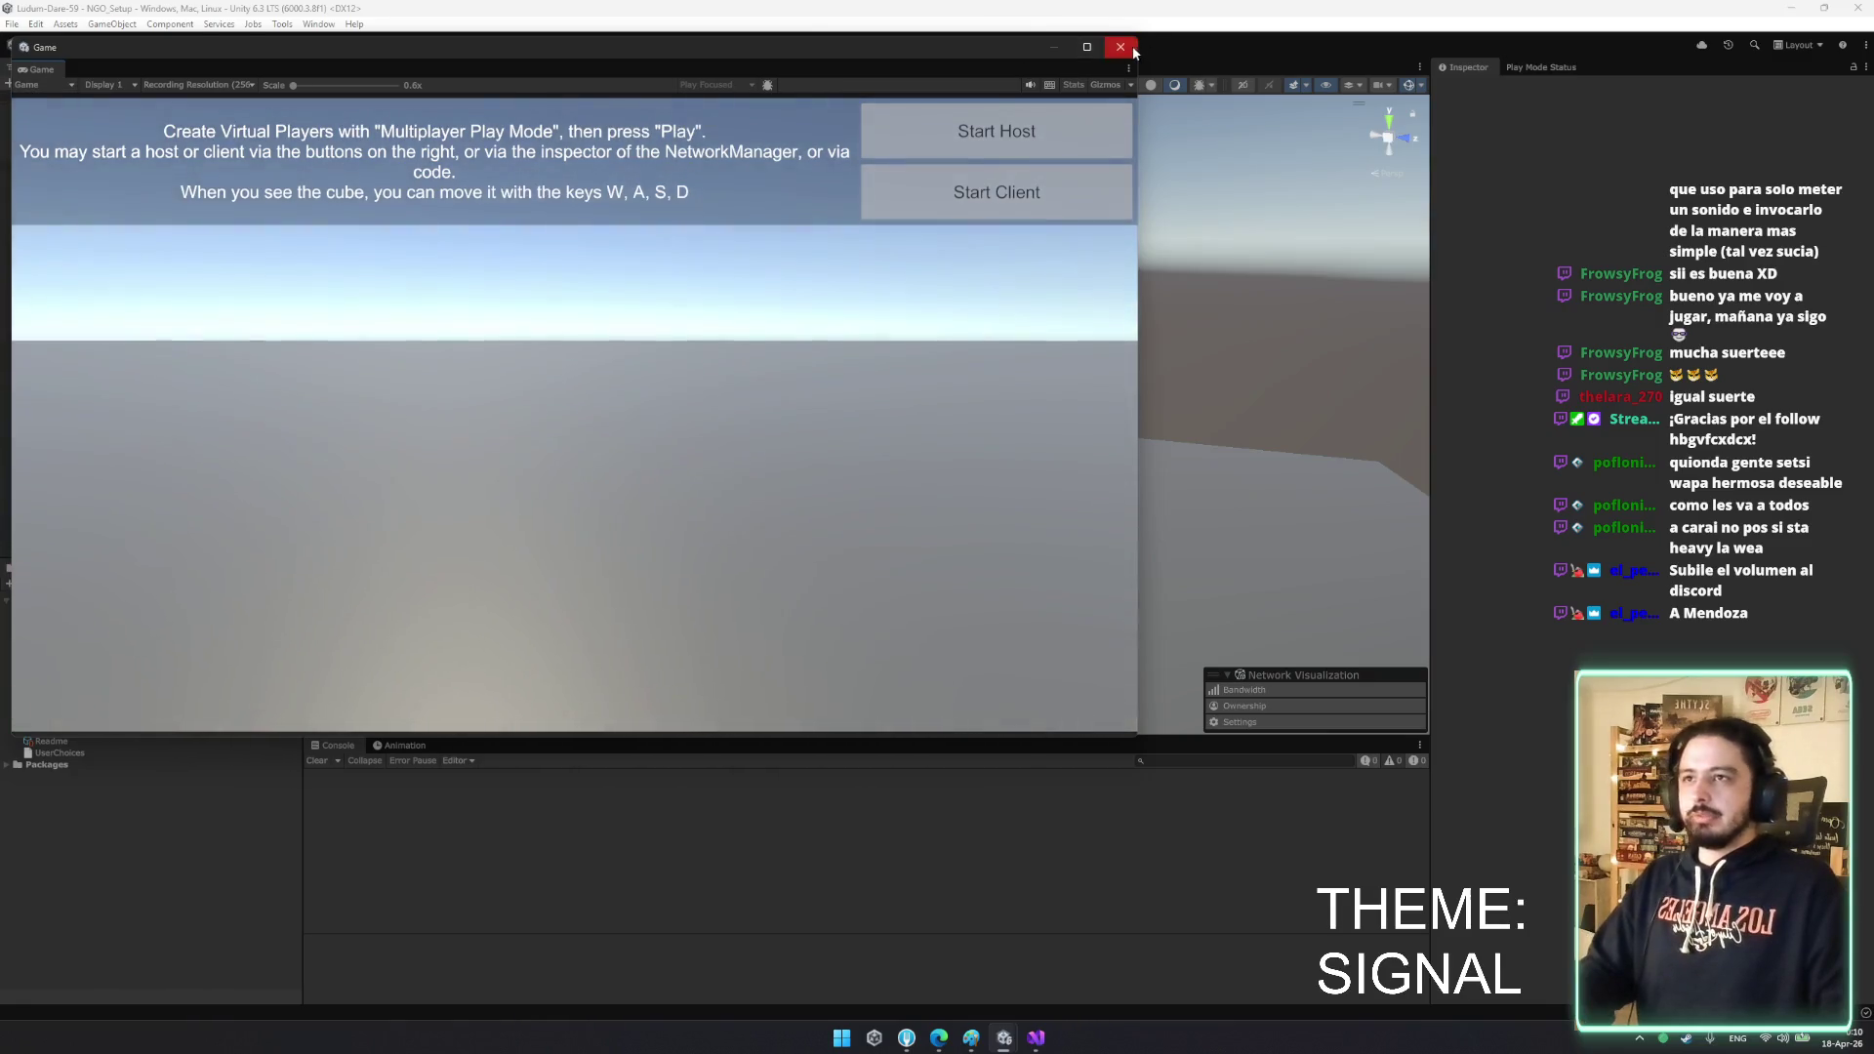
{"action": "left_click", "coordinate": [1121, 47]}
{"action": "left_click", "coordinate": [1021, 45]}
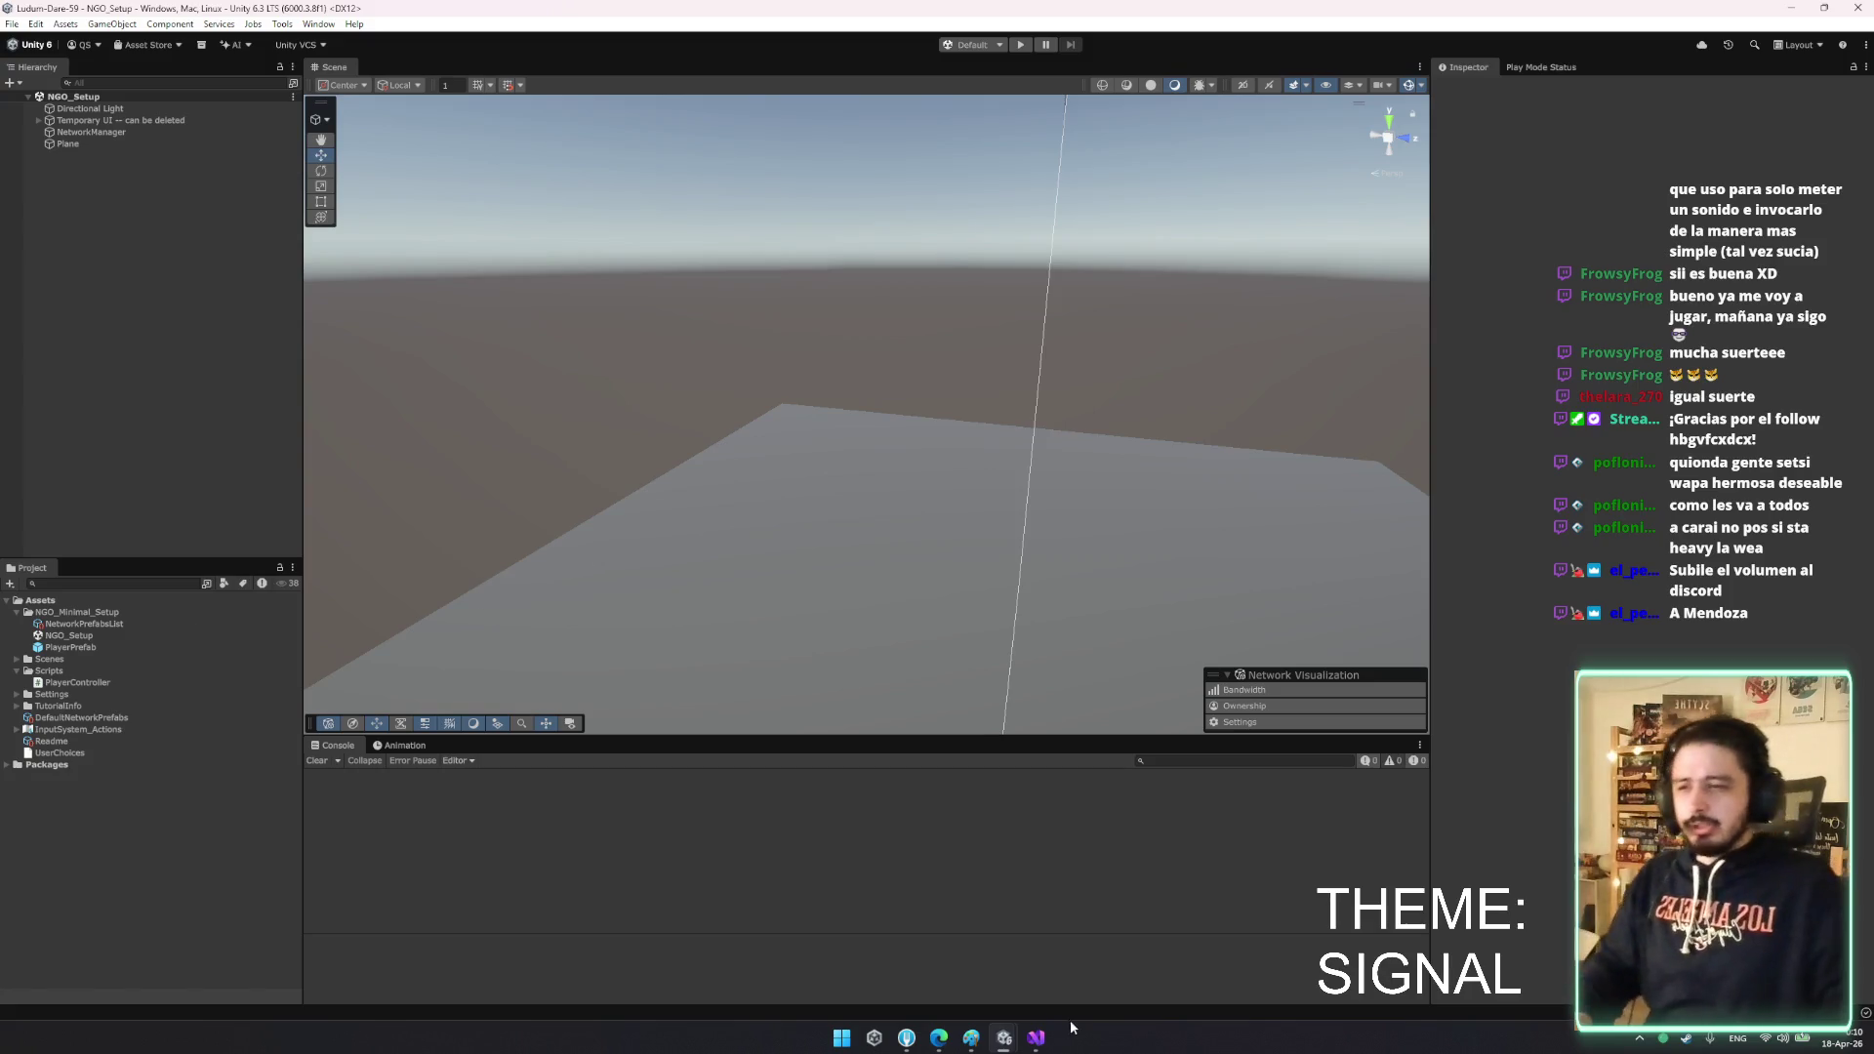
{"action": "left_click", "coordinate": [1036, 1037]}
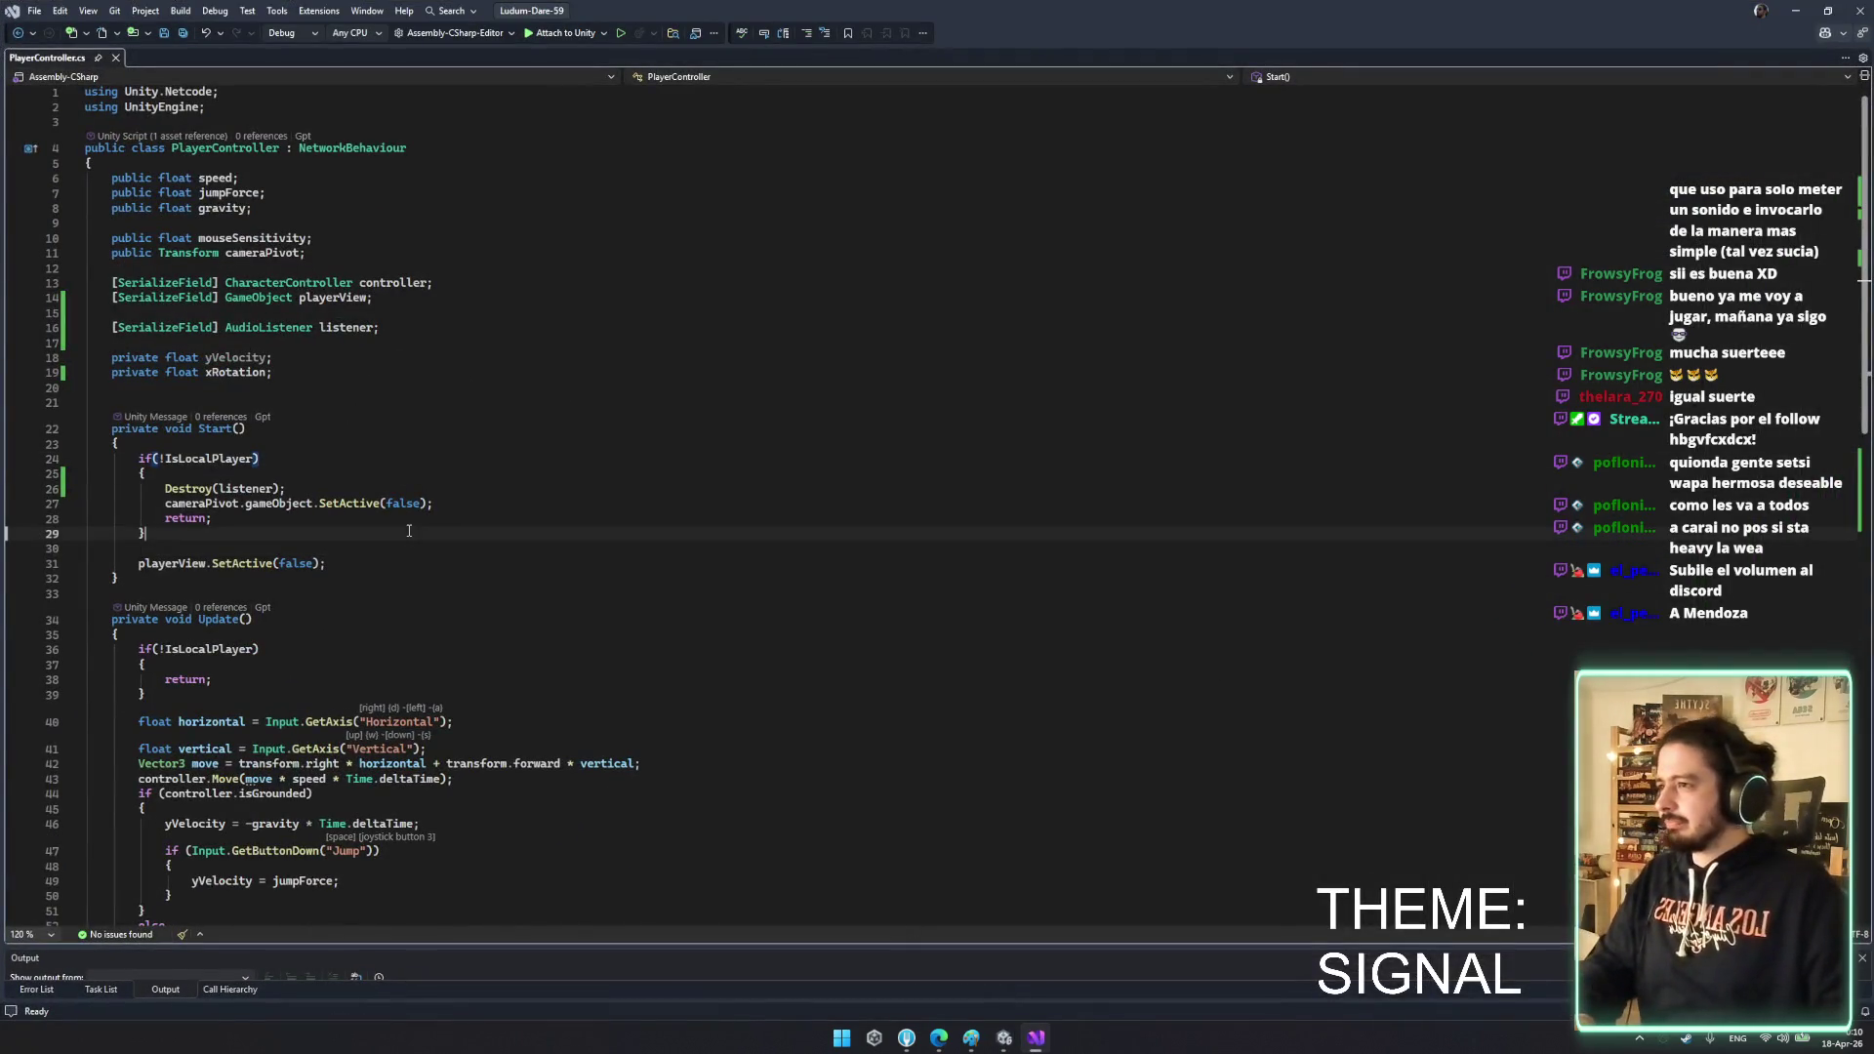
- Add Cursor.lockState = CursorLockMode.Locked; after the non-local-player check in Start()
{"action": "key", "text": "Return"}
{"action": "key", "text": "Return"}
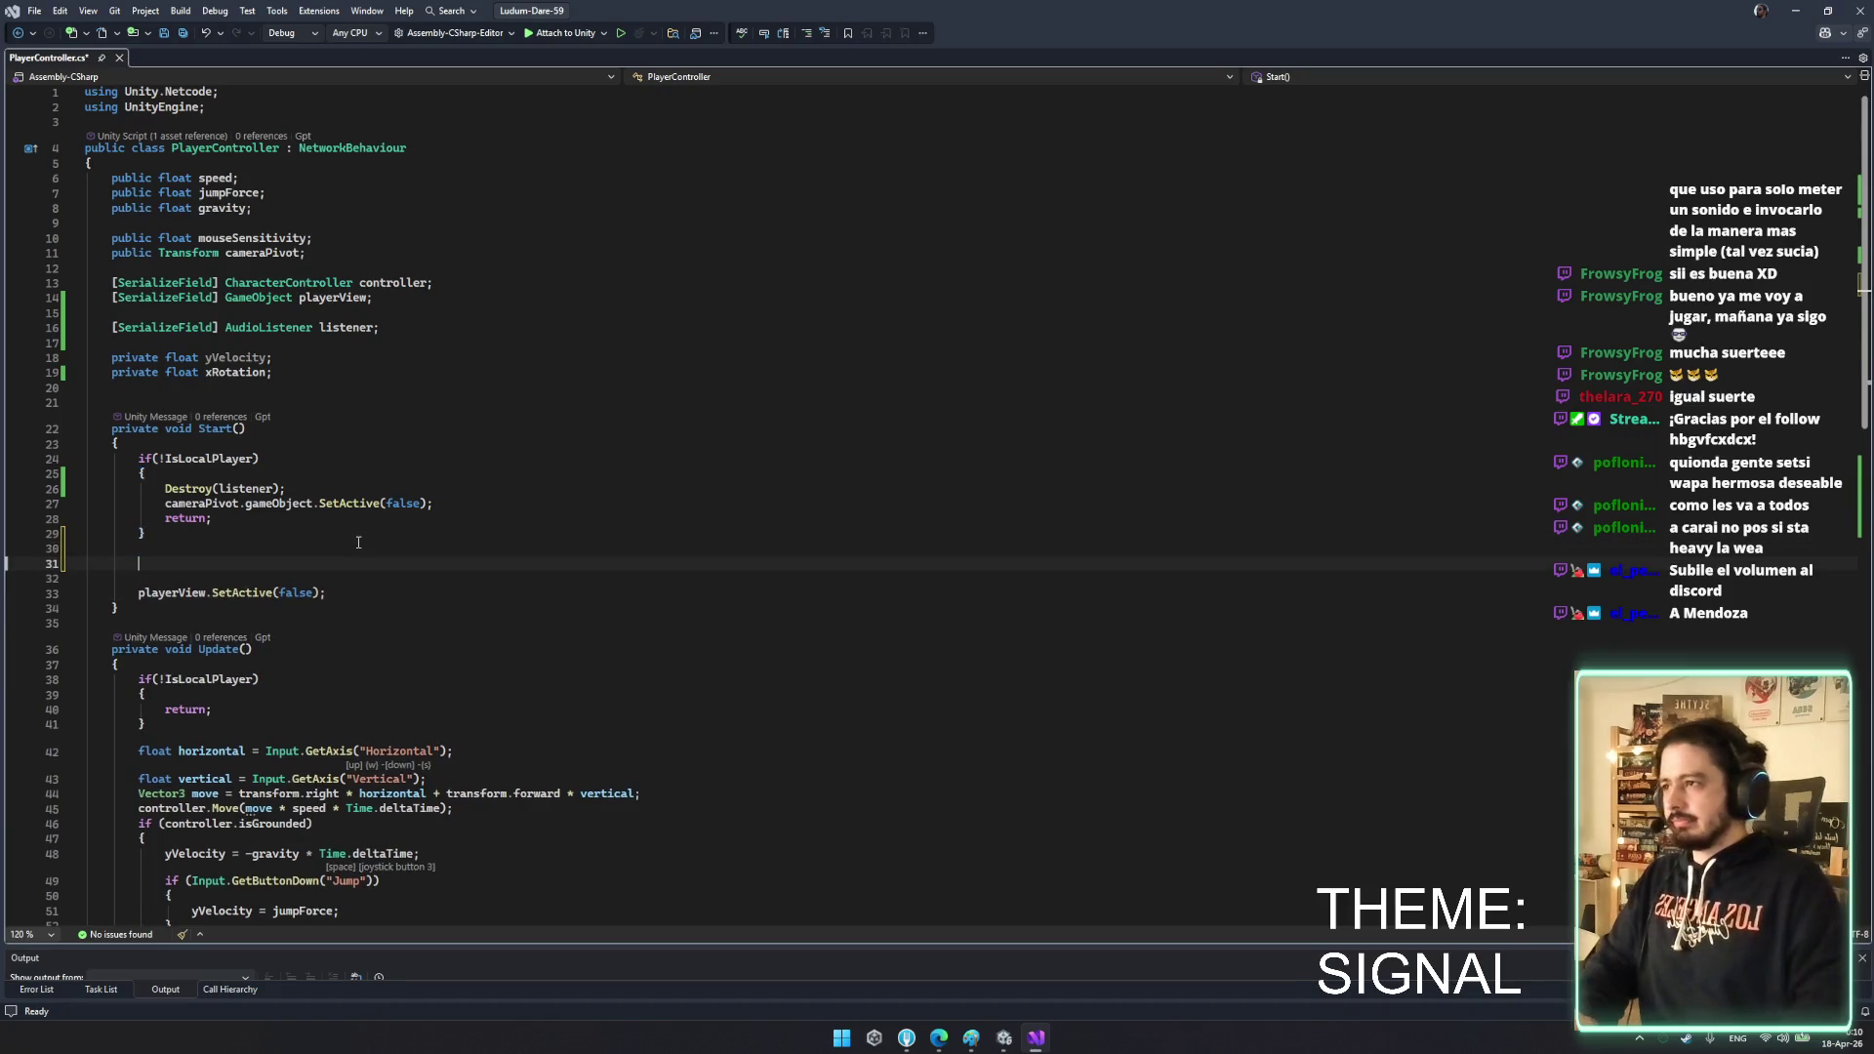
{"action": "type", "text": "Cursor.lock"}
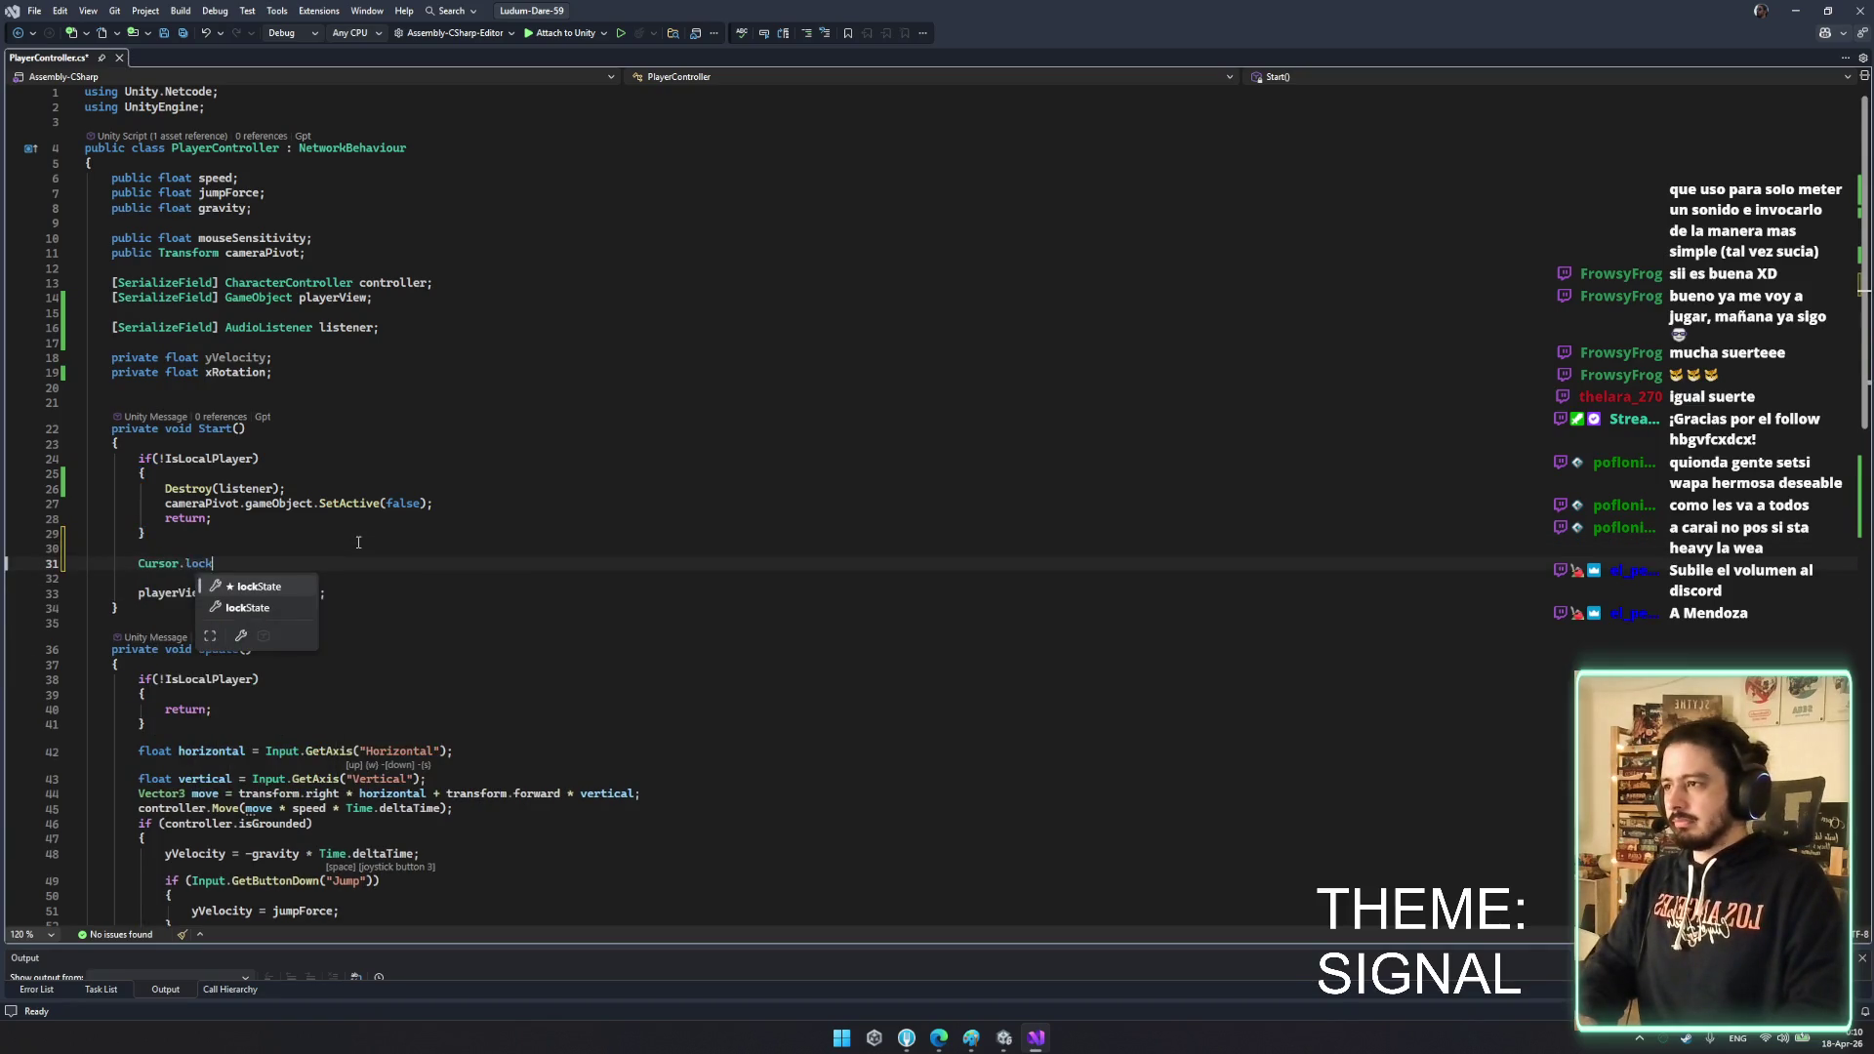
{"action": "key", "text": "space"}
{"action": "key", "text": "Tab"}
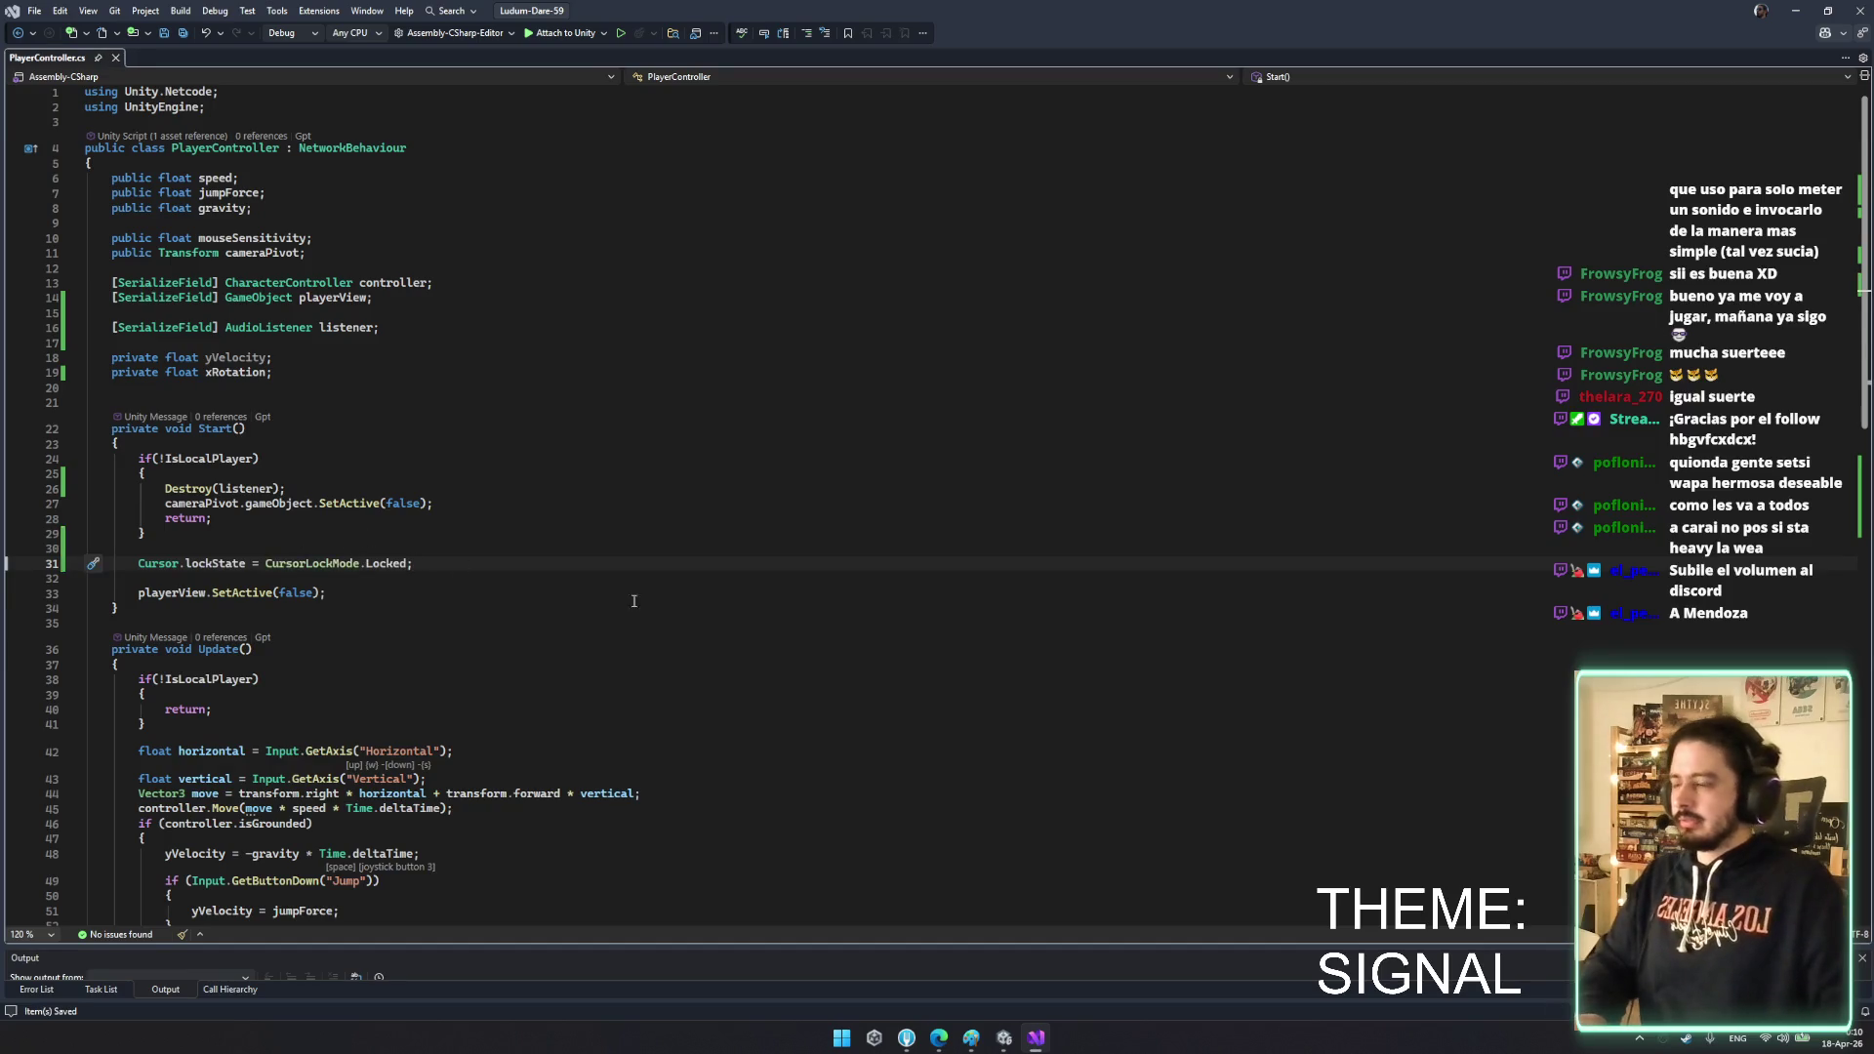
{"action": "key", "text": "Return"}
- Add Cursor.visible = false; below the lock line and save PlayerController
{"action": "type", "text": "Cursor.hi"}
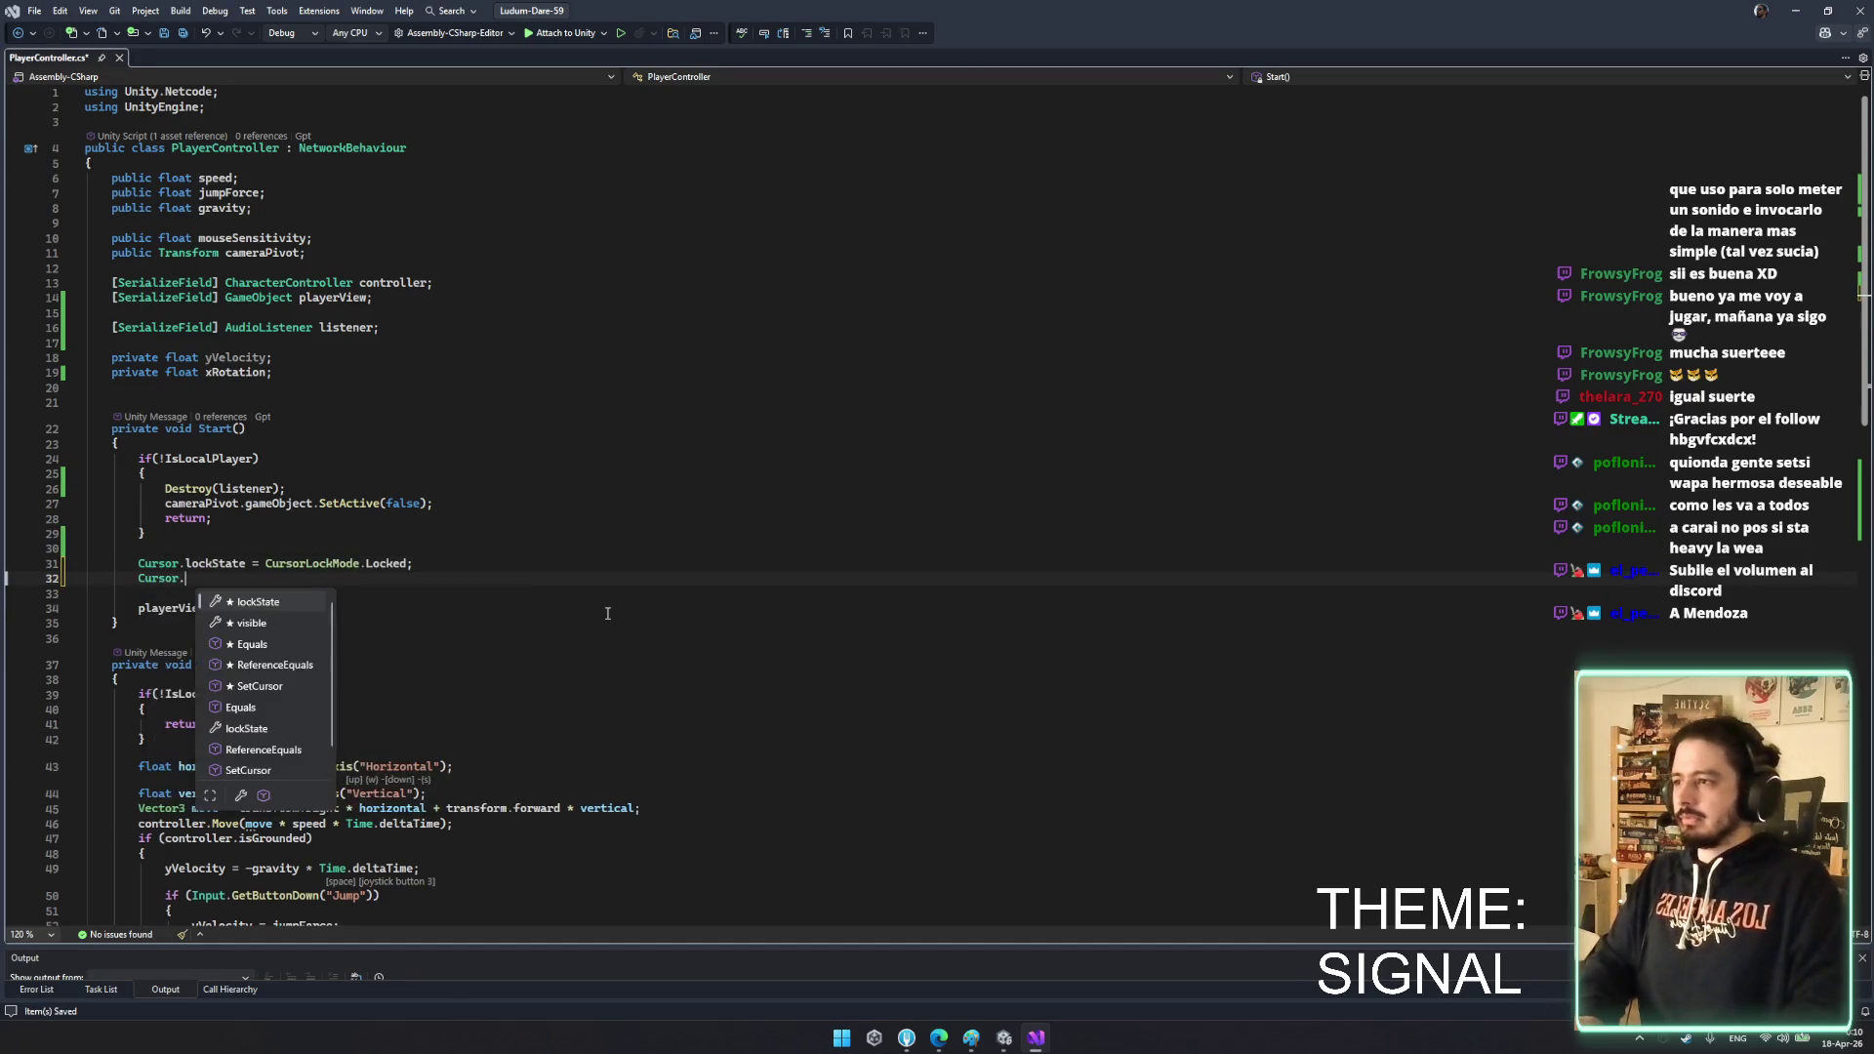
{"action": "key", "text": "Escape"}
{"action": "key", "text": "Down"}
{"action": "key", "text": "Down"}
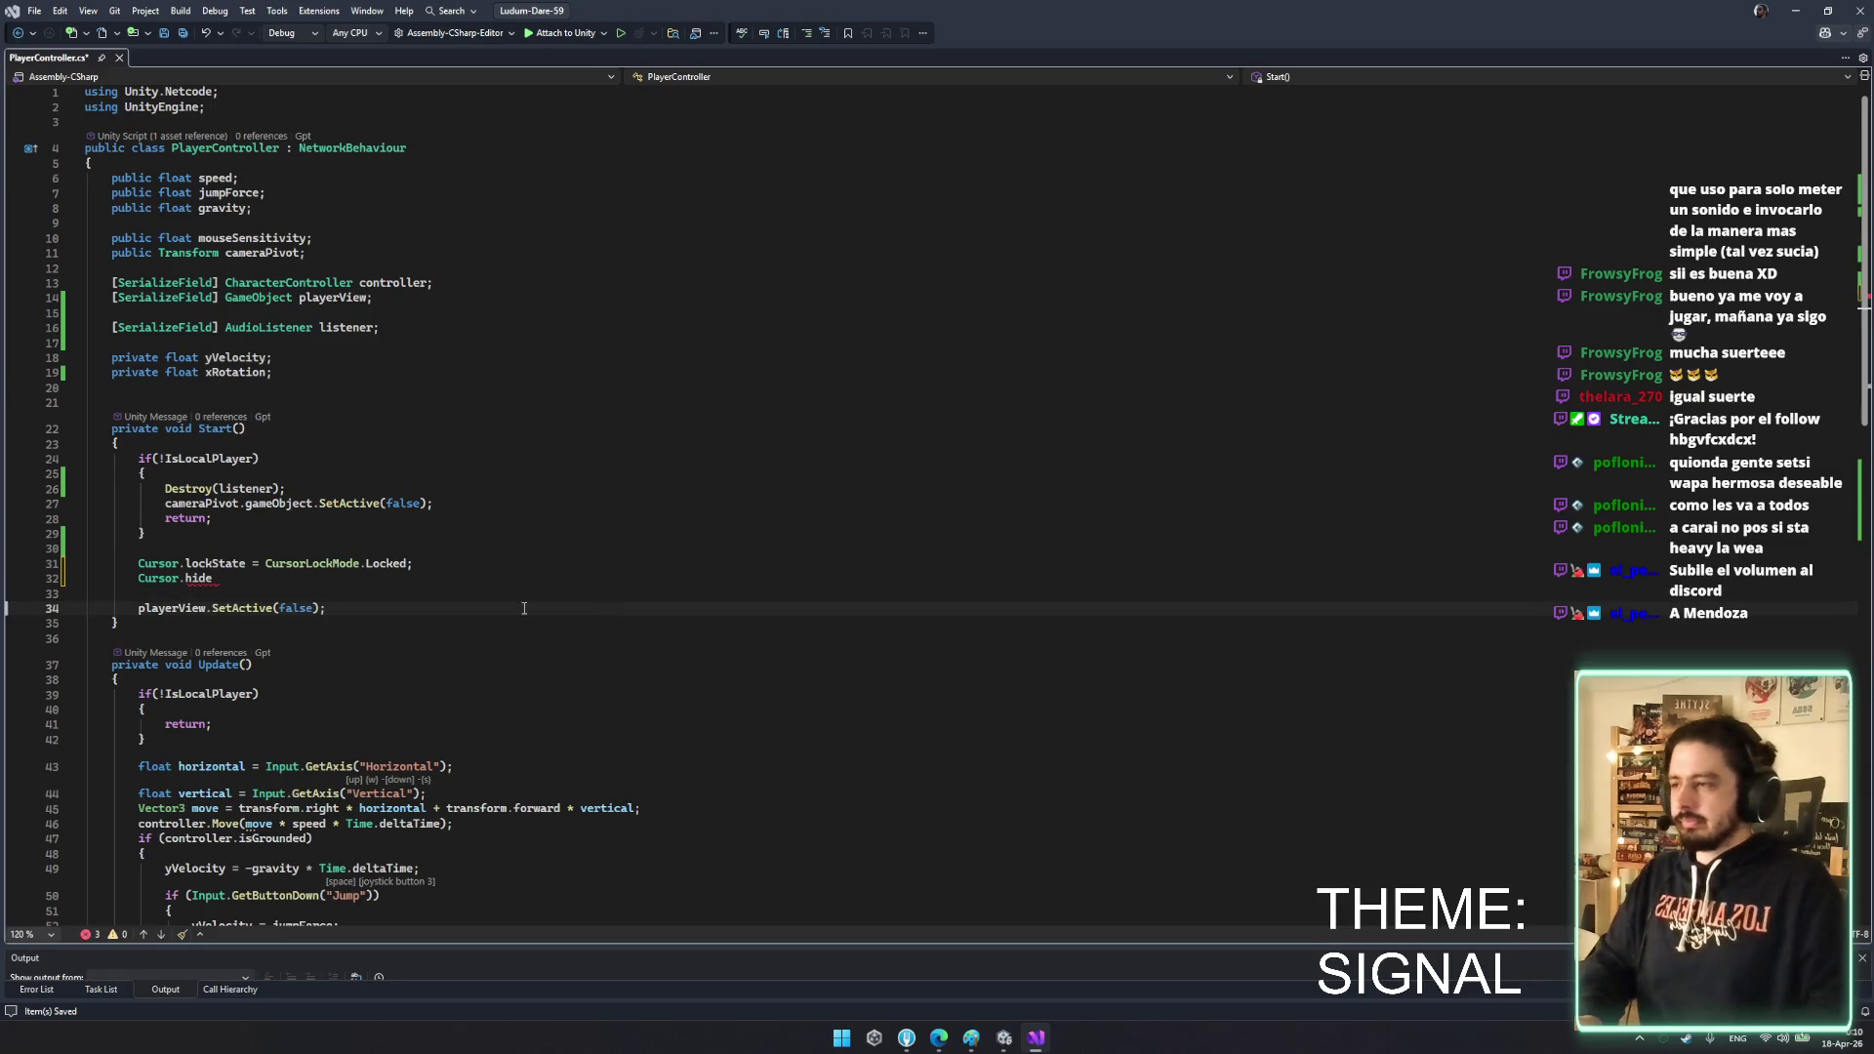
{"action": "left_click", "coordinate": [510, 583]}
{"action": "type", "text": "visible ="}
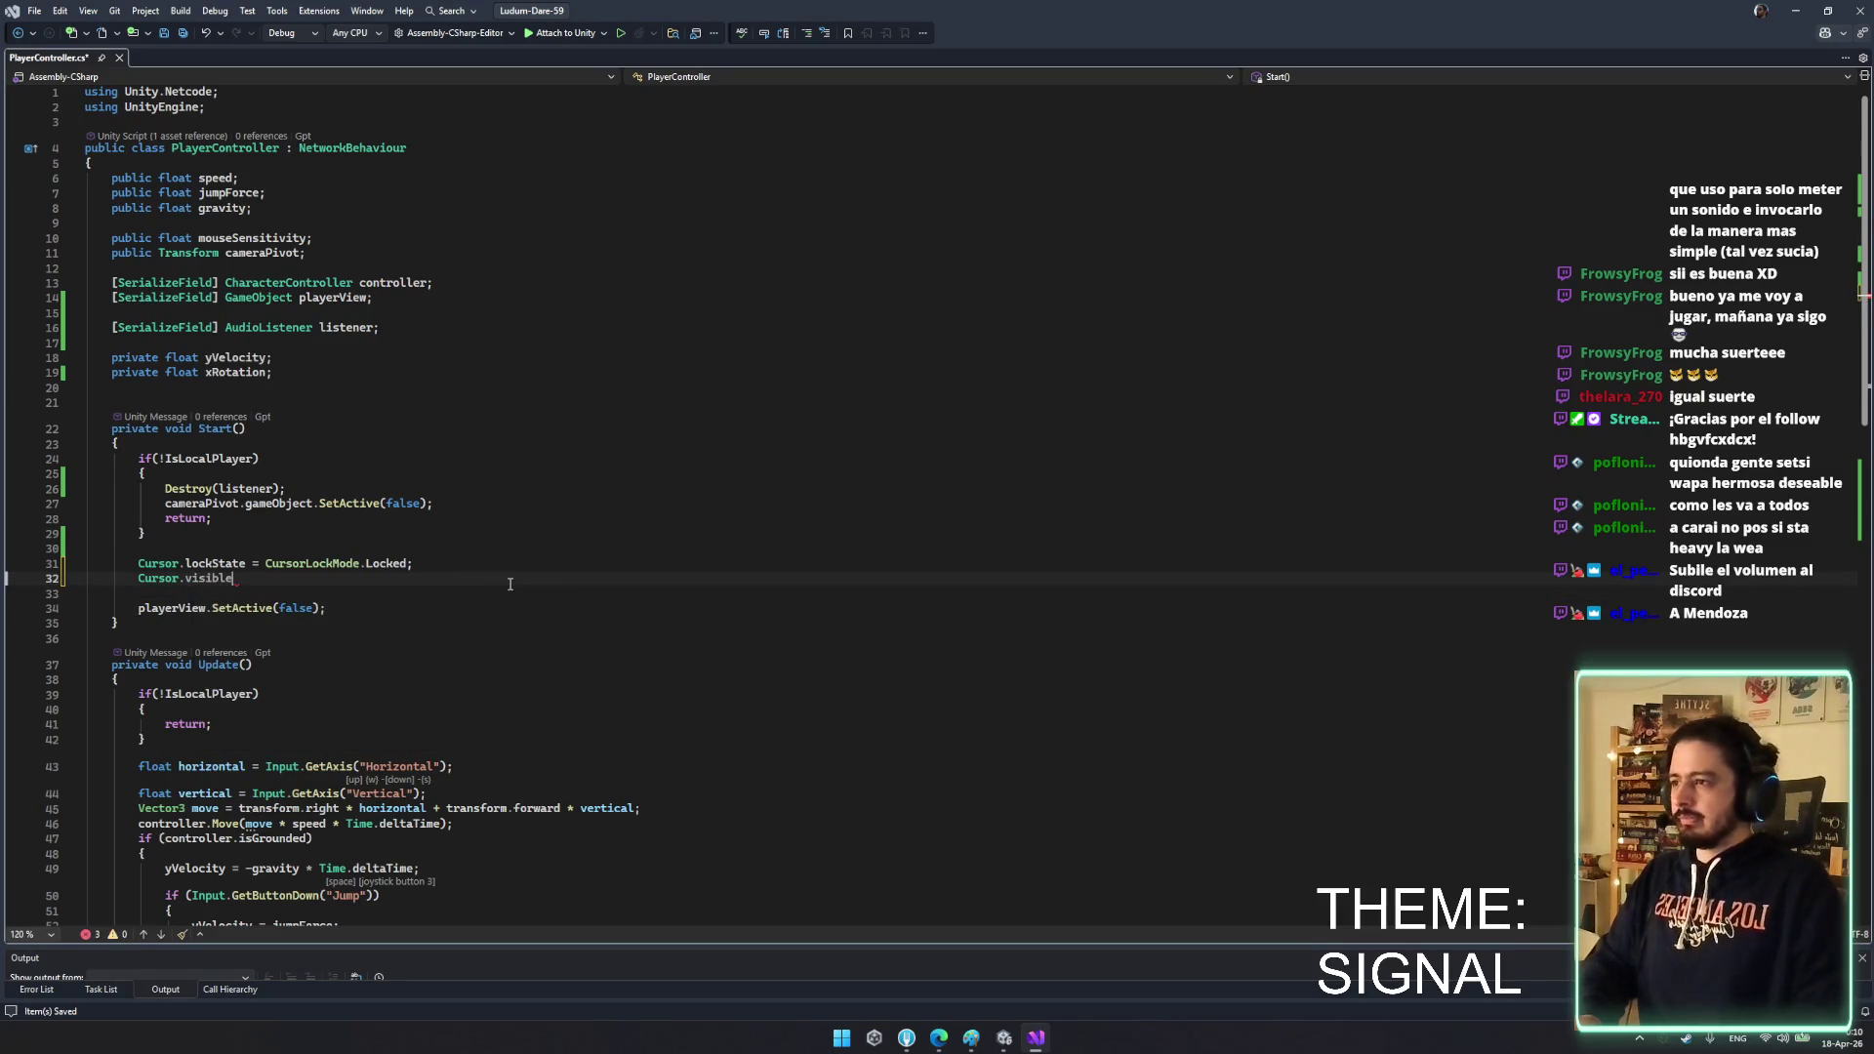
{"action": "key", "text": "BackSpace"}
{"action": "key", "text": "ctrl+s"}
{"action": "type", "text": "= false;"}
{"action": "left_click", "coordinate": [535, 599]}
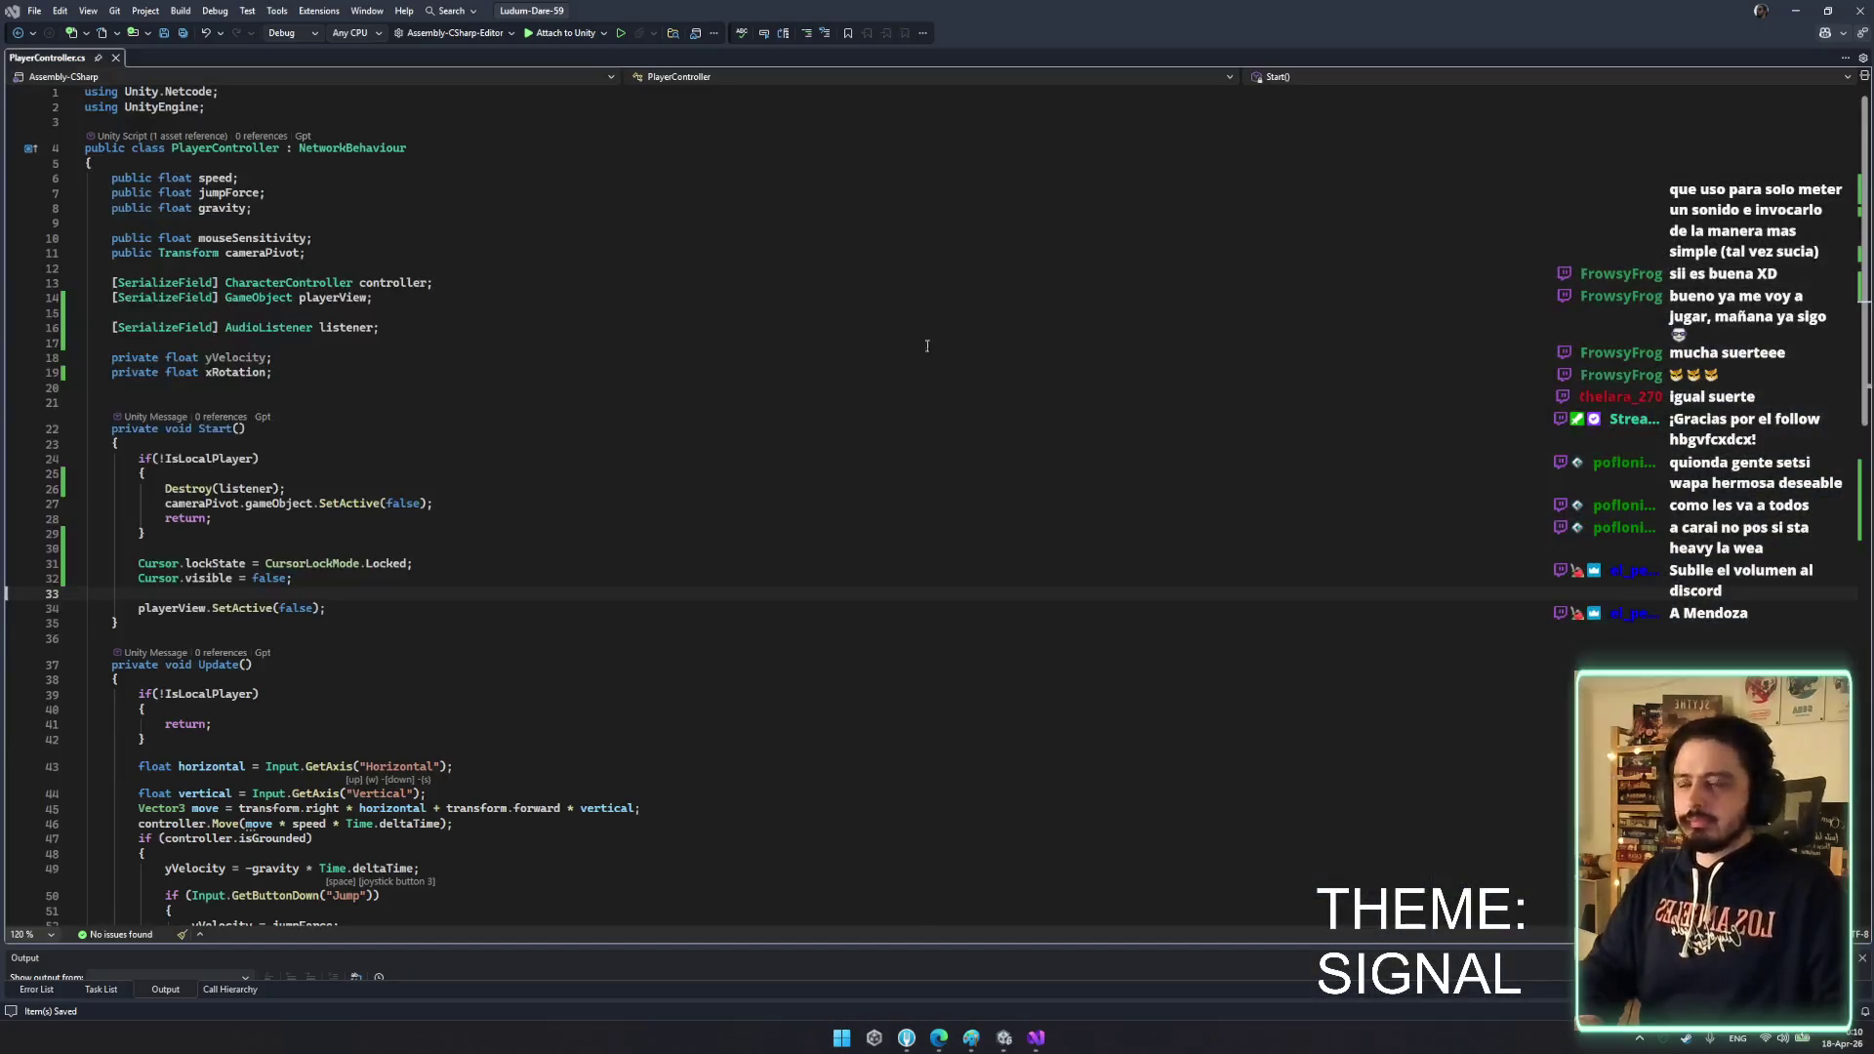
{"action": "key", "text": "alt+Tab"}
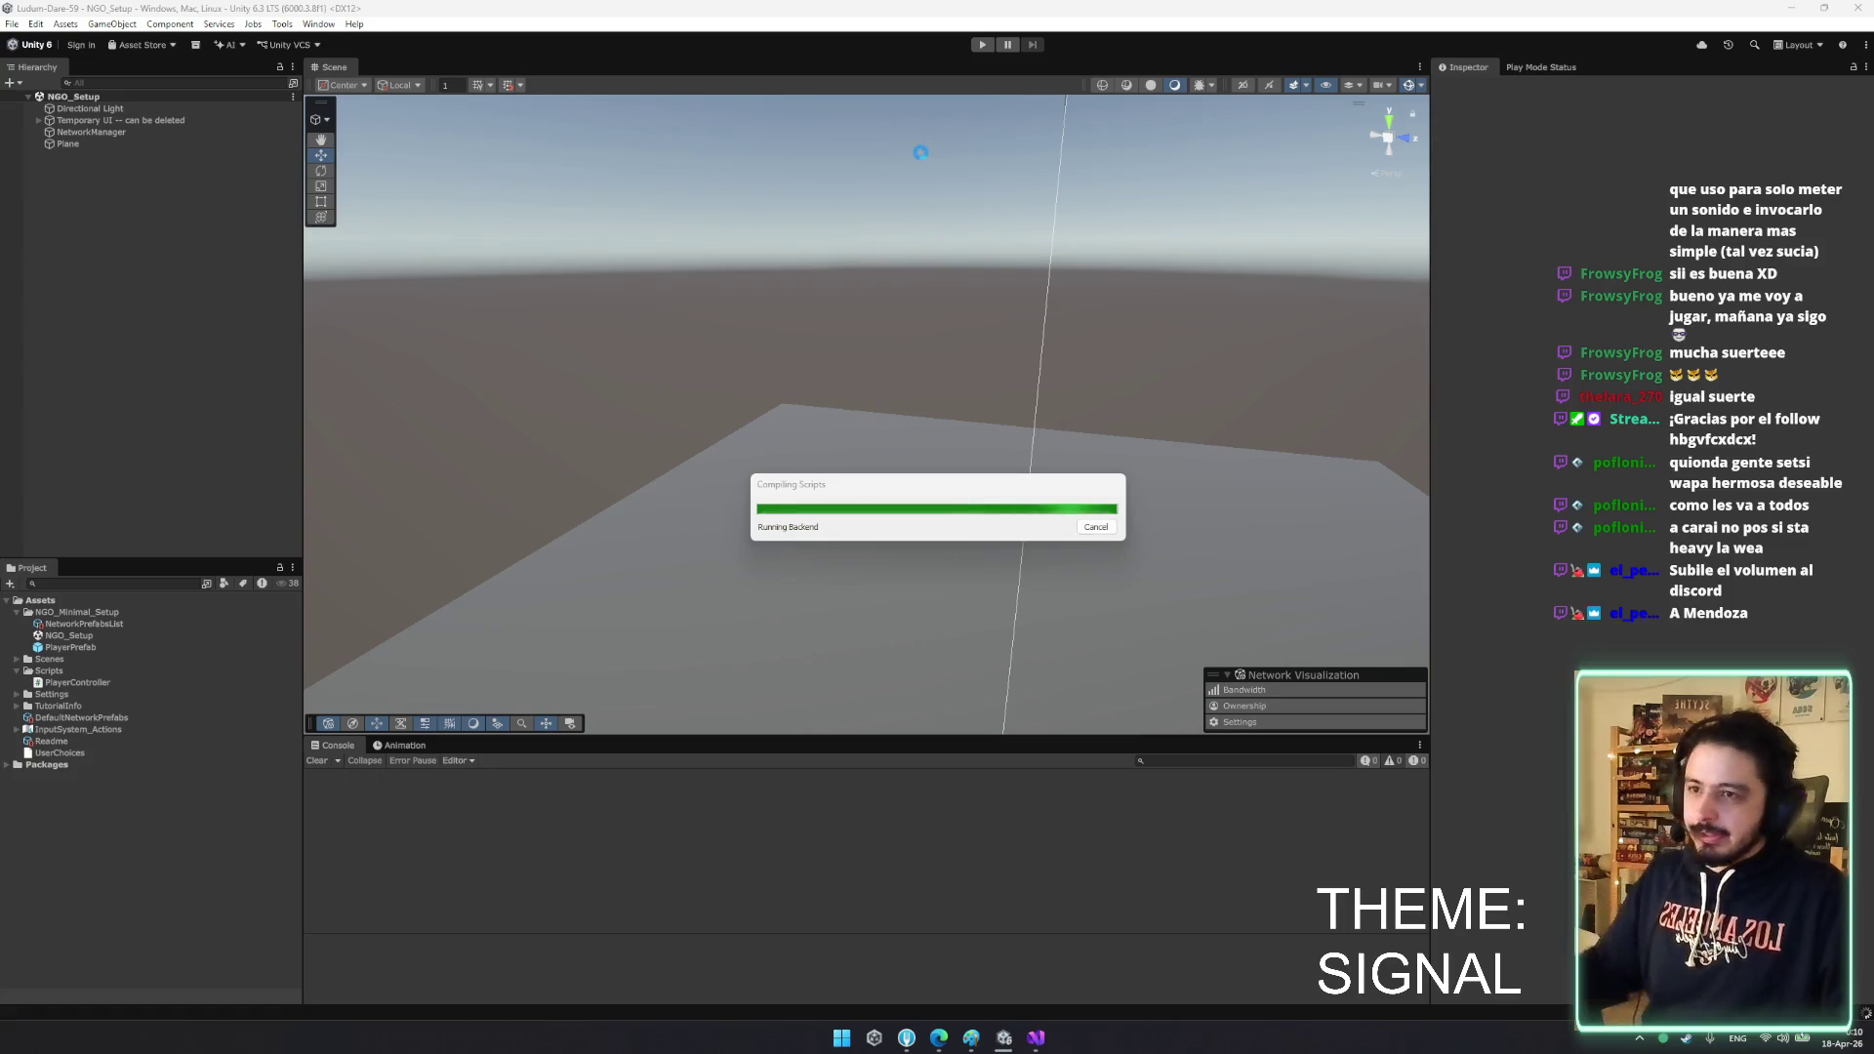
- Enter play mode and add a Game tab beside the Scene tab
{"action": "left_click", "coordinate": [1017, 46]}
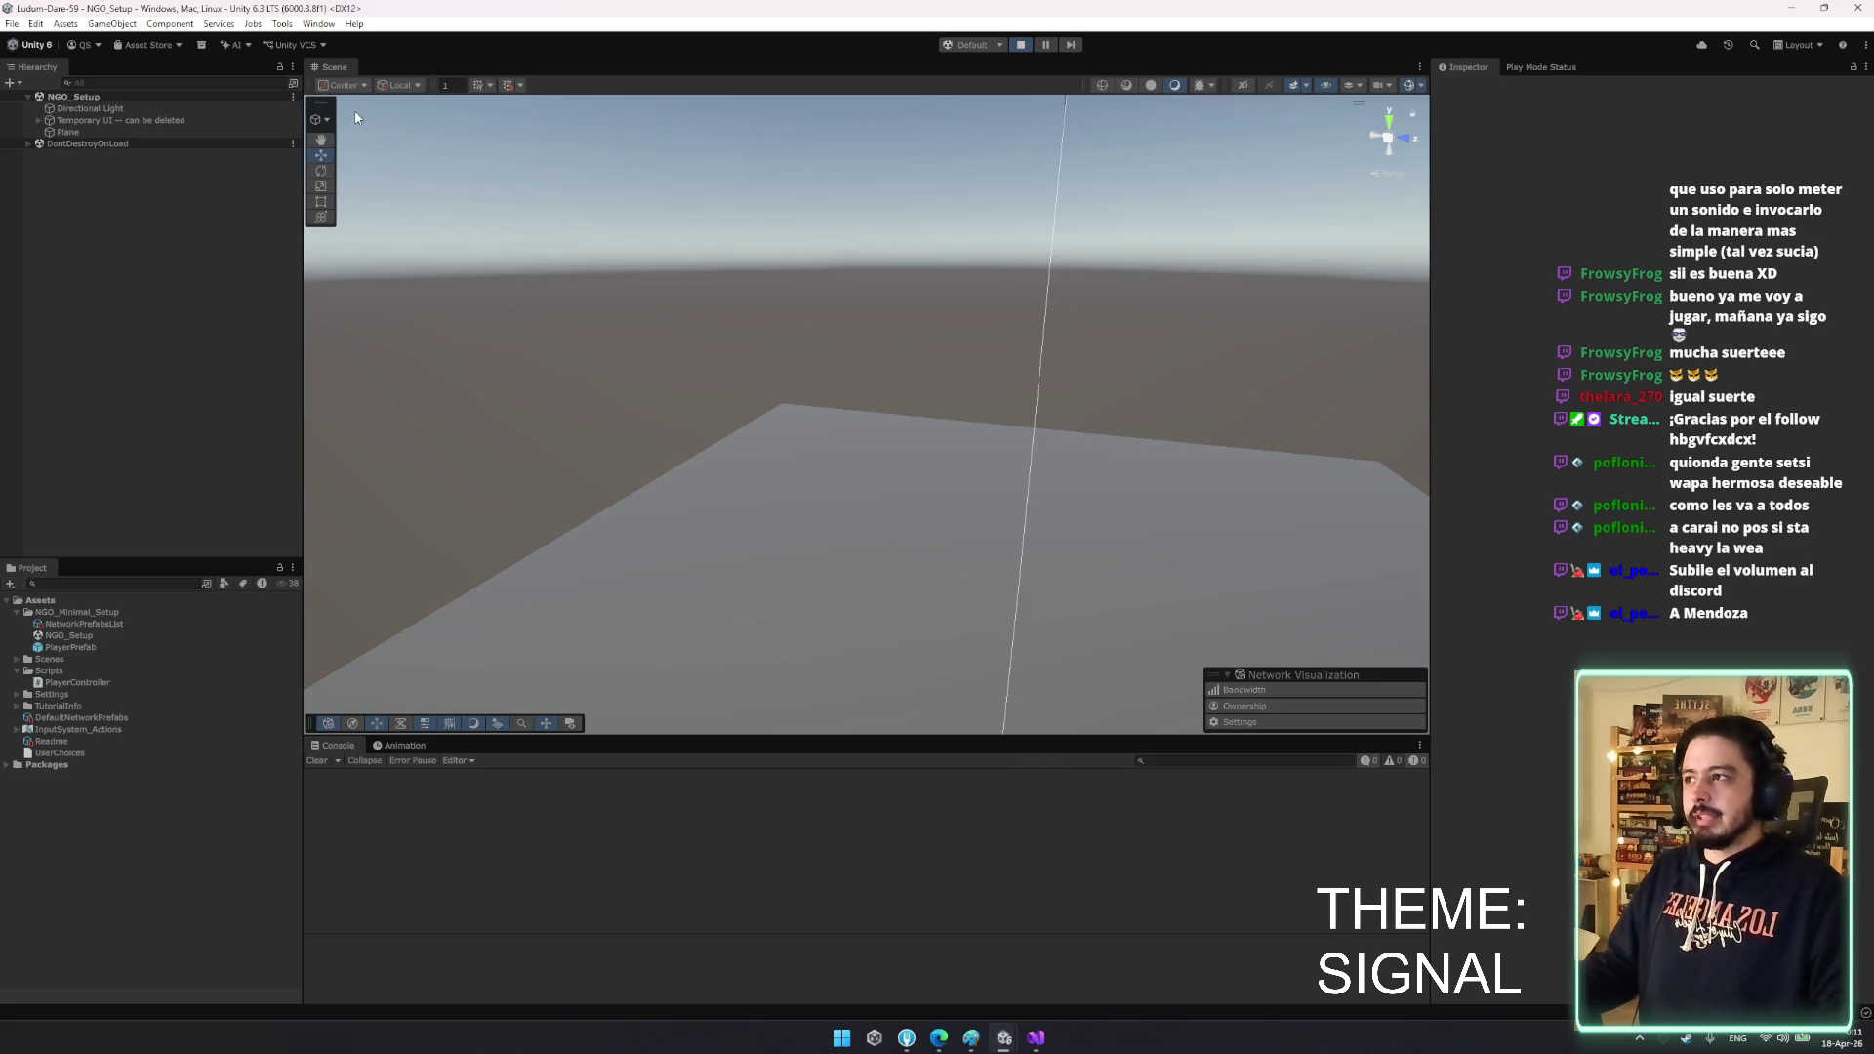
{"action": "mouse_move", "coordinate": [999, 1043]}
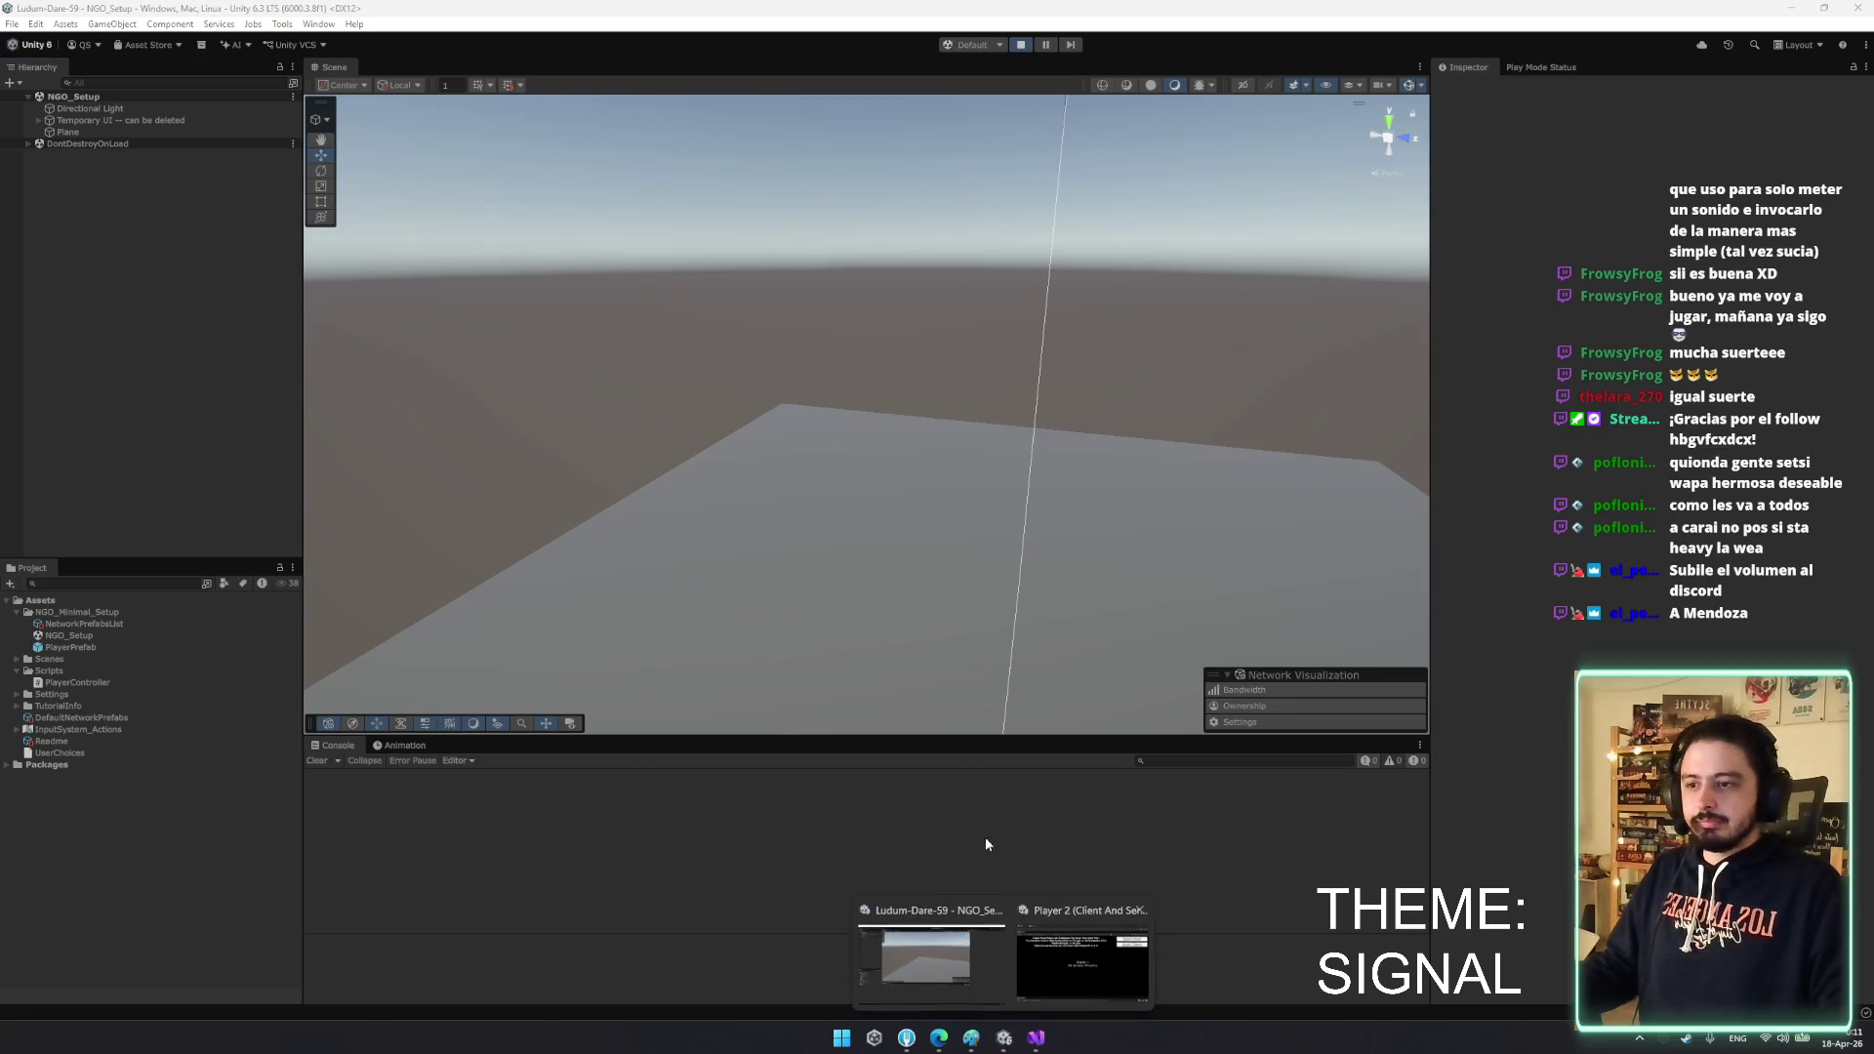
{"action": "right_click", "coordinate": [345, 76]}
{"action": "mouse_move", "coordinate": [439, 133]}
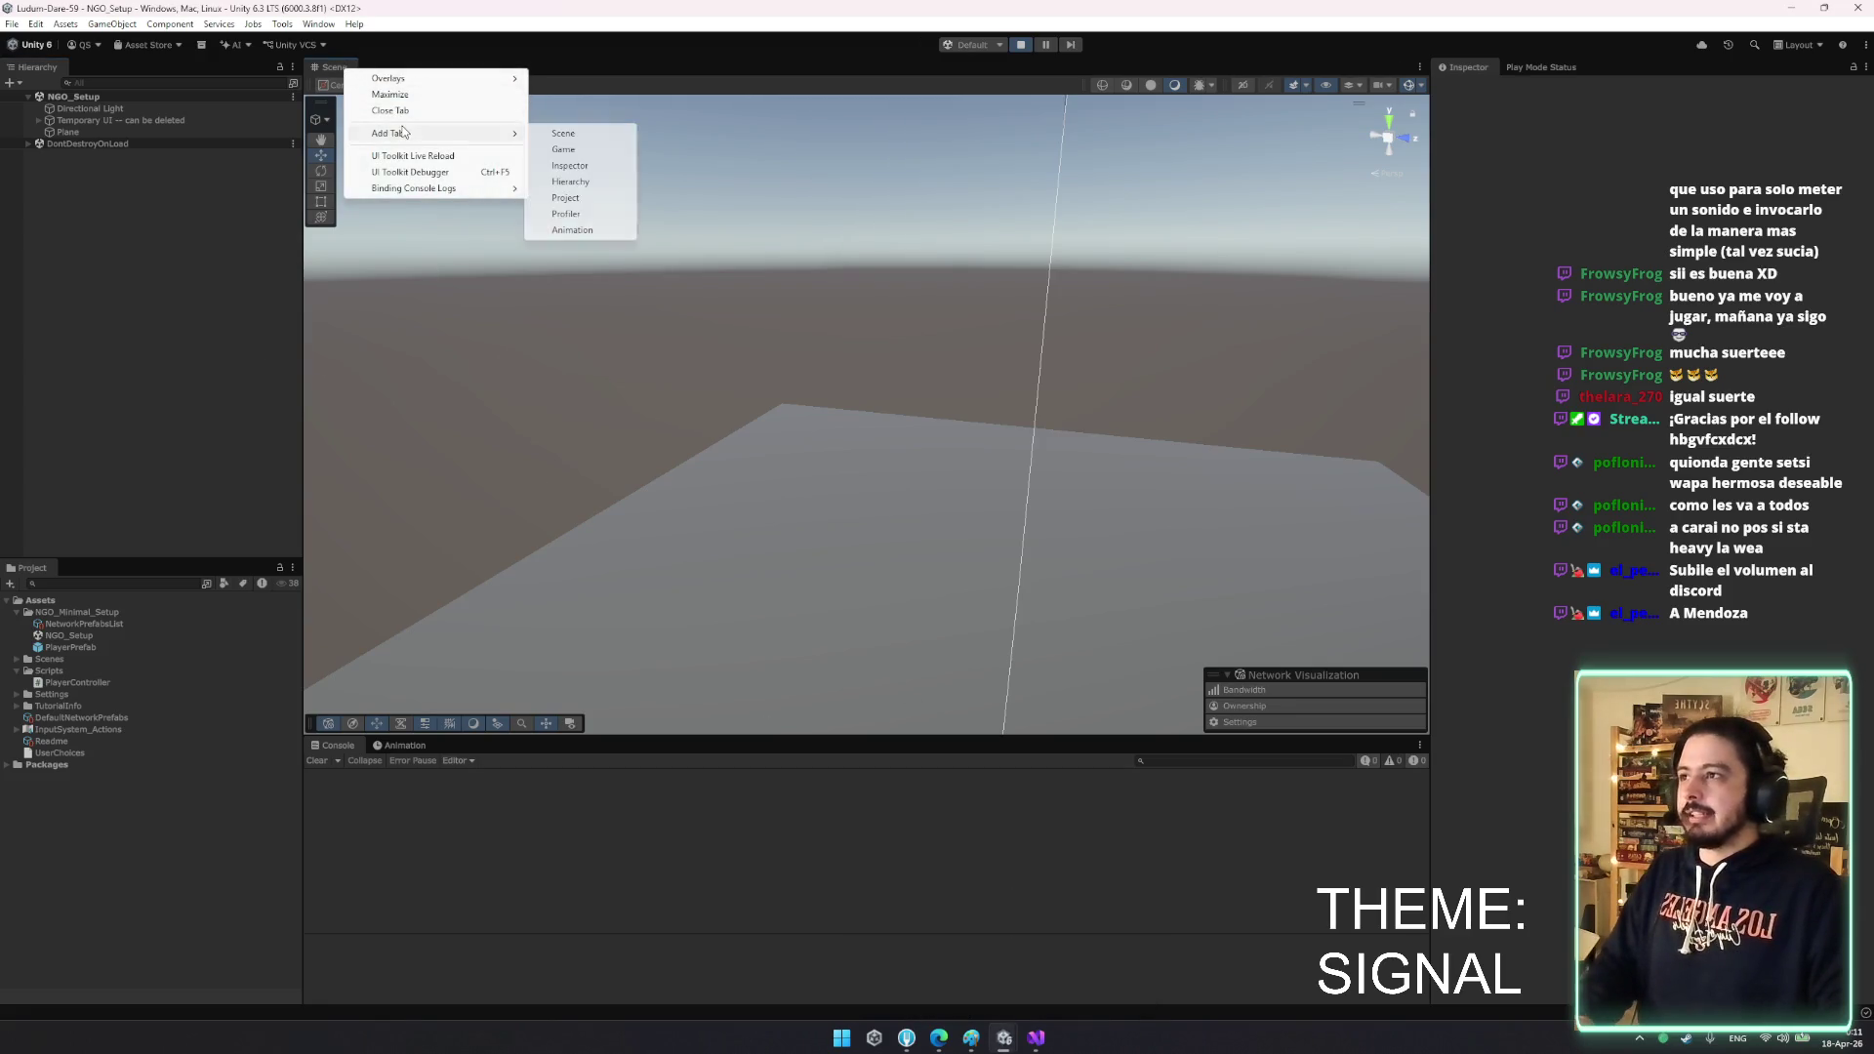
{"action": "left_click", "coordinate": [576, 145]}
- Start the host, connect Player 2 as a client, test both views, then stop play
{"action": "left_click", "coordinate": [1396, 177]}
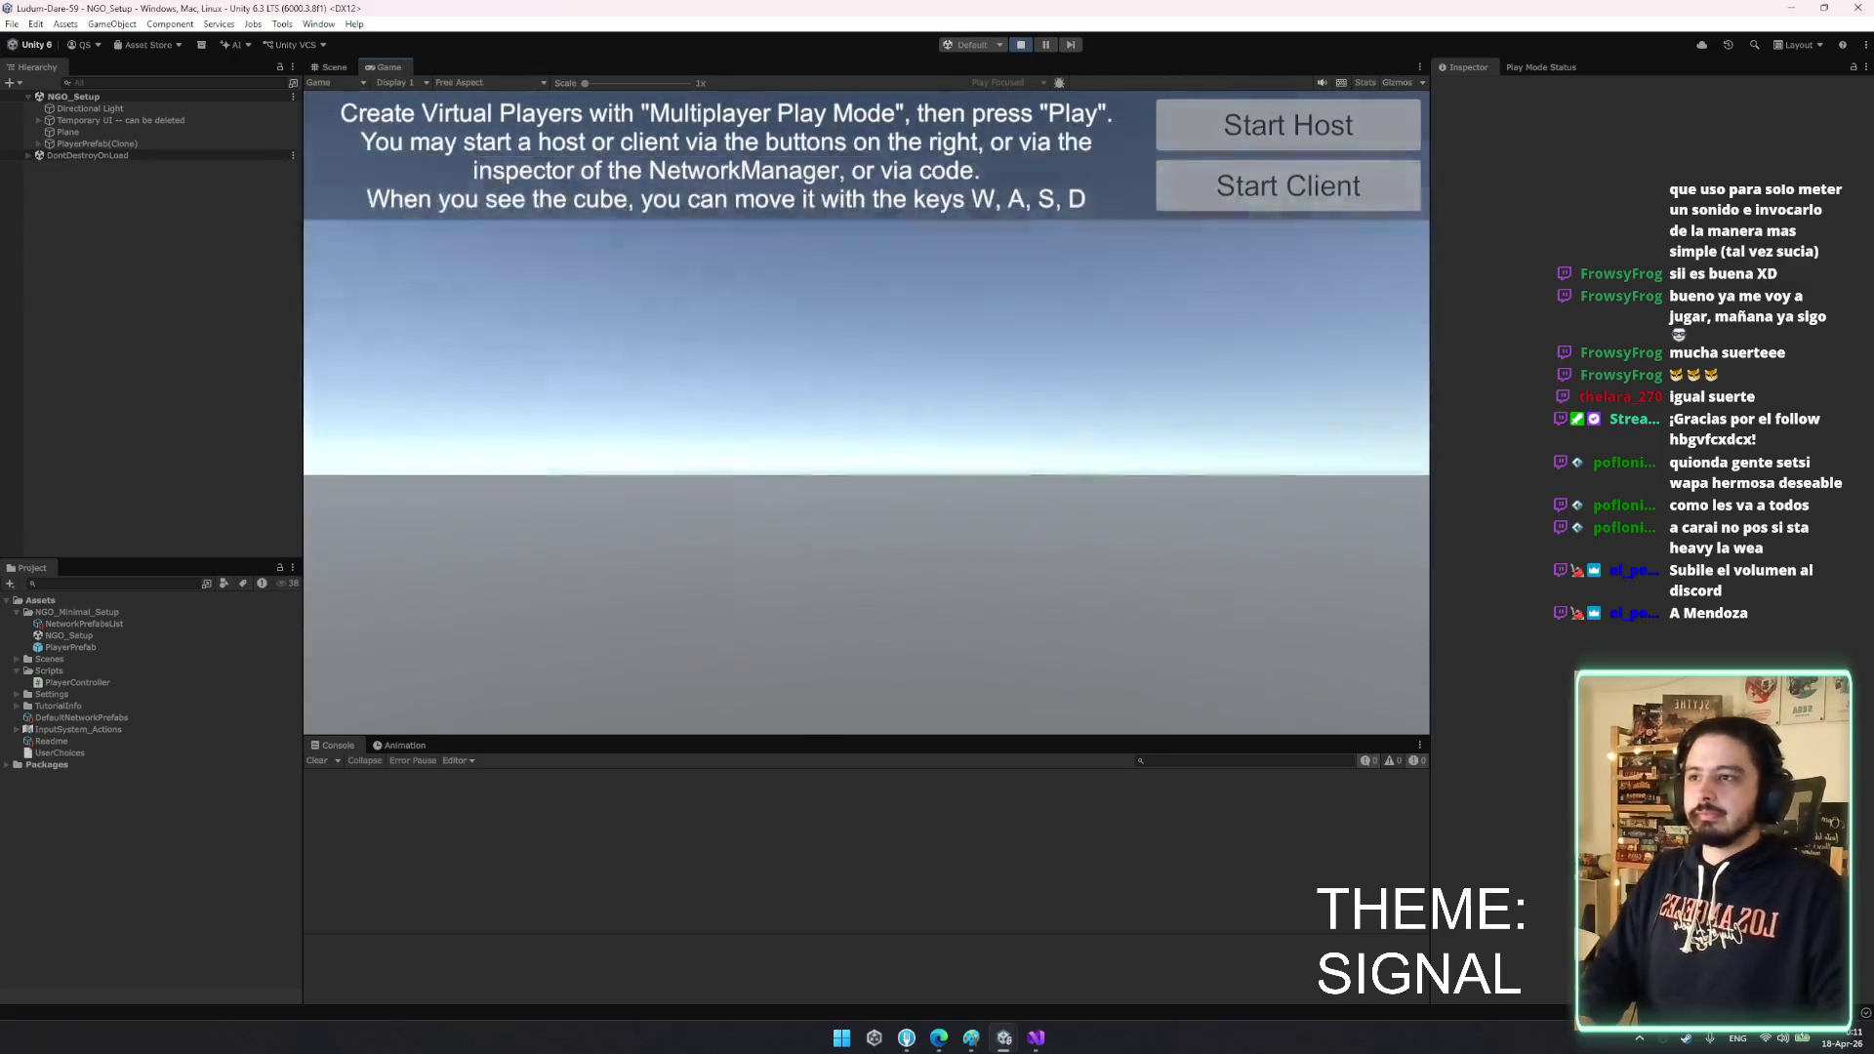
{"action": "mouse_move", "coordinate": [1004, 1037]}
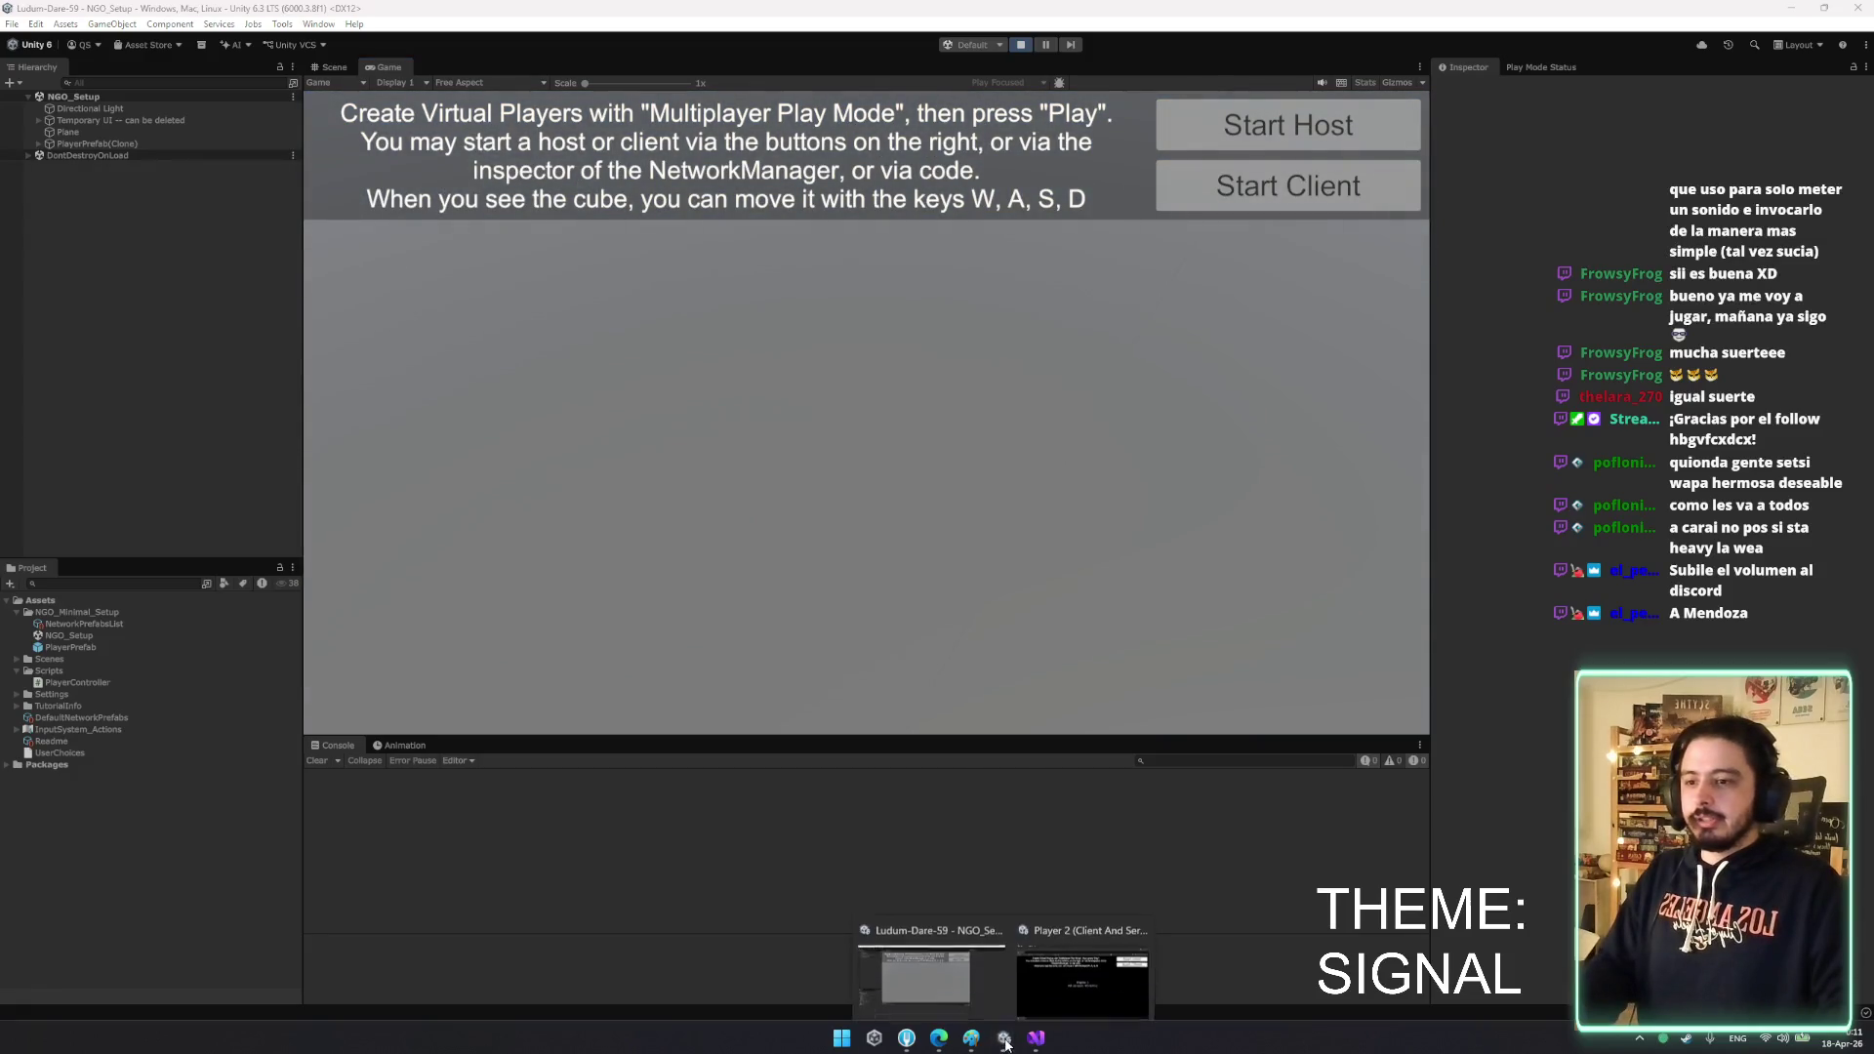
{"action": "left_click", "coordinate": [1115, 932]}
{"action": "left_click", "coordinate": [1450, 366]}
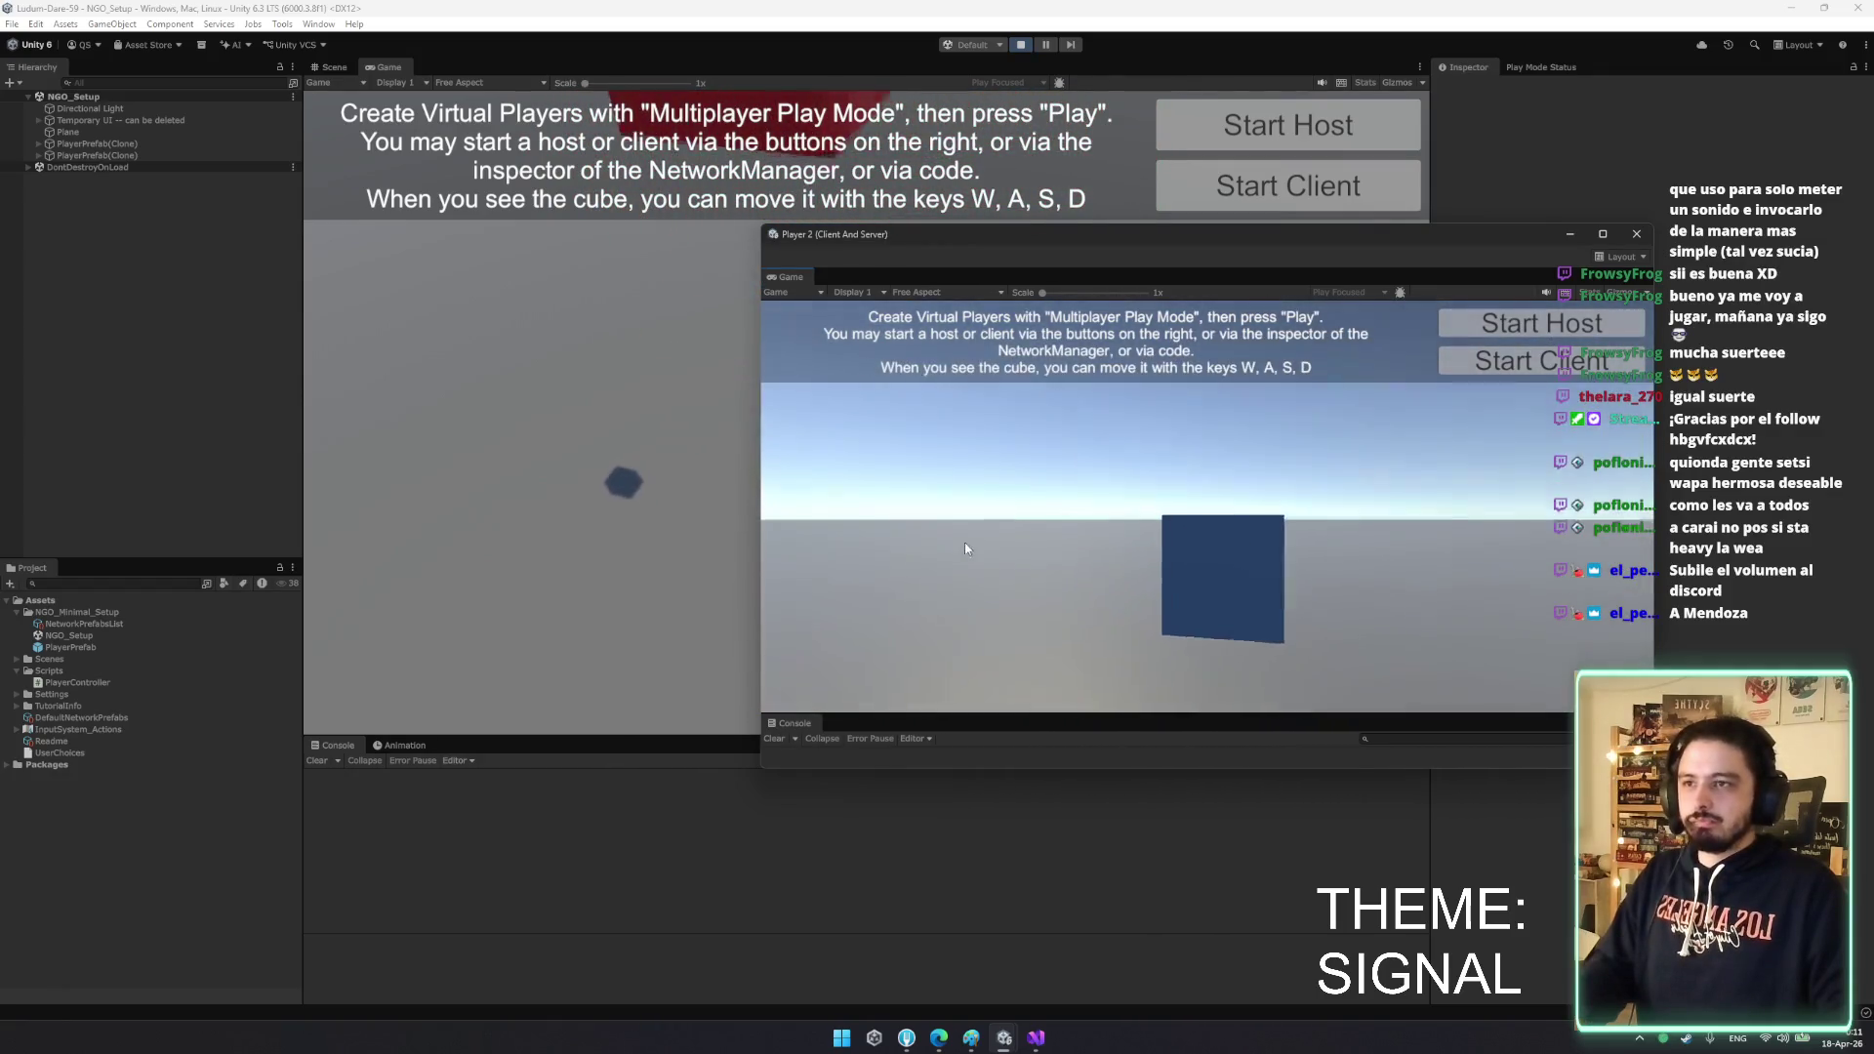
{"action": "left_click", "coordinate": [1637, 234]}
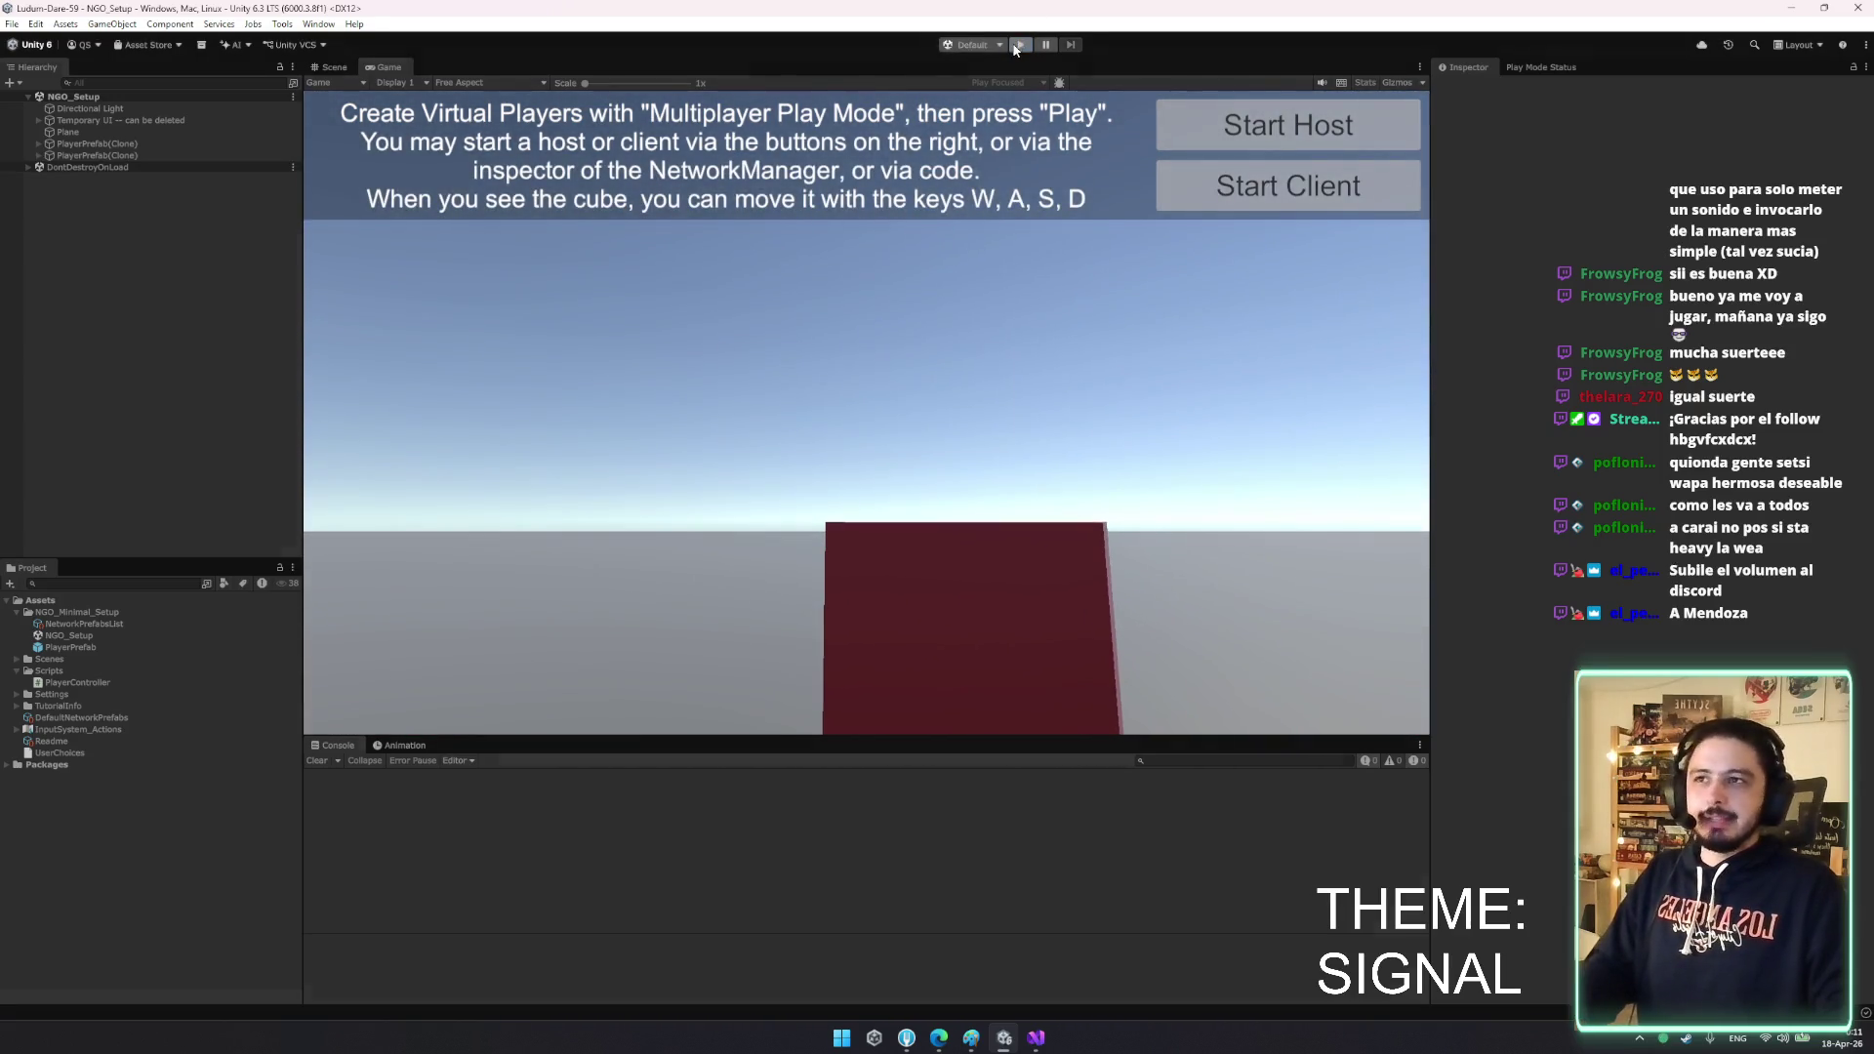
{"action": "left_click", "coordinate": [1021, 45]}
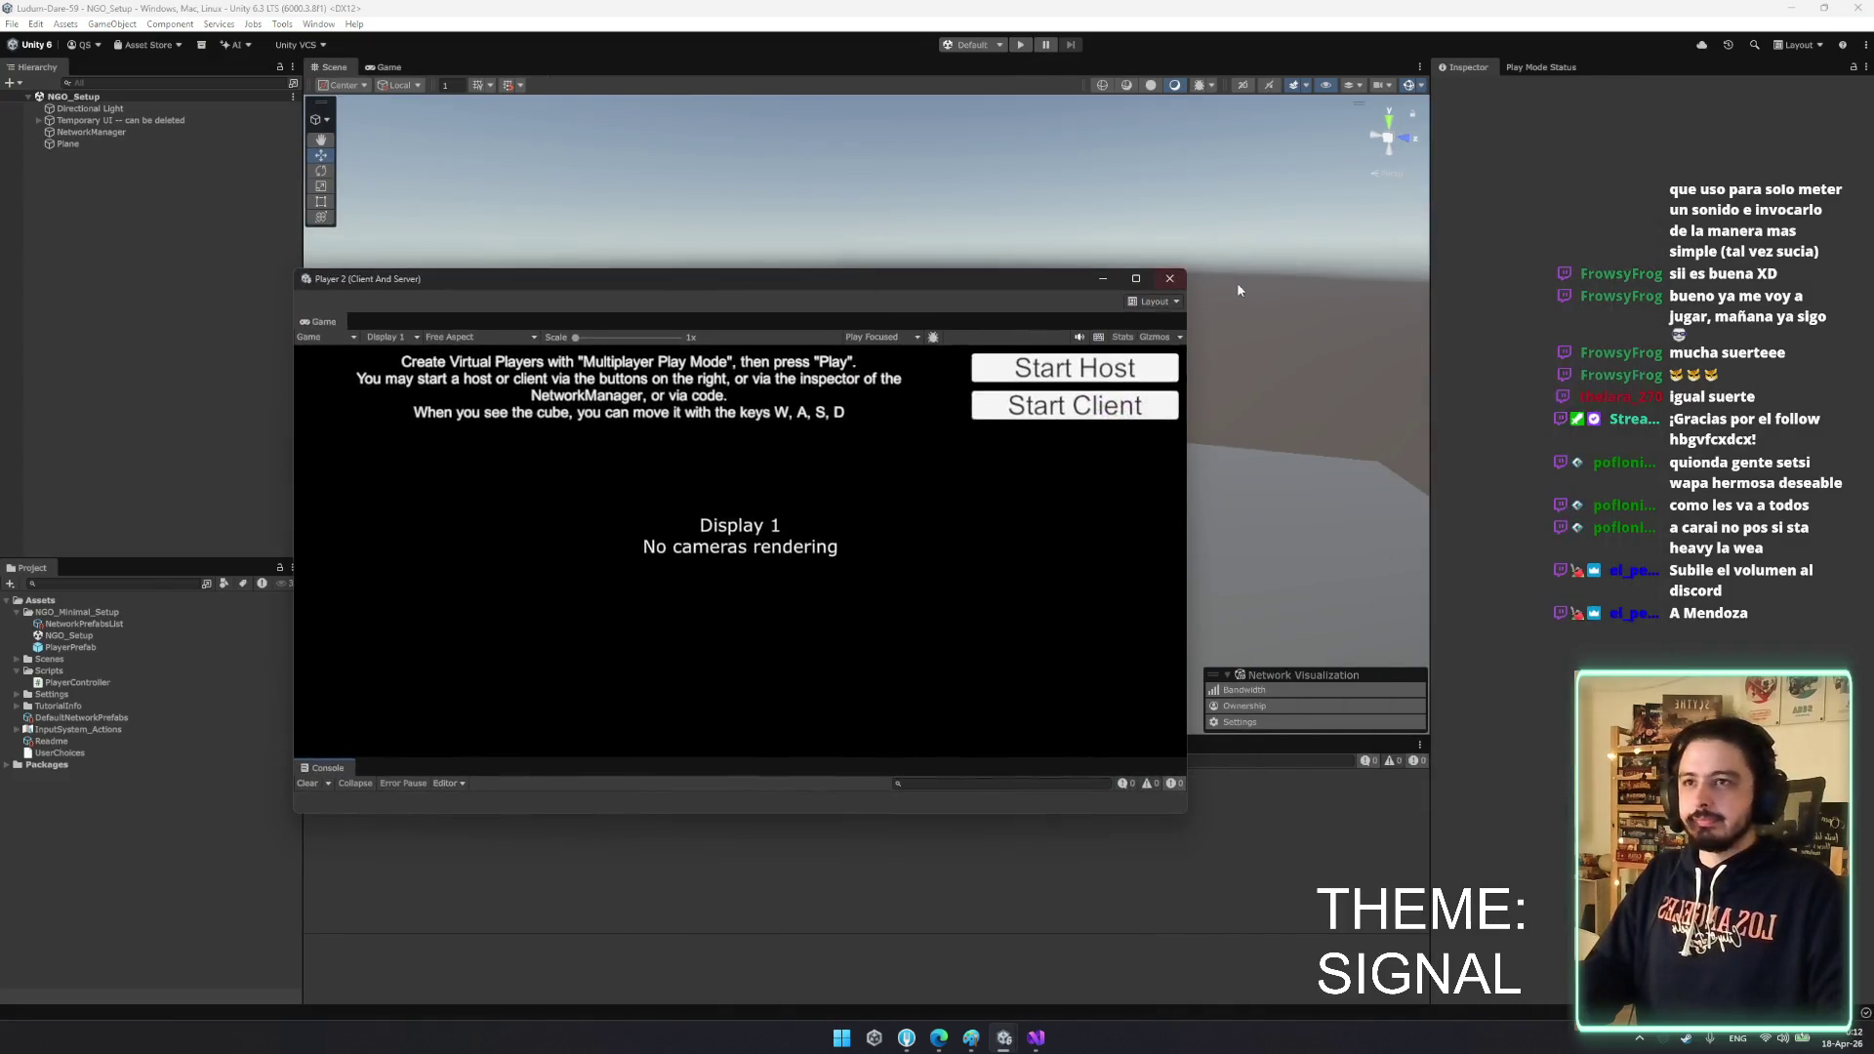
- Stage all unstaged changes in Fork, including packages-lock.json, Ludum-Dare-59.slnx and ProjectSettings files
{"action": "left_click", "coordinate": [906, 1036]}
{"action": "key", "text": "space"}
{"action": "scroll", "coordinate": [425, 495], "scroll_direction": "down", "scroll_amount": 20}
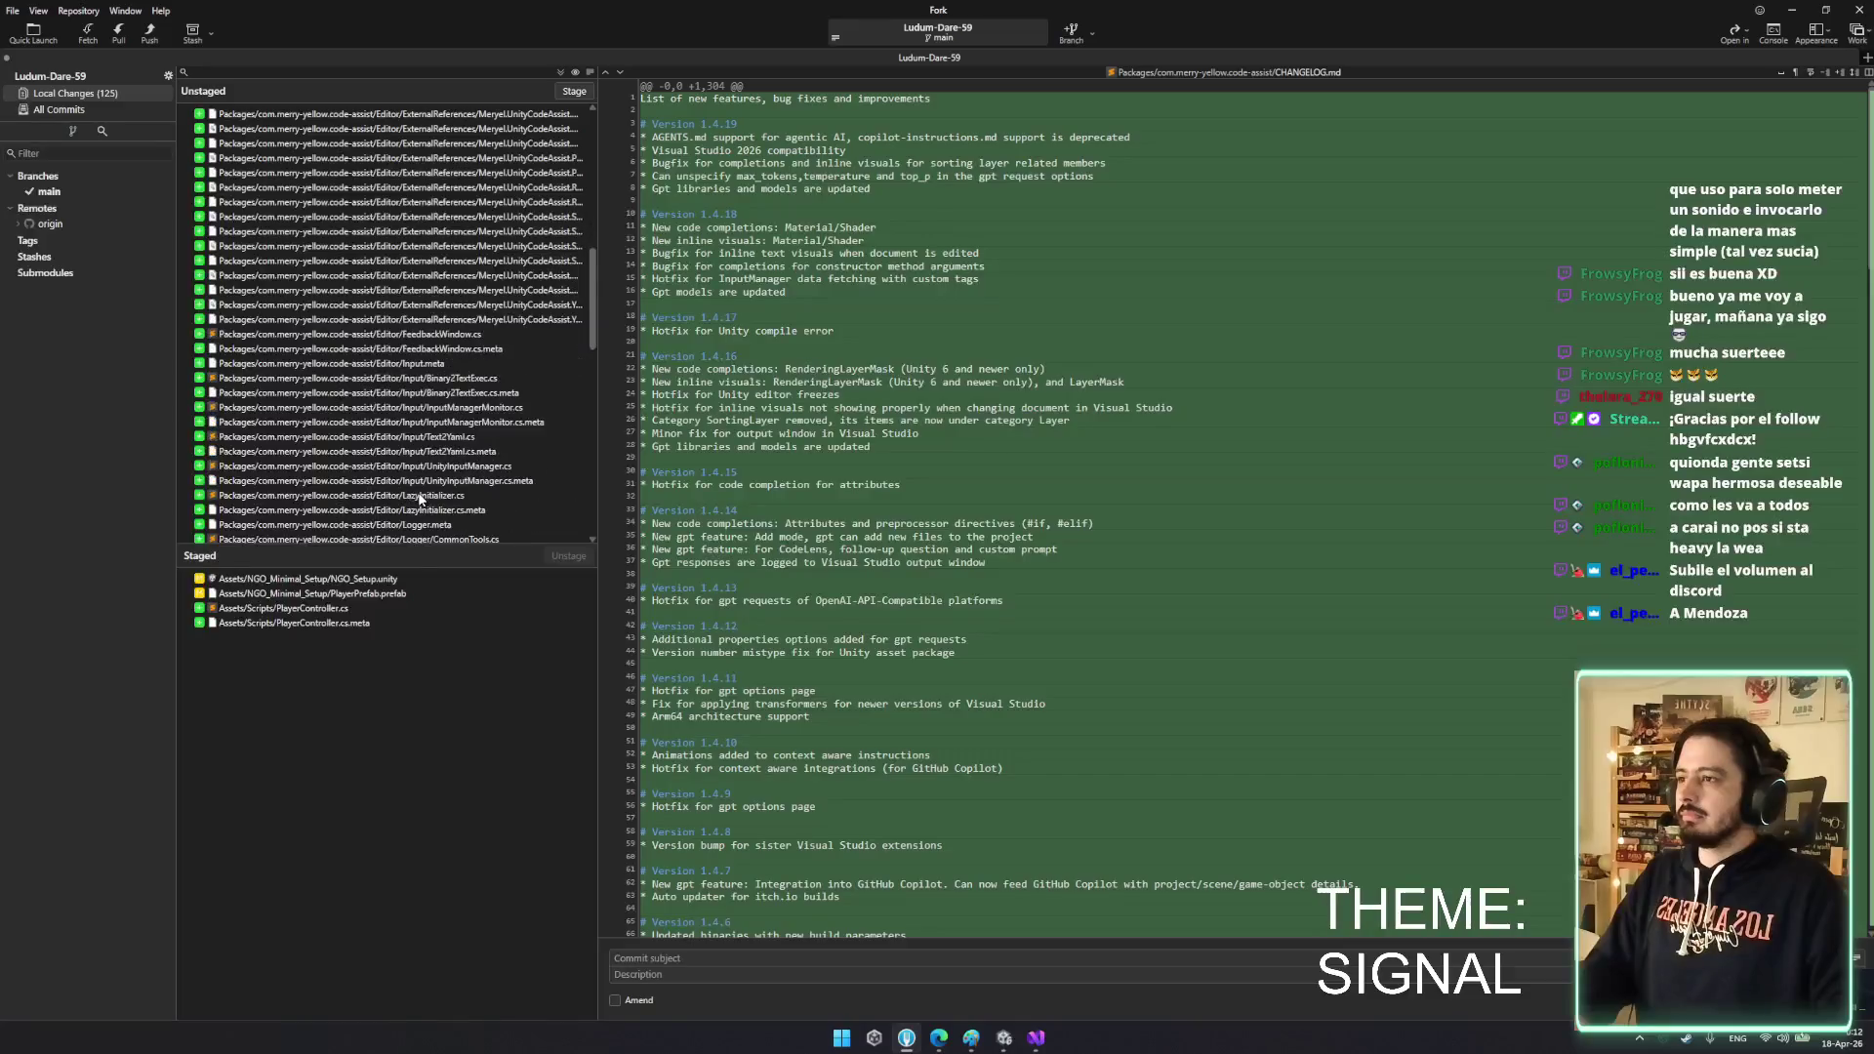
{"action": "left_click", "coordinate": [420, 497], "text": "shift"}
{"action": "key", "text": "space"}
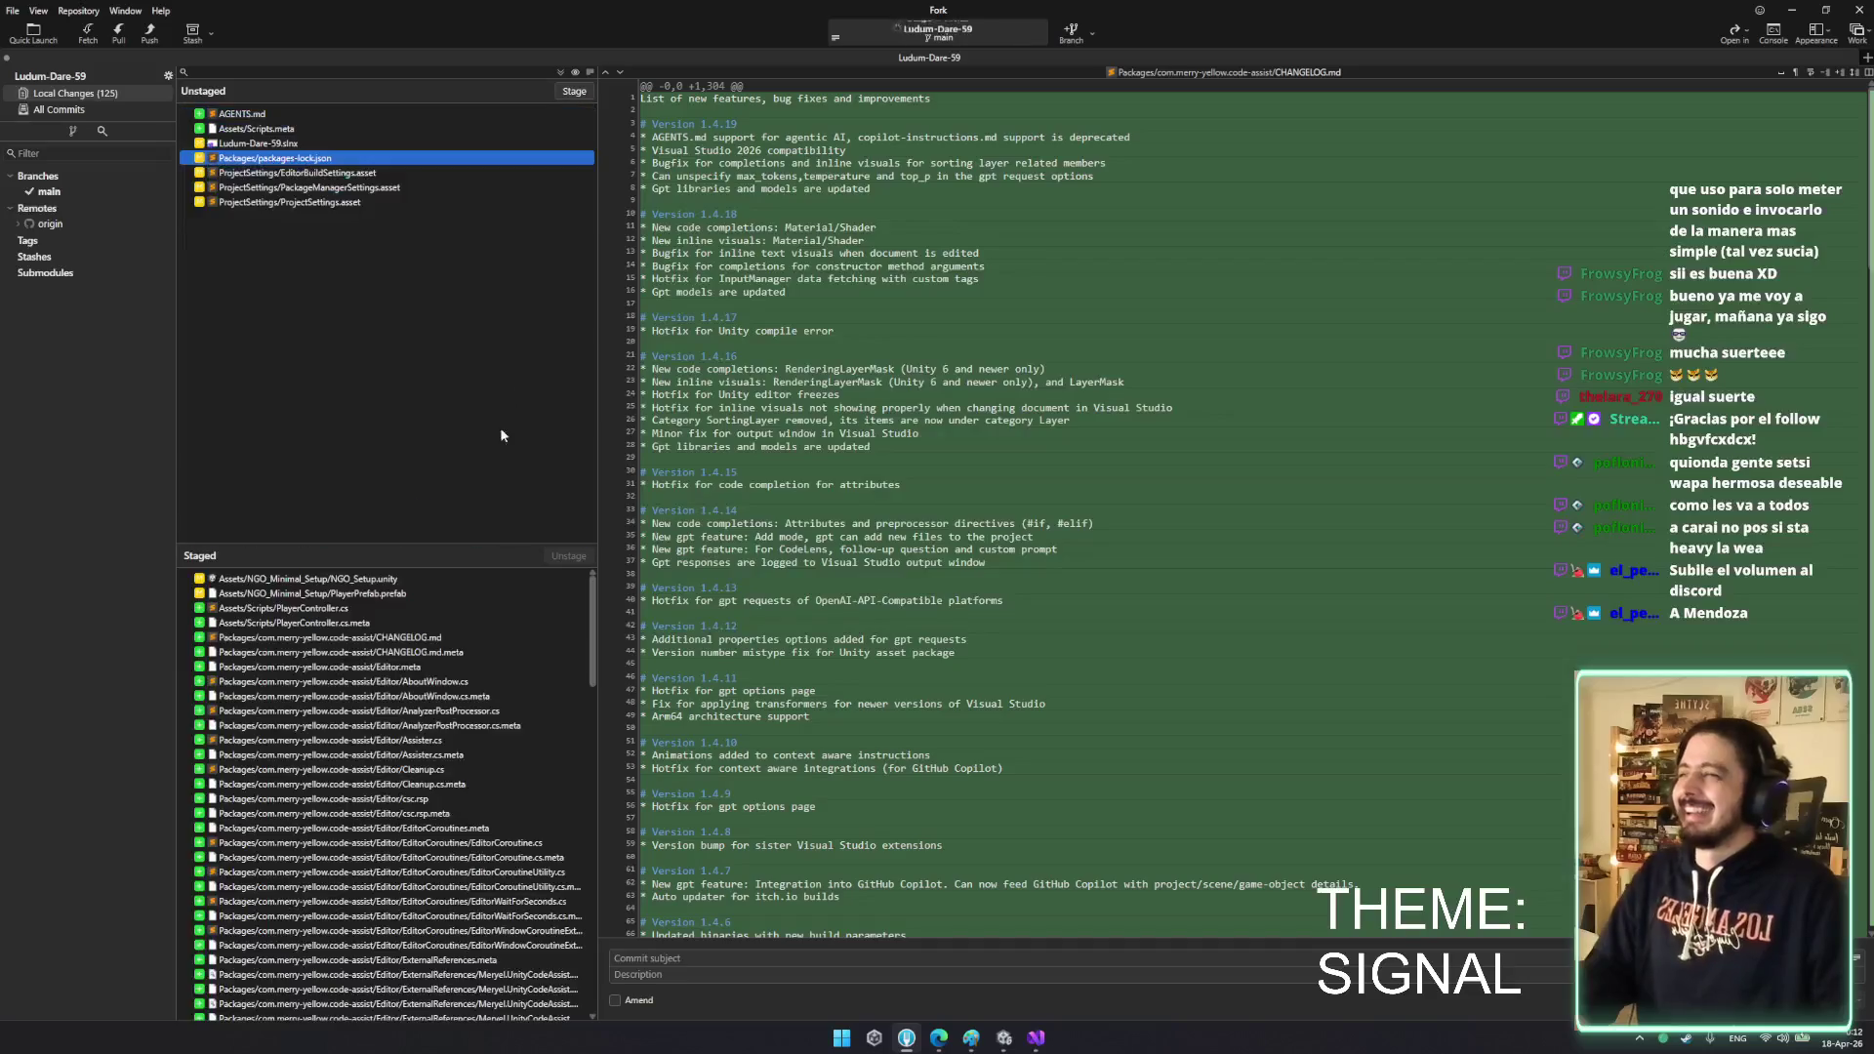
{"action": "key", "text": "space"}
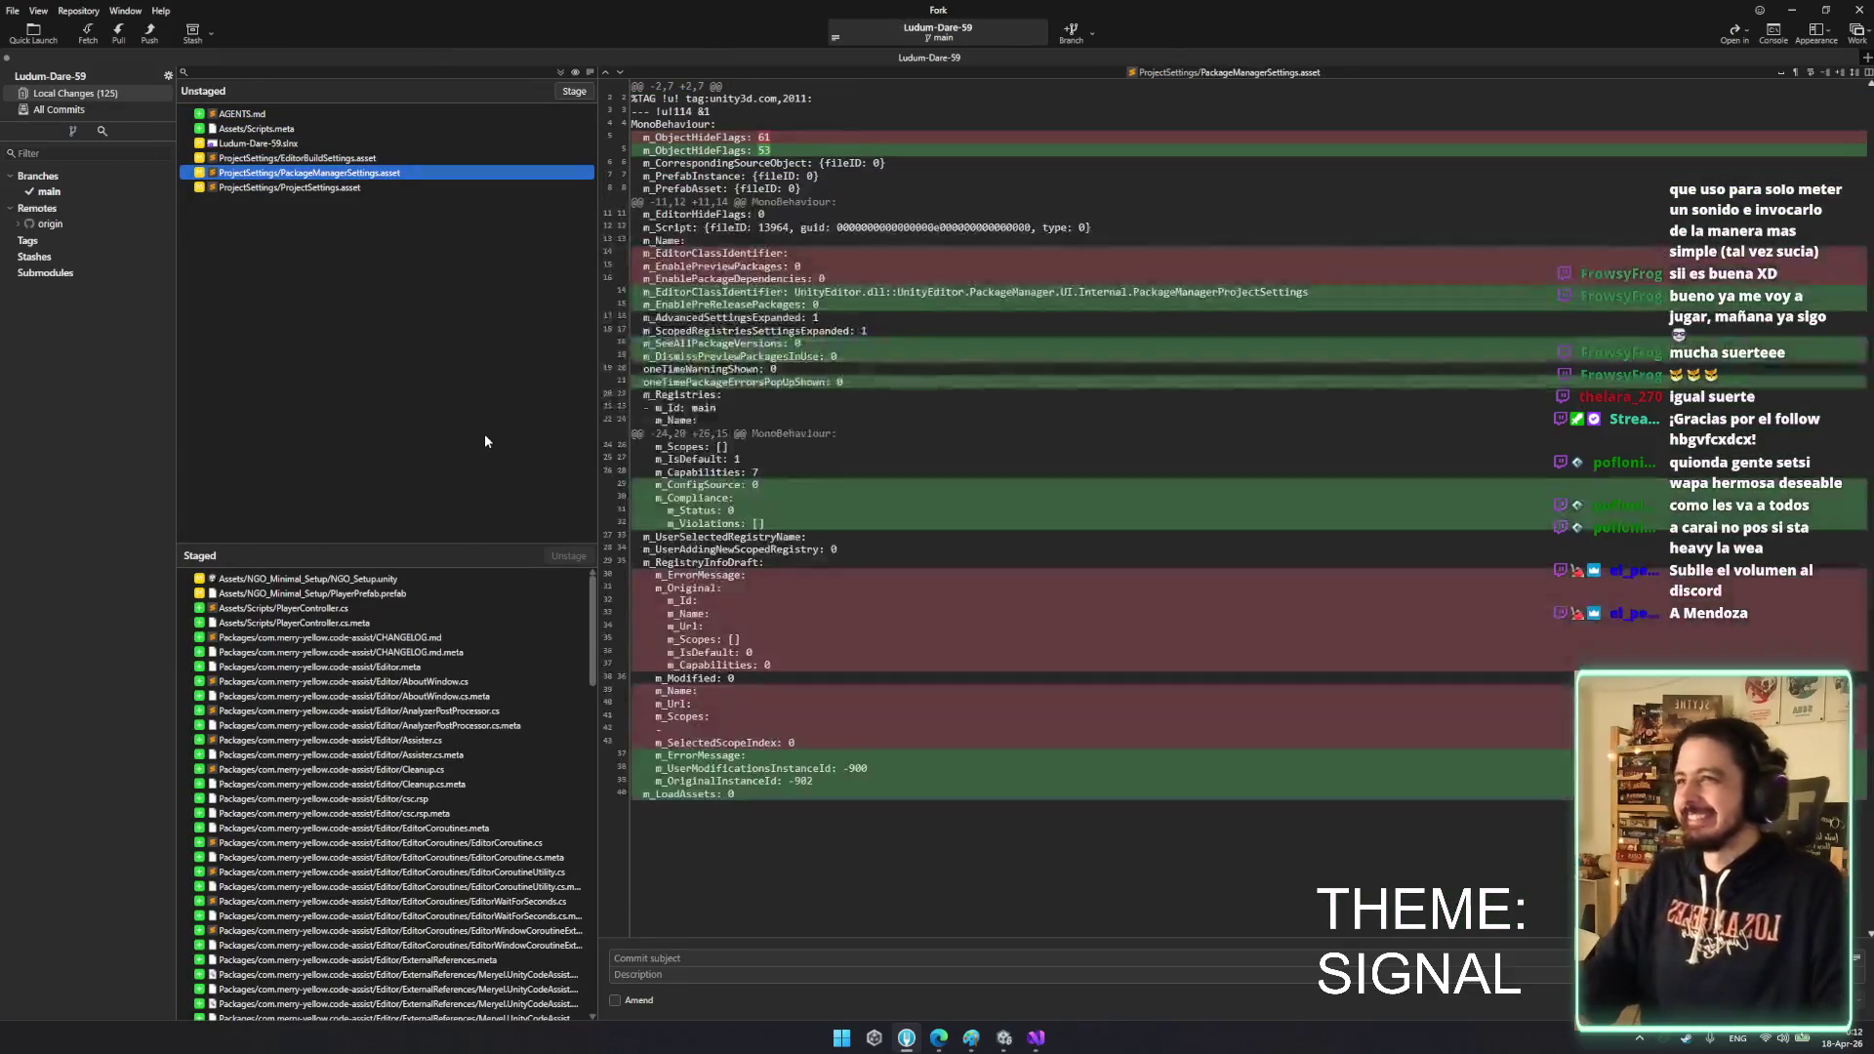
{"action": "key", "text": "space"}
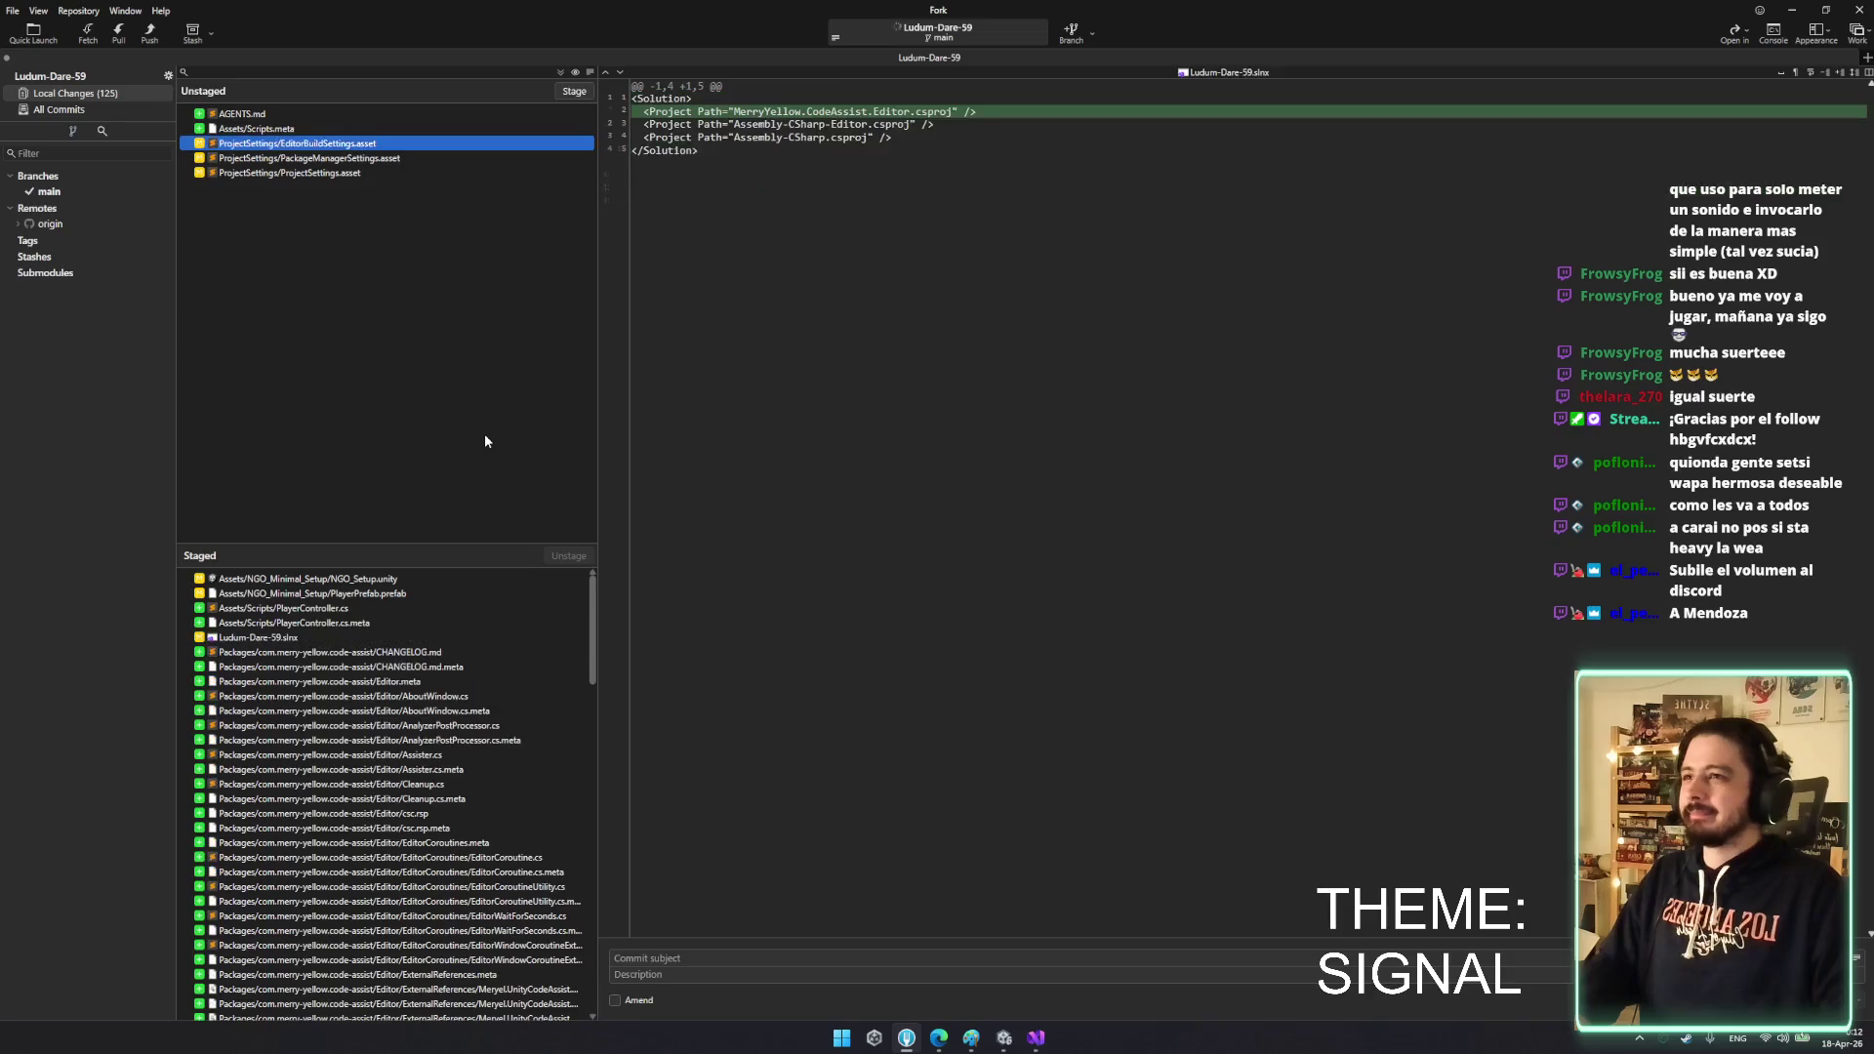
{"action": "key", "text": "Down"}
{"action": "key", "text": "Down"}
{"action": "key", "text": "shift+Up"}
{"action": "key", "text": "shift+Up"}
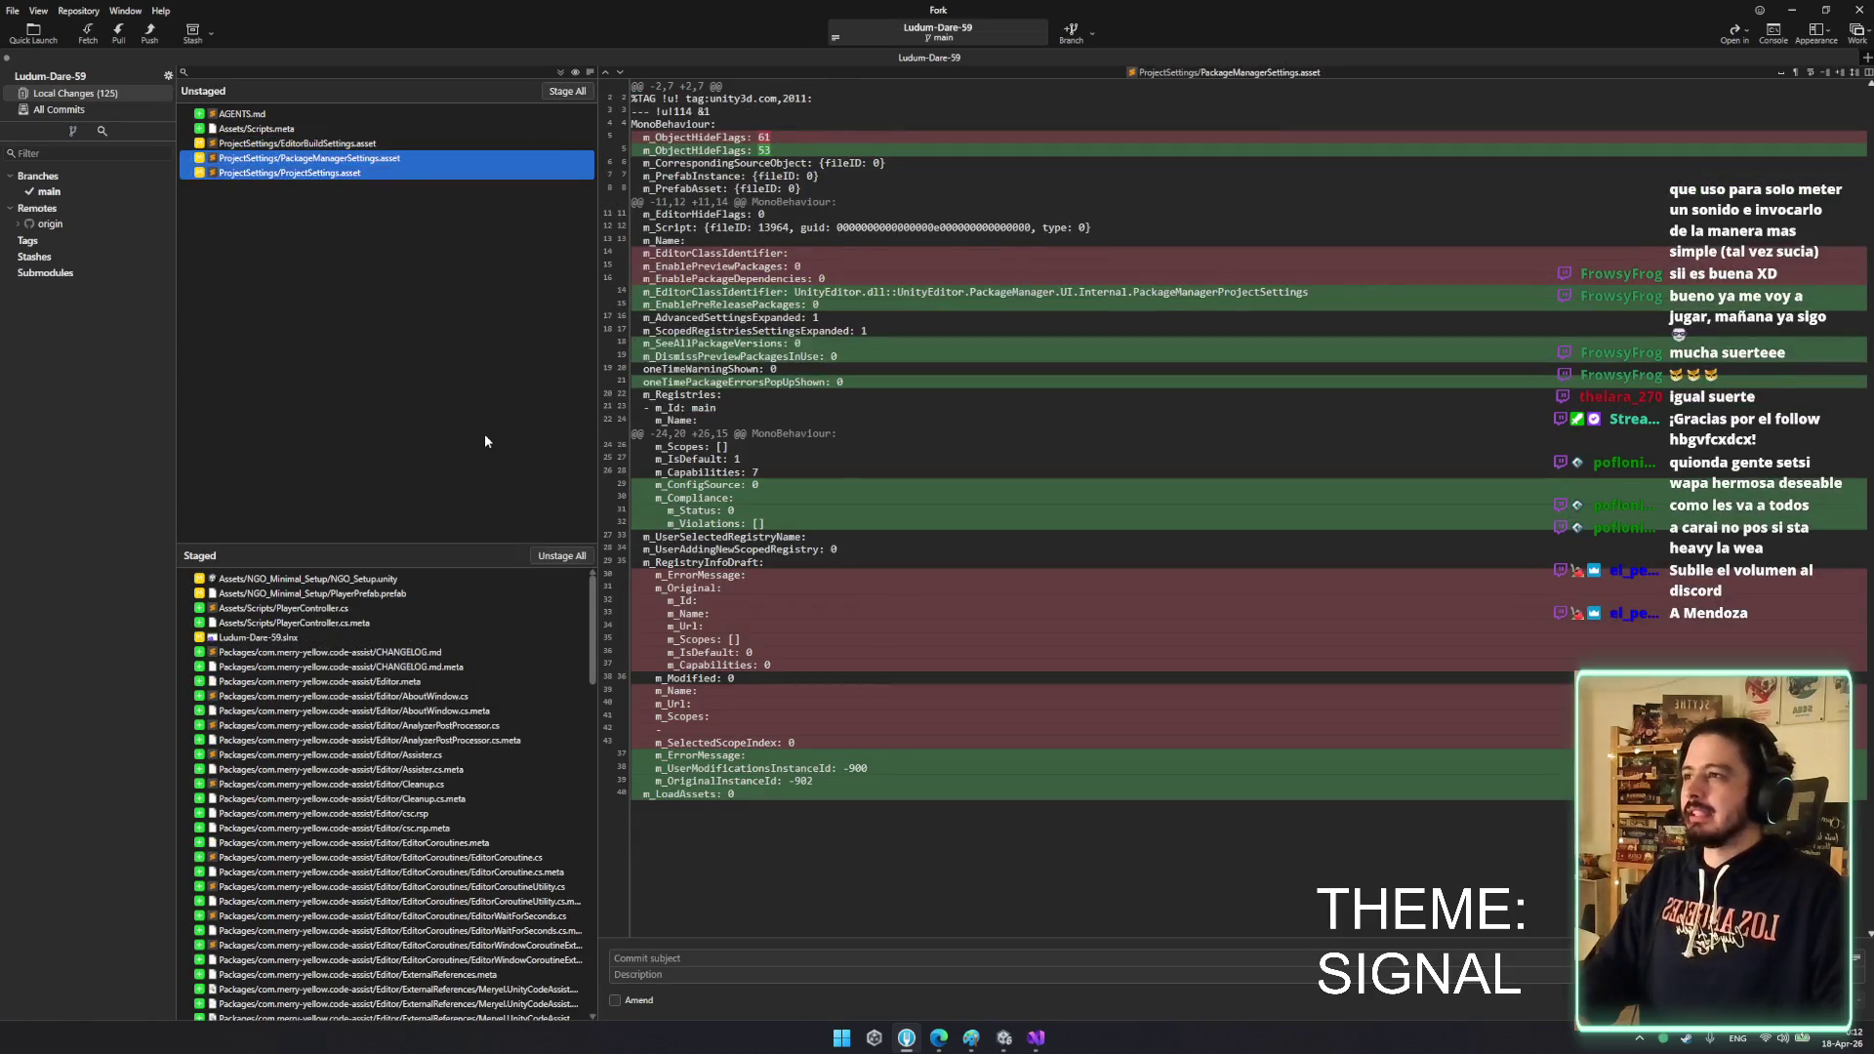
{"action": "key", "text": "space"}
{"action": "key", "text": "space"}
{"action": "key", "text": "space"}
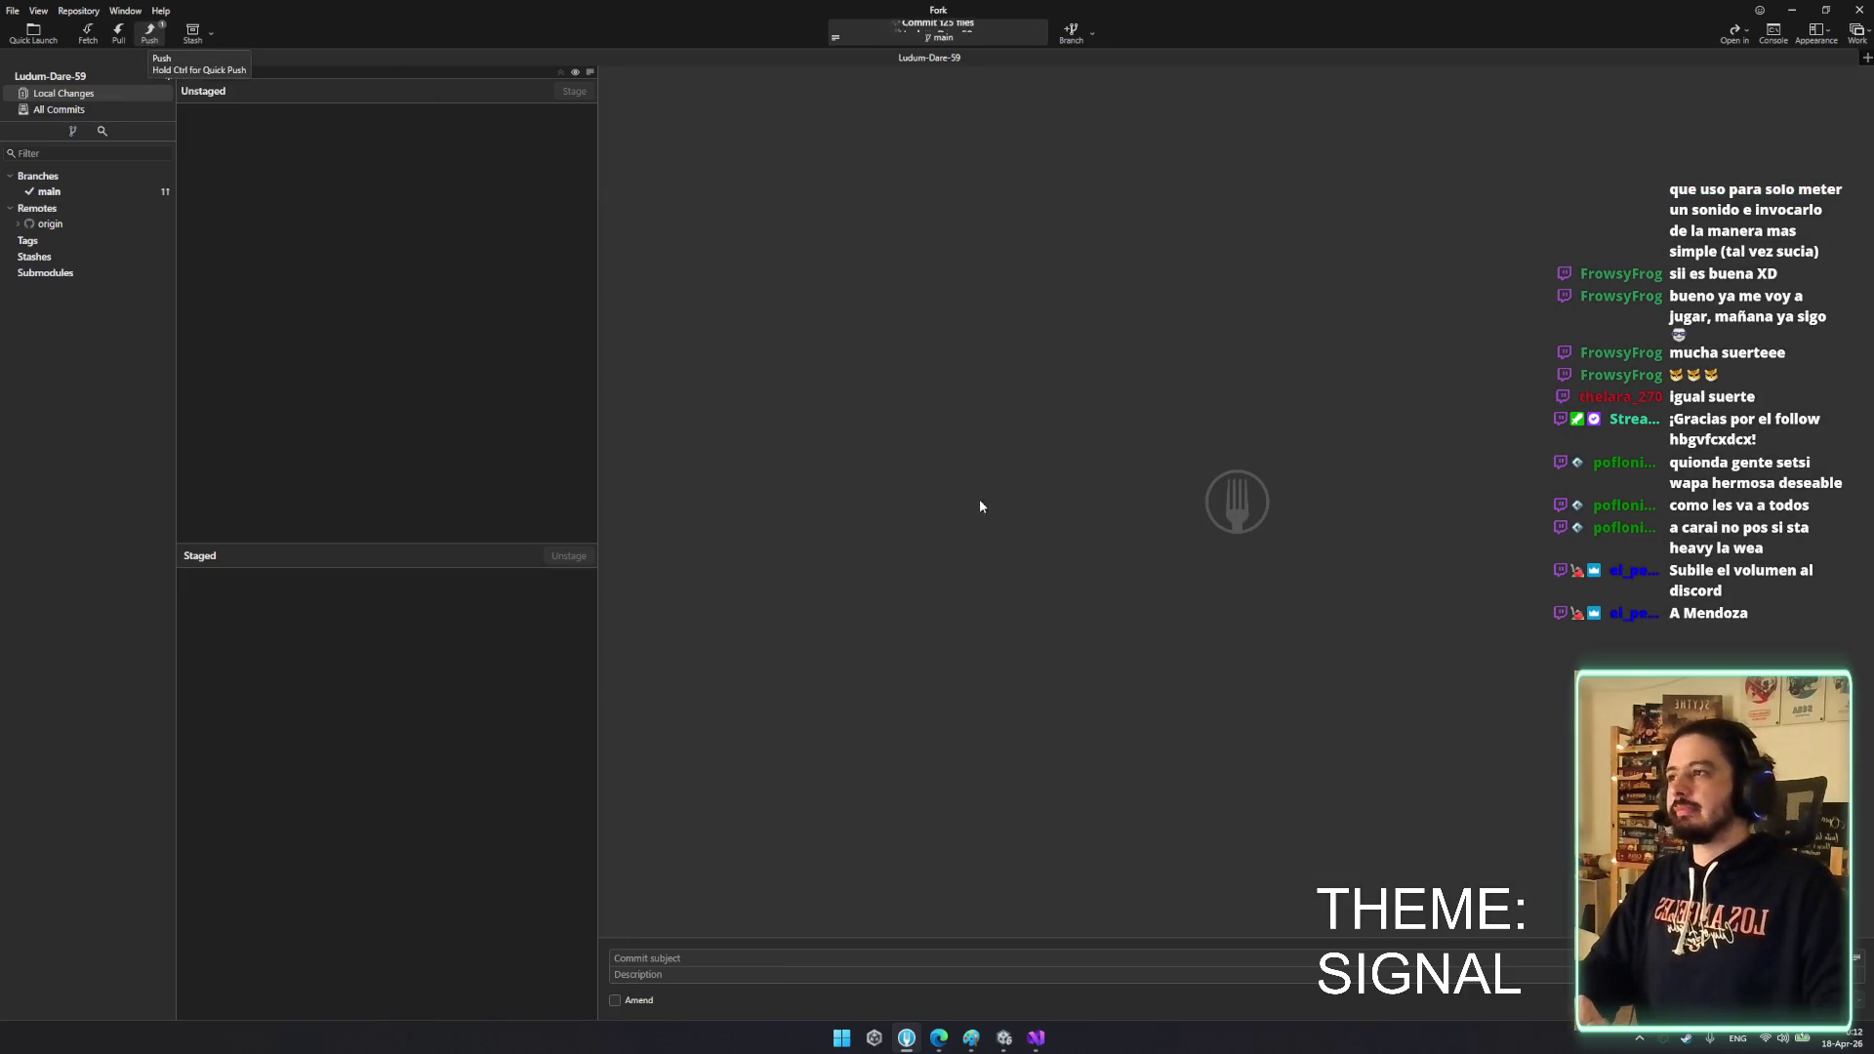
- Push main to origin, view main's commit history, and minimize Fork
{"action": "left_click", "coordinate": [1032, 563]}
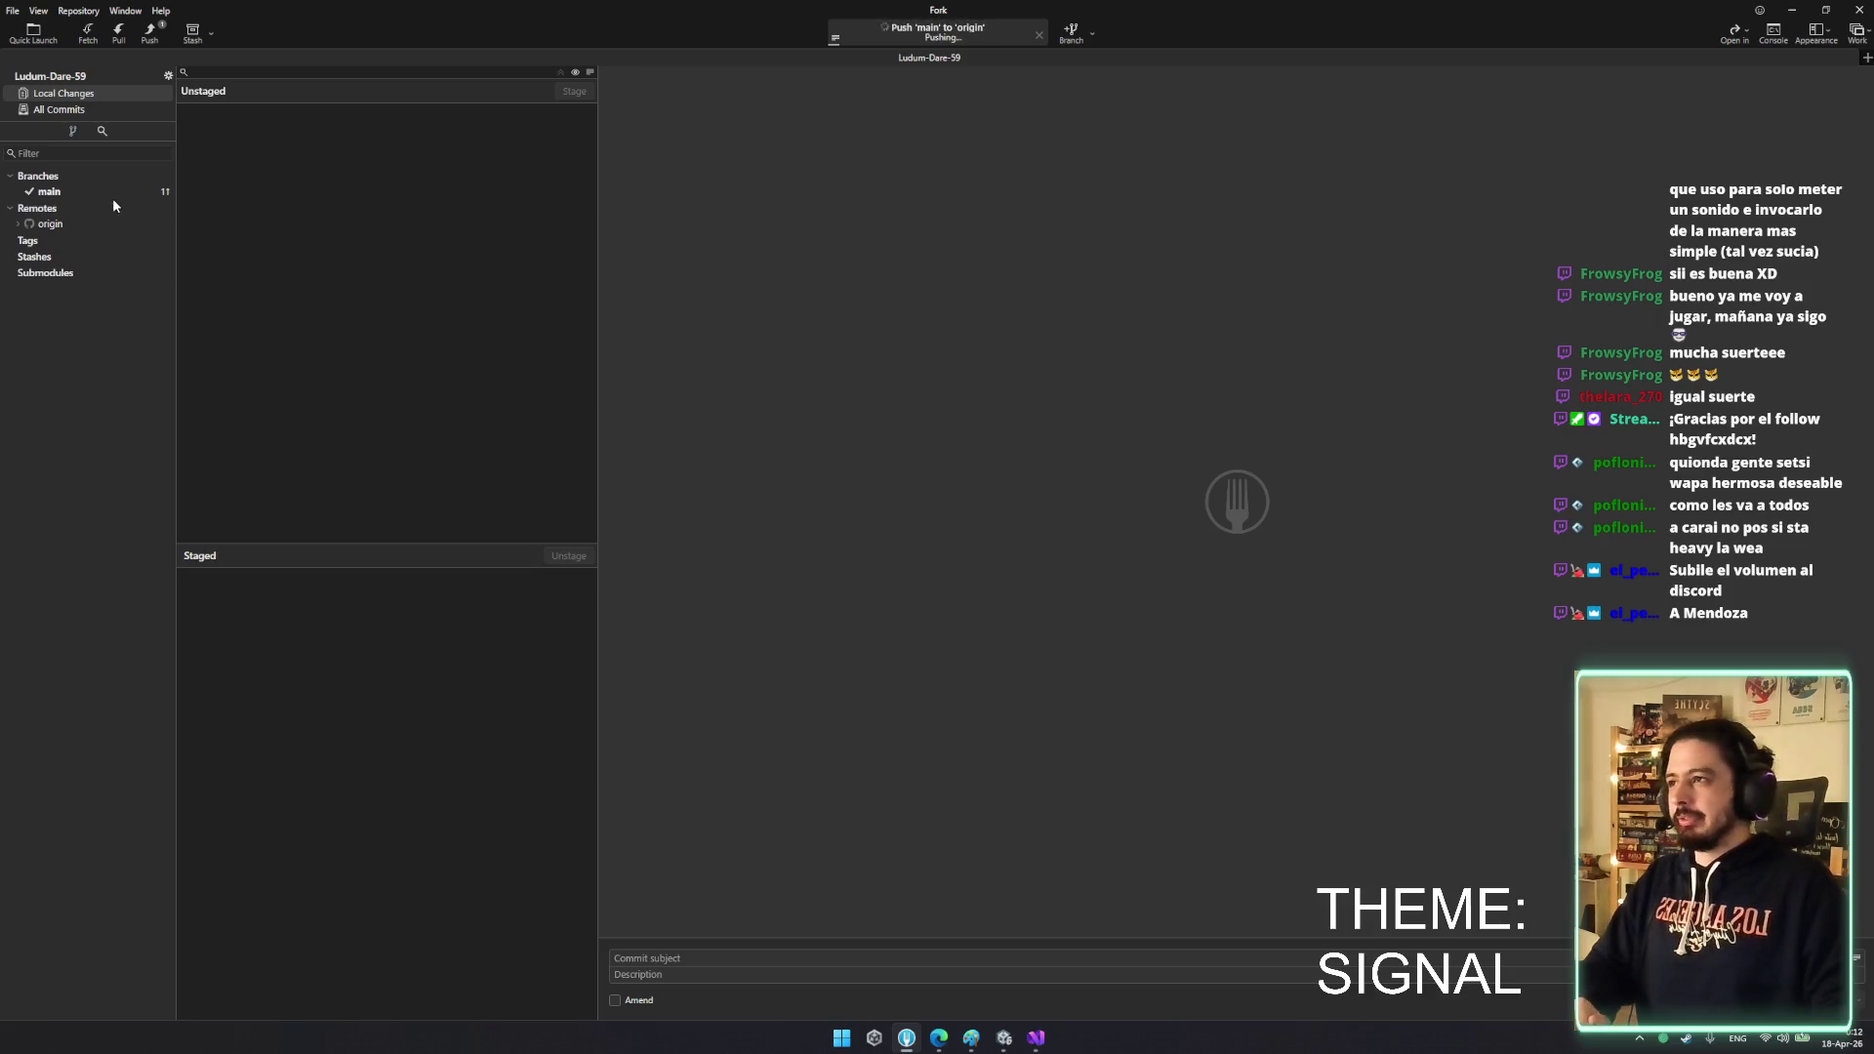
{"action": "left_click", "coordinate": [121, 193]}
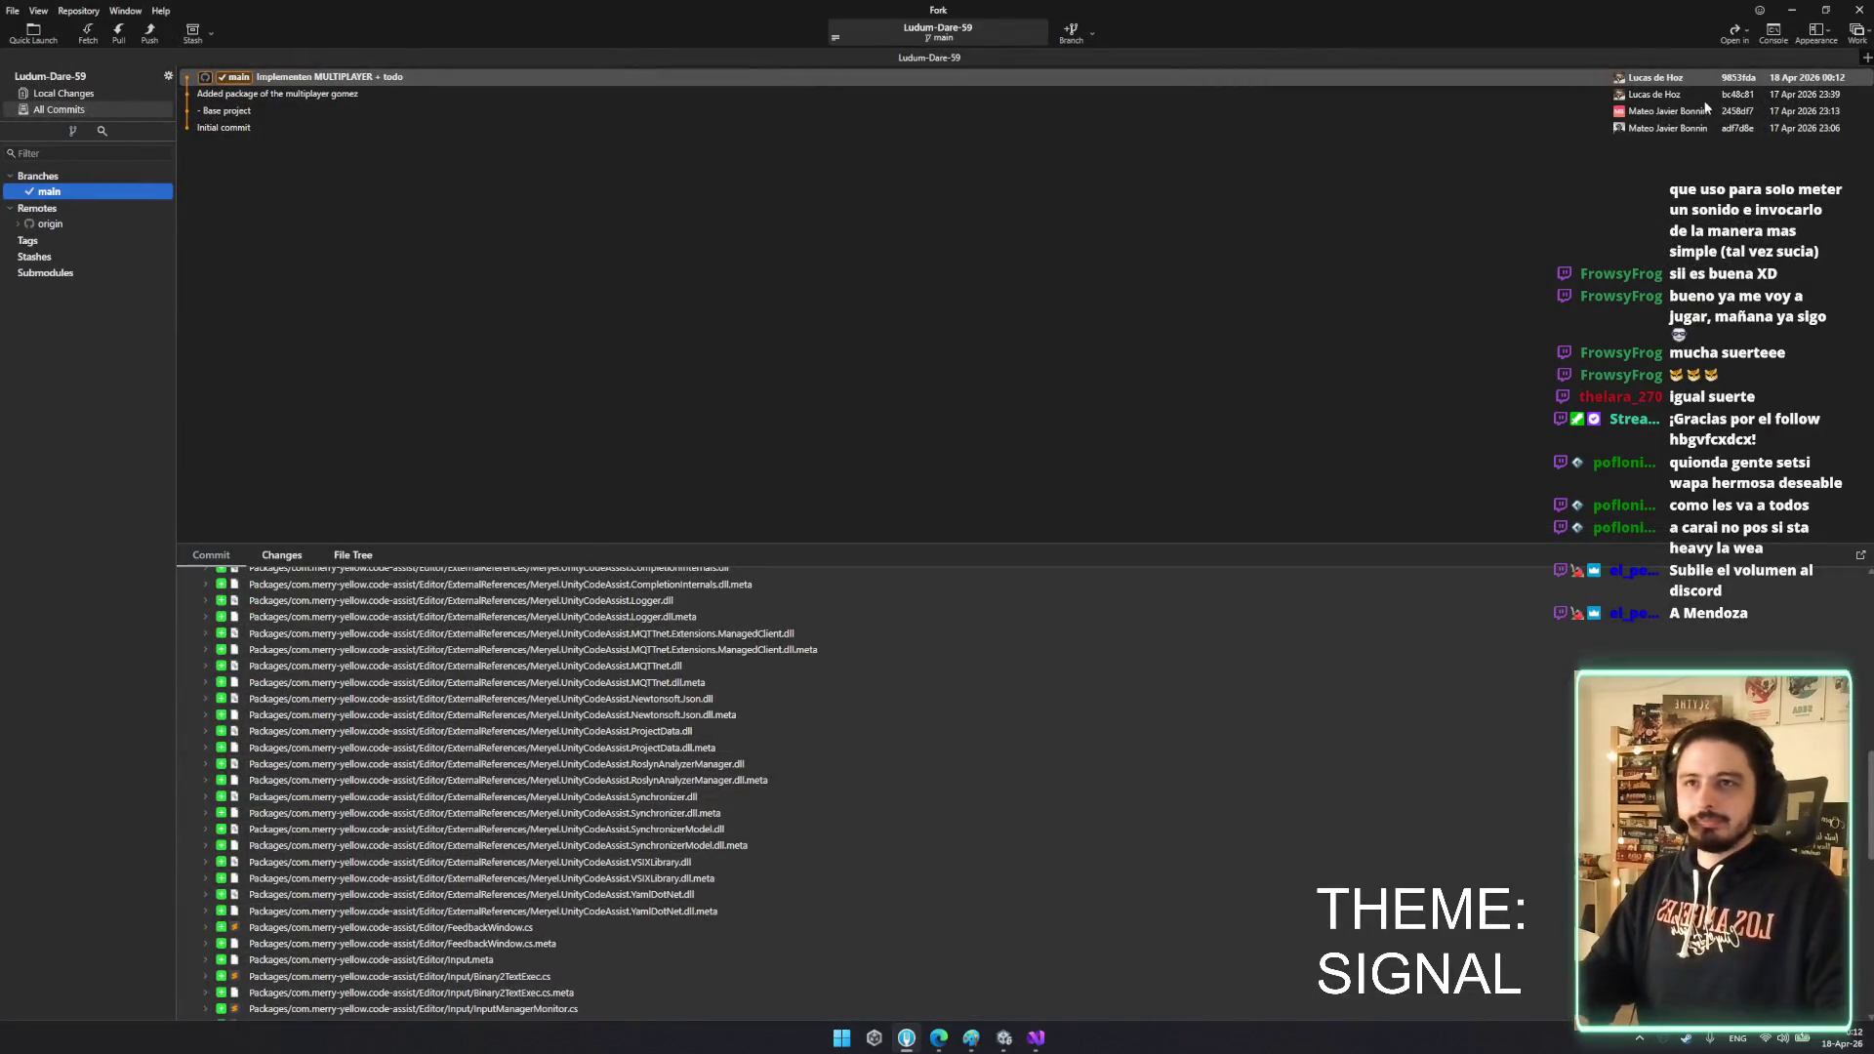
{"action": "left_click", "coordinate": [1805, 16]}
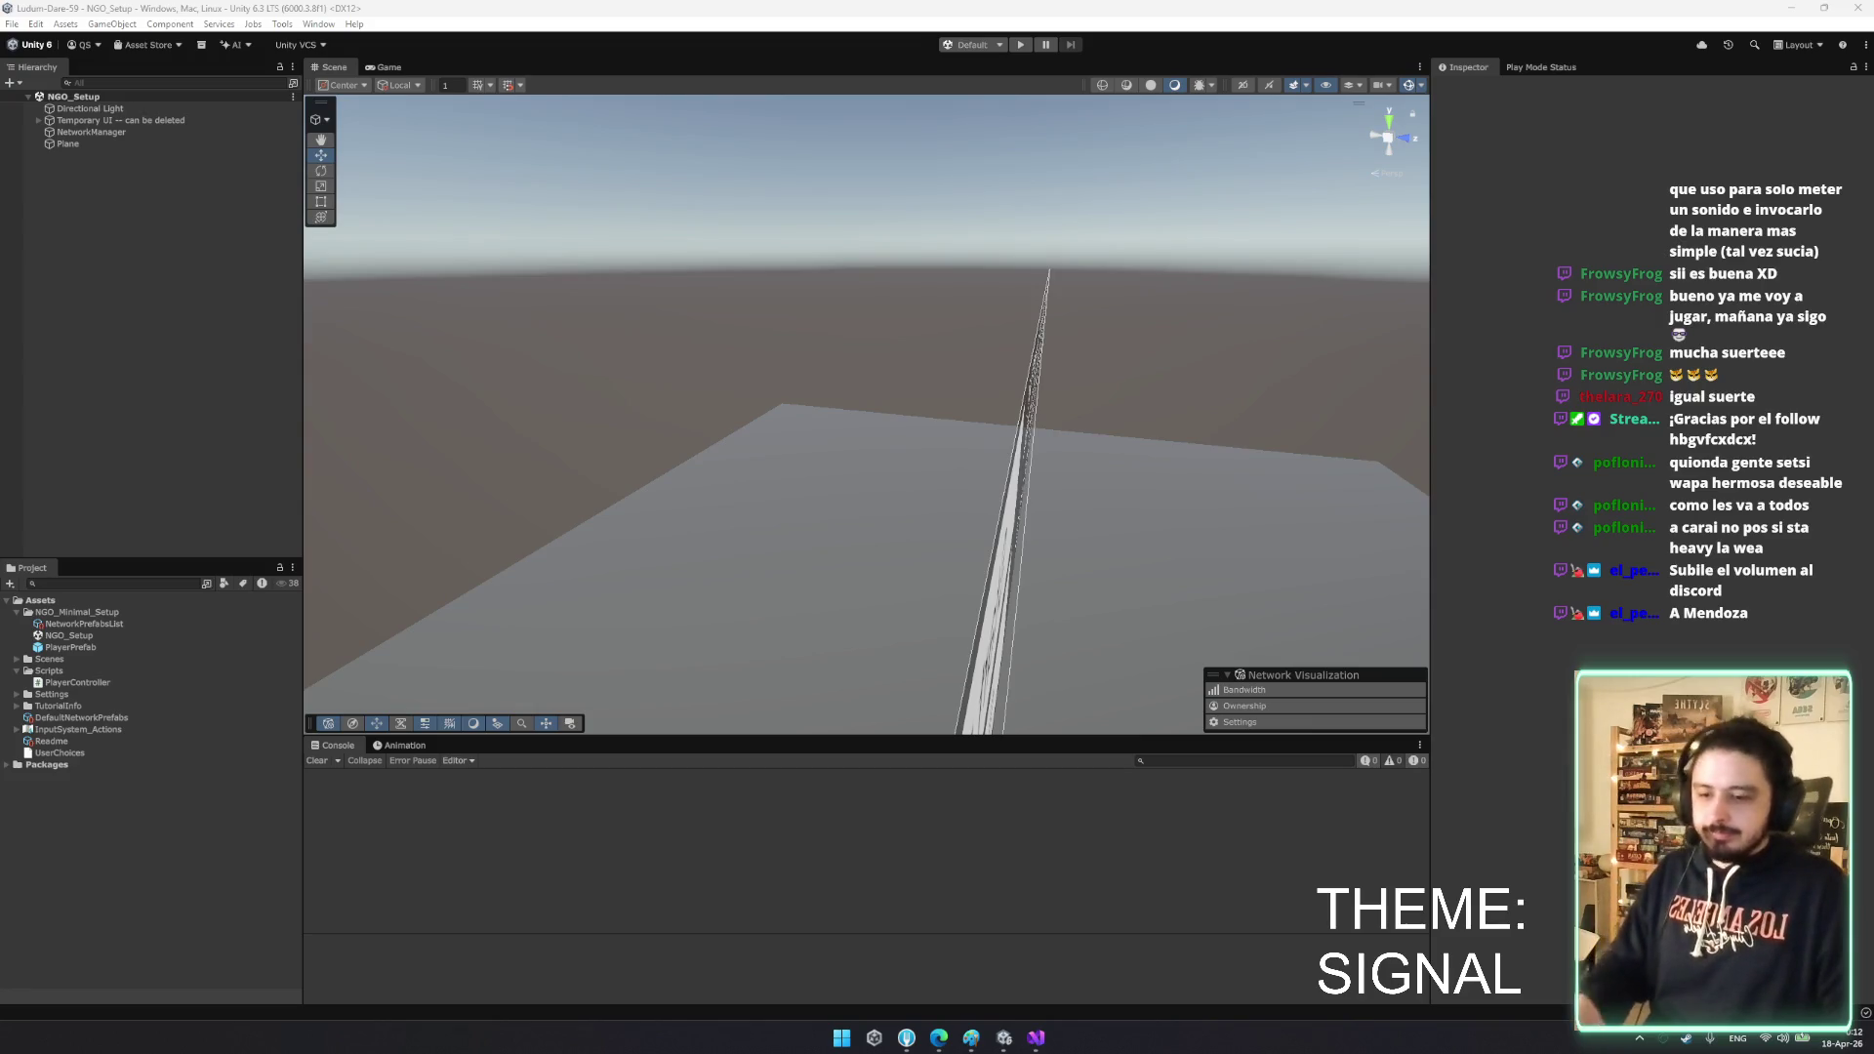
- Browse the NGO_Minimal_Setup assets down to the NGO_Setup scene and PlayerPrefab
{"action": "left_click", "coordinate": [917, 886]}
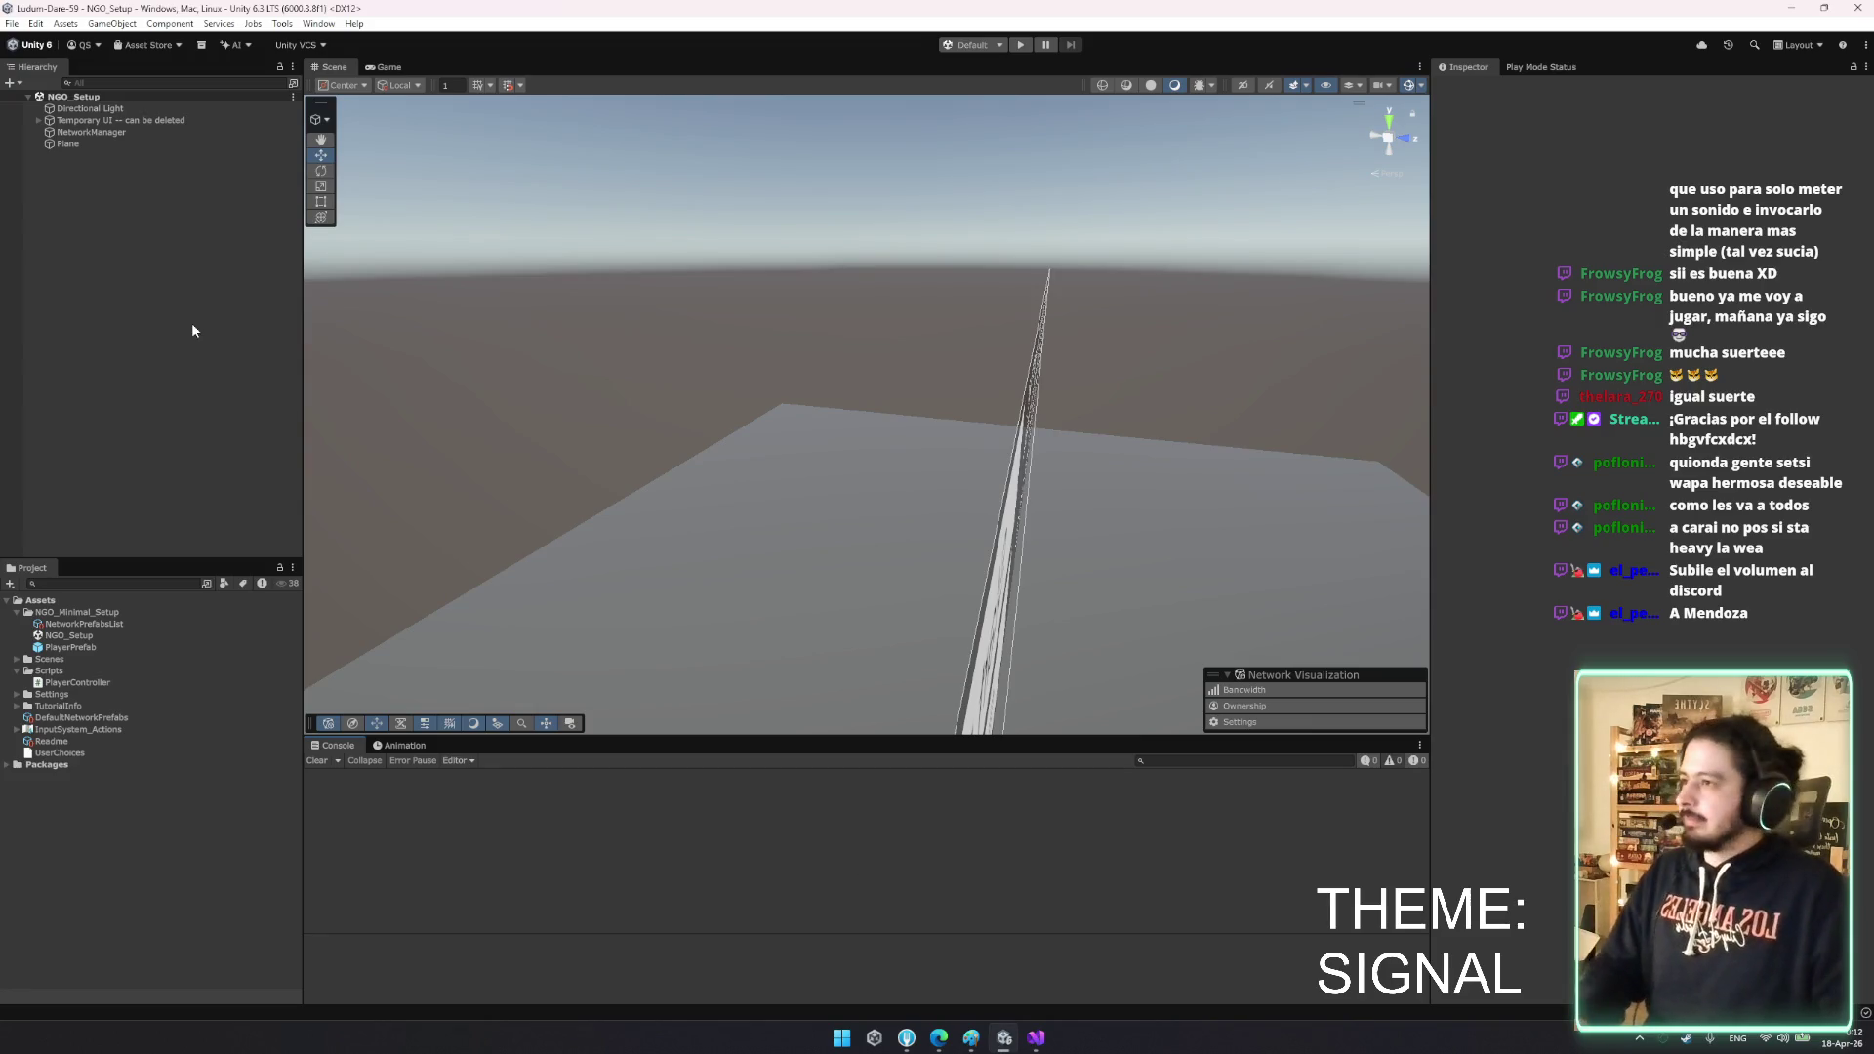
{"action": "left_click", "coordinate": [65, 629]}
{"action": "key", "text": "Down"}
{"action": "key", "text": "Up"}
{"action": "key", "text": "Up"}
{"action": "key", "text": "Down"}
{"action": "key", "text": "Down"}
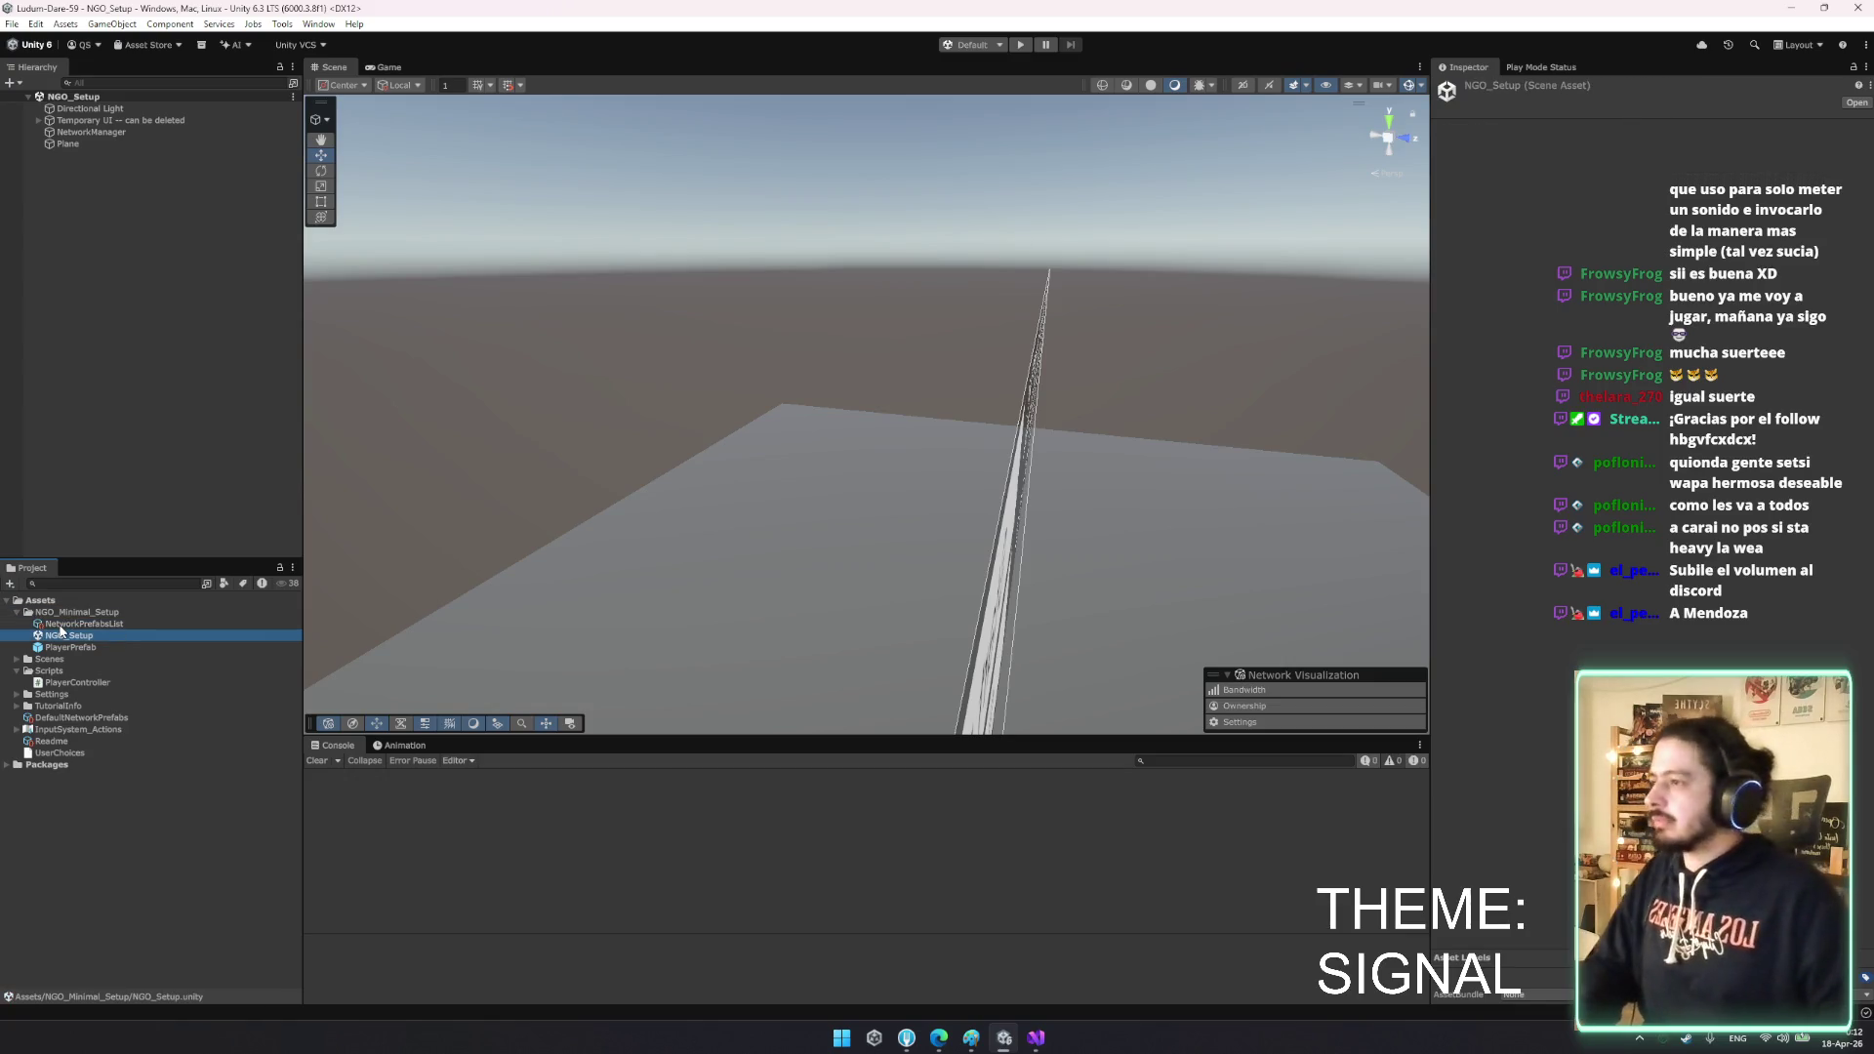
{"action": "key", "text": "Down"}
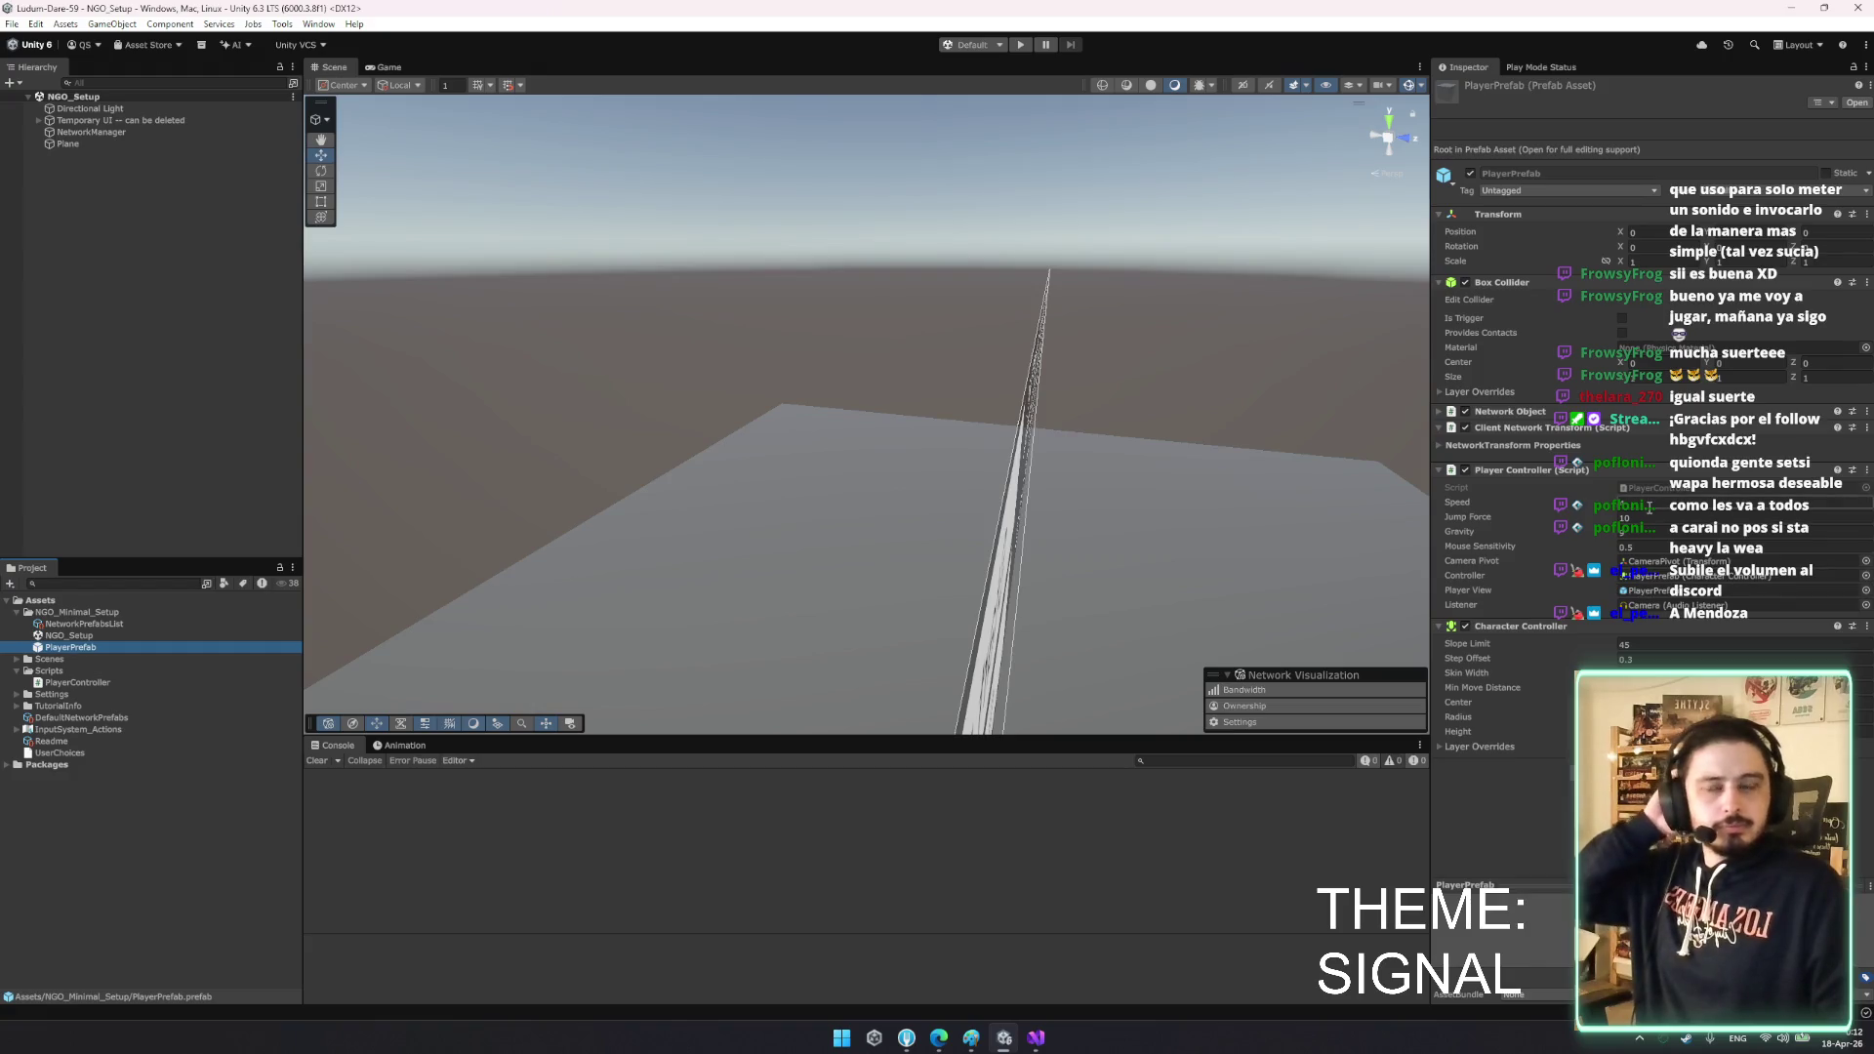
- Tilt the Scene view, inspect NetworkManager, toggle 2D and back, then return to Fork
{"action": "mouse_move", "coordinate": [963, 379]}
{"action": "left_mouse_down"}
{"action": "mouse_move", "coordinate": [969, 401]}
{"action": "mouse_move", "coordinate": [1145, 480]}
{"action": "mouse_move", "coordinate": [1152, 370]}
{"action": "mouse_move", "coordinate": [1147, 469]}
{"action": "left_mouse_up"}
{"action": "left_click", "coordinate": [115, 123]}
{"action": "left_click", "coordinate": [138, 132]}
{"action": "key", "text": "t"}
{"action": "key", "text": "2"}
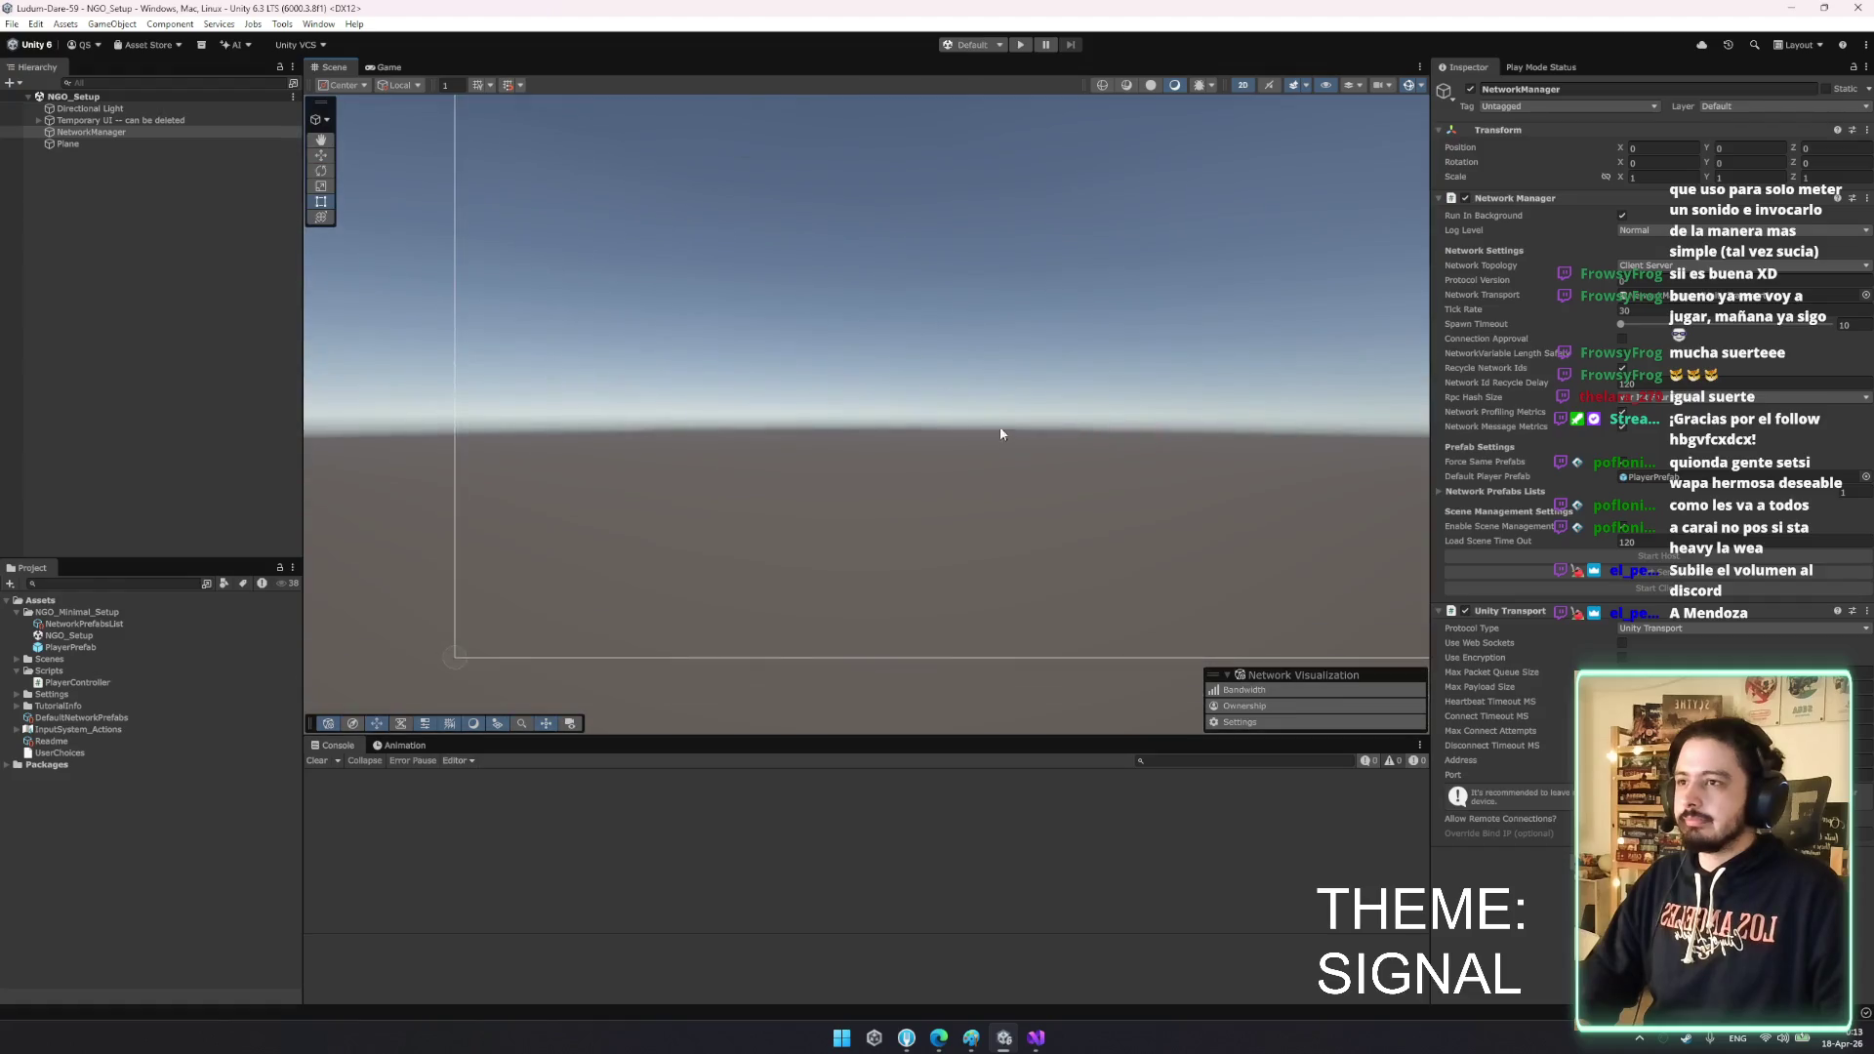
{"action": "key", "text": "2"}
{"action": "key", "text": "w"}
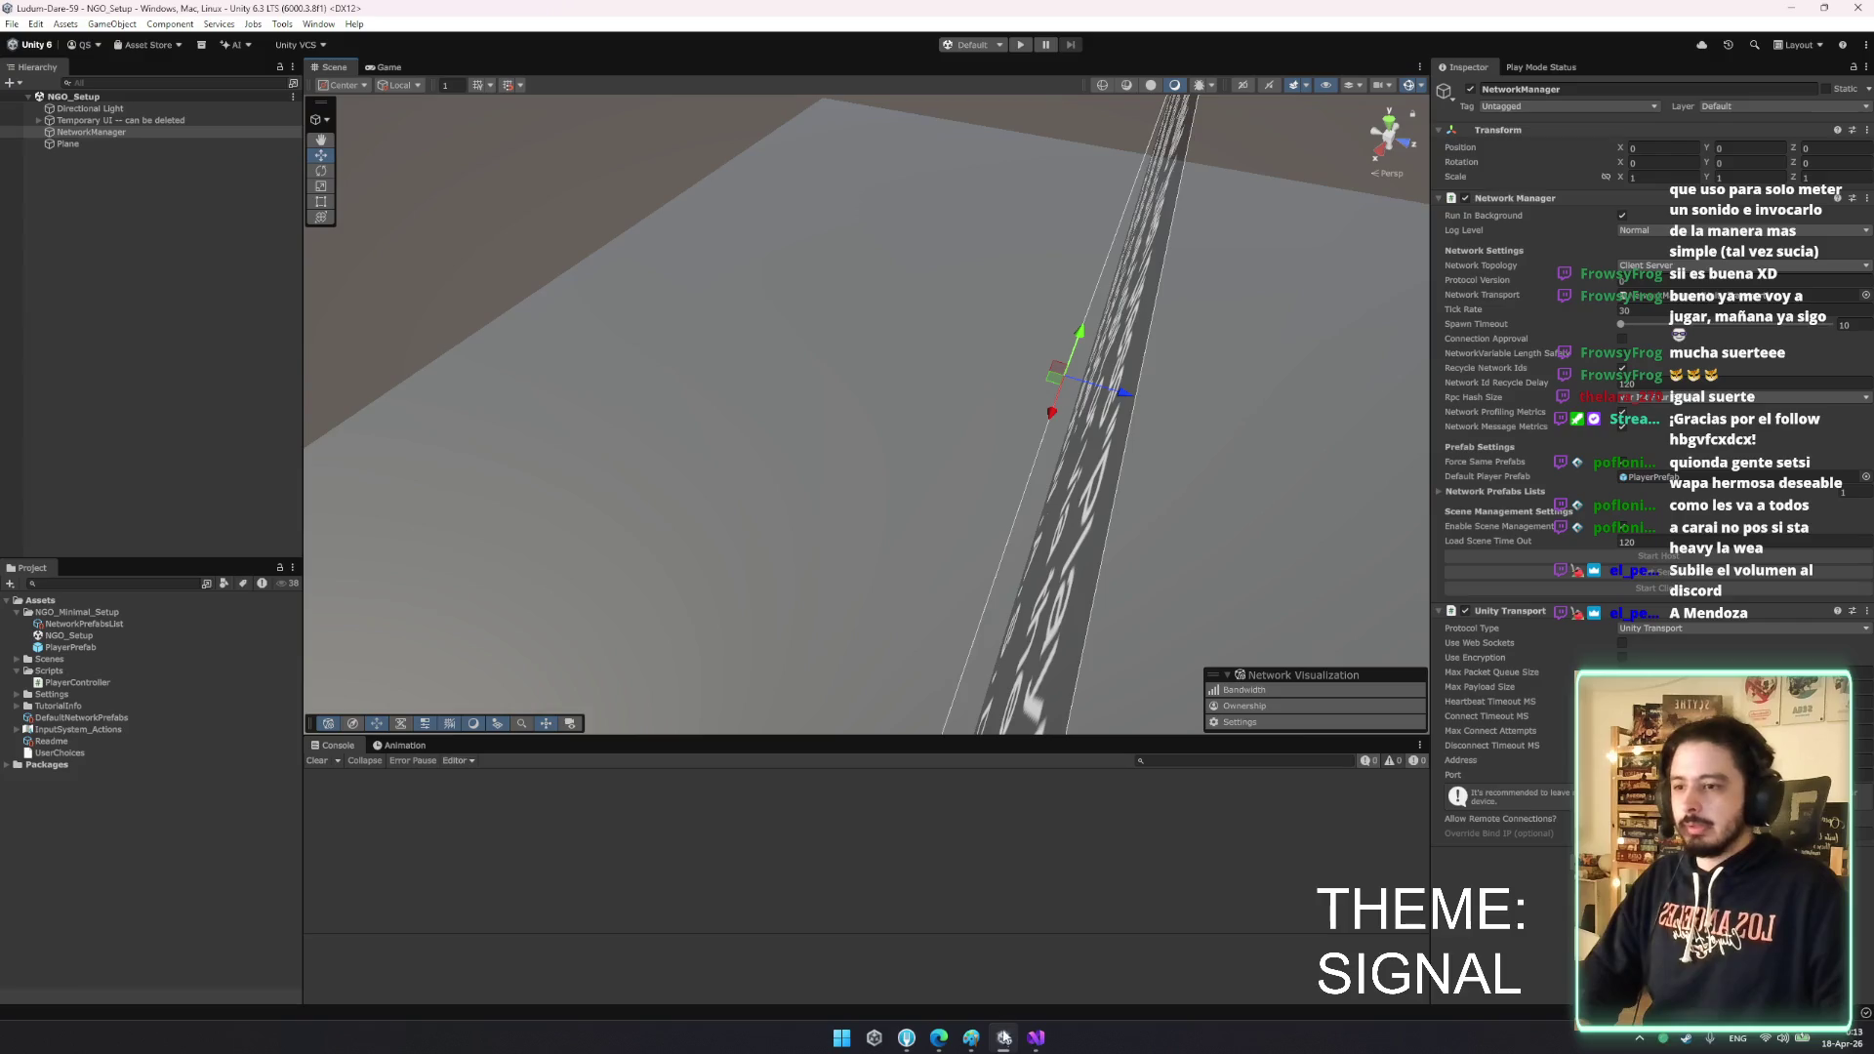
{"action": "left_click", "coordinate": [916, 1040]}
{"action": "left_click", "coordinate": [95, 37]}
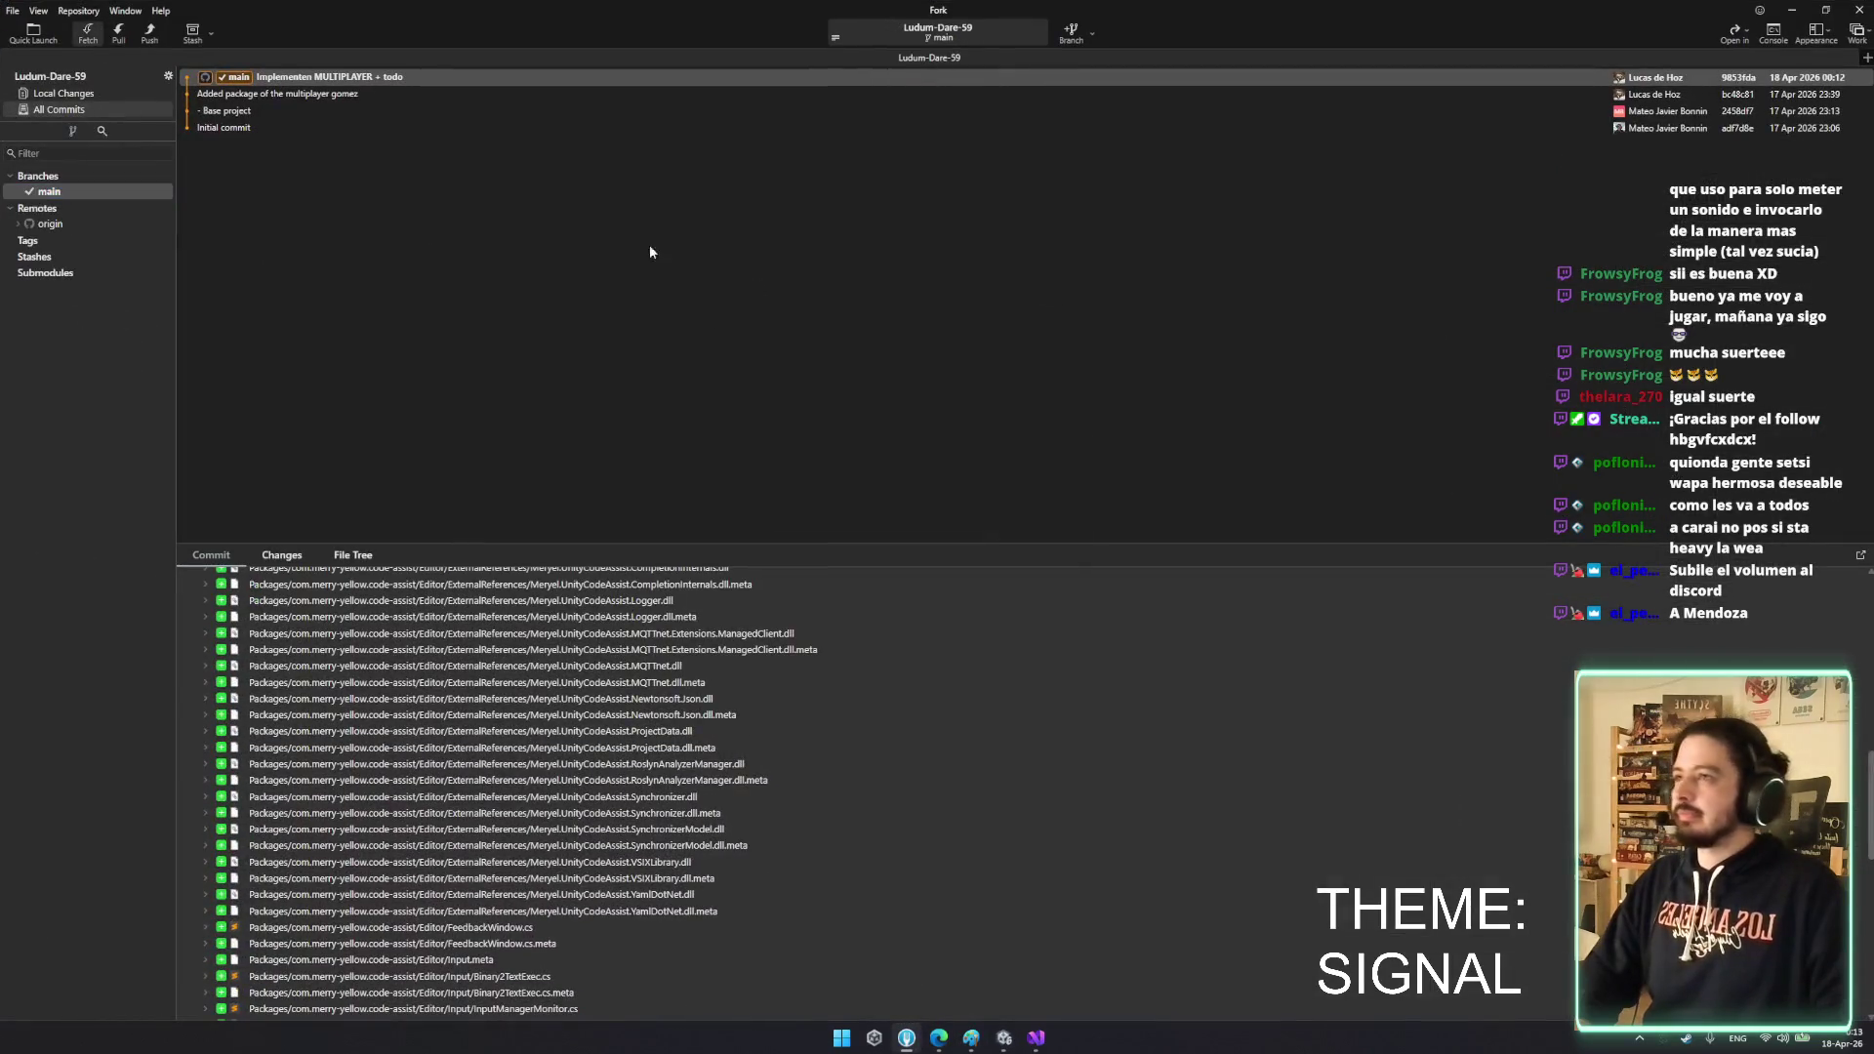
- Fetch and pull origin/main's 'Added player placeholder' commit into main, then return to Unity
{"action": "left_click", "coordinate": [1028, 536]}
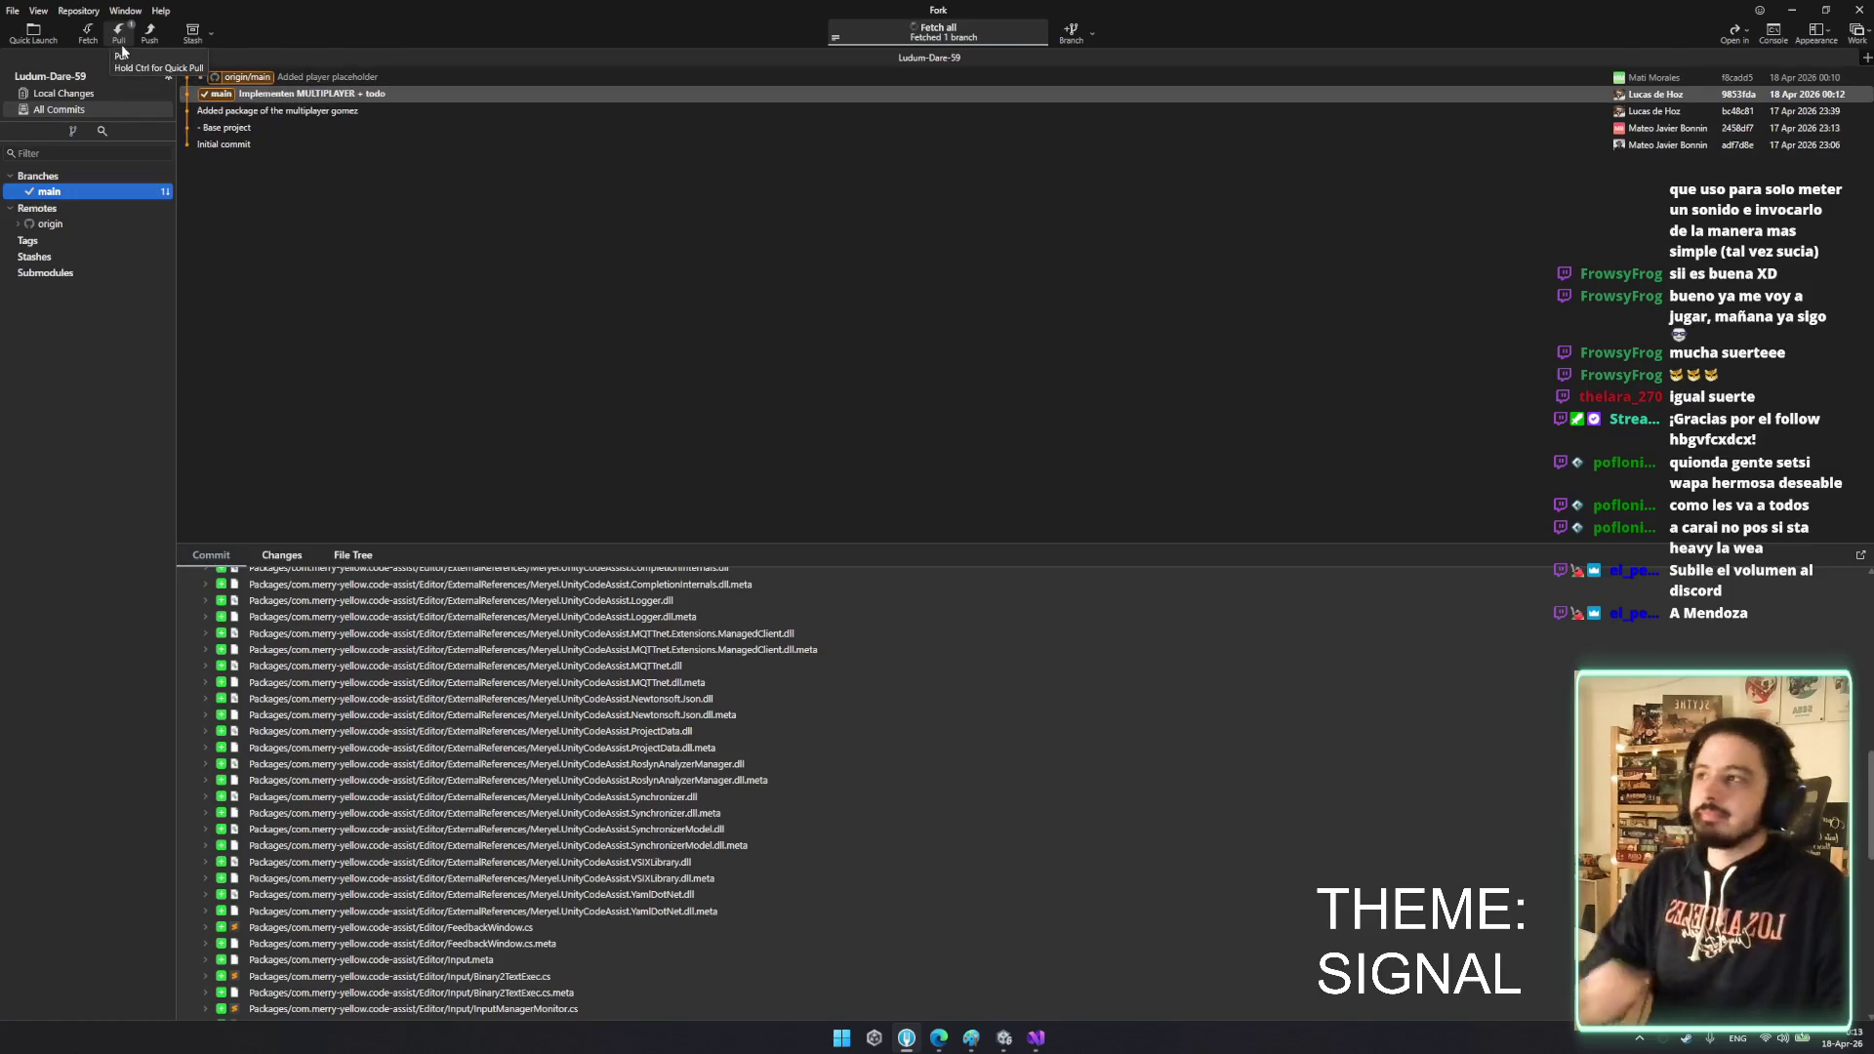
{"action": "left_click", "coordinate": [119, 37]}
{"action": "left_click", "coordinate": [1041, 570]}
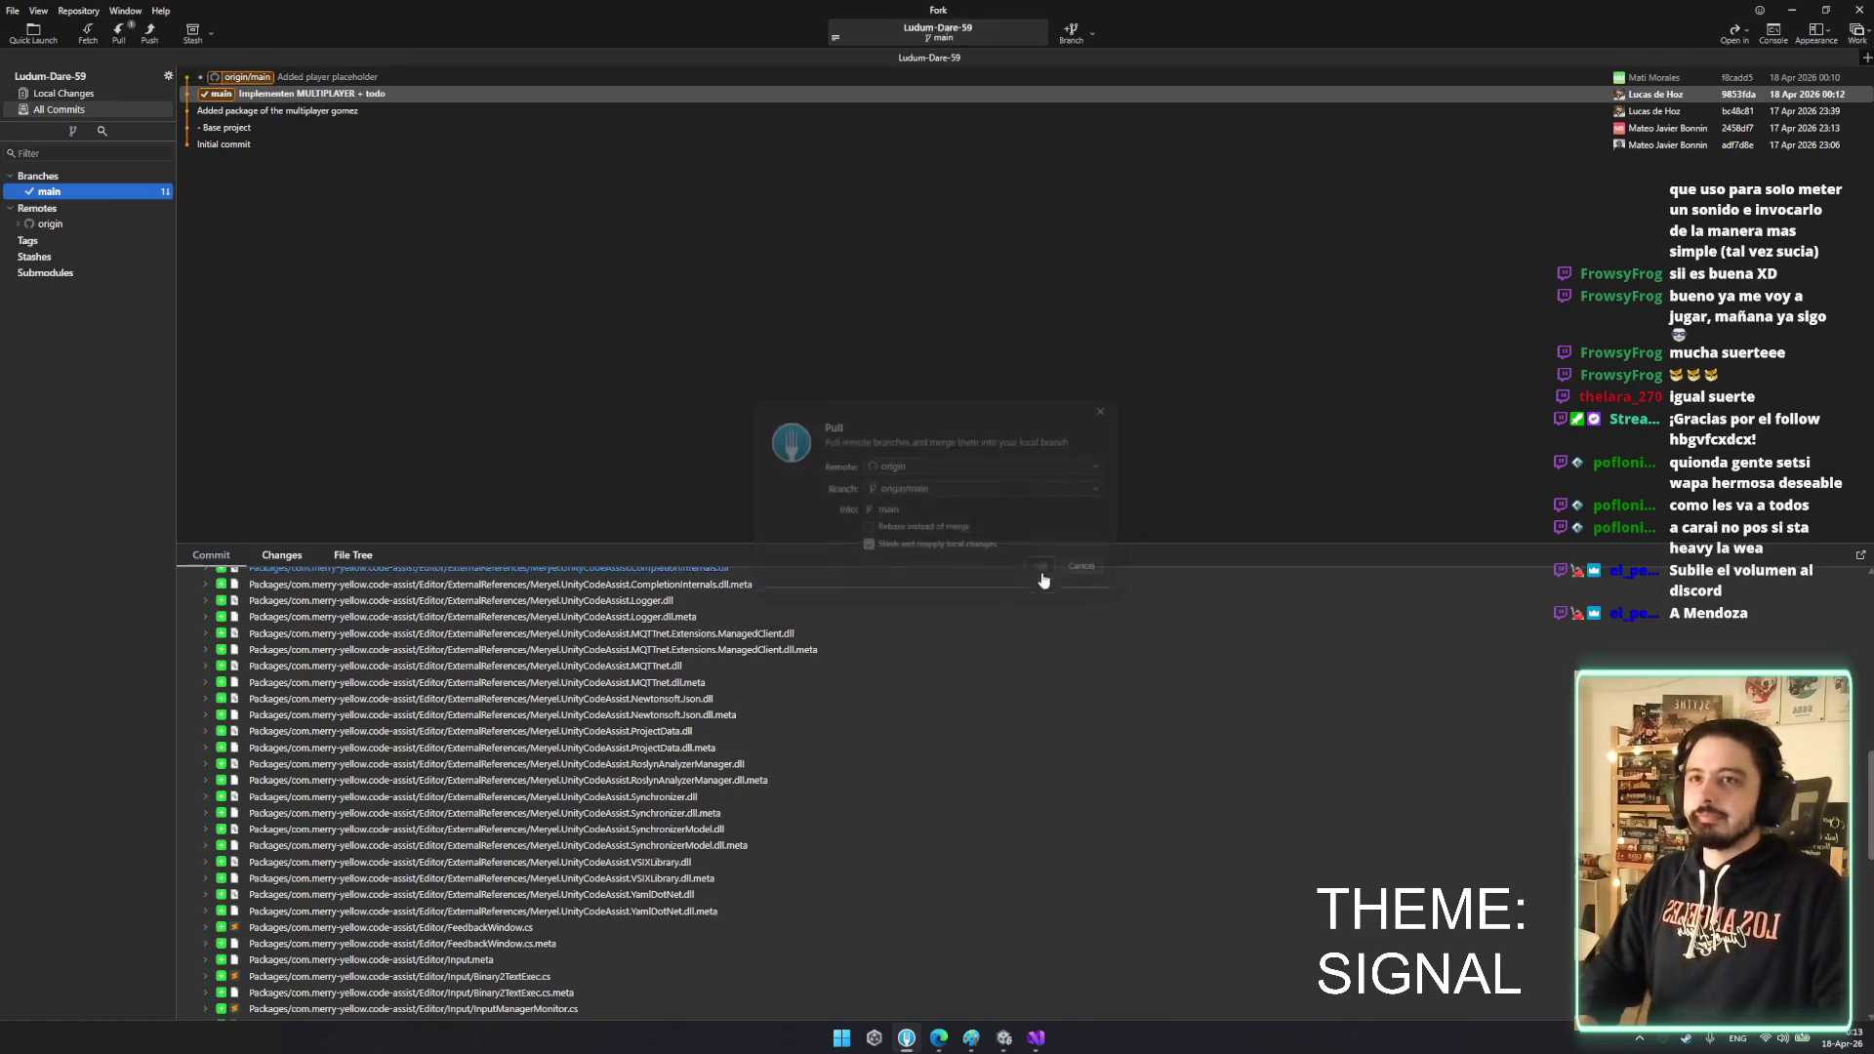
{"action": "left_click", "coordinate": [375, 80]}
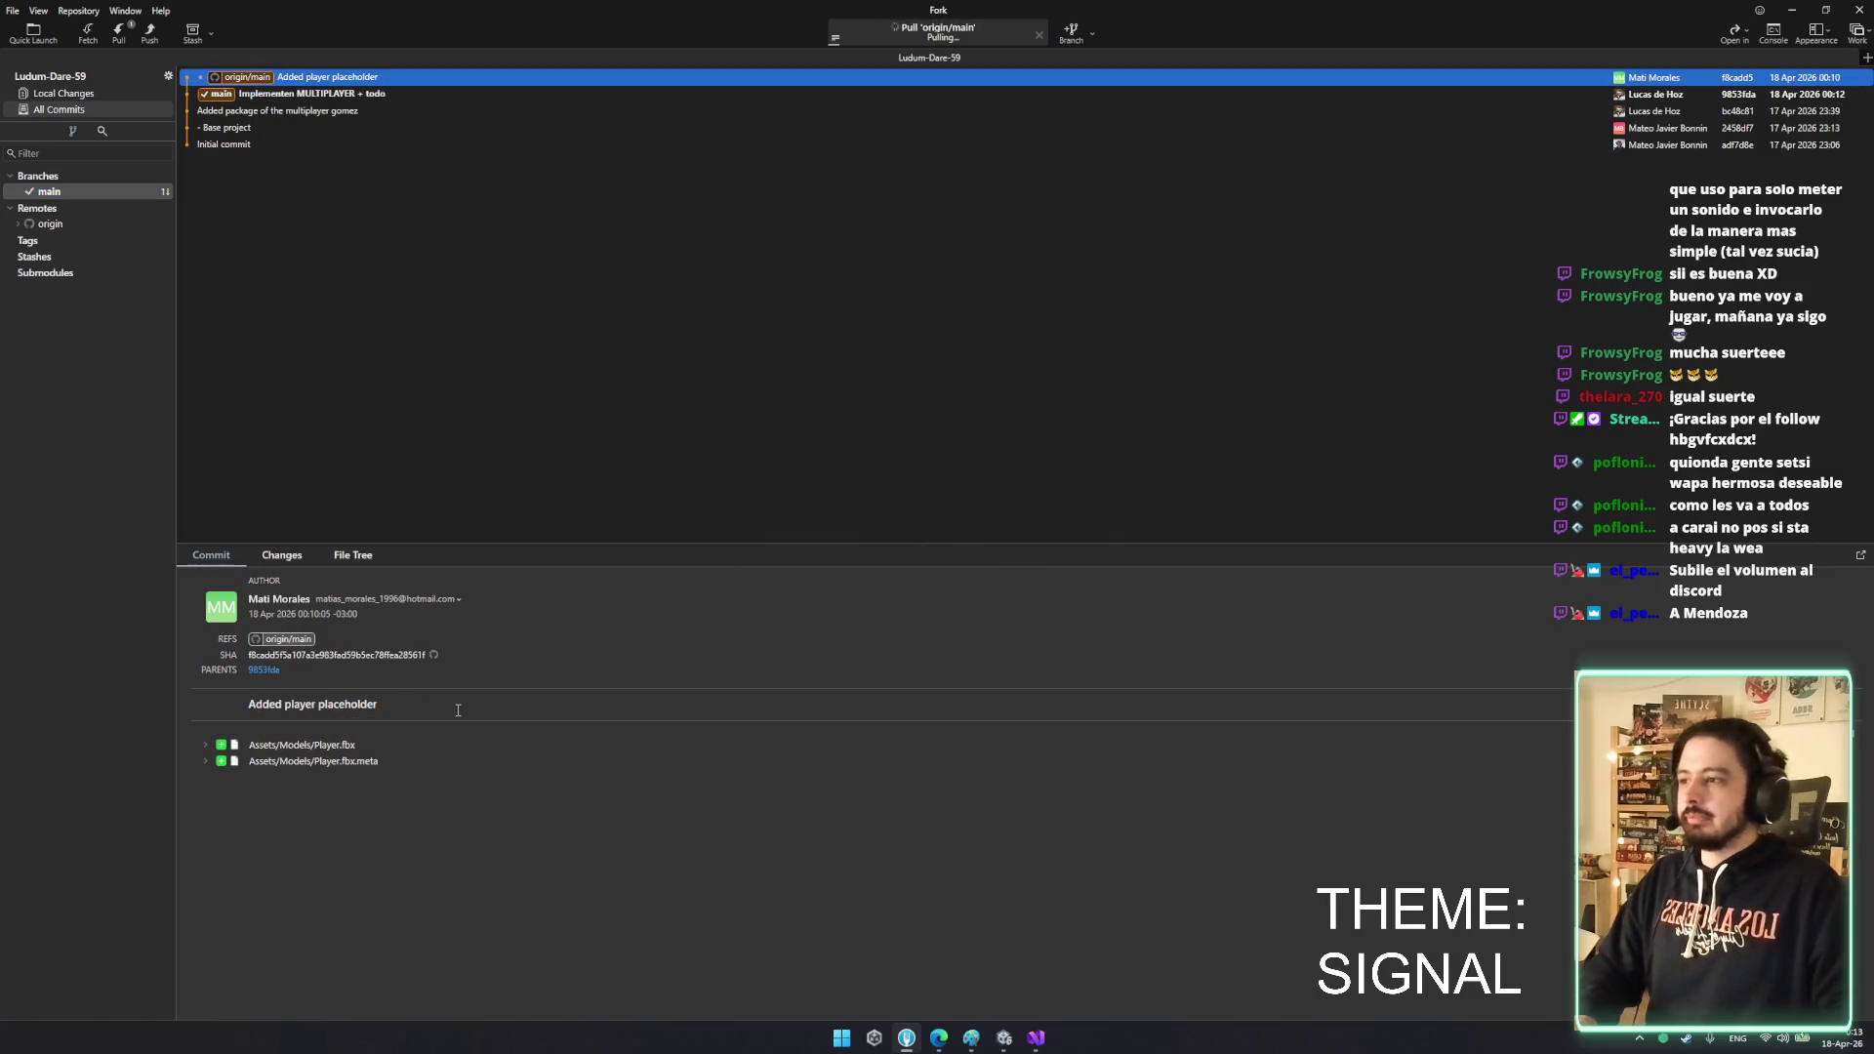
{"action": "left_click", "coordinate": [1003, 1041]}
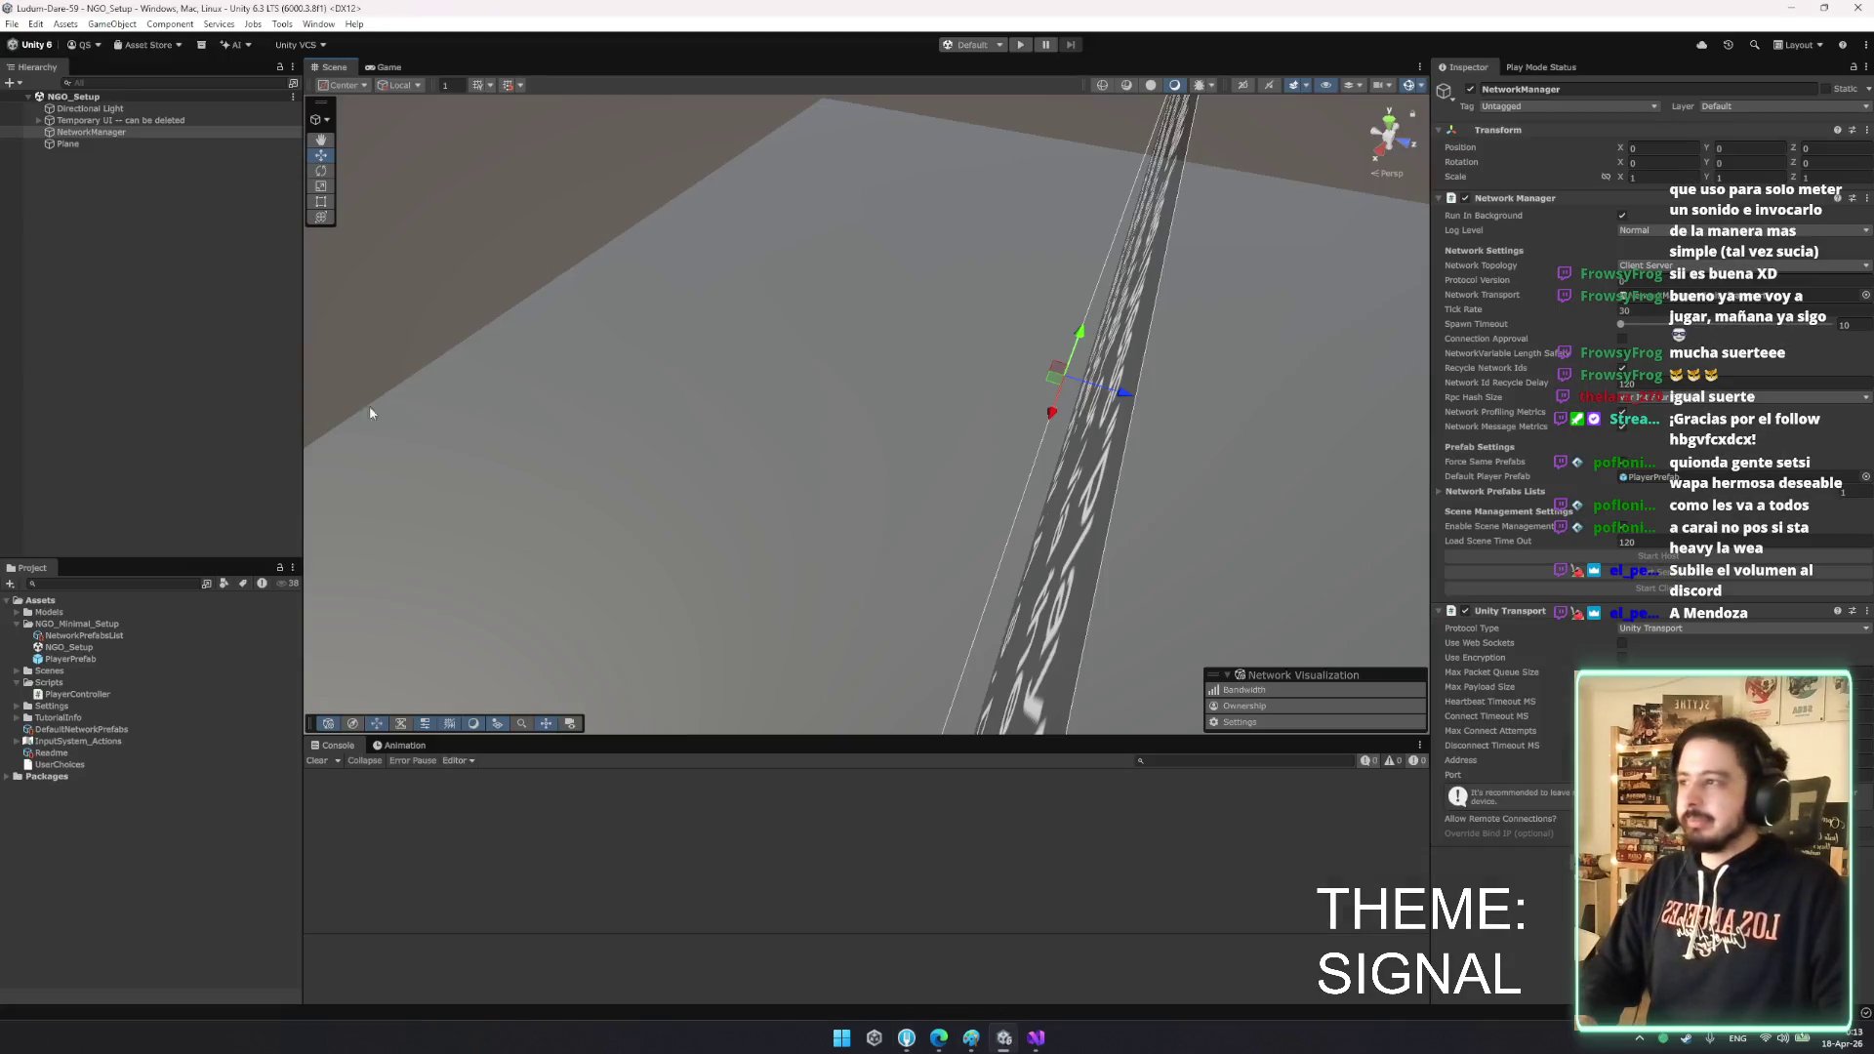
- Open PlayerPrefab and add the Models/Player model under its root with position reset to origin
{"action": "double_click", "coordinate": [69, 659]}
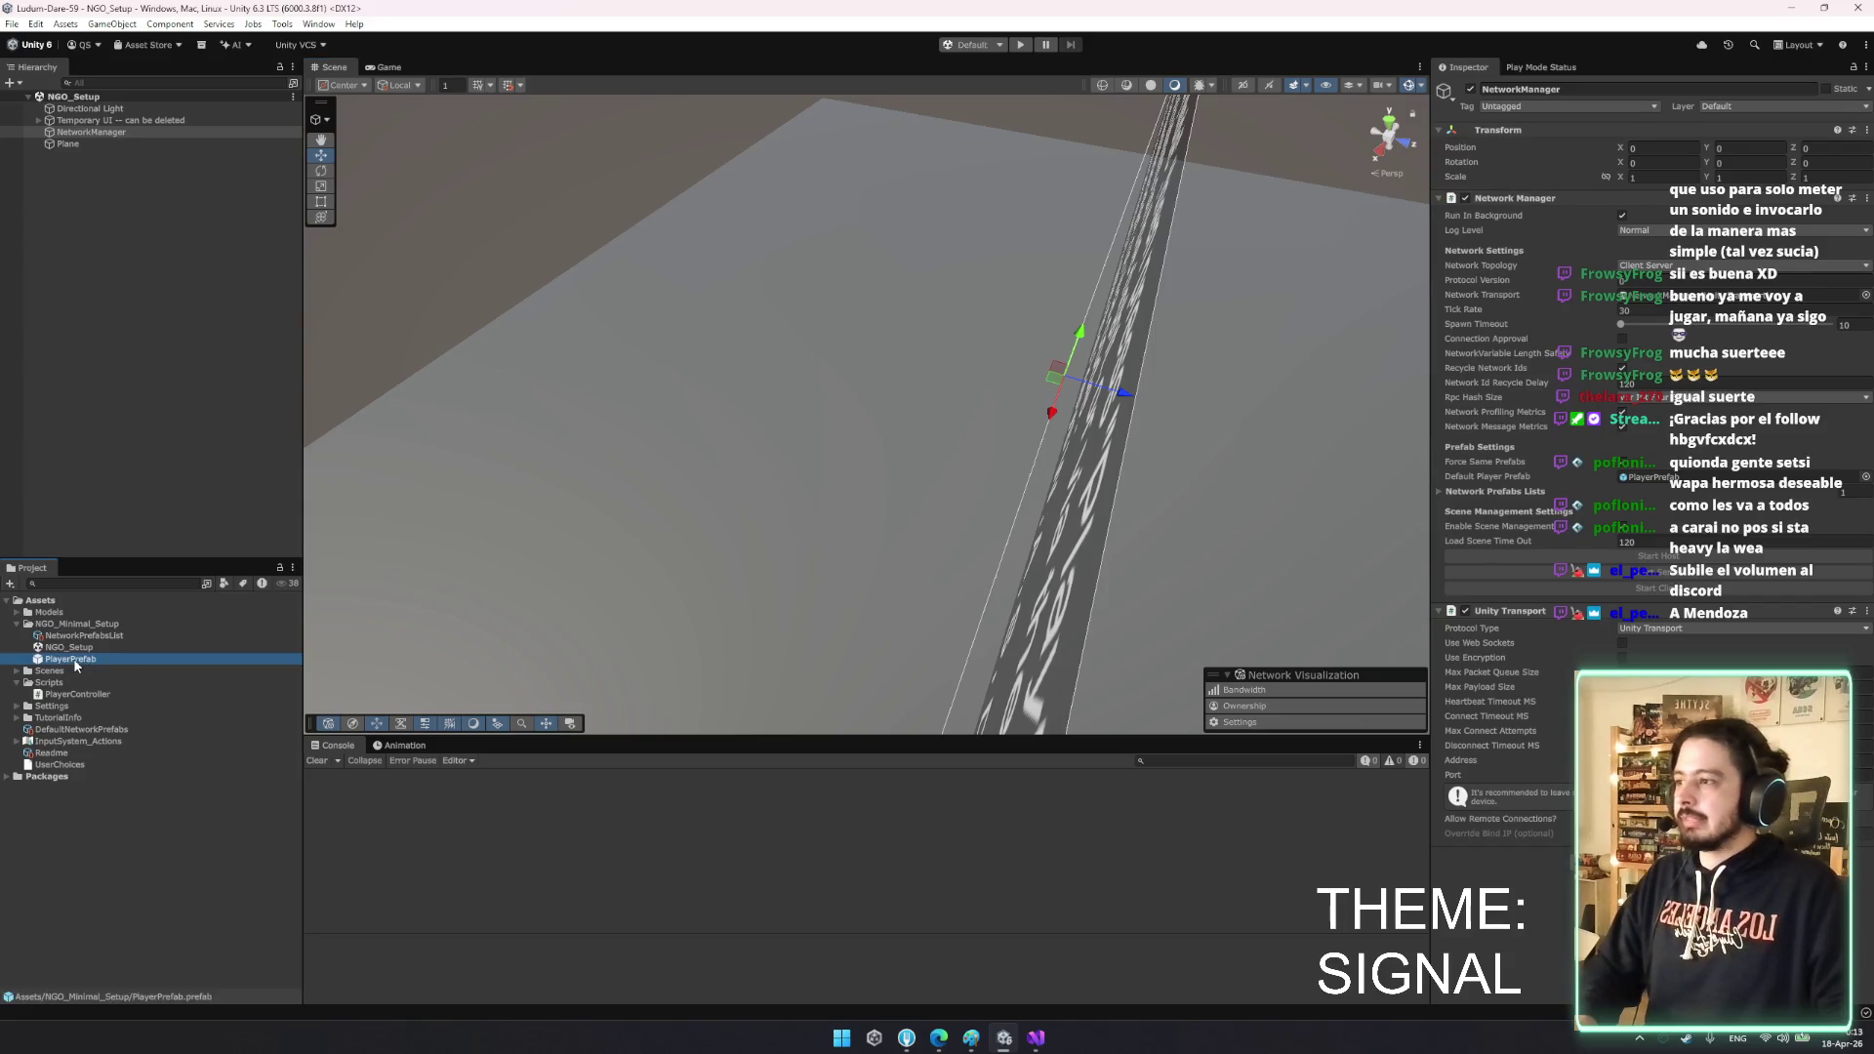
{"action": "left_click_drag", "start_coordinate": [478, 465], "coordinate": [430, 488]}
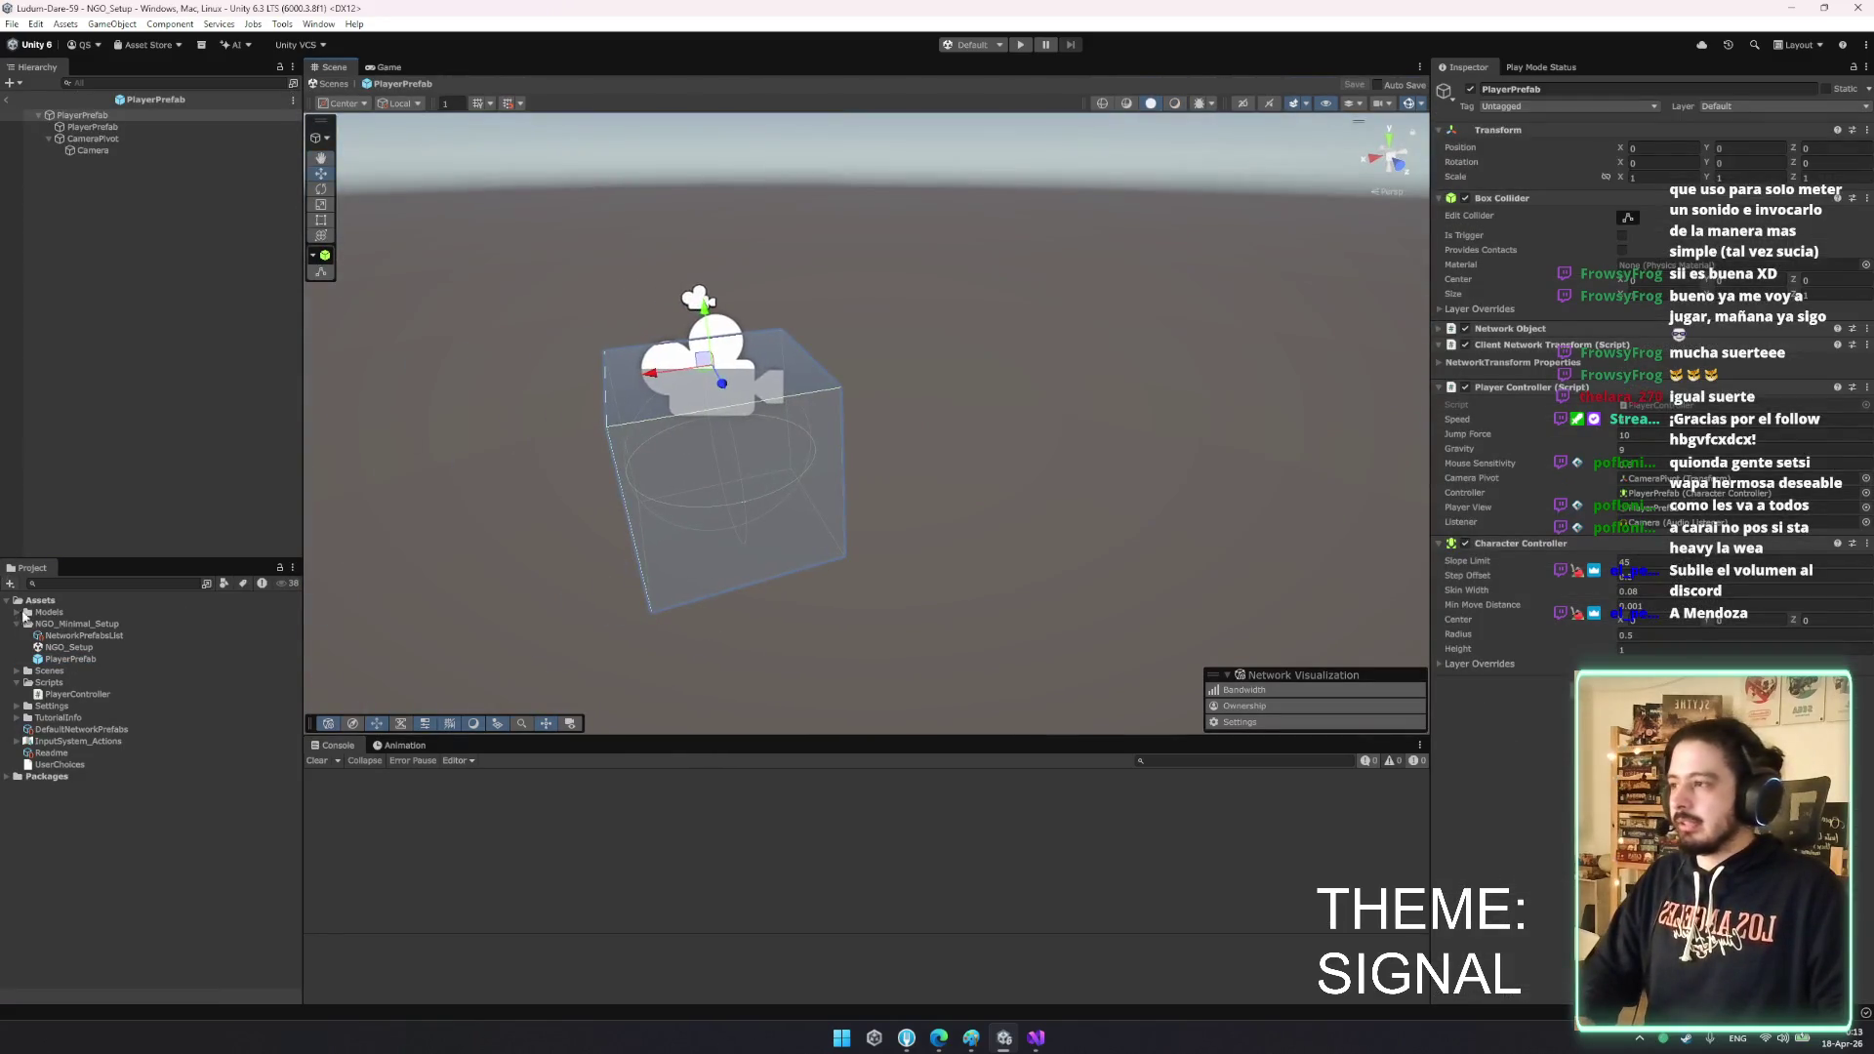
{"action": "left_click", "coordinate": [18, 614]}
{"action": "left_click", "coordinate": [82, 115]}
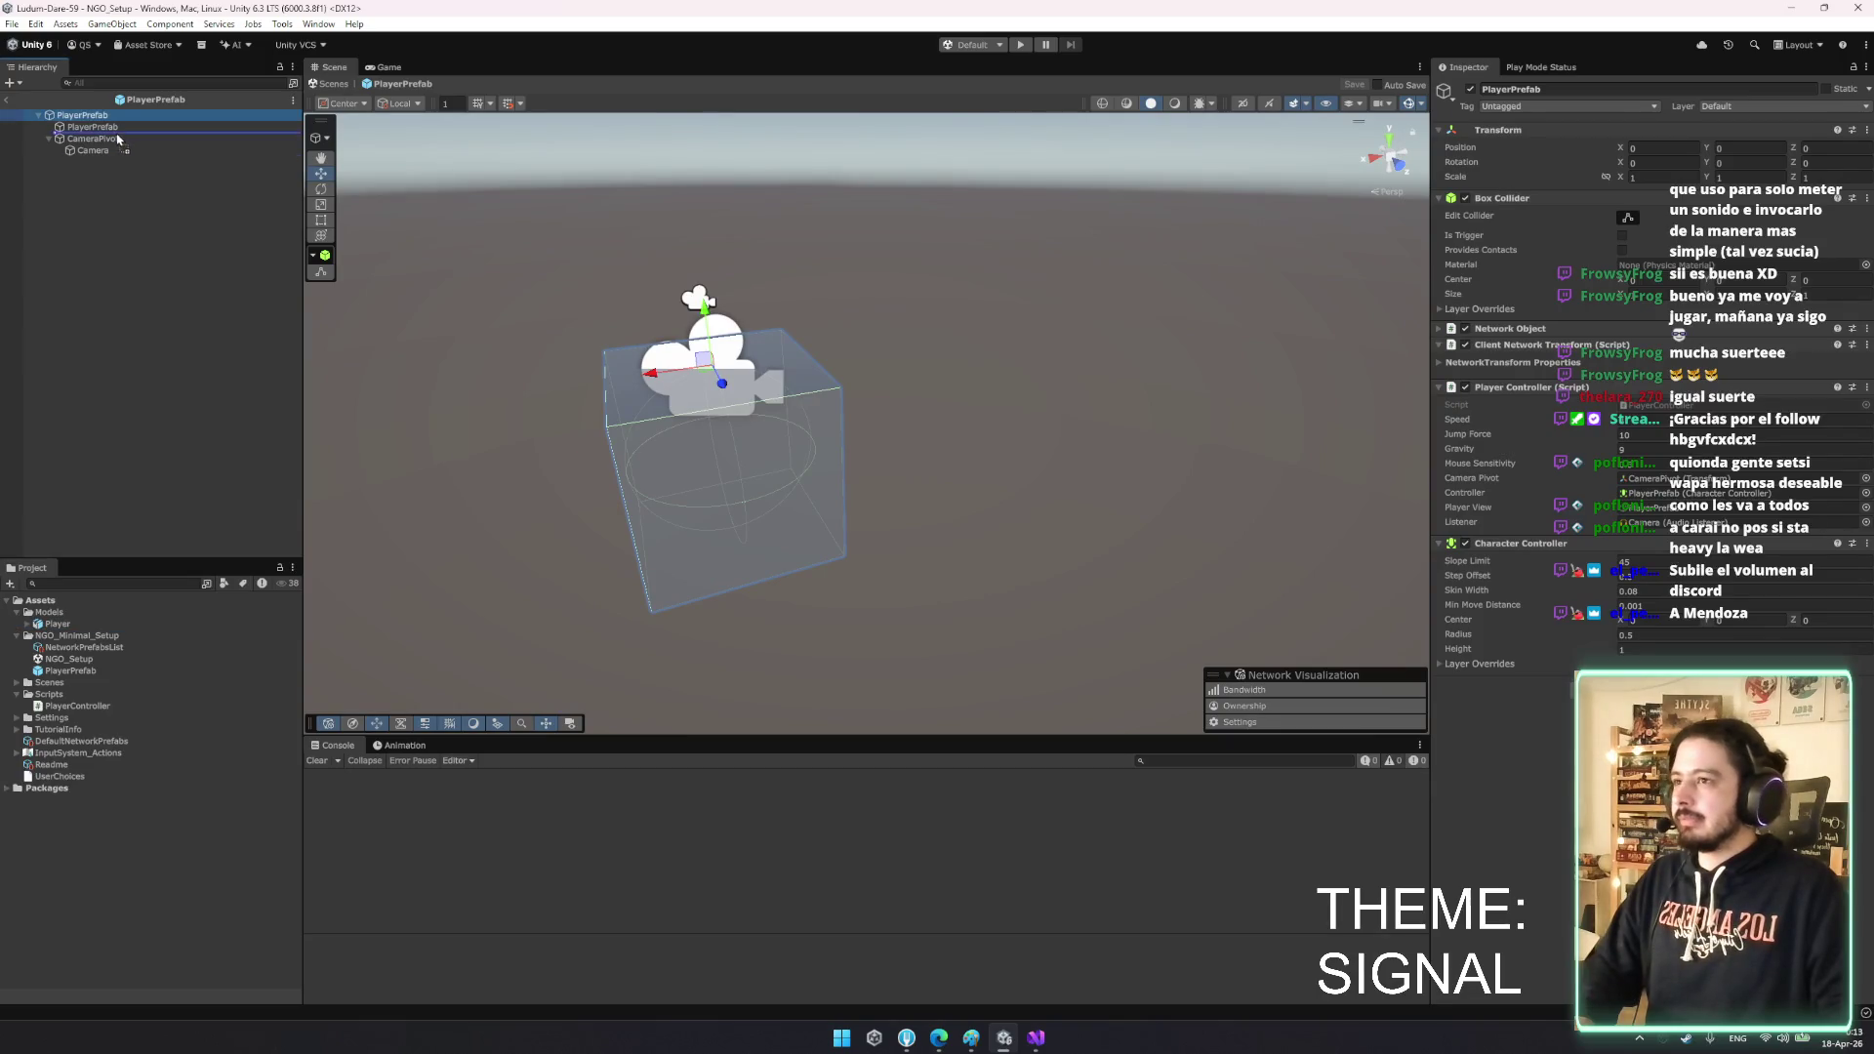
{"action": "left_click_drag", "start_coordinate": [117, 139], "coordinate": [117, 137]}
{"action": "left_click_drag", "start_coordinate": [779, 319], "coordinate": [769, 284]}
{"action": "right_click", "coordinate": [1579, 168]}
{"action": "left_click", "coordinate": [1612, 178]}
{"action": "left_click_drag", "start_coordinate": [610, 360], "coordinate": [993, 333]}
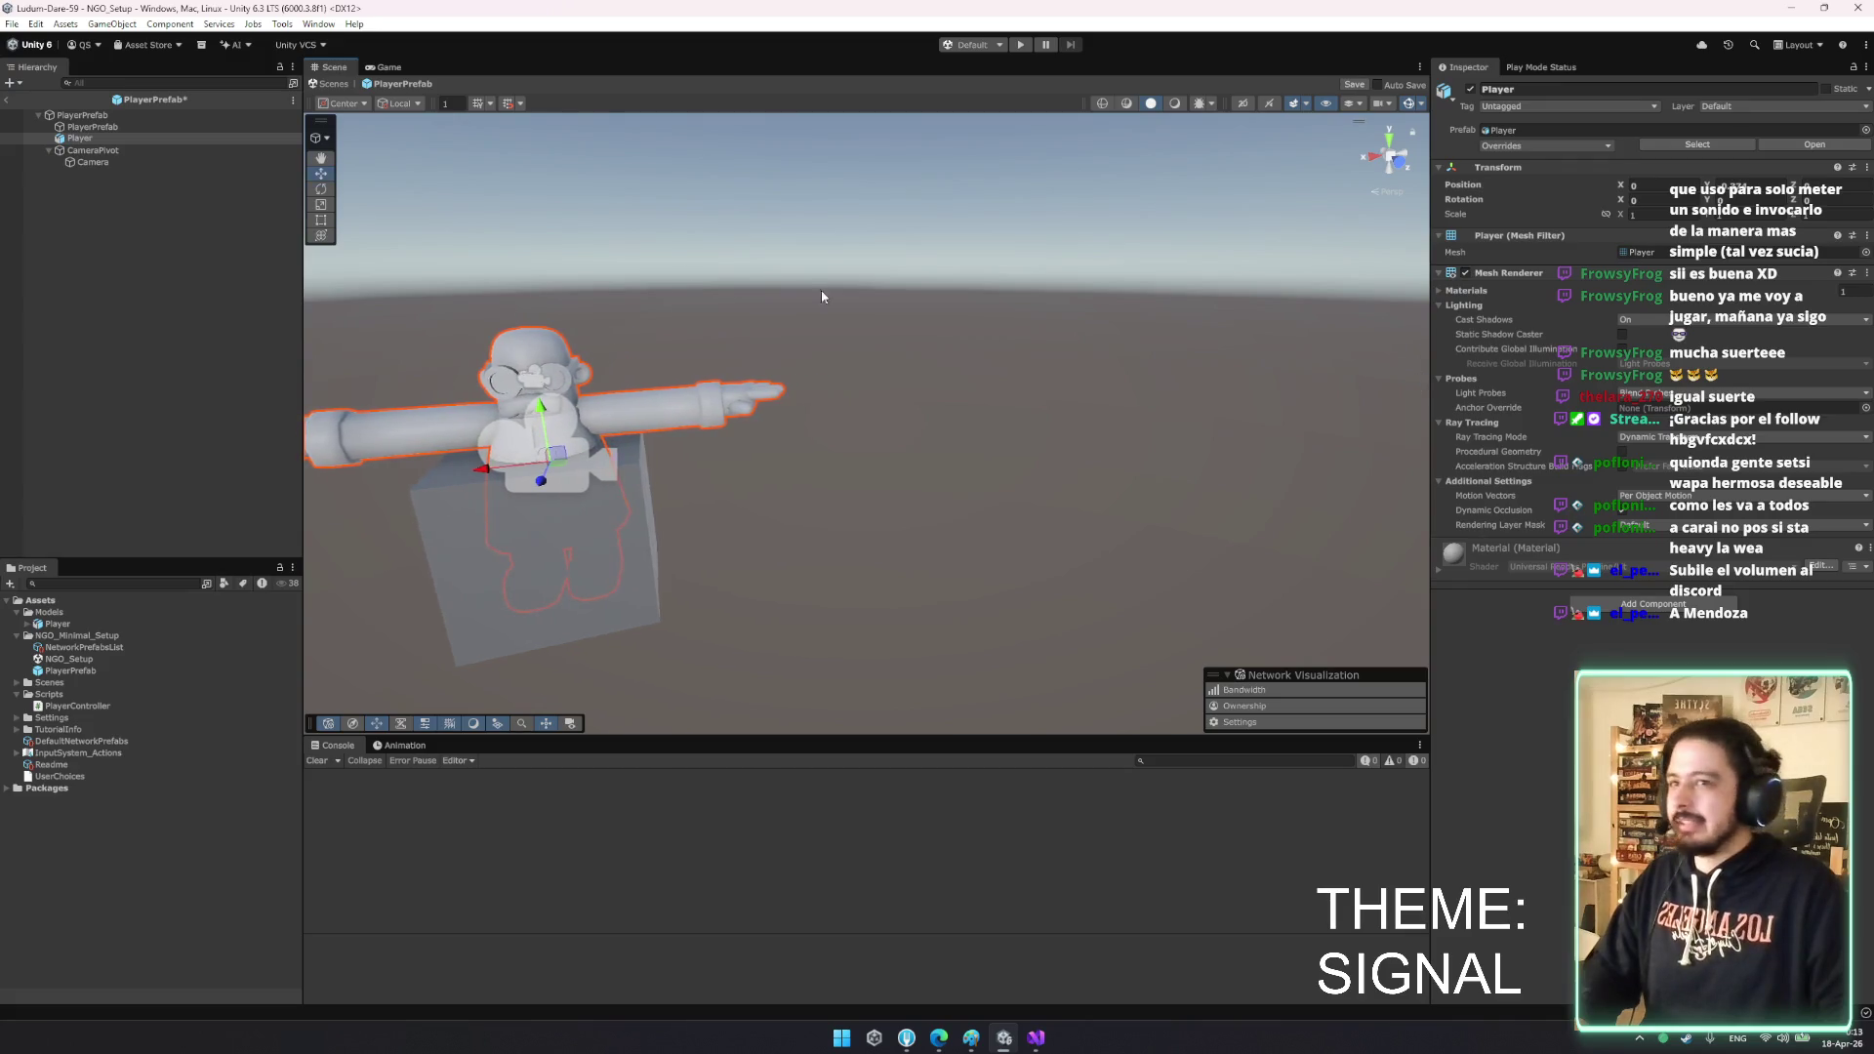
{"action": "key", "text": "f"}
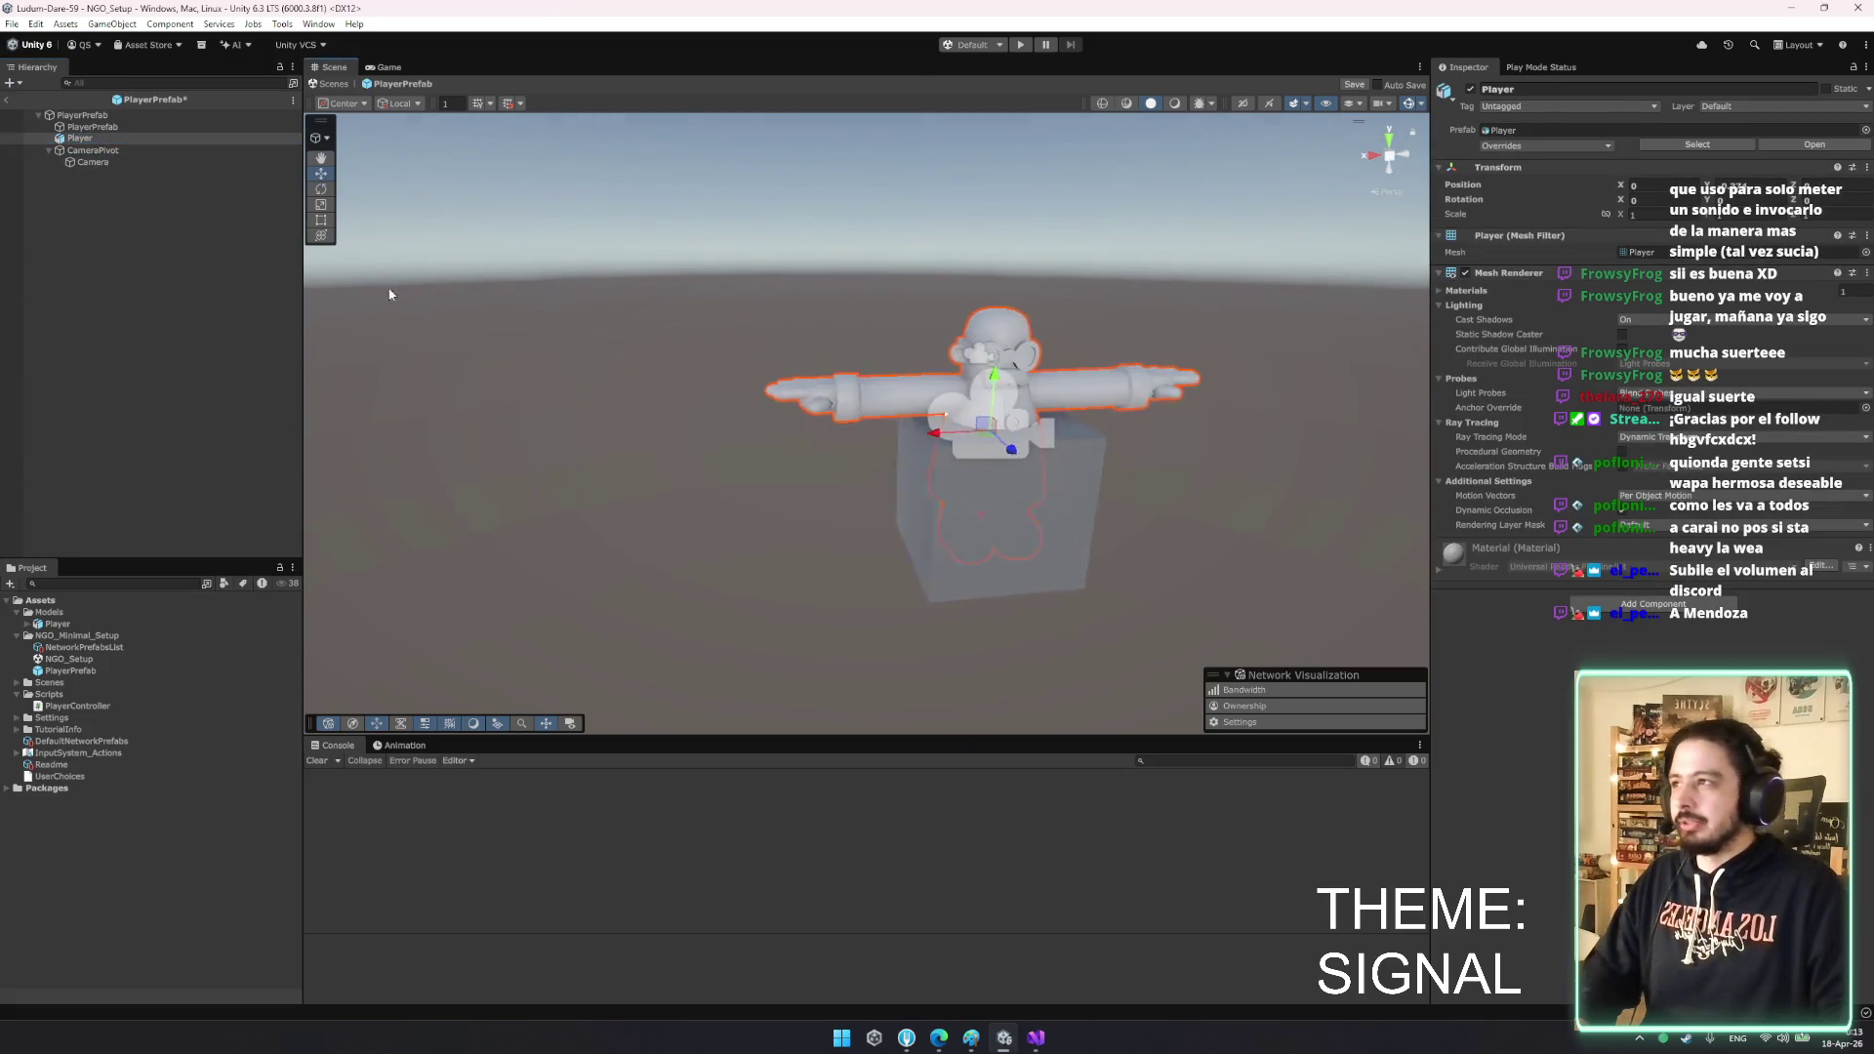
- Paste the cube's owner-colour script onto the Player model, delete the cube, and save the prefab
{"action": "left_click", "coordinate": [1207, 374]}
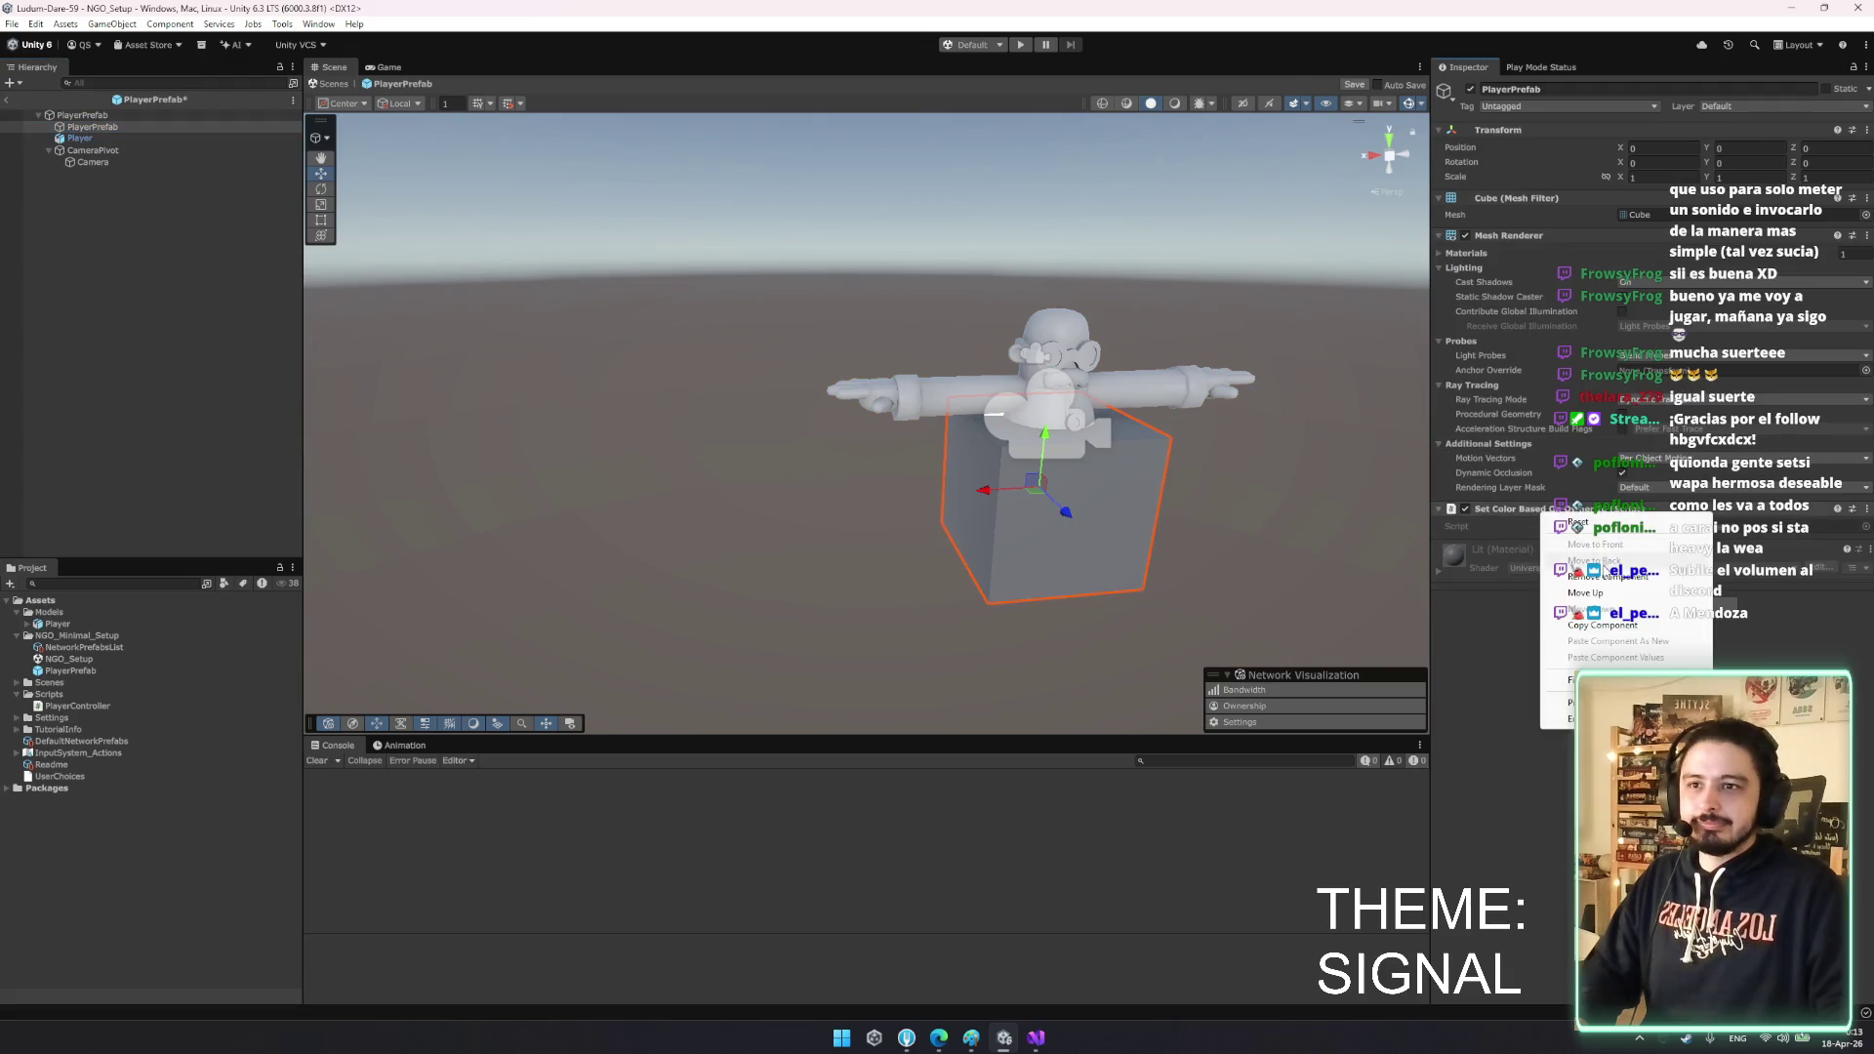
{"action": "left_click", "coordinate": [124, 137]}
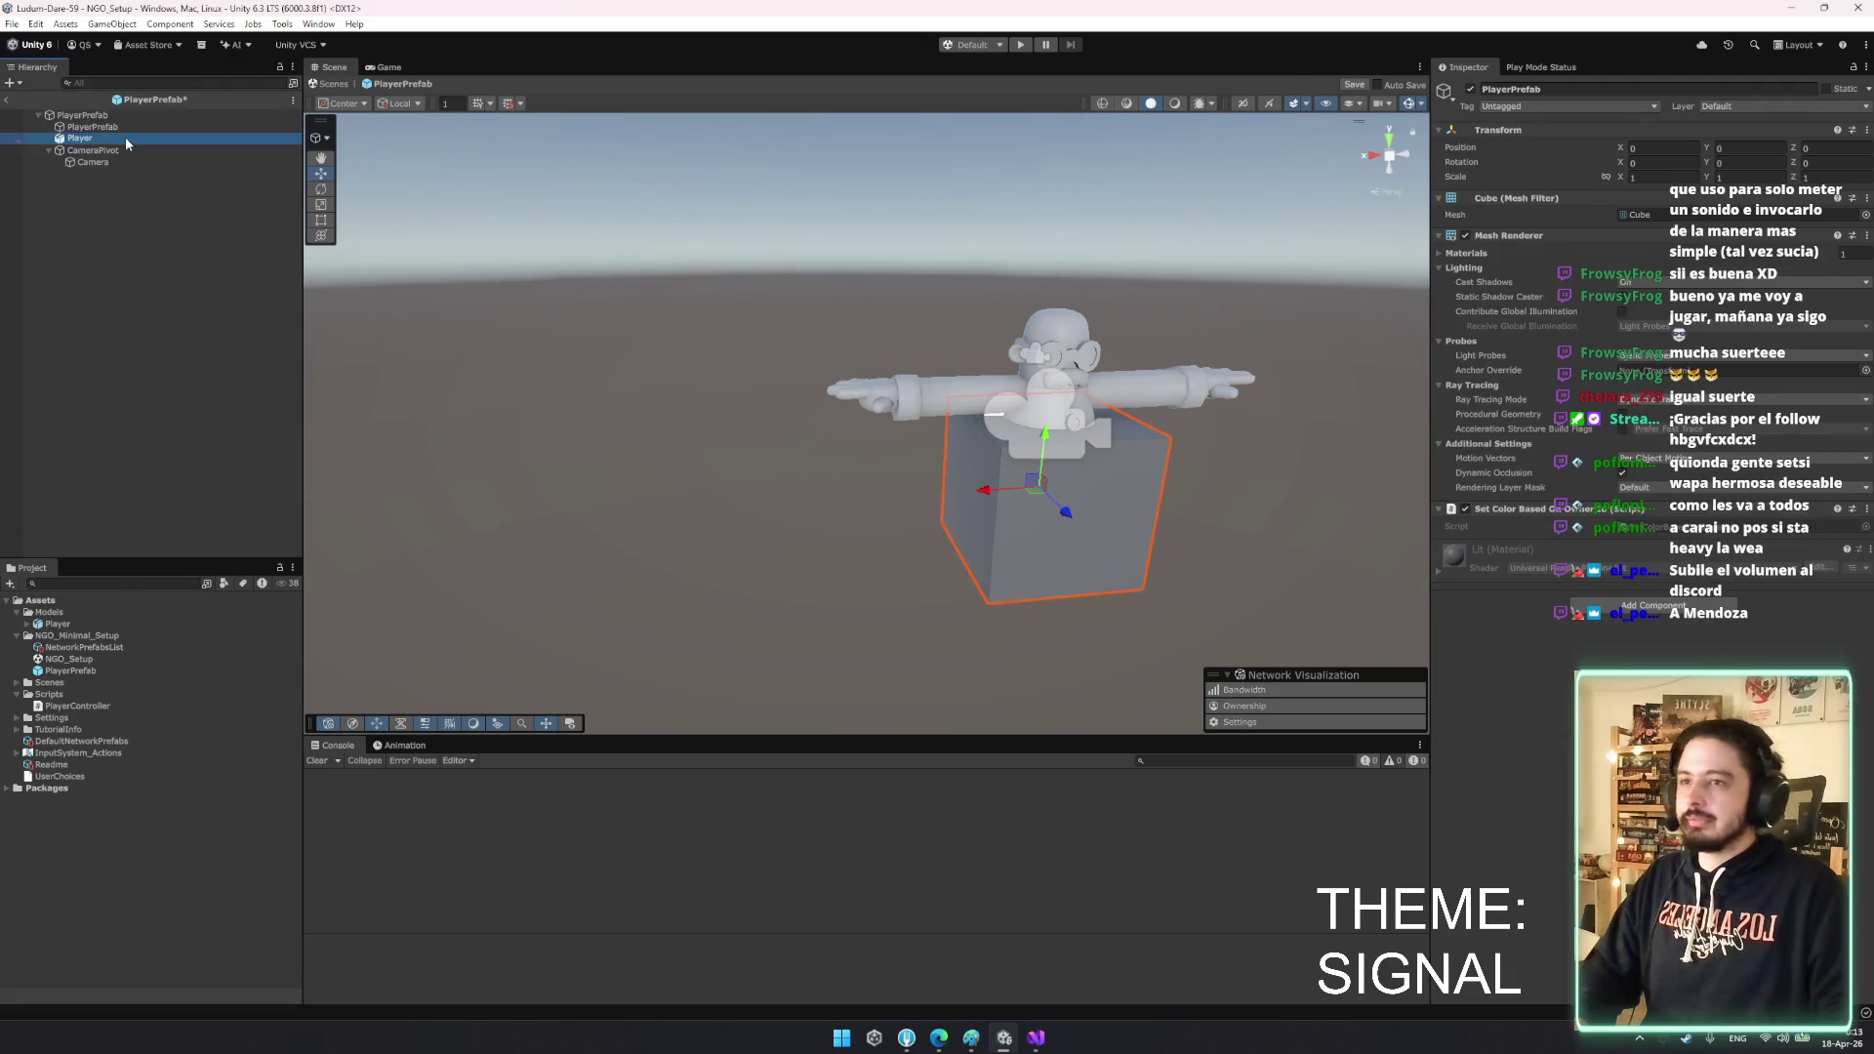
{"action": "right_click", "coordinate": [1574, 274]}
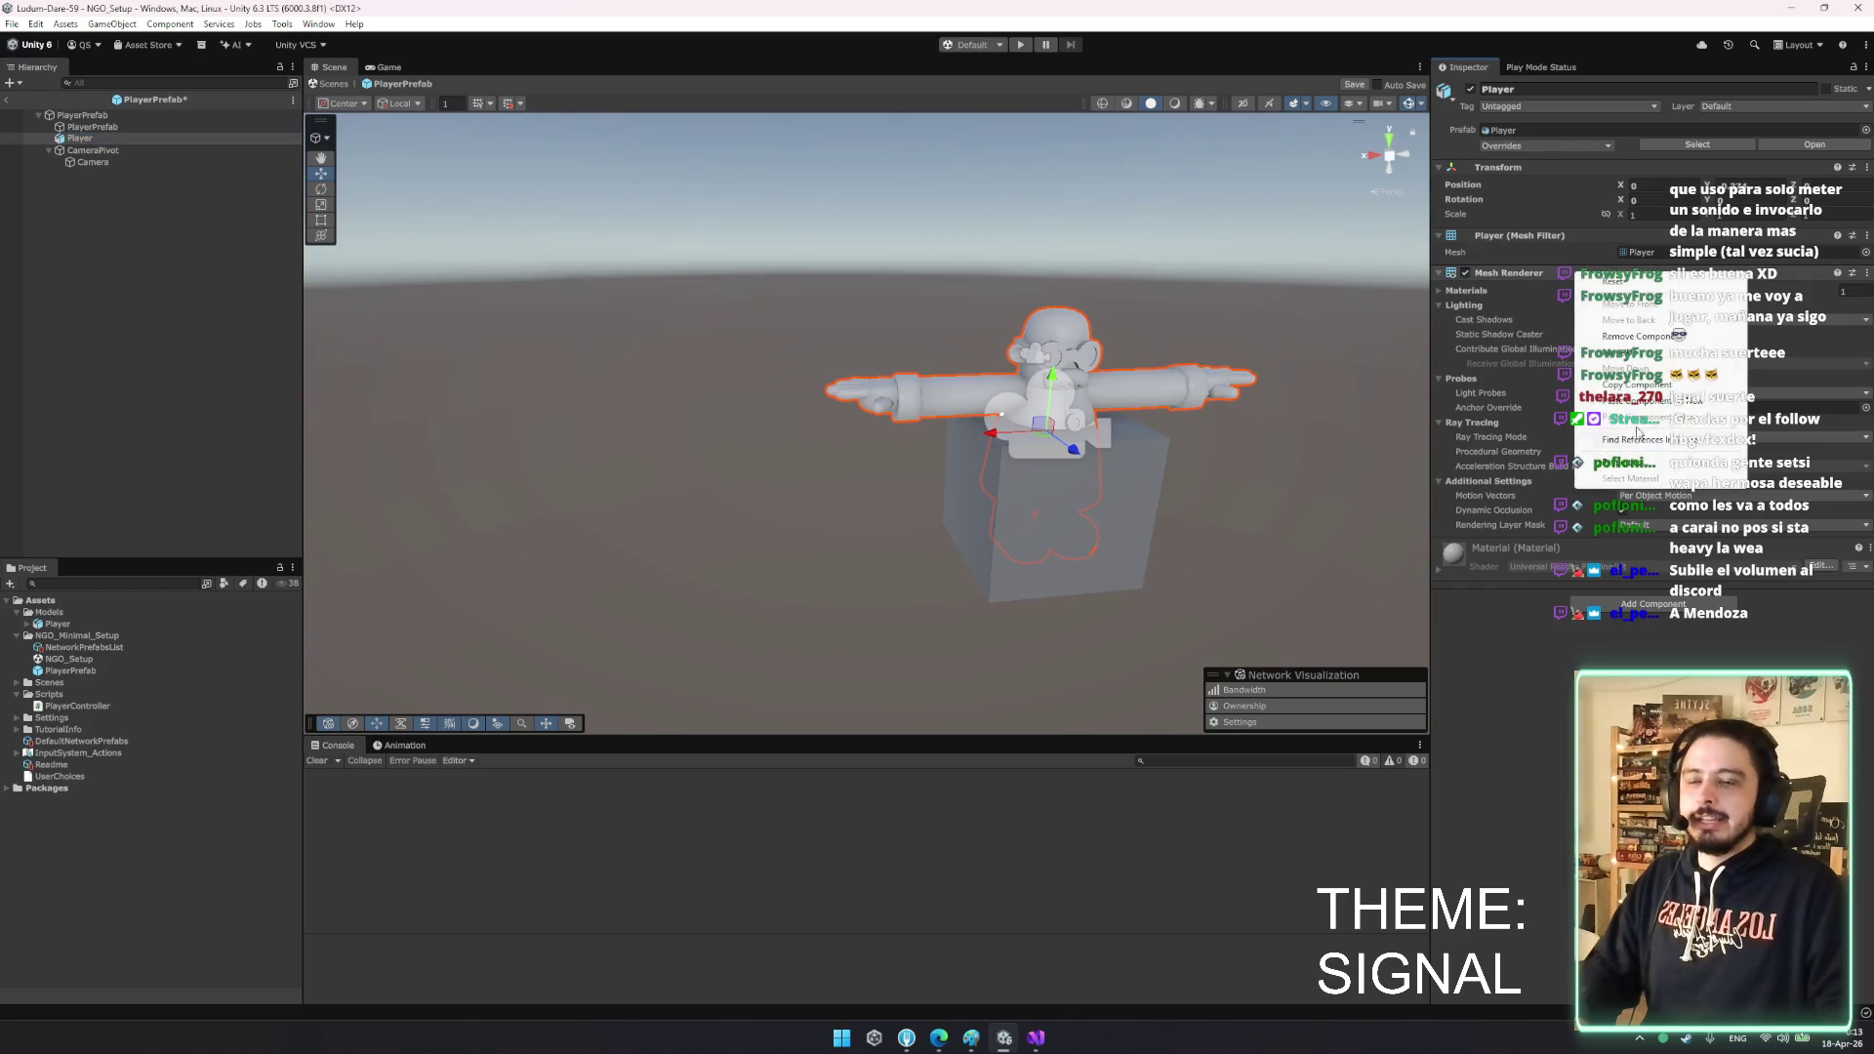
{"action": "left_click", "coordinate": [1671, 400]}
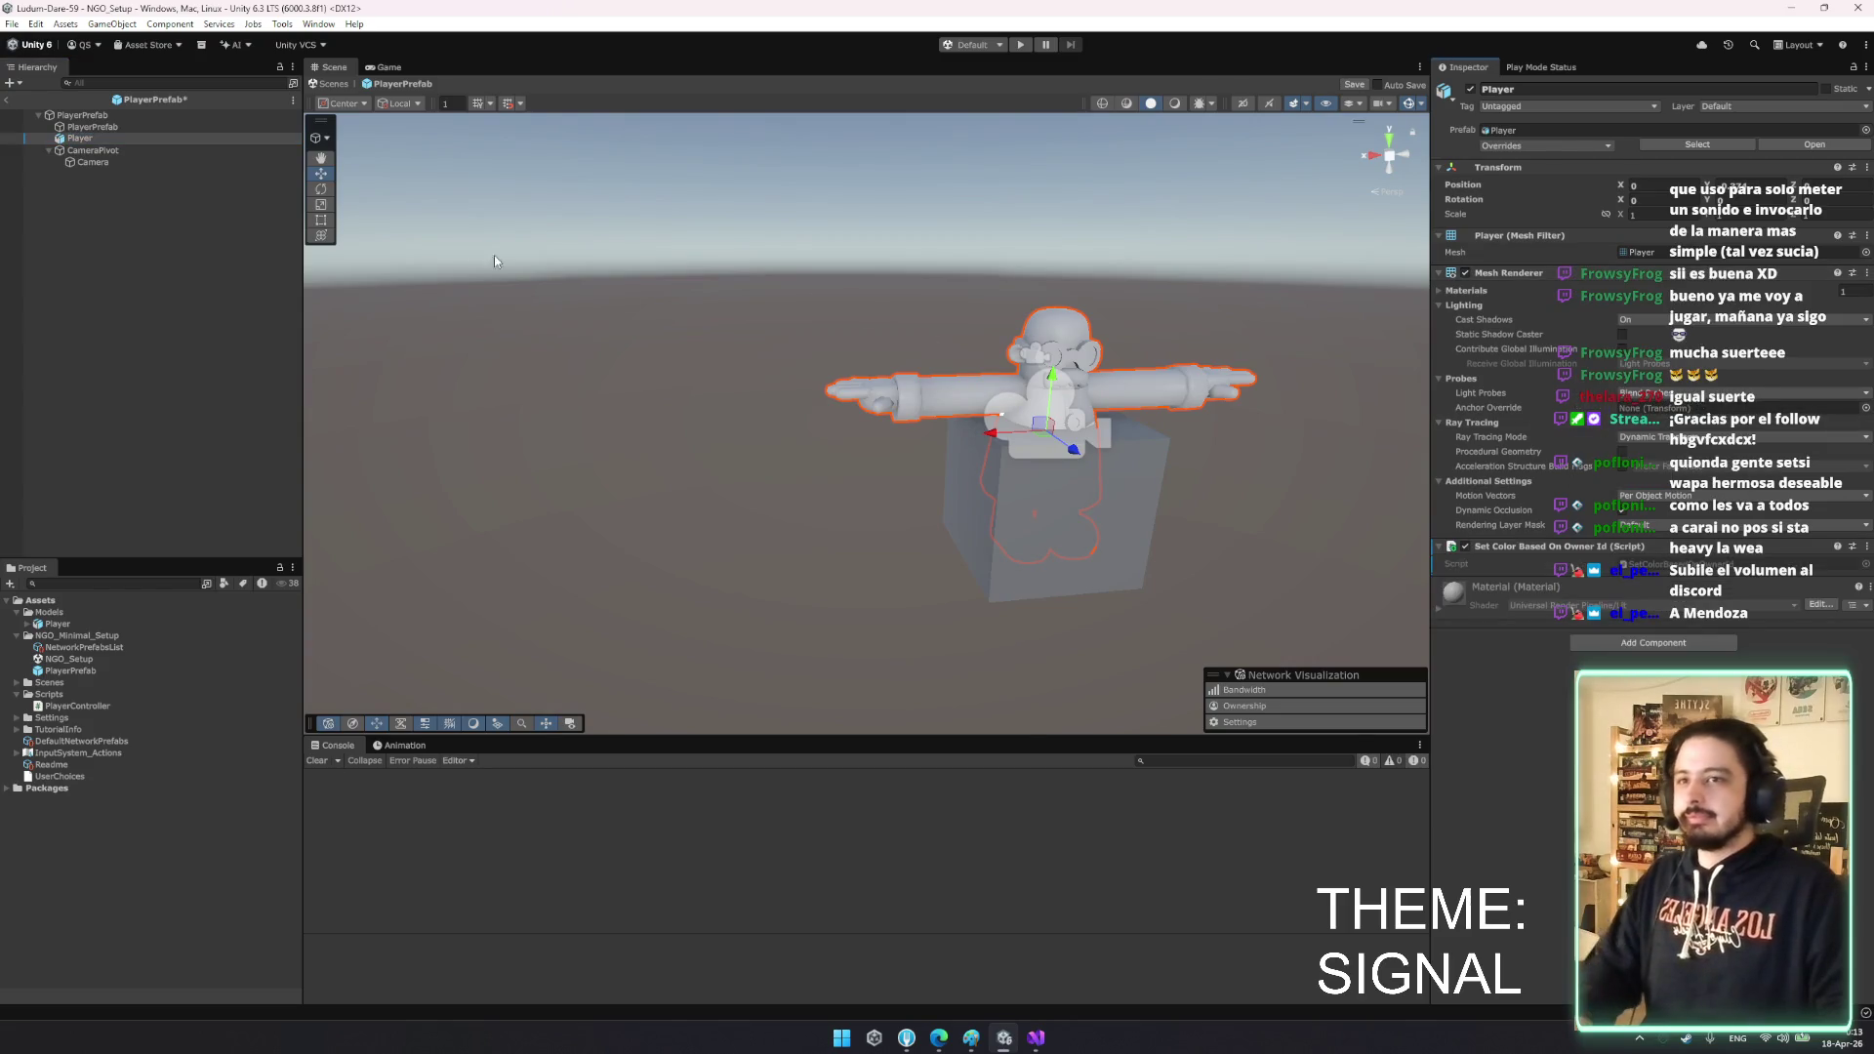
{"action": "left_click", "coordinate": [138, 129]}
{"action": "key", "text": "Delete"}
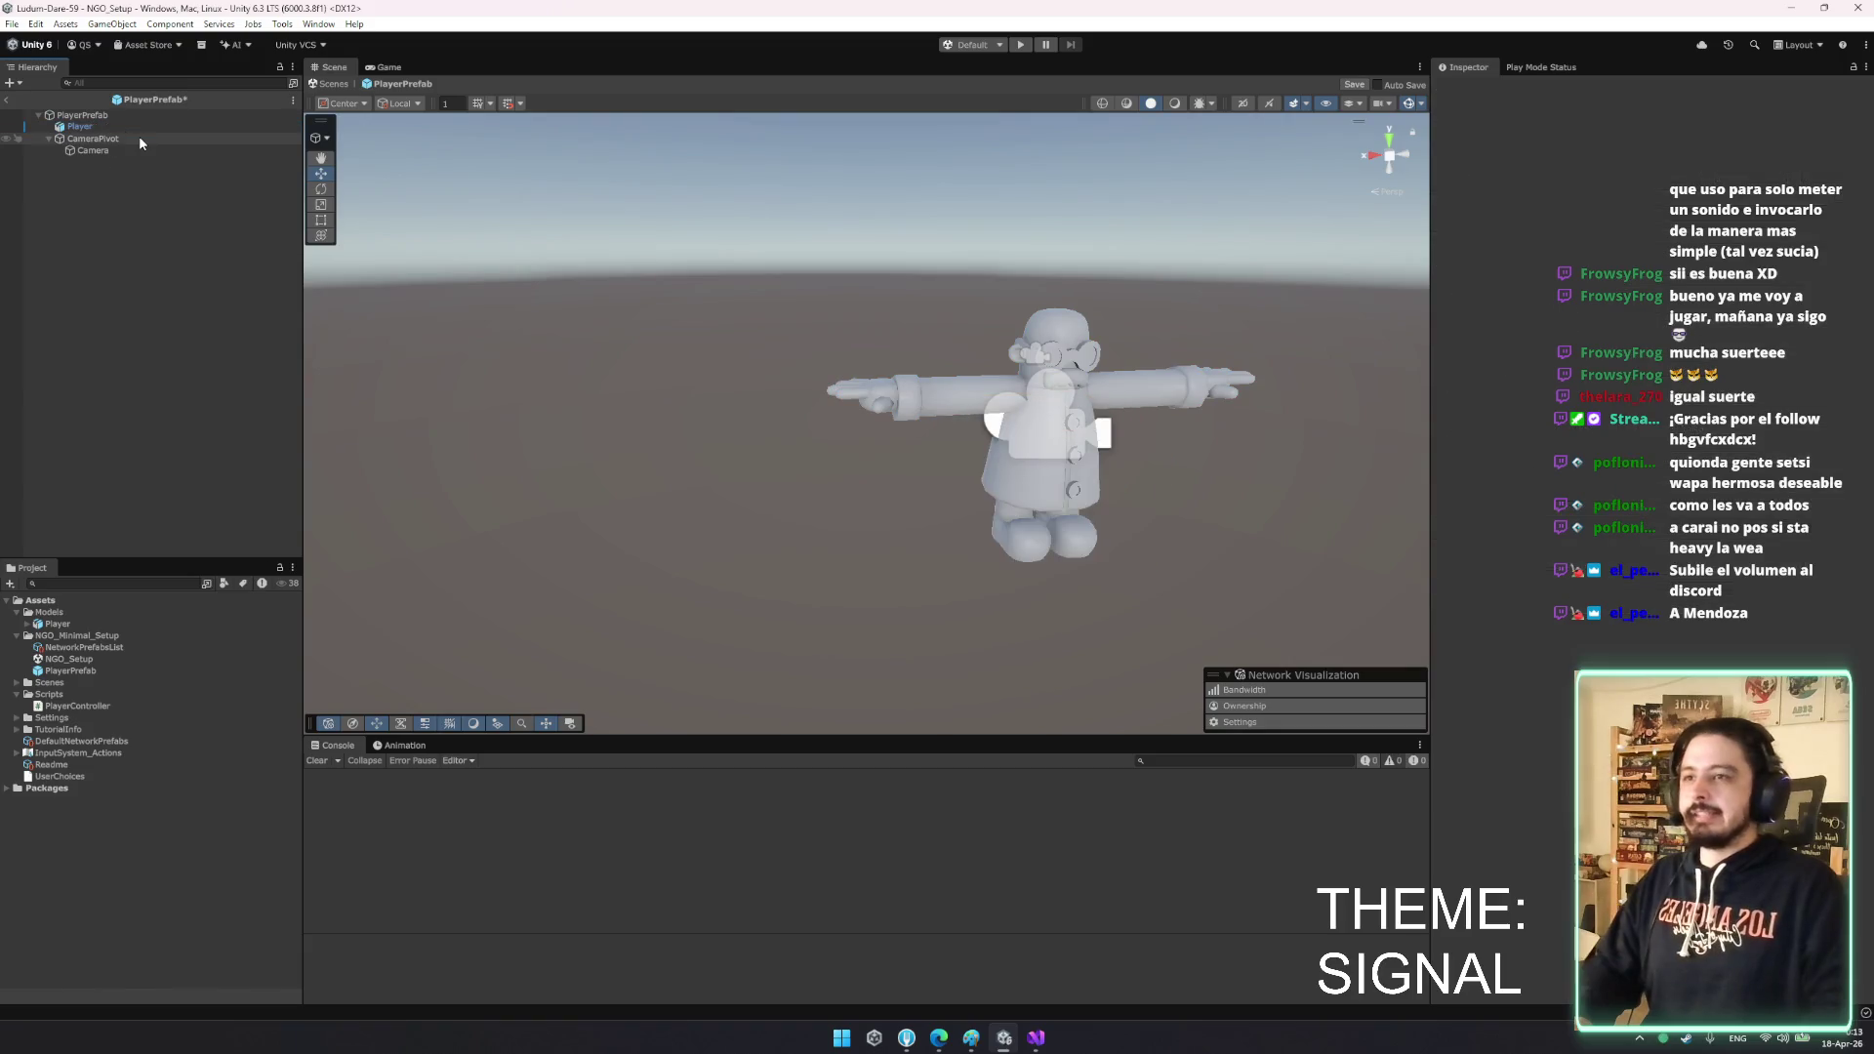
{"action": "left_click", "coordinate": [137, 116]}
{"action": "key", "text": "ctrl+s"}
{"action": "left_click", "coordinate": [1021, 45]}
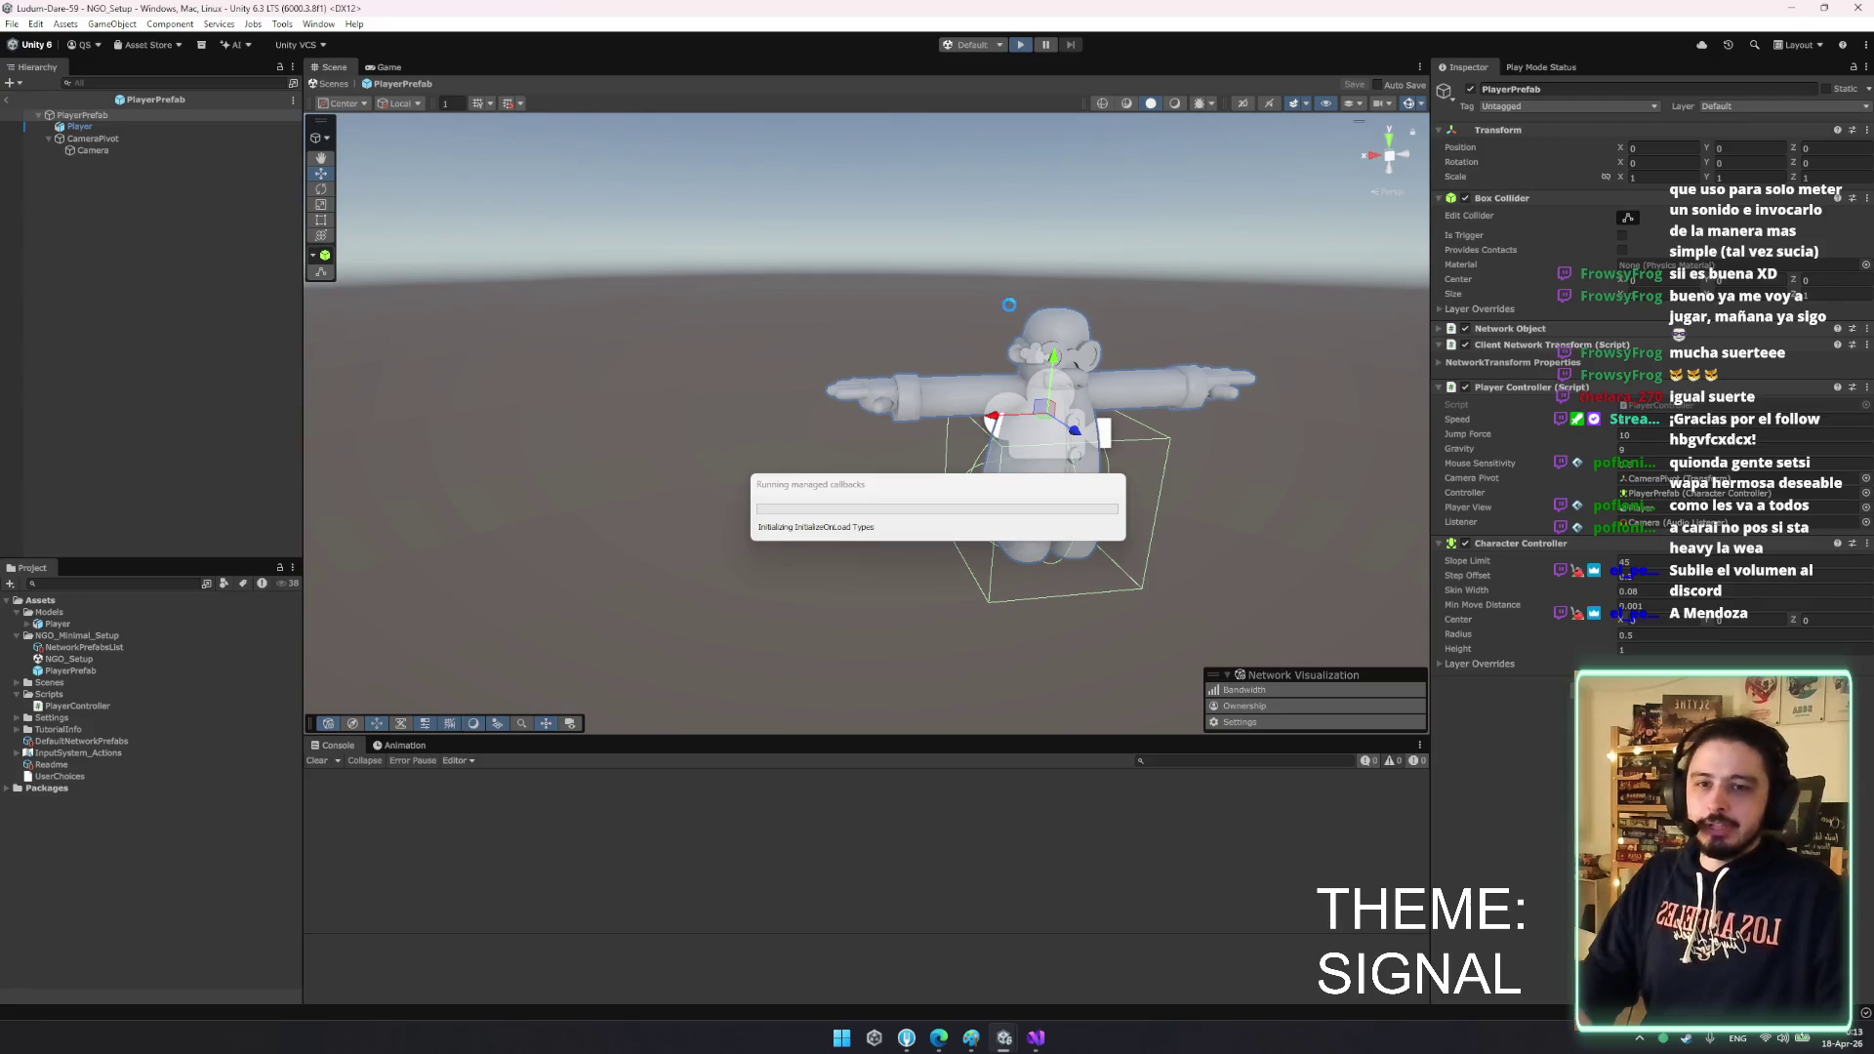
- Open Window > Multiplayer > Multiplayer Play Mode, activate virtual Player 2, and enter play mode
{"action": "mouse_move", "coordinate": [1005, 1040]}
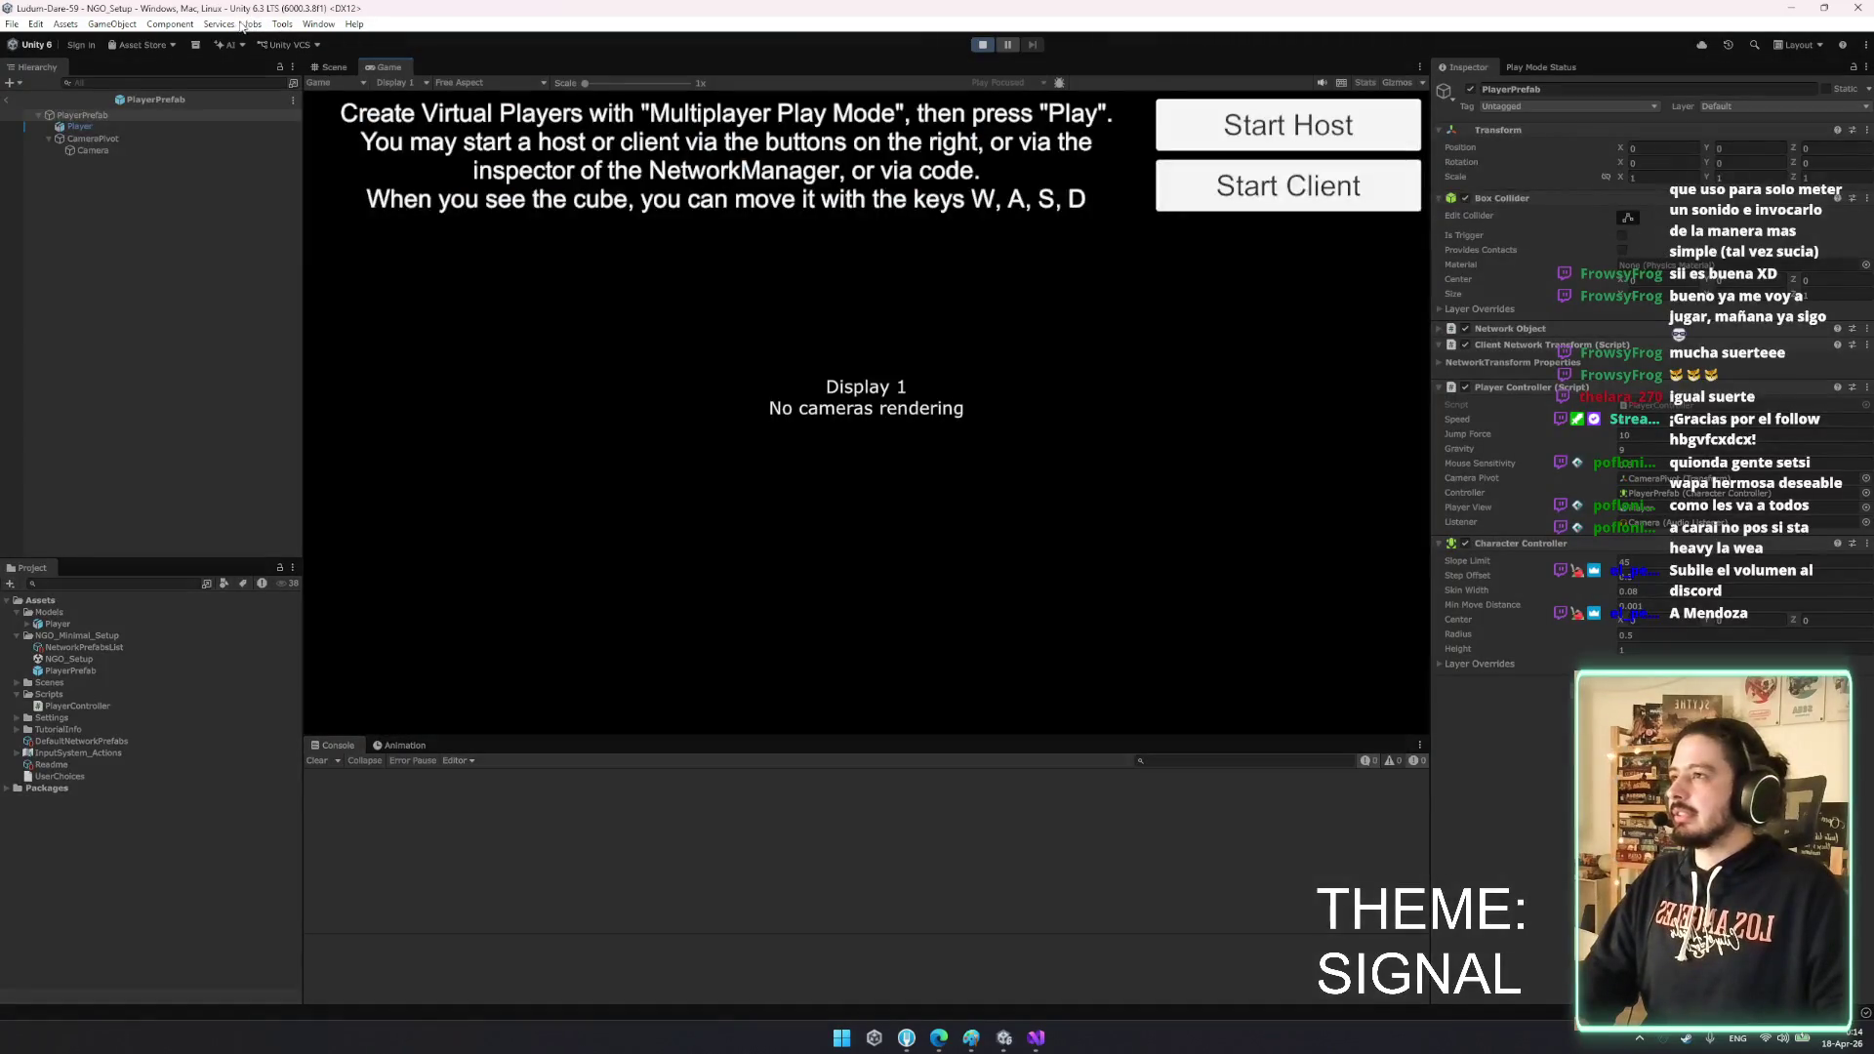
{"action": "left_click", "coordinate": [320, 25]}
{"action": "mouse_move", "coordinate": [386, 231]}
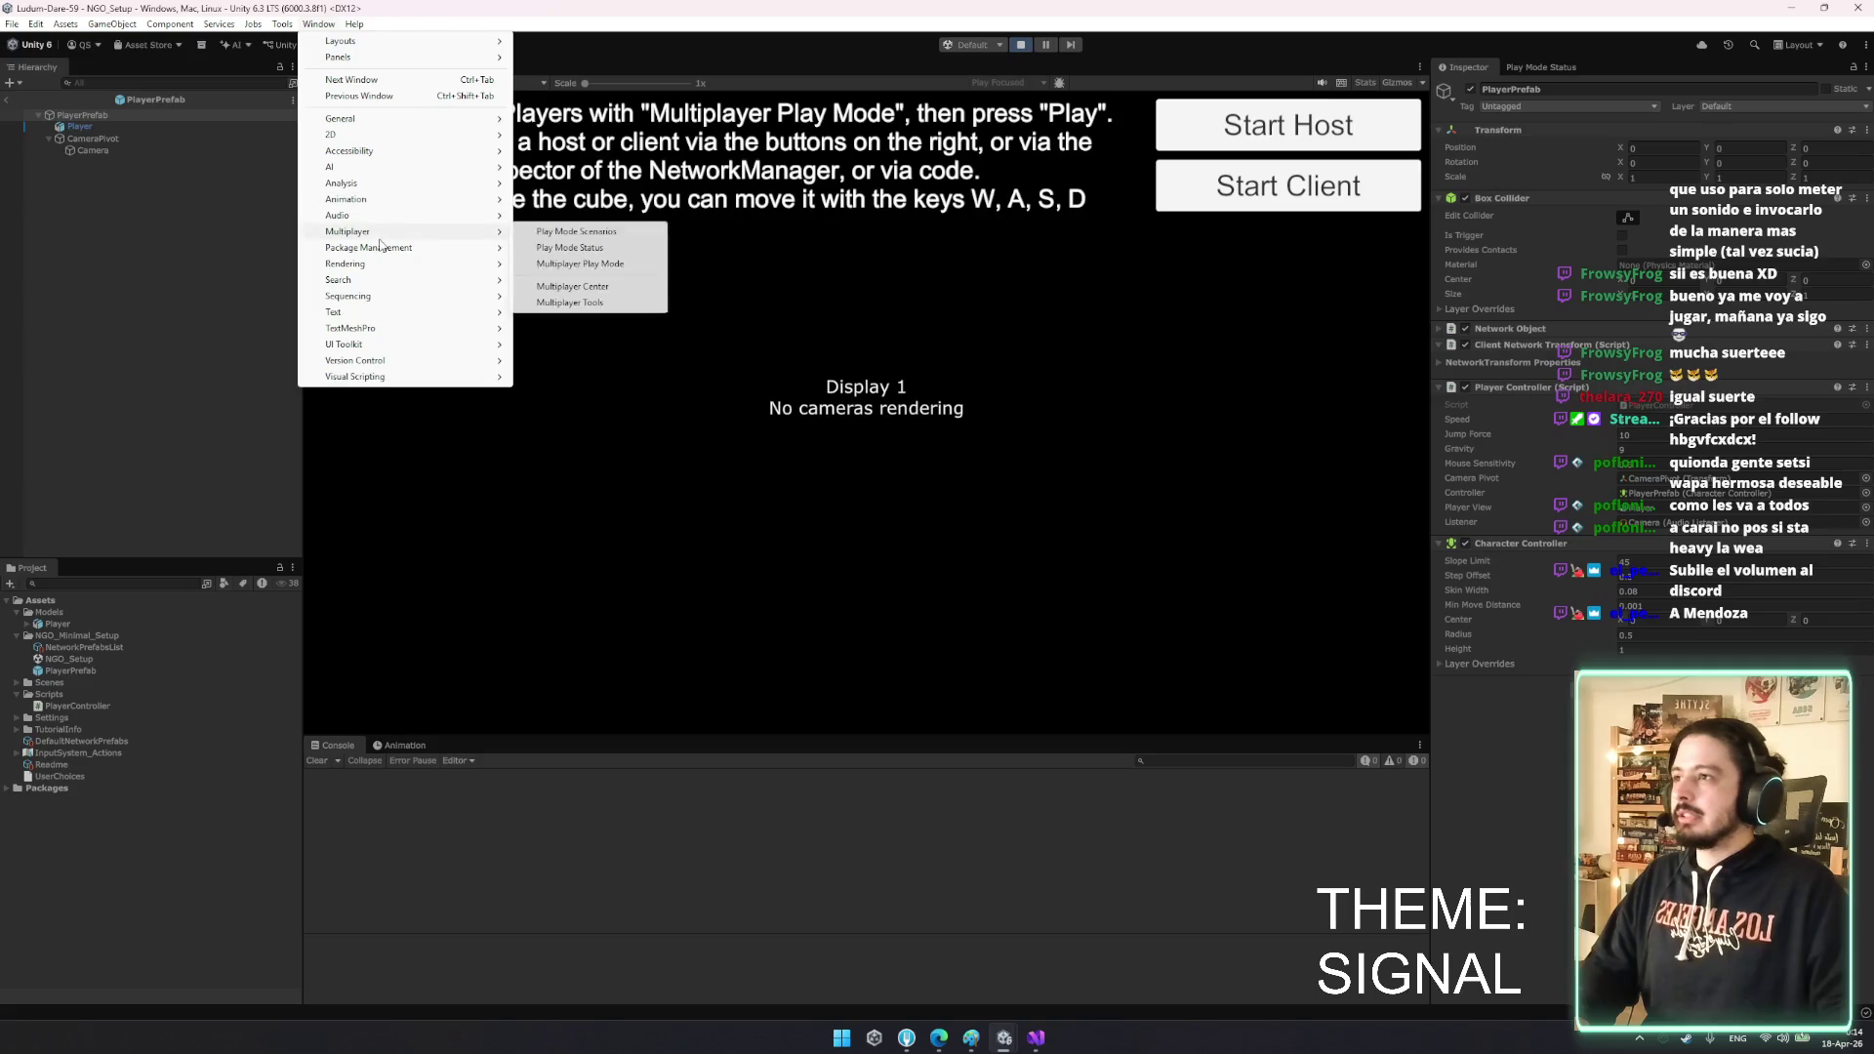
{"action": "left_click", "coordinate": [607, 264]}
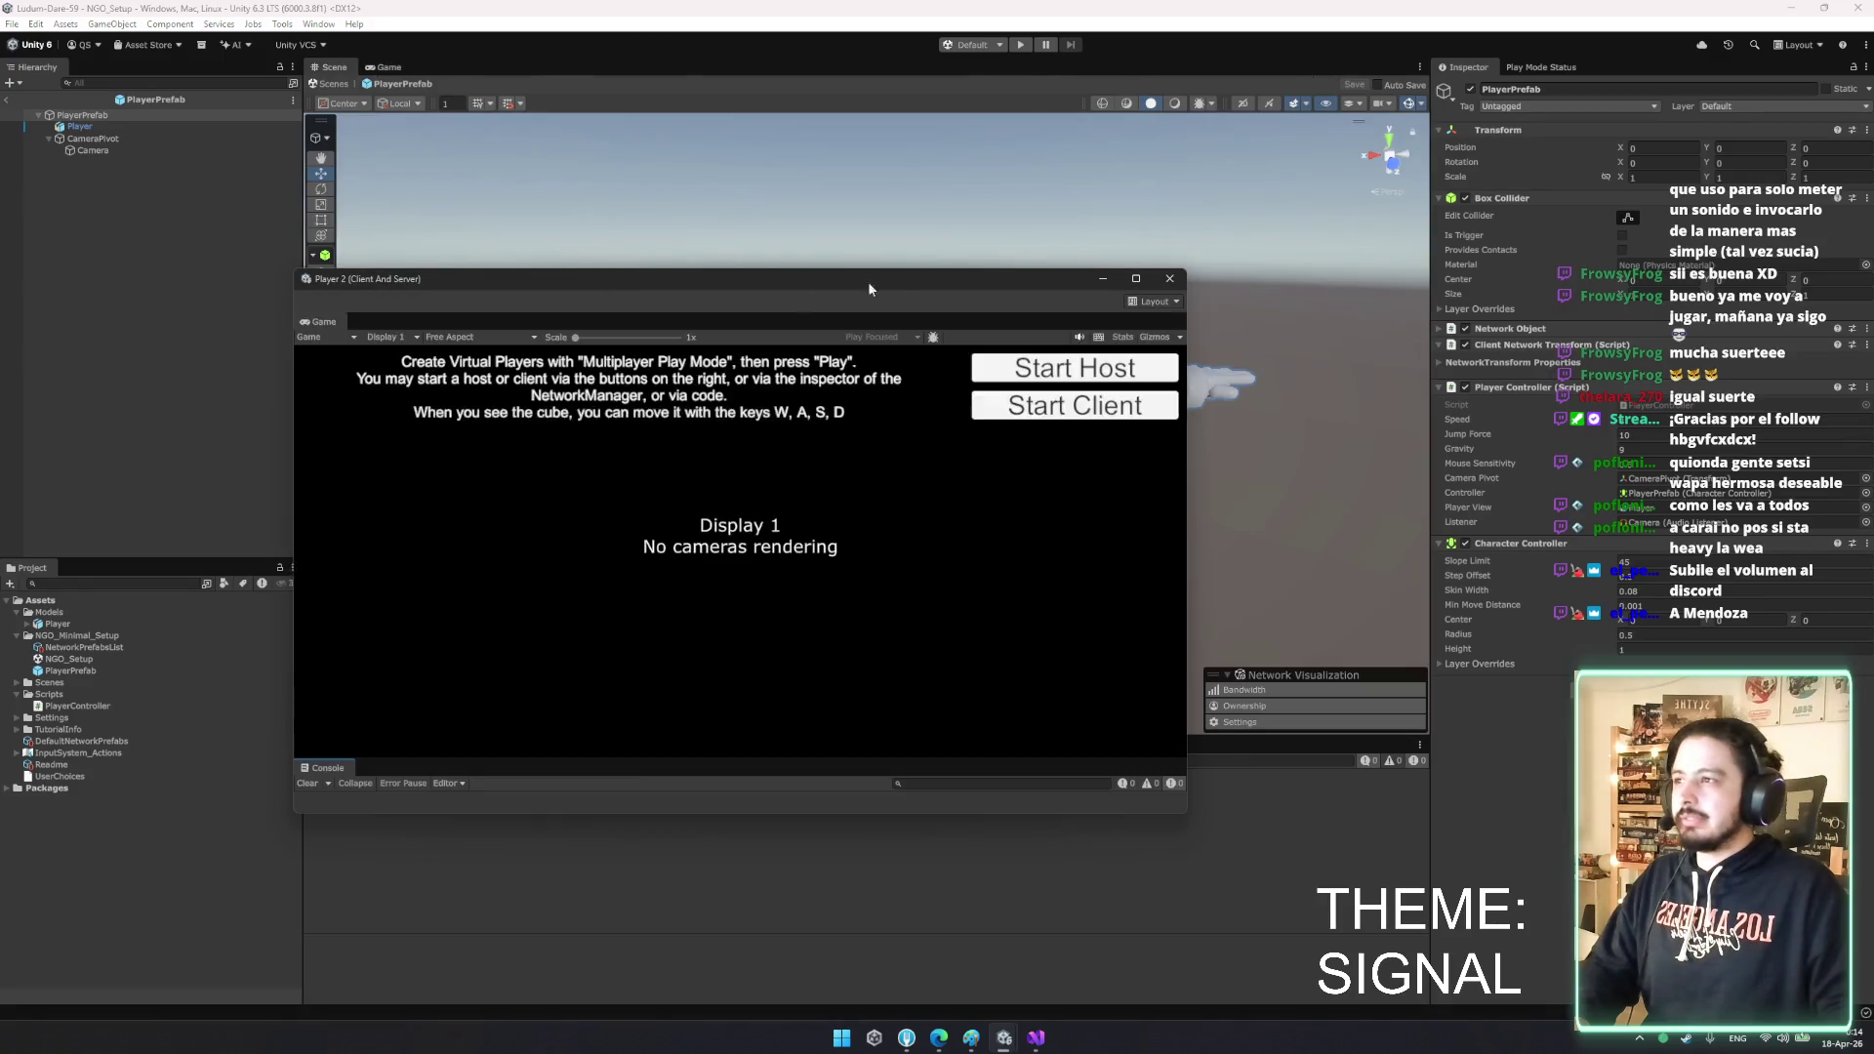
{"action": "left_click", "coordinate": [632, 281]}
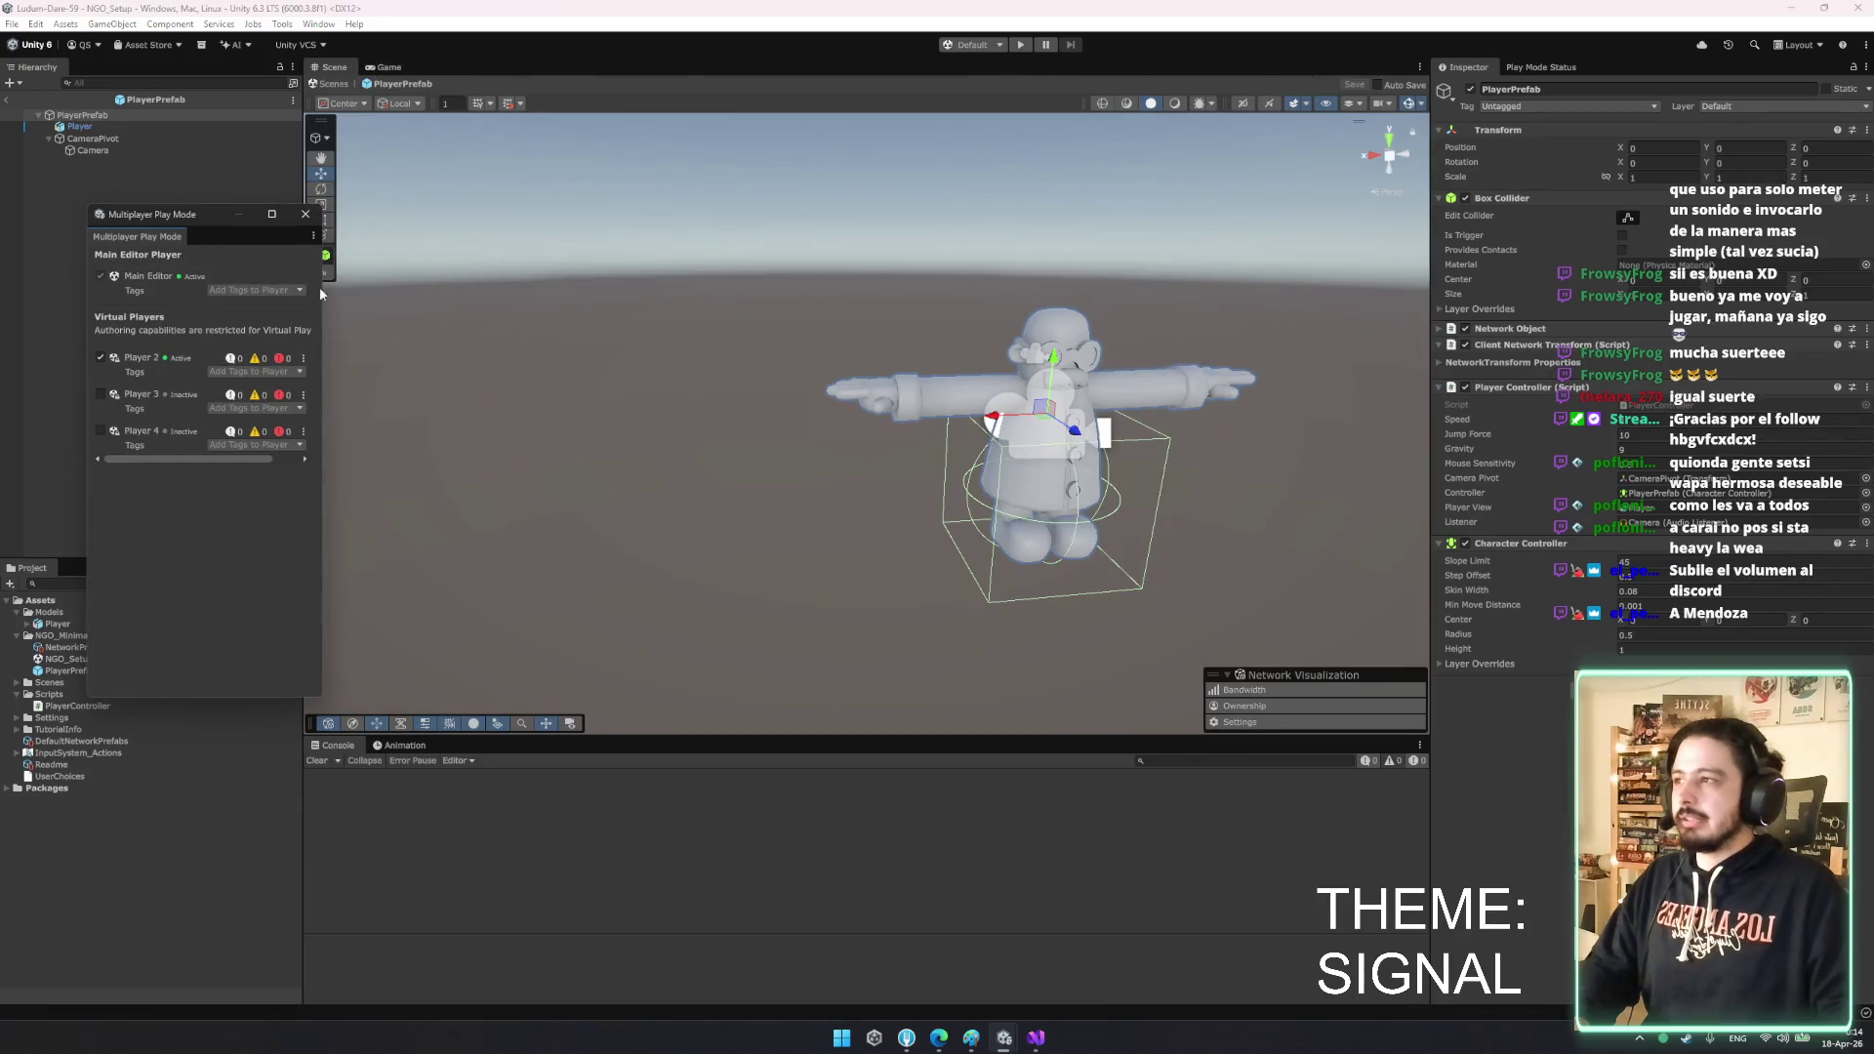
{"action": "left_click", "coordinate": [1021, 44]}
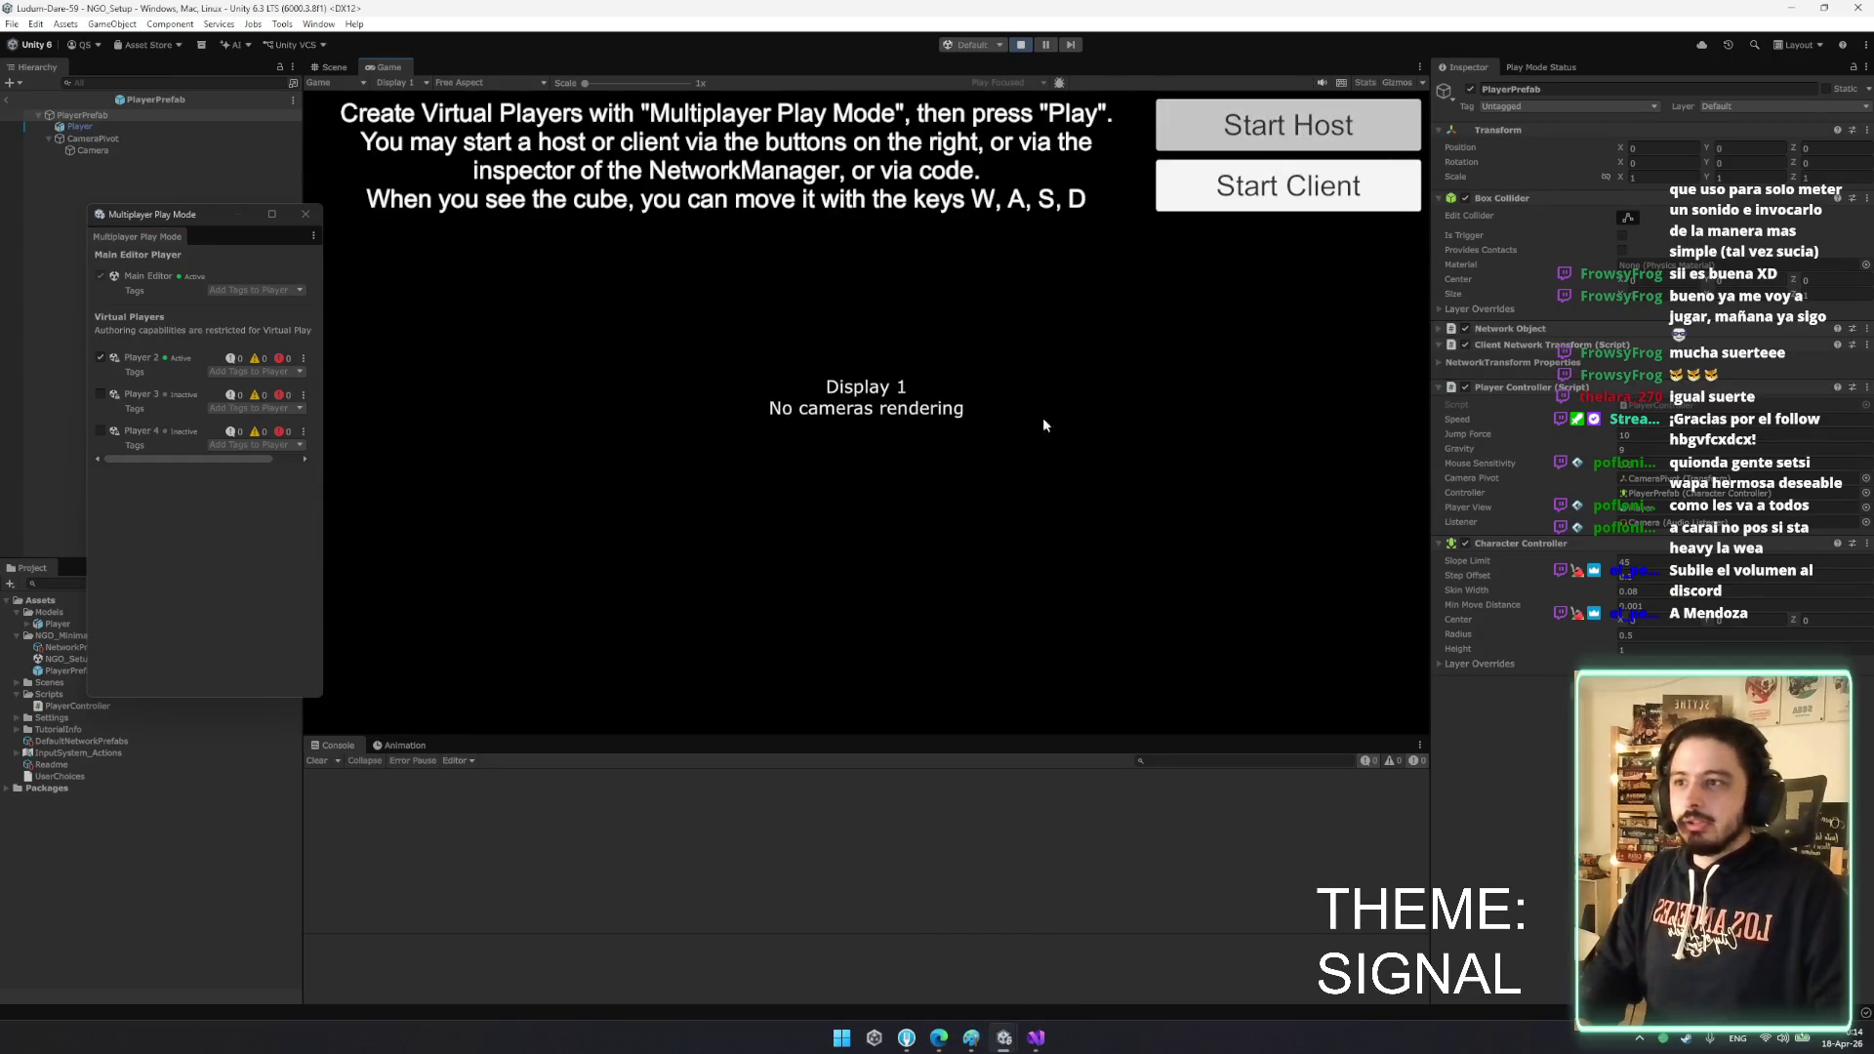
- Compare the red and blue characters in host and Player 2 views, close Player 2, inspect Player, stop play
{"action": "key", "text": "alt+Tab"}
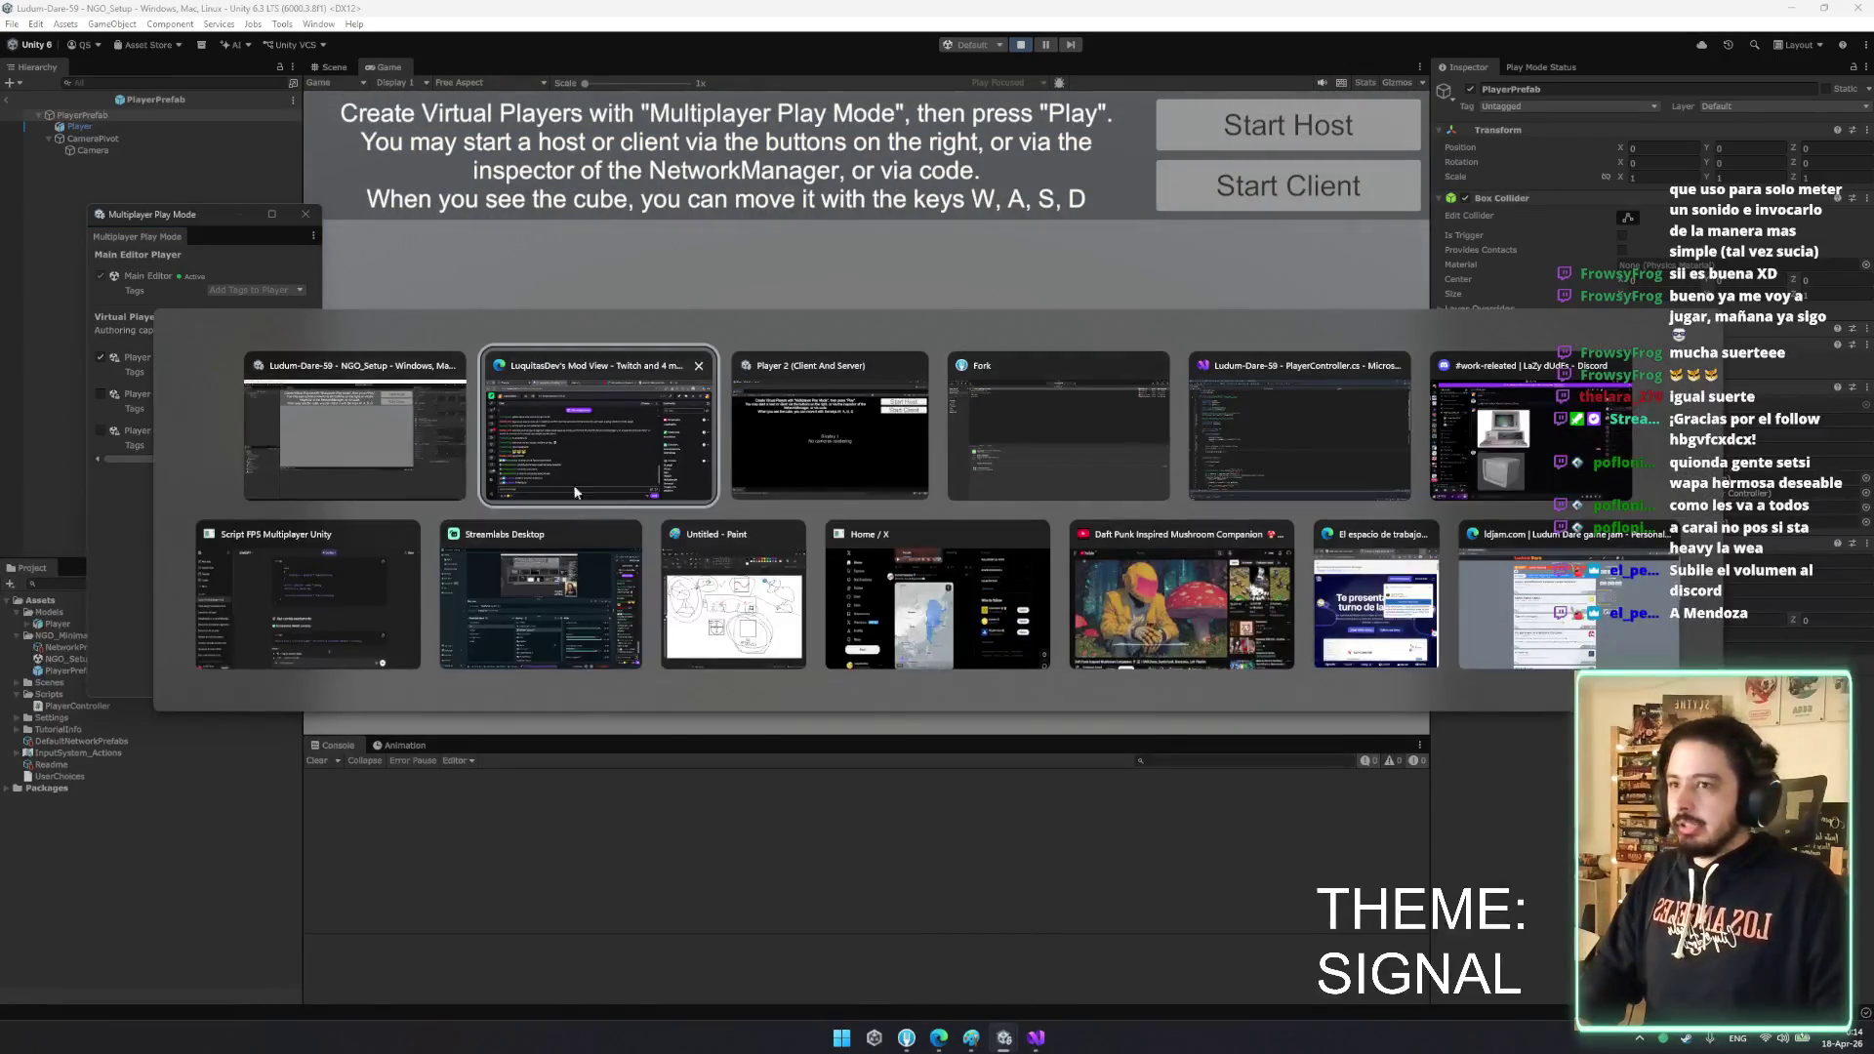
{"action": "key", "text": "Escape"}
{"action": "mouse_move", "coordinate": [1004, 1038]}
{"action": "left_click", "coordinate": [1121, 979]}
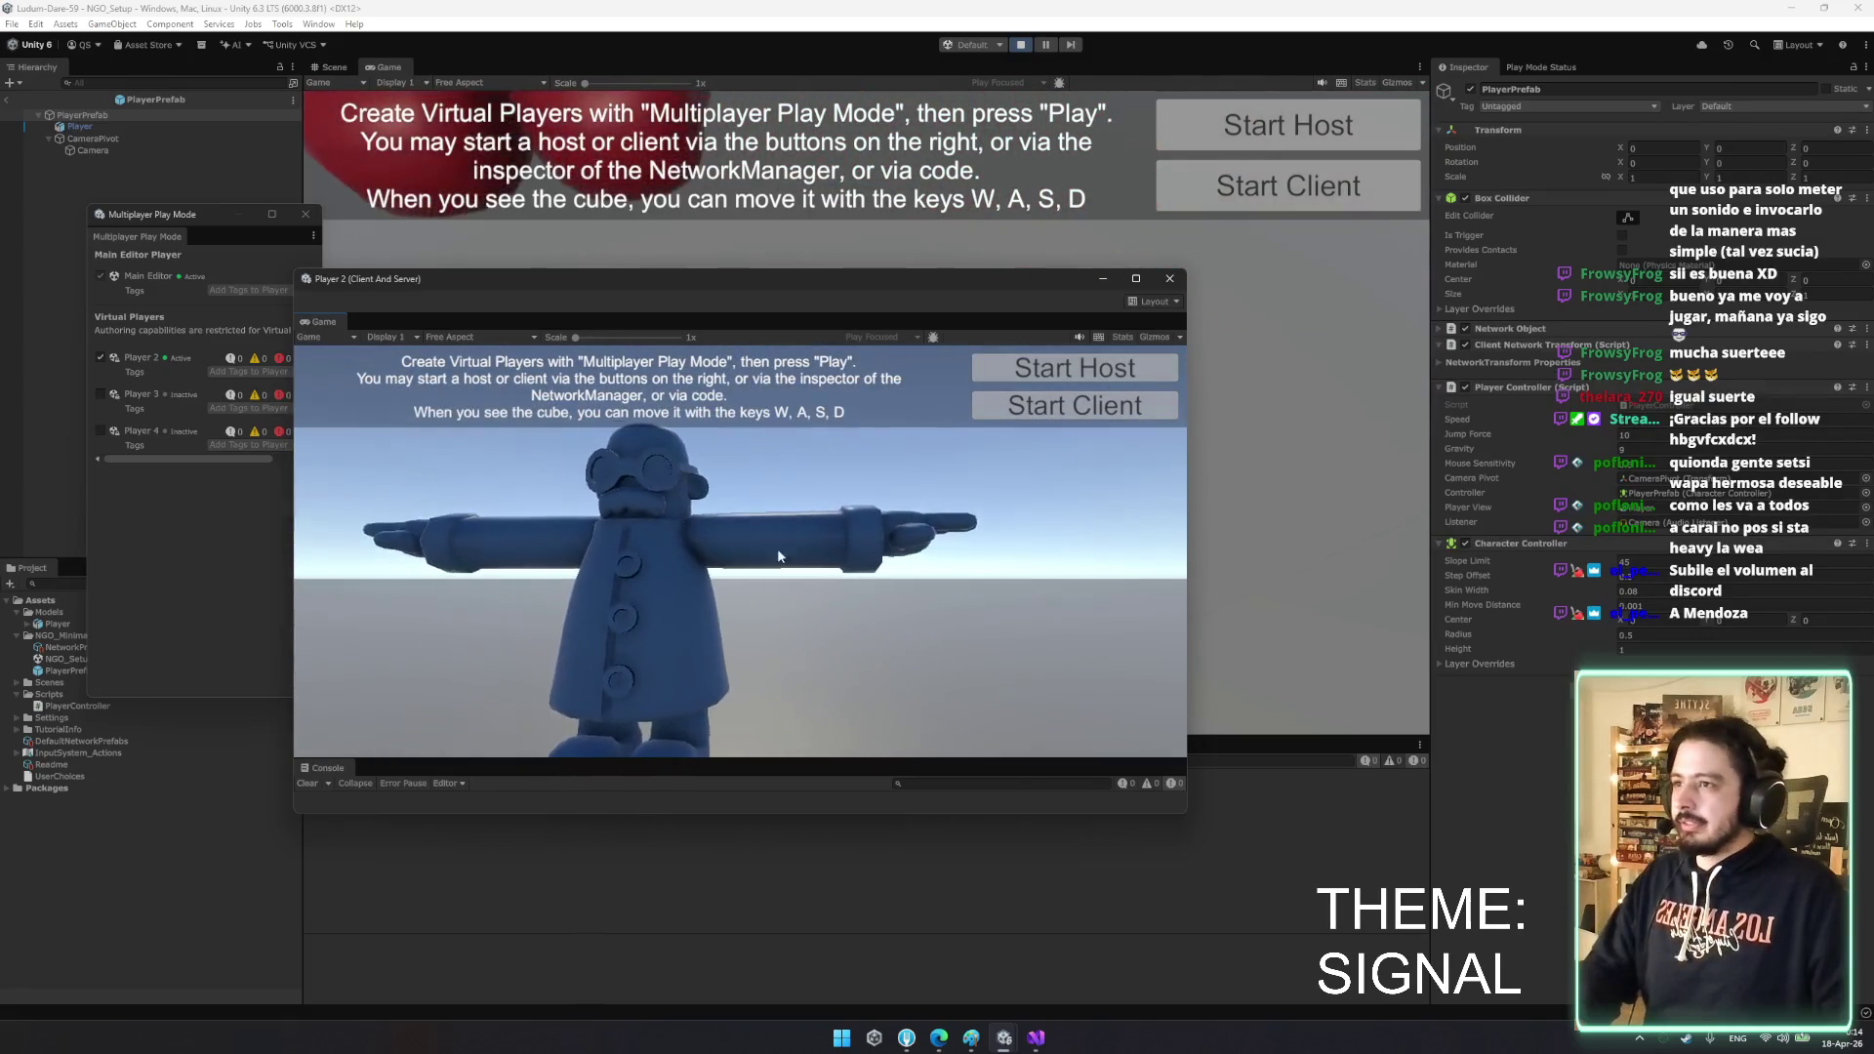
{"action": "left_click", "coordinate": [1308, 468]}
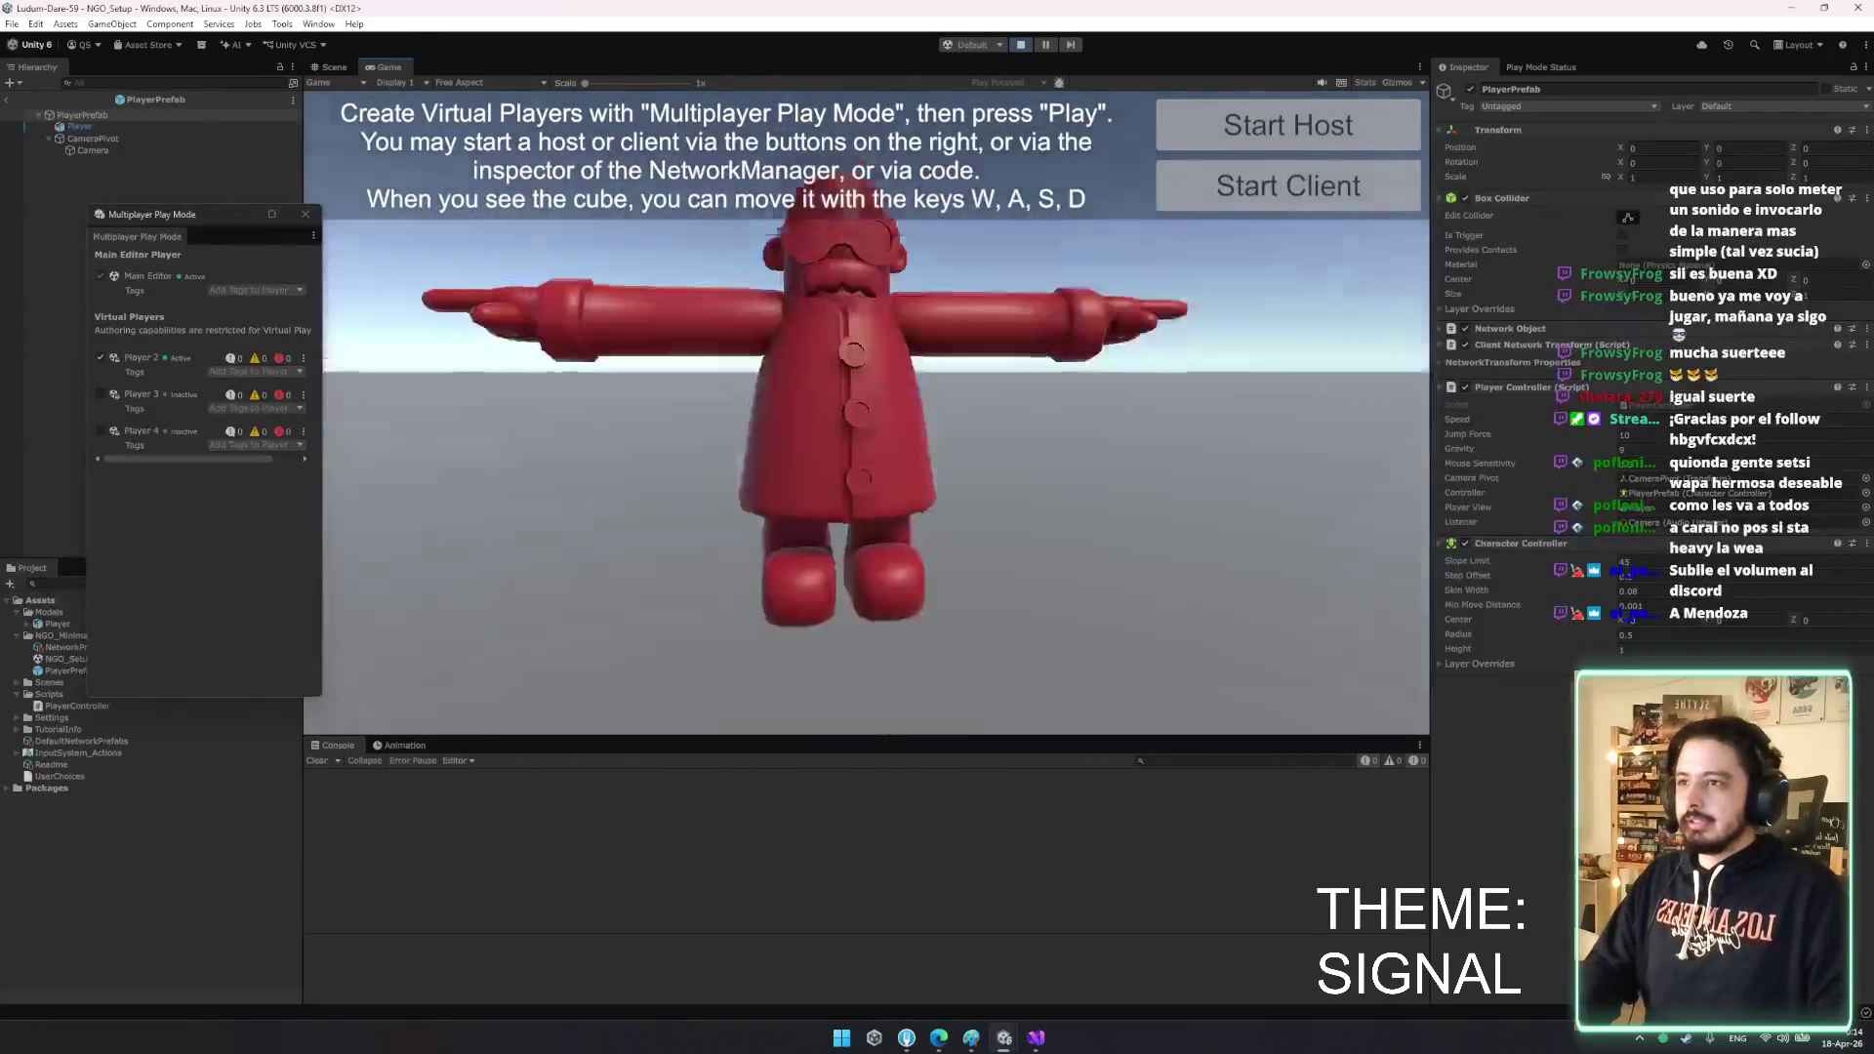
{"action": "key", "text": "alt+Tab"}
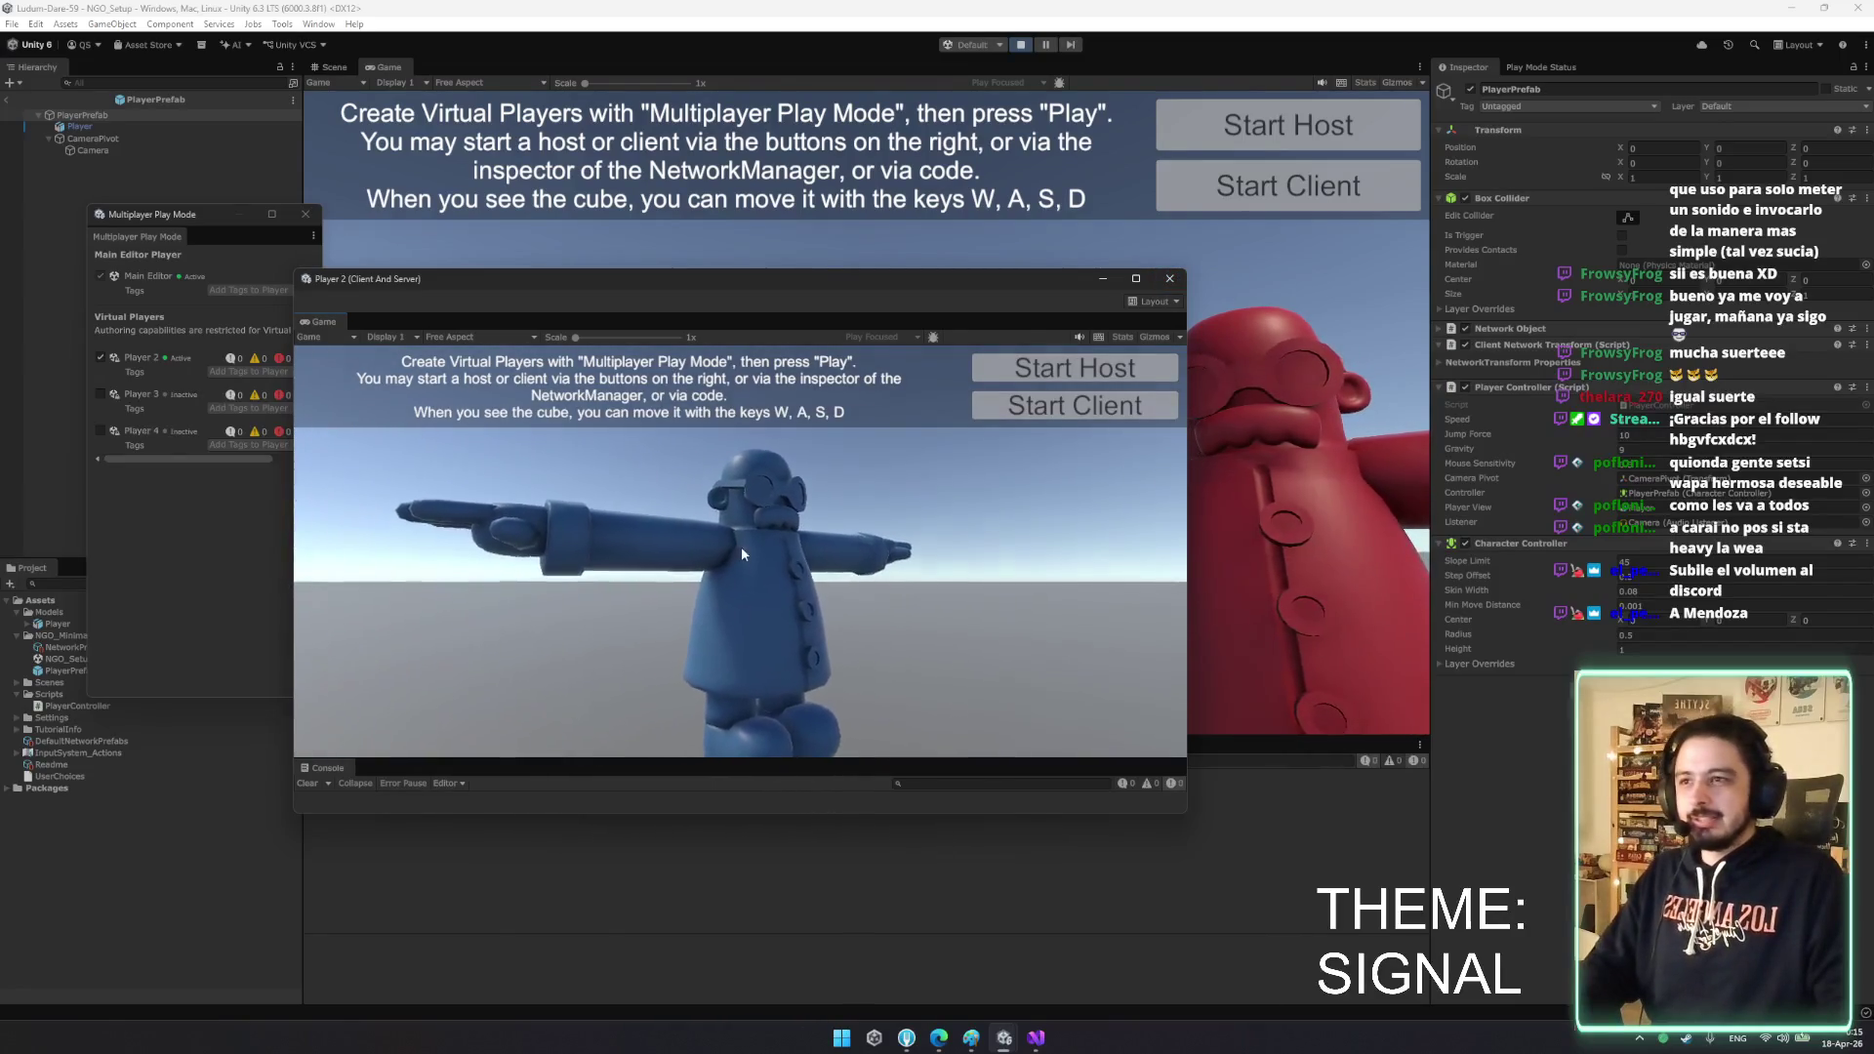
{"action": "left_click", "coordinate": [1169, 278]}
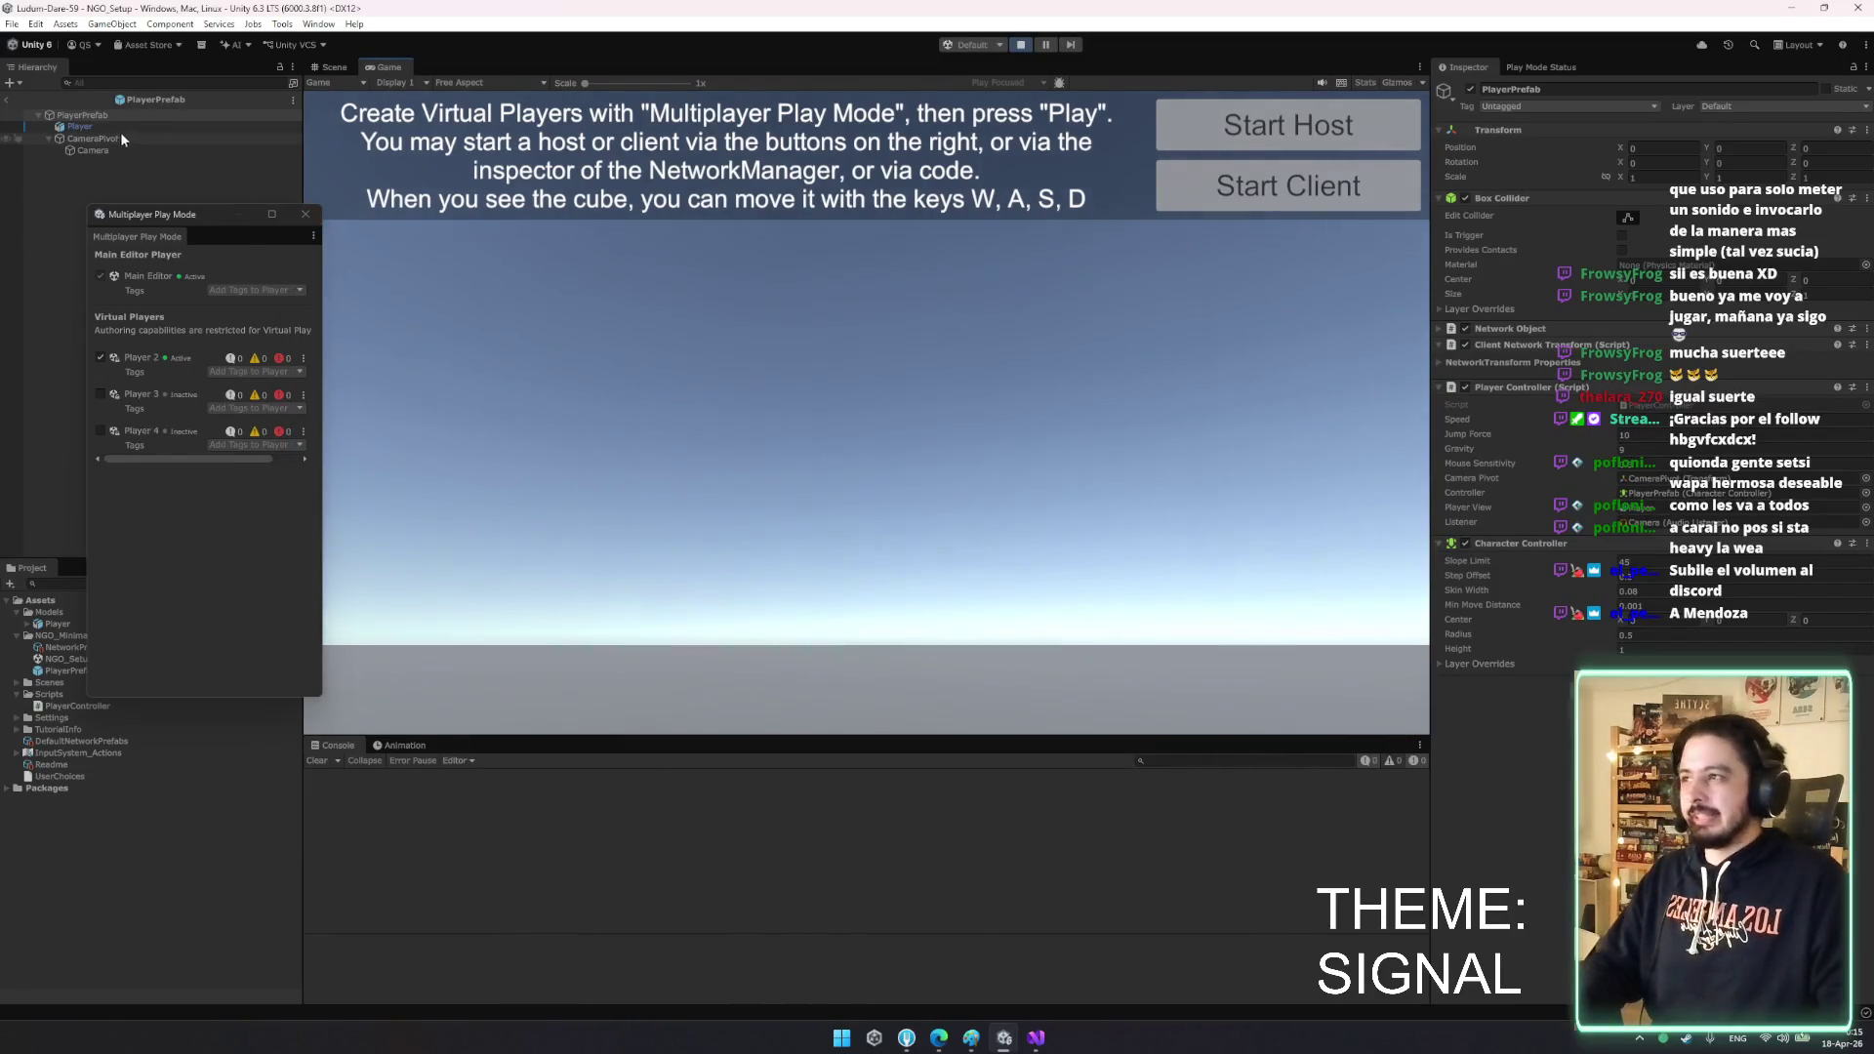
{"action": "left_click", "coordinate": [181, 127]}
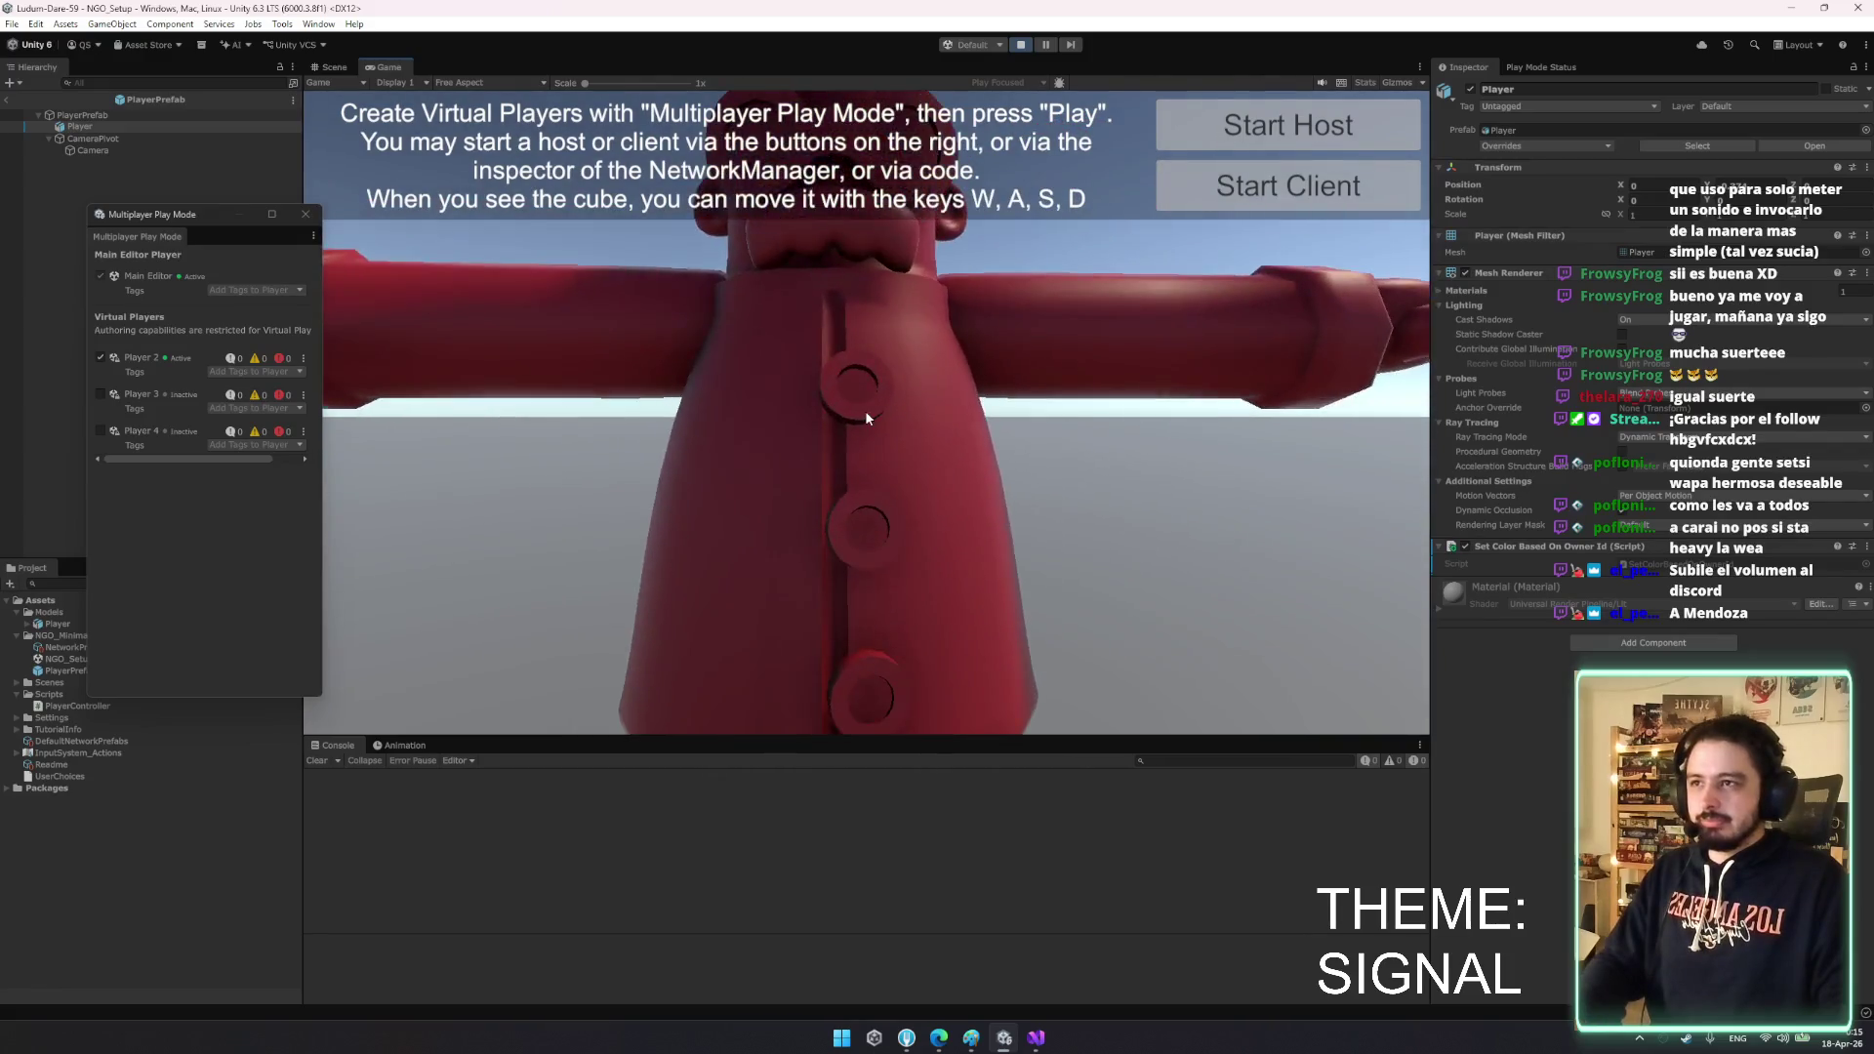
{"action": "left_click", "coordinate": [1021, 44]}
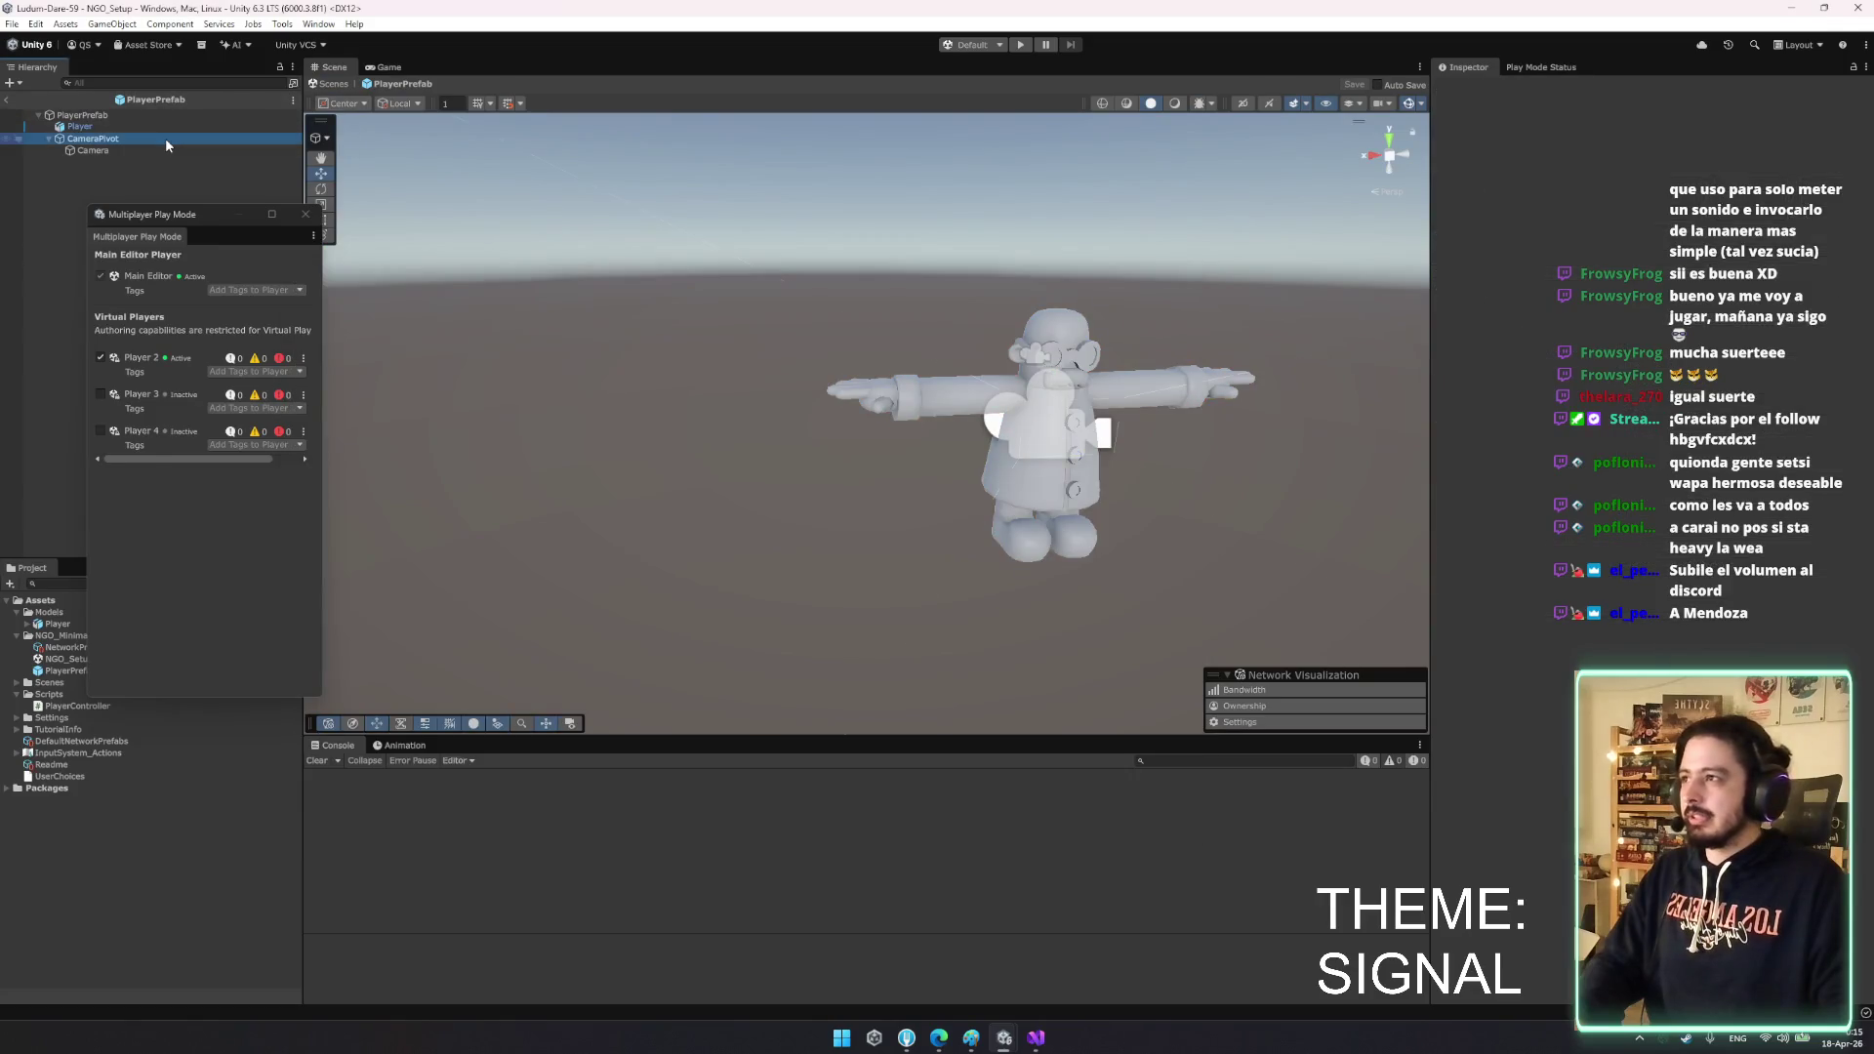
- Drag the CameraPivot up and forward to the character's head, at Y 0.443 and Z 0.092
{"action": "double_click", "coordinate": [165, 140]}
{"action": "mouse_move", "coordinate": [1077, 353]}
{"action": "left_mouse_down"}
{"action": "mouse_move", "coordinate": [1072, 195]}
{"action": "mouse_move", "coordinate": [1016, 184]}
{"action": "mouse_move", "coordinate": [818, 246]}
{"action": "mouse_move", "coordinate": [789, 193]}
{"action": "left_mouse_up"}
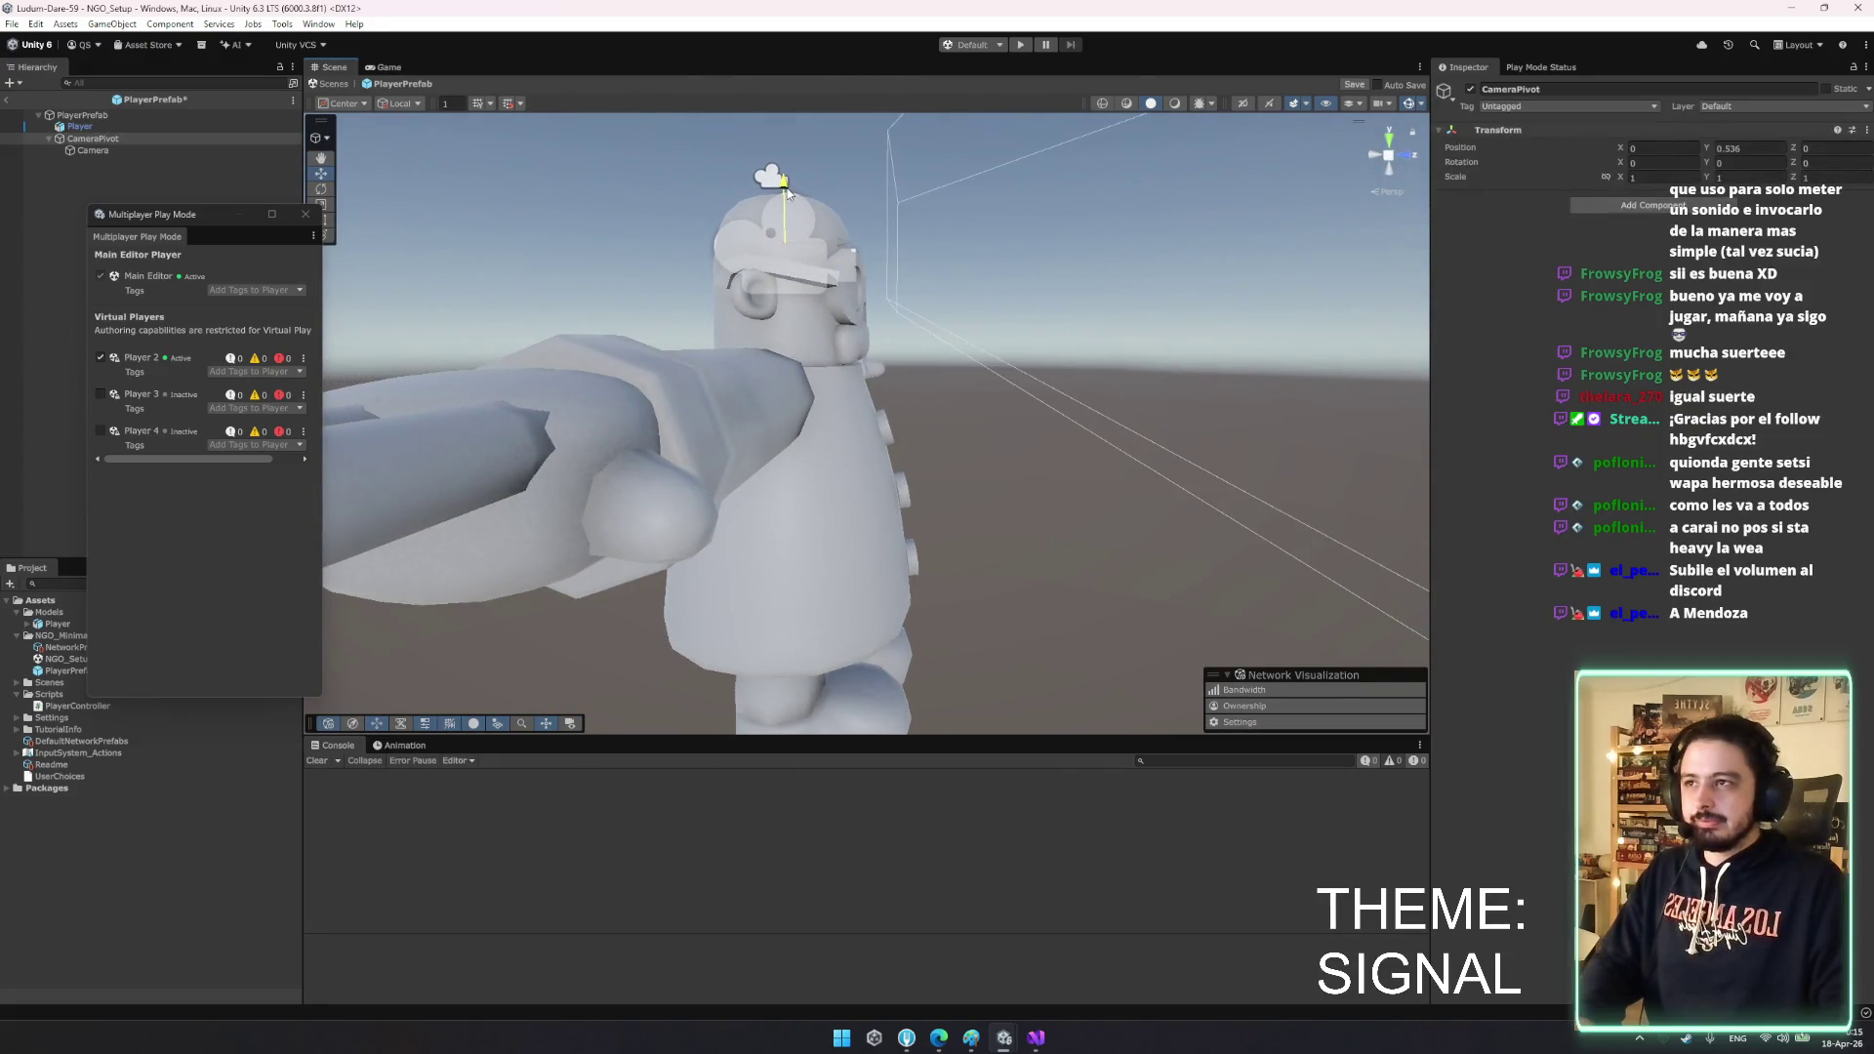
{"action": "left_click_drag", "start_coordinate": [843, 252], "coordinate": [876, 256]}
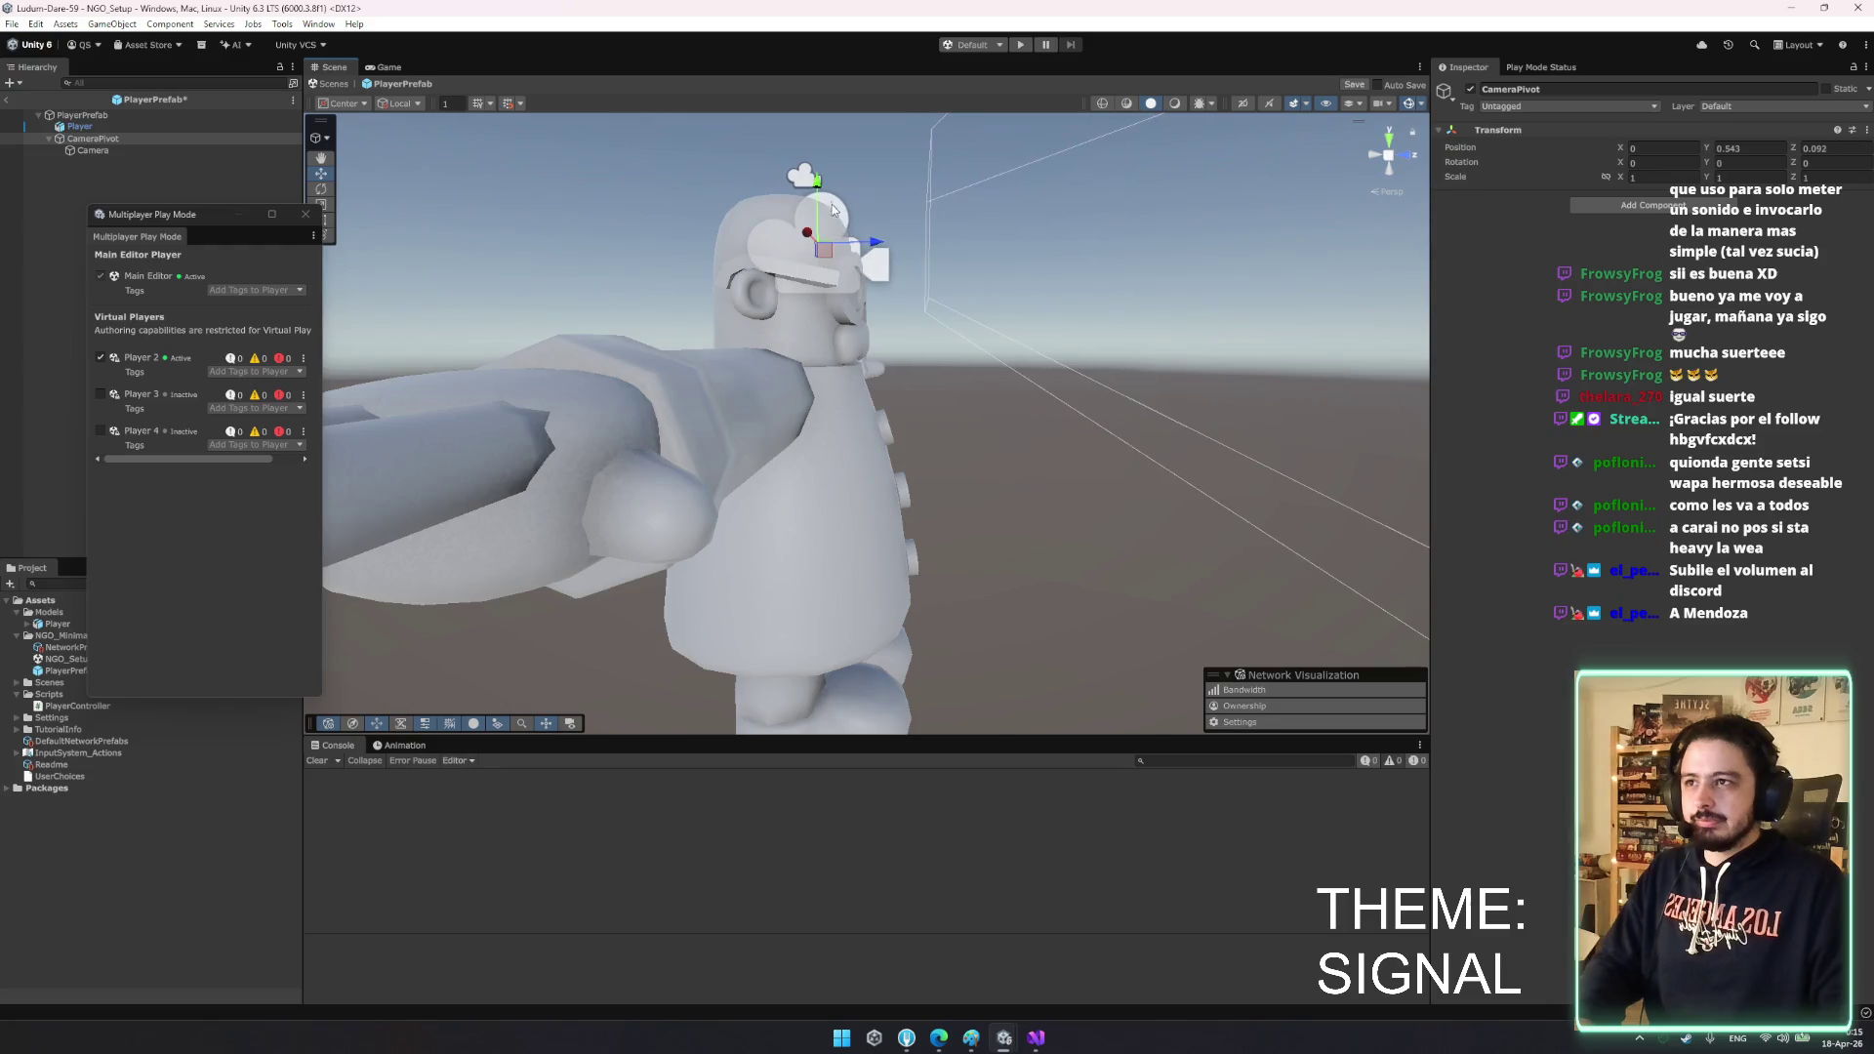
{"action": "left_click_drag", "start_coordinate": [816, 194], "coordinate": [819, 233]}
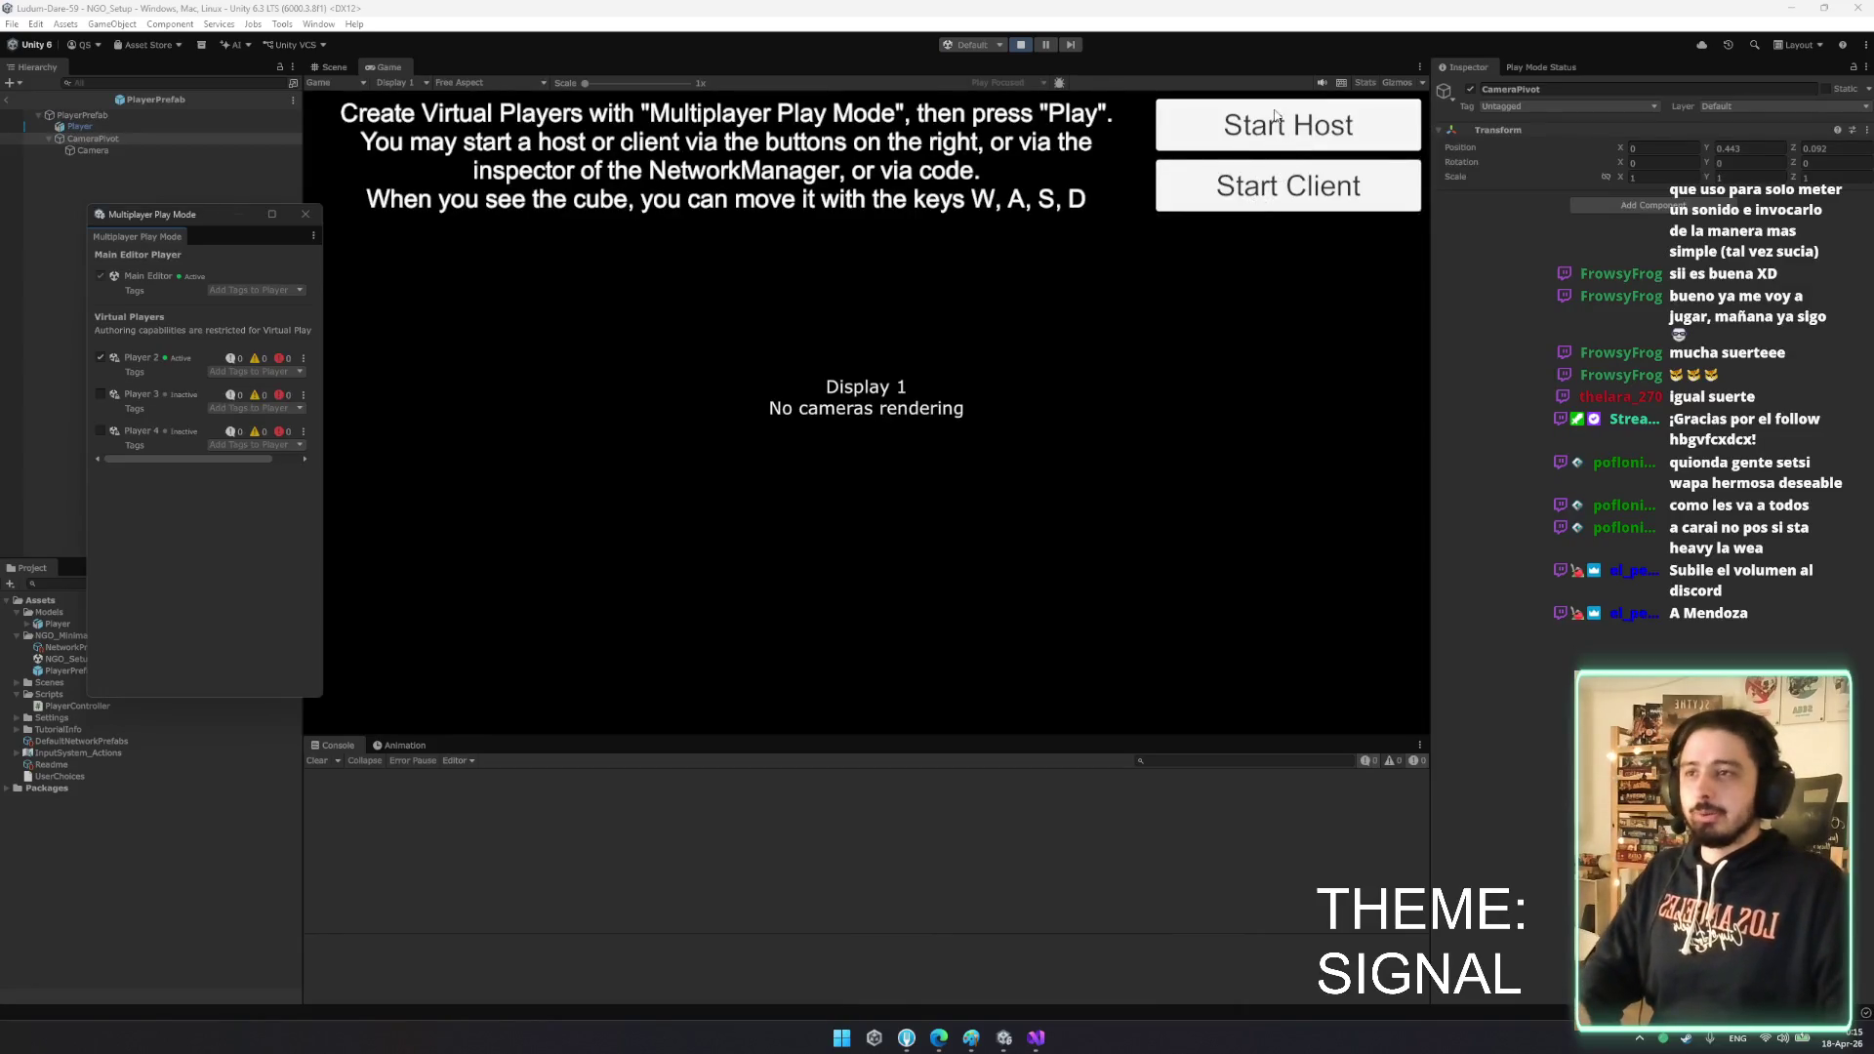
- Start the host, then join as a client from the Player 2 window to test
{"action": "left_click", "coordinate": [1285, 133]}
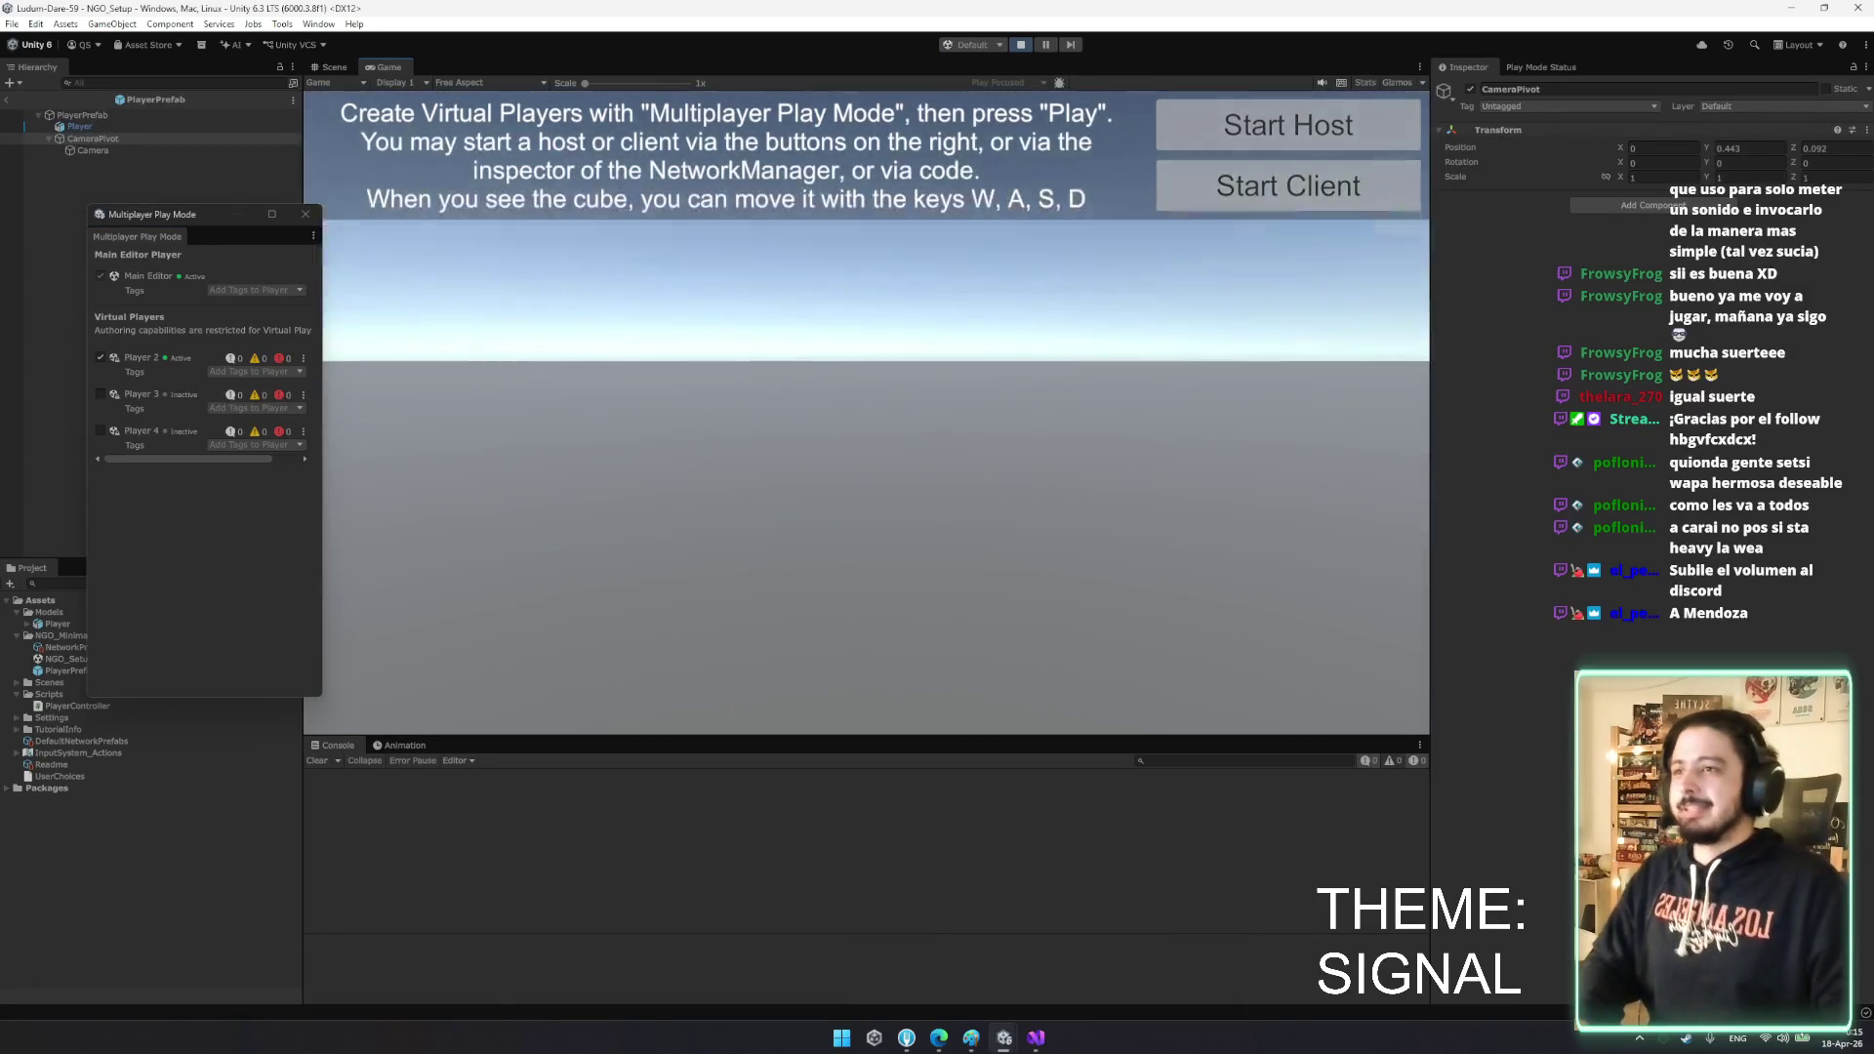
{"action": "key", "text": "alt+Tab"}
{"action": "key", "text": "Escape"}
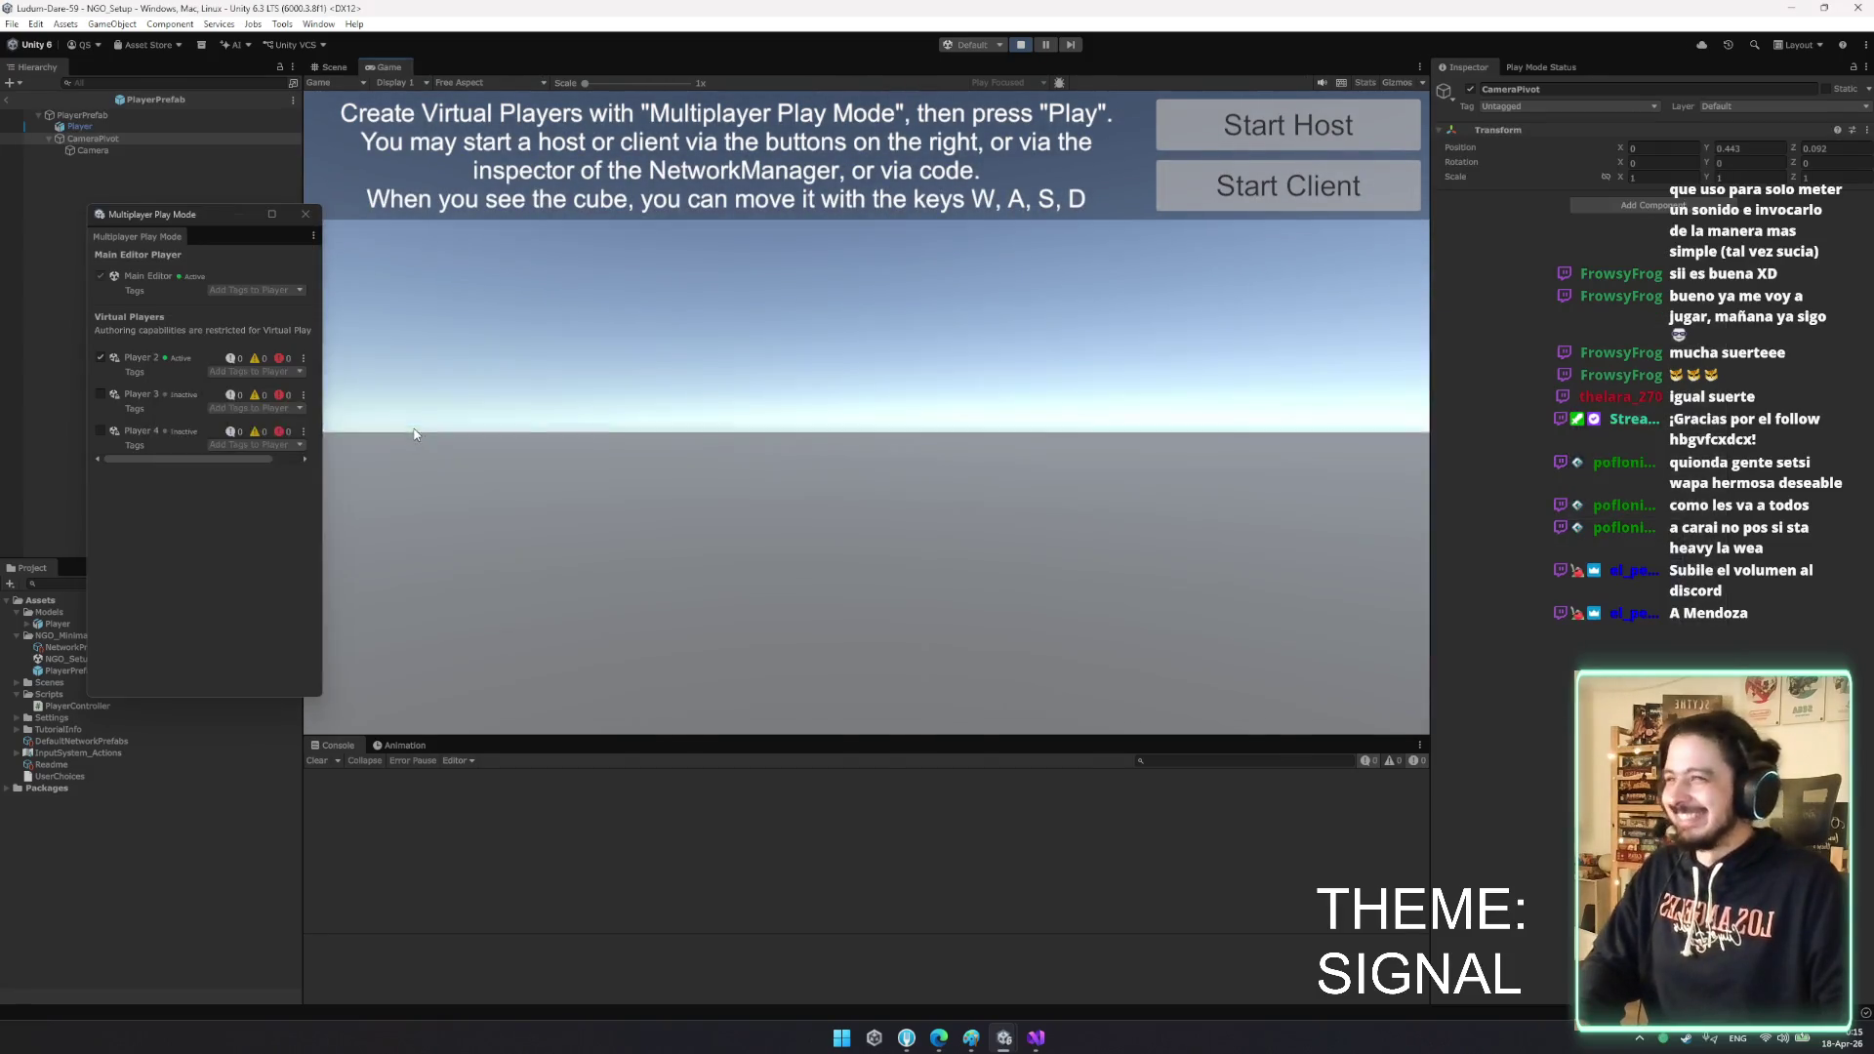
{"action": "mouse_move", "coordinate": [1003, 1034]}
{"action": "left_click", "coordinate": [1083, 961]}
{"action": "left_click", "coordinate": [1083, 408]}
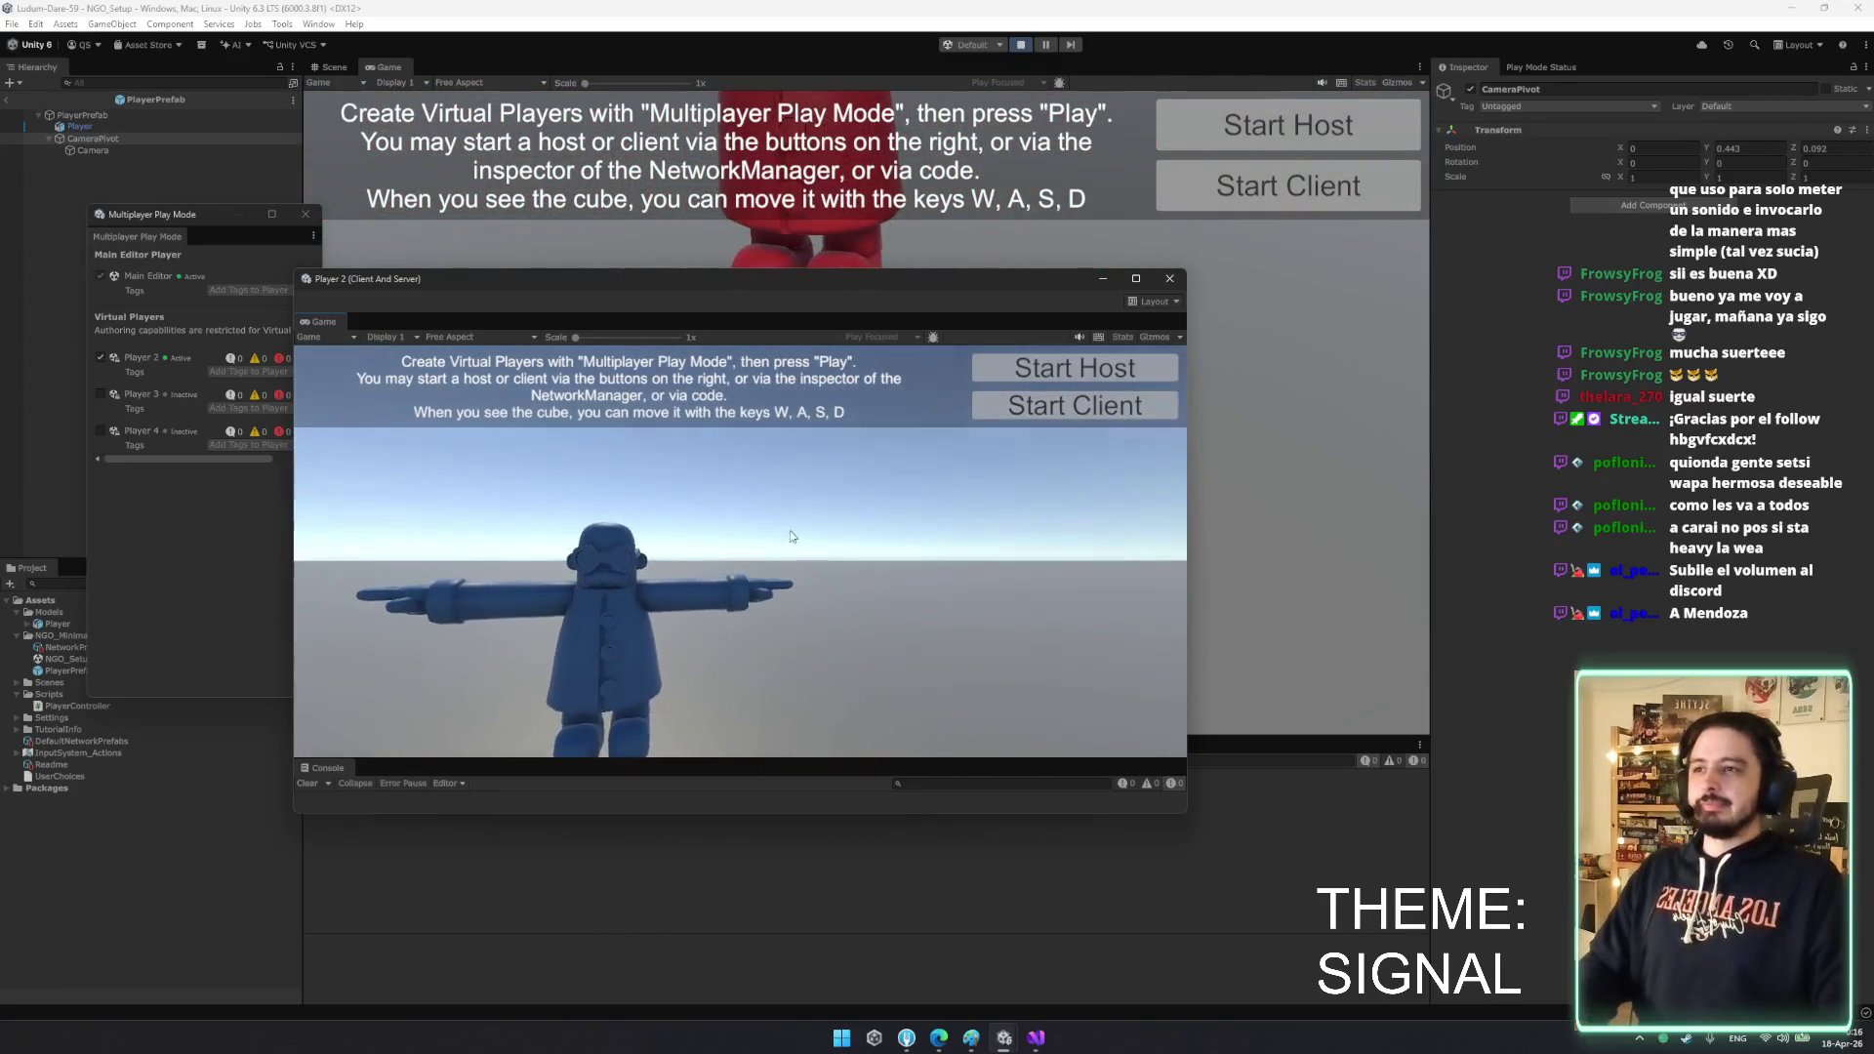
- Close the Player 2 window, stop play mode, and bring Fork forward
{"action": "left_click", "coordinate": [1103, 278]}
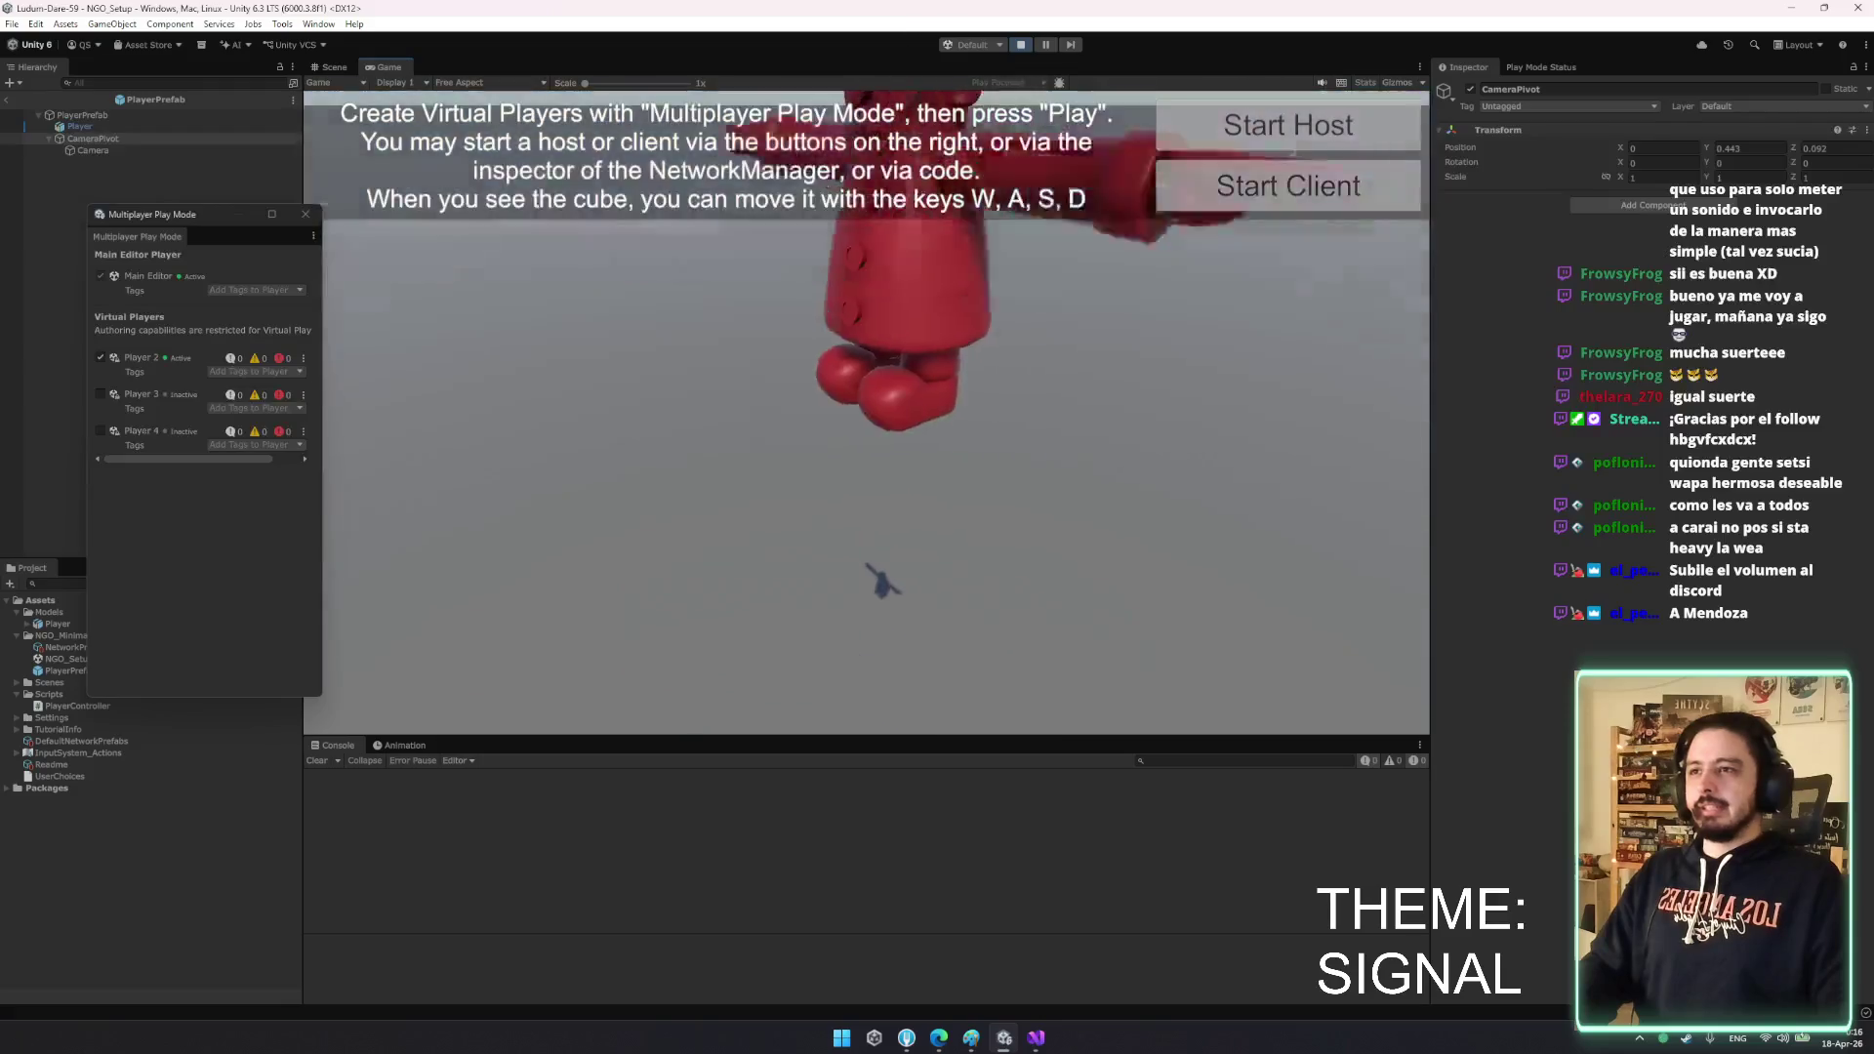
{"action": "key", "text": "ctrl+p"}
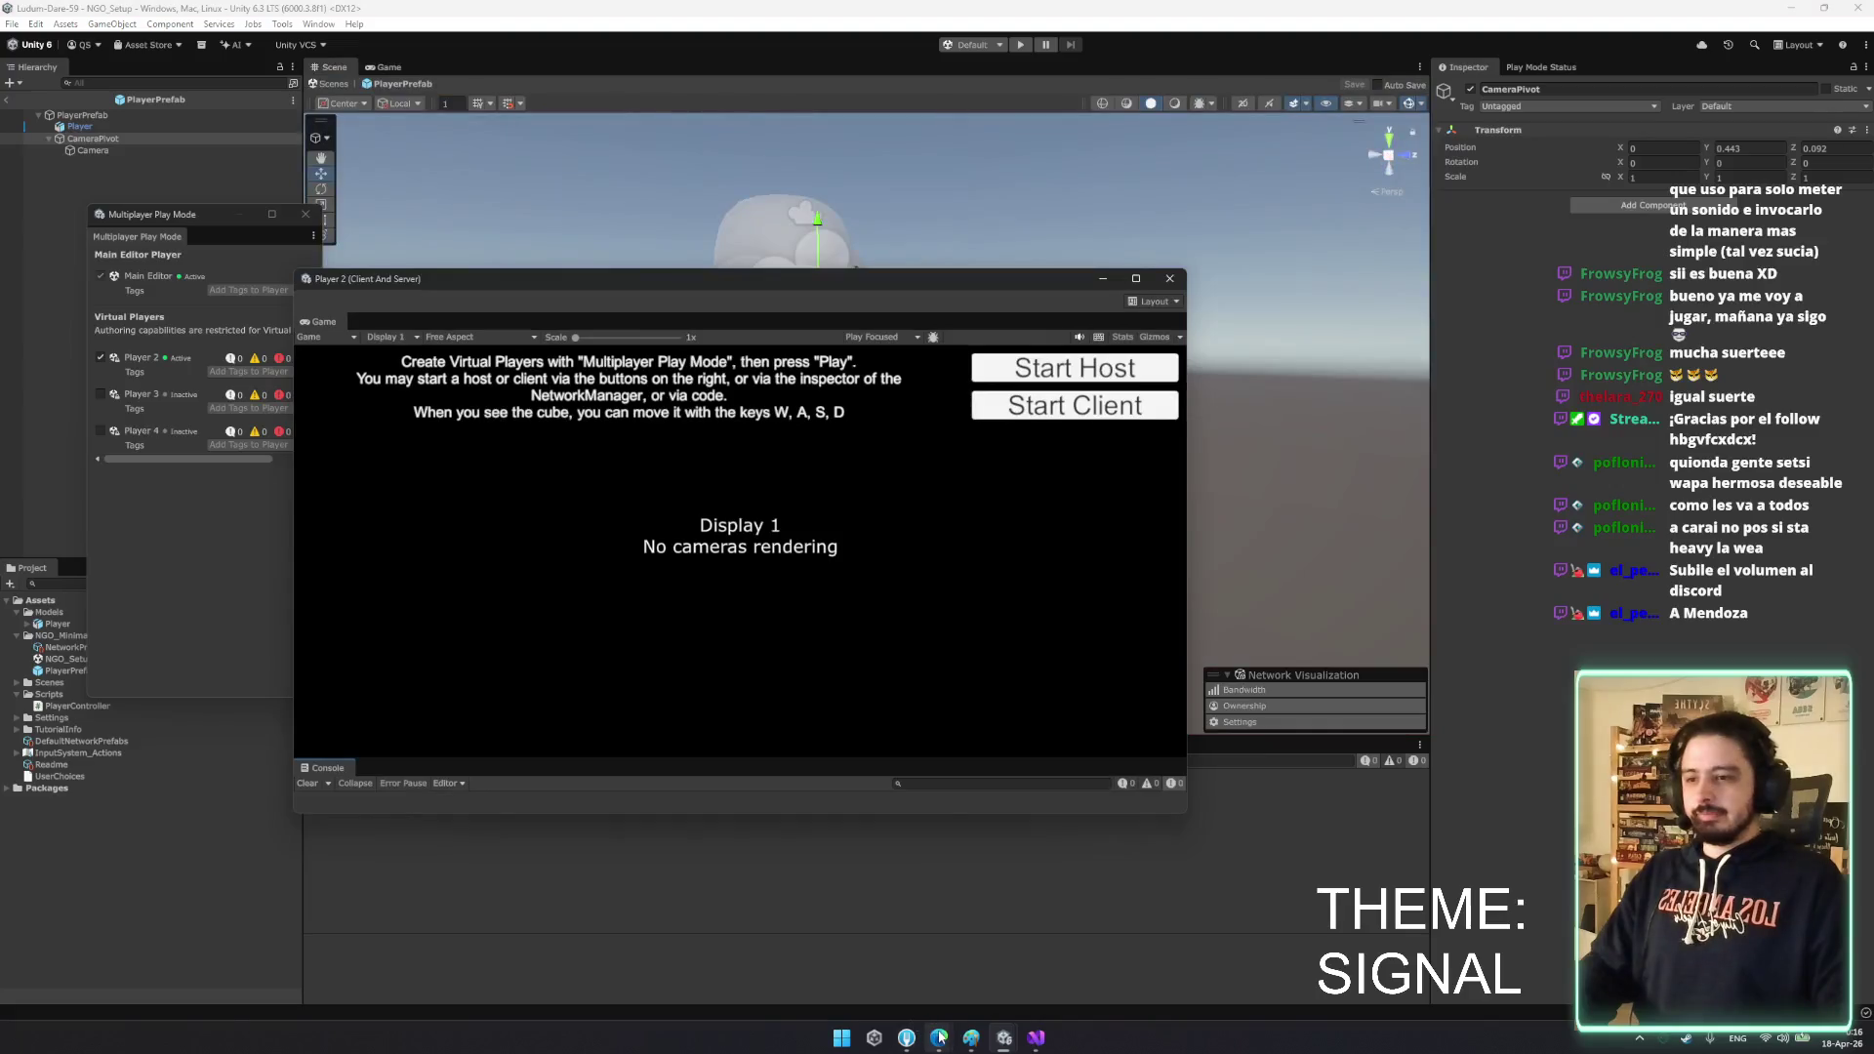
{"action": "left_click", "coordinate": [908, 1040]}
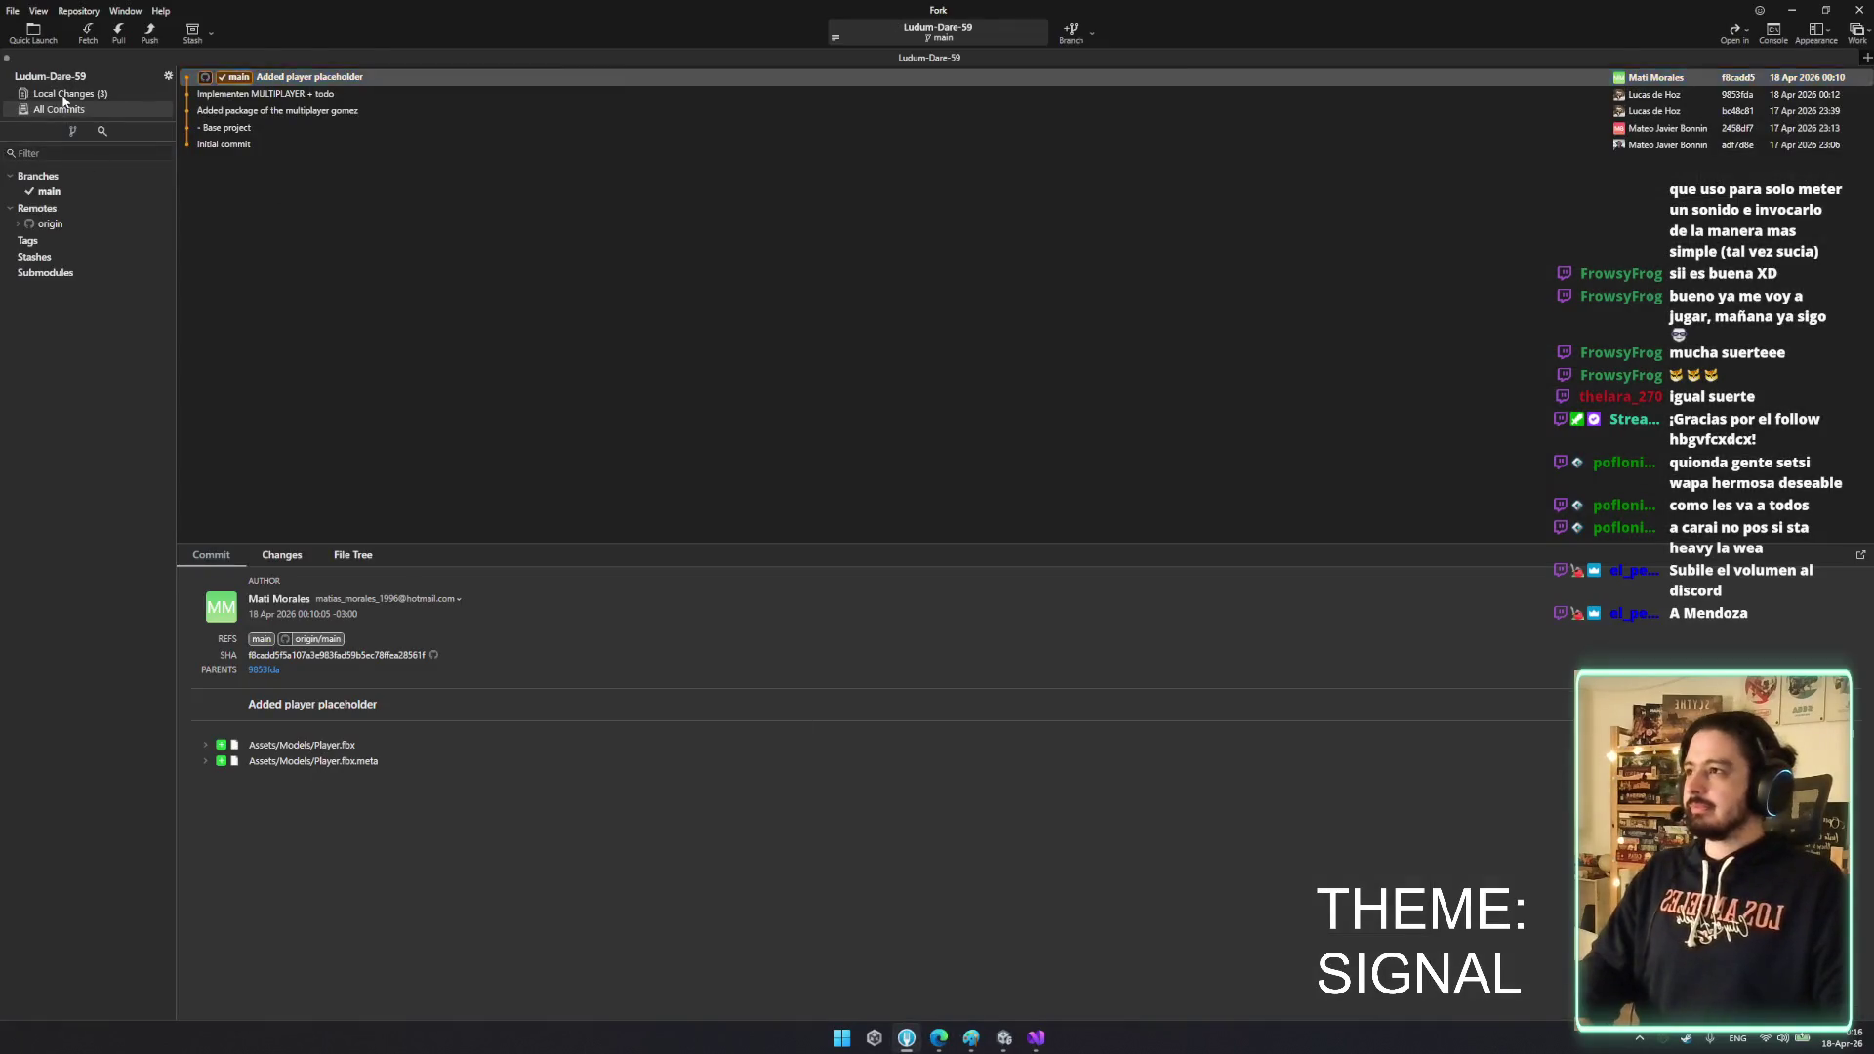
- Stage PlayerPrefab.prefab and Models.meta and commit them as "Implemented model"
{"action": "left_click", "coordinate": [63, 94]}
{"action": "left_click", "coordinate": [336, 129]}
{"action": "left_click", "coordinate": [335, 145]}
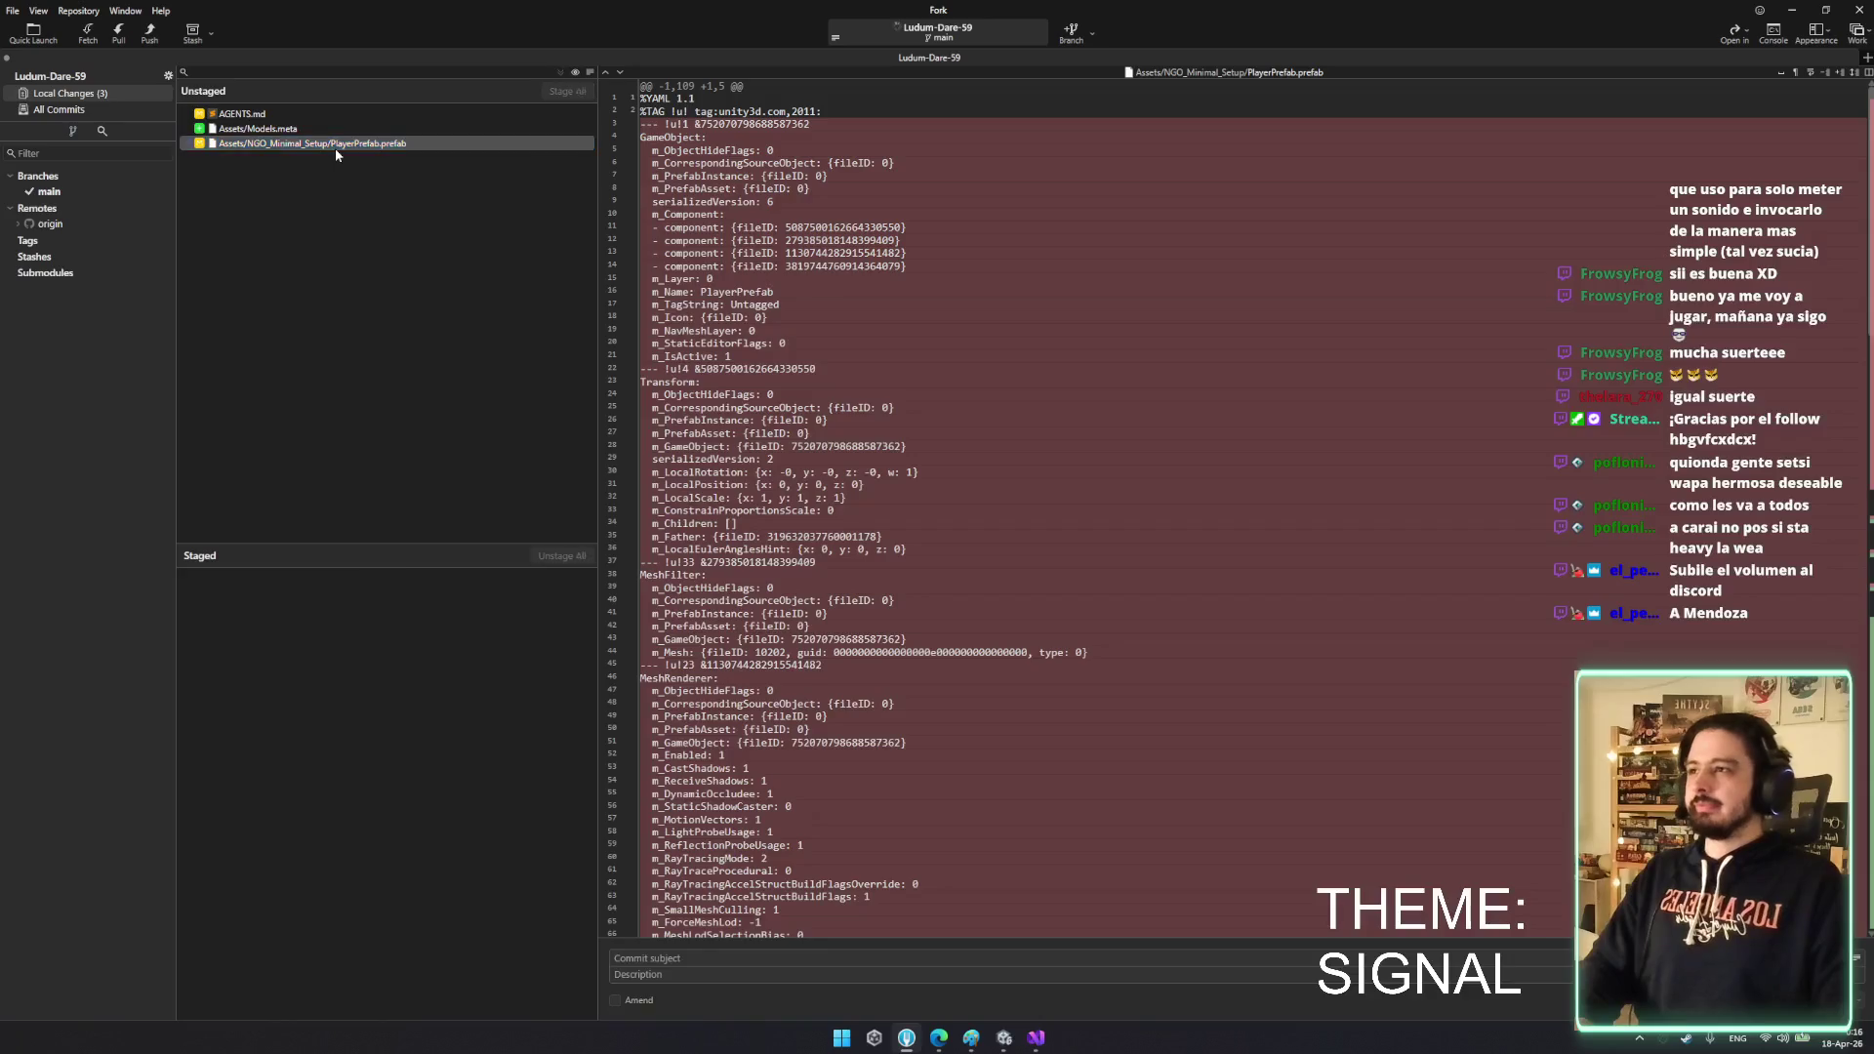
{"action": "key", "text": "space"}
{"action": "key", "text": "space"}
{"action": "left_click", "coordinate": [651, 973]}
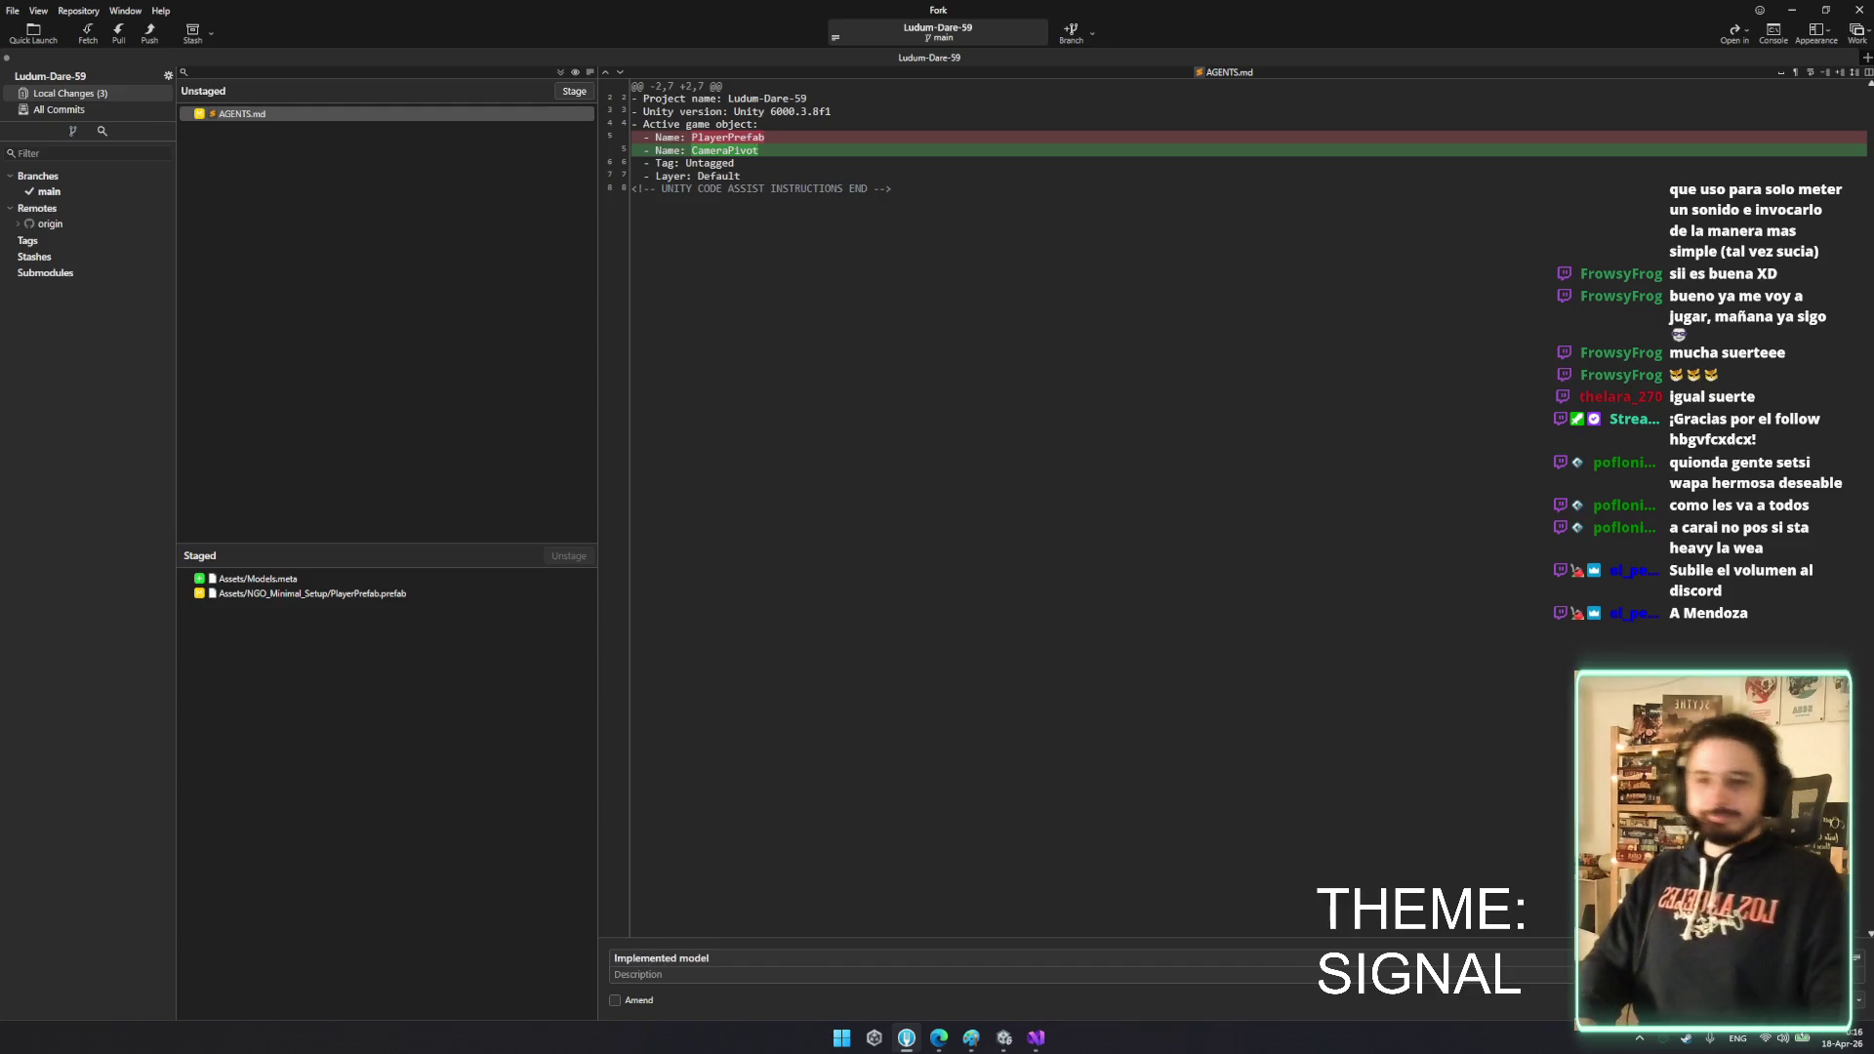
{"action": "key", "text": "ctrl+Return"}
- Push main to origin and return to the Unity editor
{"action": "left_click", "coordinate": [151, 35]}
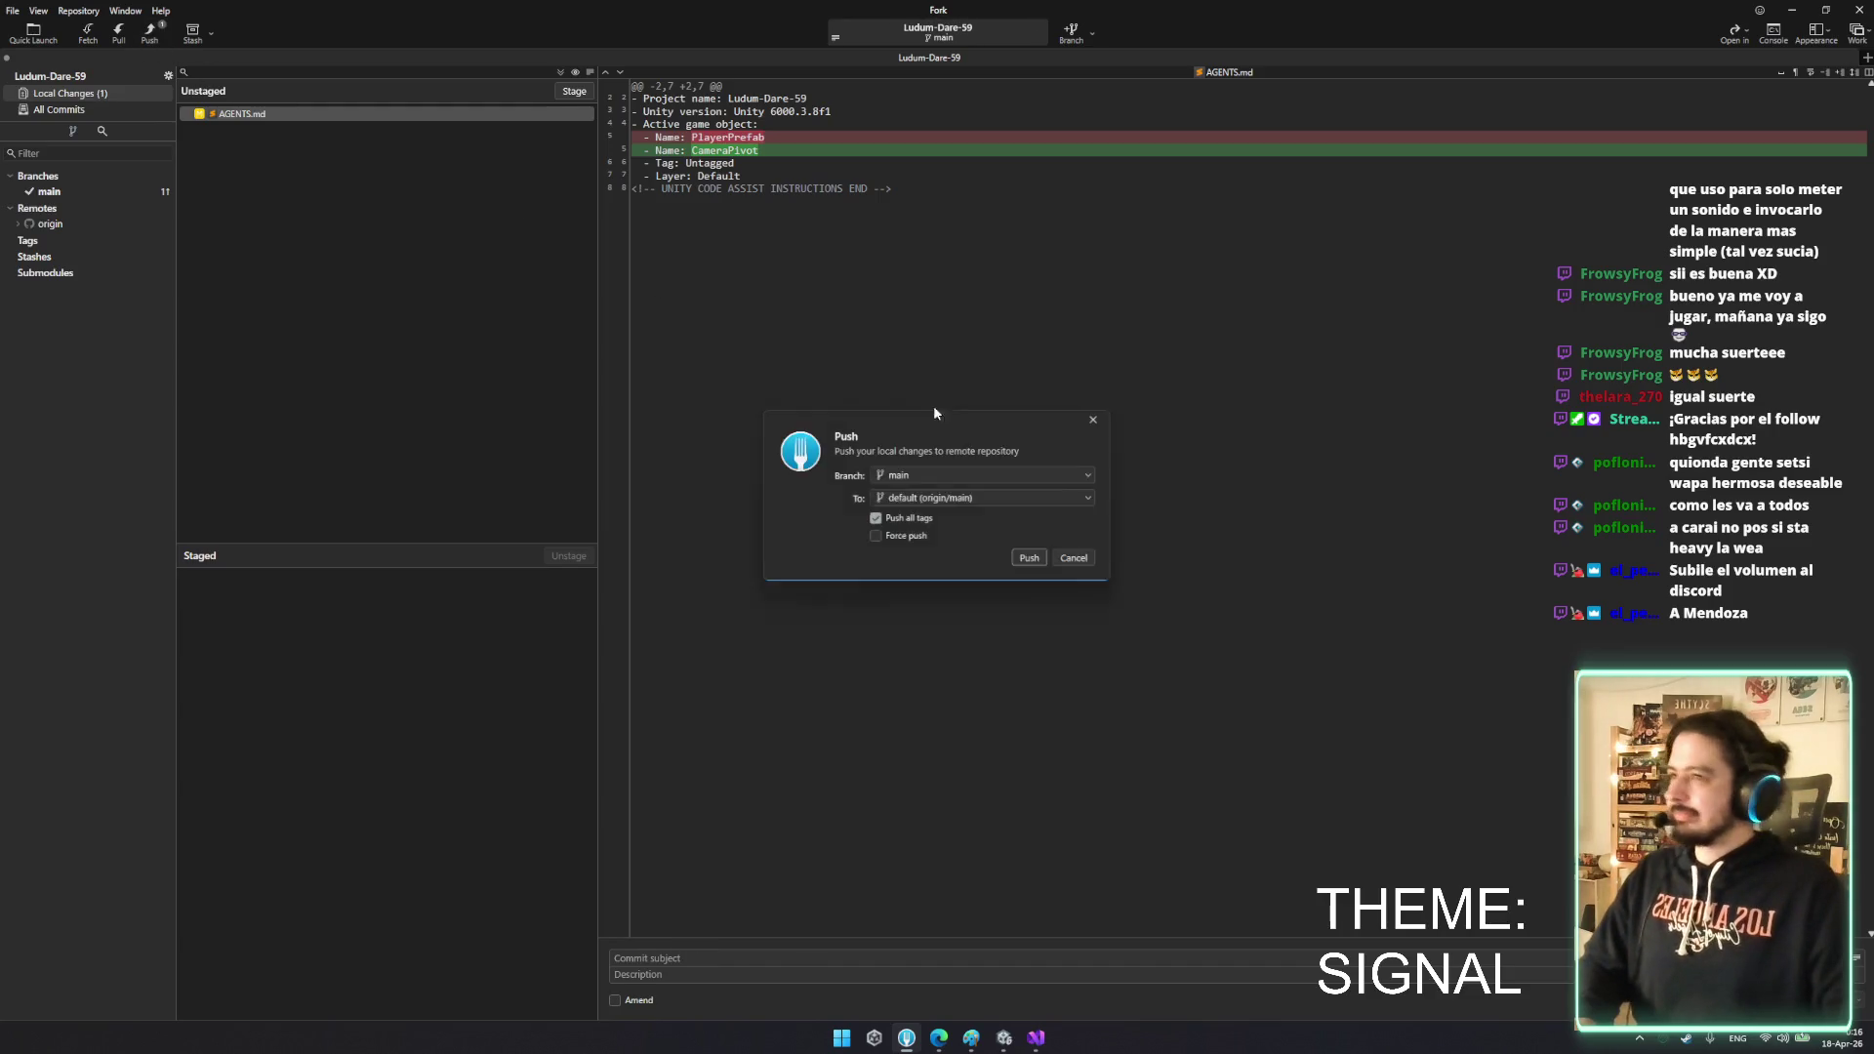
{"action": "left_click", "coordinate": [1038, 559]}
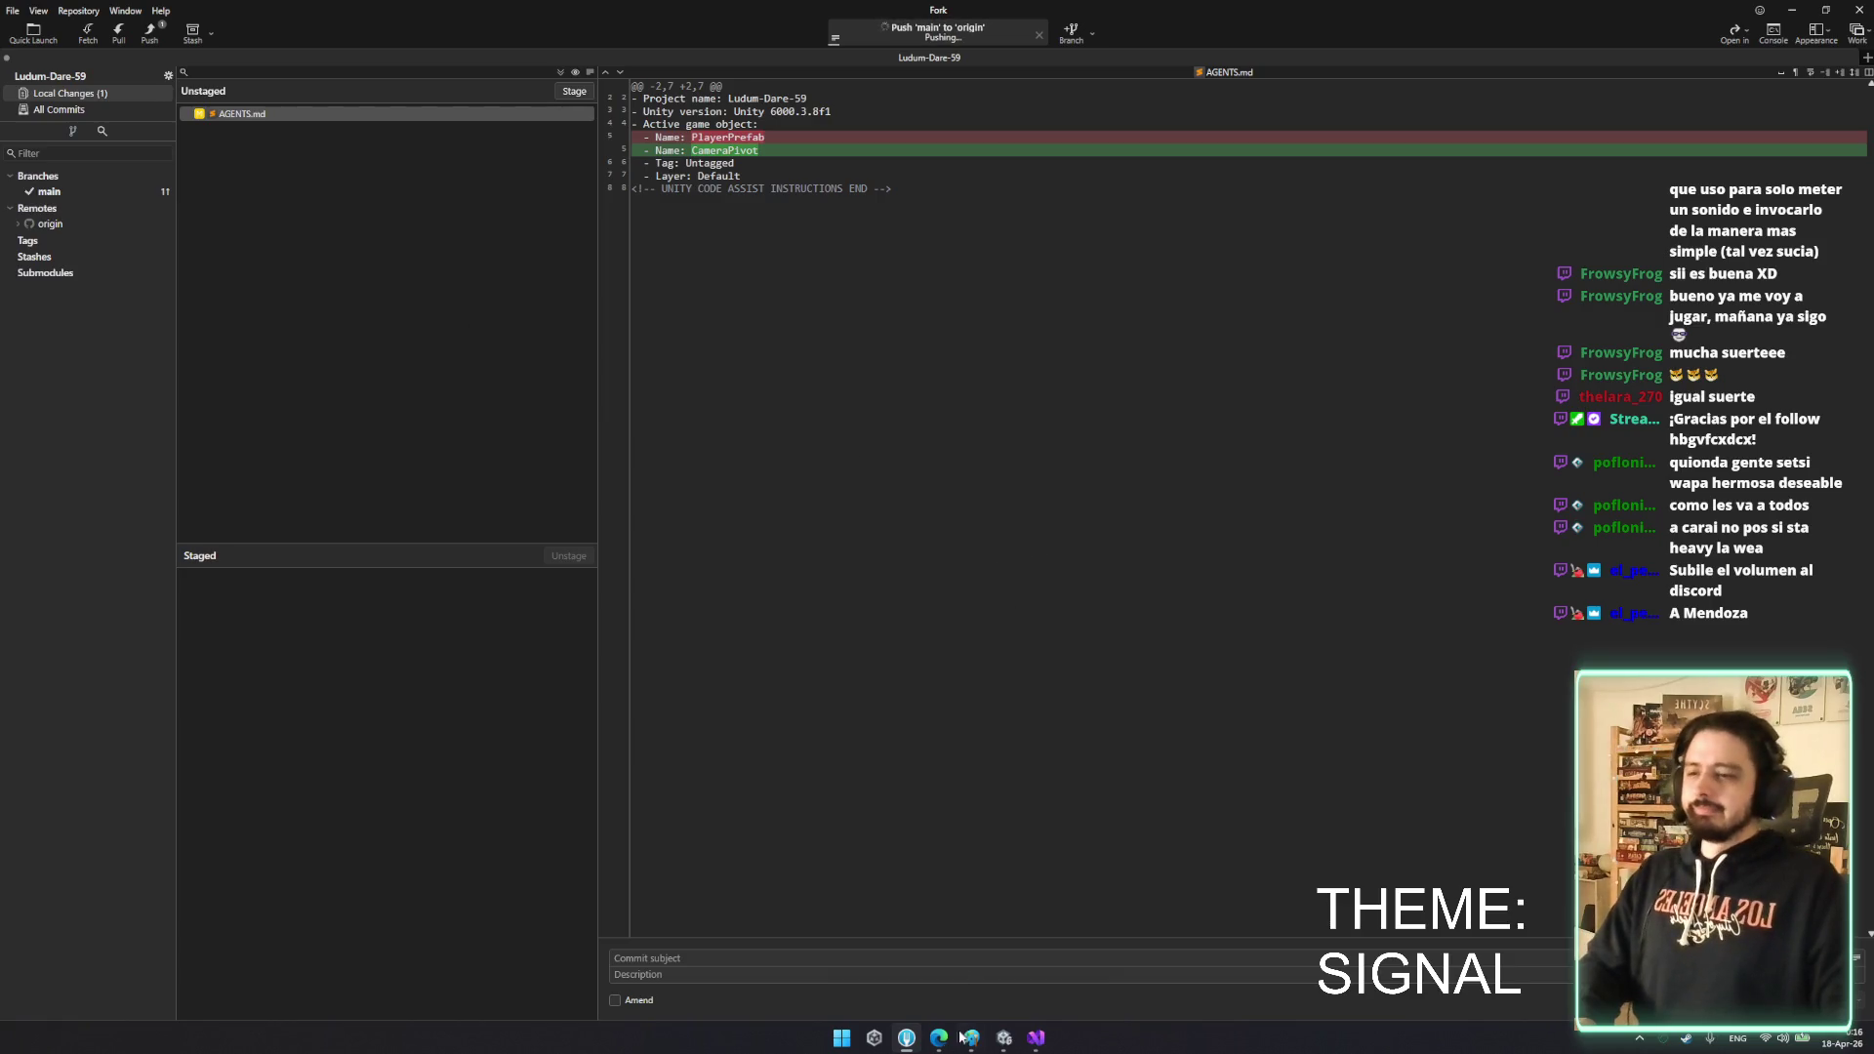
{"action": "mouse_move", "coordinate": [1003, 1043]}
{"action": "left_click", "coordinate": [983, 970]}
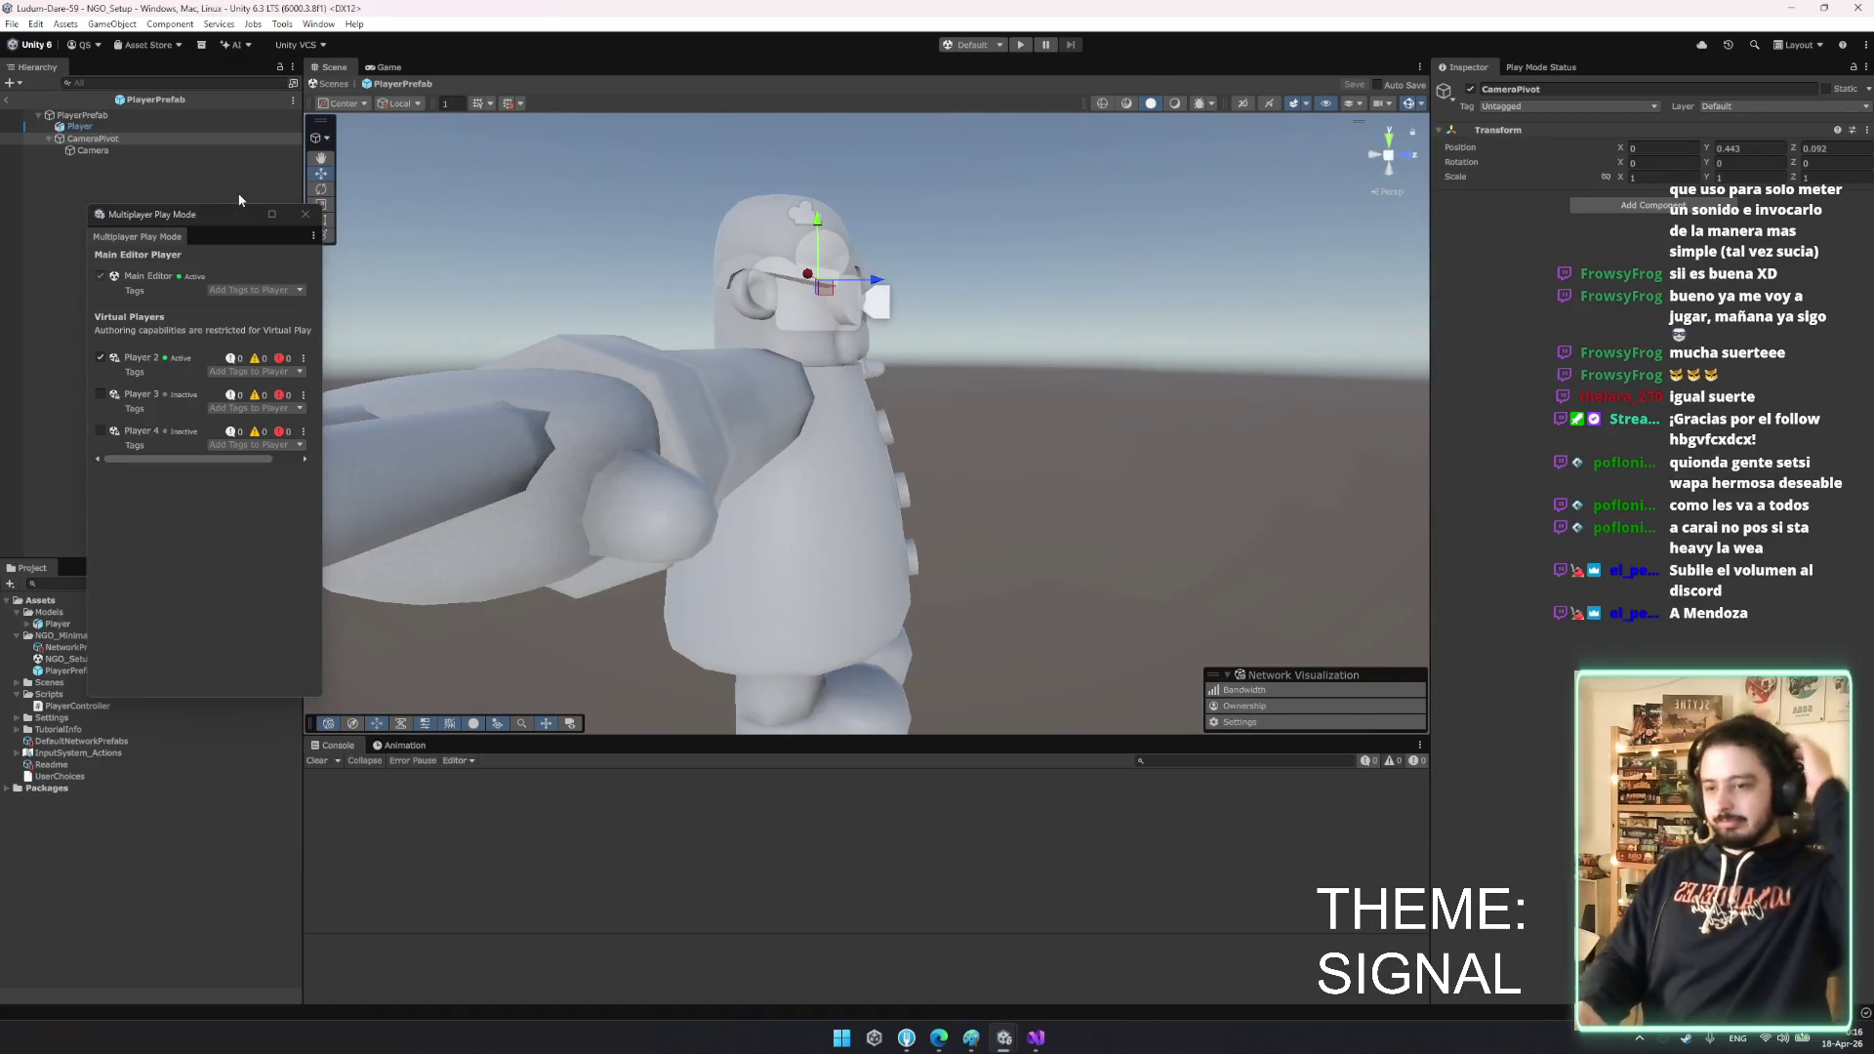
- Close Multiplayer Play Mode, leave PlayerPrefab editing, and frame NGO_Setup's Temporary UI canvas
{"action": "left_click", "coordinate": [306, 214]}
{"action": "mouse_move", "coordinate": [322, 222]}
{"action": "left_mouse_down"}
{"action": "mouse_move", "coordinate": [735, 343]}
{"action": "mouse_move", "coordinate": [448, 423]}
{"action": "mouse_move", "coordinate": [686, 407]}
{"action": "left_mouse_up"}
{"action": "left_click", "coordinate": [700, 329]}
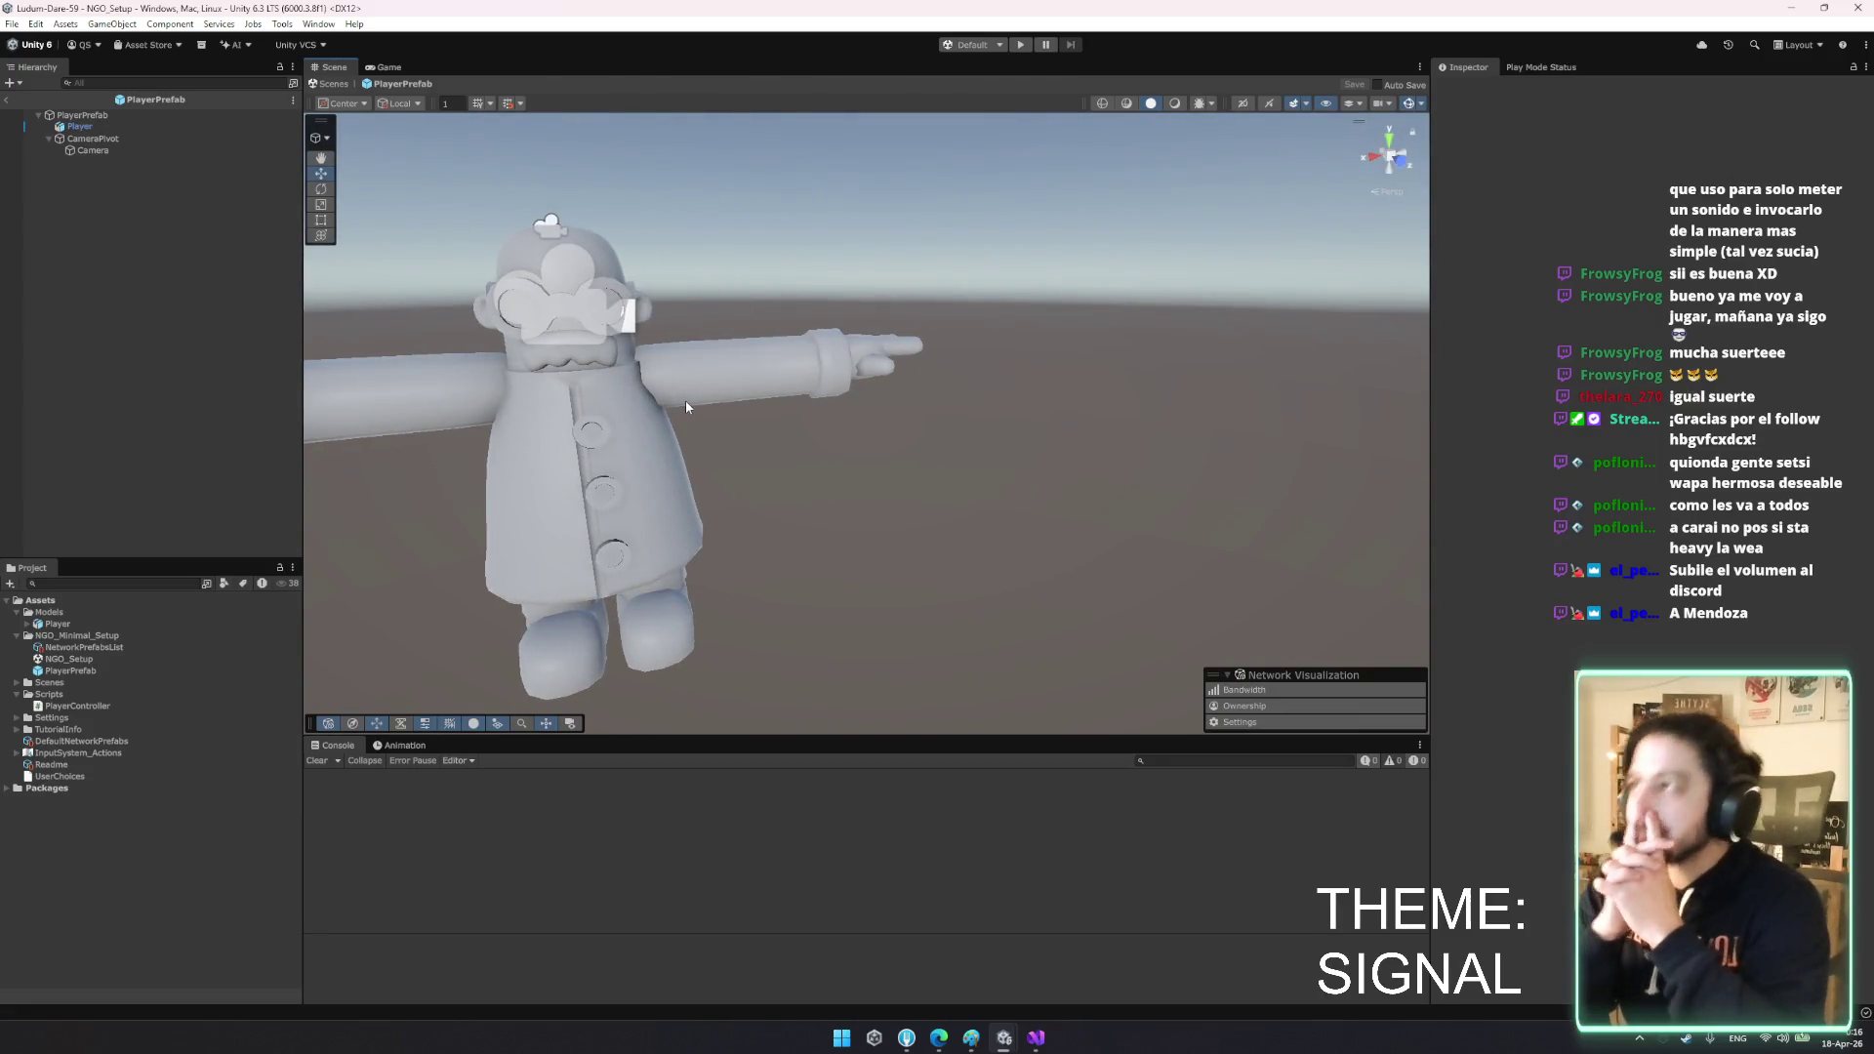
{"action": "left_click", "coordinate": [328, 83]}
{"action": "mouse_move", "coordinate": [752, 236]}
{"action": "left_mouse_down"}
{"action": "mouse_move", "coordinate": [977, 288]}
{"action": "mouse_move", "coordinate": [1009, 356]}
{"action": "mouse_move", "coordinate": [992, 362]}
{"action": "mouse_move", "coordinate": [1104, 397]}
{"action": "mouse_move", "coordinate": [292, 217]}
{"action": "left_mouse_up"}
{"action": "double_click", "coordinate": [131, 119]}
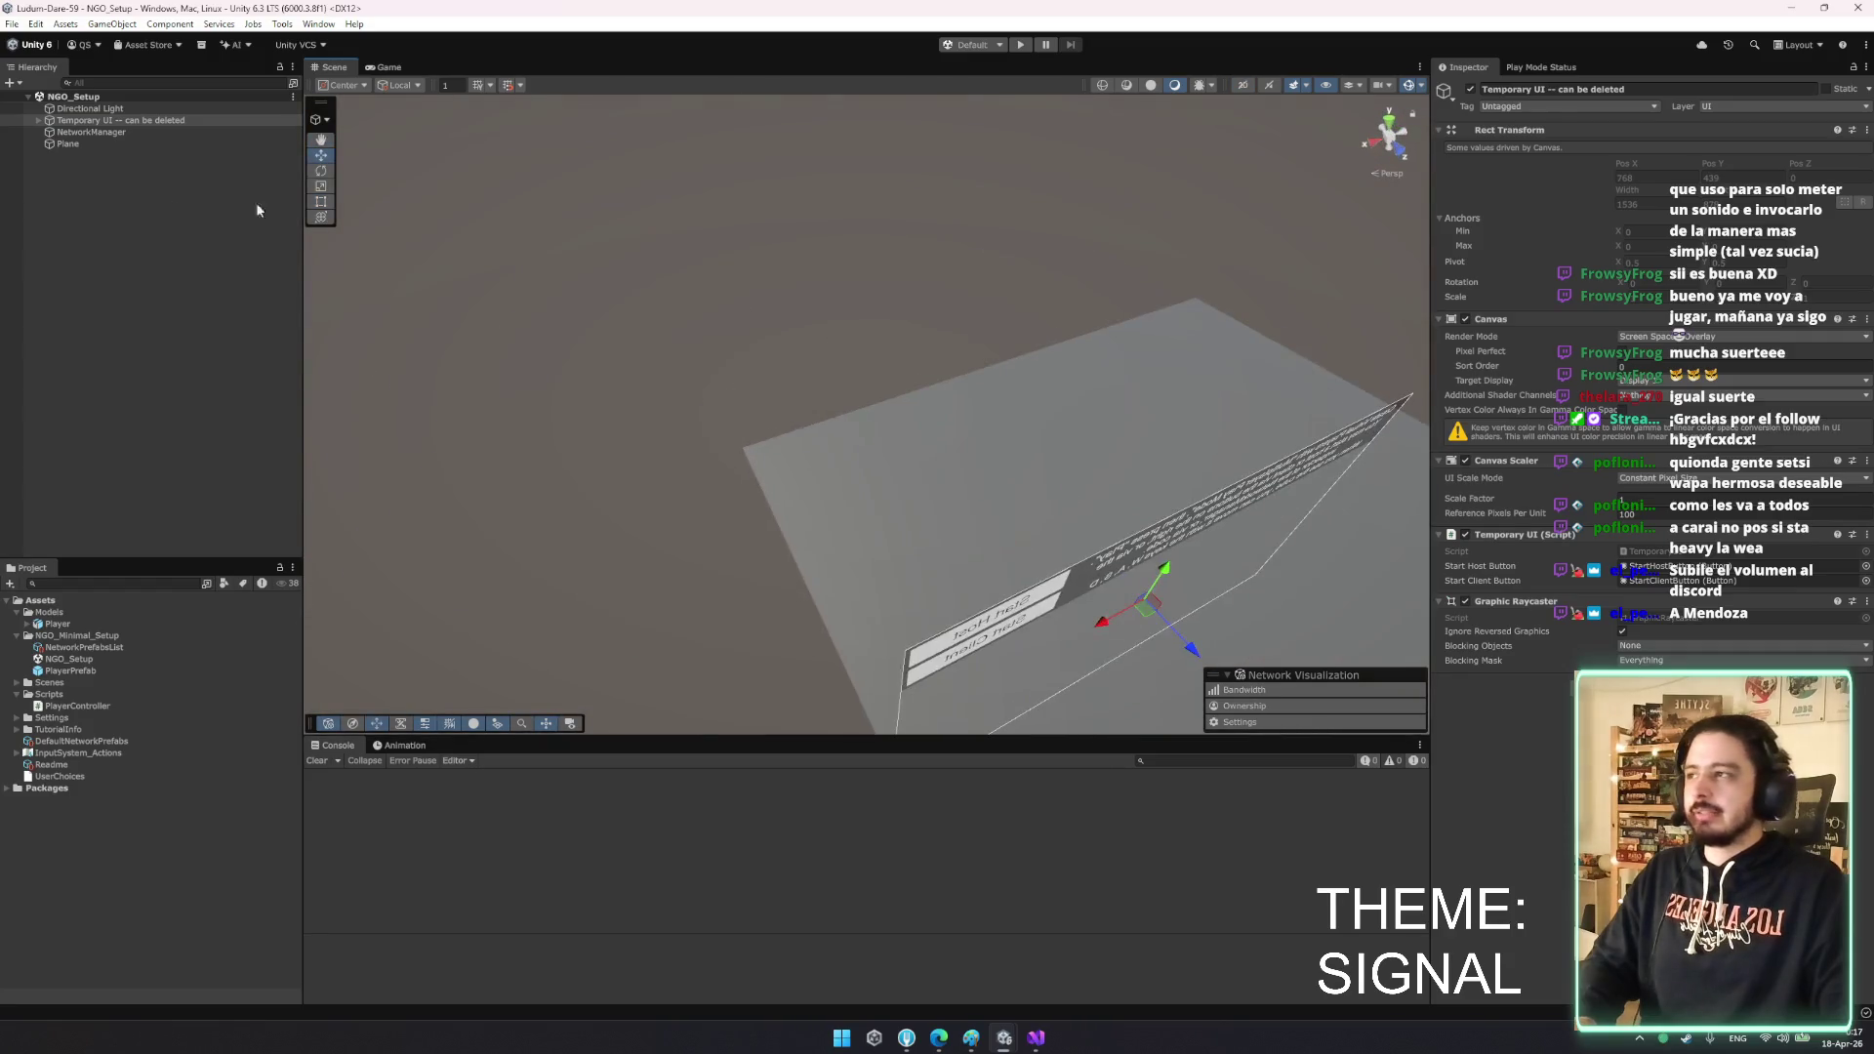
{"action": "double_click", "coordinate": [70, 143]}
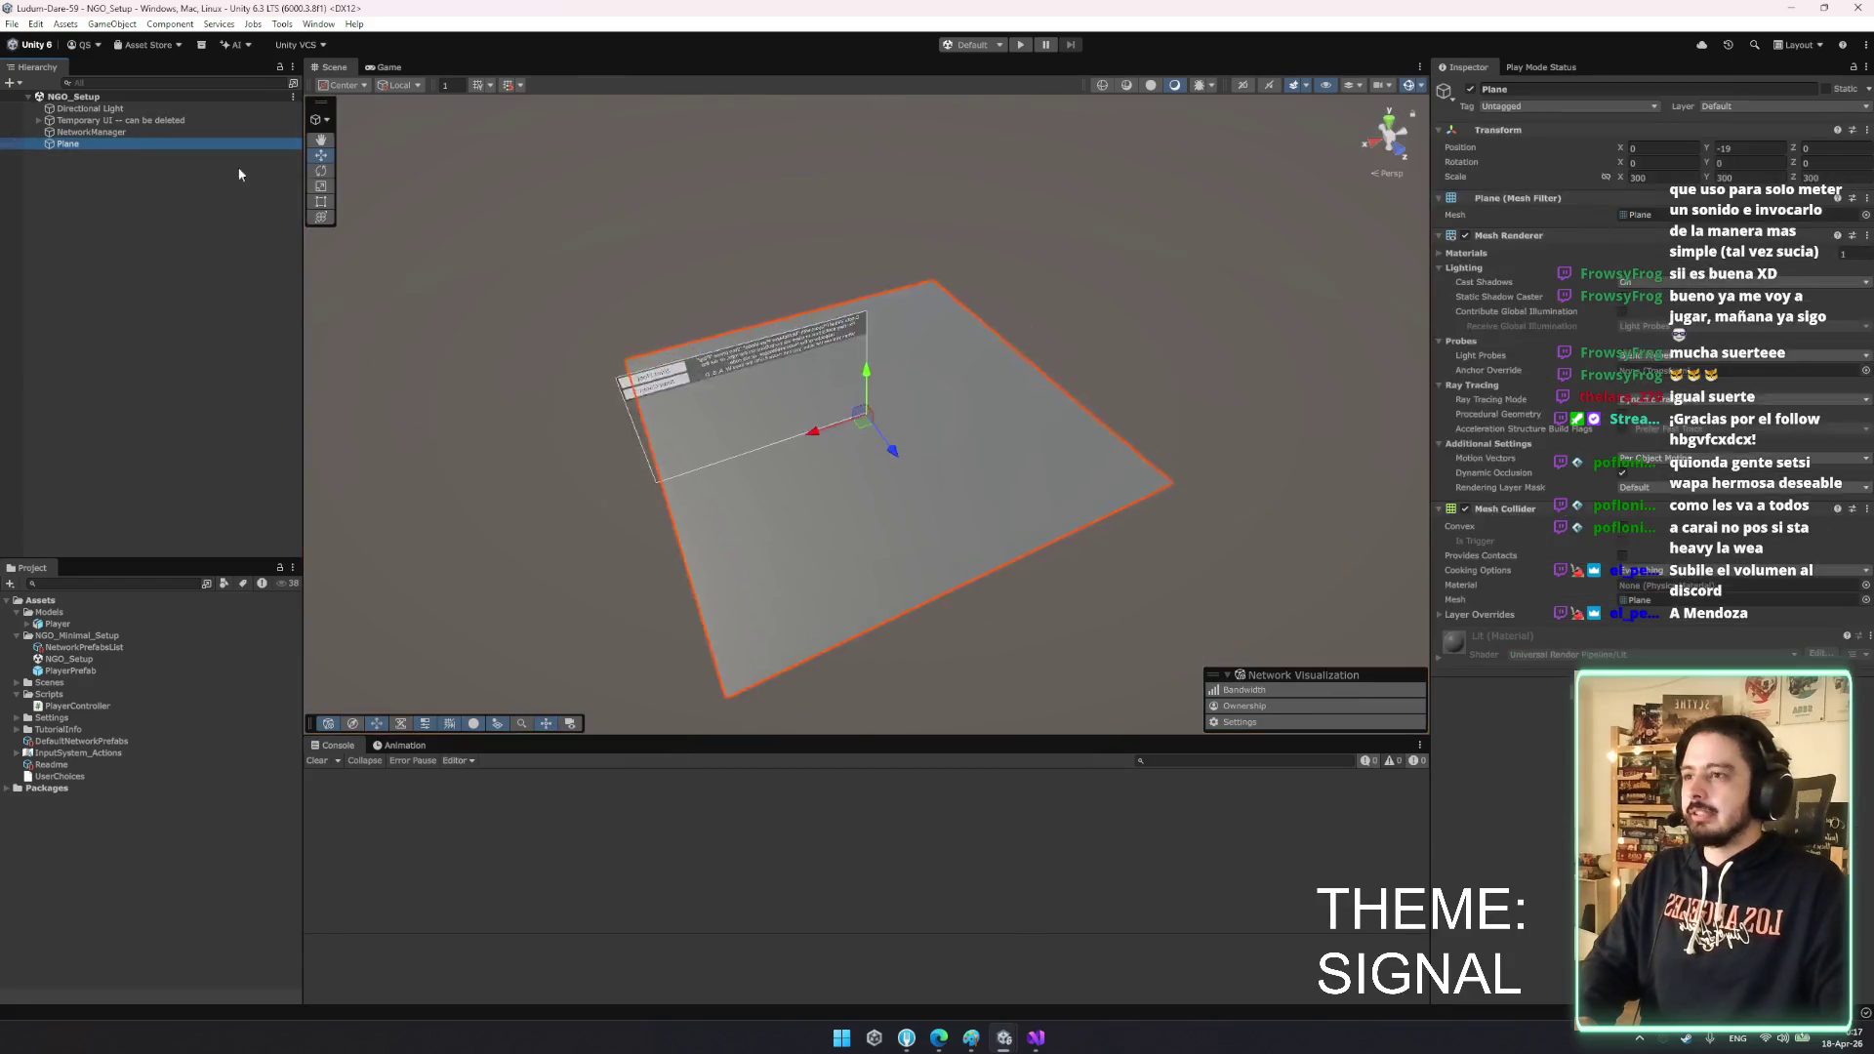
{"action": "scroll", "coordinate": [540, 254], "scroll_direction": "up", "scroll_amount": 5}
{"action": "scroll", "coordinate": [540, 262], "scroll_direction": "down", "scroll_amount": 5}
{"action": "mouse_move", "coordinate": [541, 261]}
{"action": "left_mouse_down"}
{"action": "mouse_move", "coordinate": [853, 422]}
{"action": "mouse_move", "coordinate": [721, 325]}
{"action": "left_mouse_up"}
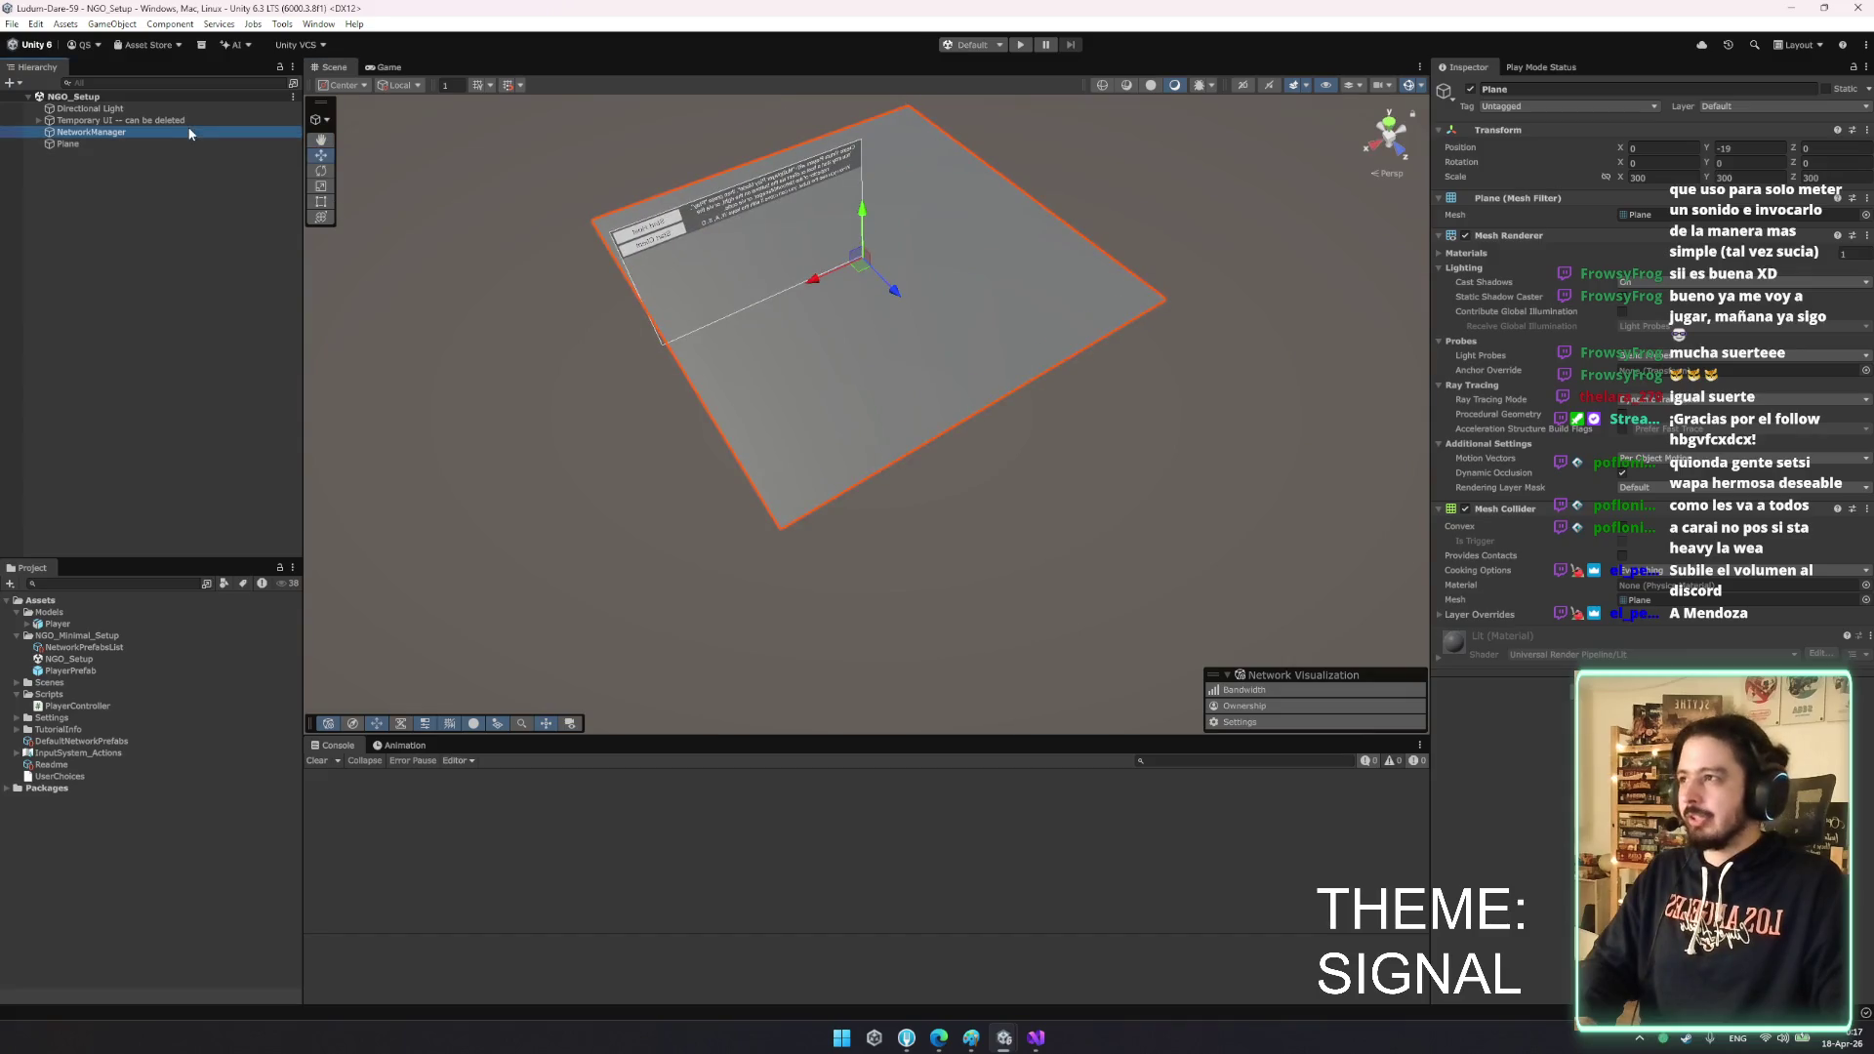
{"action": "double_click", "coordinate": [189, 133]}
{"action": "mouse_move", "coordinate": [983, 297]}
{"action": "left_mouse_down"}
{"action": "mouse_move", "coordinate": [927, 102]}
{"action": "mouse_move", "coordinate": [974, 123]}
{"action": "left_mouse_up"}
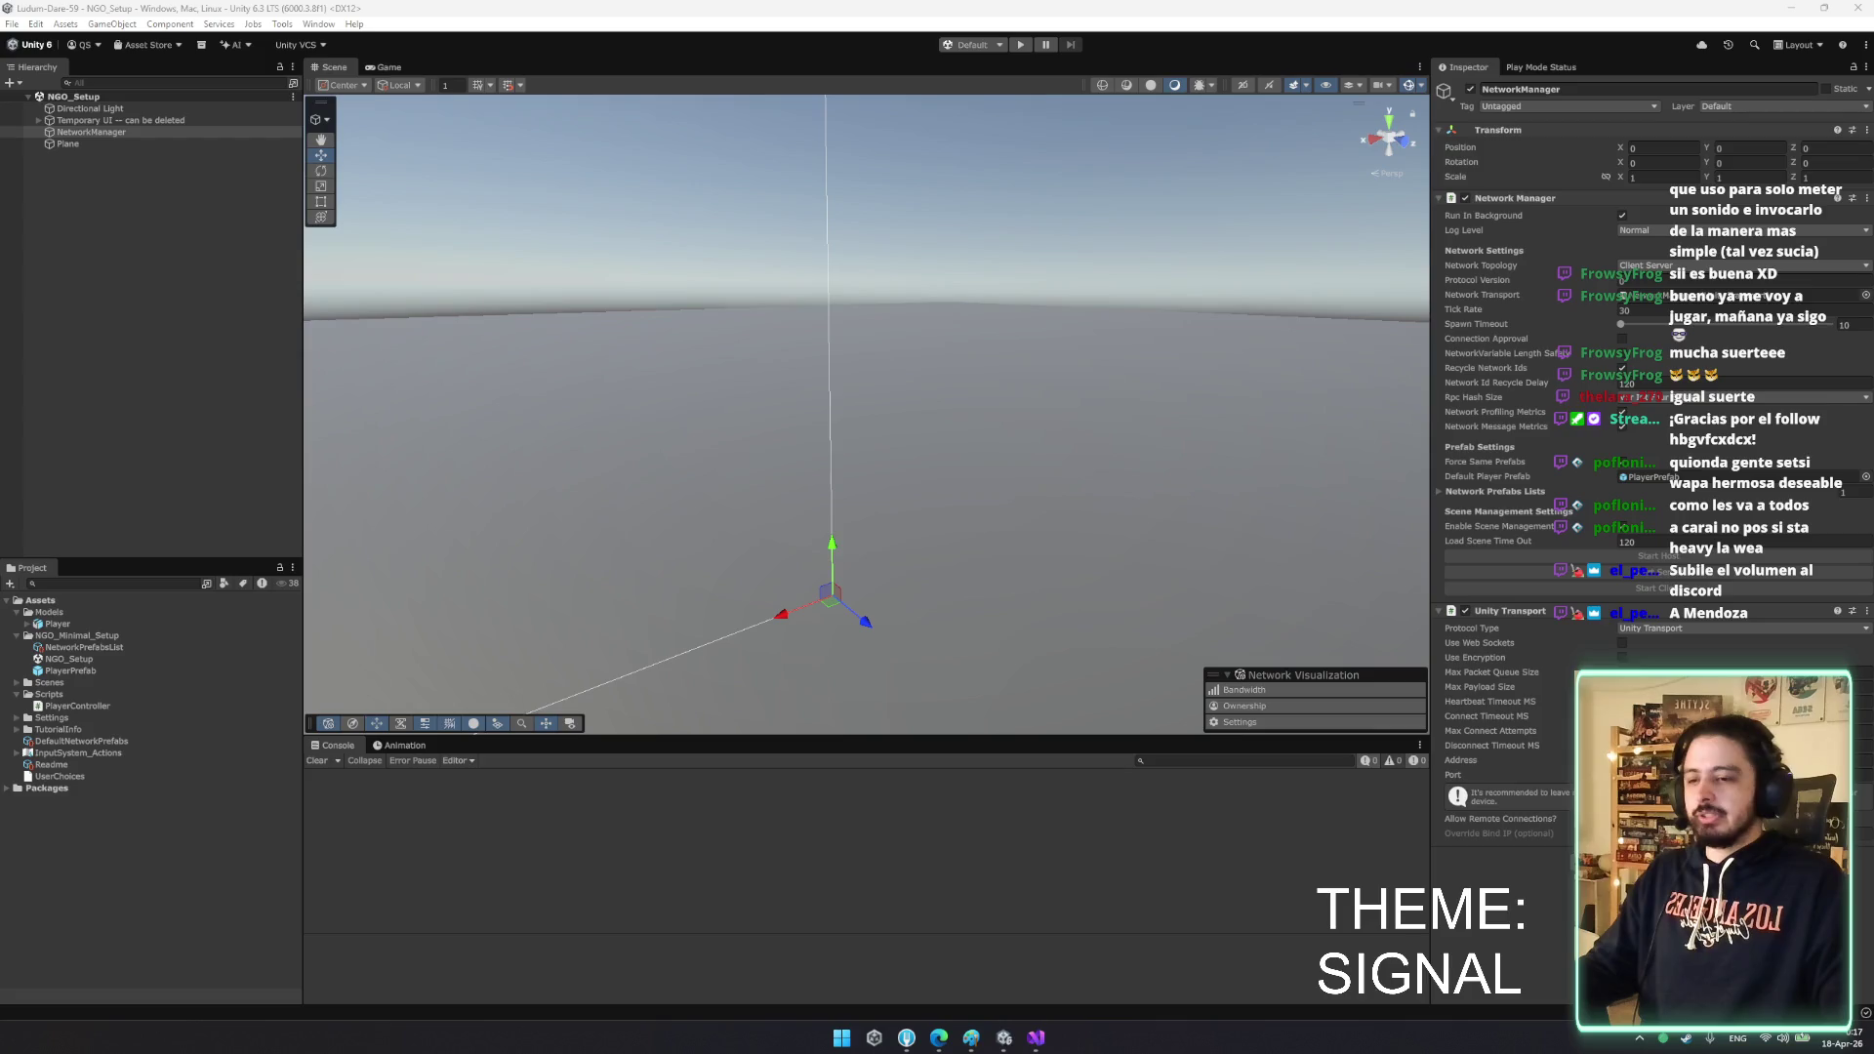
{"action": "mouse_move", "coordinate": [982, 597]}
{"action": "left_mouse_down"}
{"action": "mouse_move", "coordinate": [912, 546]}
{"action": "mouse_move", "coordinate": [781, 581]}
{"action": "left_mouse_up"}
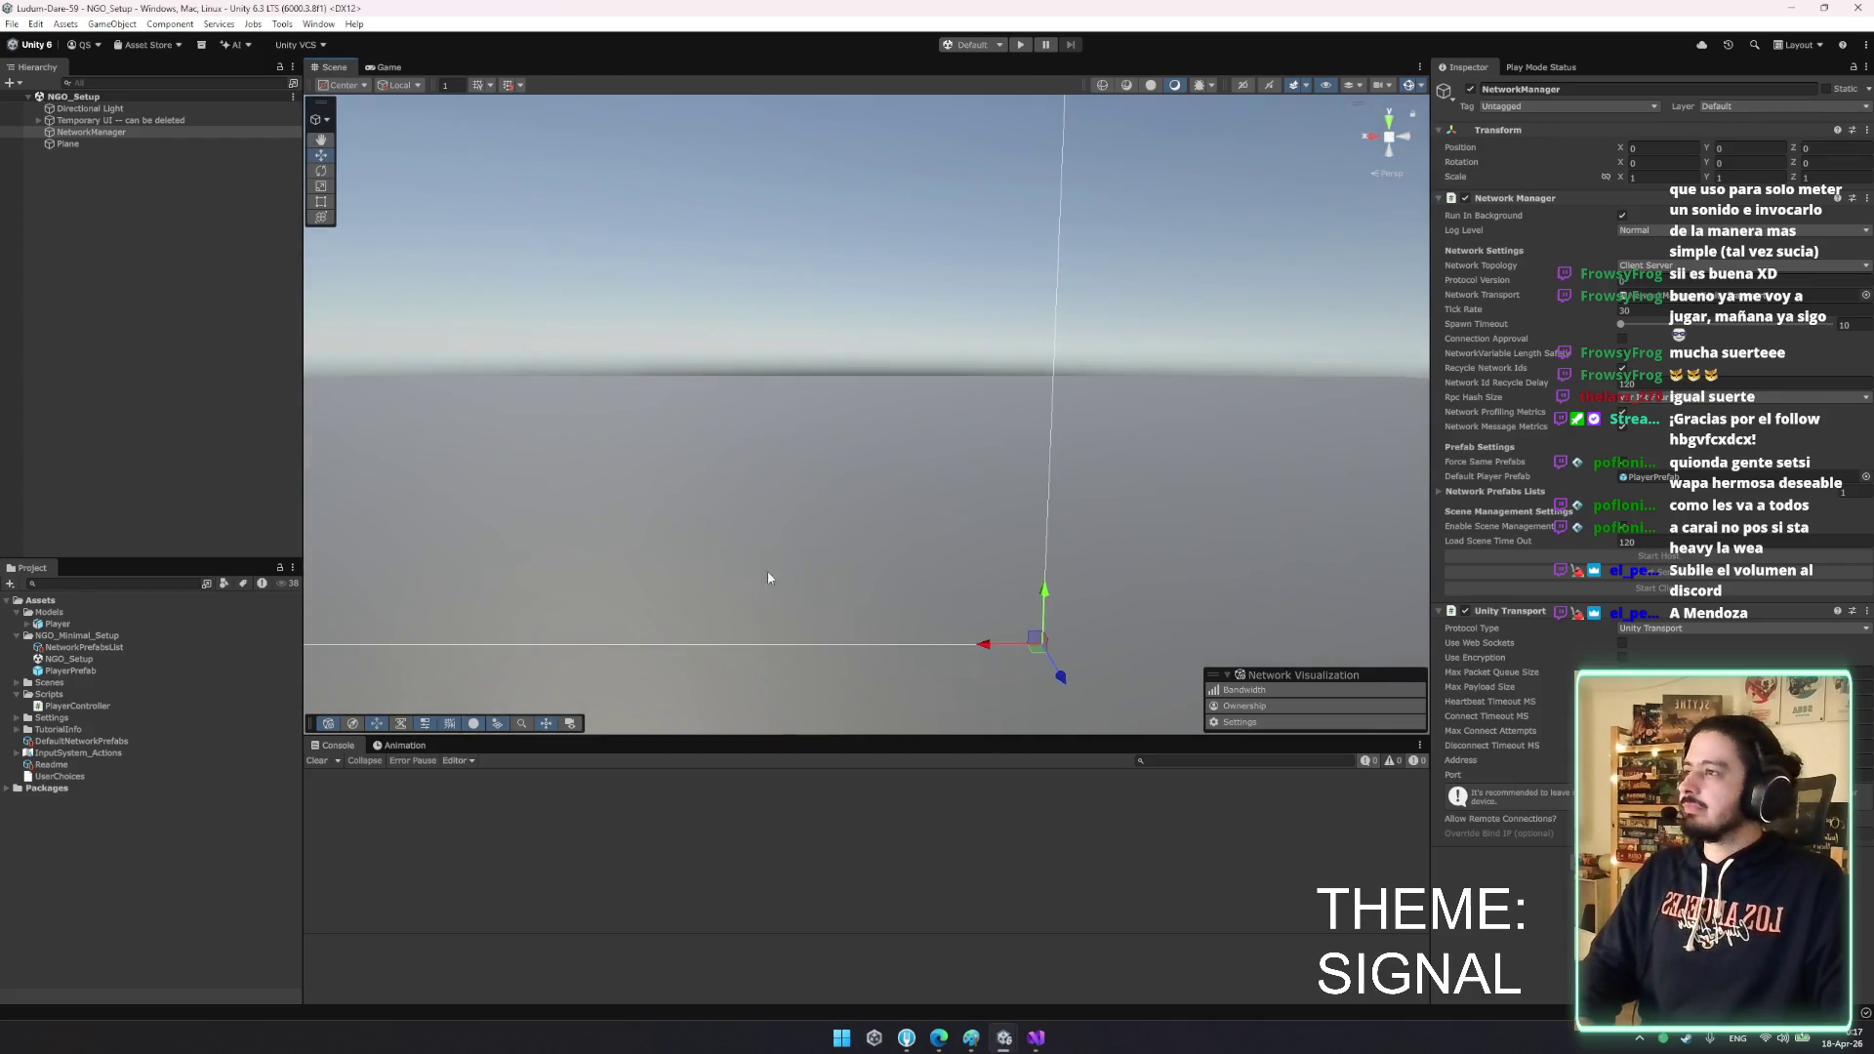
{"action": "left_click", "coordinate": [166, 121]}
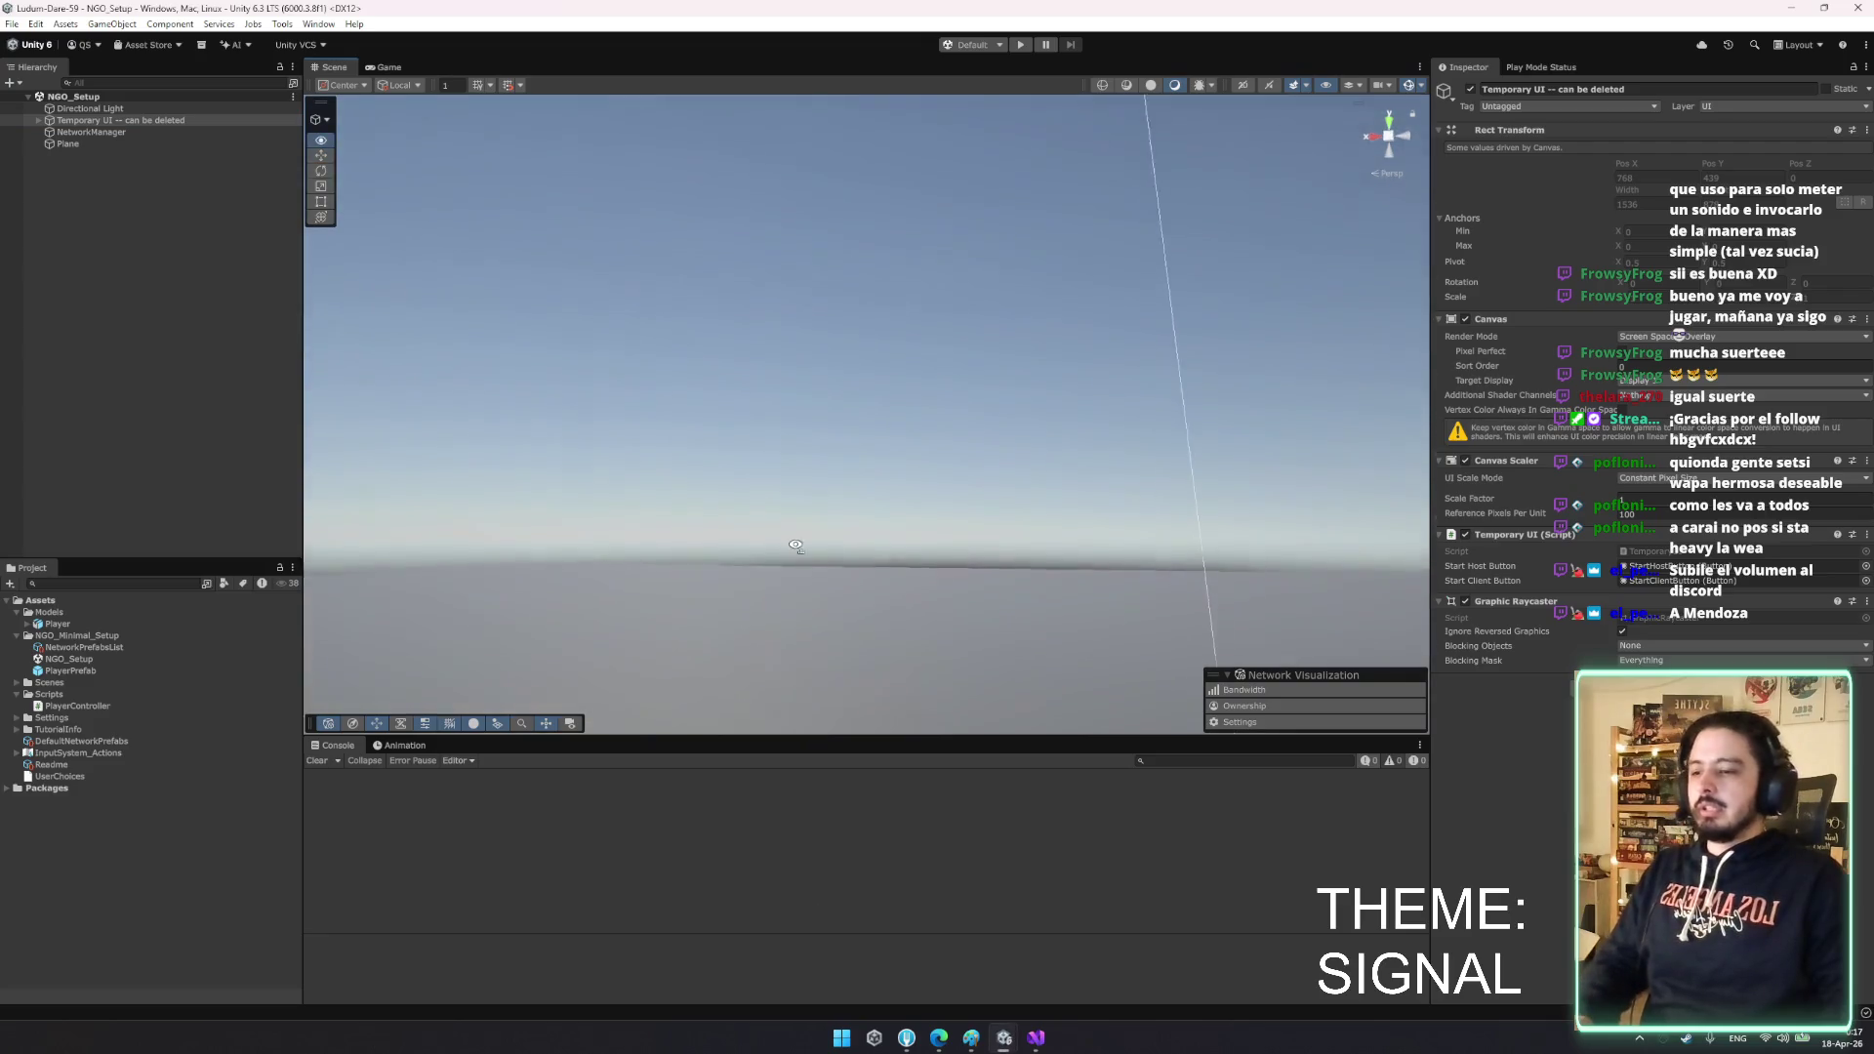
{"action": "mouse_move", "coordinate": [872, 632]}
{"action": "left_mouse_down"}
{"action": "mouse_move", "coordinate": [916, 695]}
{"action": "mouse_move", "coordinate": [1004, 618]}
{"action": "mouse_move", "coordinate": [929, 628]}
{"action": "mouse_move", "coordinate": [959, 563]}
{"action": "left_mouse_up"}
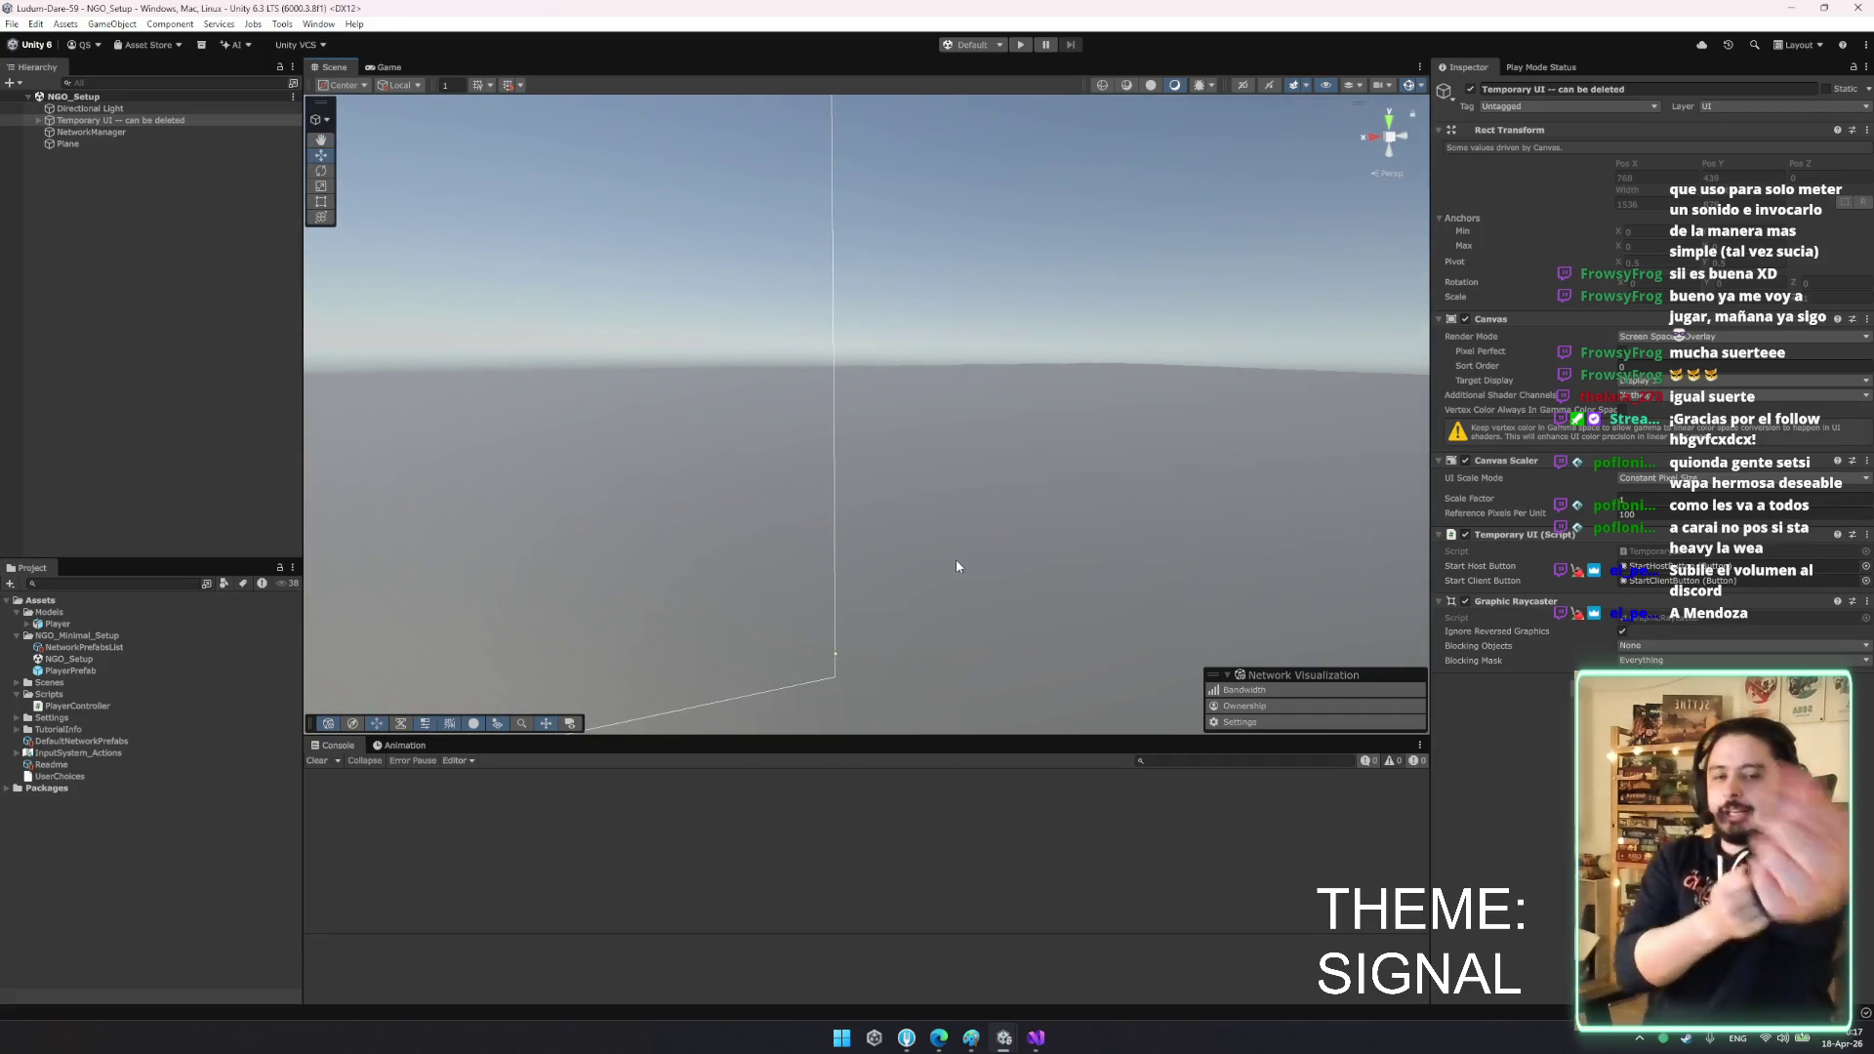
{"action": "mouse_move", "coordinate": [732, 389]}
{"action": "left_mouse_down"}
{"action": "mouse_move", "coordinate": [920, 448]}
{"action": "mouse_move", "coordinate": [836, 448]}
{"action": "mouse_move", "coordinate": [851, 429]}
{"action": "mouse_move", "coordinate": [1101, 435]}
{"action": "mouse_move", "coordinate": [1070, 421]}
{"action": "mouse_move", "coordinate": [1224, 435]}
{"action": "left_mouse_up"}
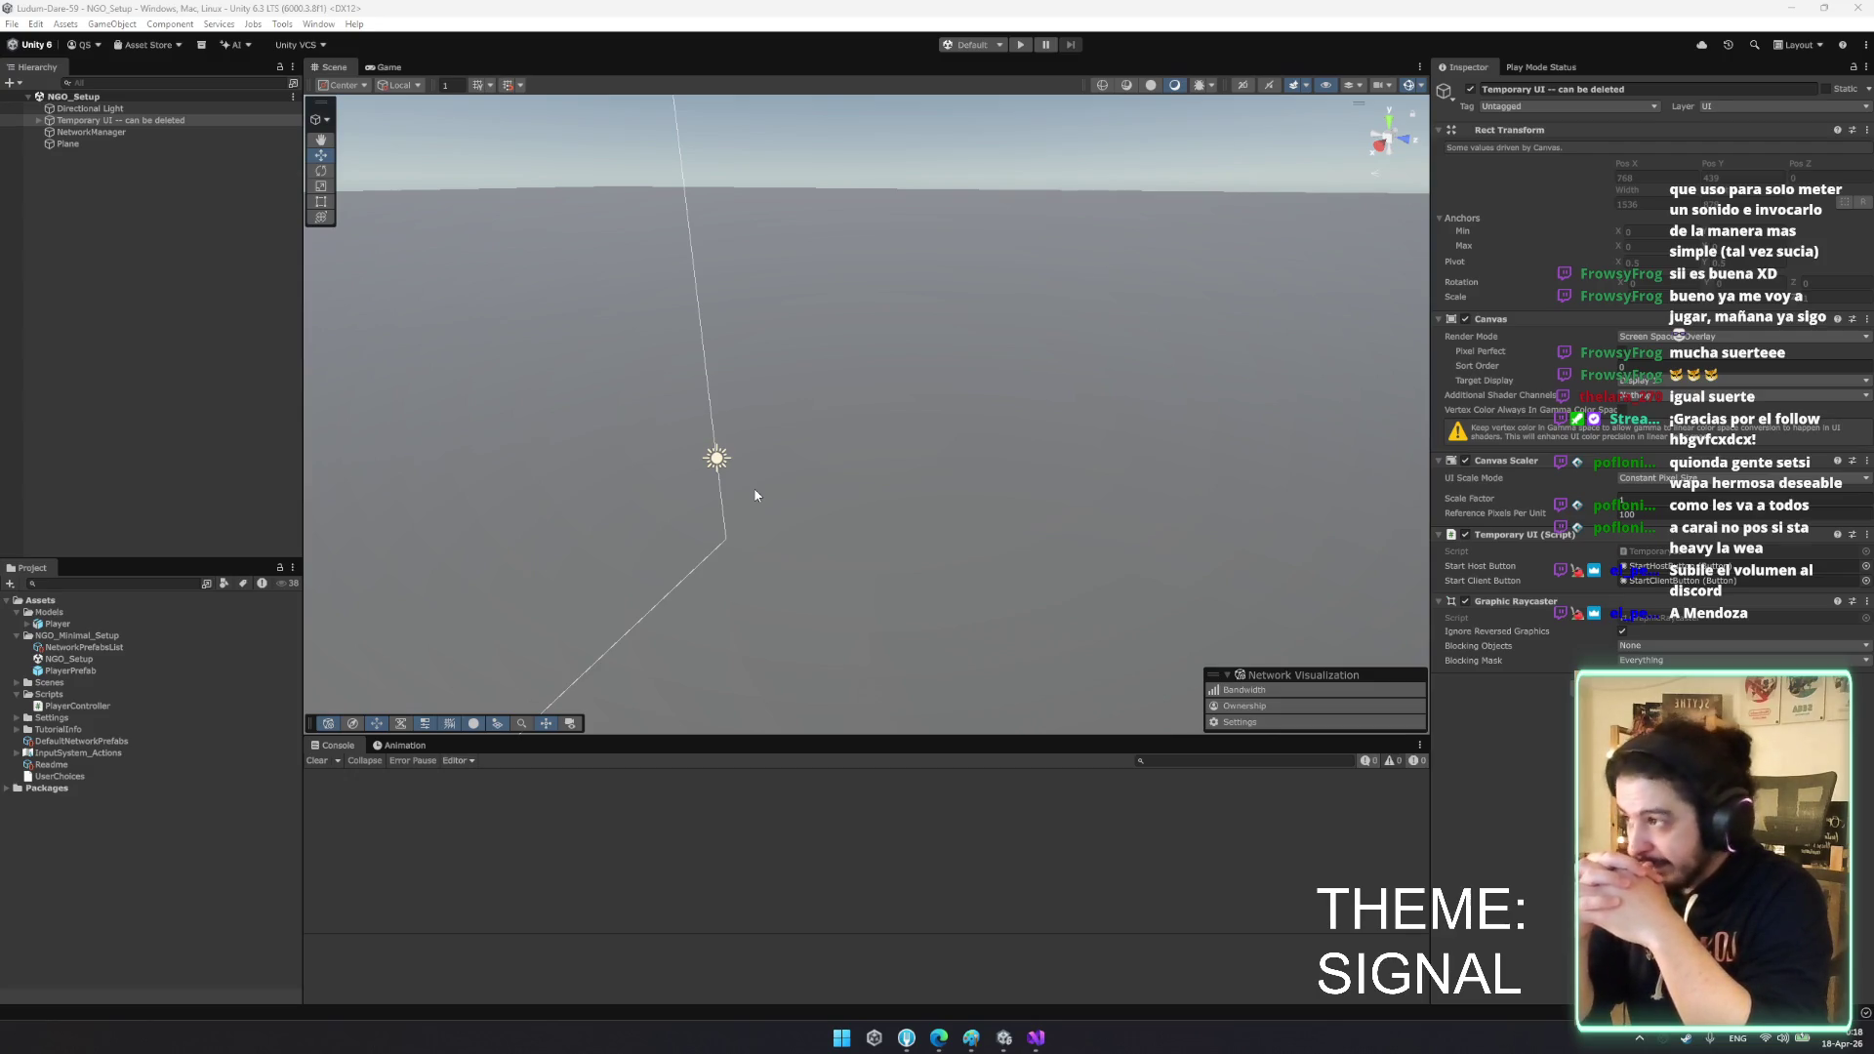
- Expand the Player model, inspect and rotate its mesh preview, then collapse it
{"action": "left_click", "coordinate": [25, 623]}
{"action": "left_click", "coordinate": [65, 635]}
{"action": "left_click", "coordinate": [67, 647]}
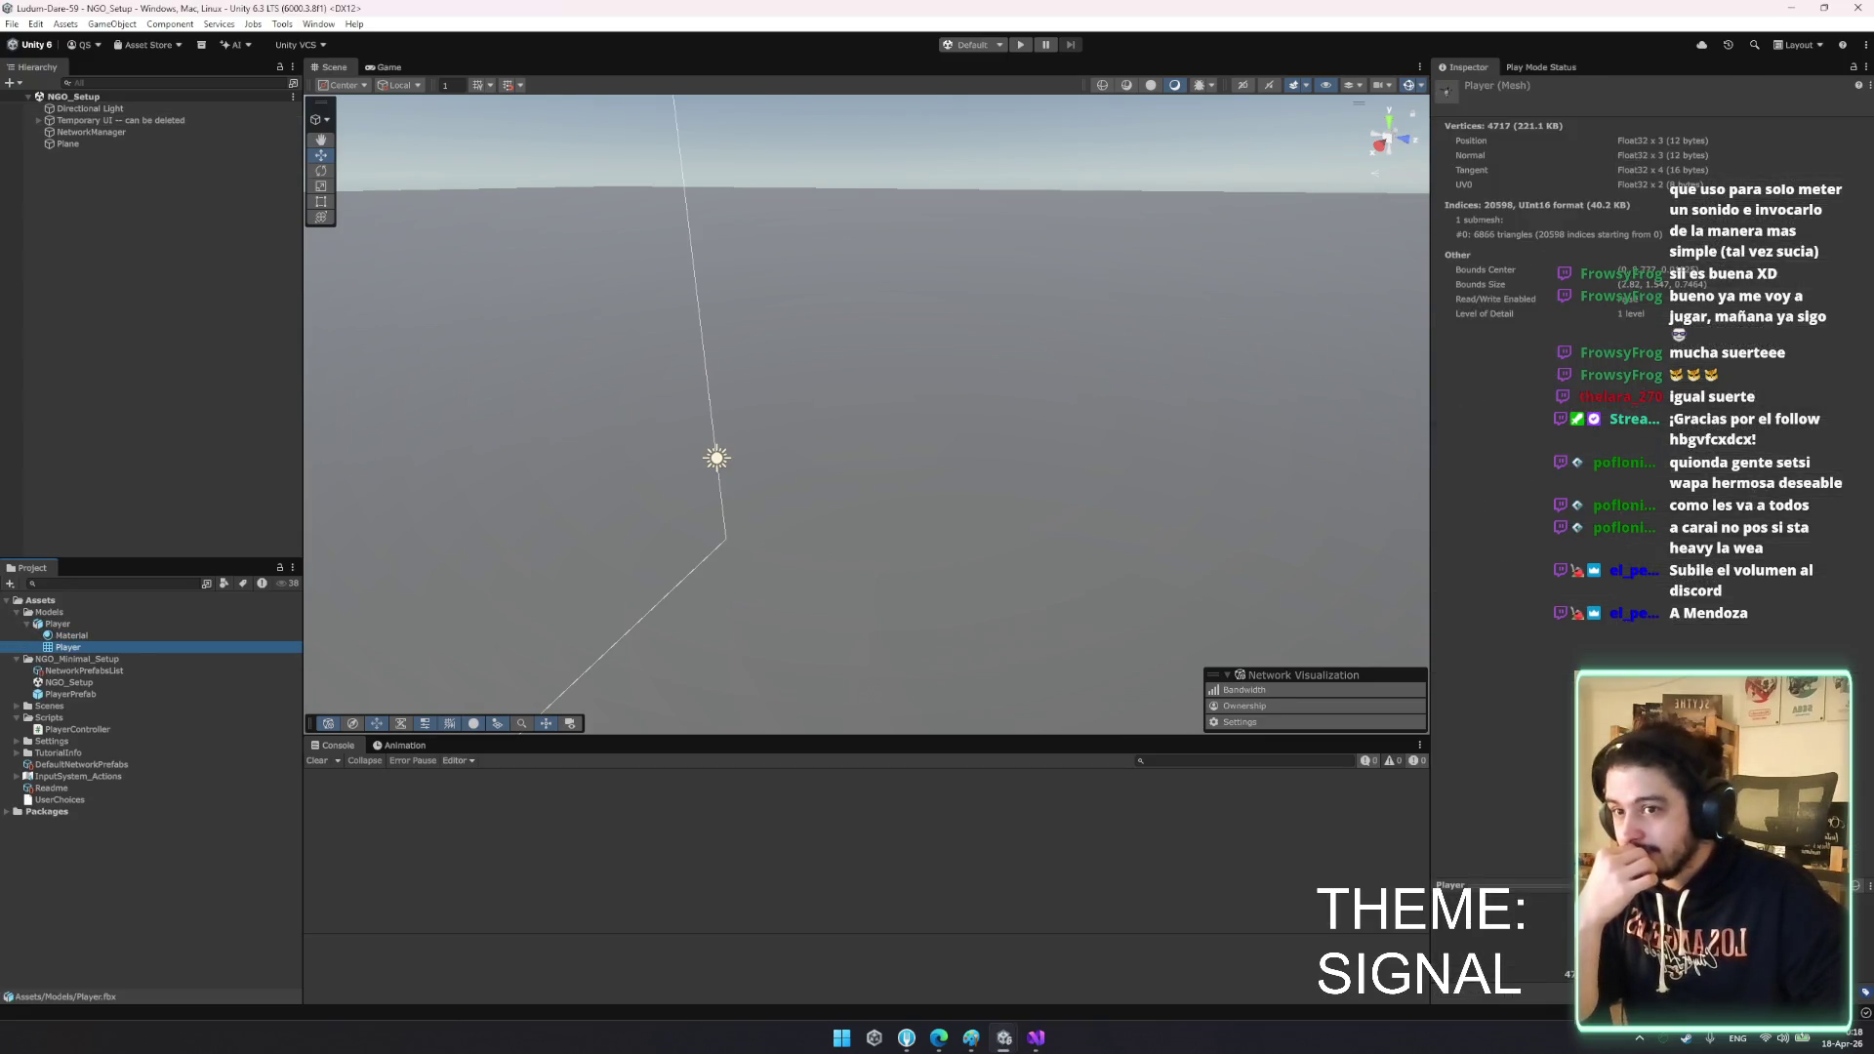
{"action": "left_click", "coordinate": [1659, 885]}
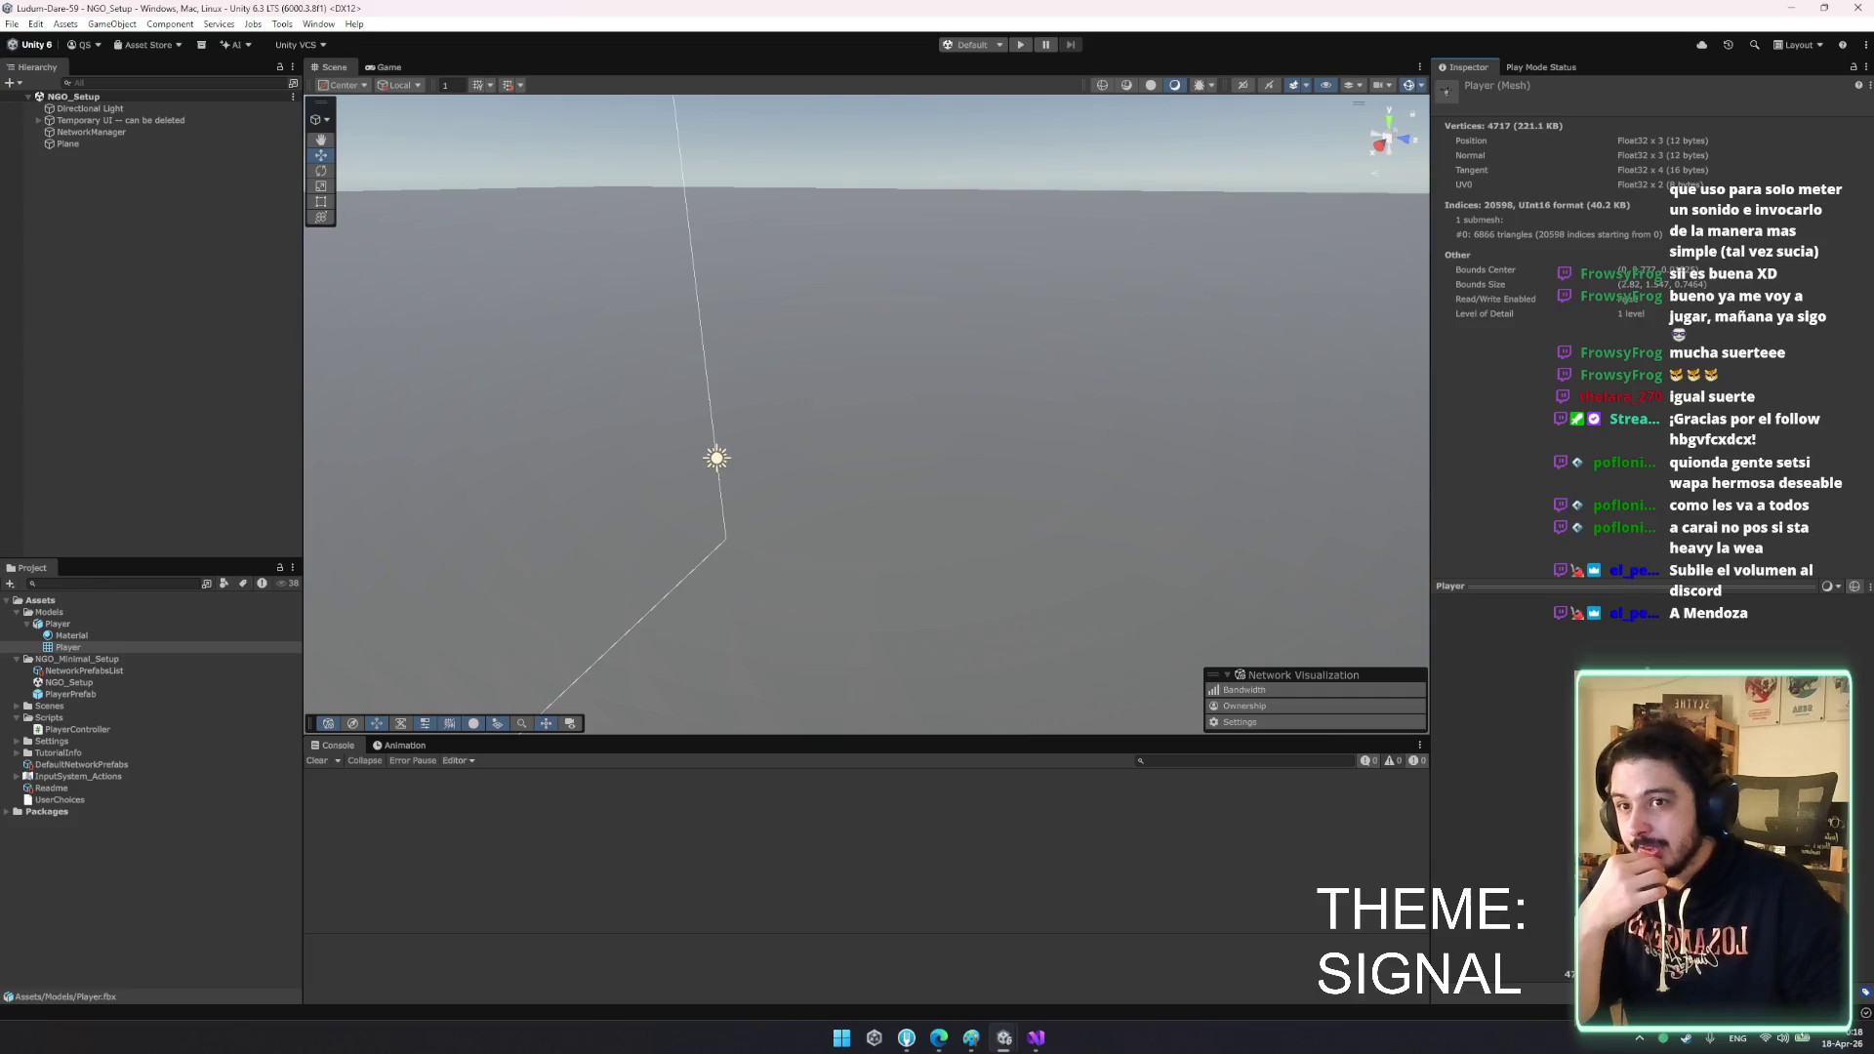
{"action": "left_click_drag", "start_coordinate": [1558, 825], "coordinate": [1601, 825]}
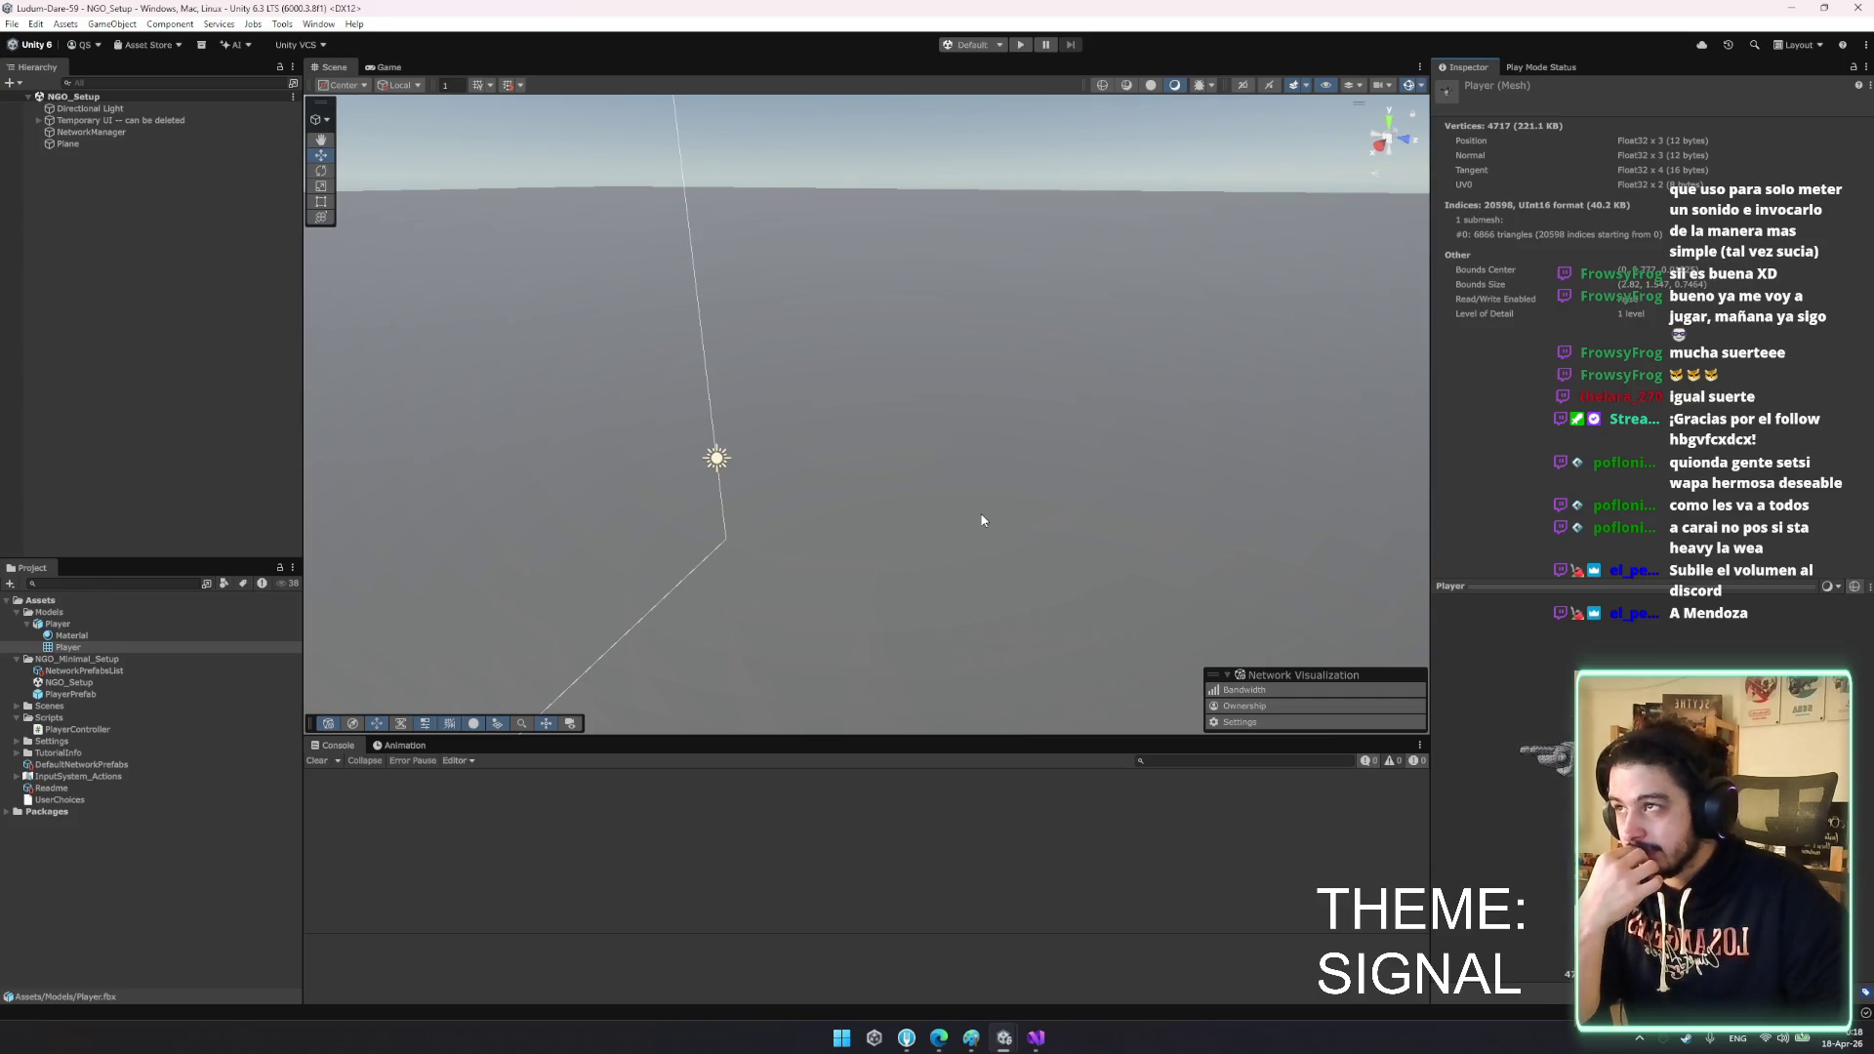
{"action": "left_click", "coordinate": [117, 260]}
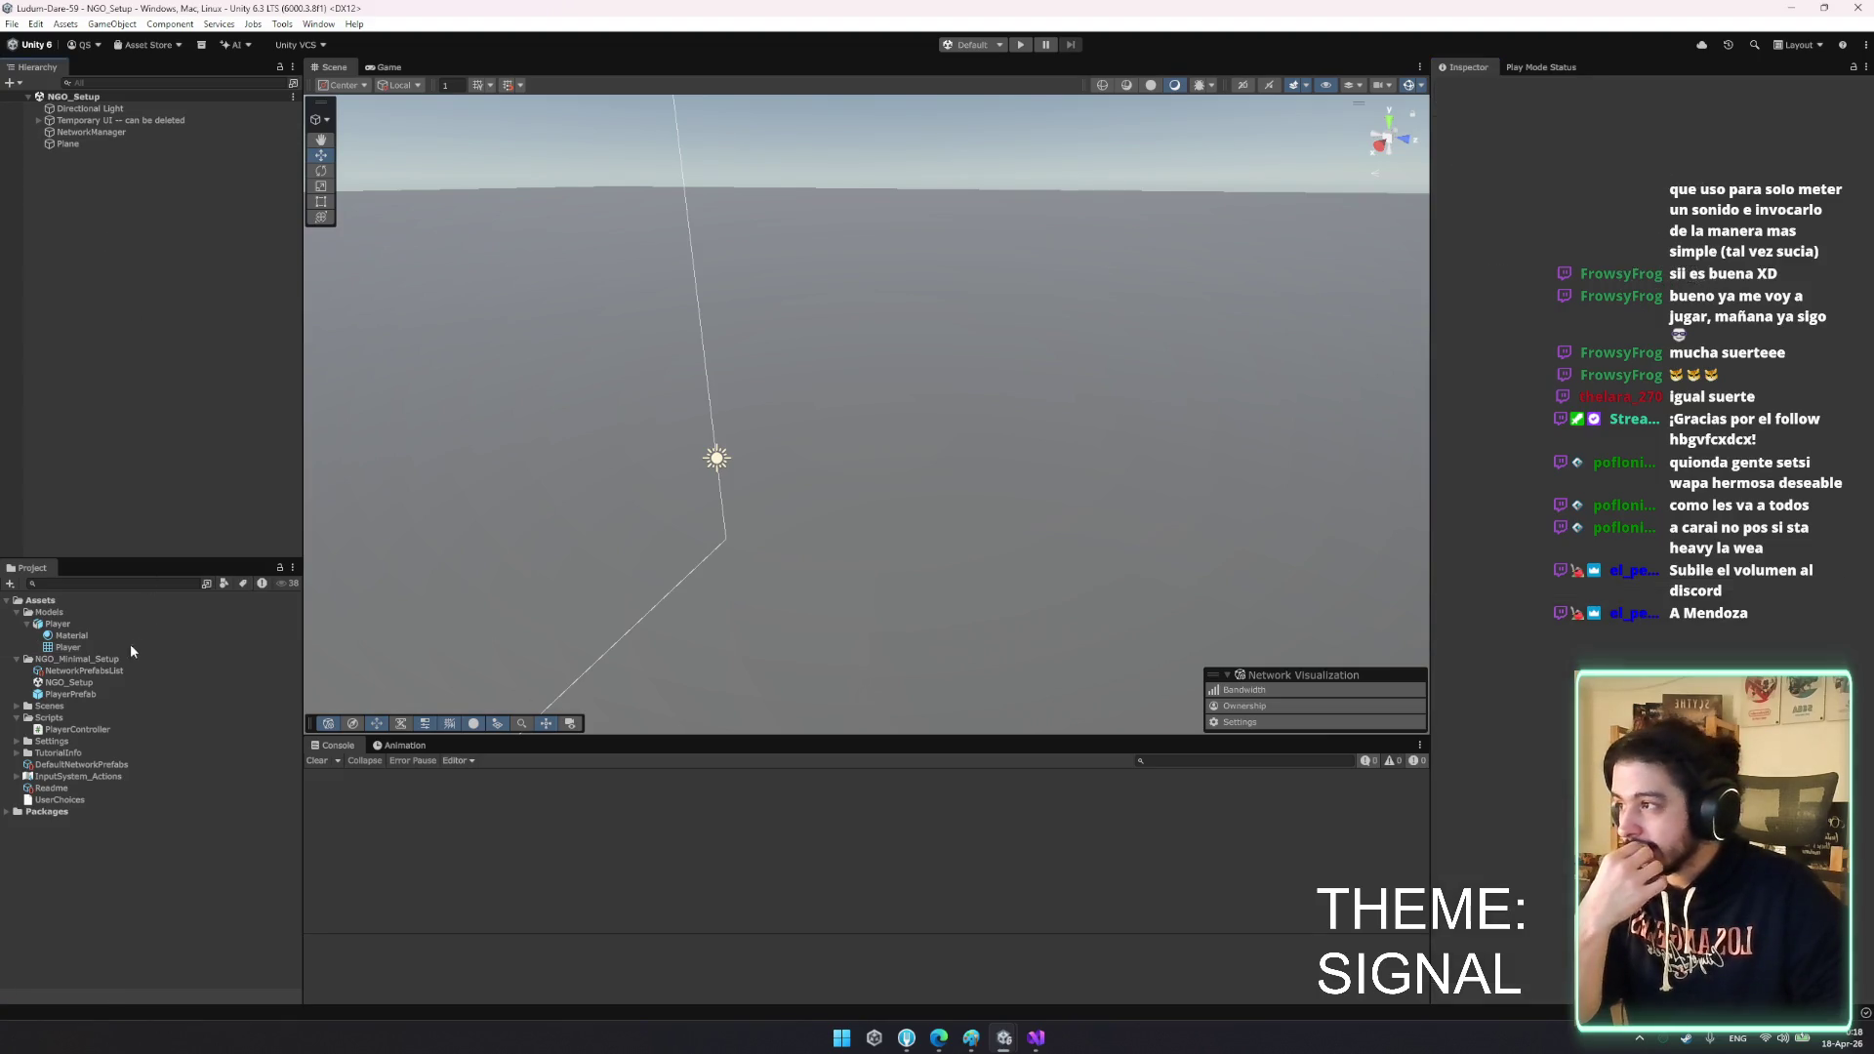
{"action": "left_click", "coordinate": [39, 625]}
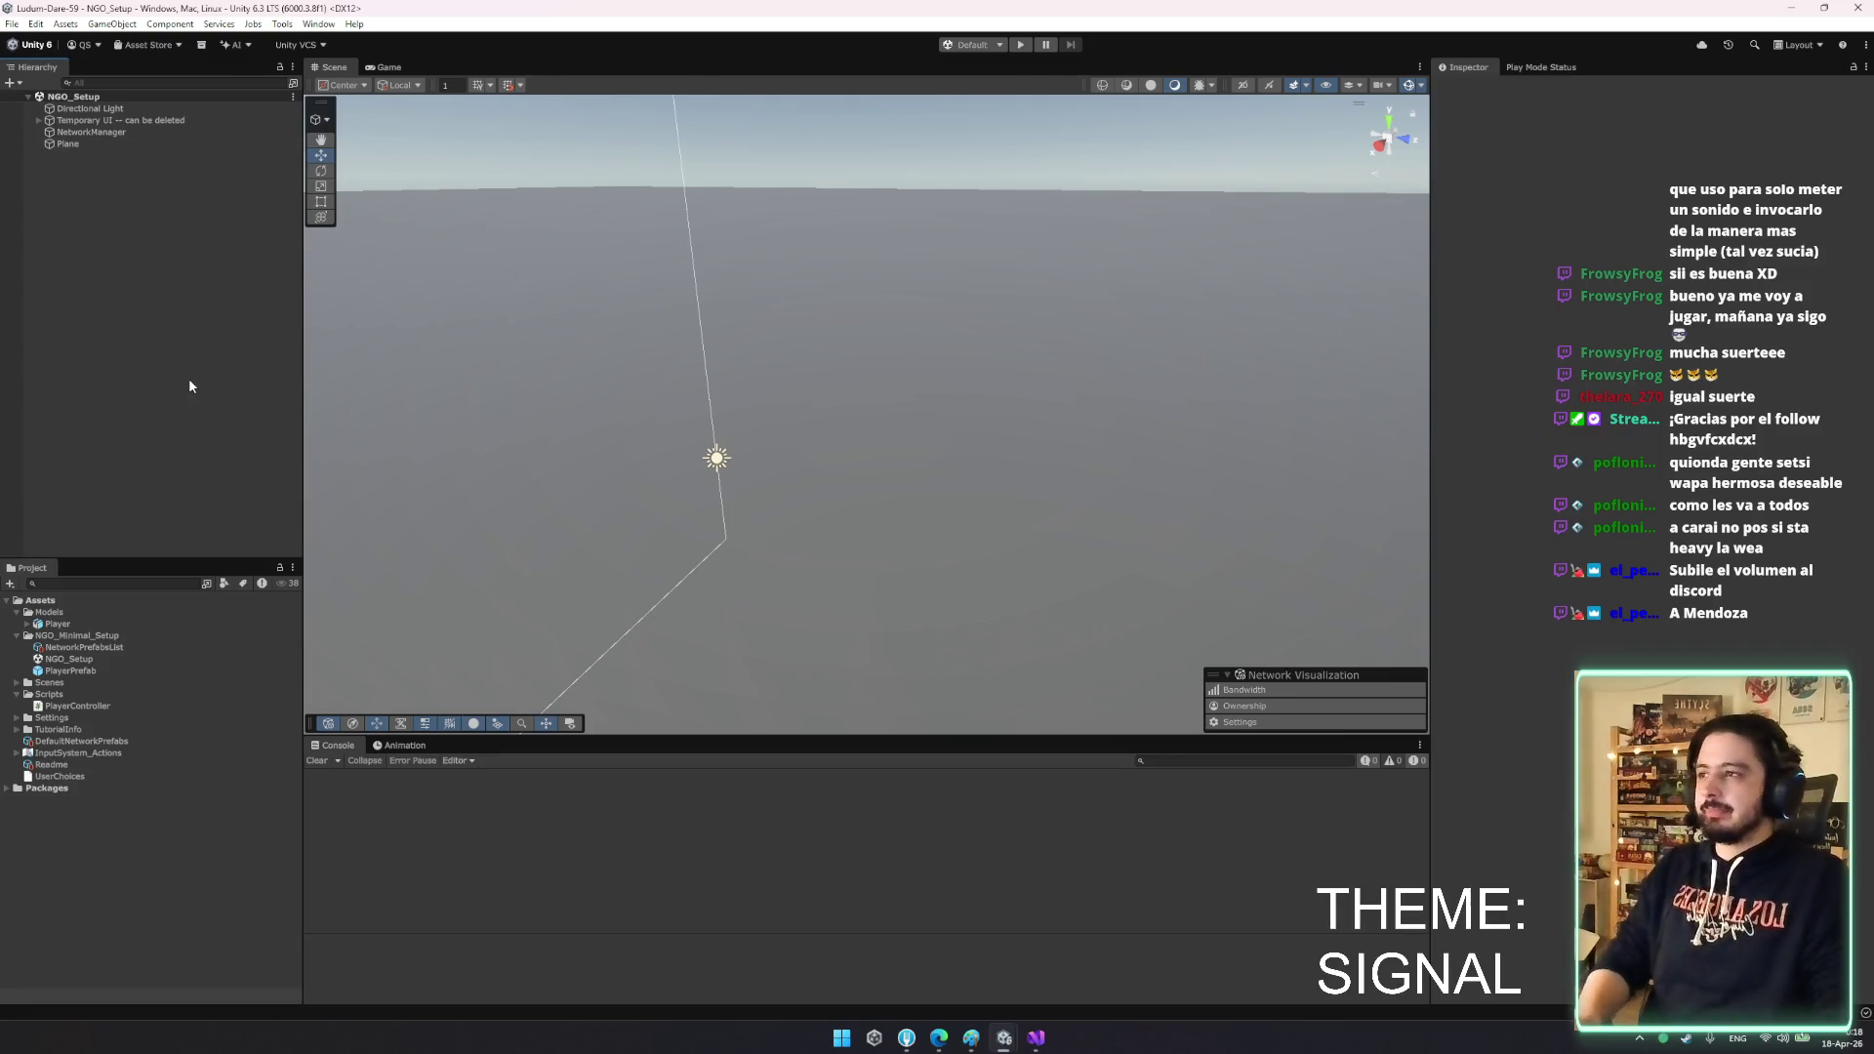
- Open PlayerPrefab in Prefab Mode to view the Player model, CameraPivot and Camera
{"action": "left_click", "coordinate": [57, 624]}
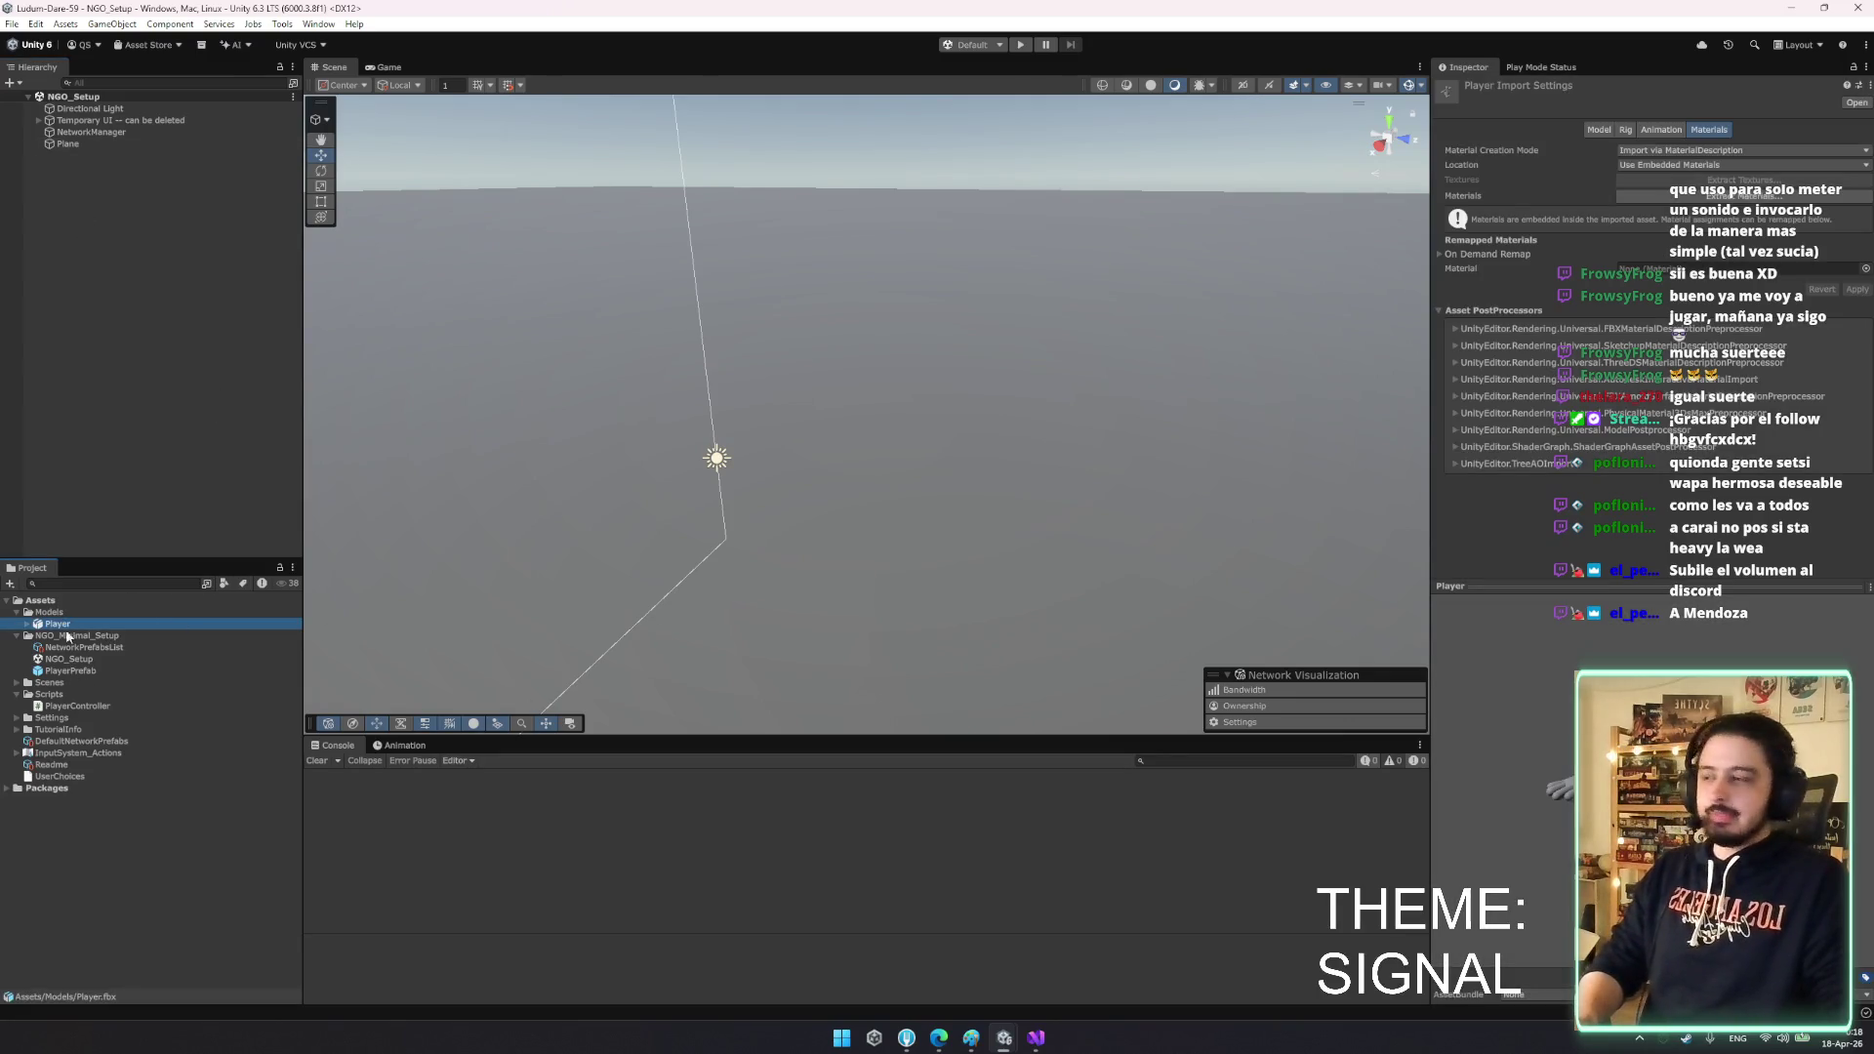
{"action": "double_click", "coordinate": [70, 671]}
{"action": "left_click_drag", "start_coordinate": [702, 439], "coordinate": [71, 152]}
- Add a 3D Object > Cube as a child of PlayerPrefab
{"action": "right_click", "coordinate": [87, 114]}
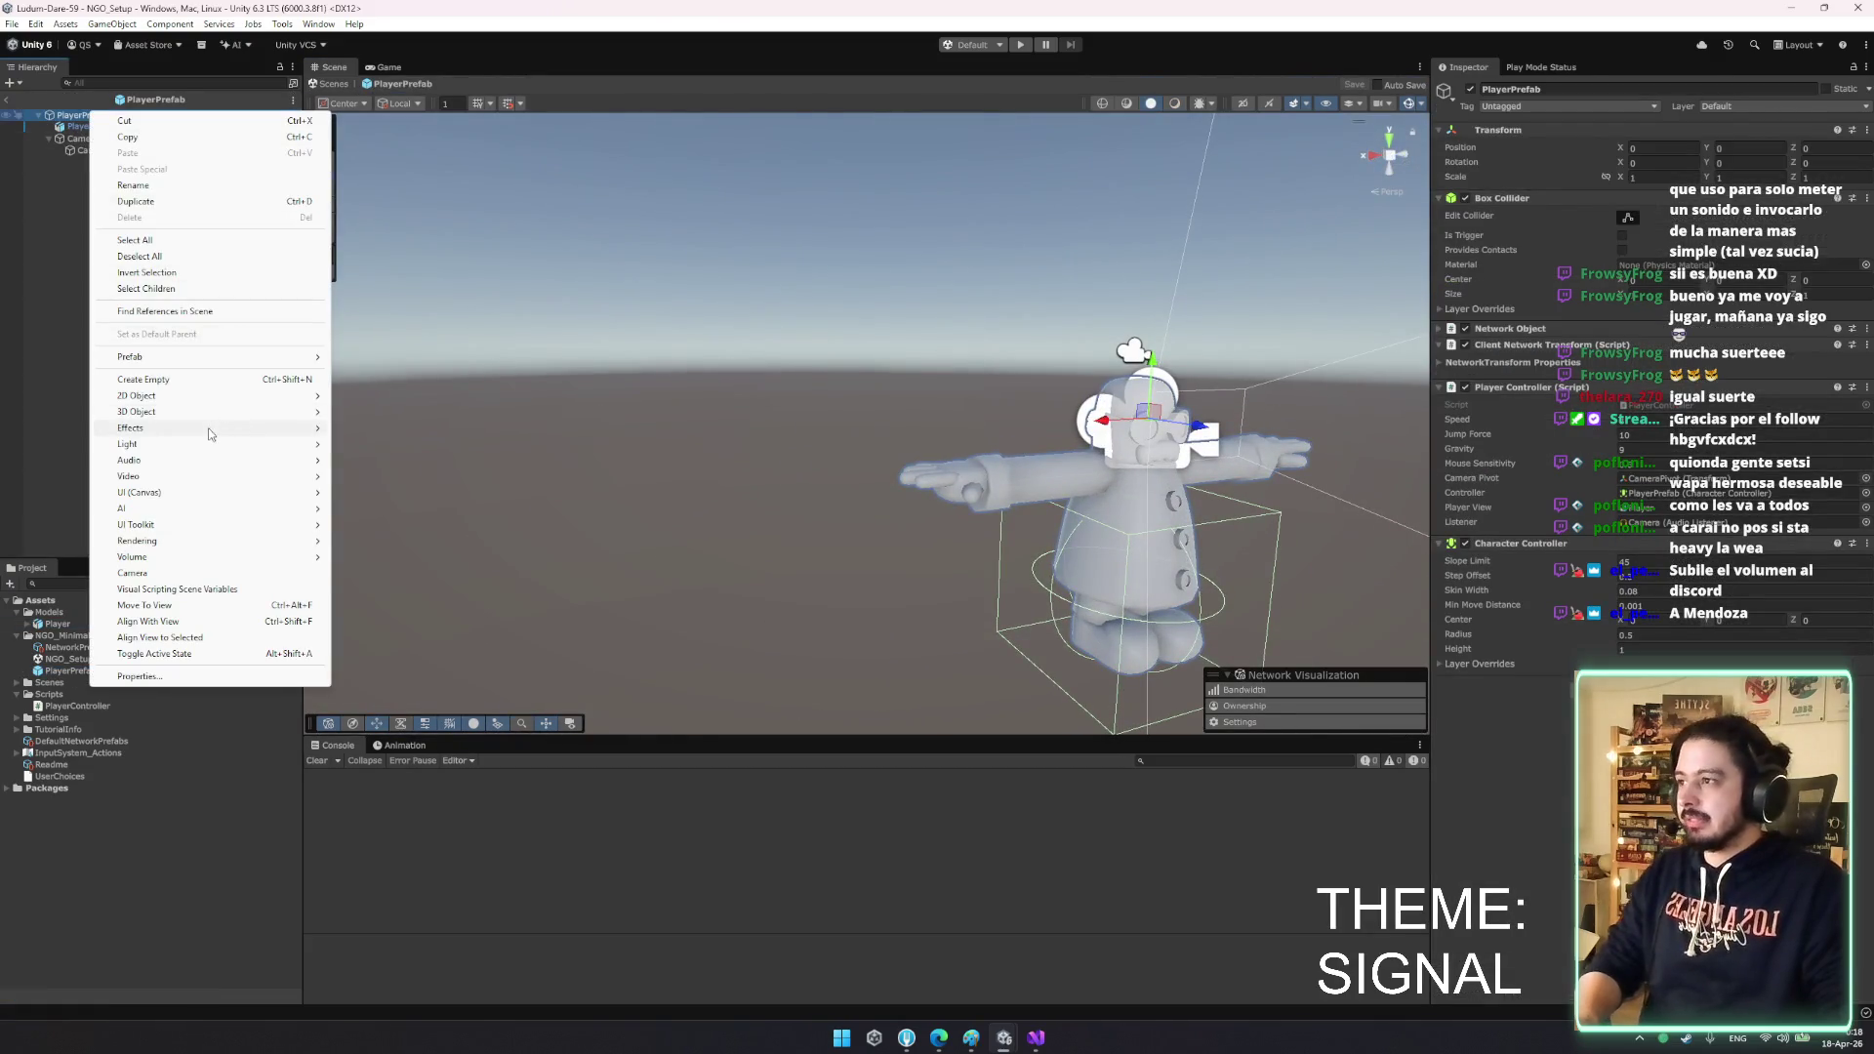
{"action": "mouse_move", "coordinate": [200, 411]}
{"action": "left_click", "coordinate": [357, 411]}
{"action": "mouse_move", "coordinate": [586, 373]}
{"action": "left_mouse_down"}
{"action": "mouse_move", "coordinate": [1005, 493]}
{"action": "mouse_move", "coordinate": [1040, 524]}
{"action": "left_mouse_up"}
- Move the cube up and forward to the character's chest, scale it, then show Steam
{"action": "key", "text": "w"}
{"action": "mouse_move", "coordinate": [1034, 457]}
{"action": "left_mouse_down"}
{"action": "mouse_move", "coordinate": [1037, 415]}
{"action": "mouse_move", "coordinate": [1112, 484]}
{"action": "mouse_move", "coordinate": [1018, 865]}
{"action": "left_mouse_up"}
{"action": "key", "text": "r"}
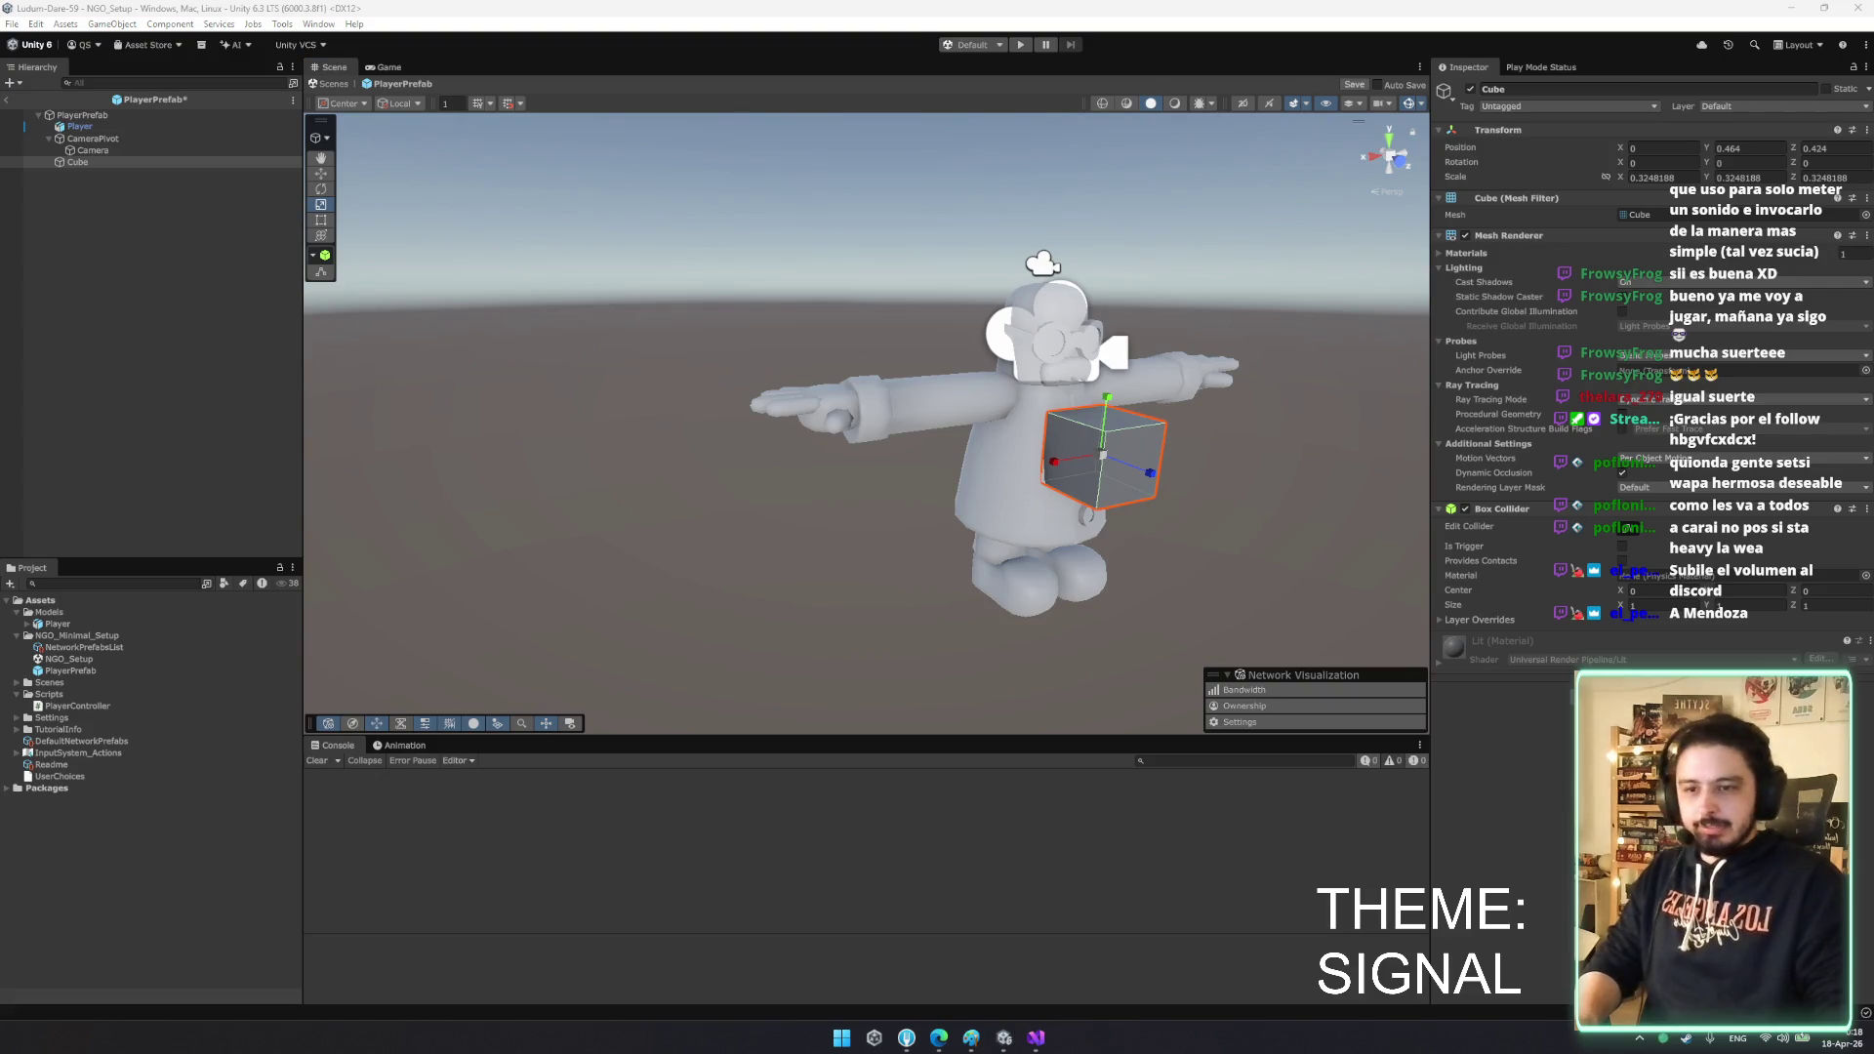
{"action": "left_click", "coordinate": [1691, 1039]}
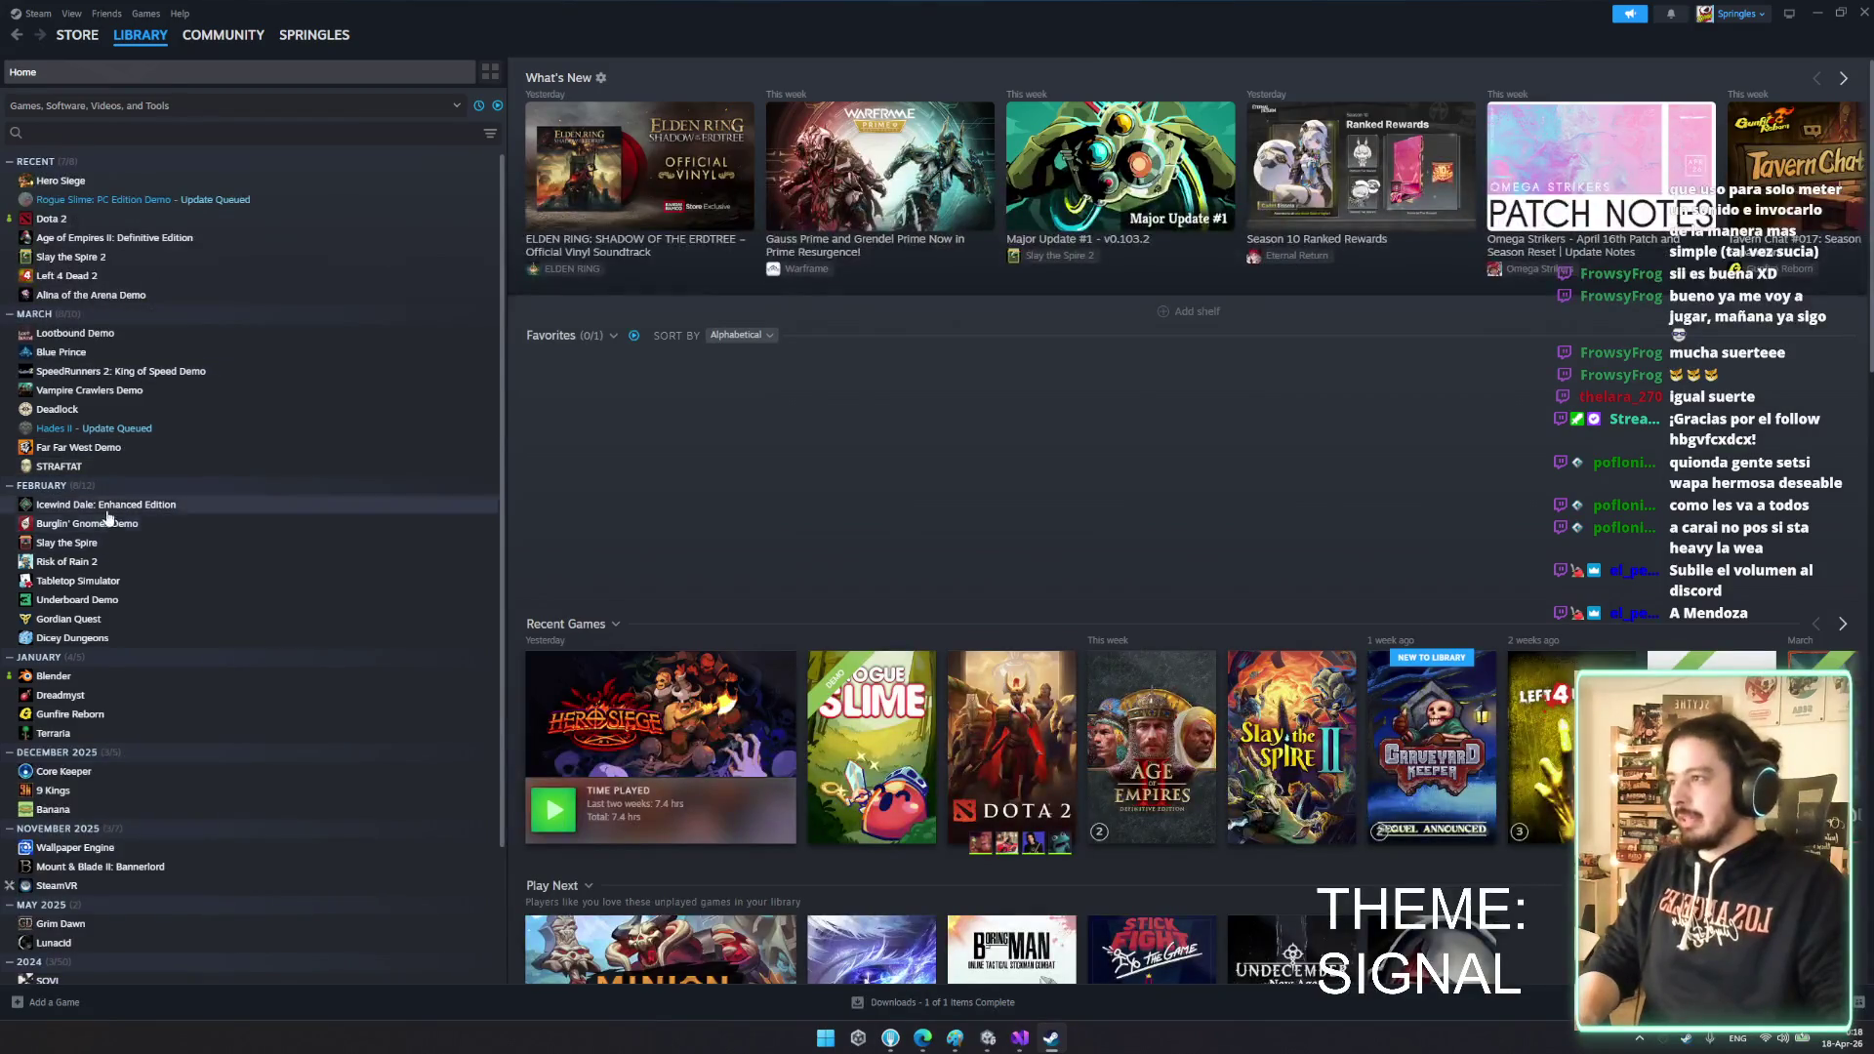
- Open the Burglin' Gnomes Demo store page and read down through its description
{"action": "left_click", "coordinate": [137, 527]}
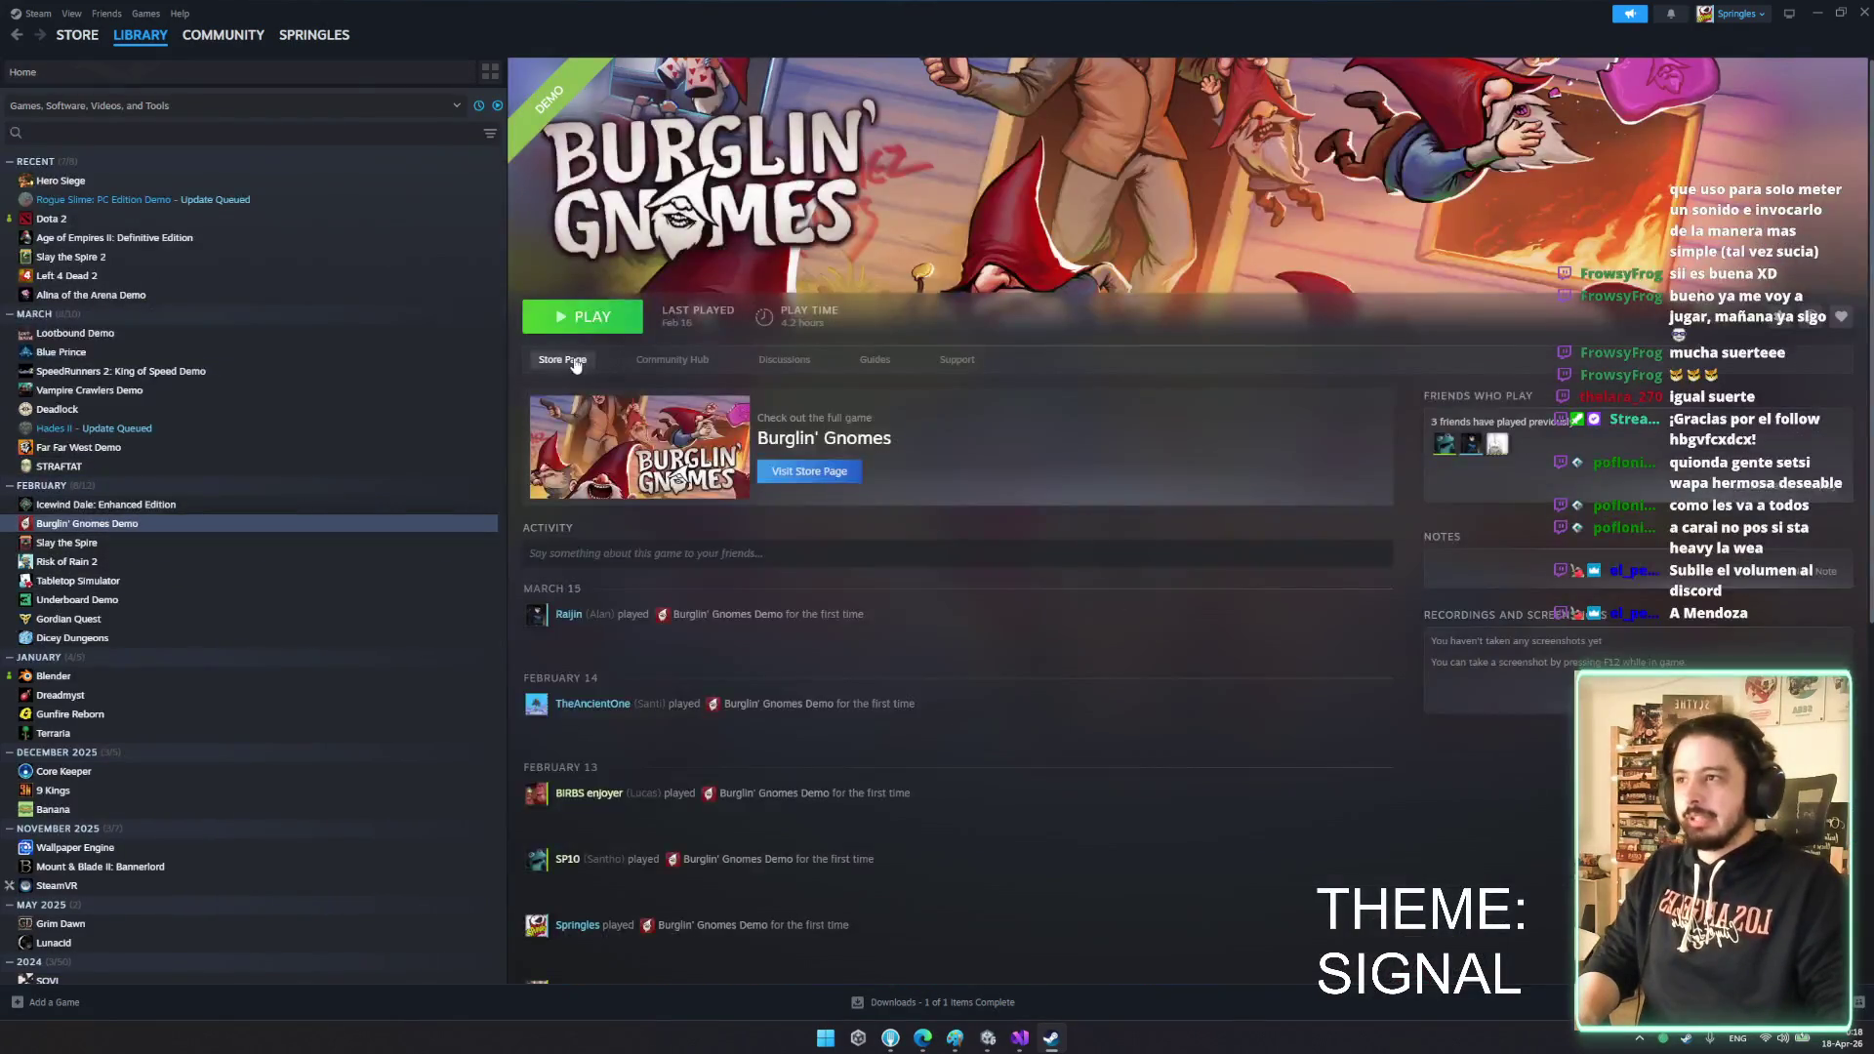
{"action": "left_click", "coordinate": [574, 361]}
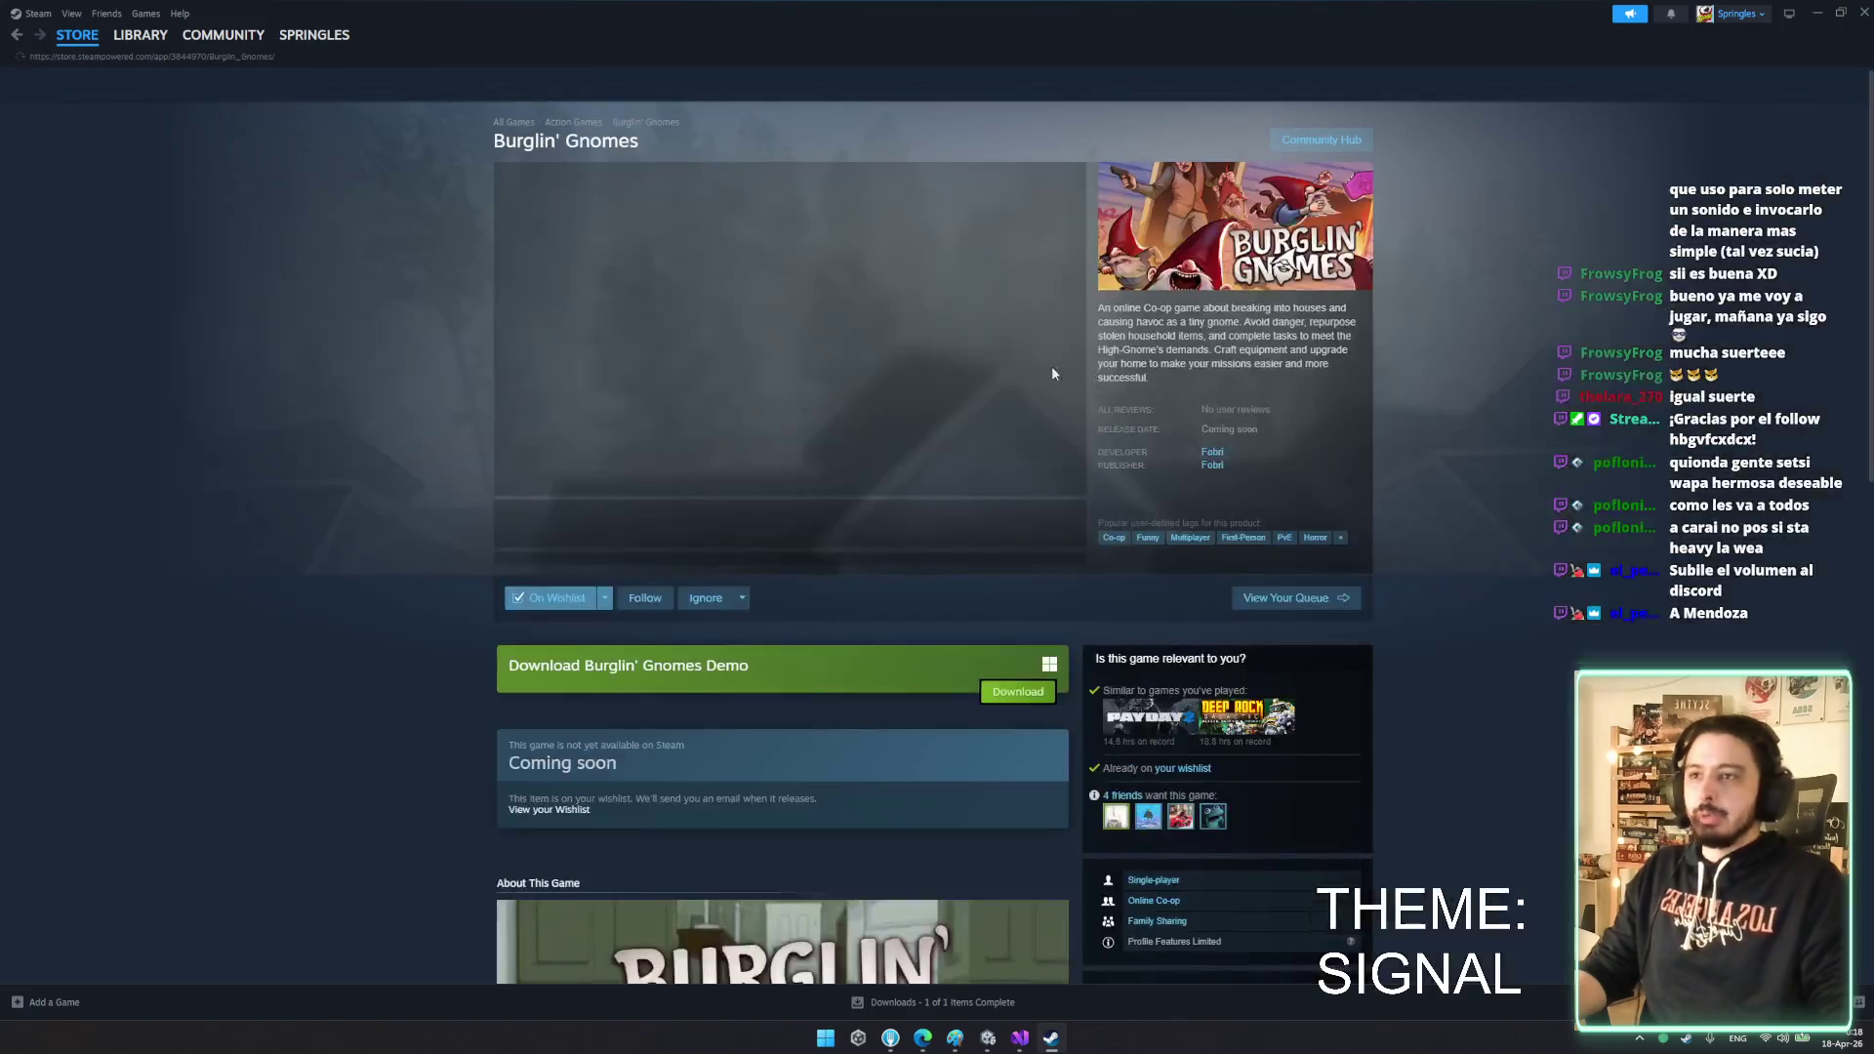
{"action": "scroll", "coordinate": [979, 495], "scroll_direction": "down", "scroll_amount": 7}
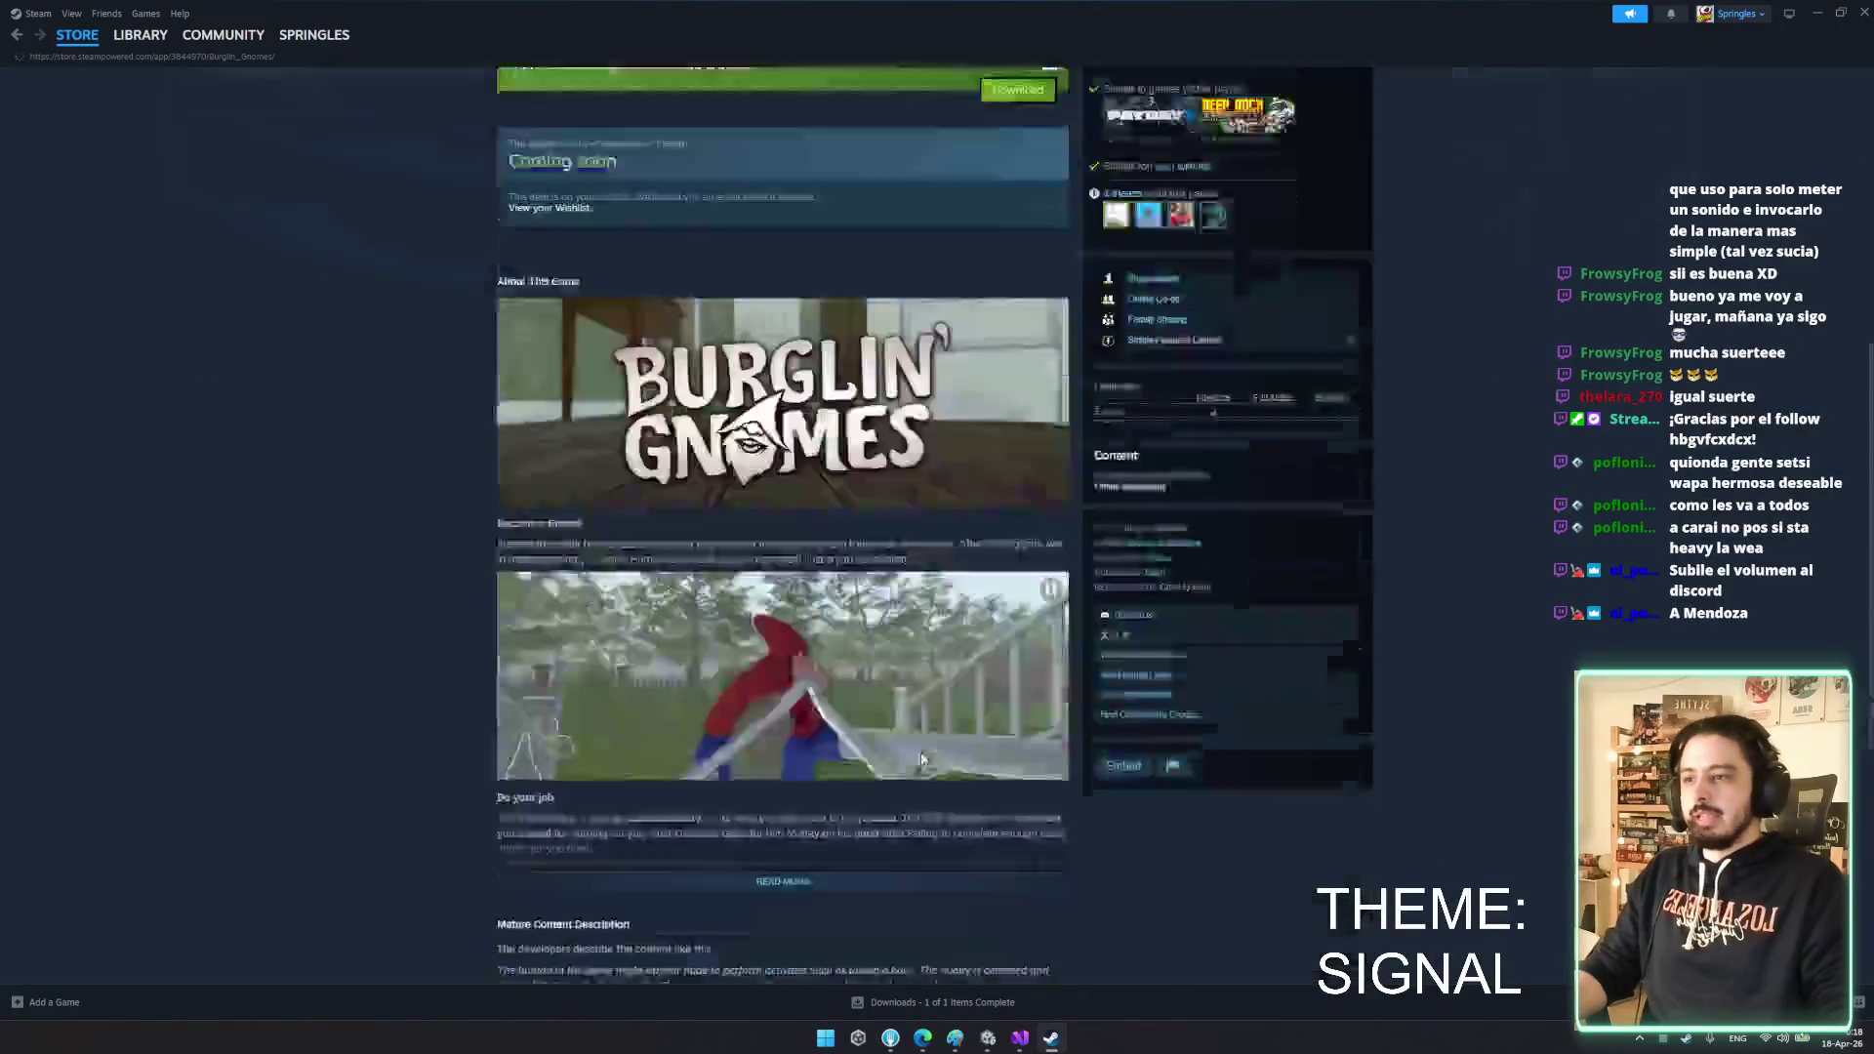
{"action": "scroll", "coordinate": [820, 801], "scroll_direction": "down", "scroll_amount": 3}
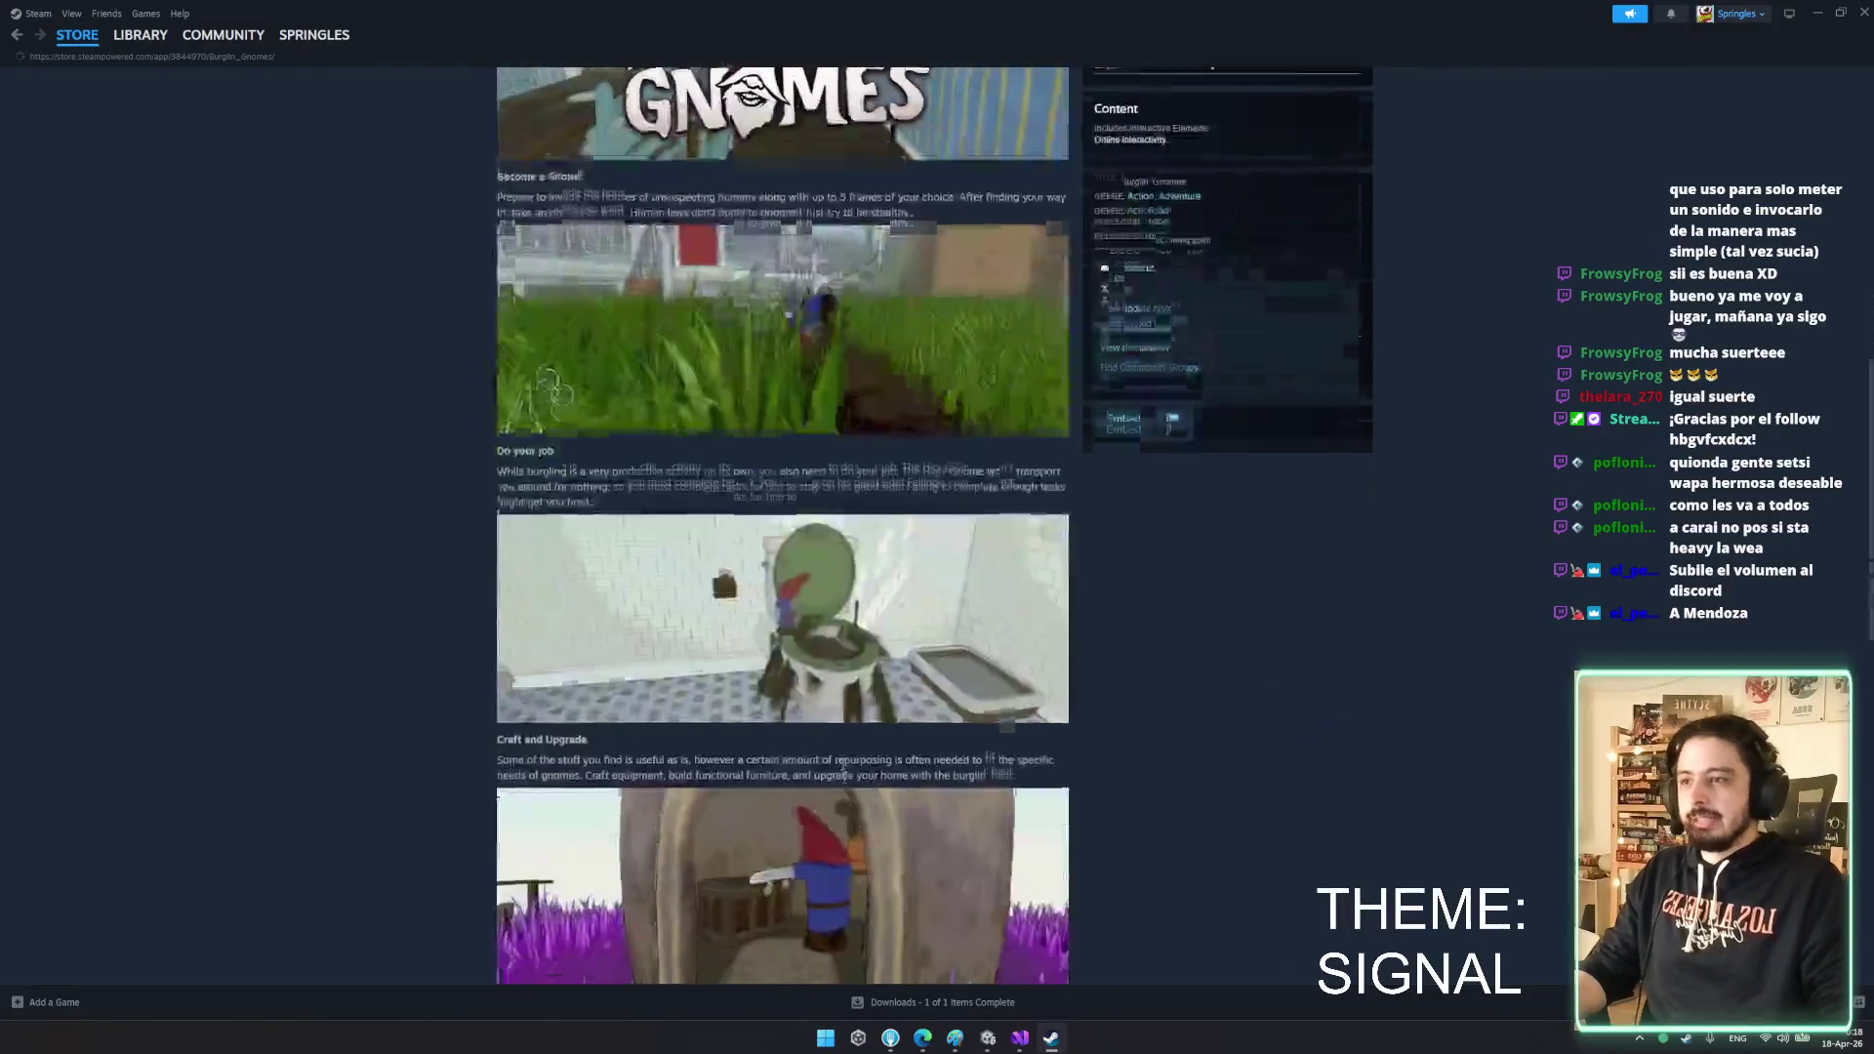
{"action": "scroll", "coordinate": [846, 764], "scroll_direction": "down", "scroll_amount": 2}
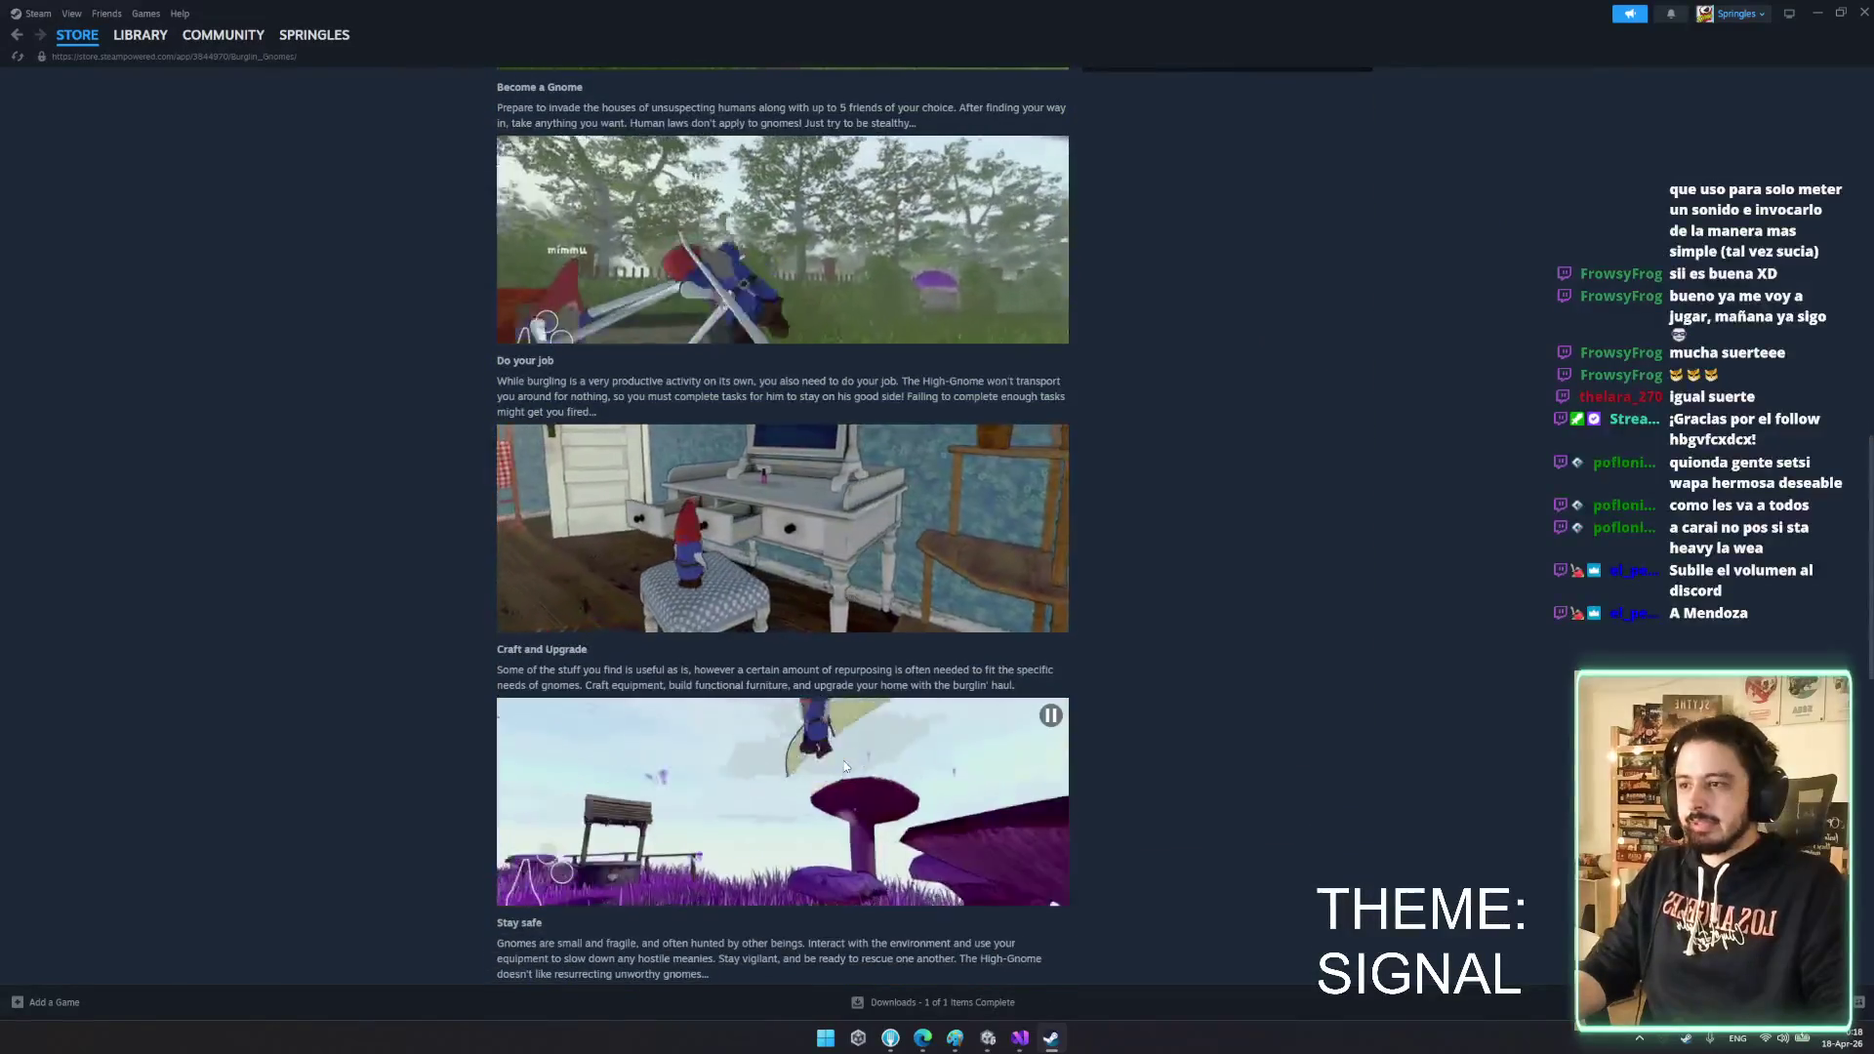
{"action": "scroll", "coordinate": [827, 760], "scroll_direction": "down", "scroll_amount": 2}
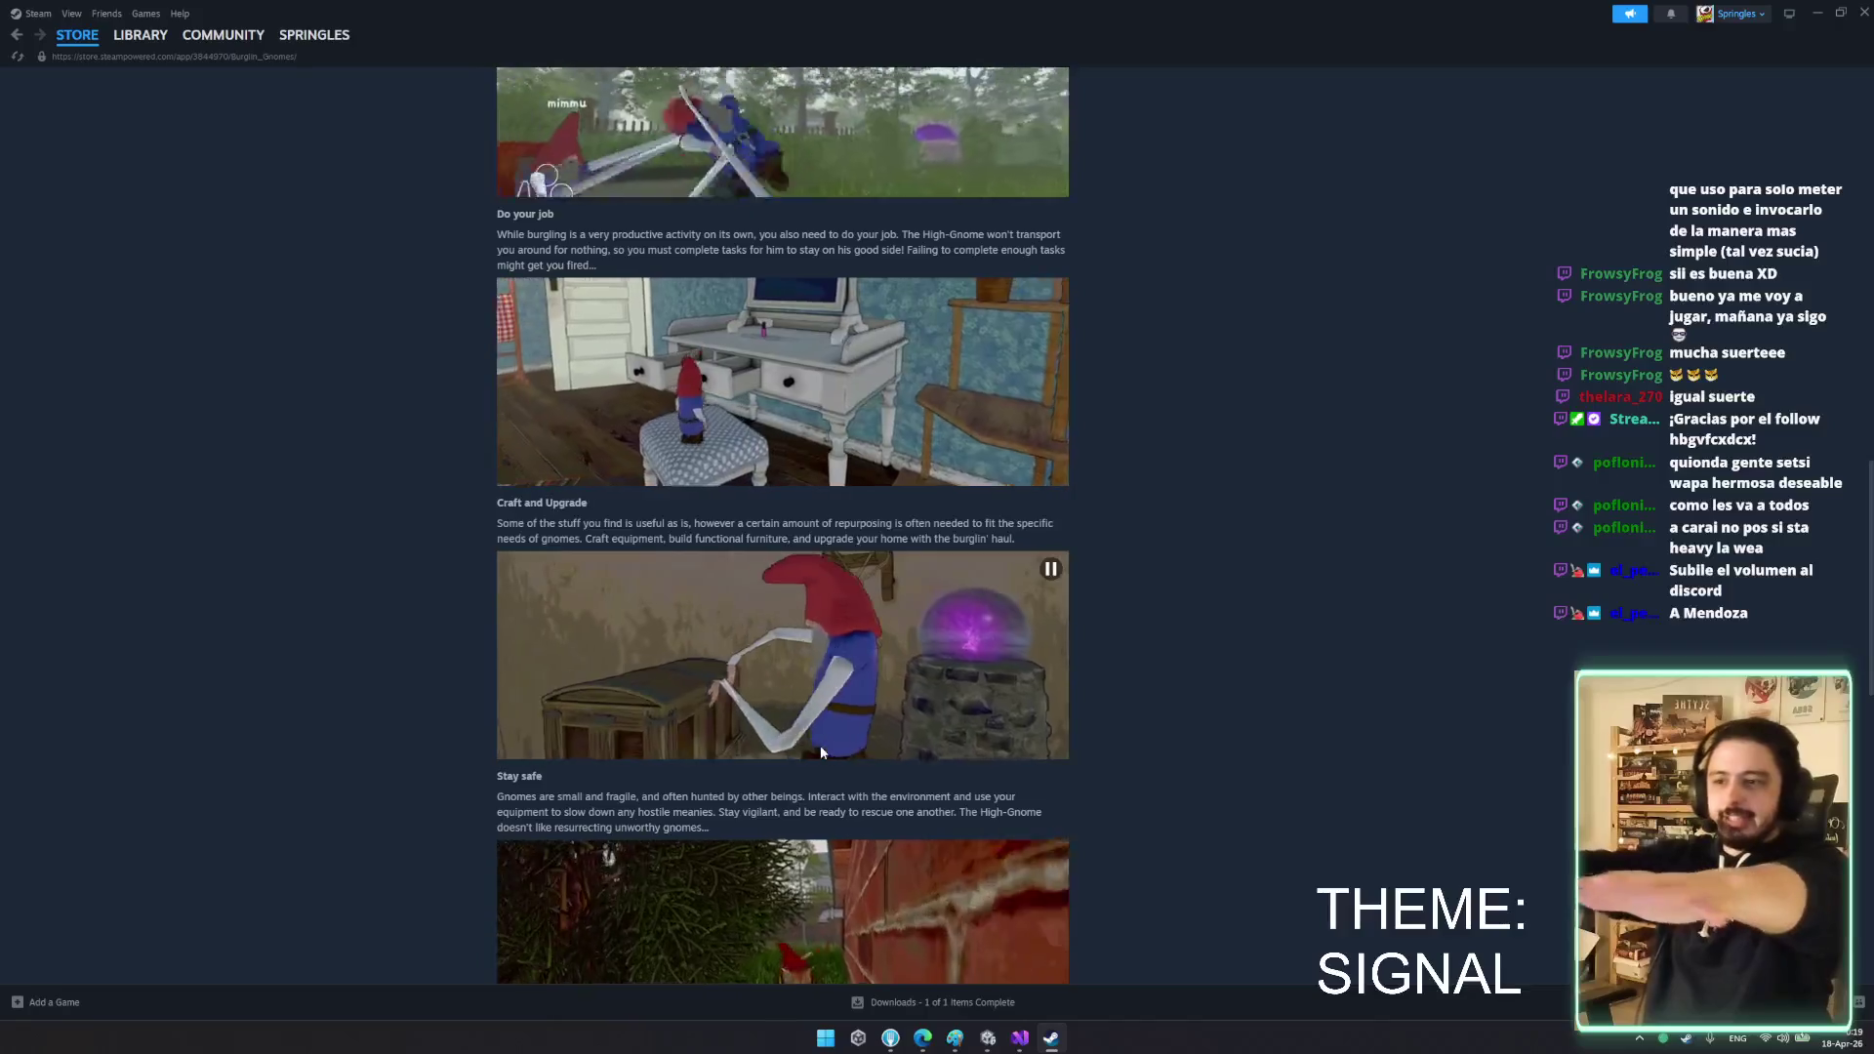
{"action": "scroll", "coordinate": [1128, 619], "scroll_direction": "down", "scroll_amount": 3}
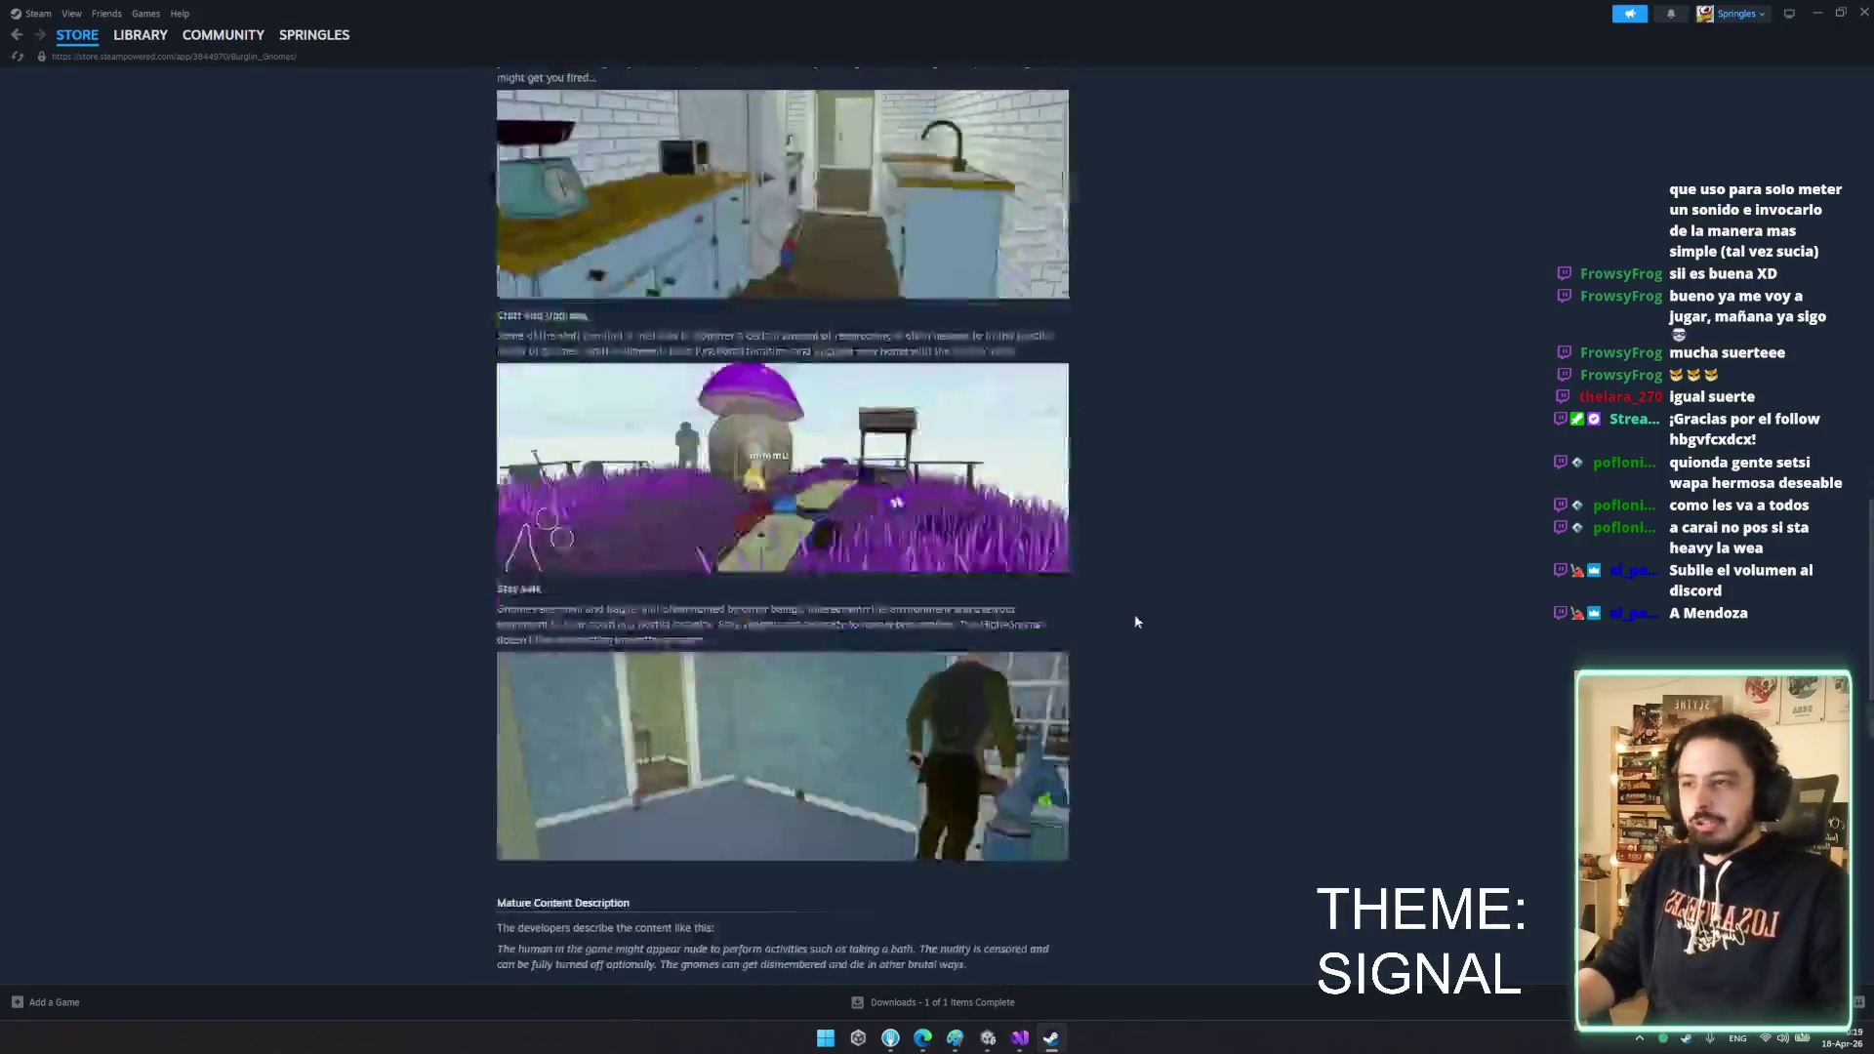
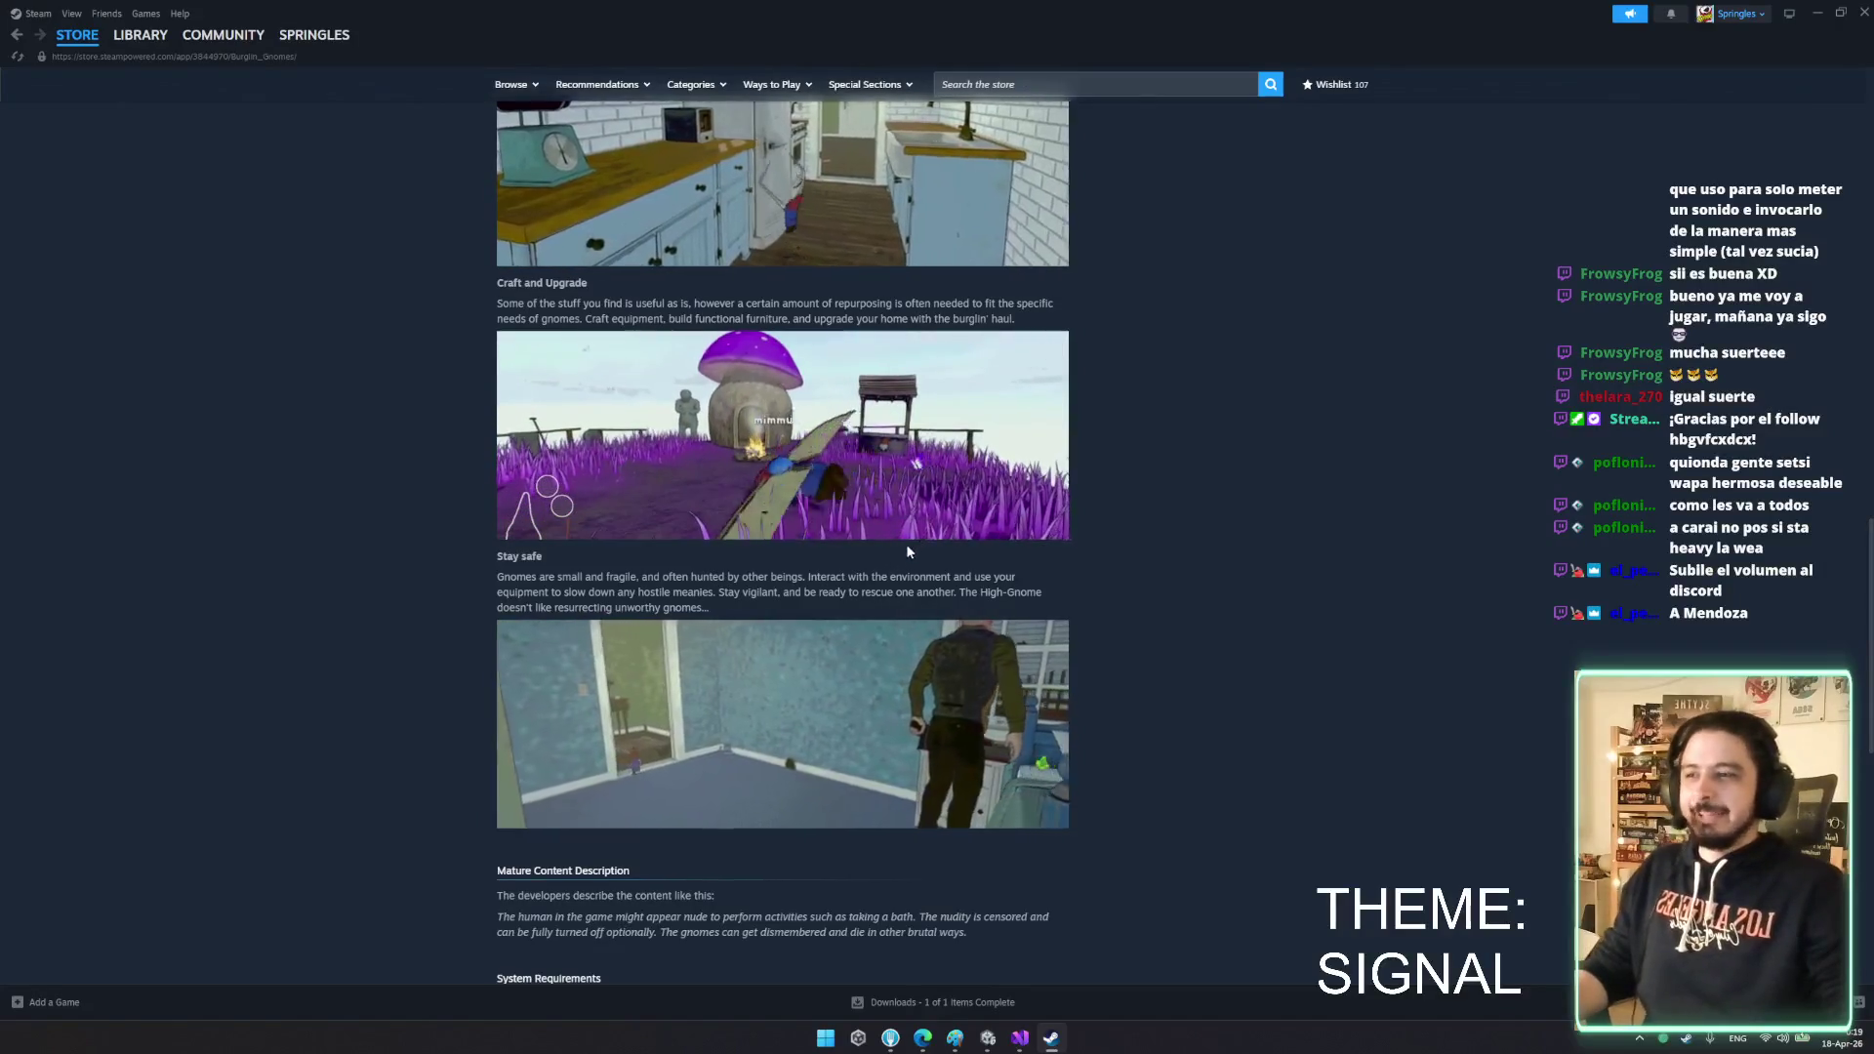
- Scroll the Burglin' Gnomes store page, then close Steam to return to Unity's PlayerPrefab
{"action": "scroll", "coordinate": [955, 607], "scroll_direction": "down", "scroll_amount": 7}
{"action": "scroll", "coordinate": [955, 608], "scroll_direction": "up", "scroll_amount": 8}
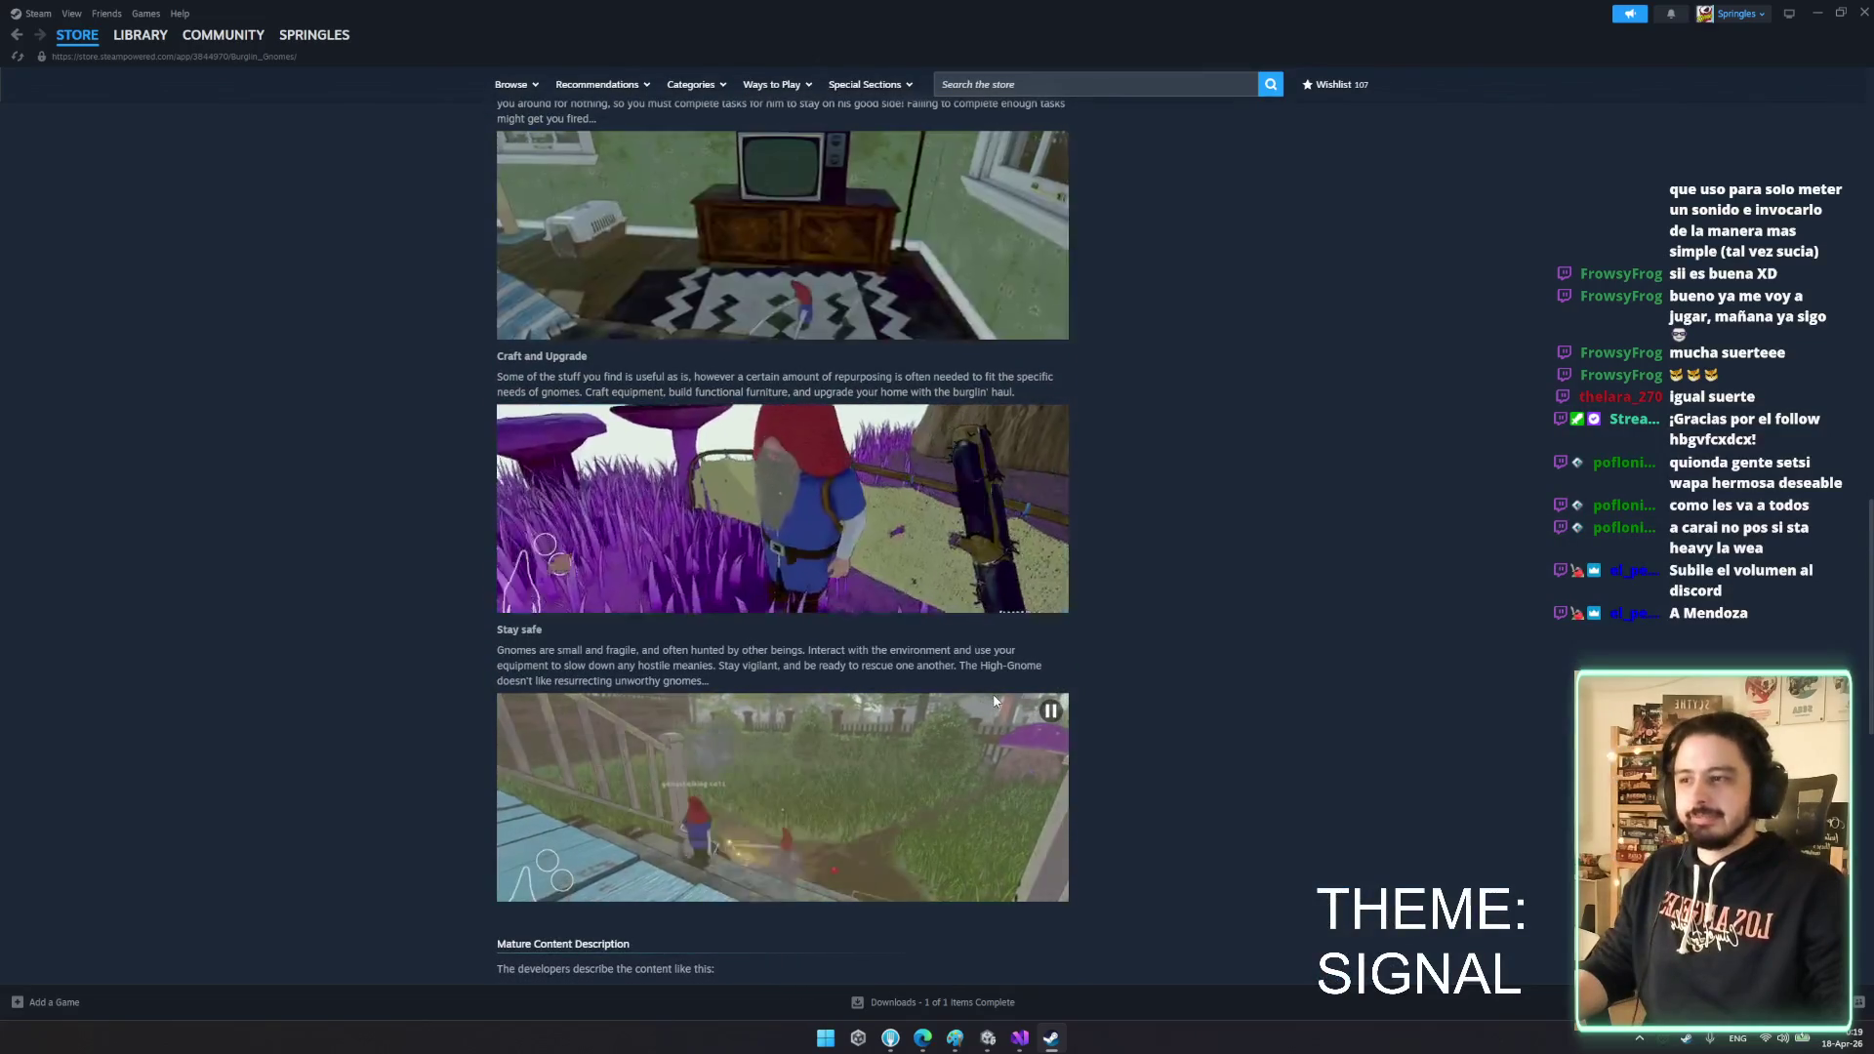
{"action": "scroll", "coordinate": [994, 691], "scroll_direction": "up", "scroll_amount": 8}
{"action": "scroll", "coordinate": [1005, 683], "scroll_direction": "up", "scroll_amount": 7}
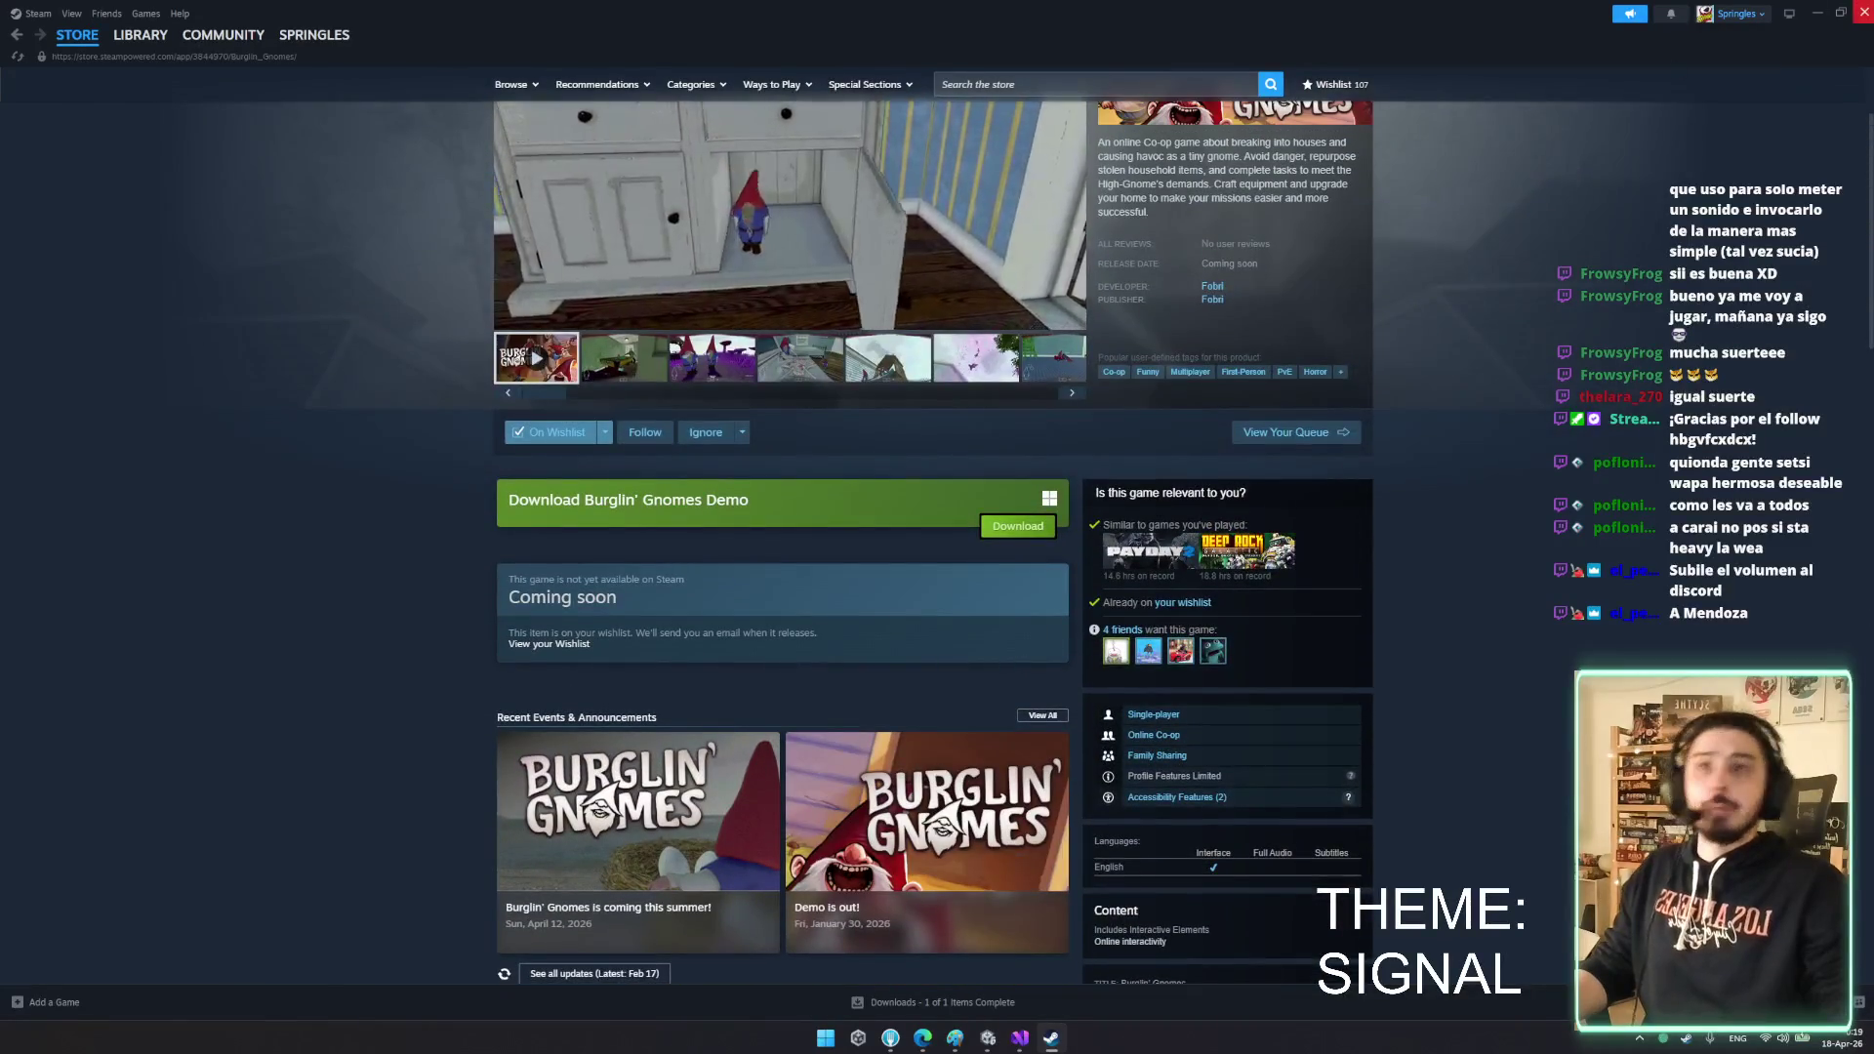
{"action": "key", "text": "alt+F4"}
{"action": "mouse_move", "coordinate": [1097, 538]}
{"action": "left_mouse_down"}
{"action": "mouse_move", "coordinate": [1030, 525]}
{"action": "mouse_move", "coordinate": [1464, 545]}
{"action": "mouse_move", "coordinate": [1698, 528]}
{"action": "mouse_move", "coordinate": [1531, 586]}
{"action": "left_mouse_up"}
{"action": "scroll", "coordinate": [1027, 523], "scroll_direction": "up", "scroll_amount": 3}
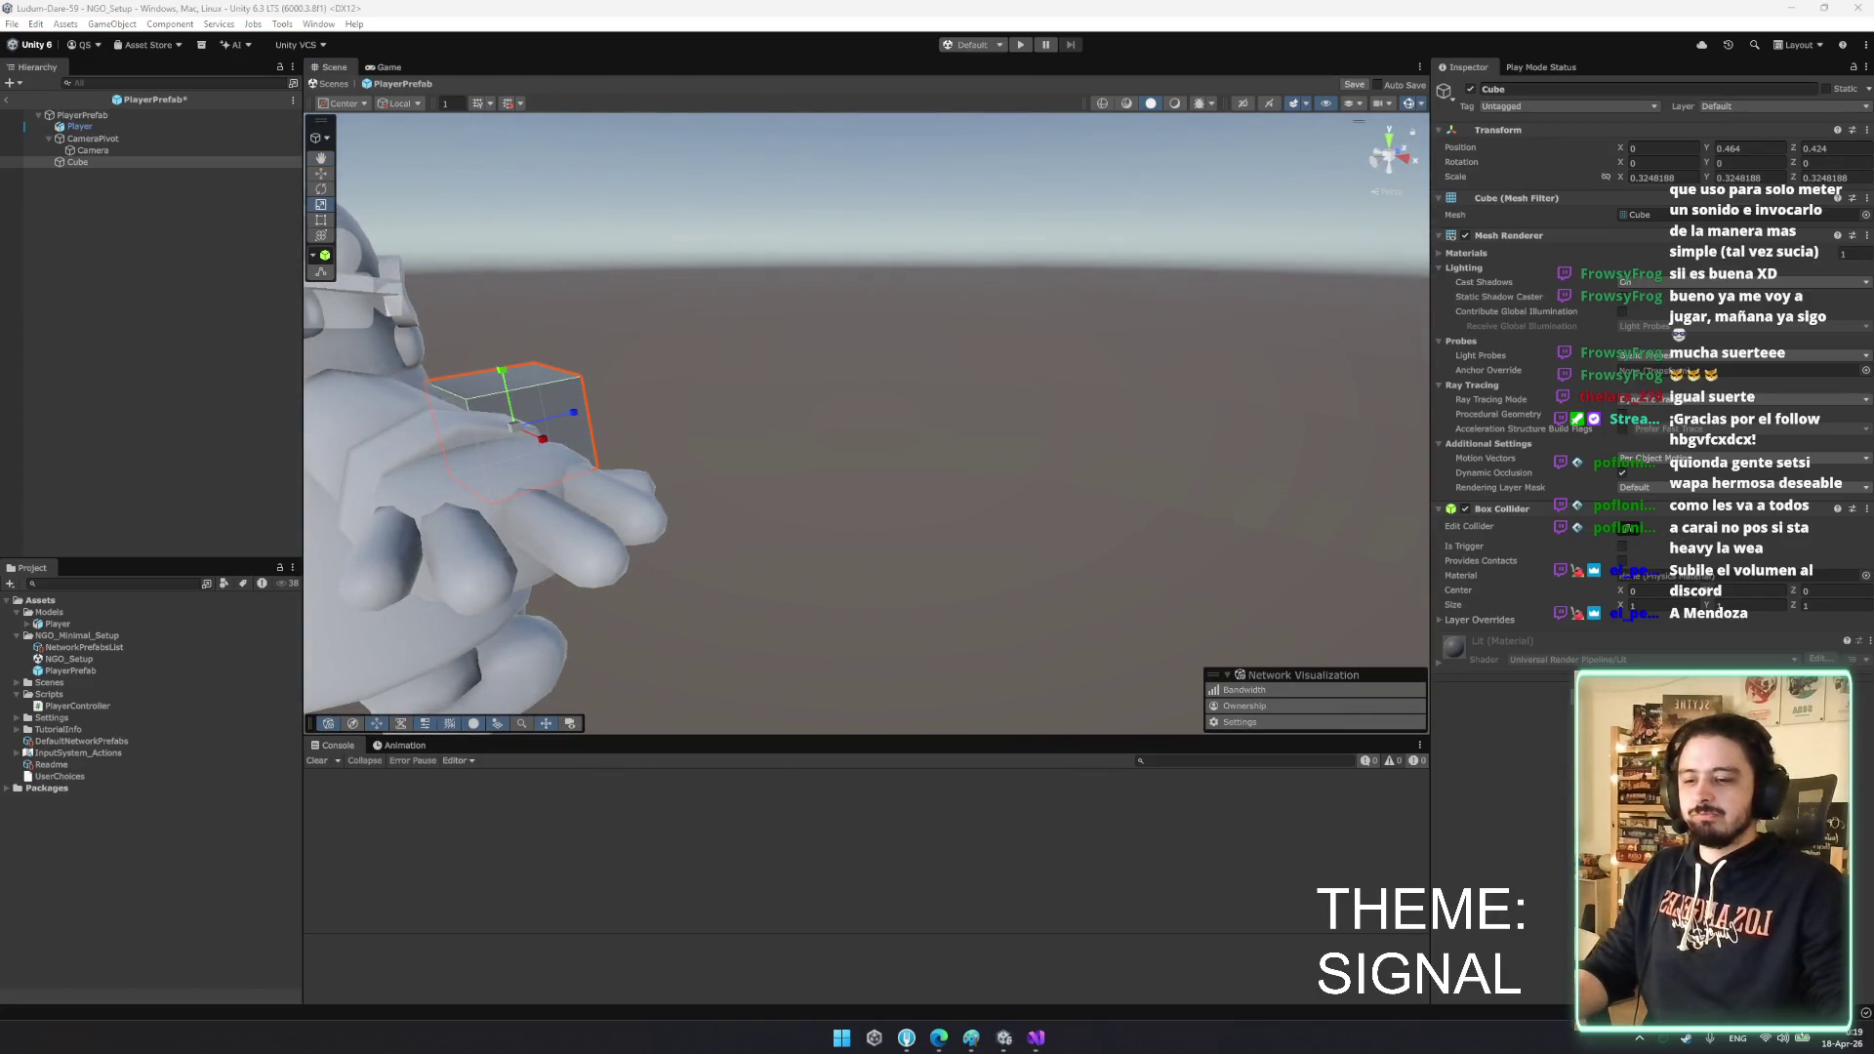
- Move the Cube in front of the character's chest, to position 0.191, 0.376, 0.488
{"action": "mouse_move", "coordinate": [1038, 589]}
{"action": "left_mouse_down"}
{"action": "mouse_move", "coordinate": [940, 548]}
{"action": "mouse_move", "coordinate": [547, 540]}
{"action": "mouse_move", "coordinate": [691, 473]}
{"action": "mouse_move", "coordinate": [966, 541]}
{"action": "mouse_move", "coordinate": [914, 477]}
{"action": "mouse_move", "coordinate": [1033, 482]}
{"action": "mouse_move", "coordinate": [1253, 588]}
{"action": "mouse_move", "coordinate": [1093, 555]}
{"action": "mouse_move", "coordinate": [1010, 561]}
{"action": "mouse_move", "coordinate": [1059, 544]}
{"action": "mouse_move", "coordinate": [715, 556]}
{"action": "mouse_move", "coordinate": [907, 587]}
{"action": "mouse_move", "coordinate": [1163, 543]}
{"action": "mouse_move", "coordinate": [1131, 532]}
{"action": "left_mouse_up"}
{"action": "key", "text": "f"}
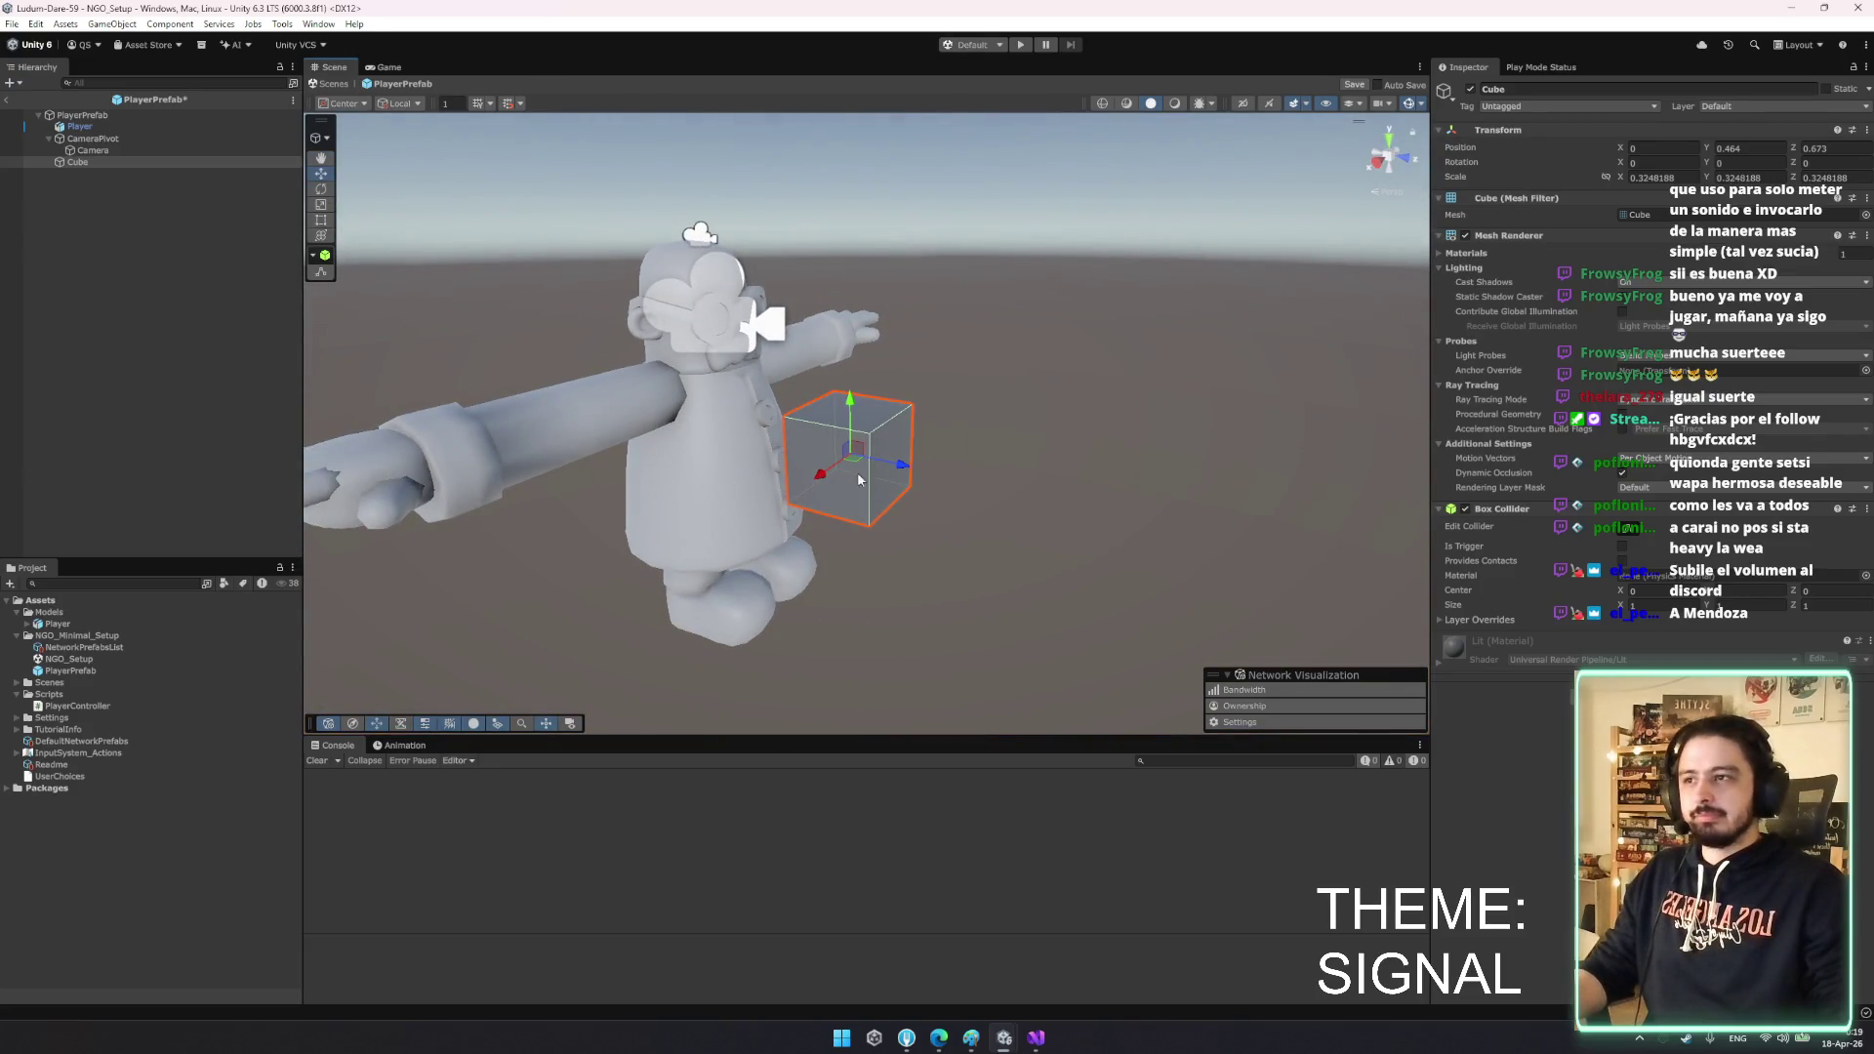
{"action": "left_click", "coordinate": [834, 388]}
{"action": "left_click", "coordinate": [857, 477]}
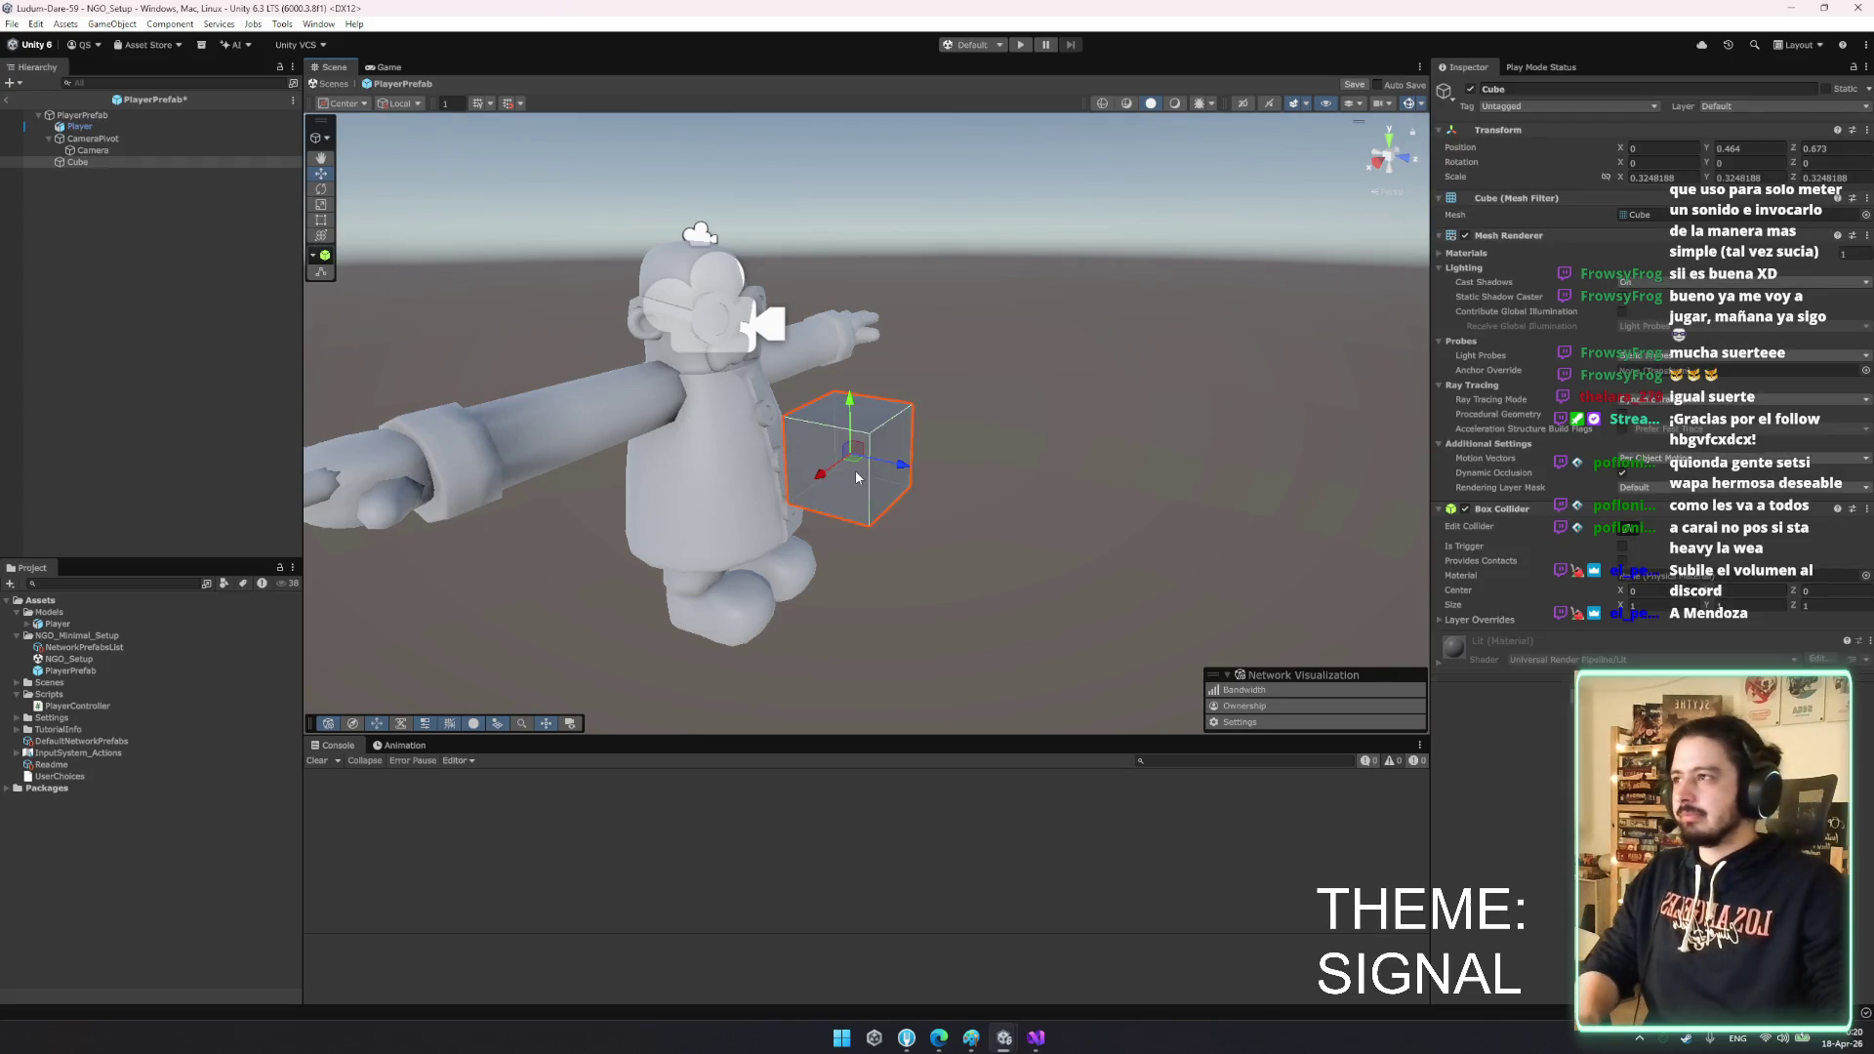
{"action": "double_click", "coordinate": [133, 163]}
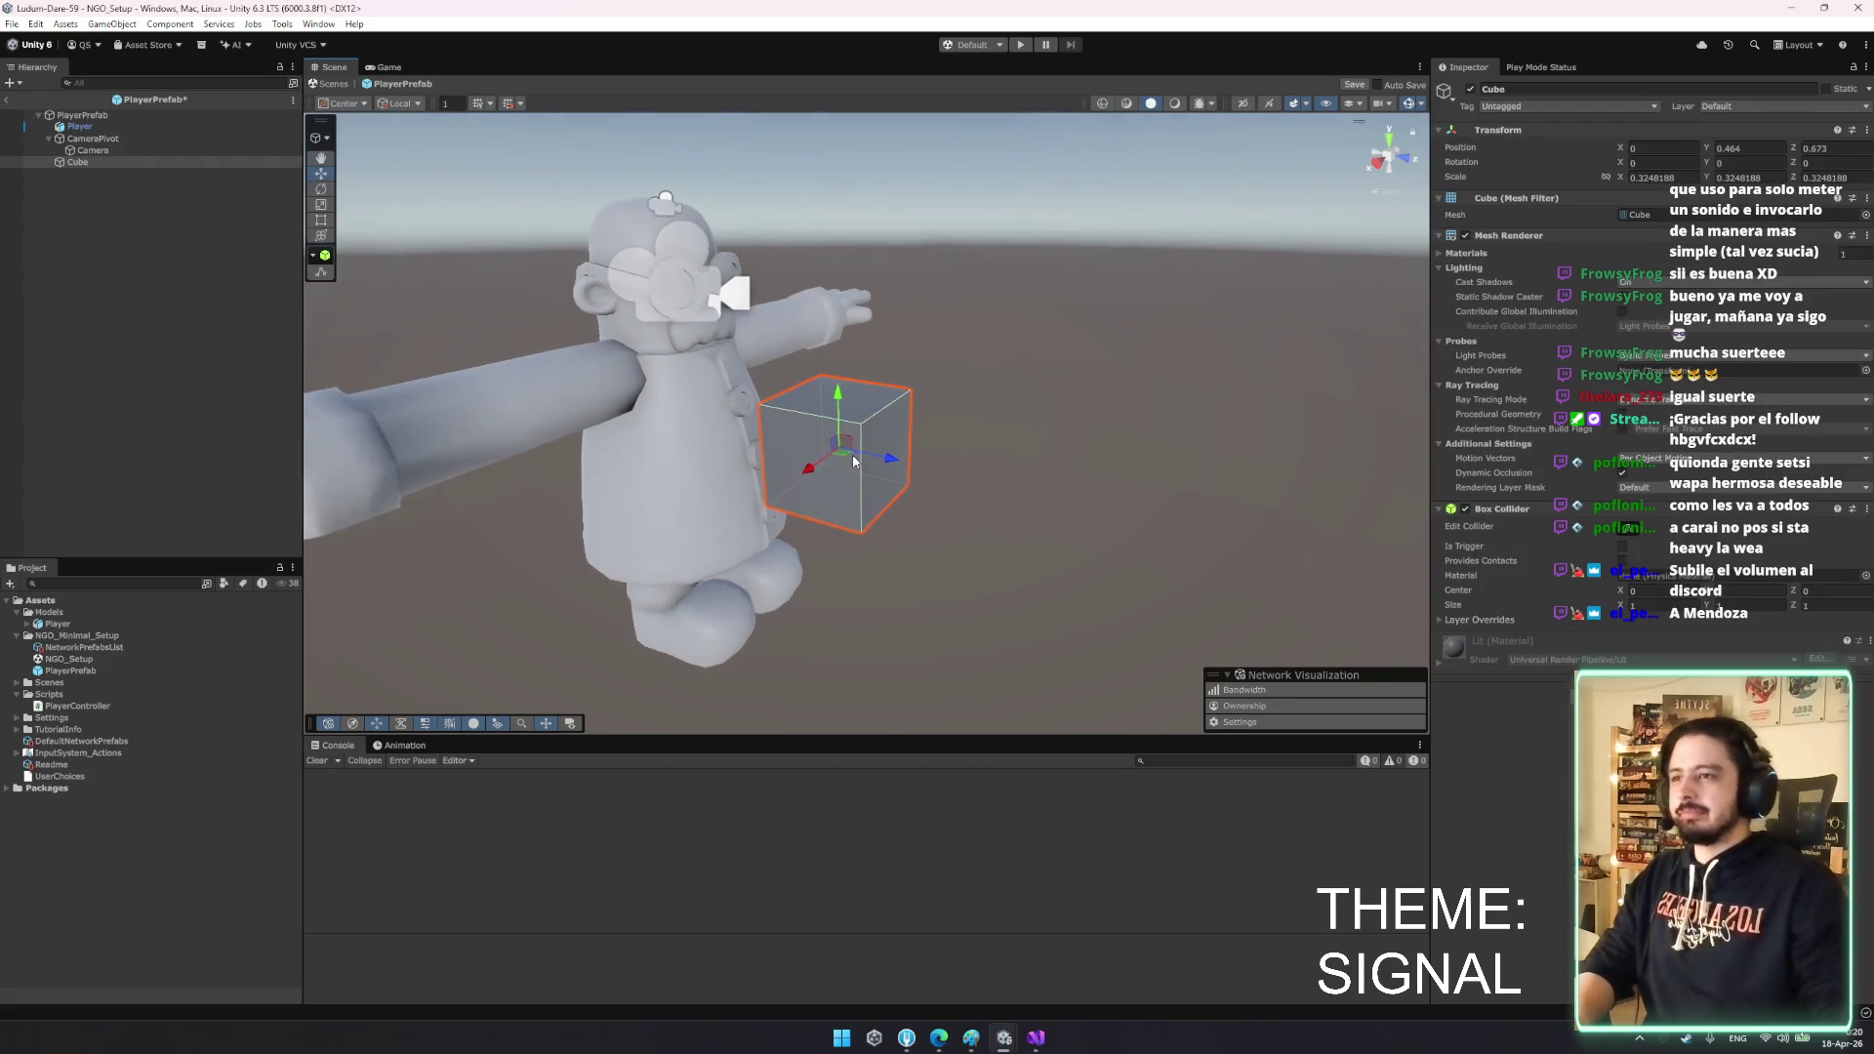
{"action": "mouse_move", "coordinate": [843, 441]}
{"action": "left_mouse_down"}
{"action": "mouse_move", "coordinate": [675, 401]}
{"action": "mouse_move", "coordinate": [683, 416]}
{"action": "mouse_move", "coordinate": [405, 322]}
{"action": "left_mouse_up"}
{"action": "left_click", "coordinate": [100, 162]}
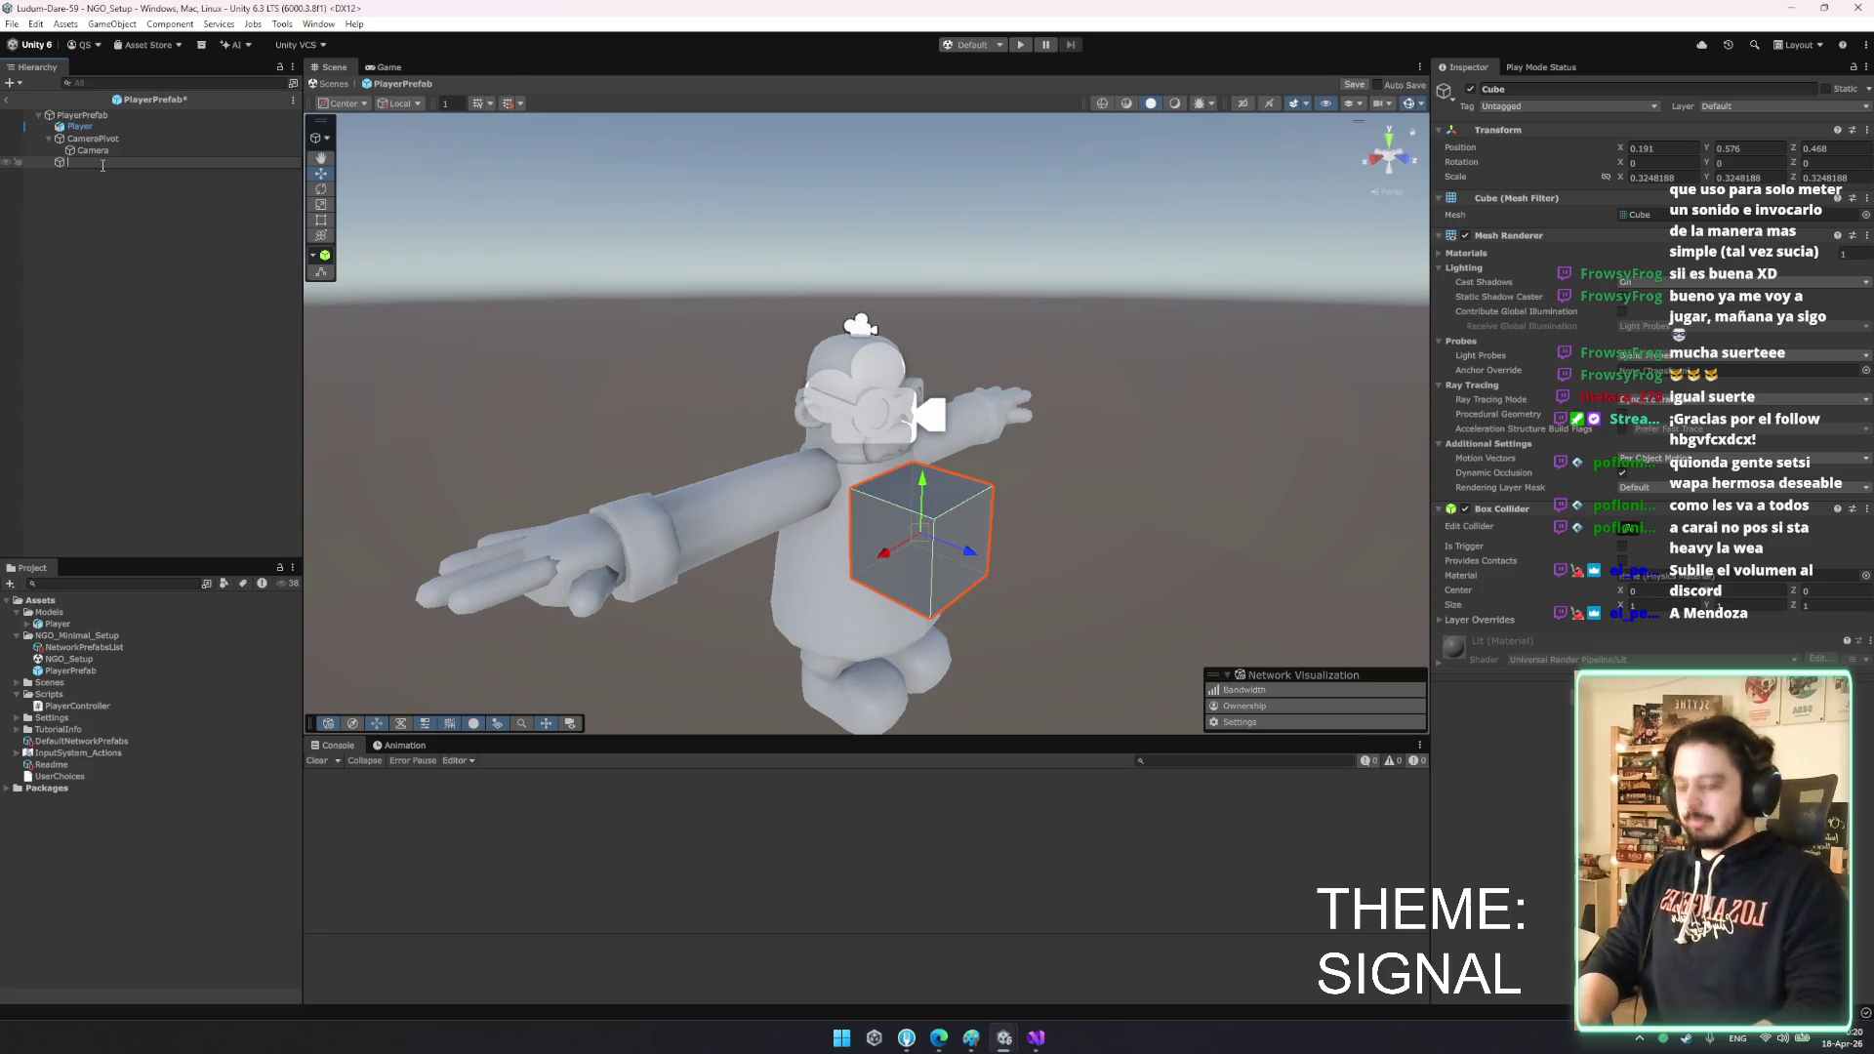
- Duplicate RHand as LHand and move it to the character's other side
{"action": "key", "text": "ctrl+d"}
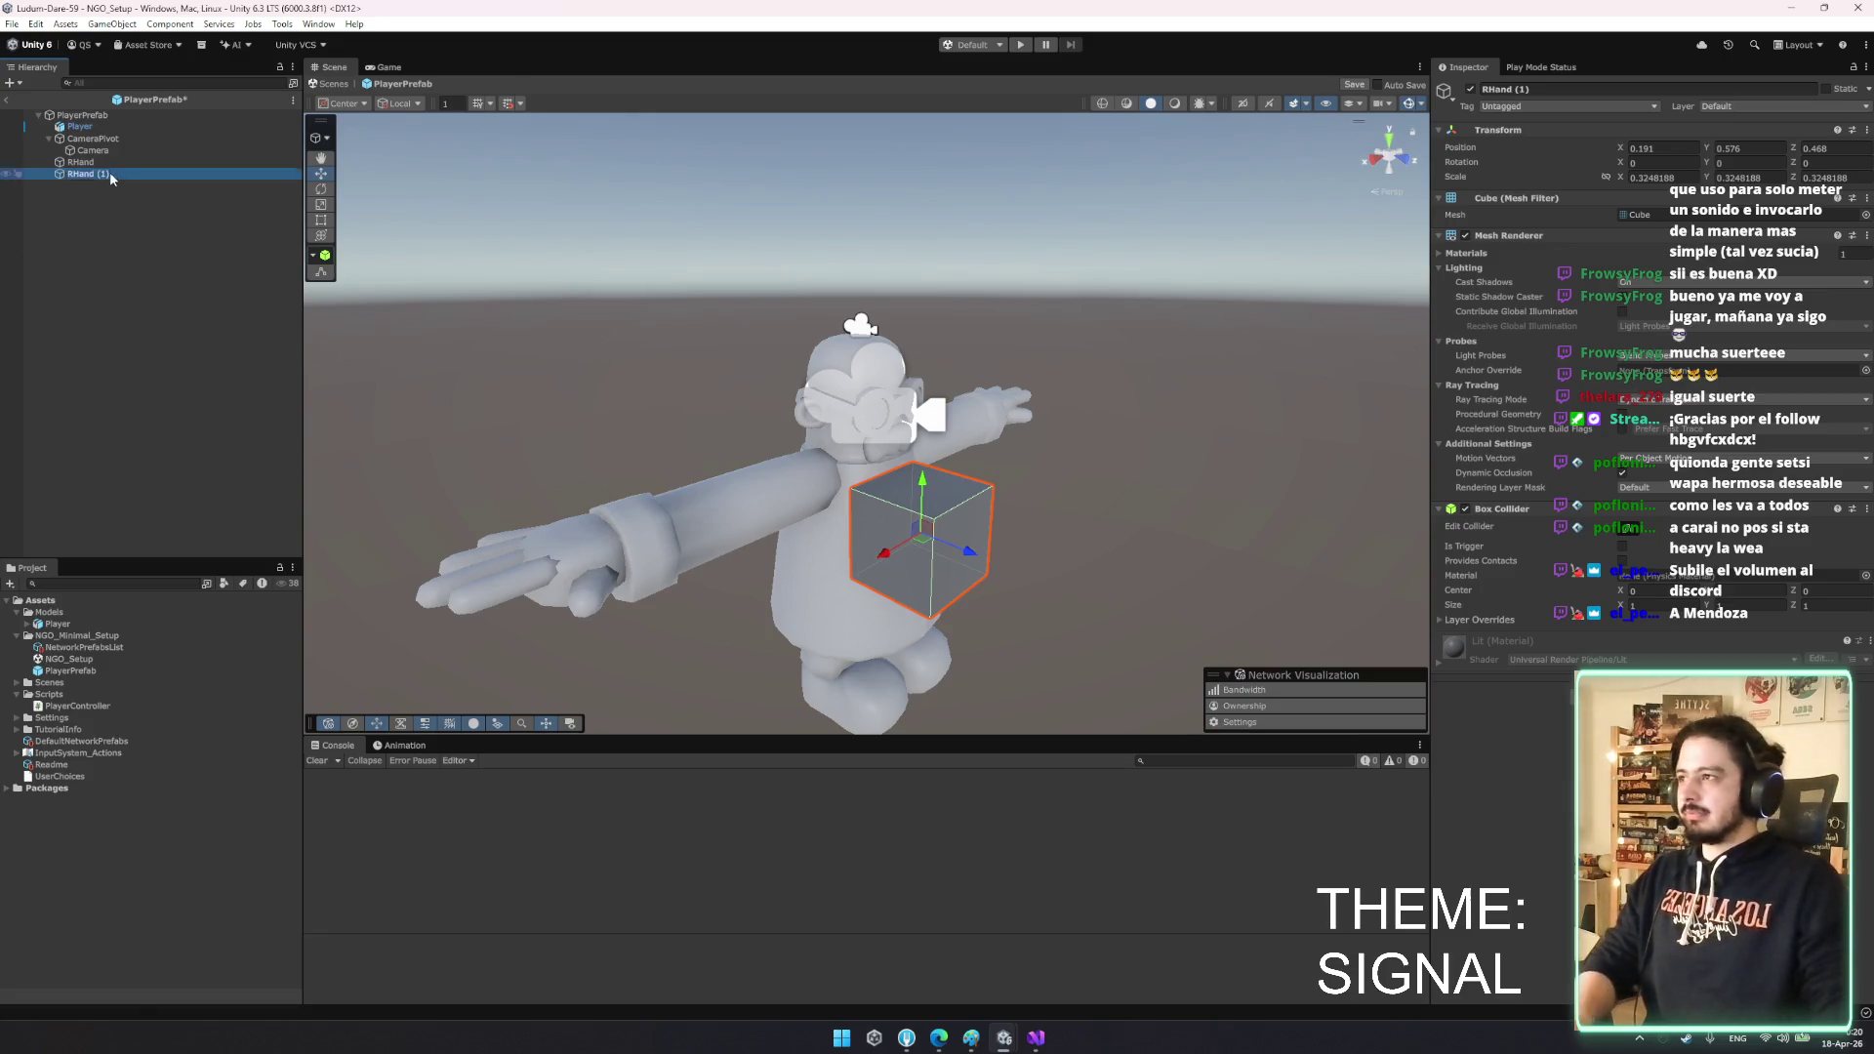
{"action": "type", "text": "and"}
{"action": "key", "text": "Return"}
{"action": "left_click_drag", "start_coordinate": [518, 318], "coordinate": [830, 332]}
{"action": "mouse_move", "coordinate": [923, 527]}
{"action": "left_mouse_down"}
{"action": "mouse_move", "coordinate": [1138, 532]}
{"action": "mouse_move", "coordinate": [3, 549]}
{"action": "left_mouse_up"}
{"action": "left_click_drag", "start_coordinate": [860, 303], "coordinate": [488, 234]}
- Set the hand cubes' X positions to 0.5 for RHand and -0.5 for LHand
{"action": "left_click", "coordinate": [115, 162], "text": "ctrl"}
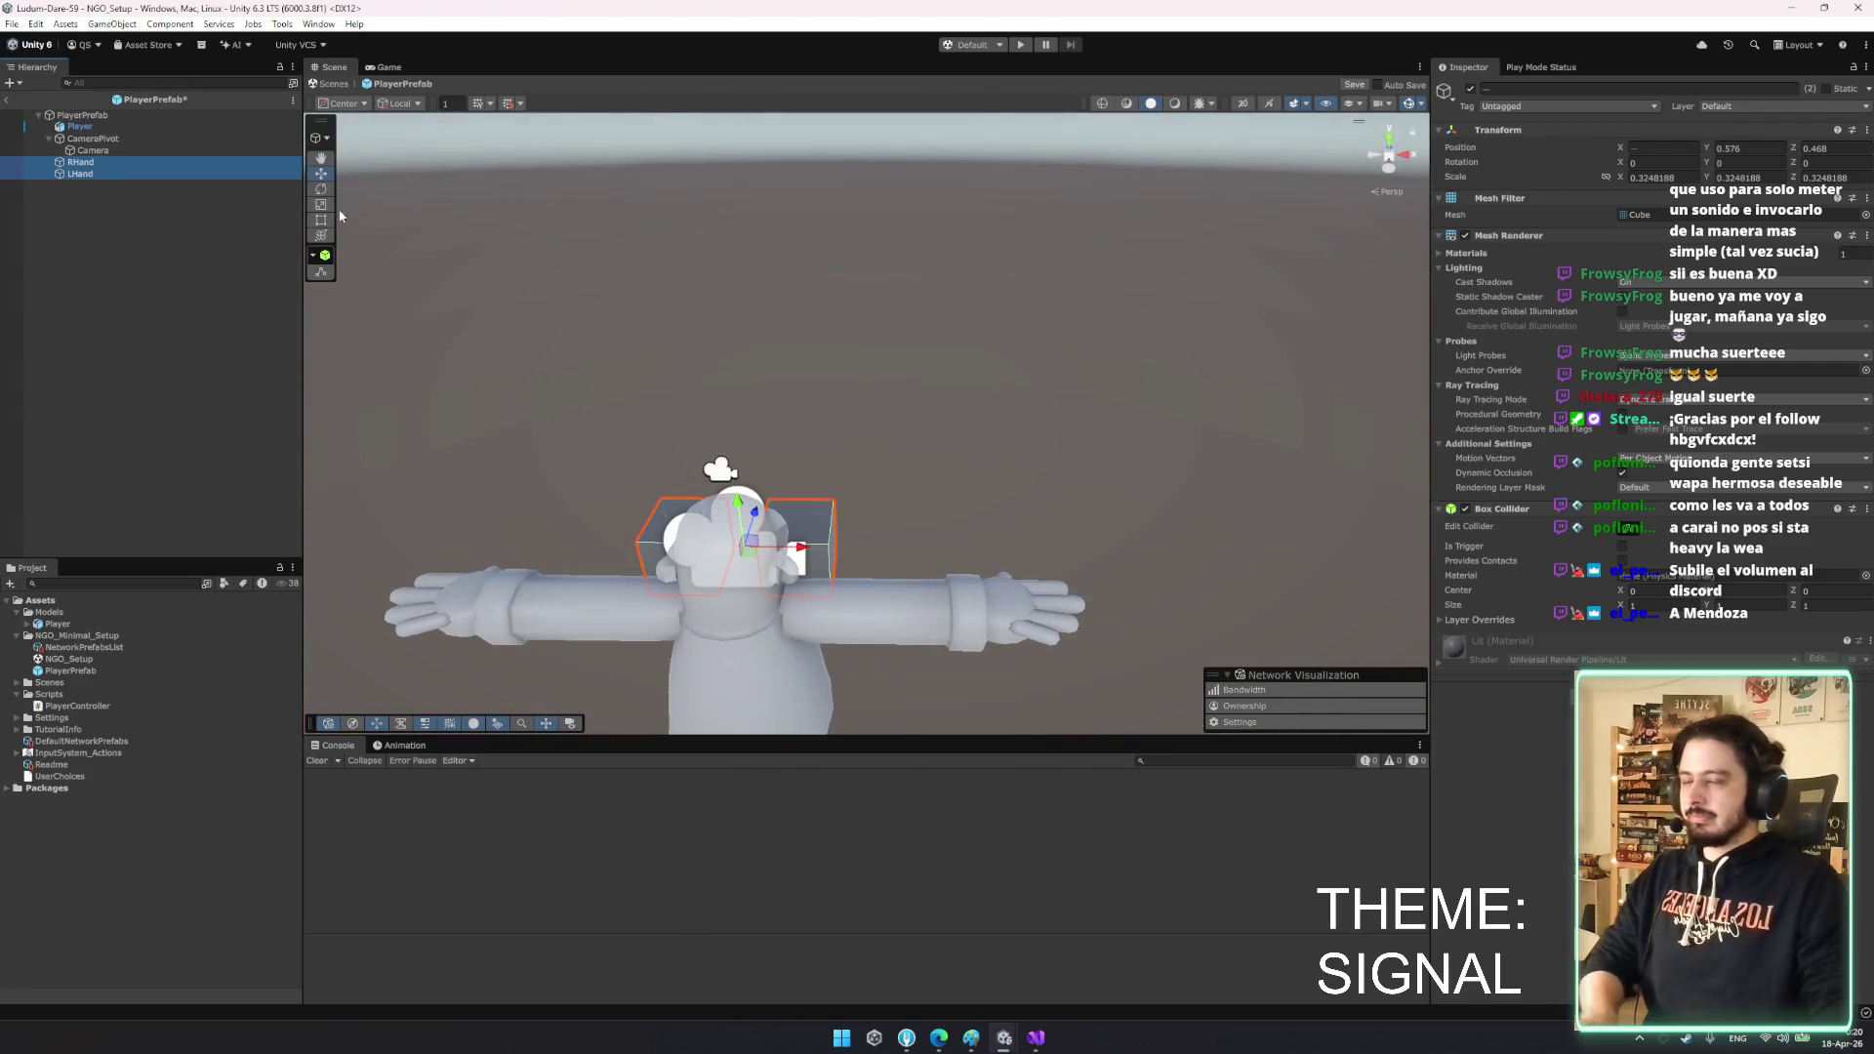
{"action": "left_click", "coordinate": [1665, 177]}
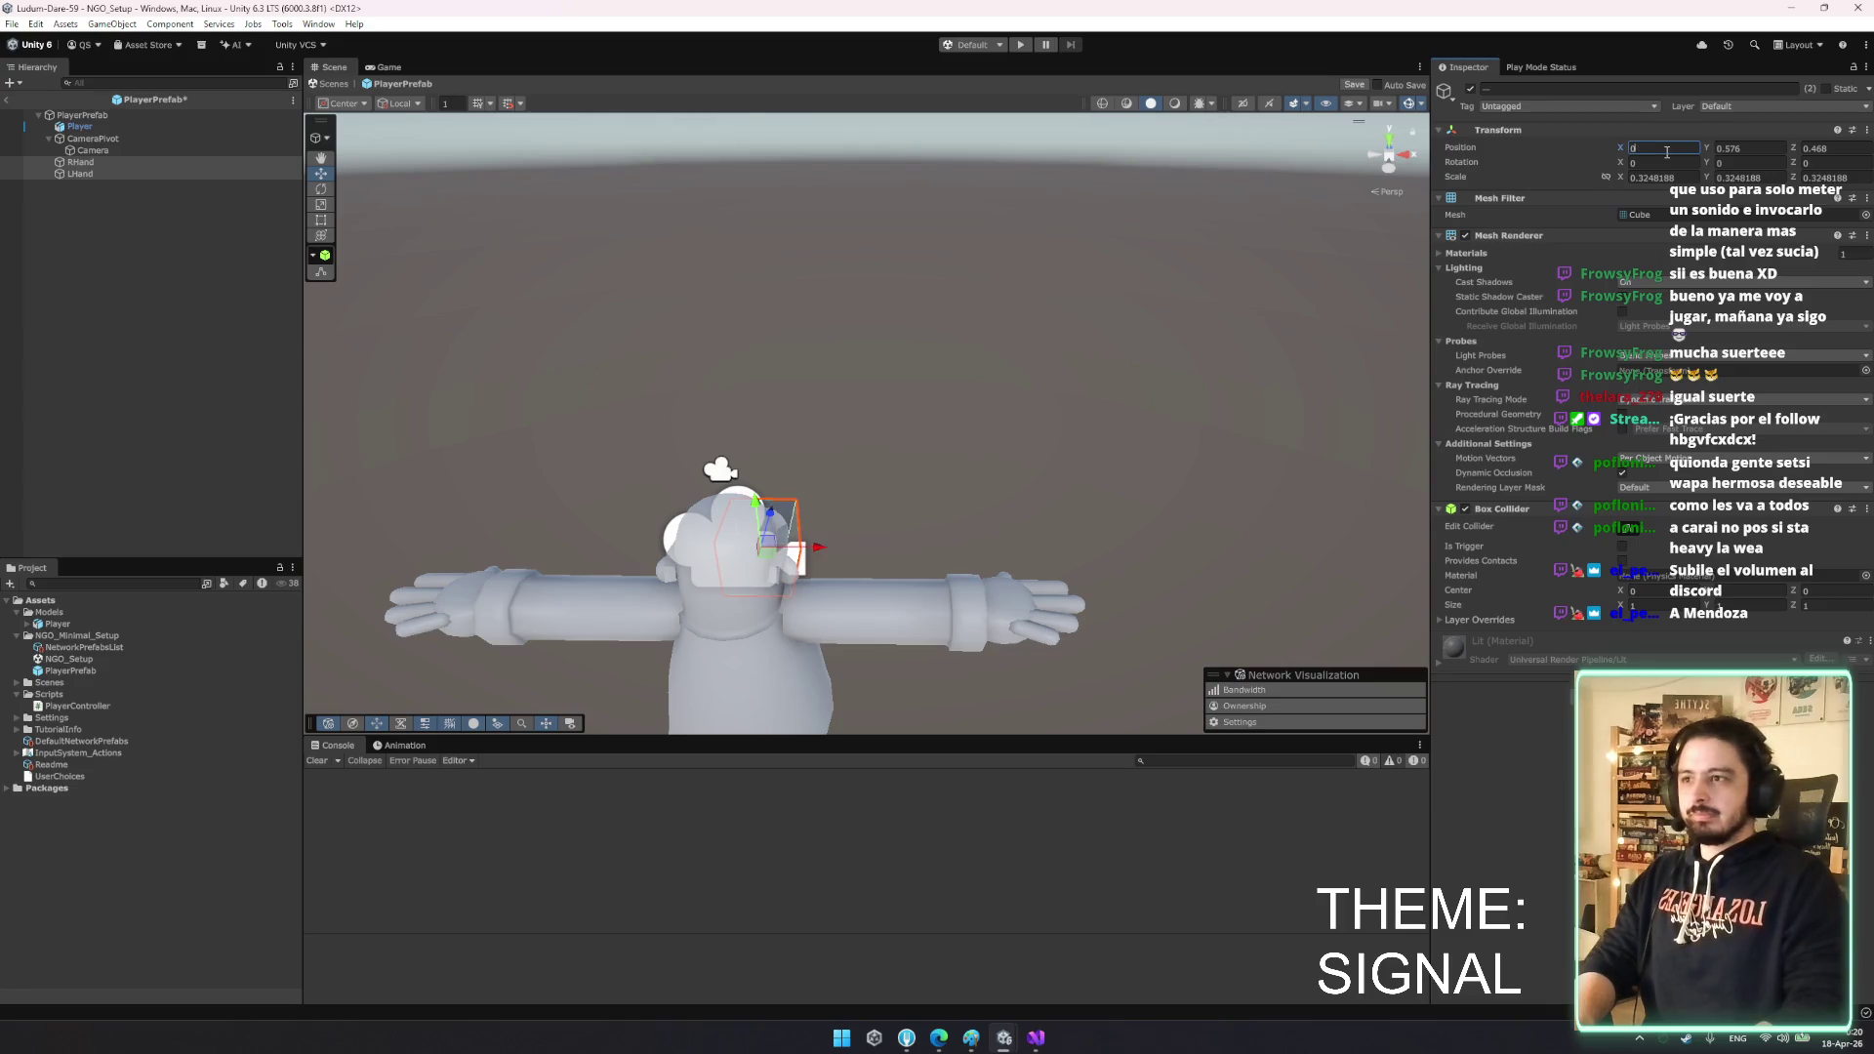
{"action": "type", "text": "1"}
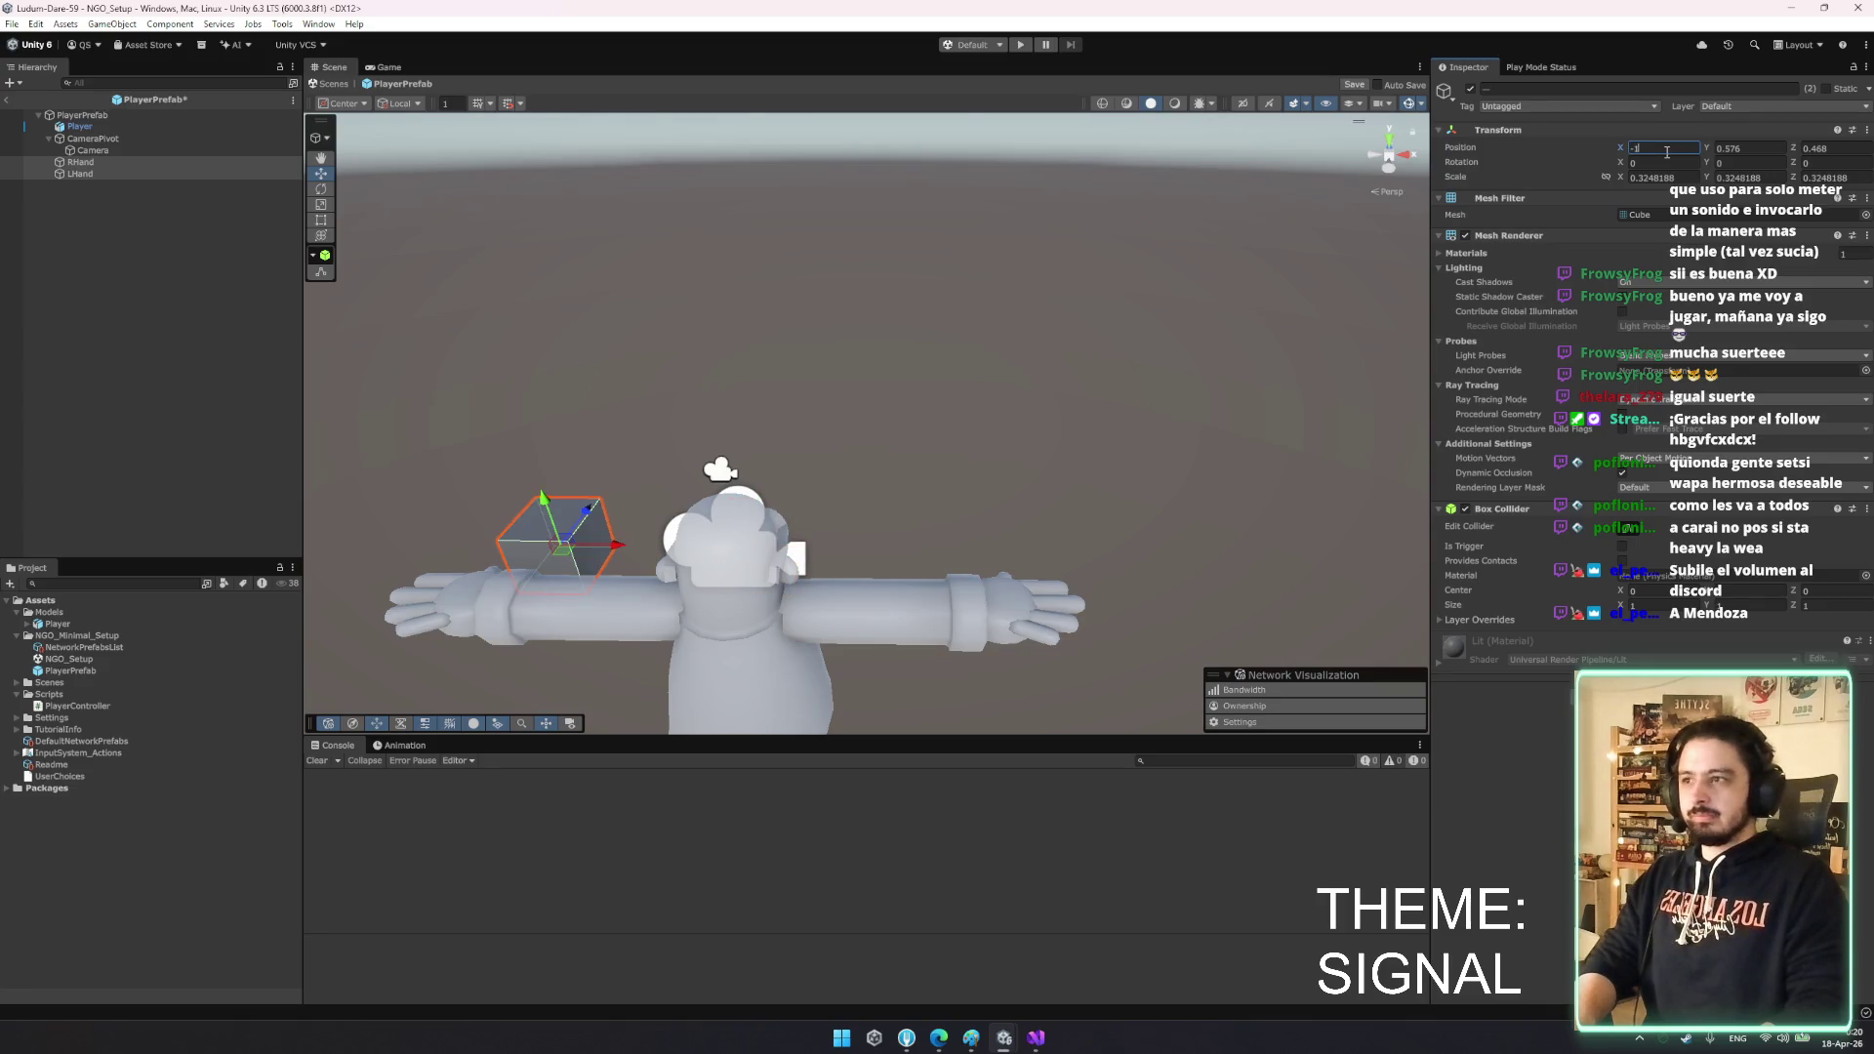
{"action": "key", "text": "BackSpace"}
{"action": "type", "text": "0.5"}
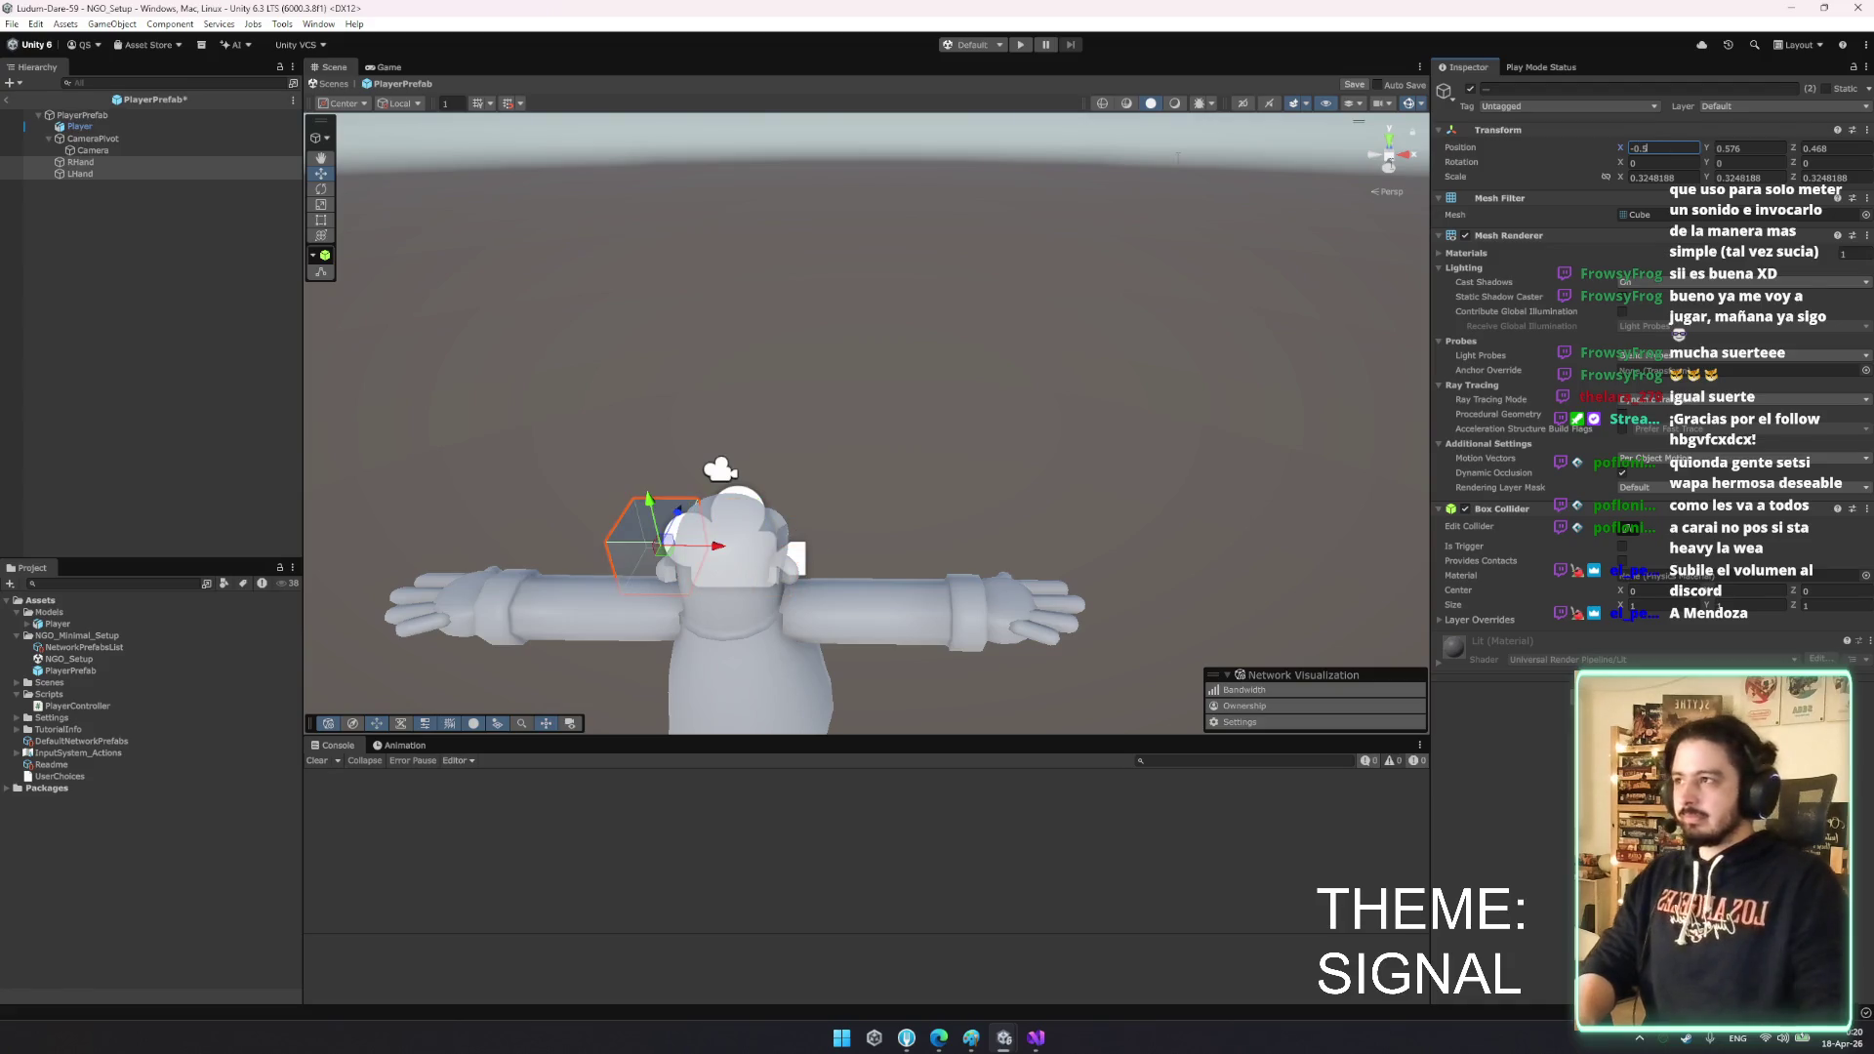
{"action": "left_click", "coordinate": [105, 162]}
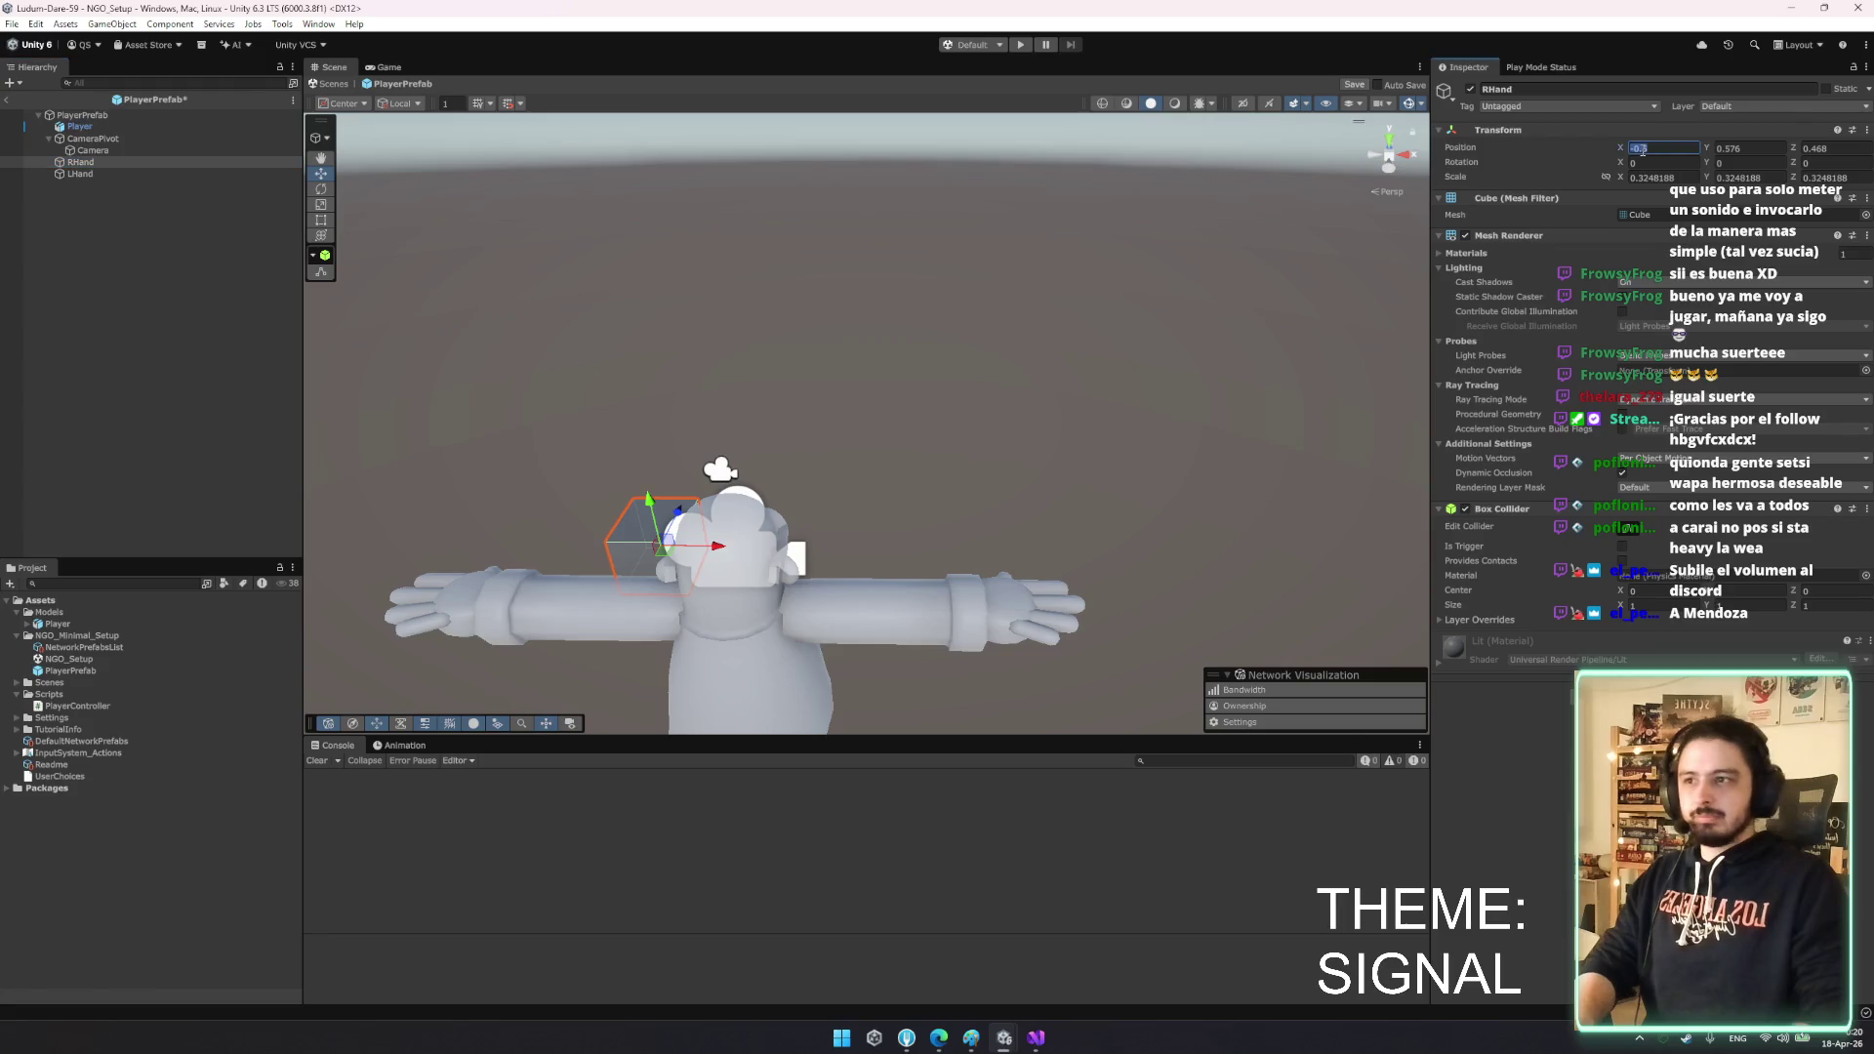
{"action": "mouse_move", "coordinate": [976, 410]}
{"action": "left_mouse_down"}
{"action": "mouse_move", "coordinate": [904, 406]}
{"action": "mouse_move", "coordinate": [1187, 472]}
{"action": "mouse_move", "coordinate": [1389, 471]}
{"action": "mouse_move", "coordinate": [1255, 427]}
{"action": "left_mouse_up"}
- Disable the Box Collider on both hands, save the prefab, and open PlayerController
{"action": "left_click", "coordinate": [111, 126]}
{"action": "left_click", "coordinate": [115, 162]}
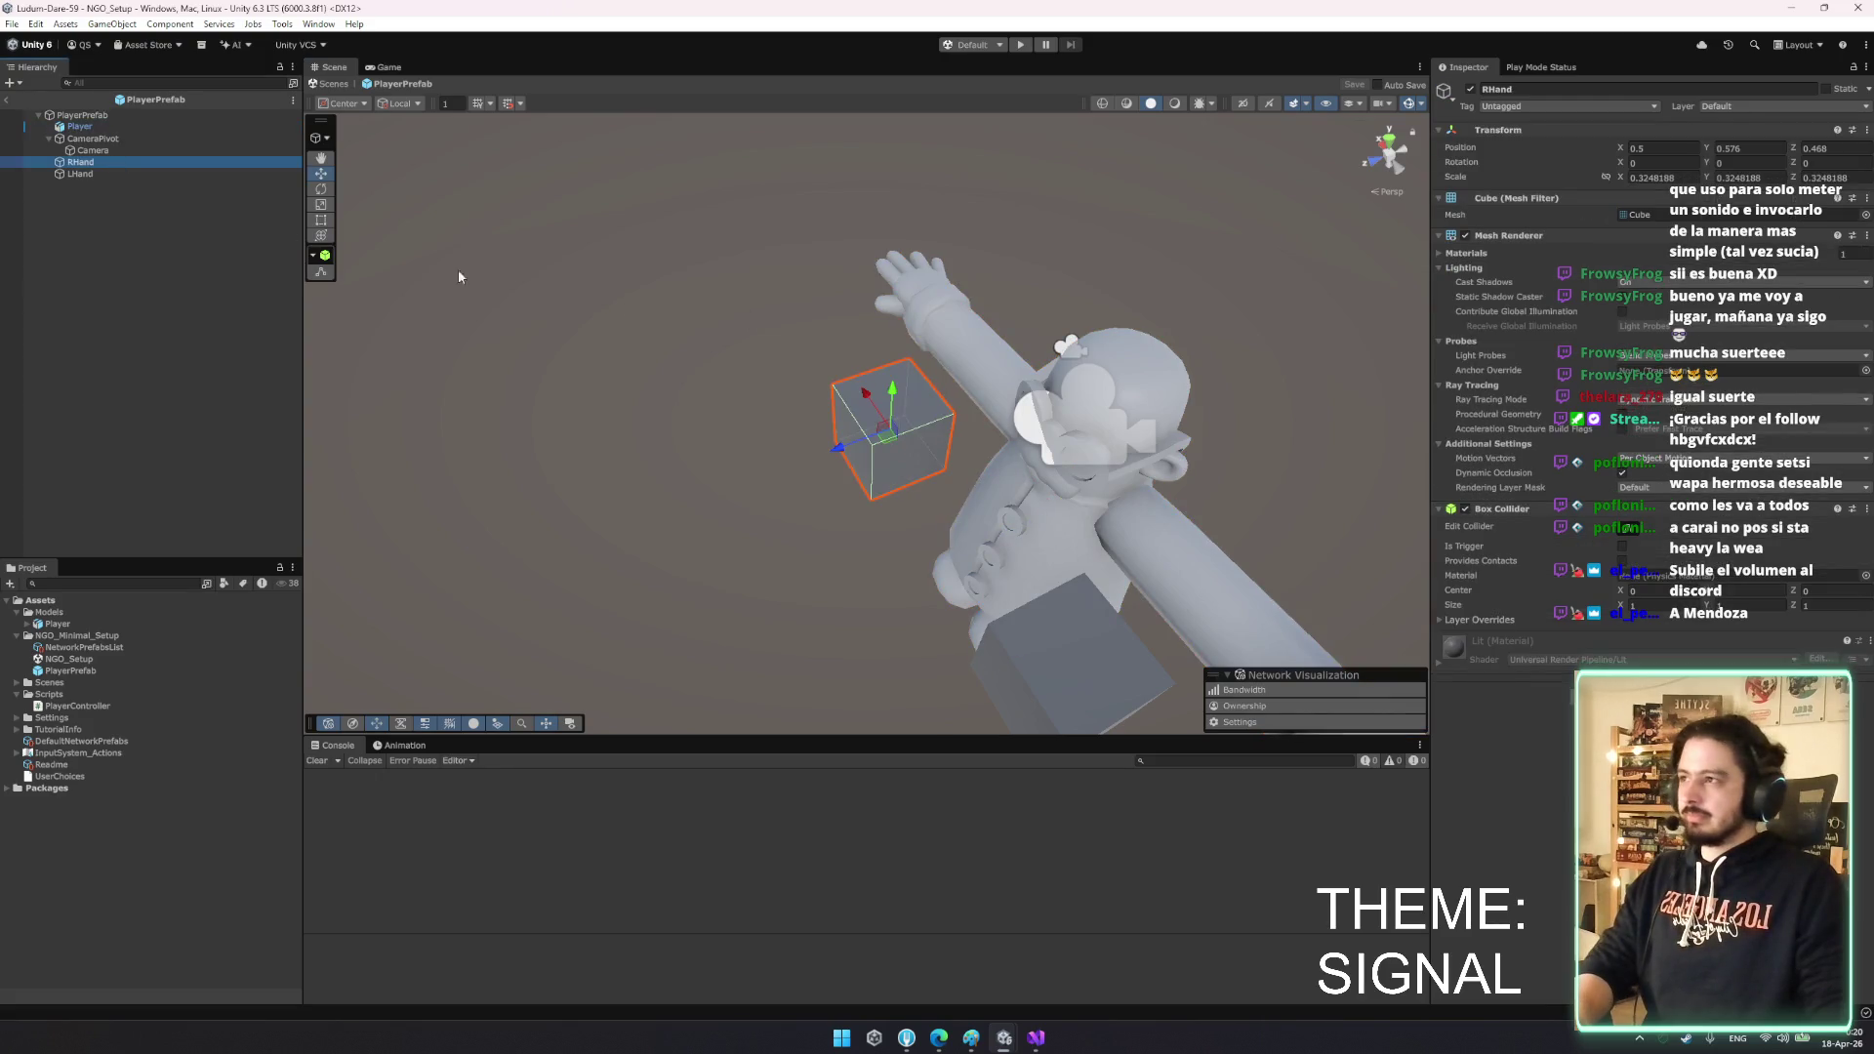
{"action": "left_click", "coordinate": [95, 174], "text": "ctrl"}
{"action": "left_click", "coordinate": [1467, 509]}
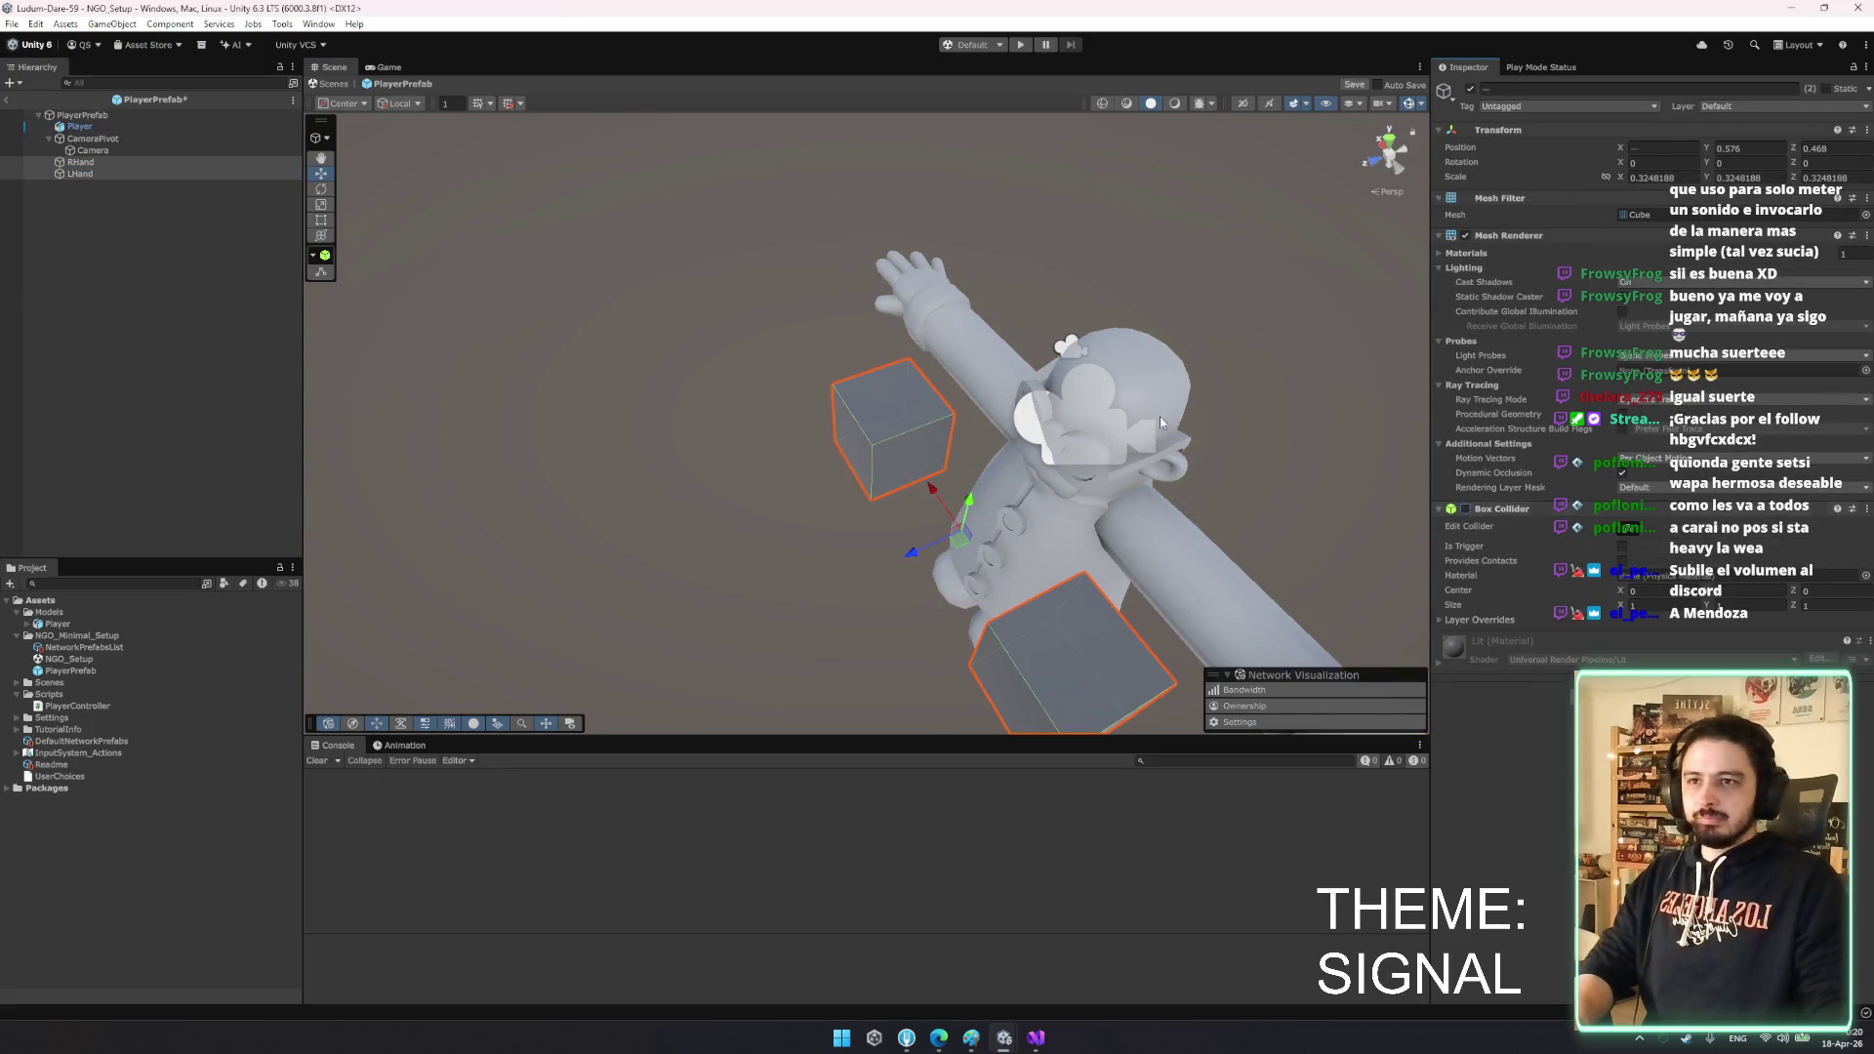
{"action": "left_click", "coordinate": [117, 164]}
{"action": "key", "text": "ctrl+s"}
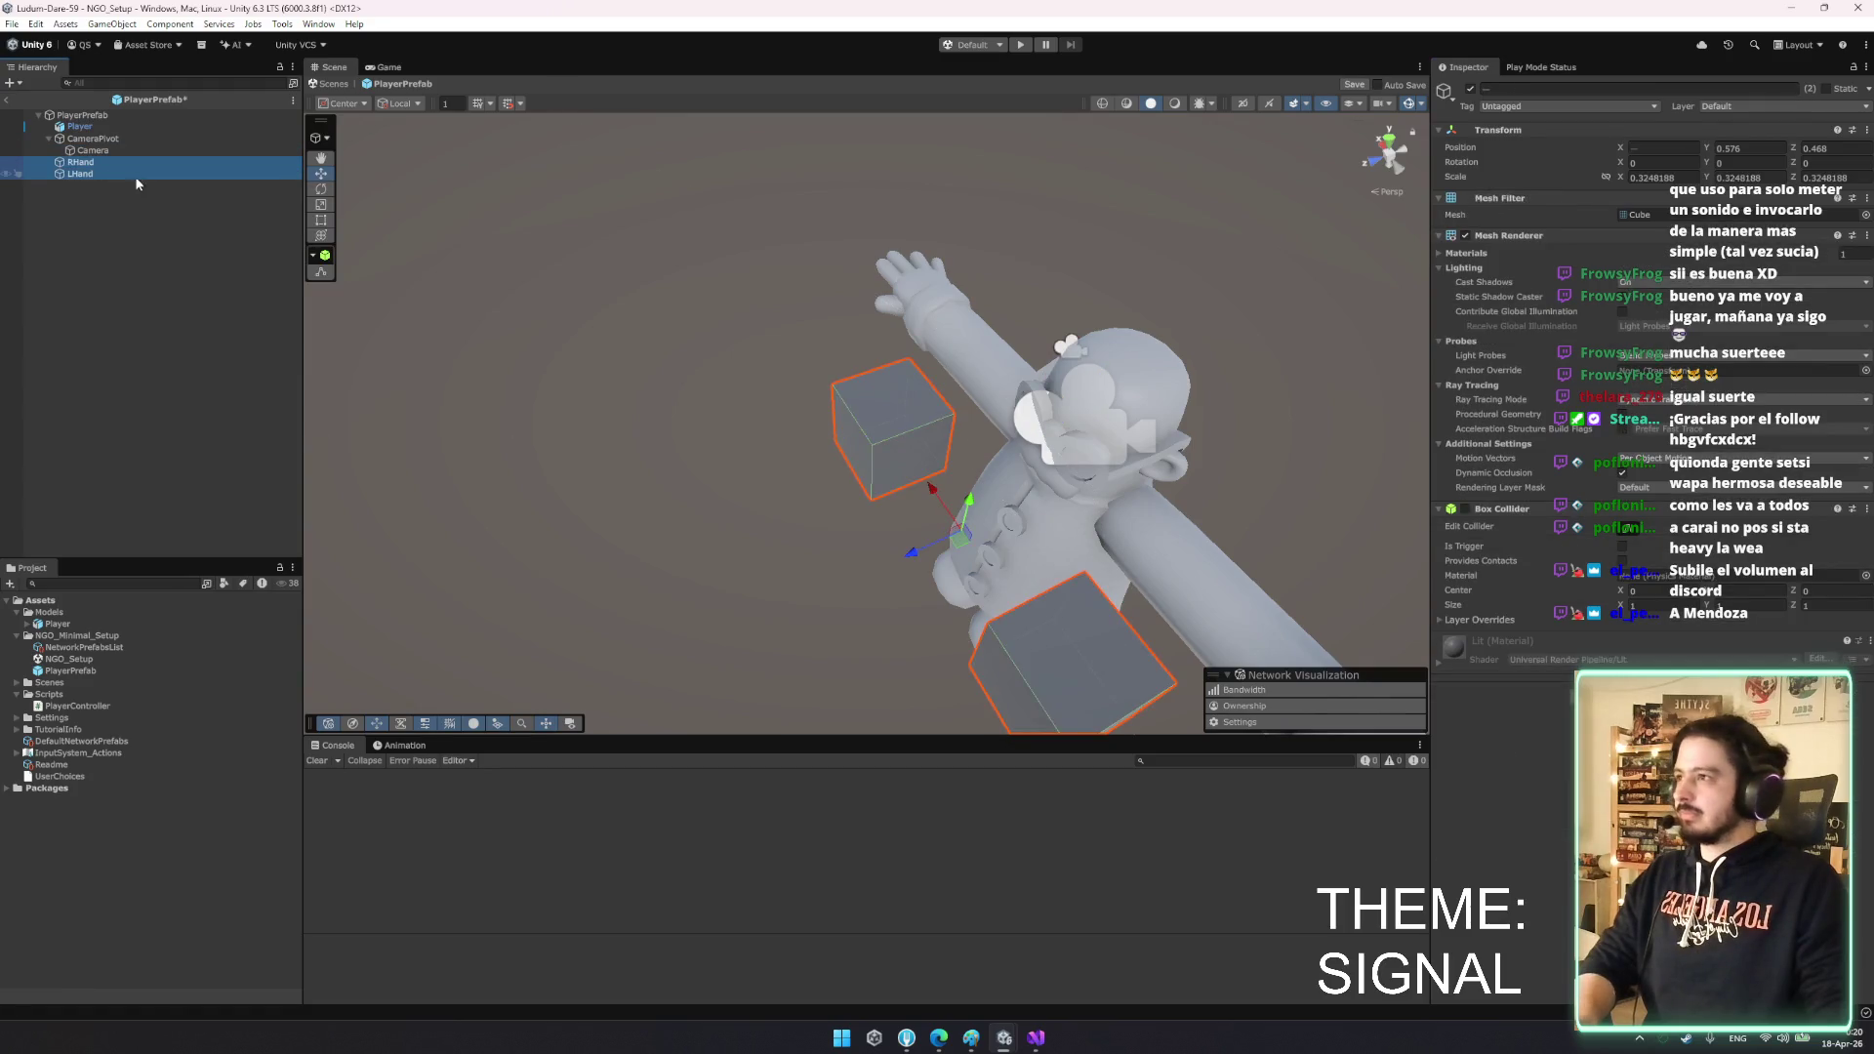
{"action": "left_click", "coordinate": [51, 137]}
{"action": "left_click", "coordinate": [83, 115]}
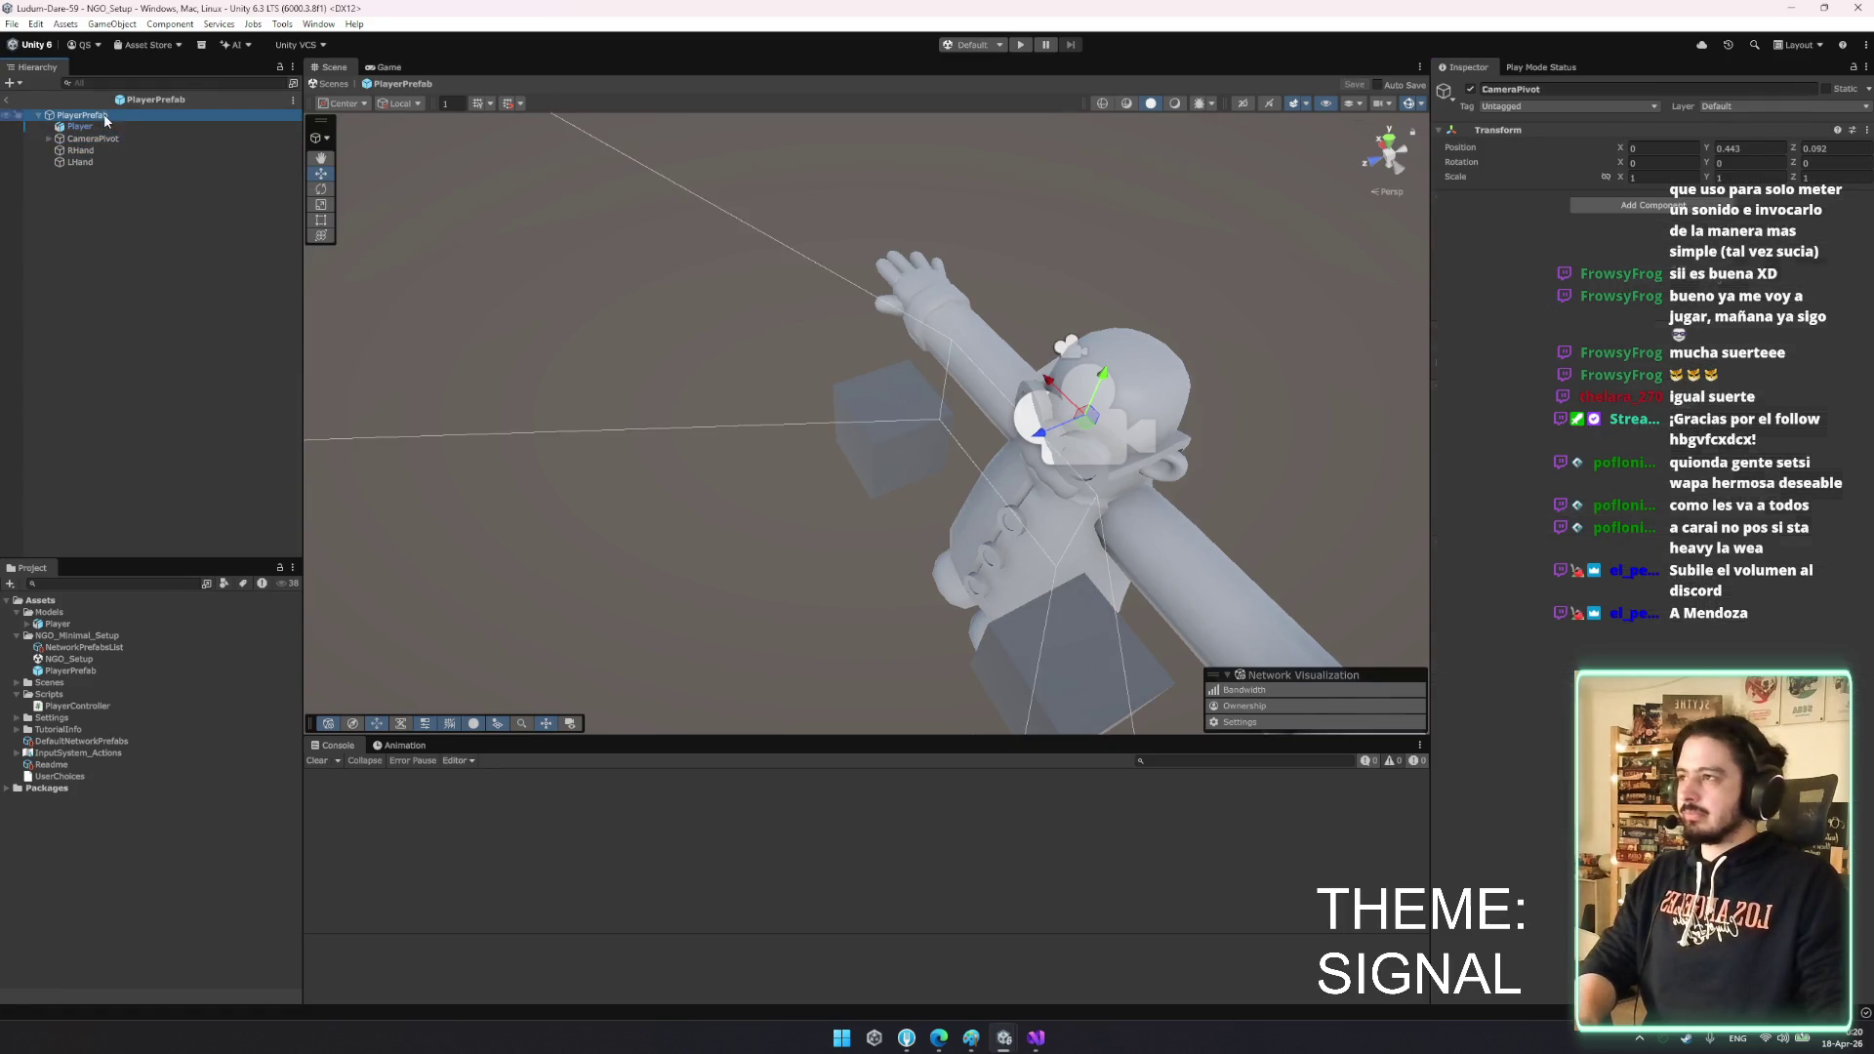
{"action": "left_click", "coordinate": [1640, 405]}
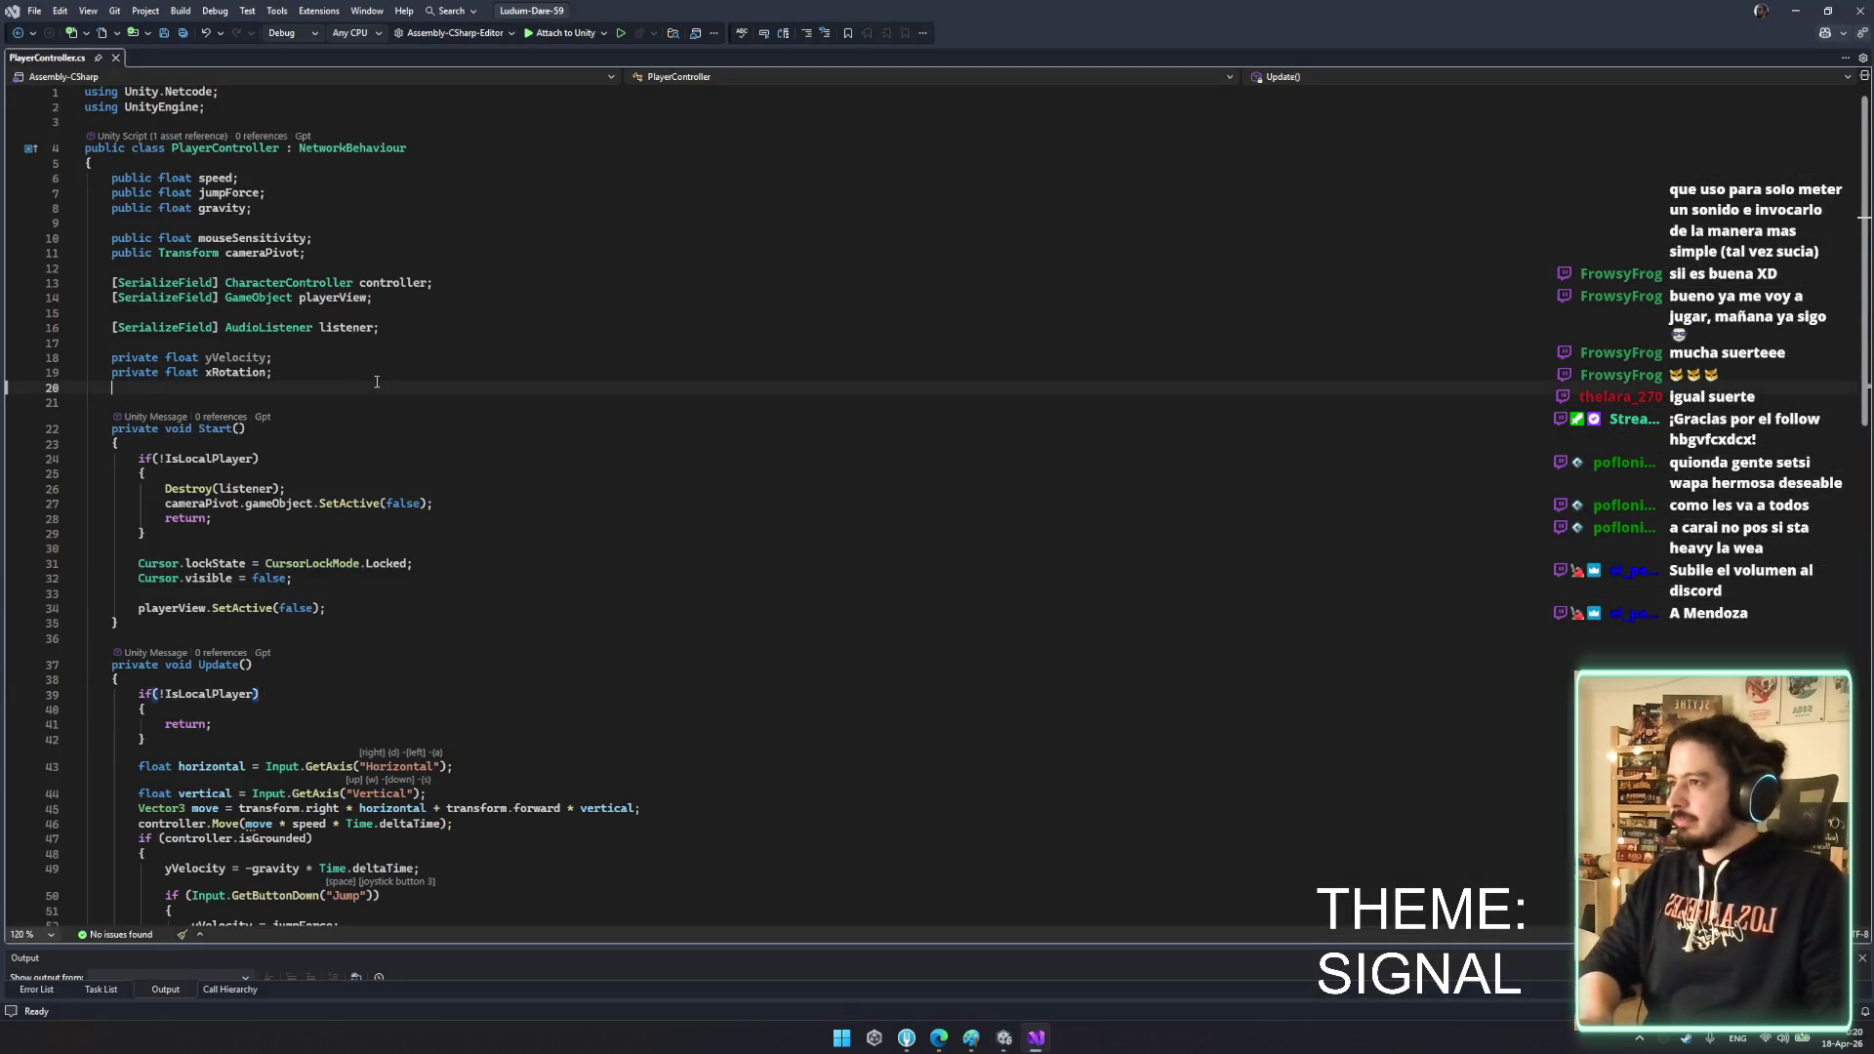
- Add a [SerializeField] Hand RightHand field to PlayerController
{"action": "key", "text": "Return"}
{"action": "key", "text": "Return"}
{"action": "key", "text": "Return"}
{"action": "type", "text": "[ser"}
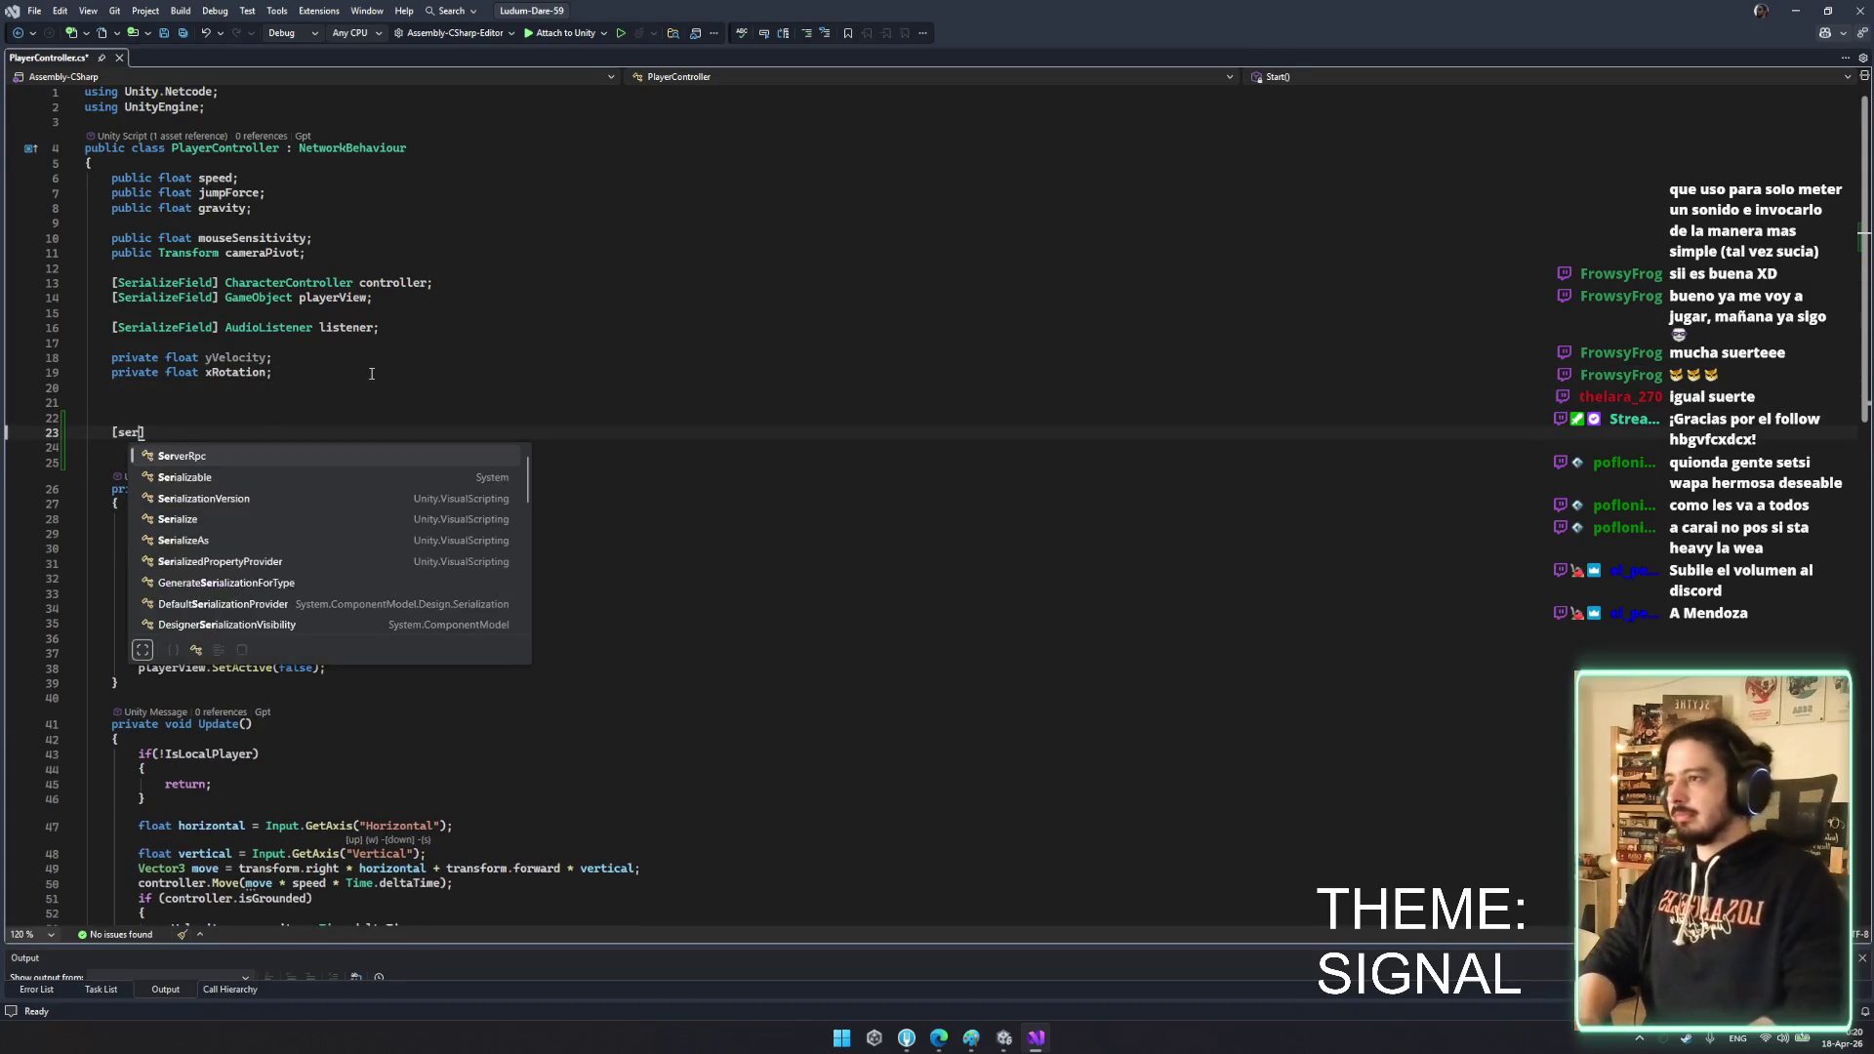
{"action": "key", "text": "BackSpace"}
{"action": "key", "text": "BackSpace"}
{"action": "key", "text": "BackSpace"}
{"action": "type", "text": "Seria"}
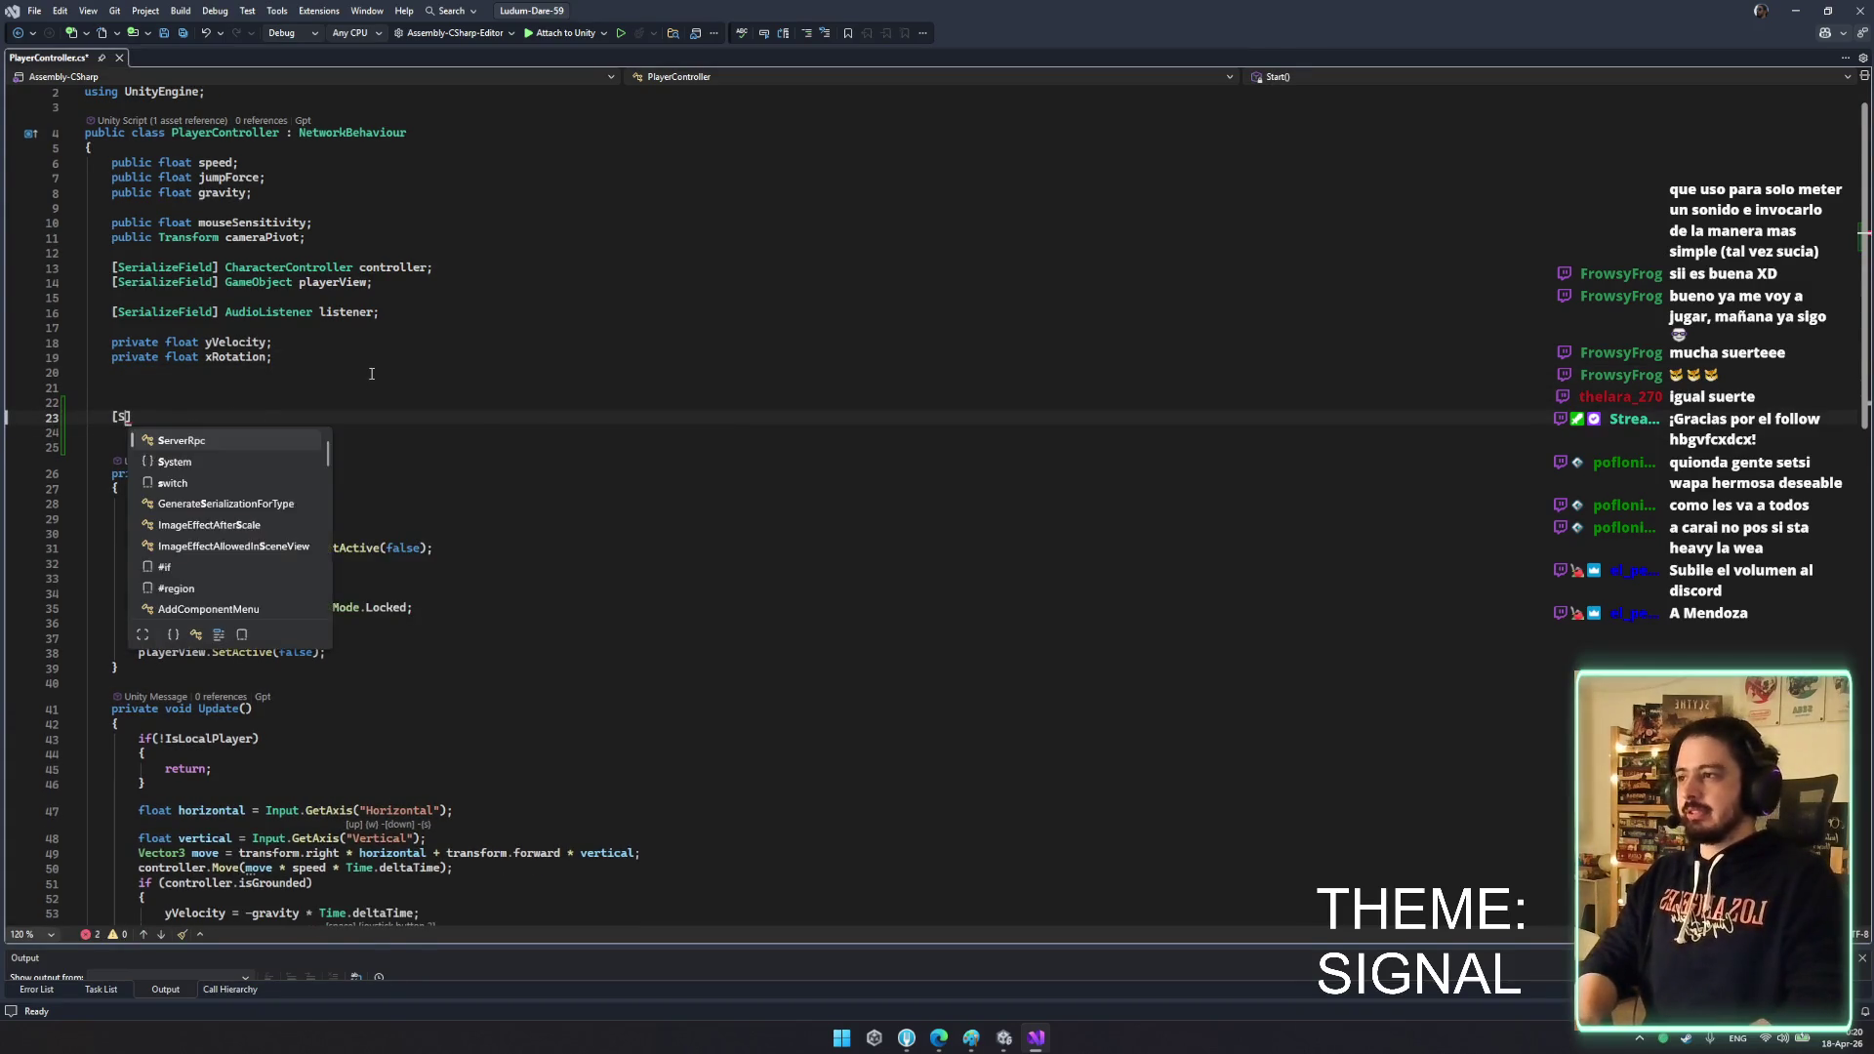
{"action": "type", "text": "lfie"}
{"action": "key", "text": "ctrl+BackSpace"}
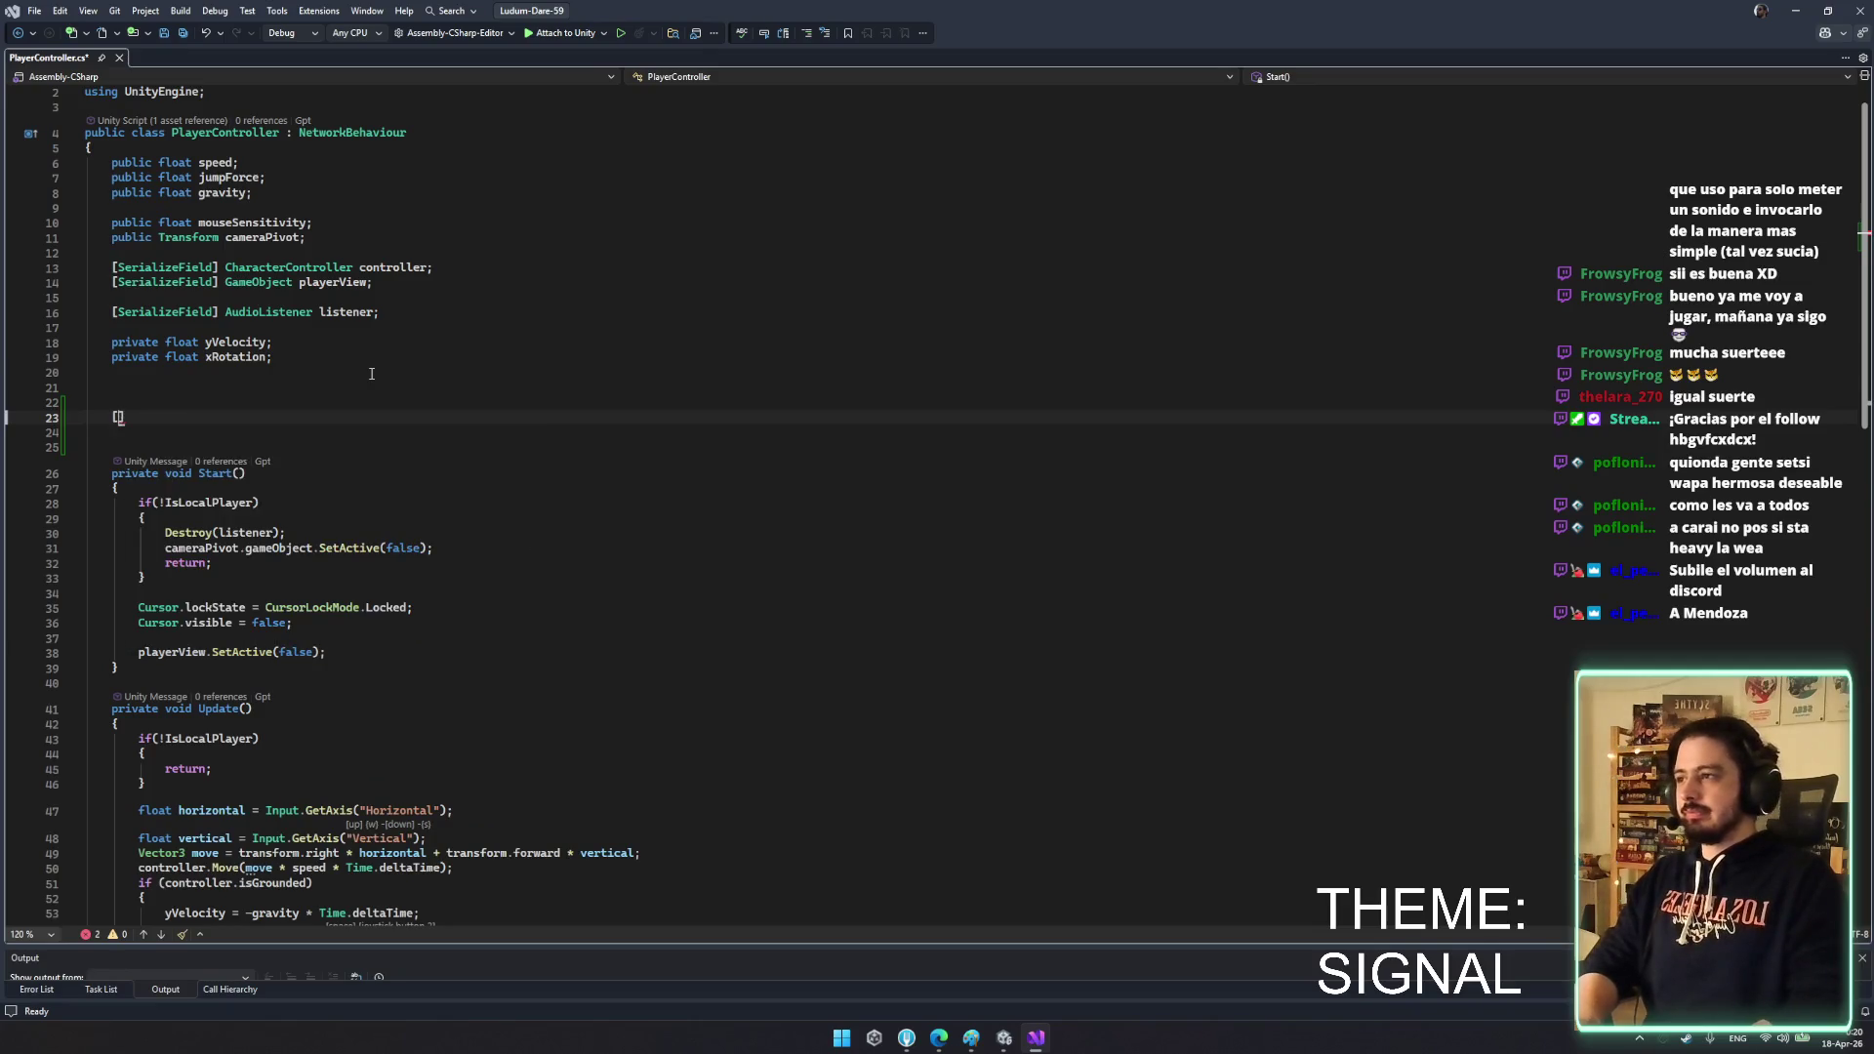
{"action": "left_click", "coordinate": [118, 416]}
{"action": "type", "text": "[SerializeField"}
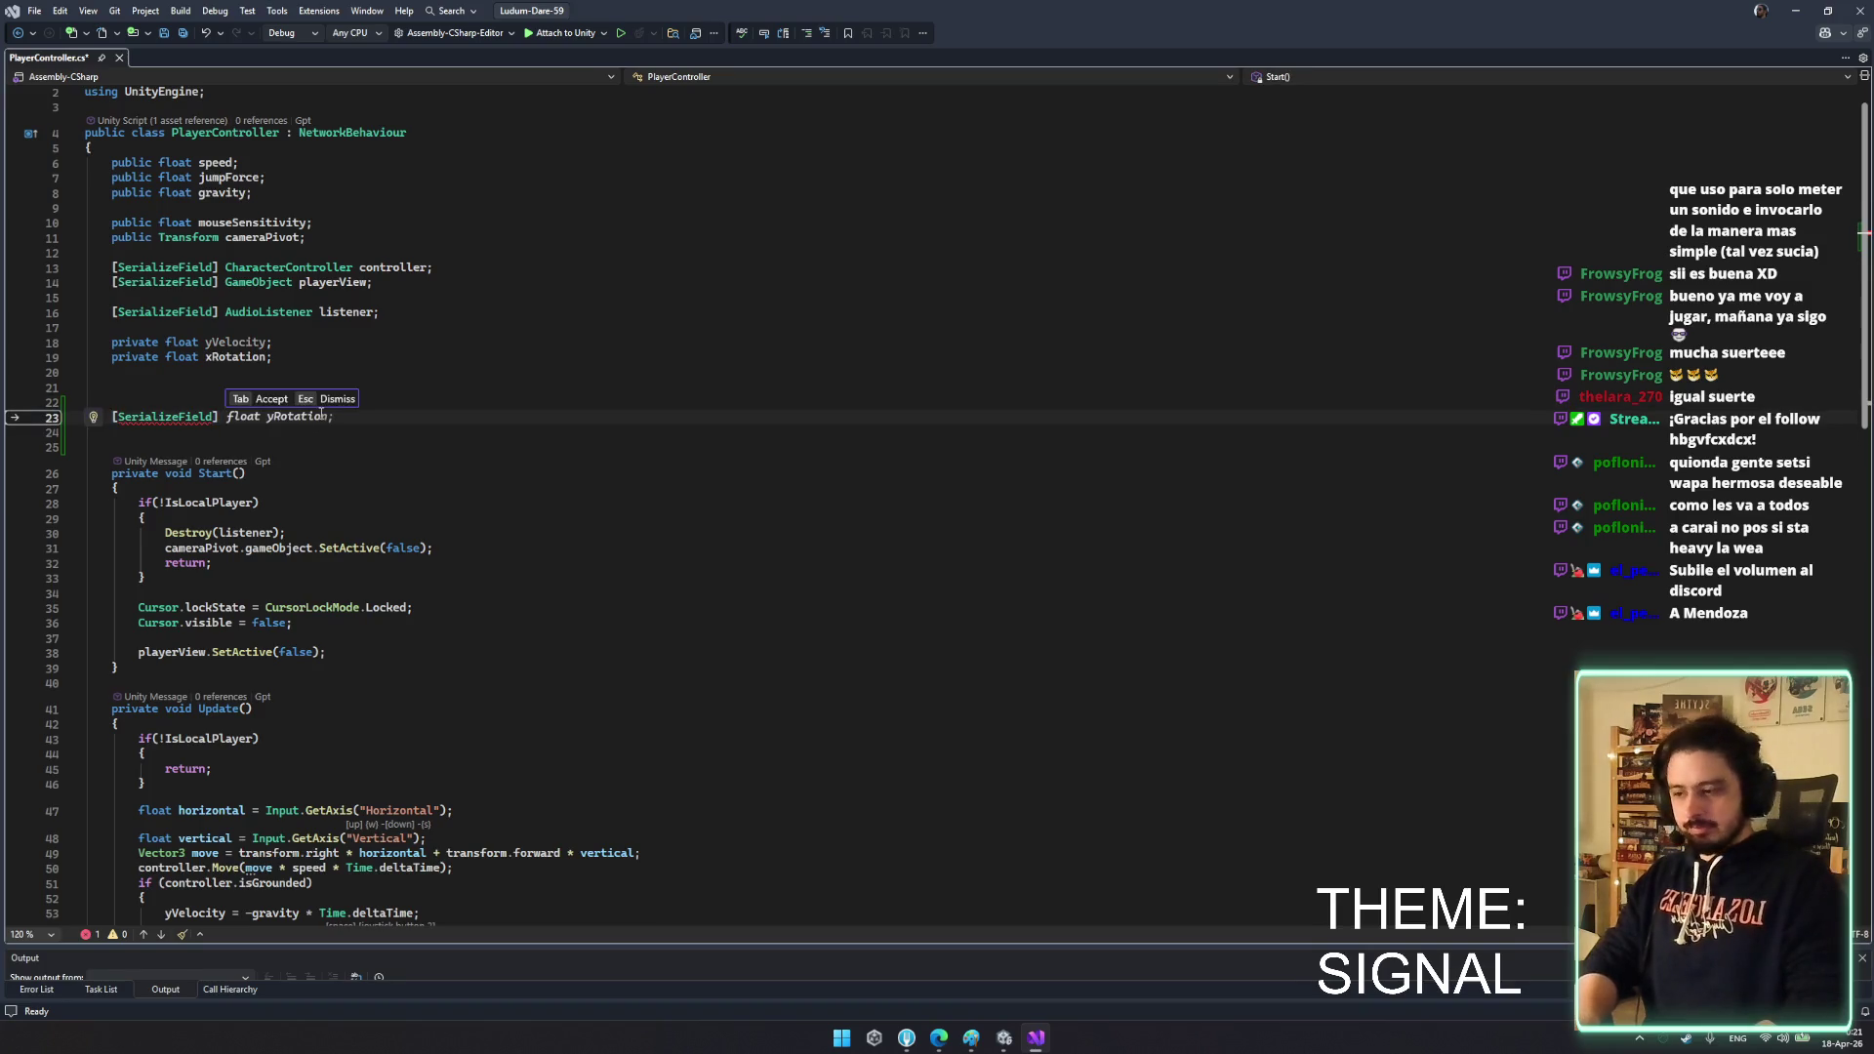
{"action": "type", "text": "Transform"}
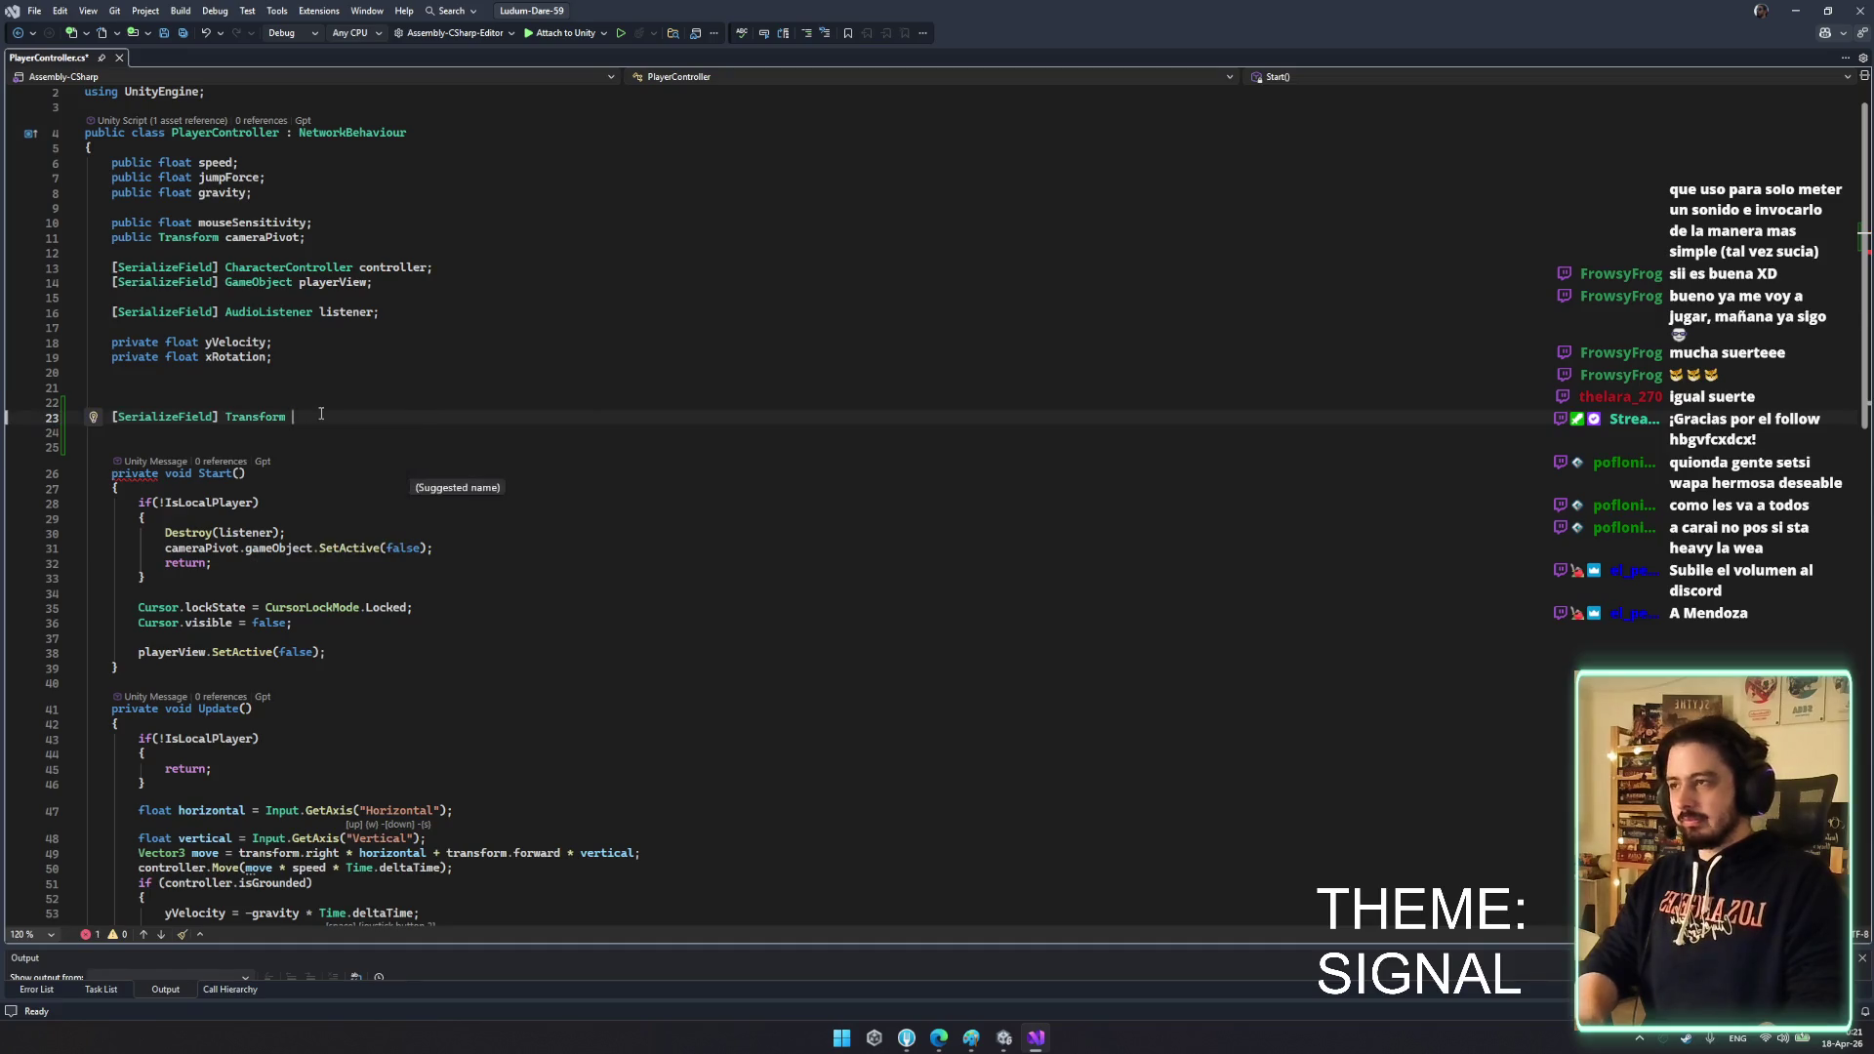
{"action": "type", "text": "  Hand"}
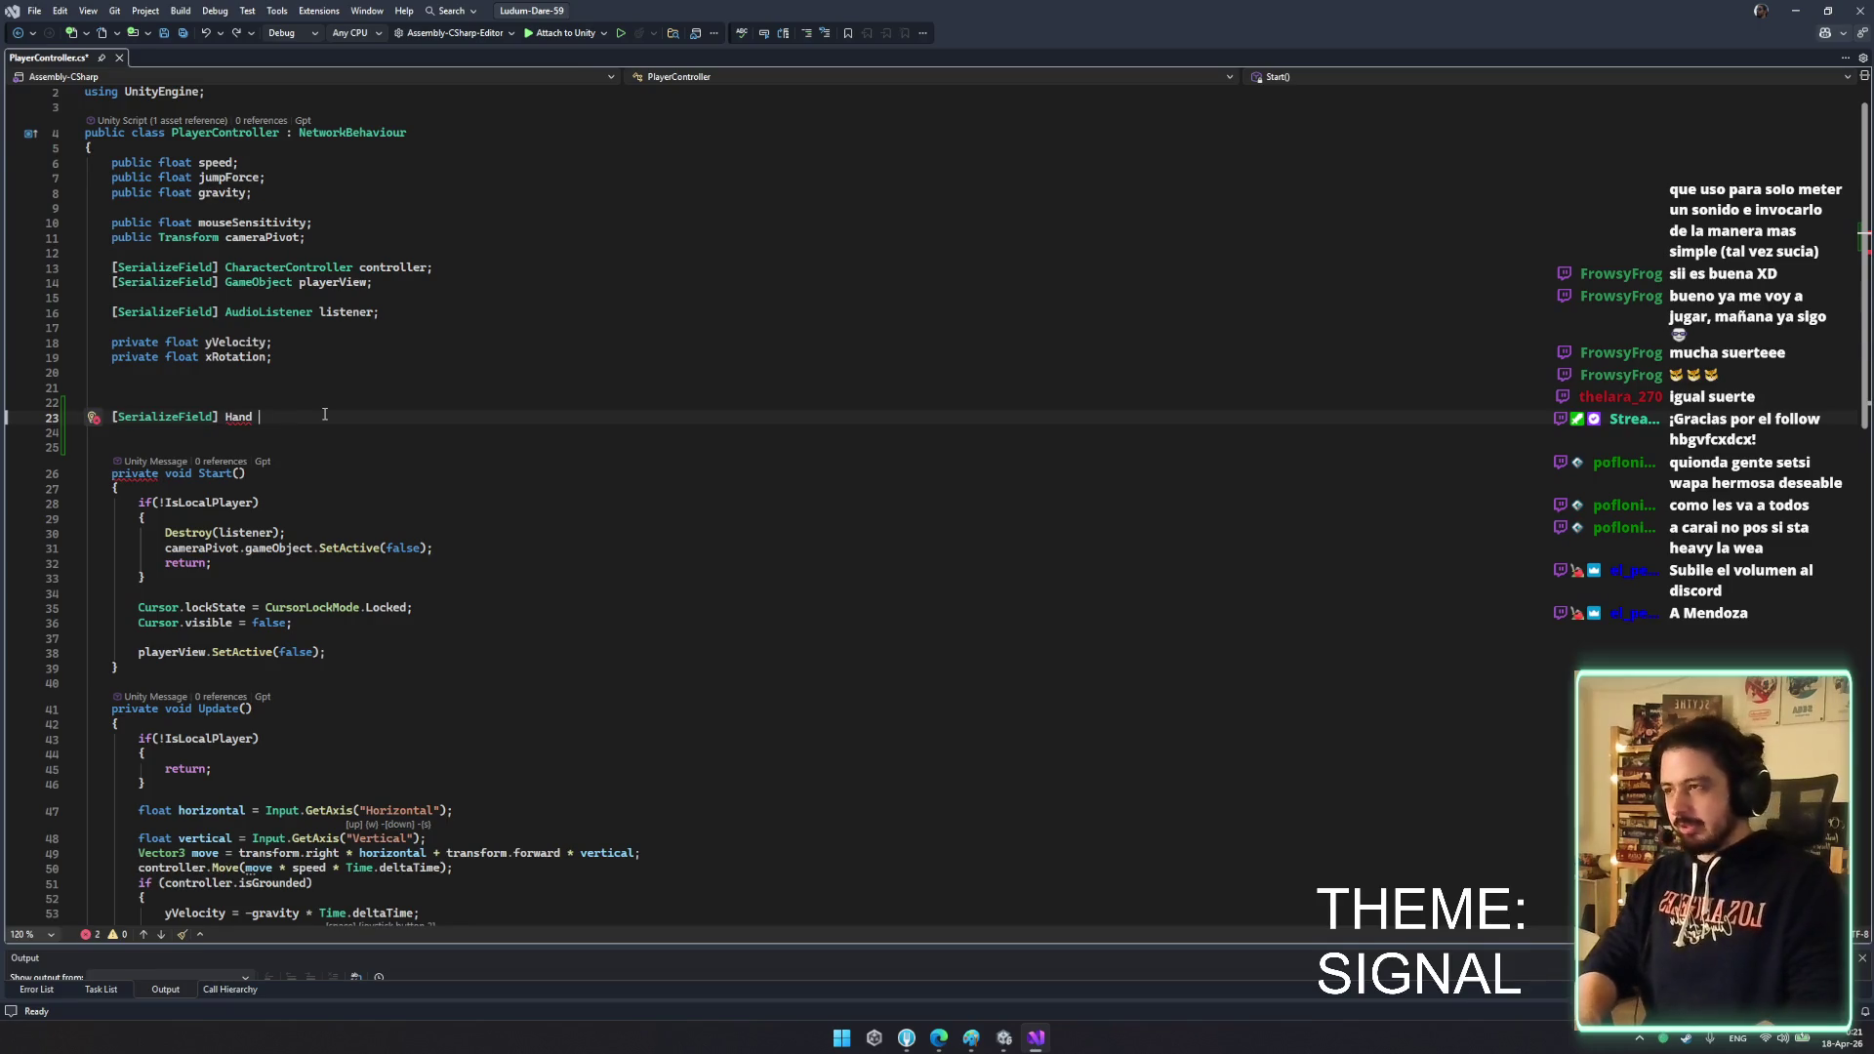
{"action": "type", "text": "held RightHand;"}
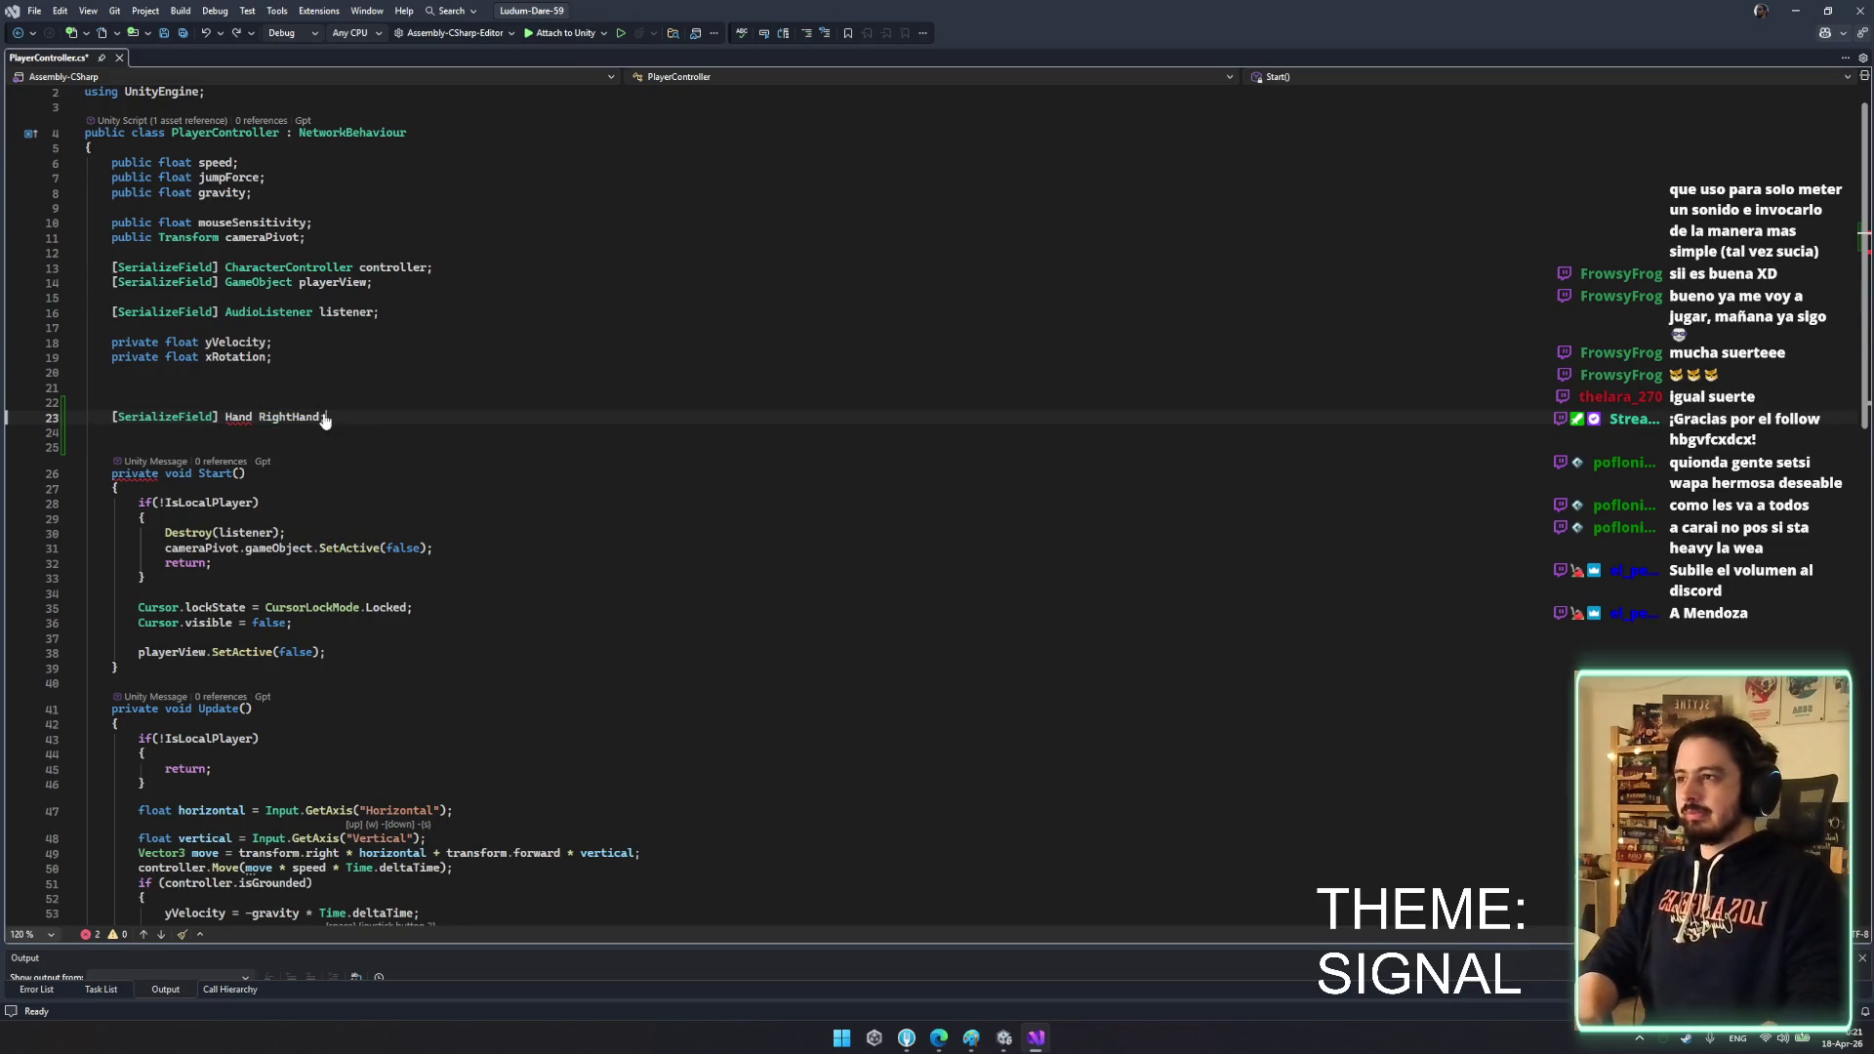
- Duplicate the field as LeftHand, save the script, and return to Unity
{"action": "key", "text": "ctrl+d"}
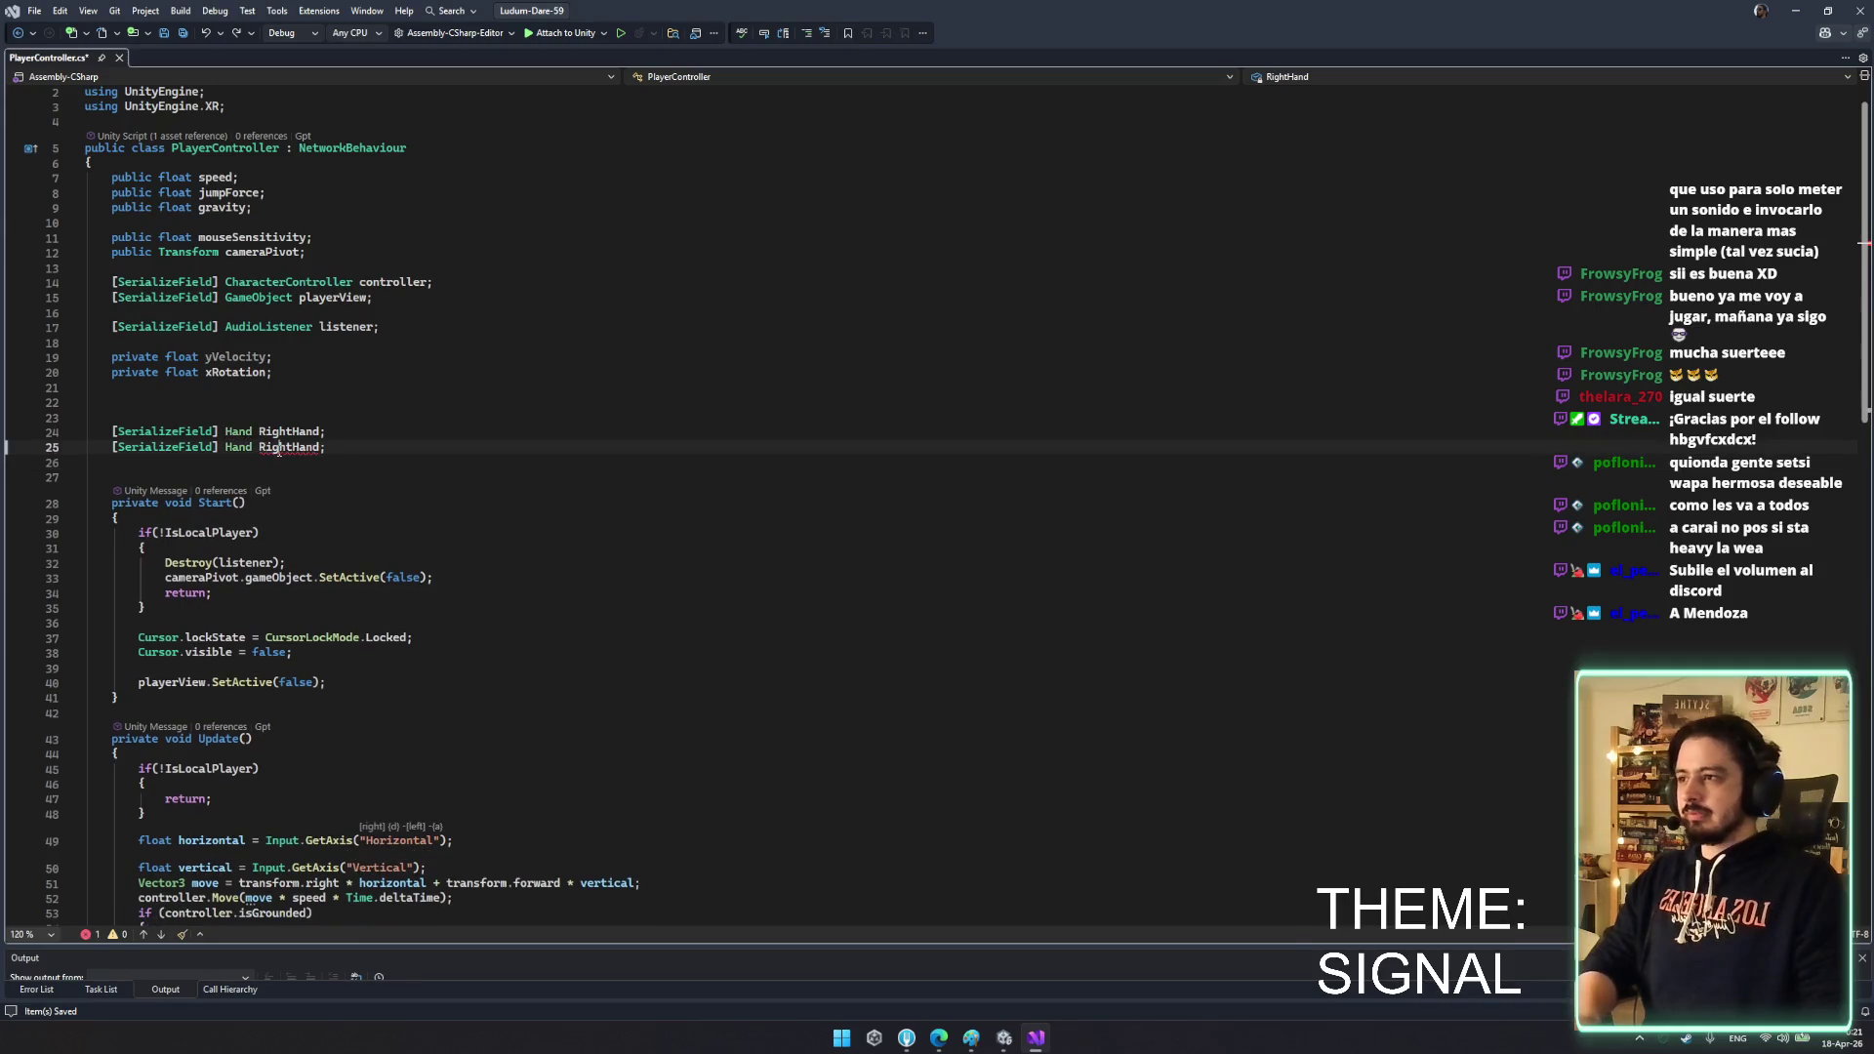
{"action": "type", "text": "Lef"}
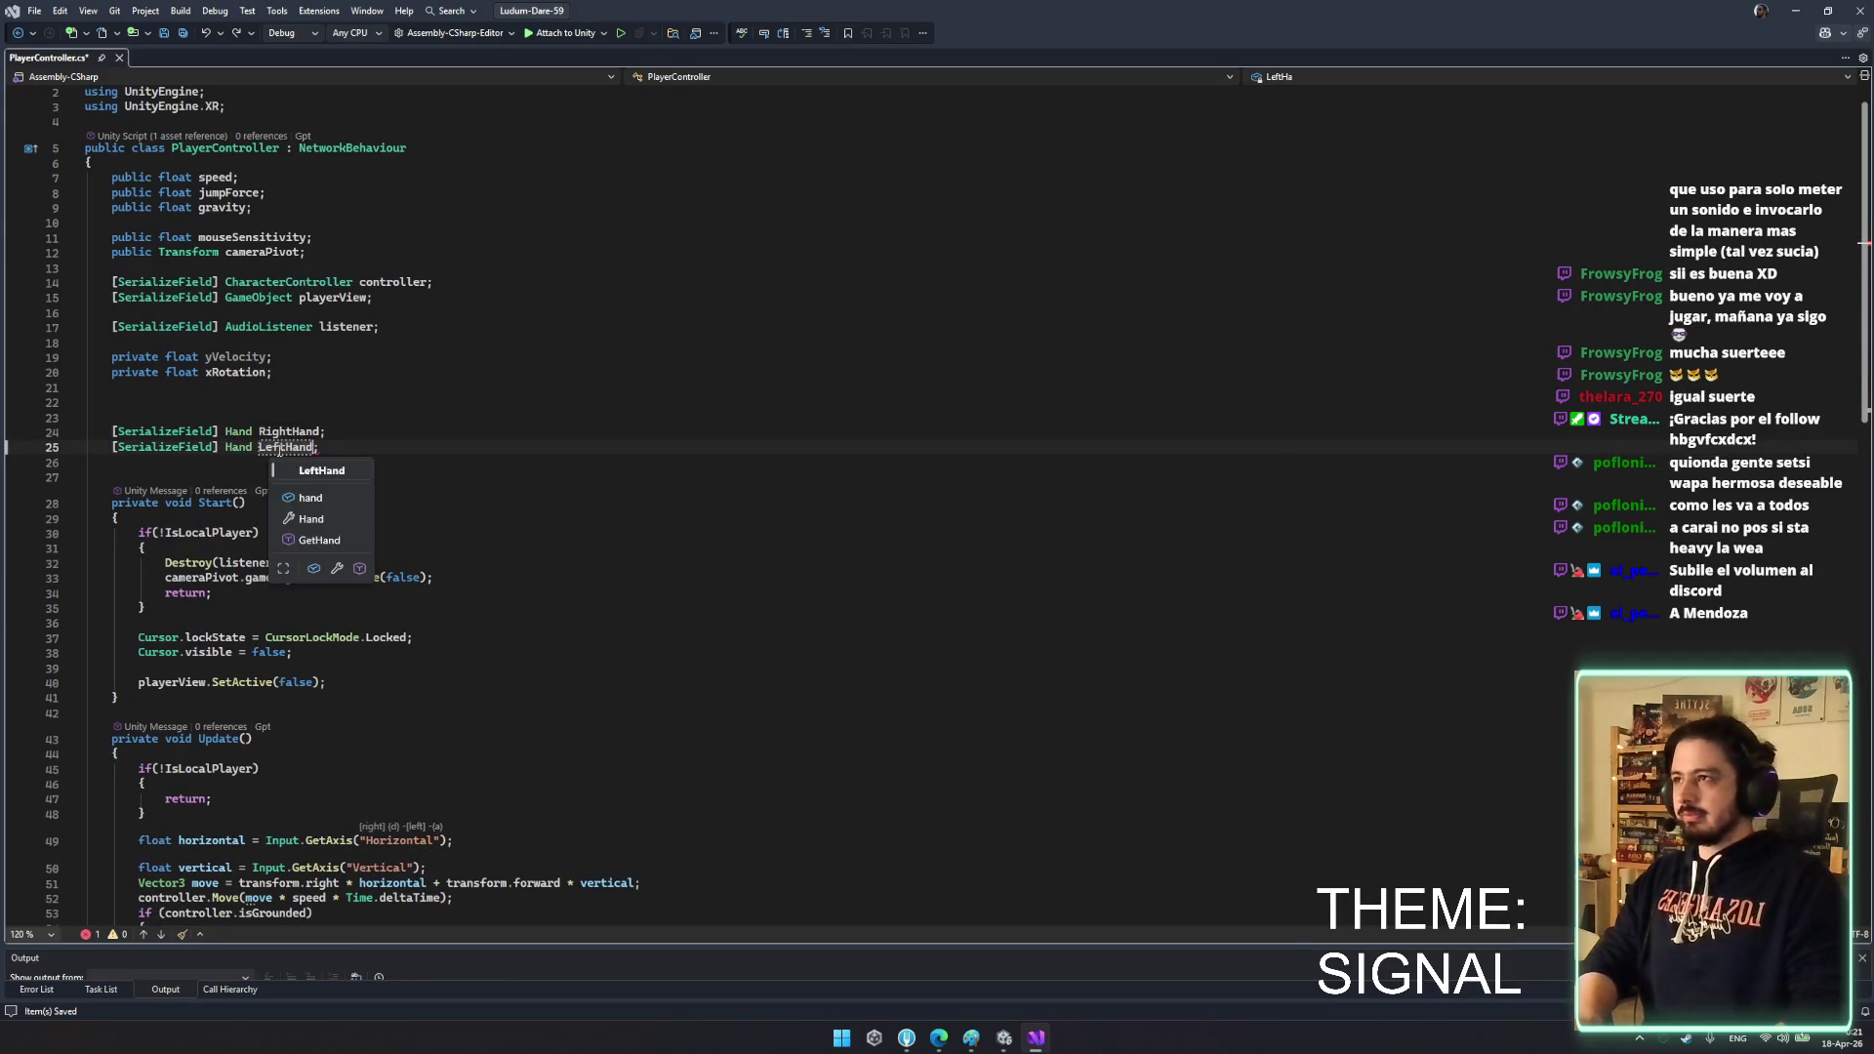
{"action": "left_click", "coordinate": [635, 576]}
{"action": "key", "text": "ctrl+s"}
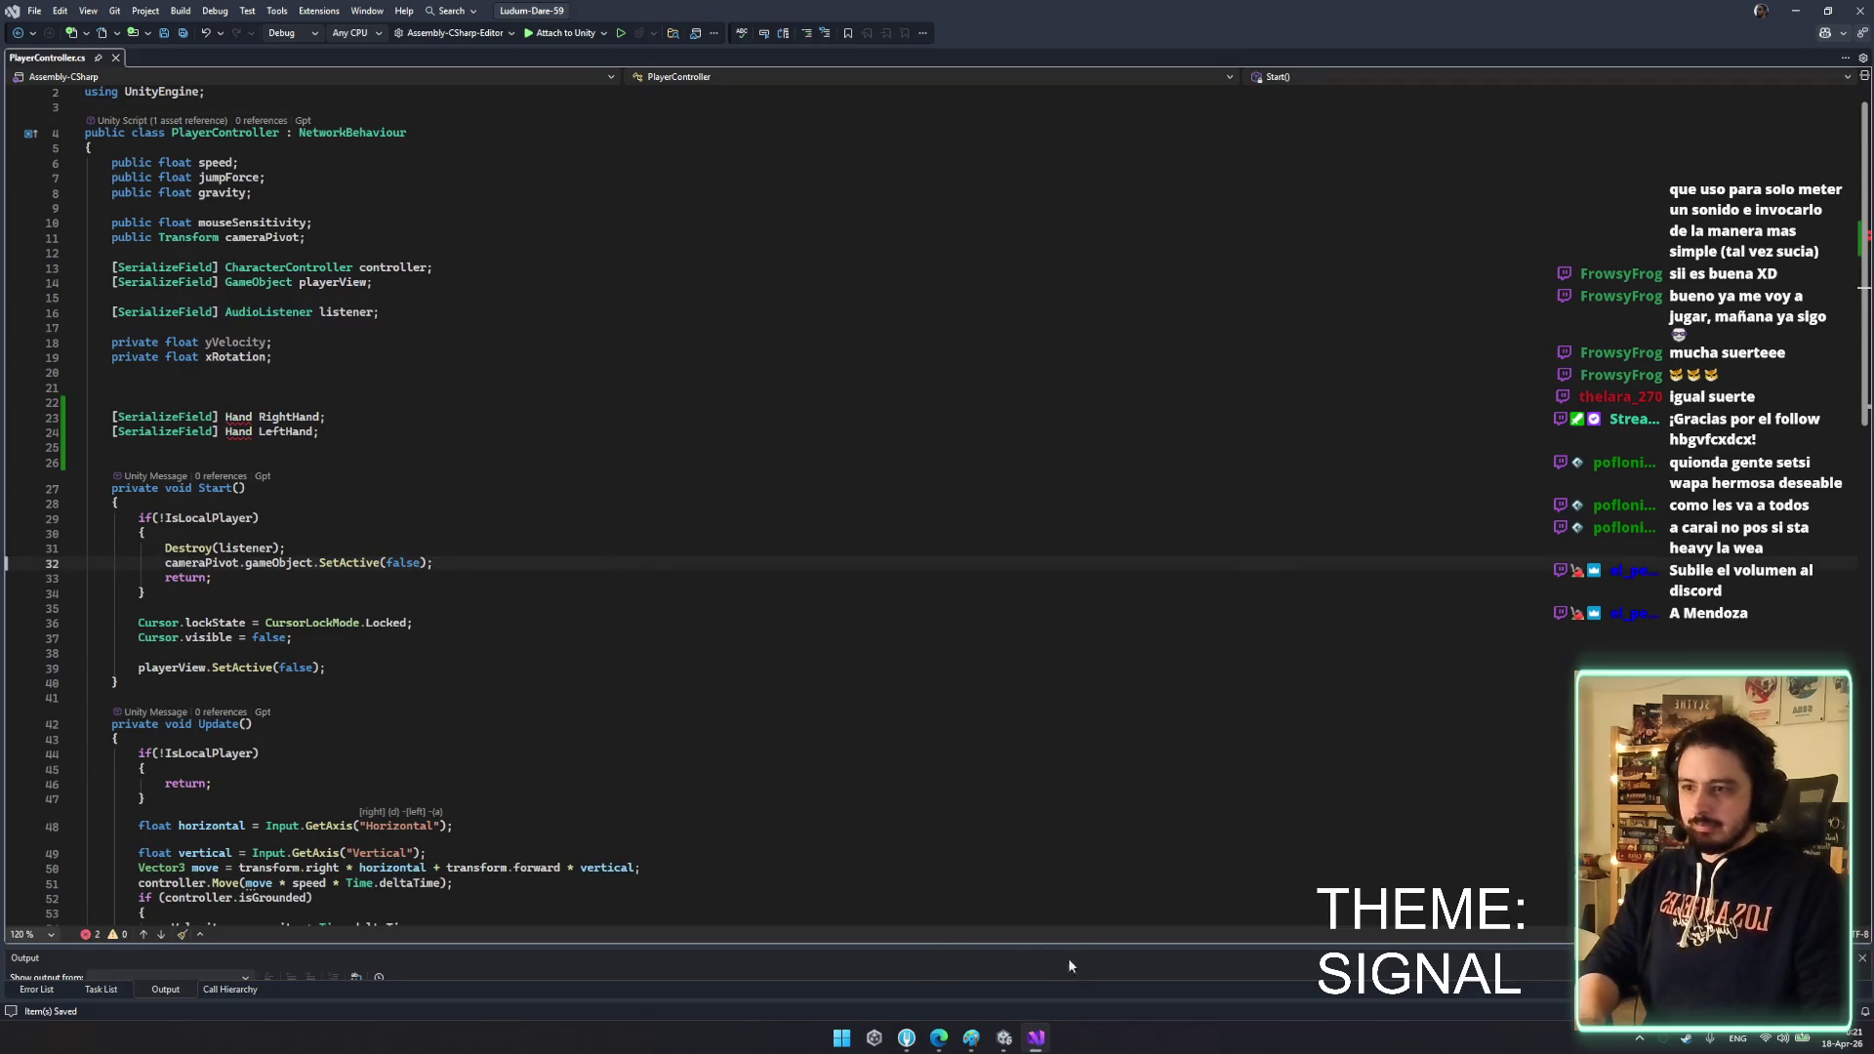
{"action": "mouse_move", "coordinate": [1013, 1043]}
{"action": "left_click", "coordinate": [902, 997]}
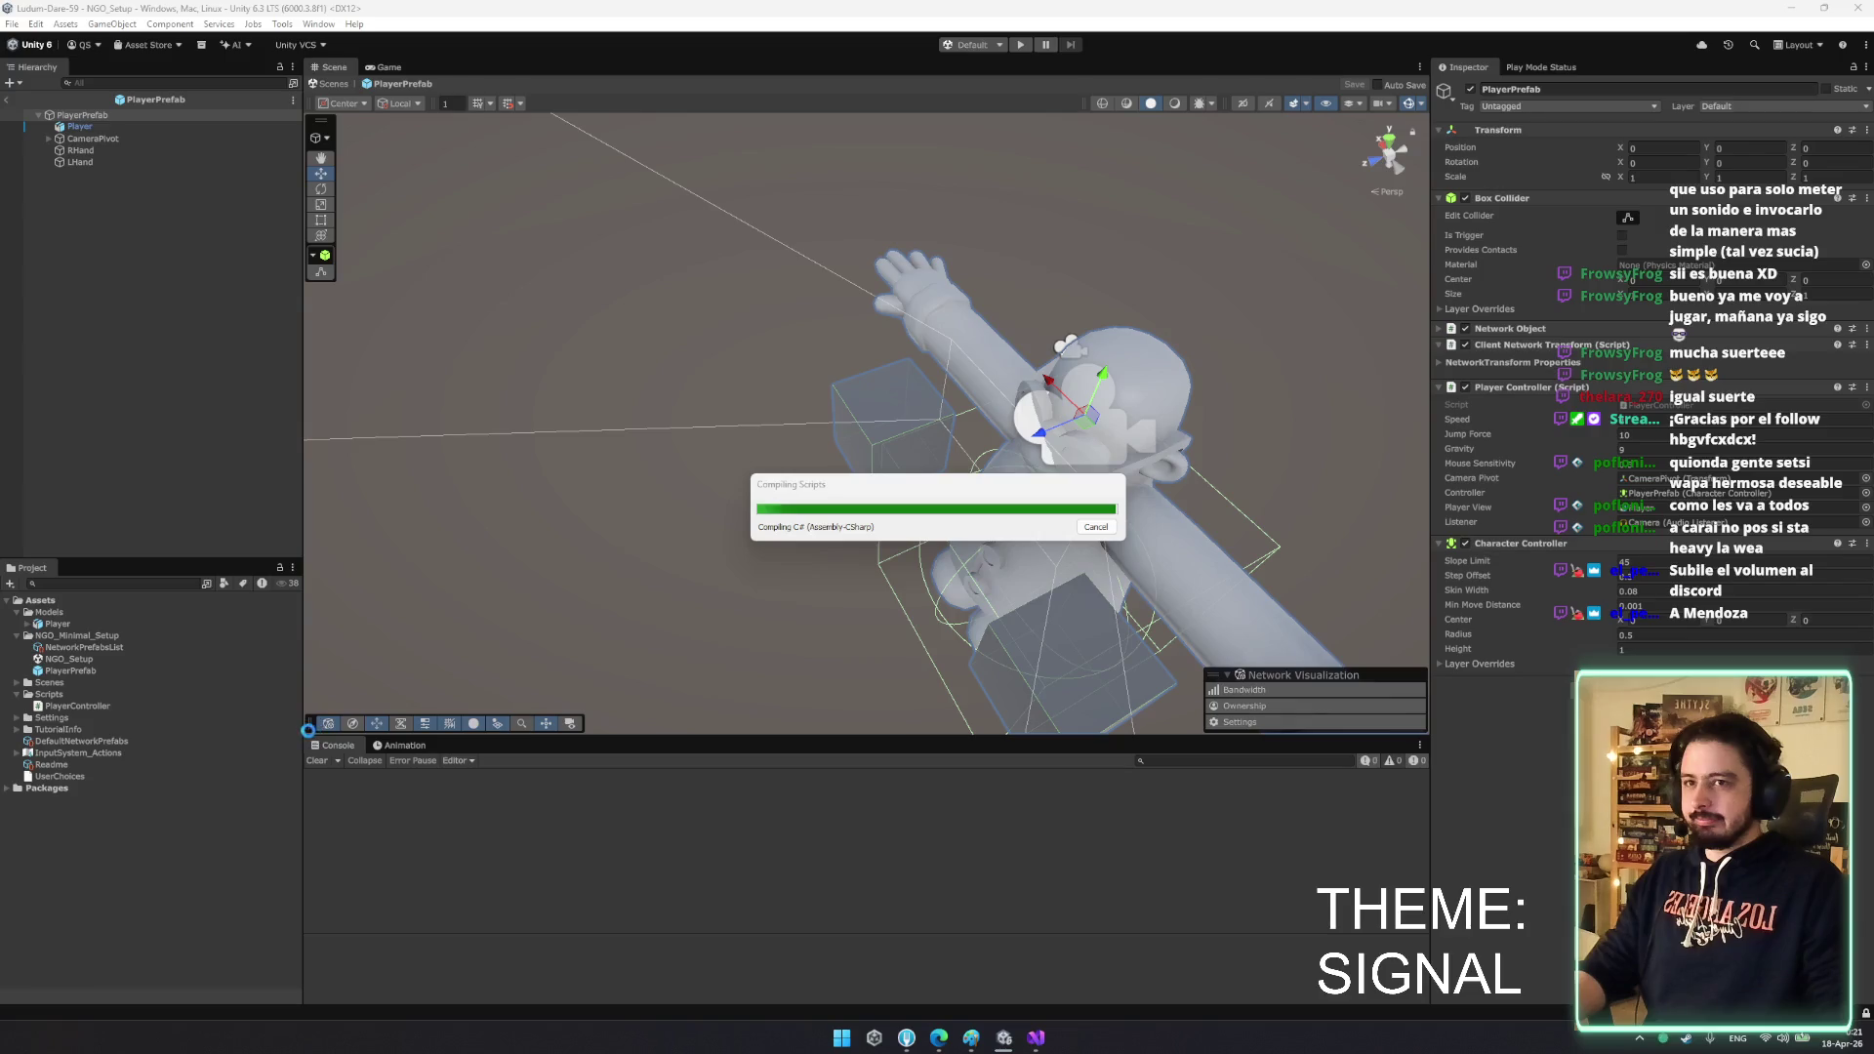
- Create a new MonoBehaviour script named Hand in the Scripts folder
{"action": "right_click", "coordinate": [72, 694]}
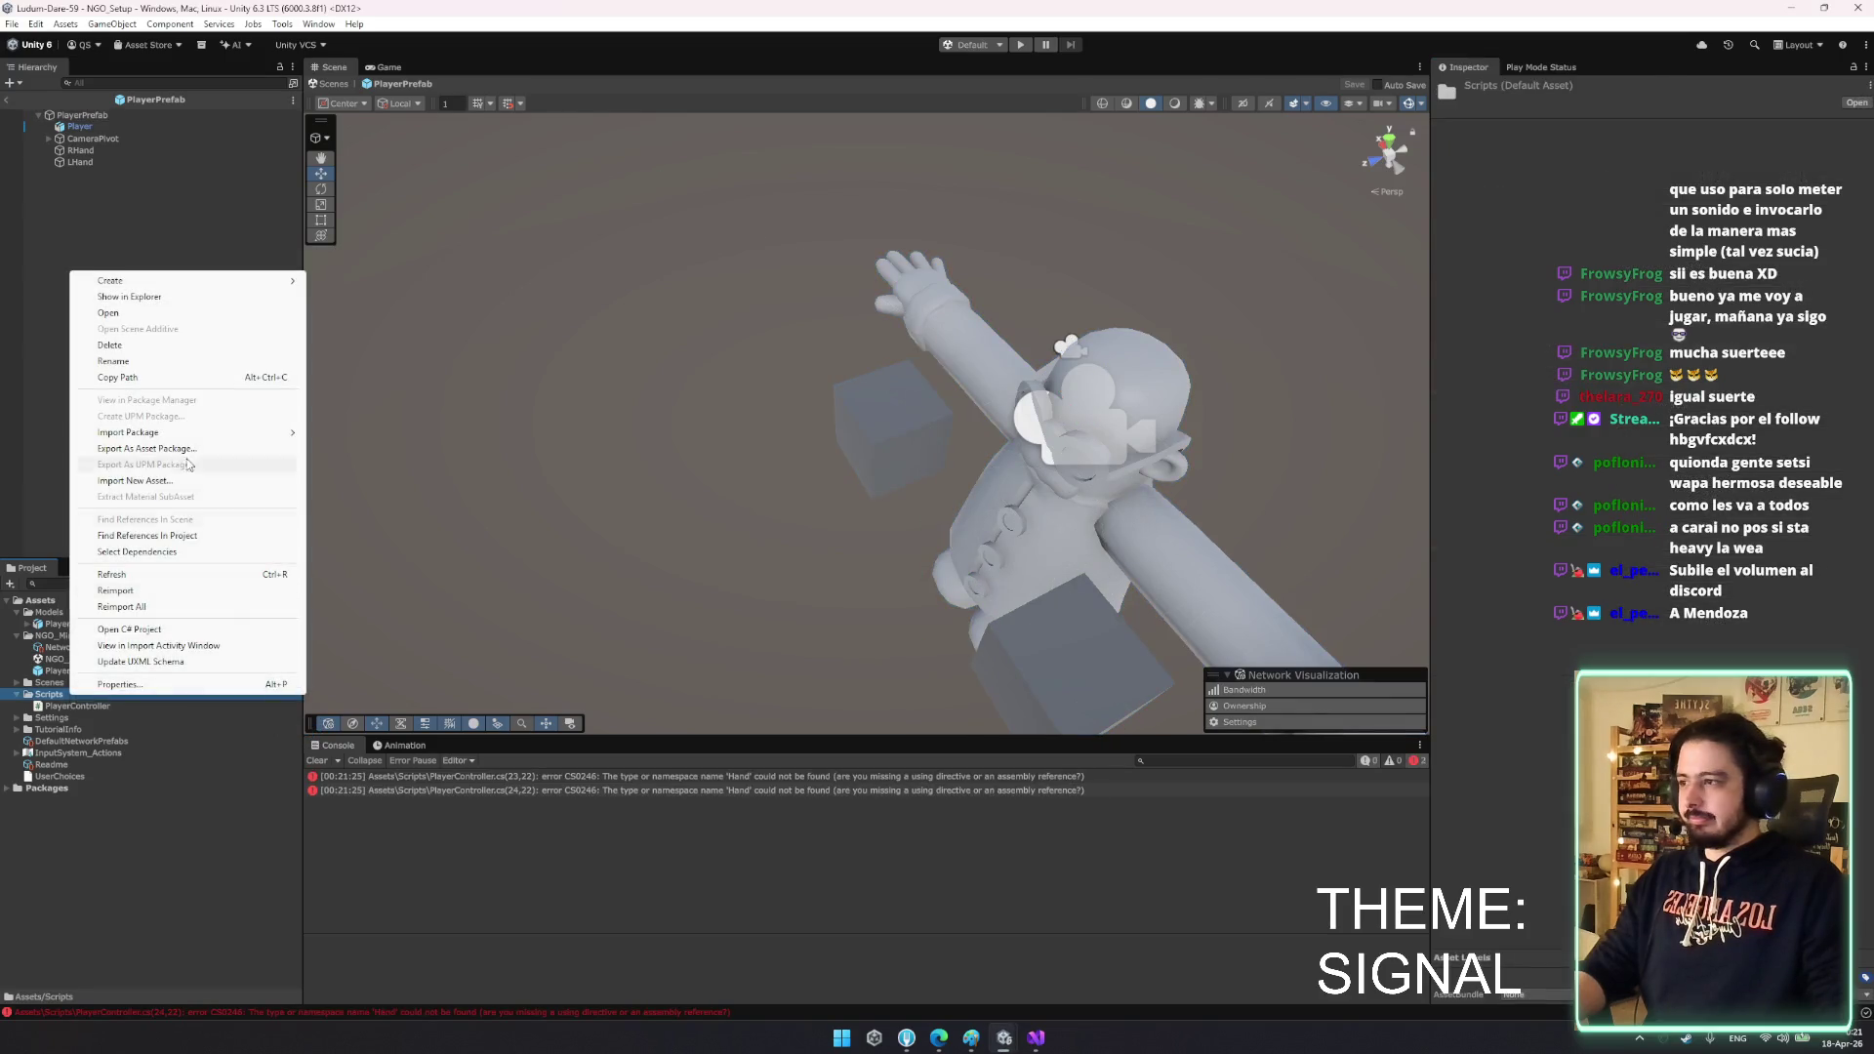
{"action": "mouse_move", "coordinate": [205, 281]}
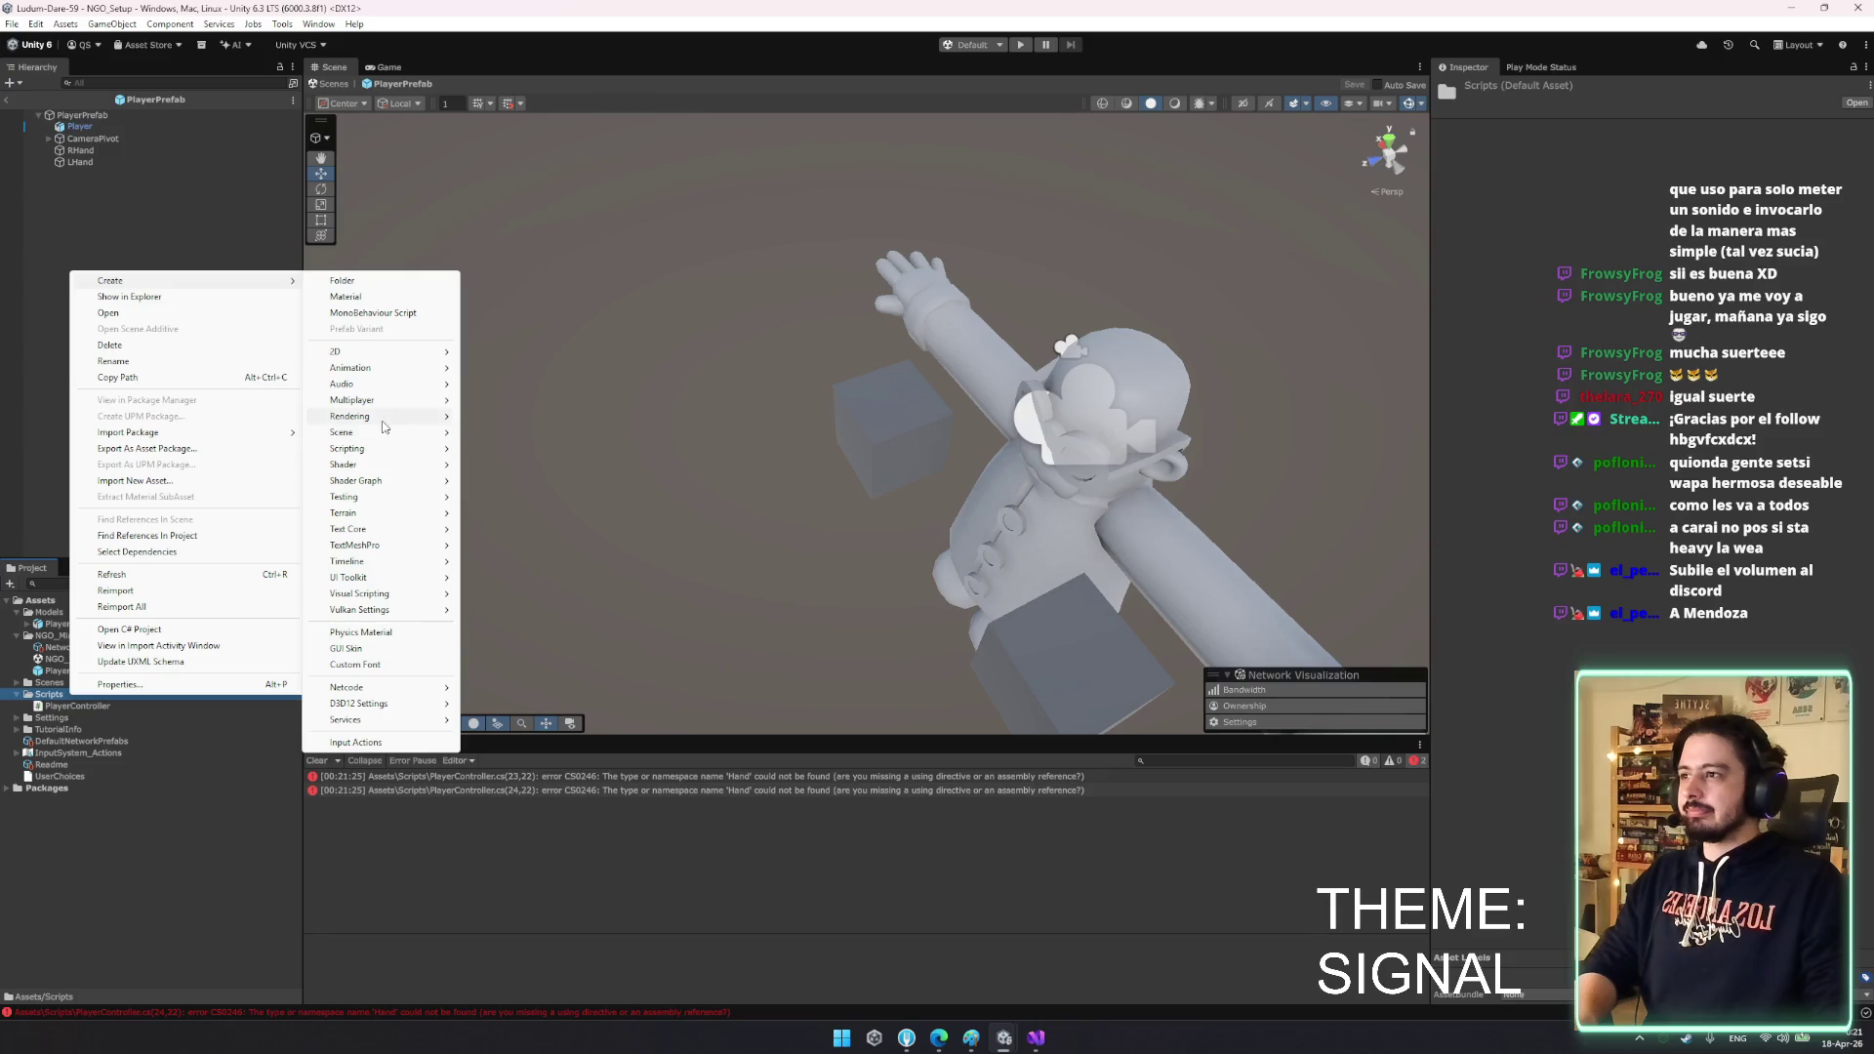
{"action": "mouse_move", "coordinate": [384, 449]}
{"action": "left_click", "coordinate": [541, 457]}
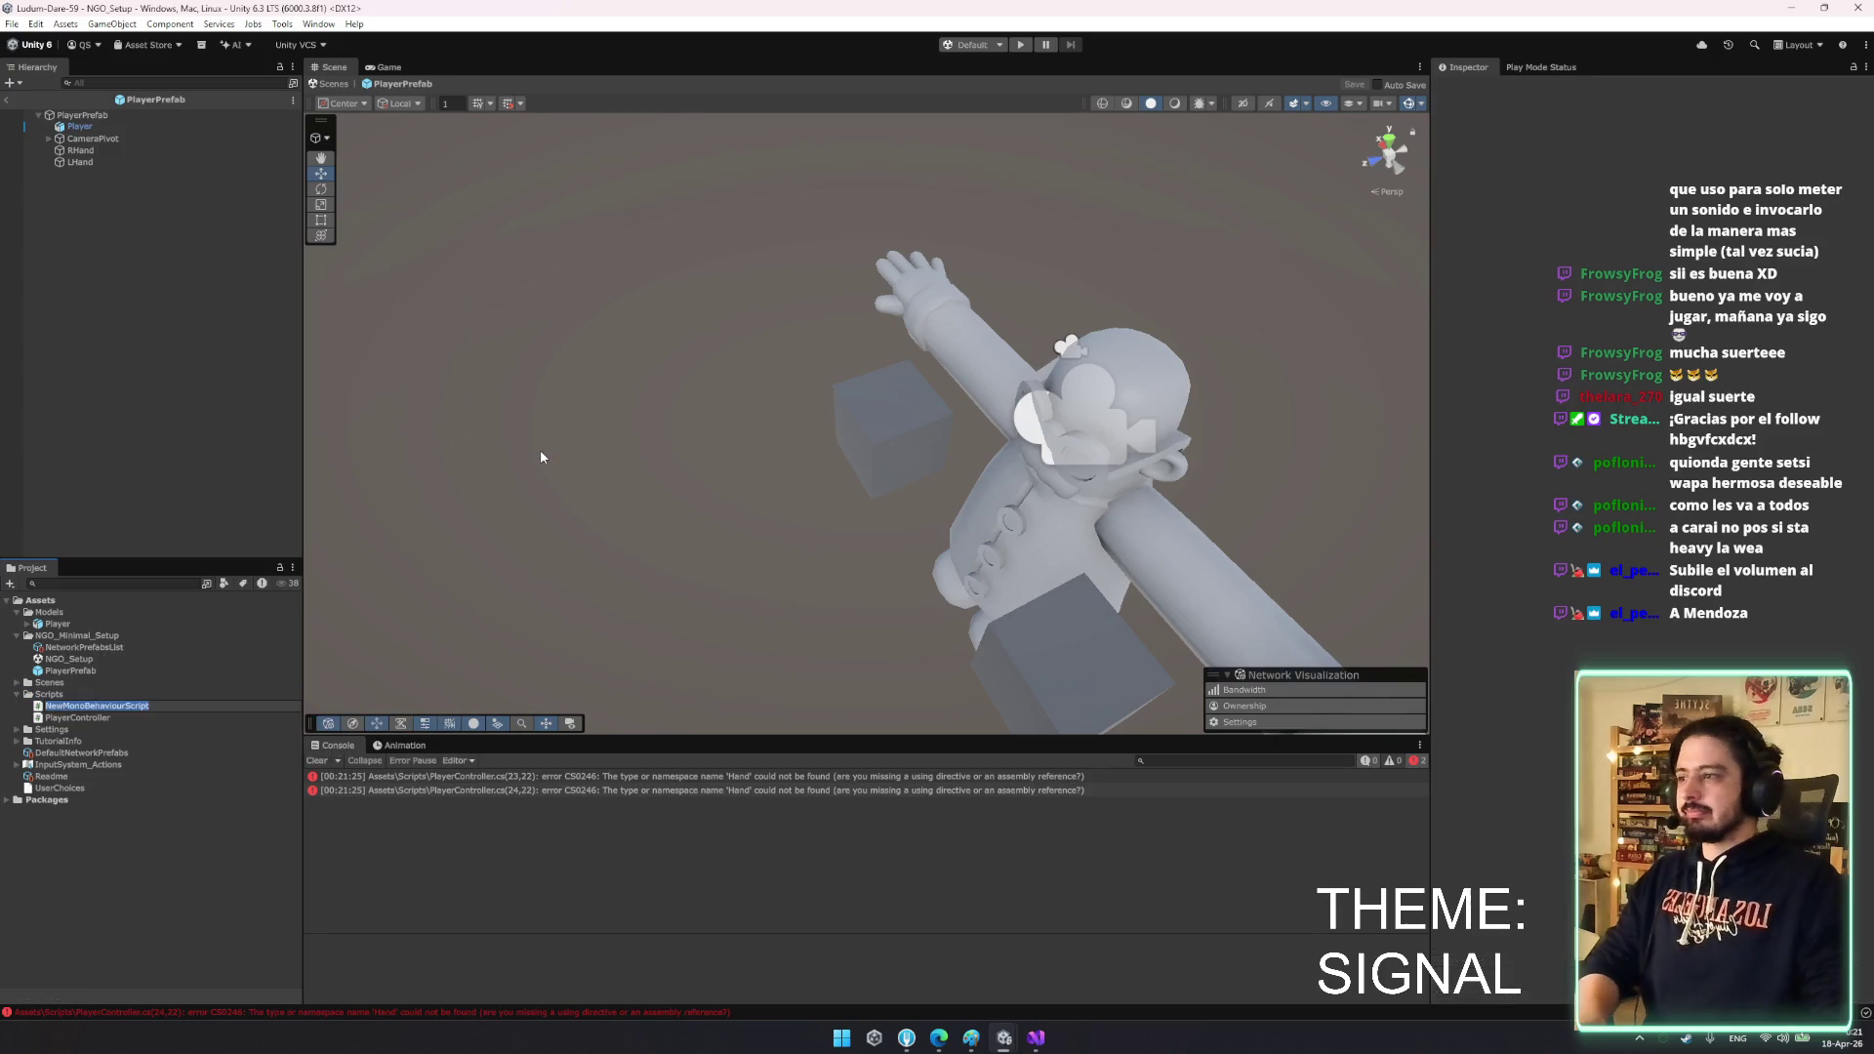
{"action": "type", "text": "Hand"}
{"action": "key", "text": "Return"}
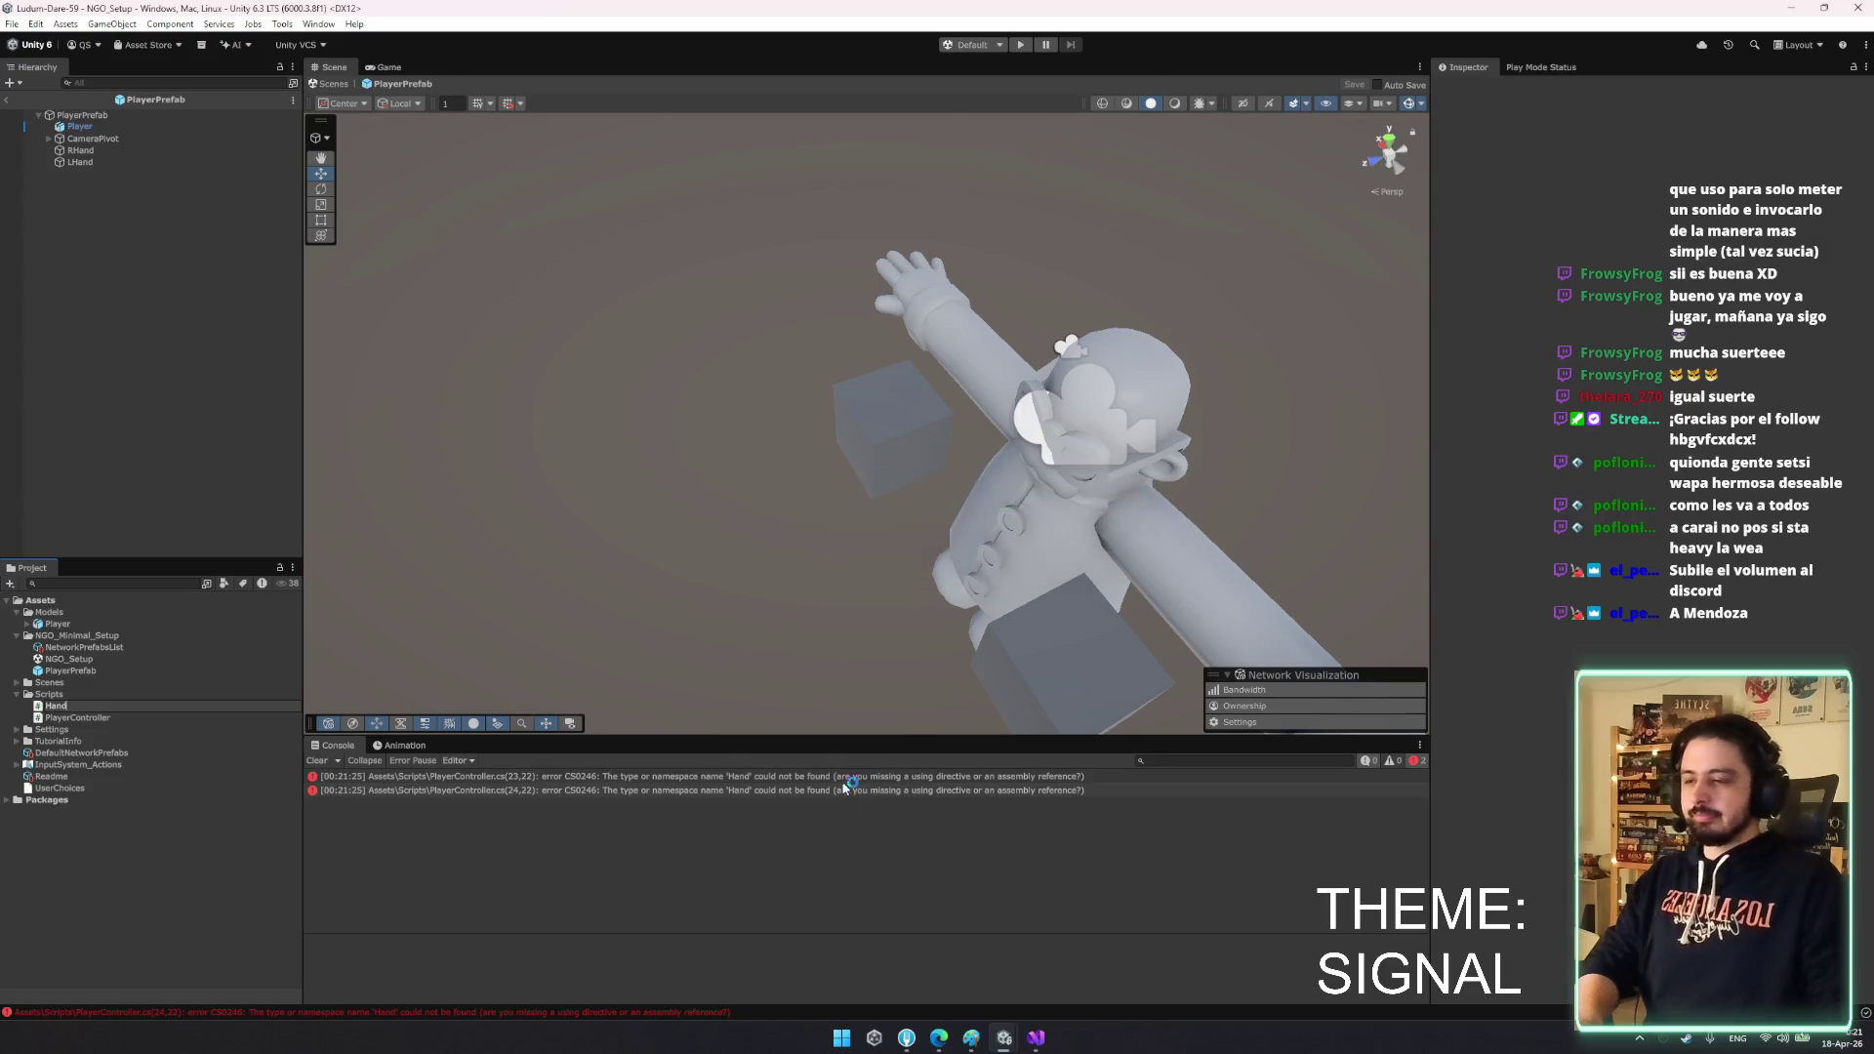
- Attach the Hand script to the RHand and LHand cubes and open Hand.cs
{"action": "left_click", "coordinate": [869, 485]}
{"action": "left_click", "coordinate": [92, 139]}
{"action": "left_click", "coordinate": [88, 151]}
{"action": "left_click", "coordinate": [93, 162]}
{"action": "left_click_drag", "start_coordinate": [56, 705], "coordinate": [1591, 530]}
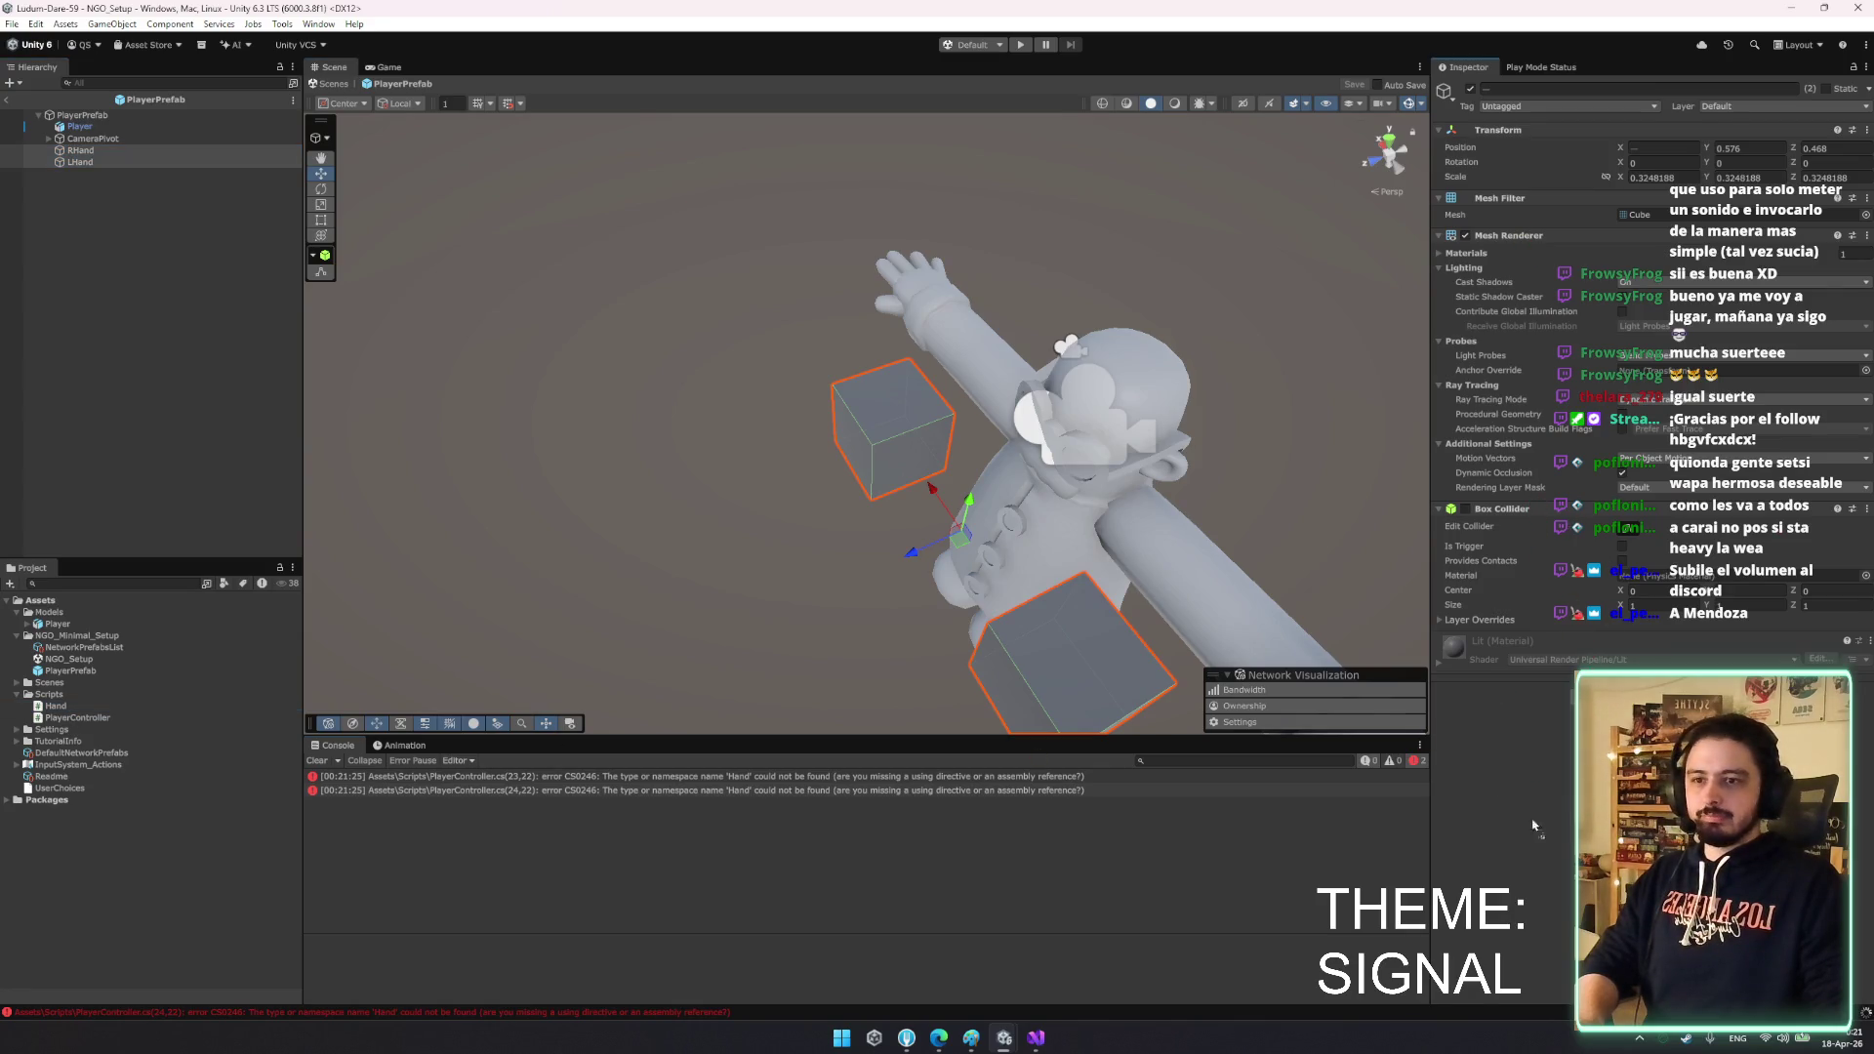
{"action": "left_click_drag", "start_coordinate": [1591, 530], "coordinate": [1591, 530]}
{"action": "left_click", "coordinate": [987, 560]}
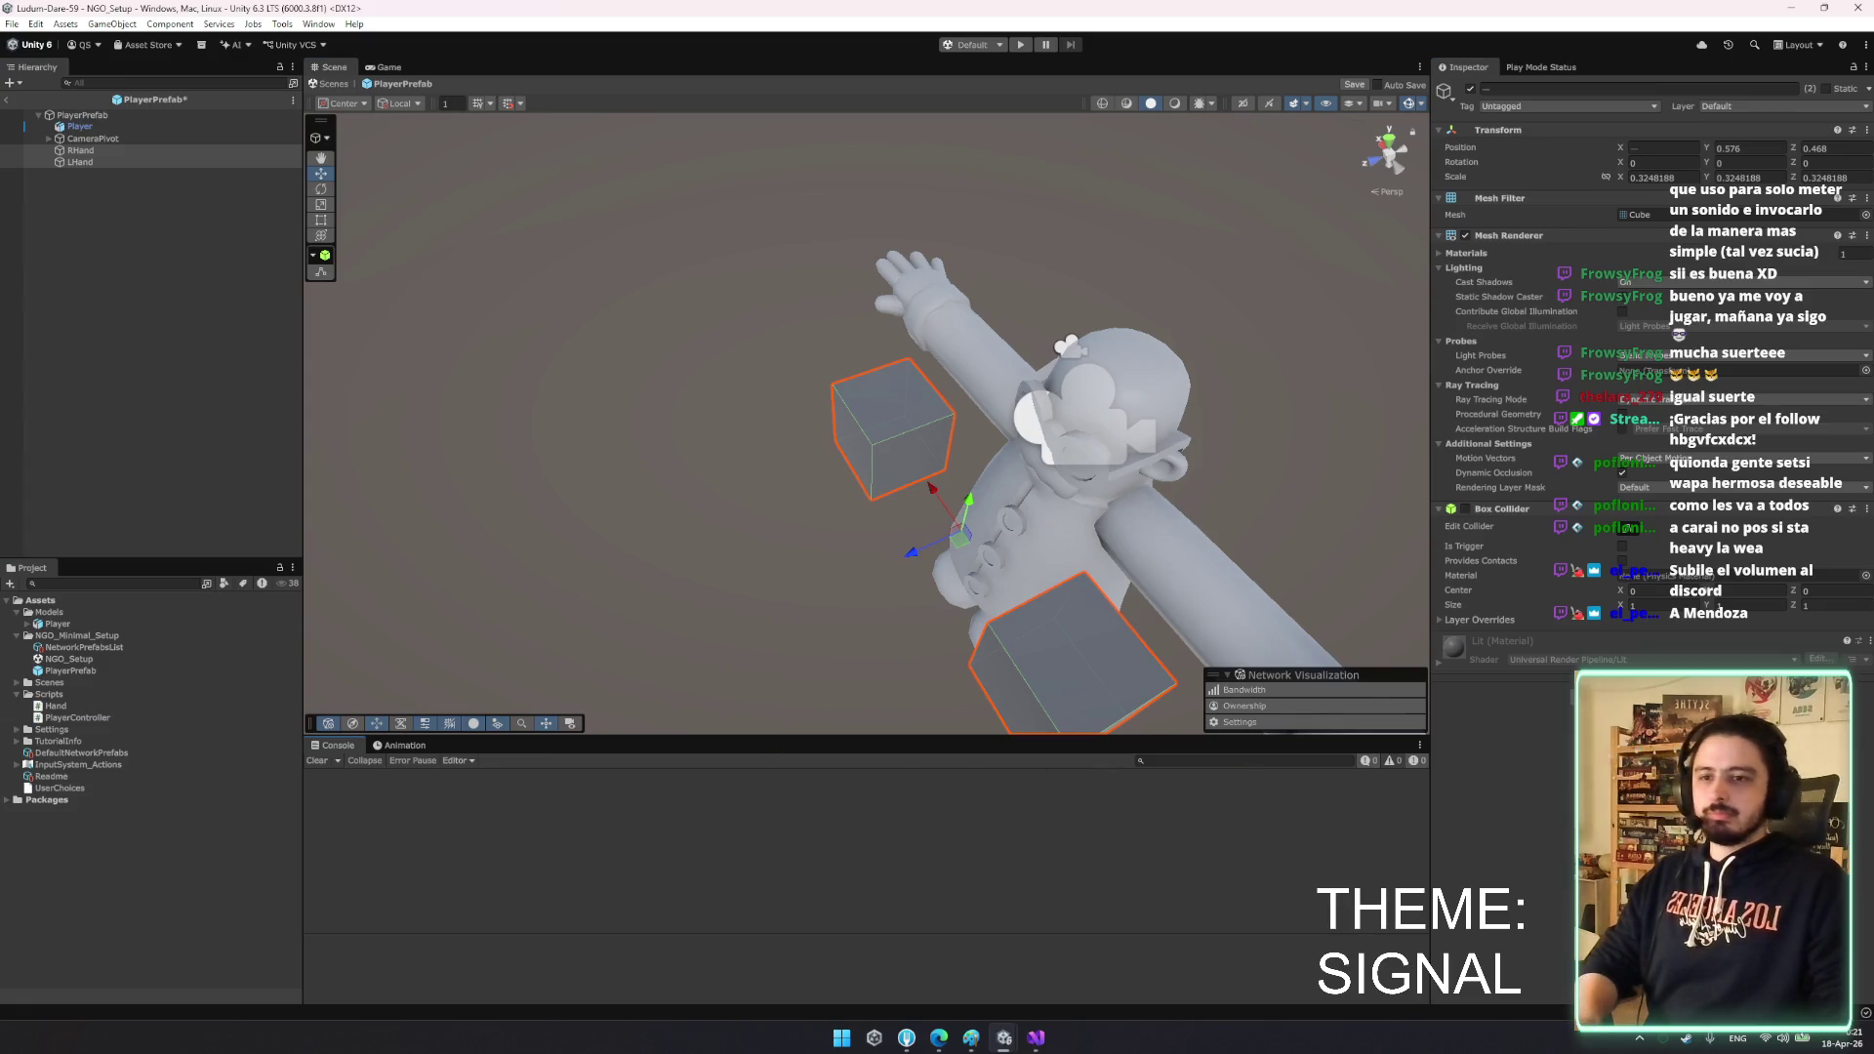
{"action": "left_click", "coordinate": [80, 150]}
{"action": "left_click", "coordinate": [1676, 662]}
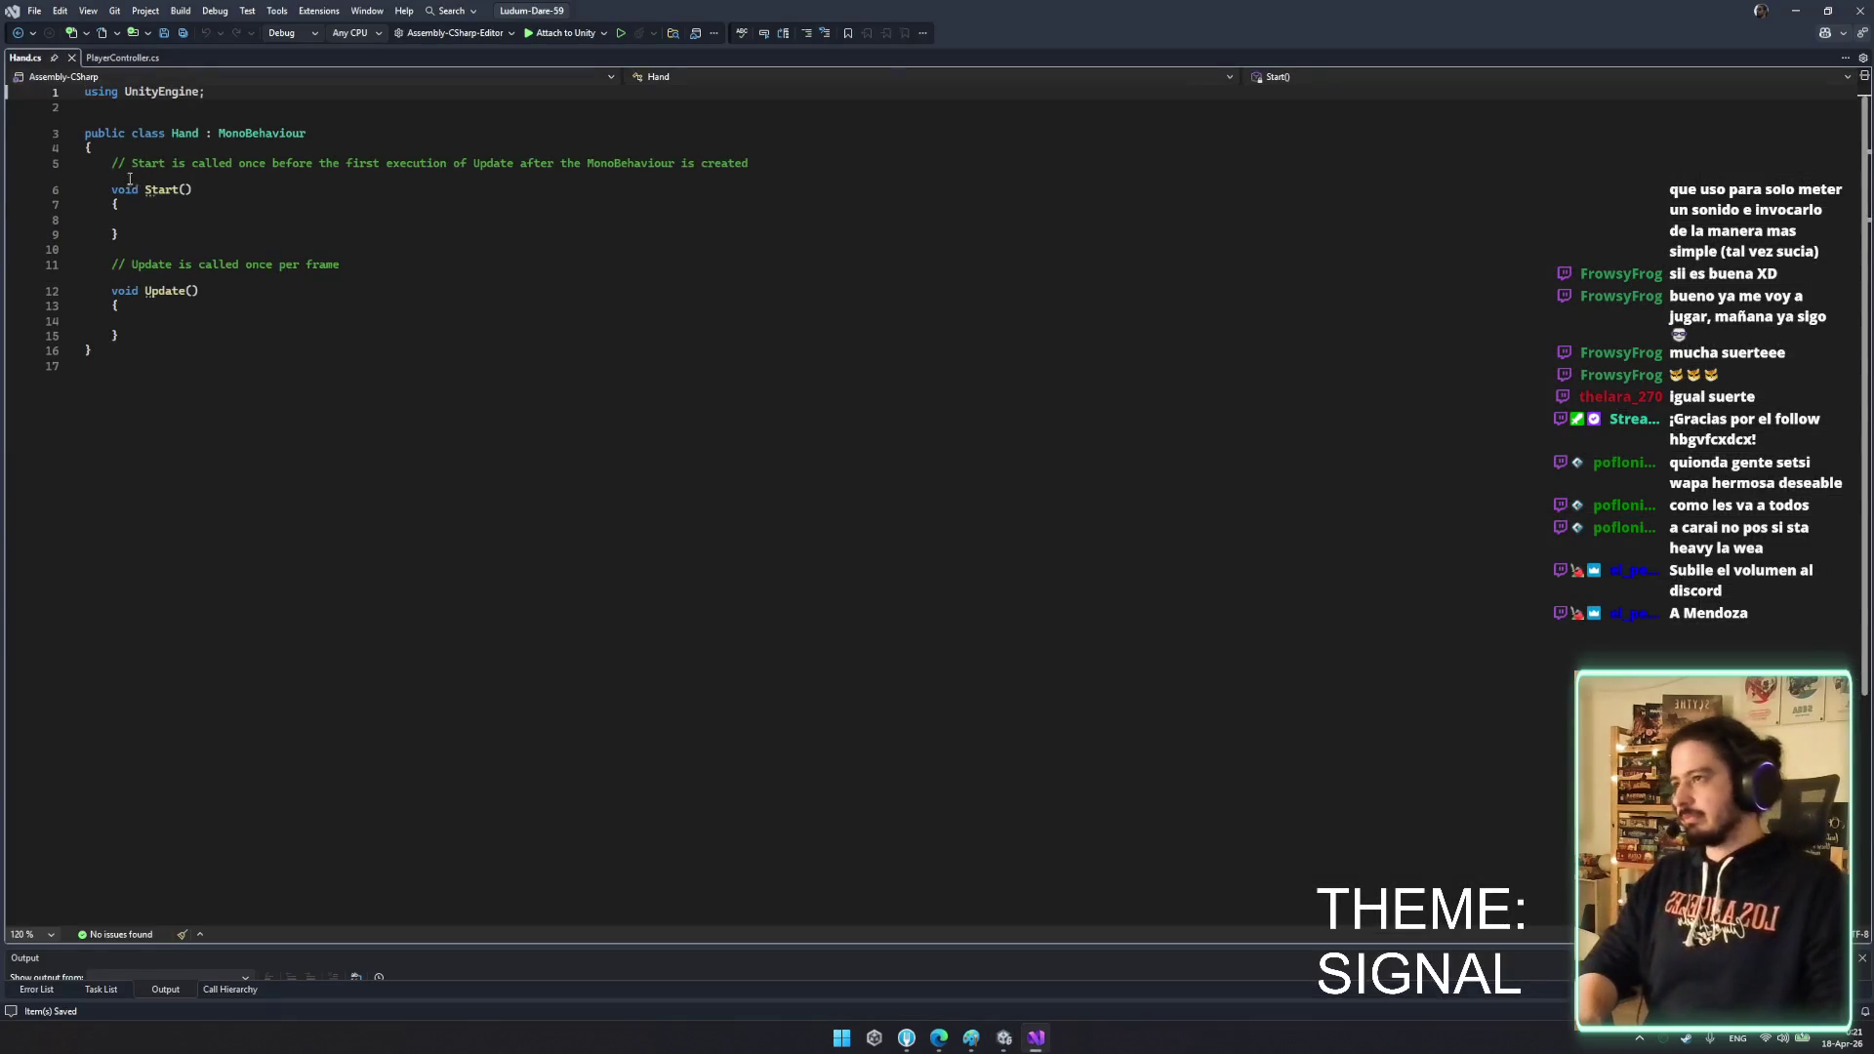
- Replace Start and Update in Hand.cs with a public ActivateHand(bool activate) method
{"action": "left_click_drag", "start_coordinate": [109, 162], "coordinate": [259, 364]}
{"action": "key", "text": "Delete"}
{"action": "key", "text": "Return"}
{"action": "key", "text": "Return"}
{"action": "type", "text": "Public void Activat"}
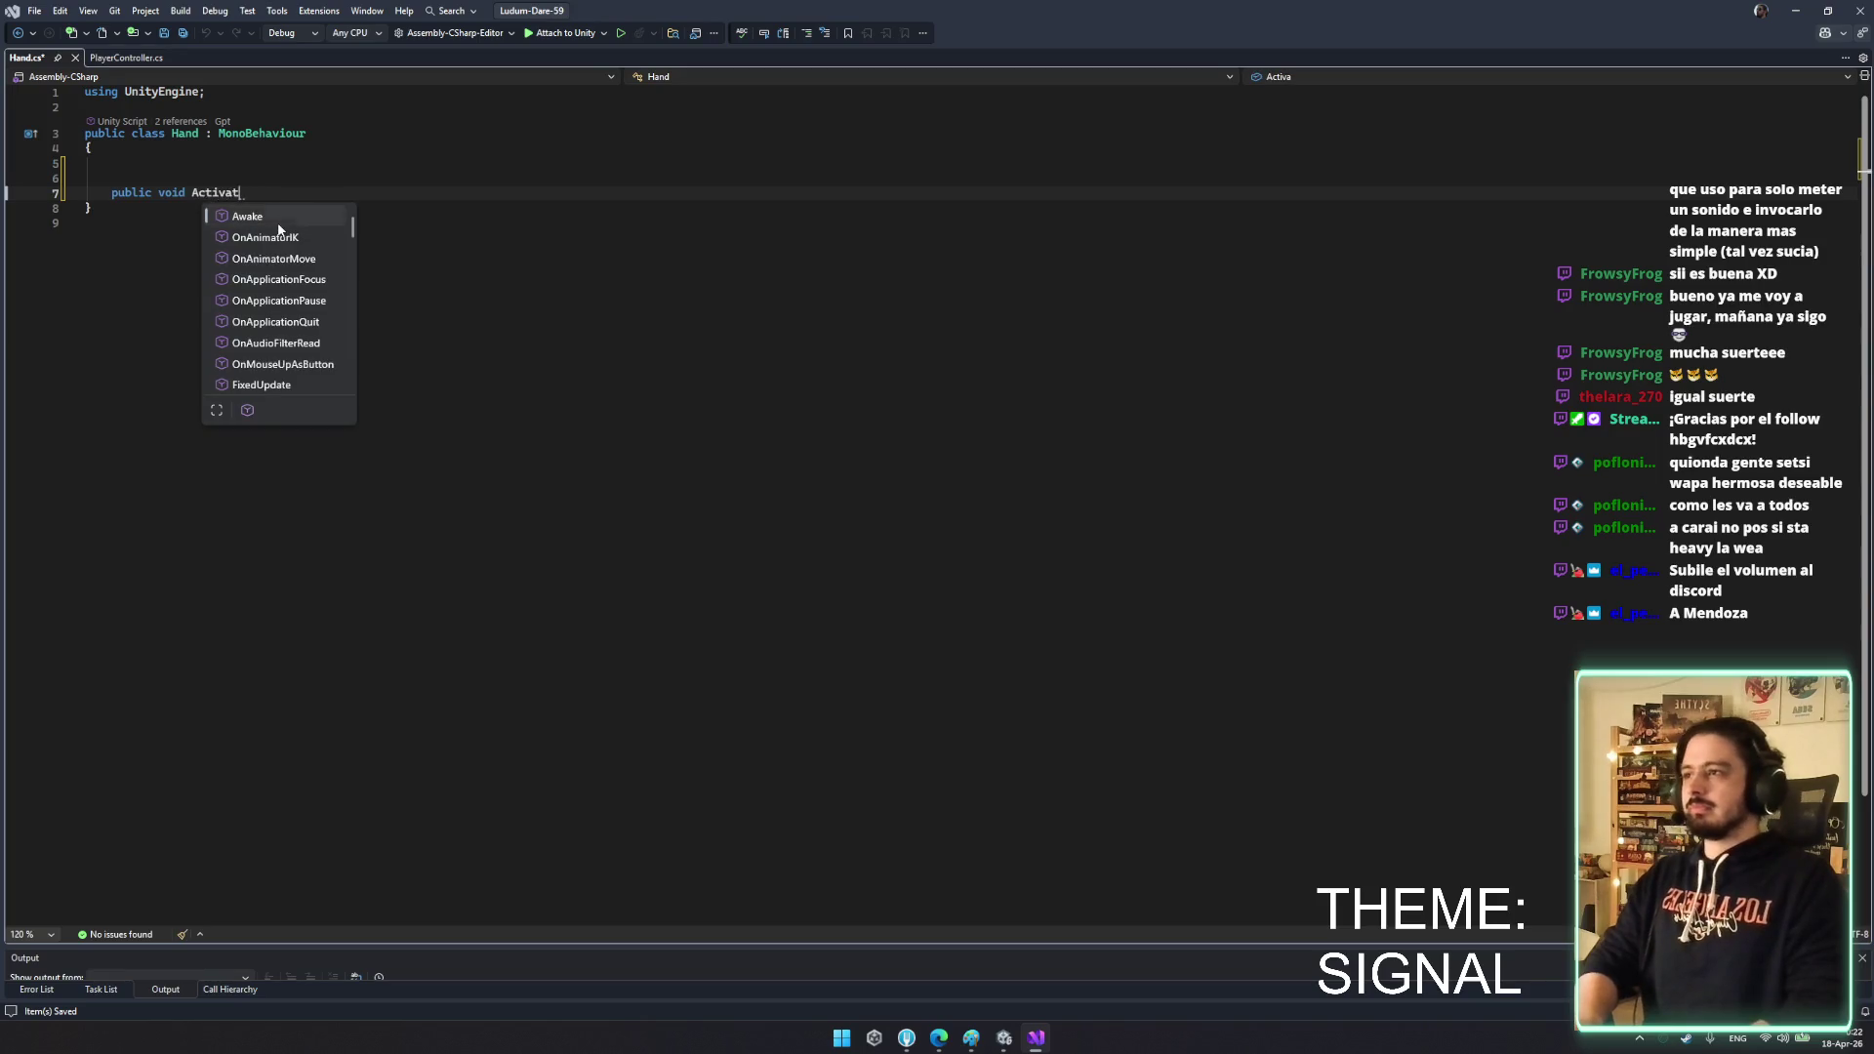
{"action": "type", "text": "eHand(bool activate)"}
{"action": "key", "text": "Return"}
{"action": "type", "text": "{"}
{"action": "key", "text": "Return"}
{"action": "type", "text": "b"}
{"action": "key", "text": "BackSpace"}
- Add a [SerializeField] private Collider handCollider field above the method
{"action": "left_click", "coordinate": [272, 204]}
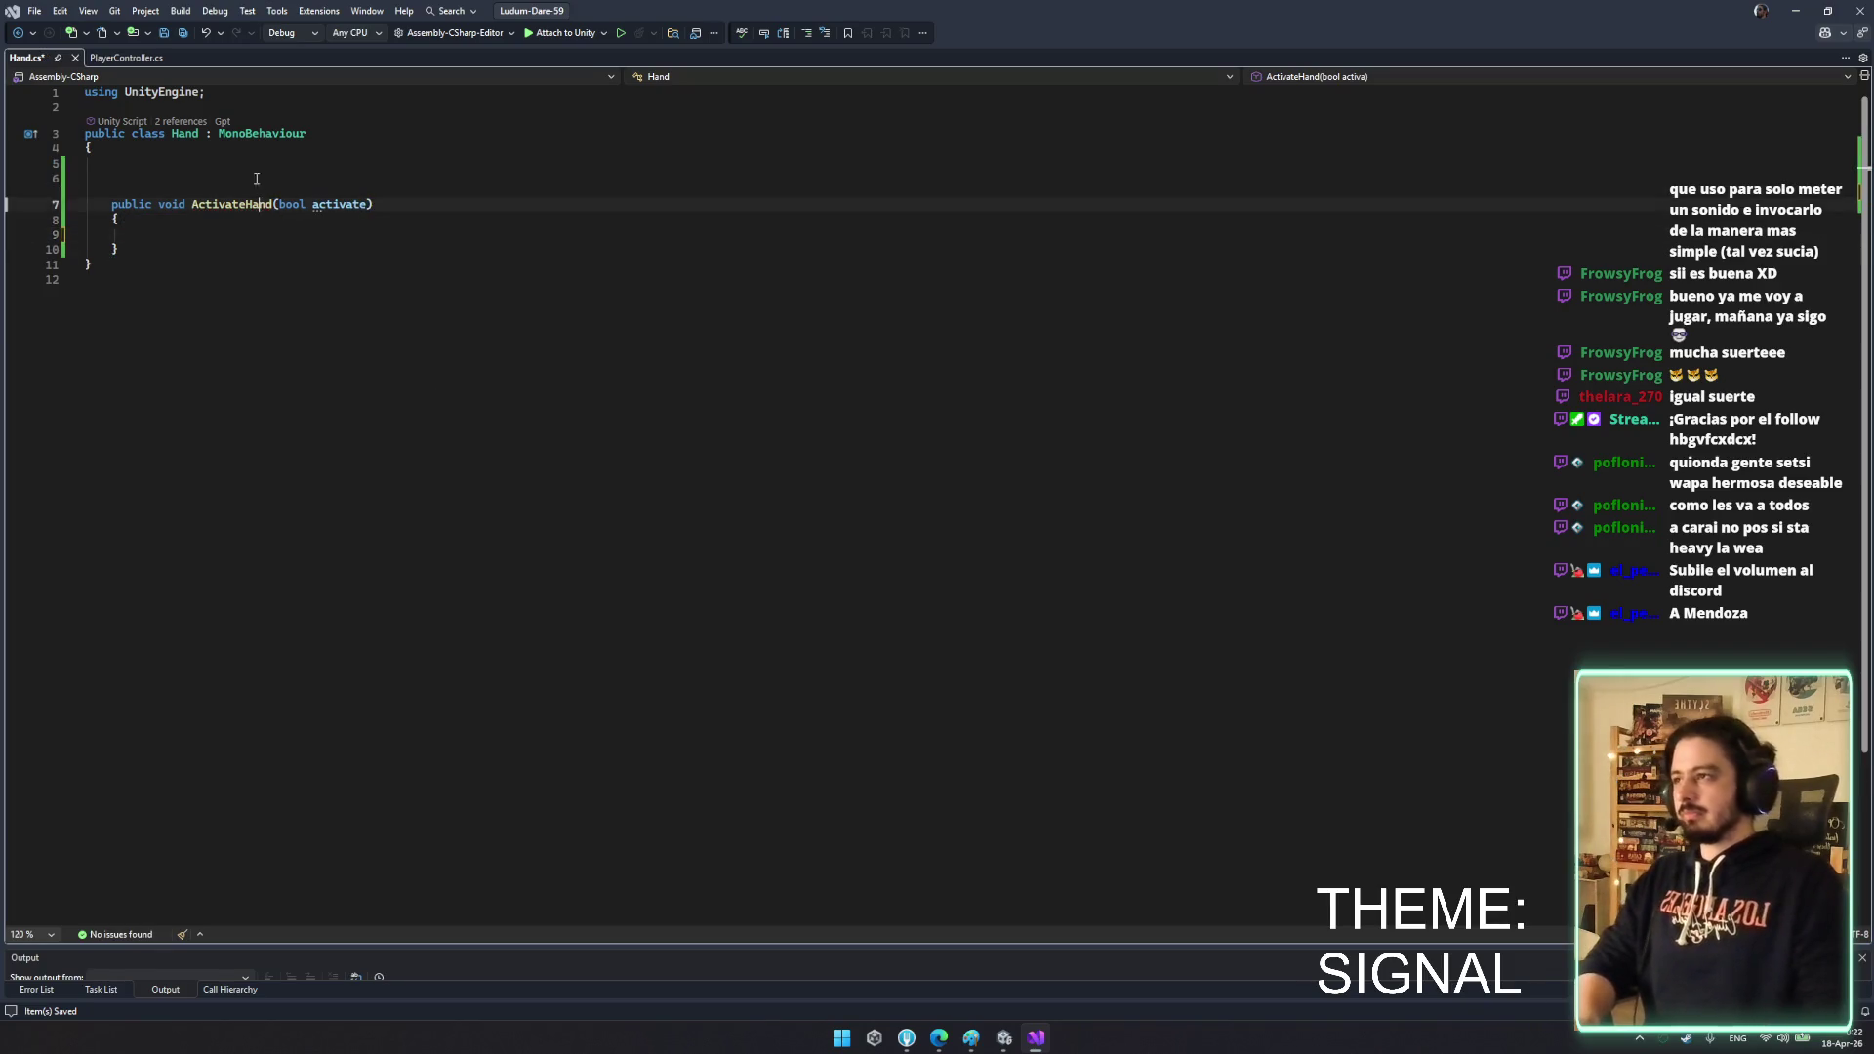
{"action": "type", "text": "[Serial"}
{"action": "key", "text": "Tab"}
{"action": "key", "text": "ctrl+z"}
{"action": "key", "text": "ctrl+BackSpace"}
{"action": "type", "text": "SerializeFie"}
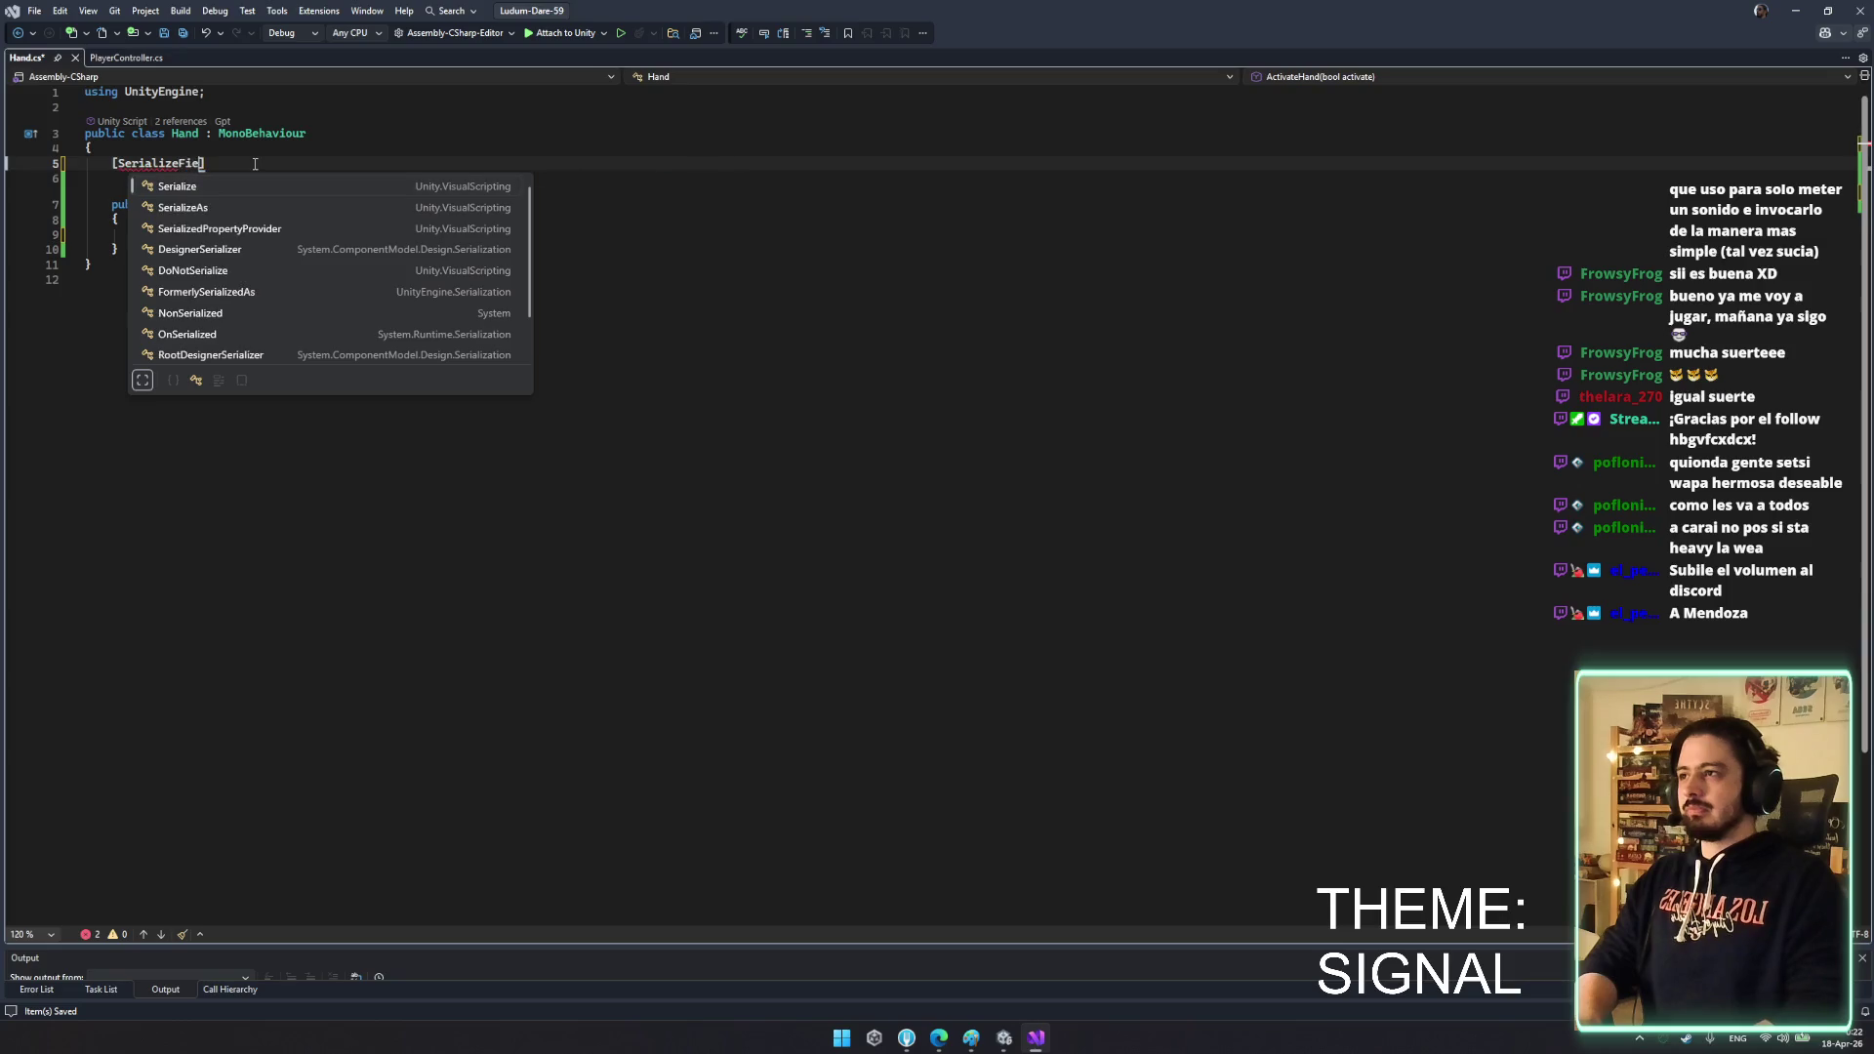
{"action": "key", "text": "ctrl+BackSpace"}
{"action": "type", "text": "Serializedfil"}
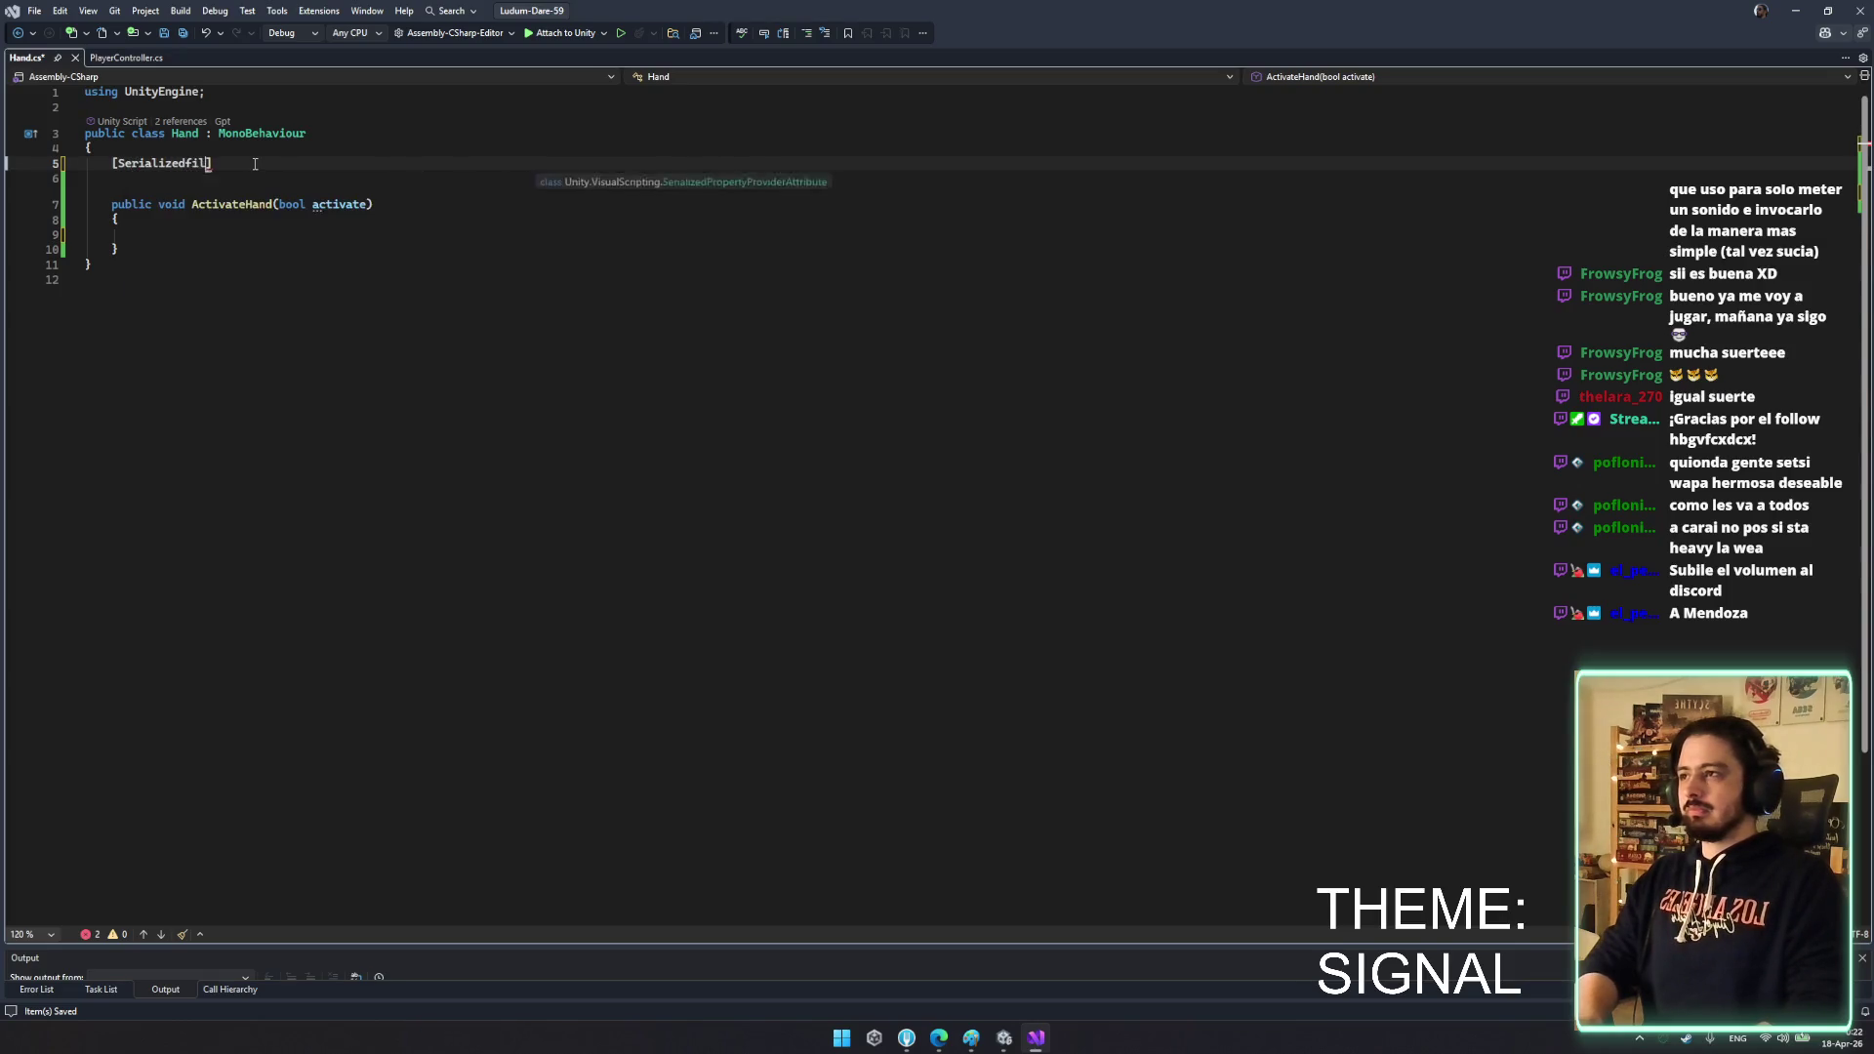
{"action": "key", "text": "ctrl+BackSpace"}
{"action": "type", "text": "Seriali"}
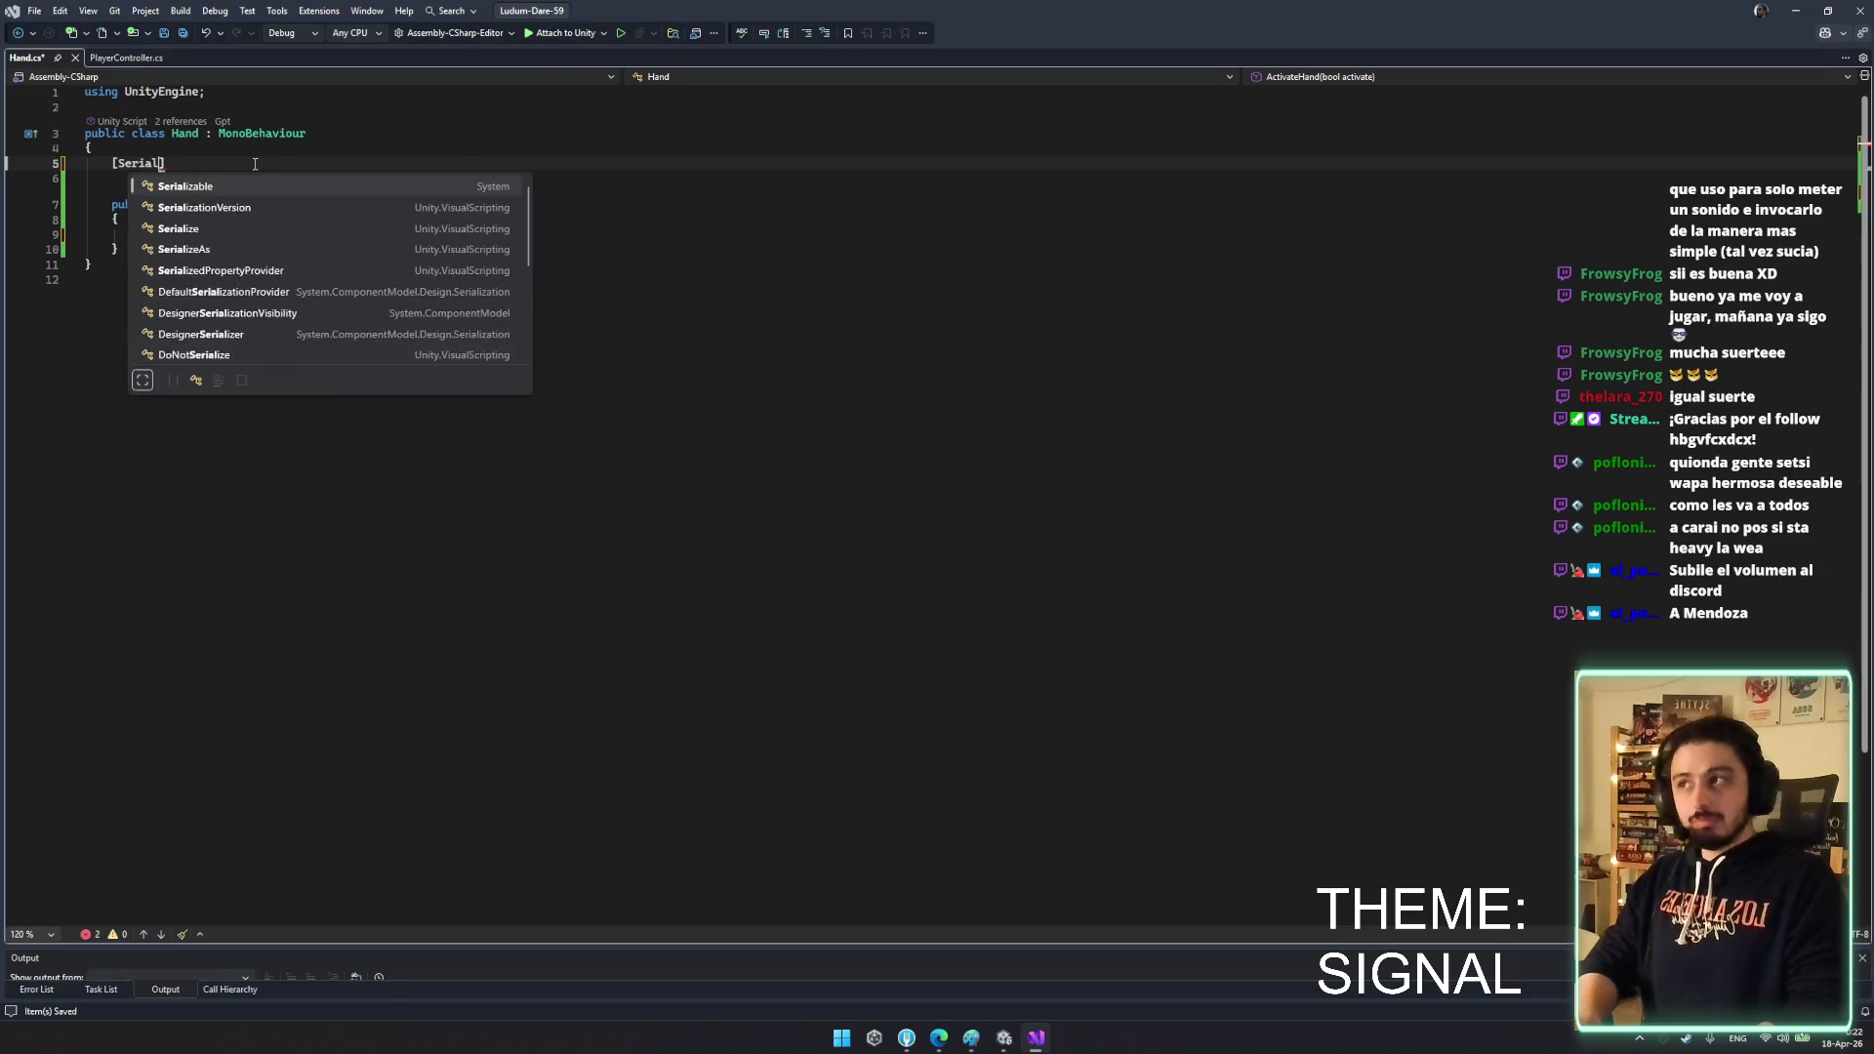
{"action": "type", "text": "zeField"}
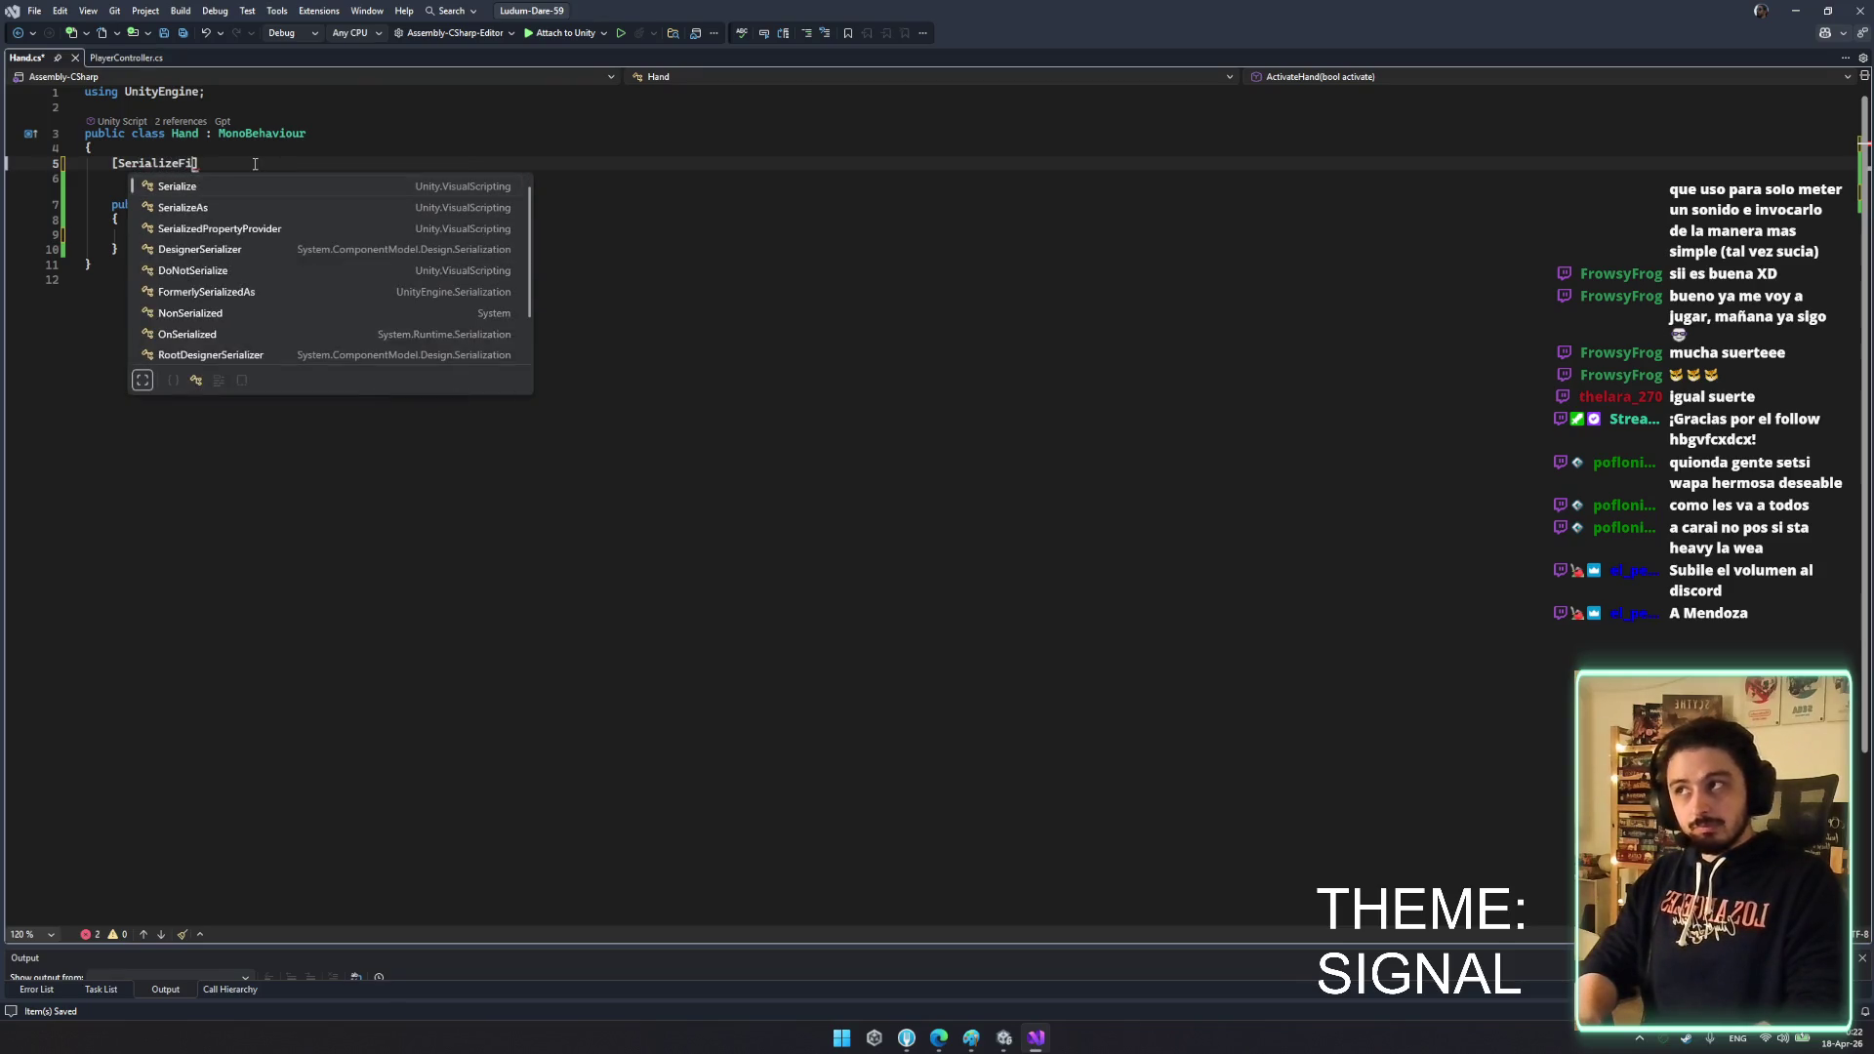
{"action": "type", "text": "] private "}
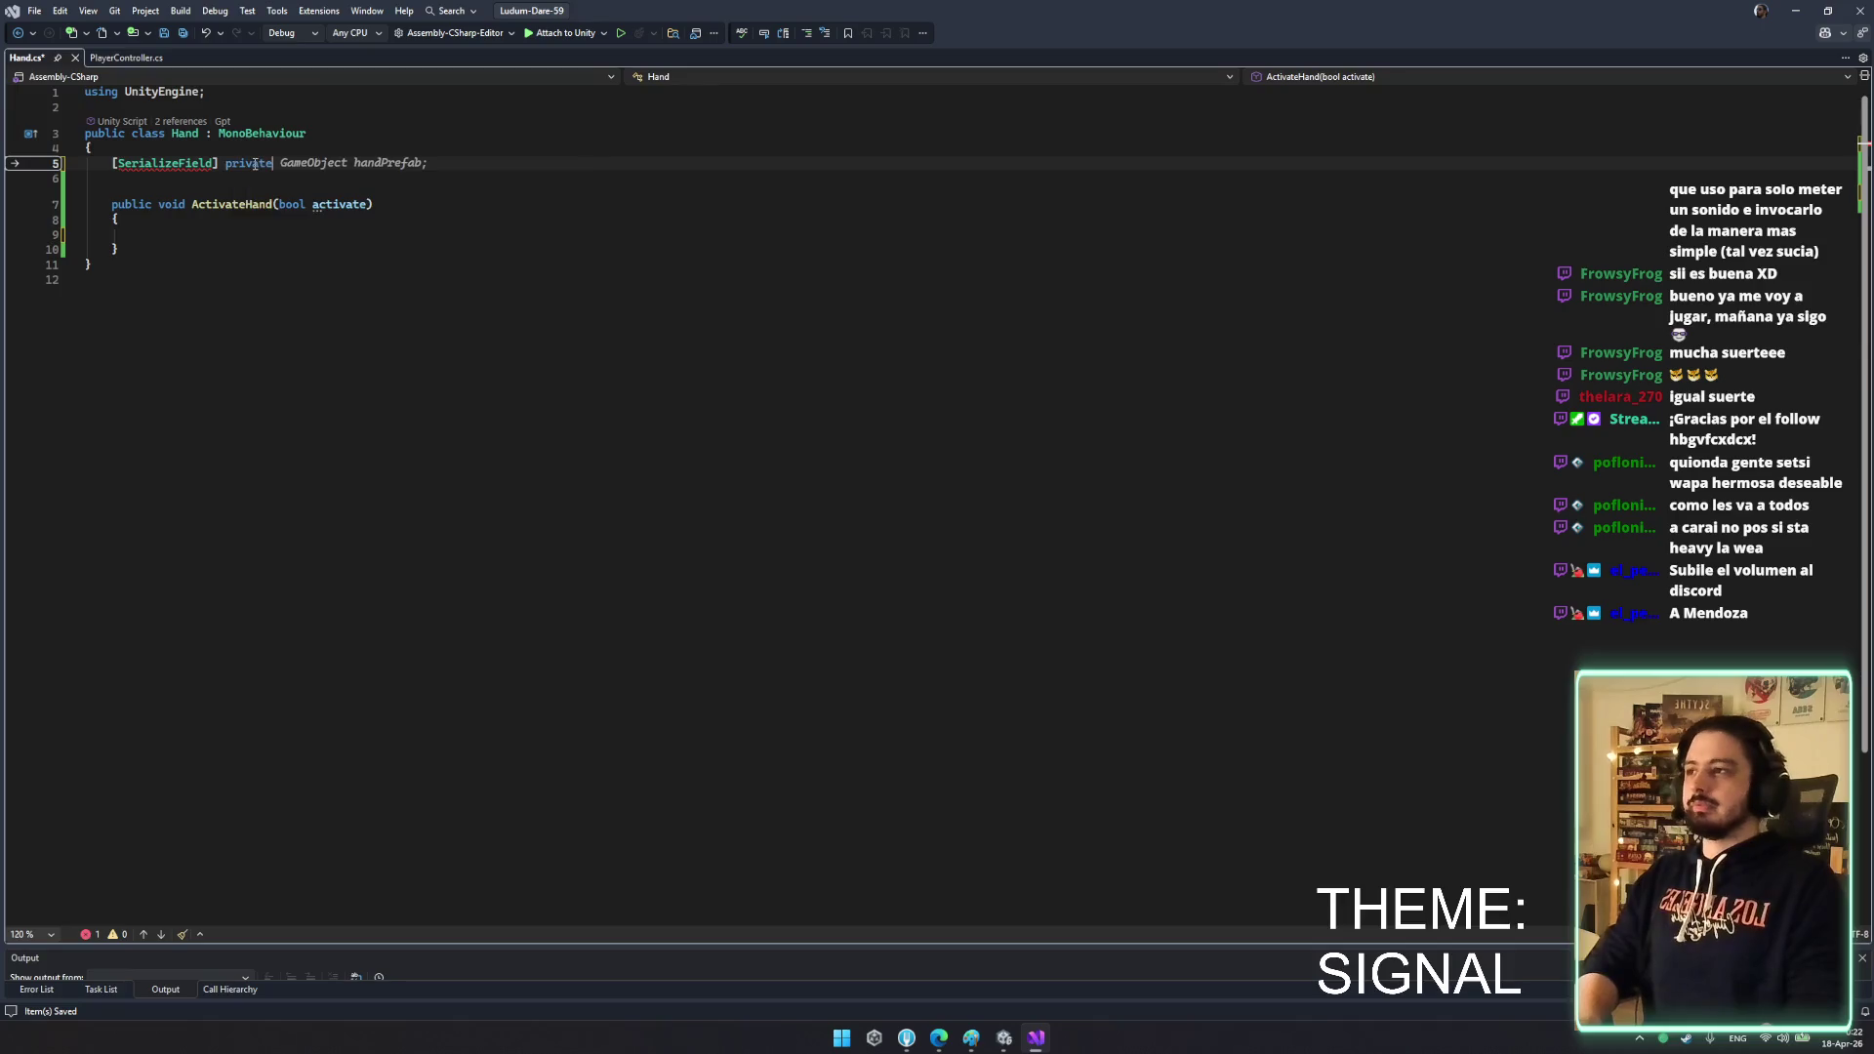
{"action": "type", "text": "BoxCollider"}
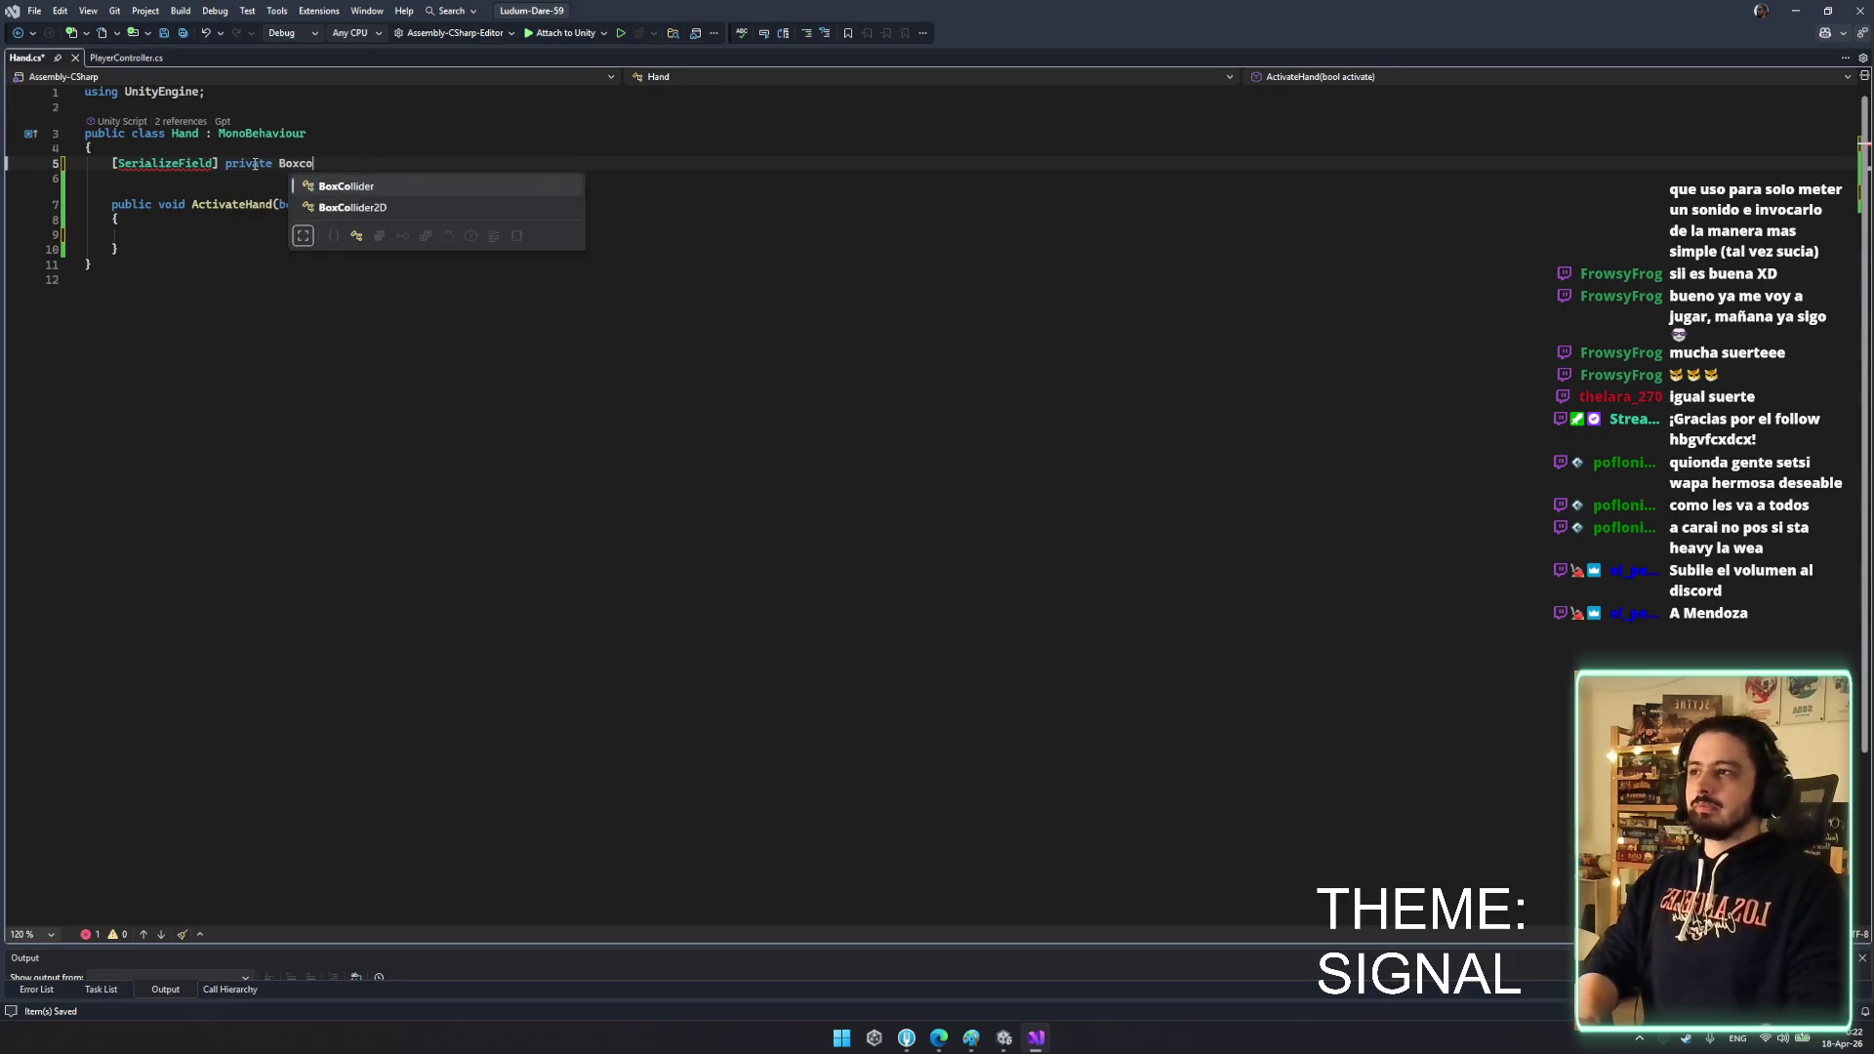
{"action": "key", "text": "ctrl+BackSpace"}
{"action": "type", "text": "Collider handColldi"}
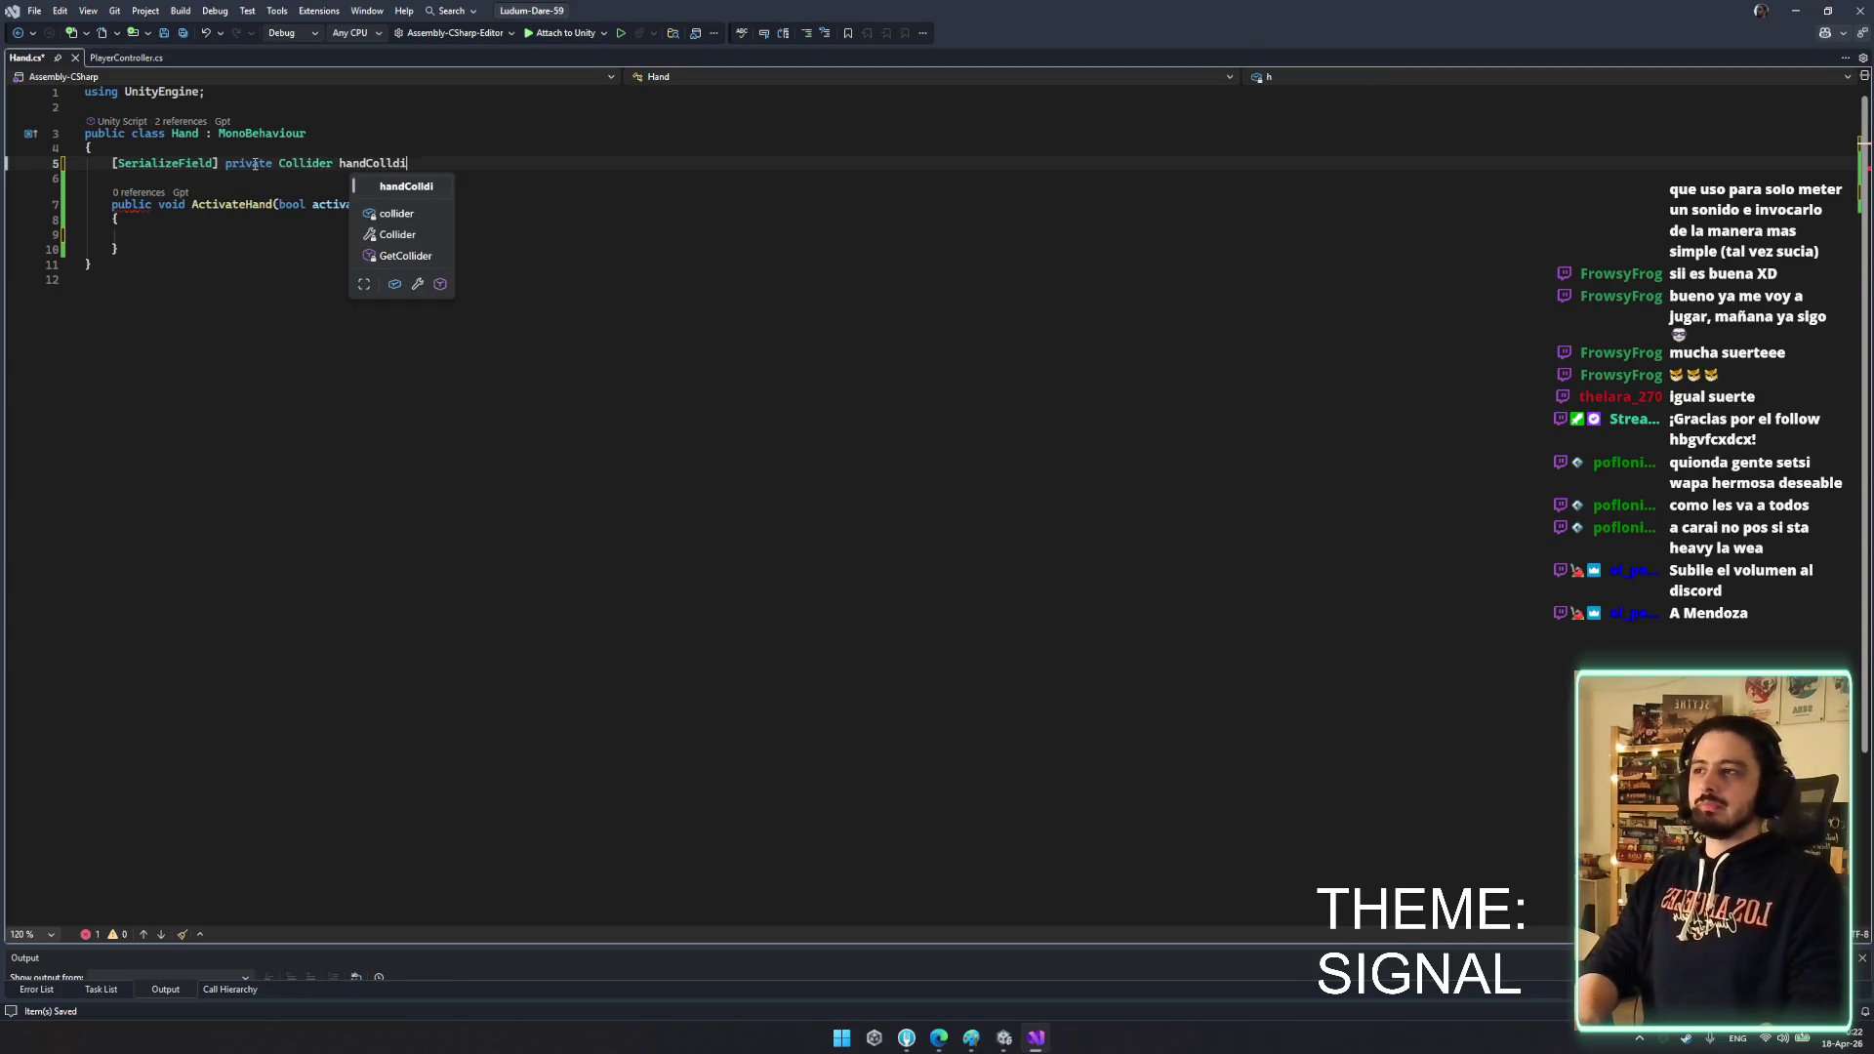
{"action": "key", "text": "BackSpace"}
{"action": "key", "text": "BackSpace"}
{"action": "type", "text": "ider;"}
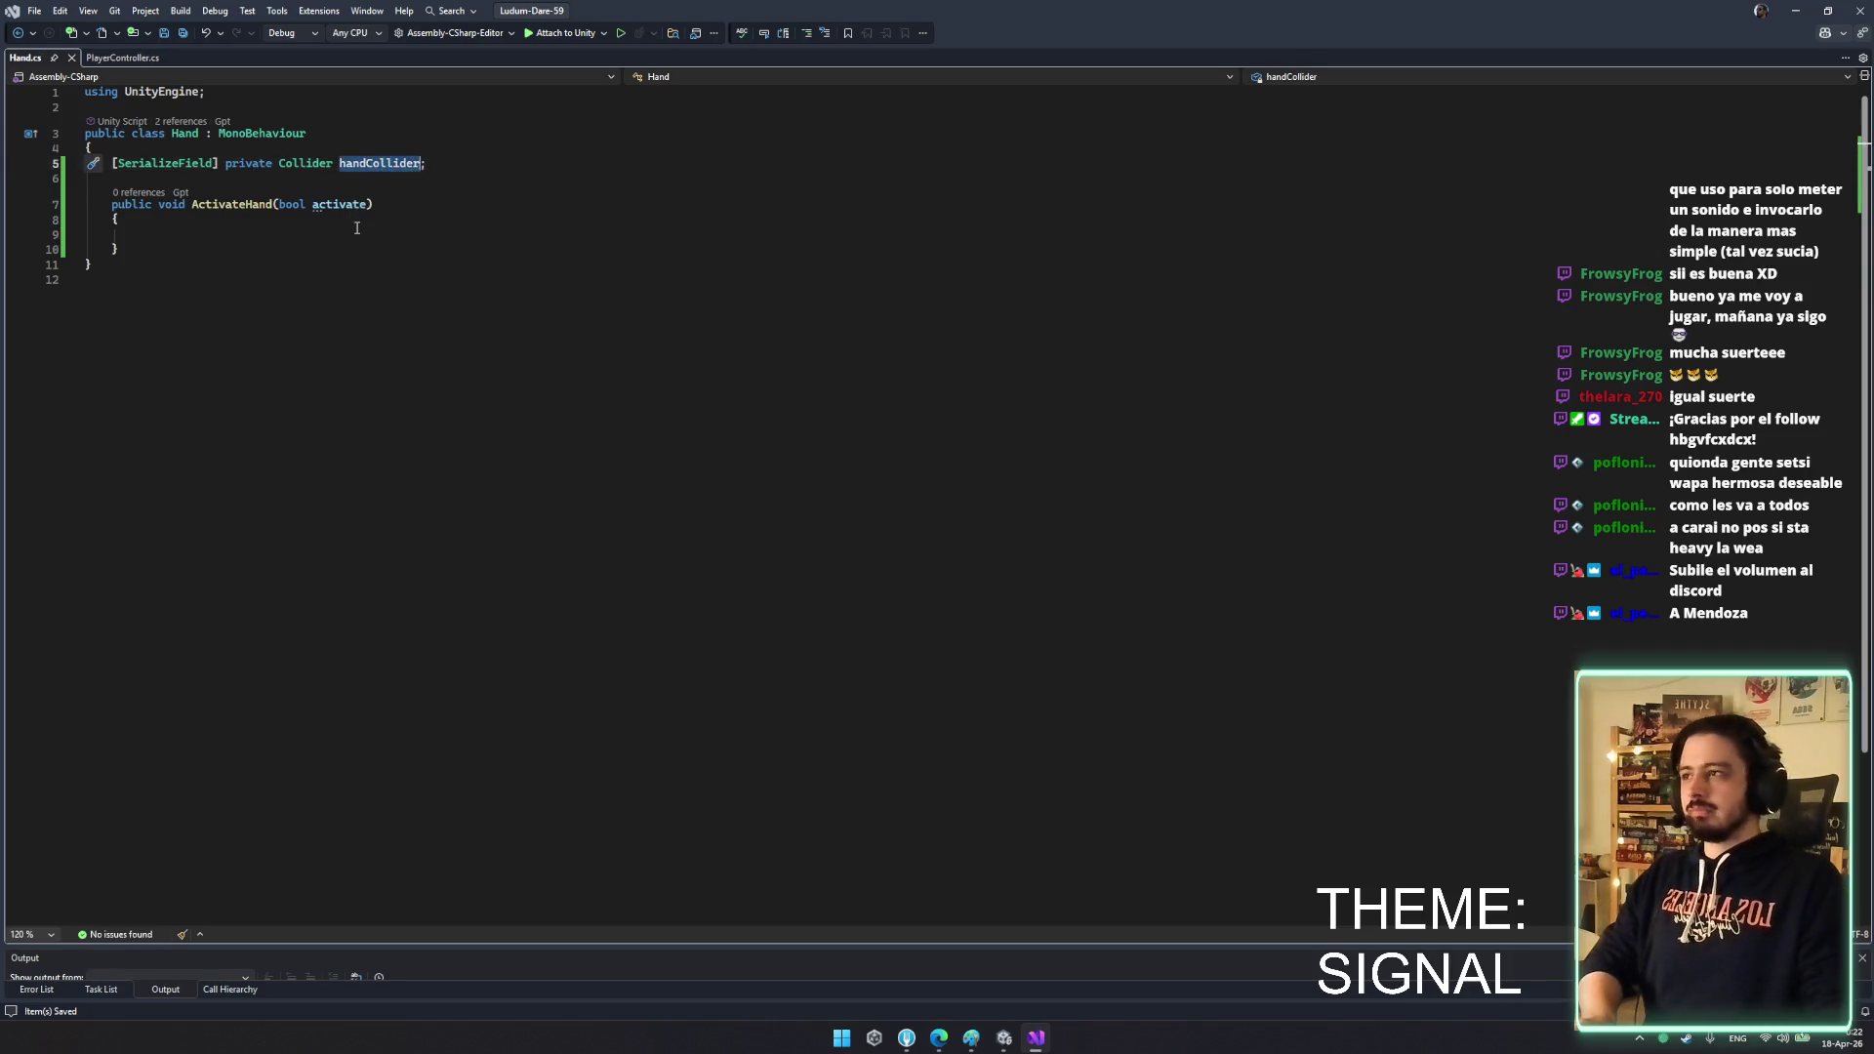
- Make ActivateHand set handCollider.enabled = activate, and save Hand.cs
{"action": "key", "text": "Tab"}
{"action": "key", "text": "Tab"}
{"action": "key", "text": "BackSpace"}
{"action": "key", "text": "BackSpace"}
{"action": "key", "text": "BackSpace"}
{"action": "type", "text": ";"}
{"action": "key", "text": "ctrl+s"}
- Start a new bool variable line at the end of PlayerController's Update method
{"action": "left_click", "coordinate": [130, 57]}
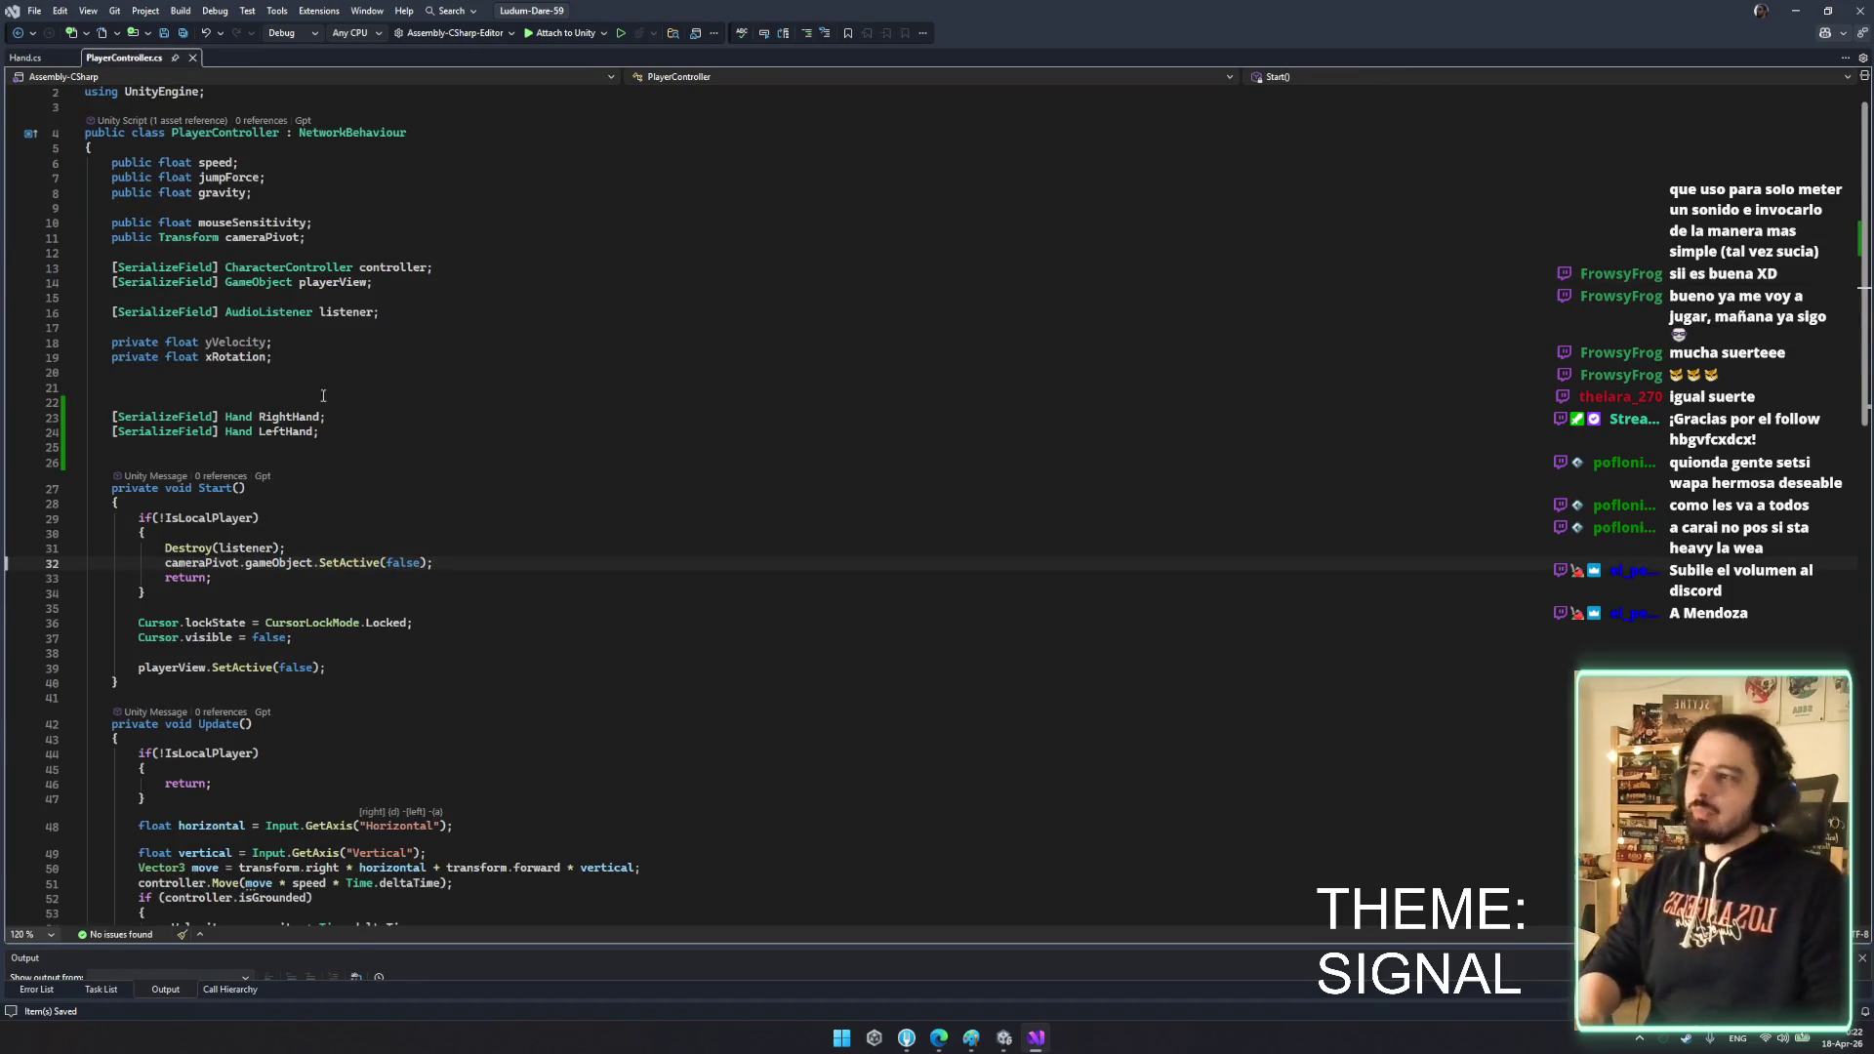
{"action": "left_click", "coordinate": [294, 417]}
{"action": "scroll", "coordinate": [439, 507], "scroll_direction": "down", "scroll_amount": 13}
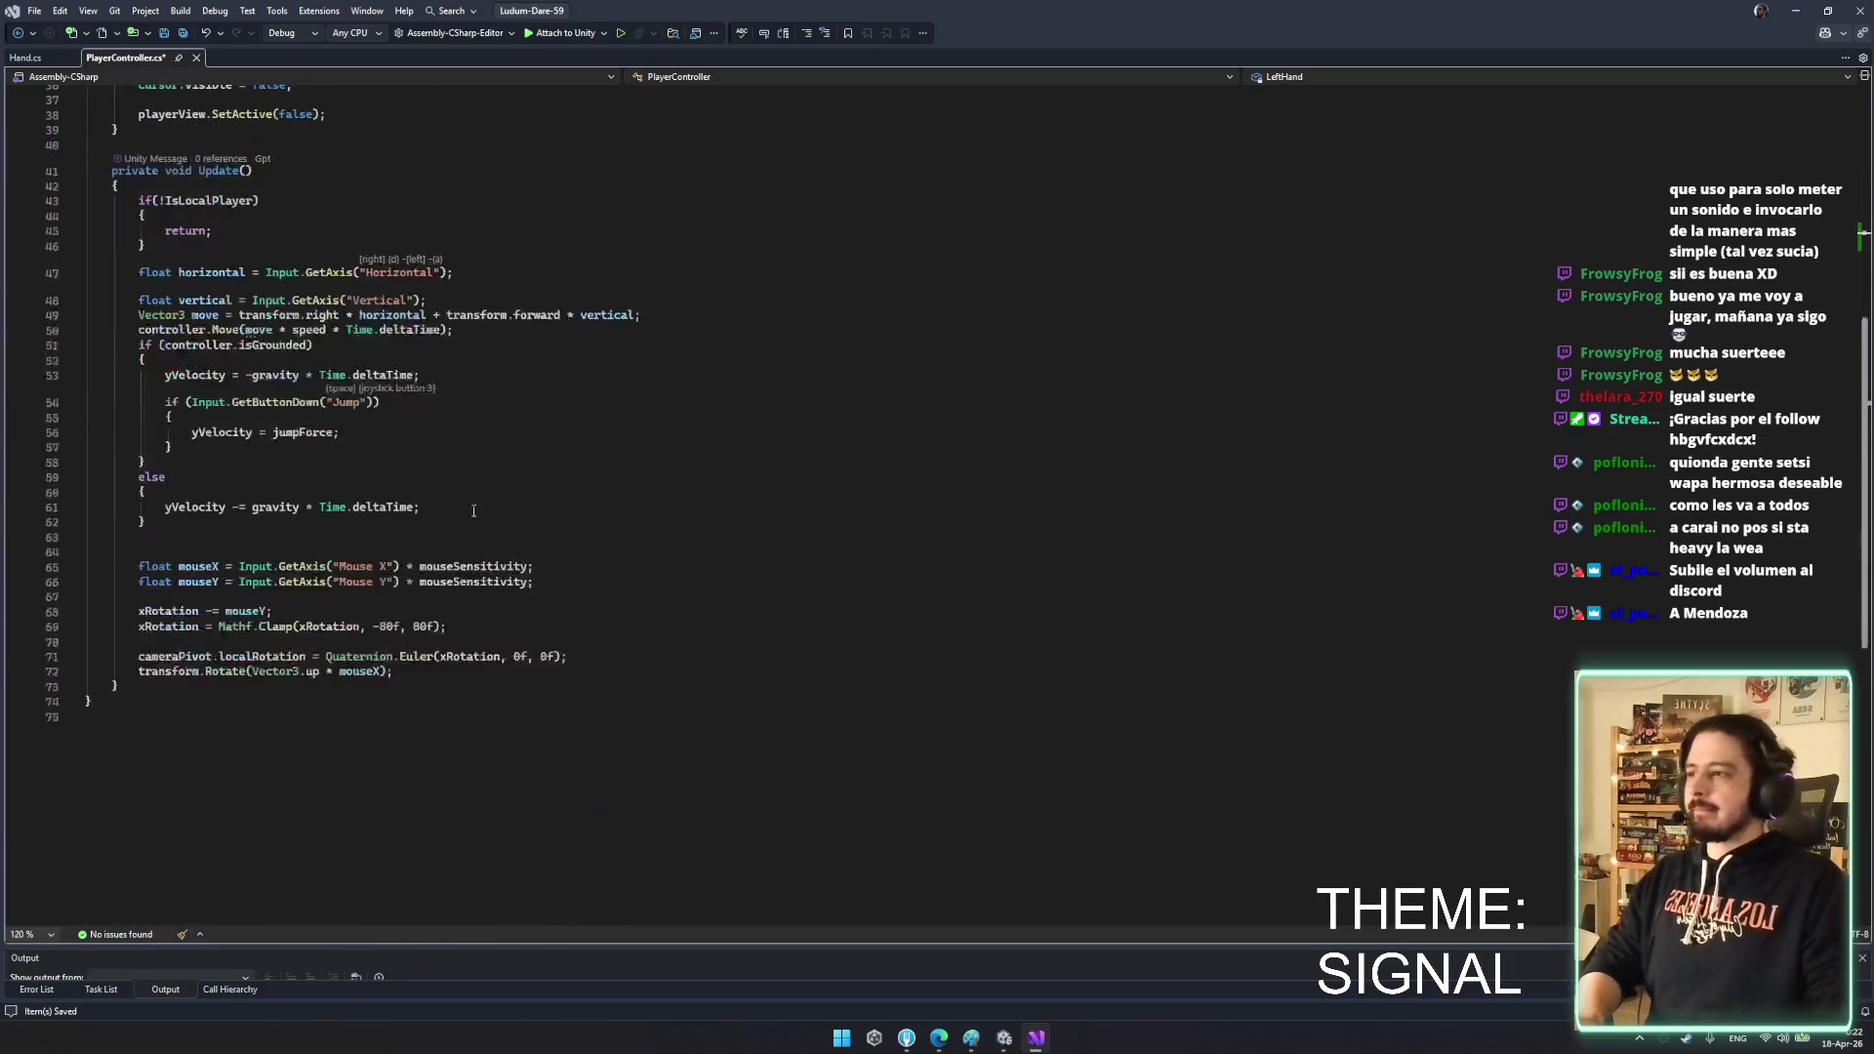
{"action": "left_click", "coordinate": [591, 583]}
{"action": "key", "text": "Return"}
{"action": "key", "text": "Return"}
{"action": "key", "text": "Return"}
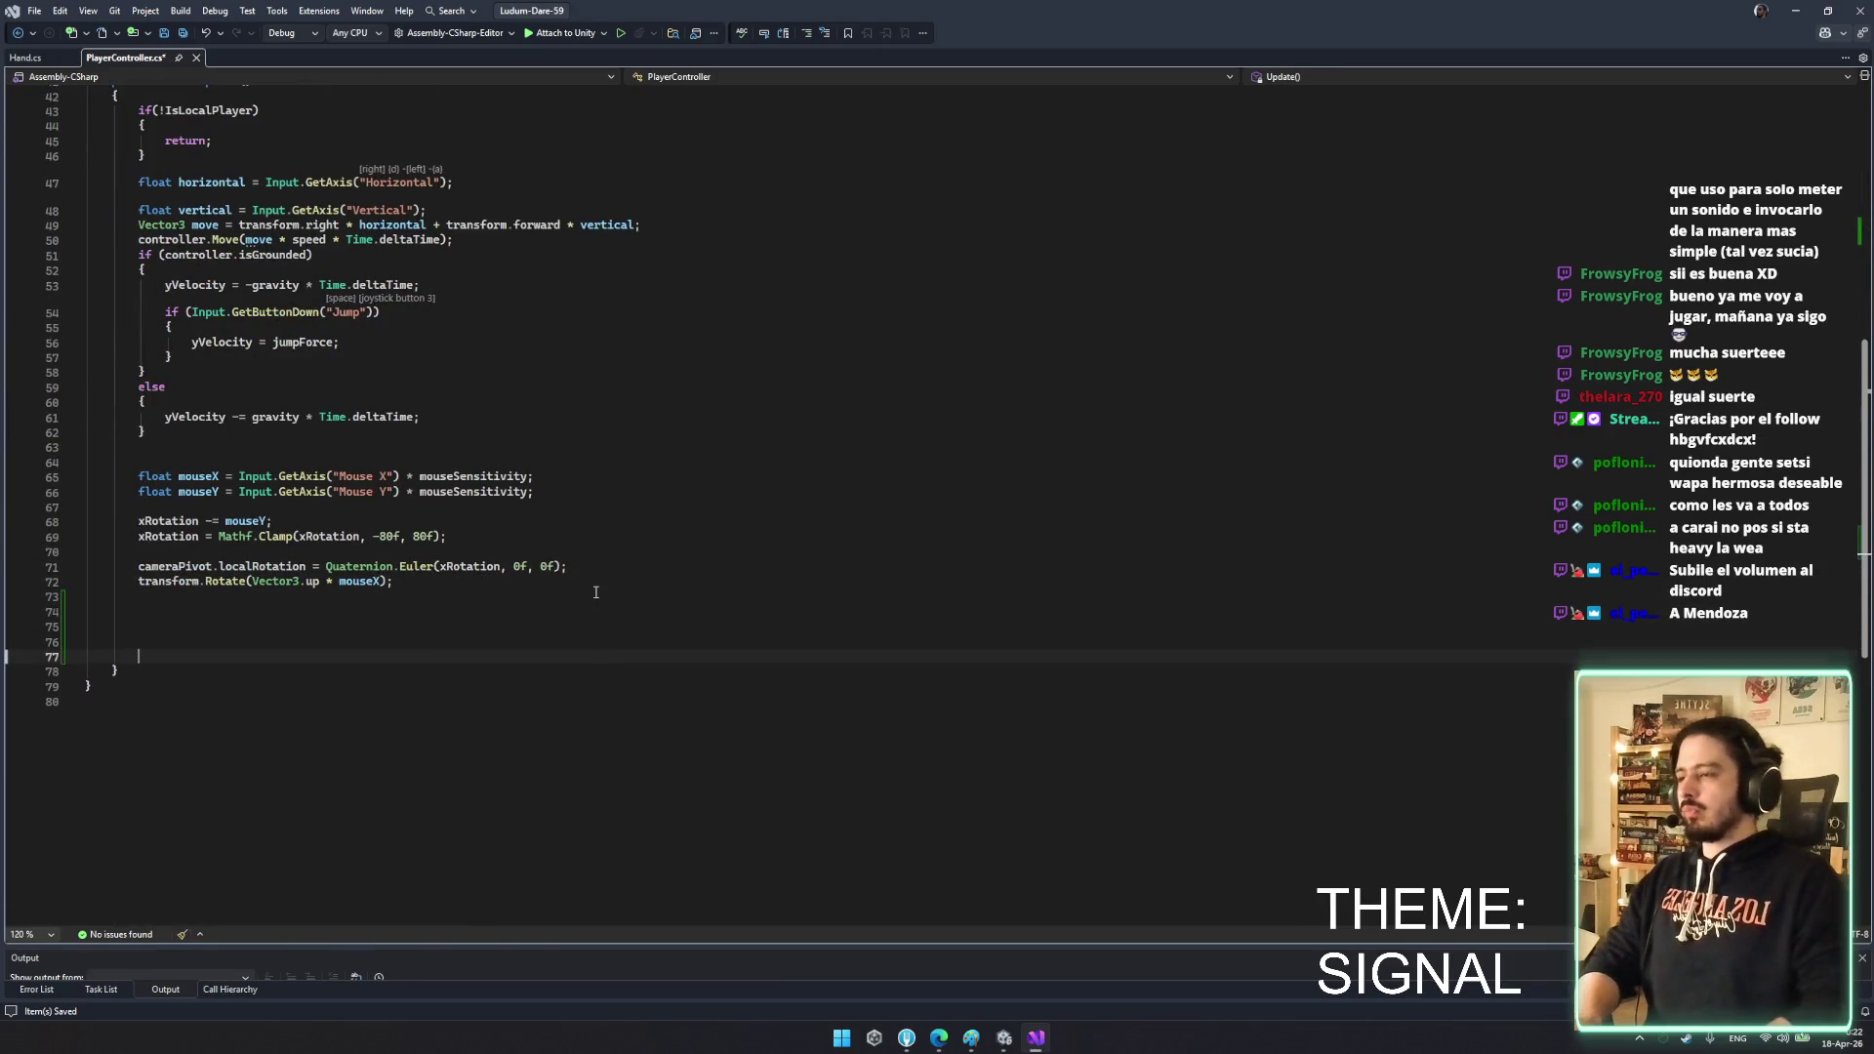
{"action": "type", "text": "vg"}
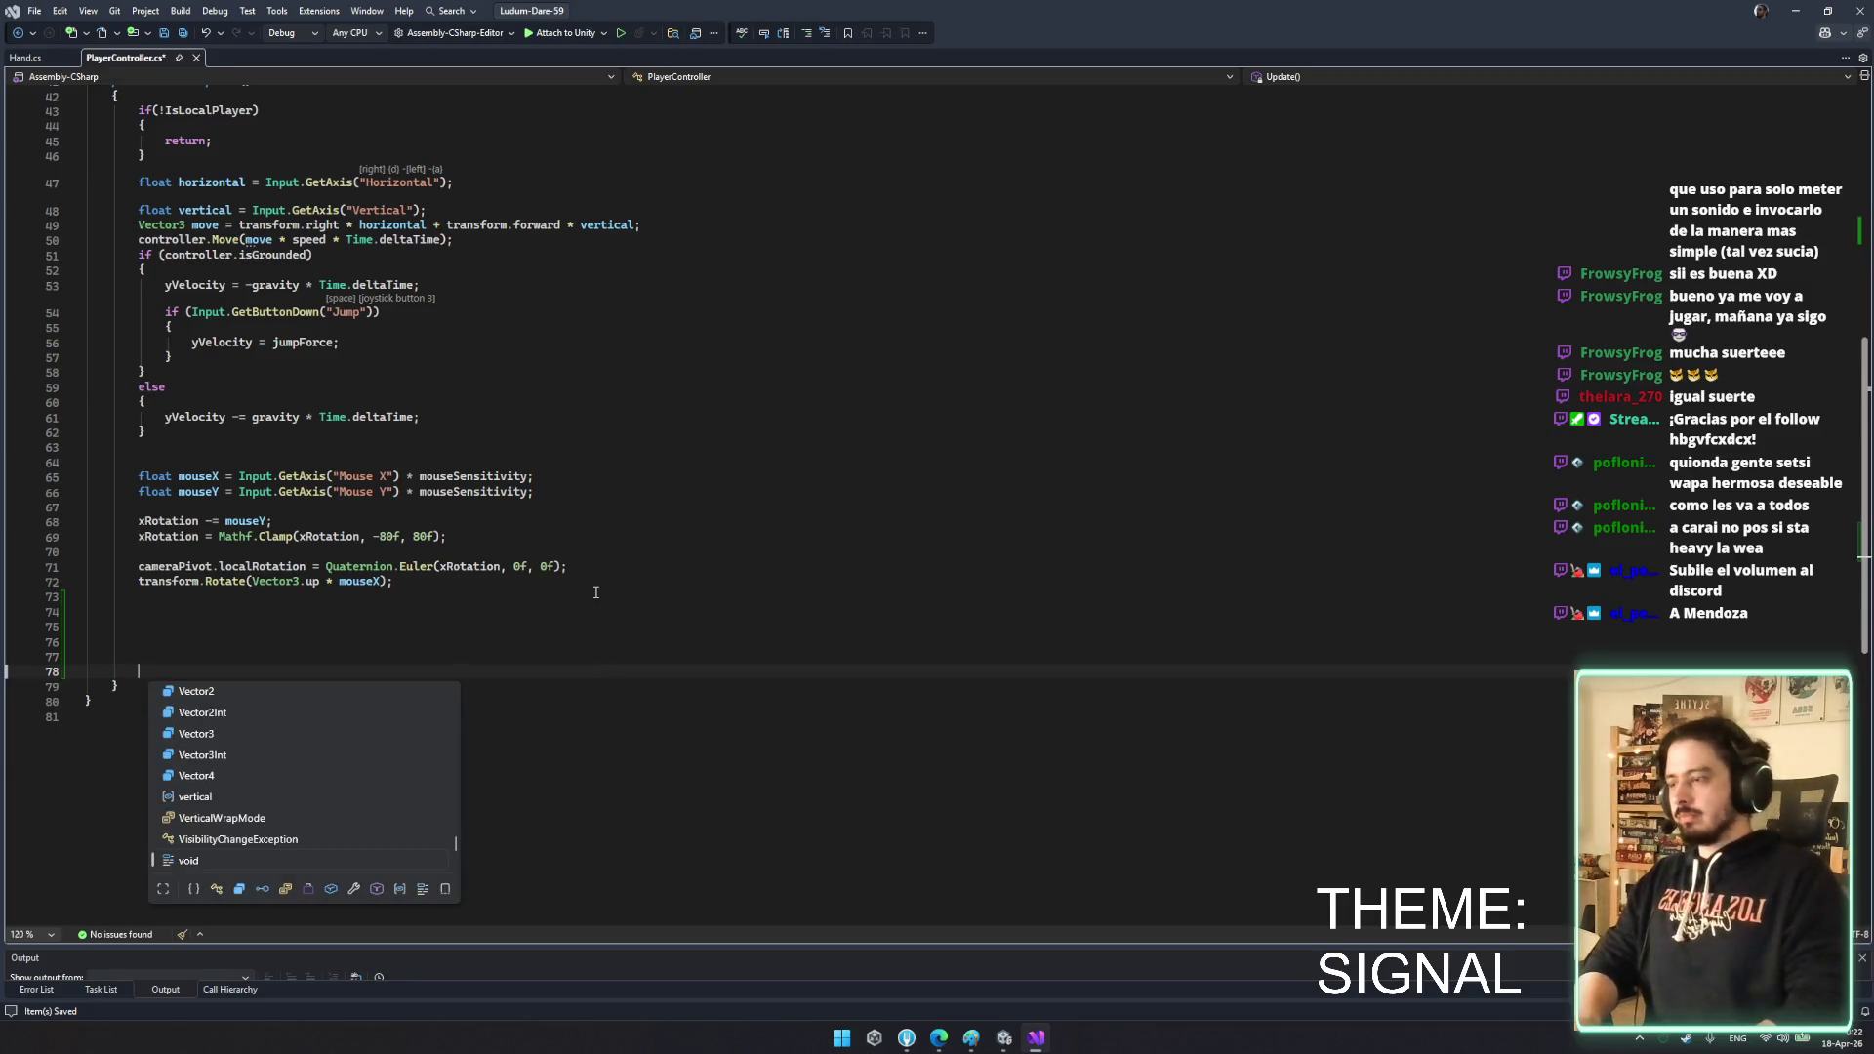
{"action": "key", "text": "BackSpace"}
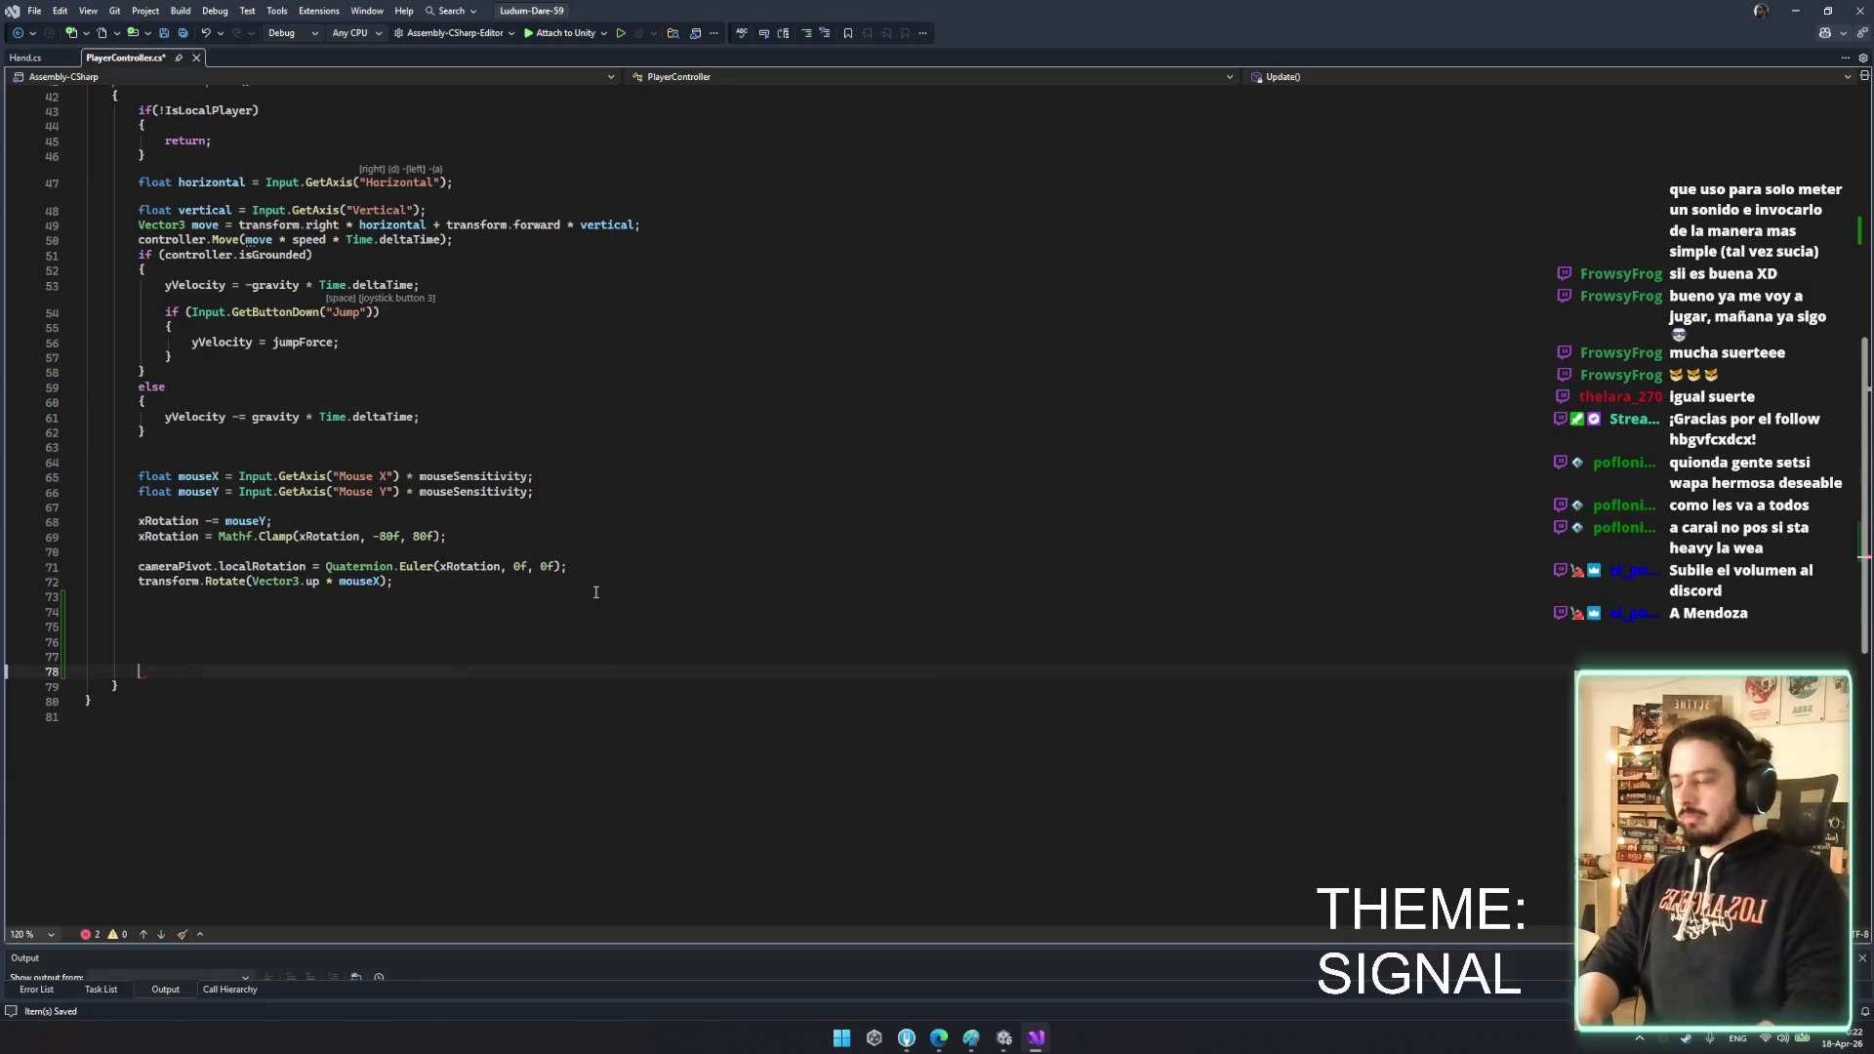
{"action": "type", "text": "bool "}
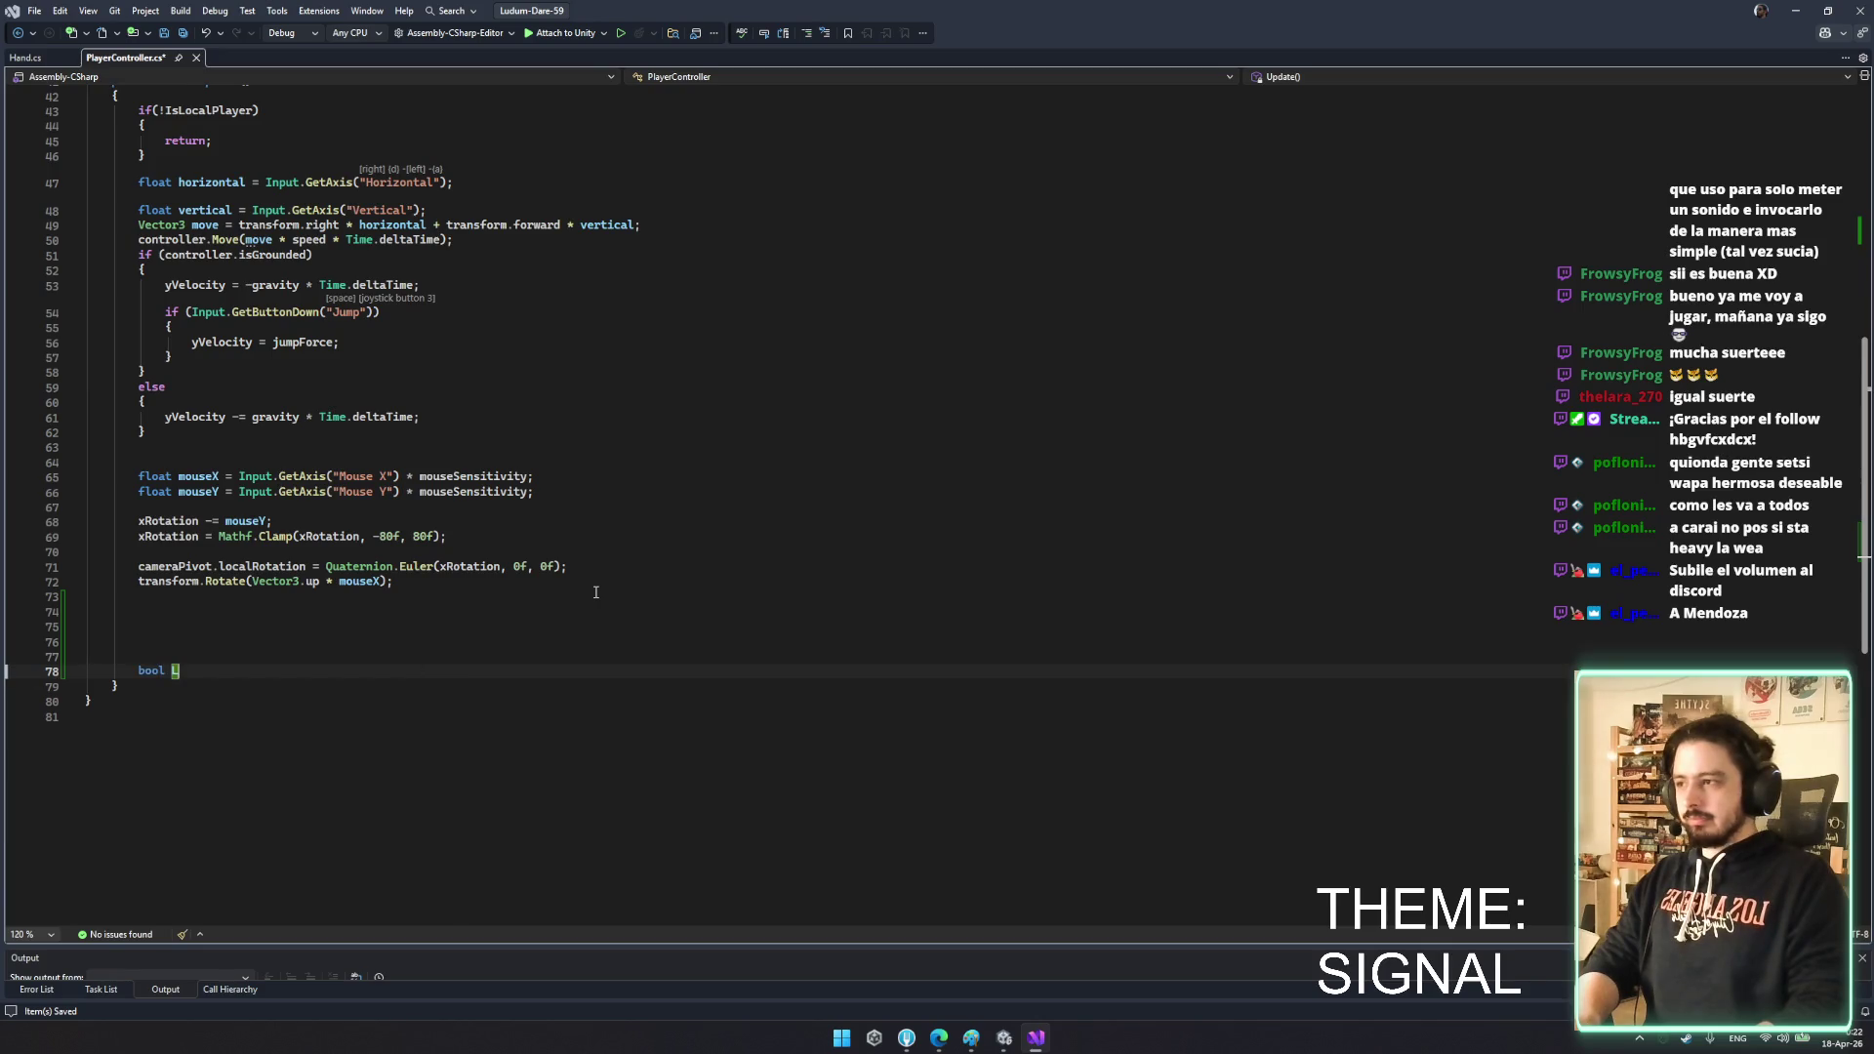
{"action": "type", "text": "Li"}
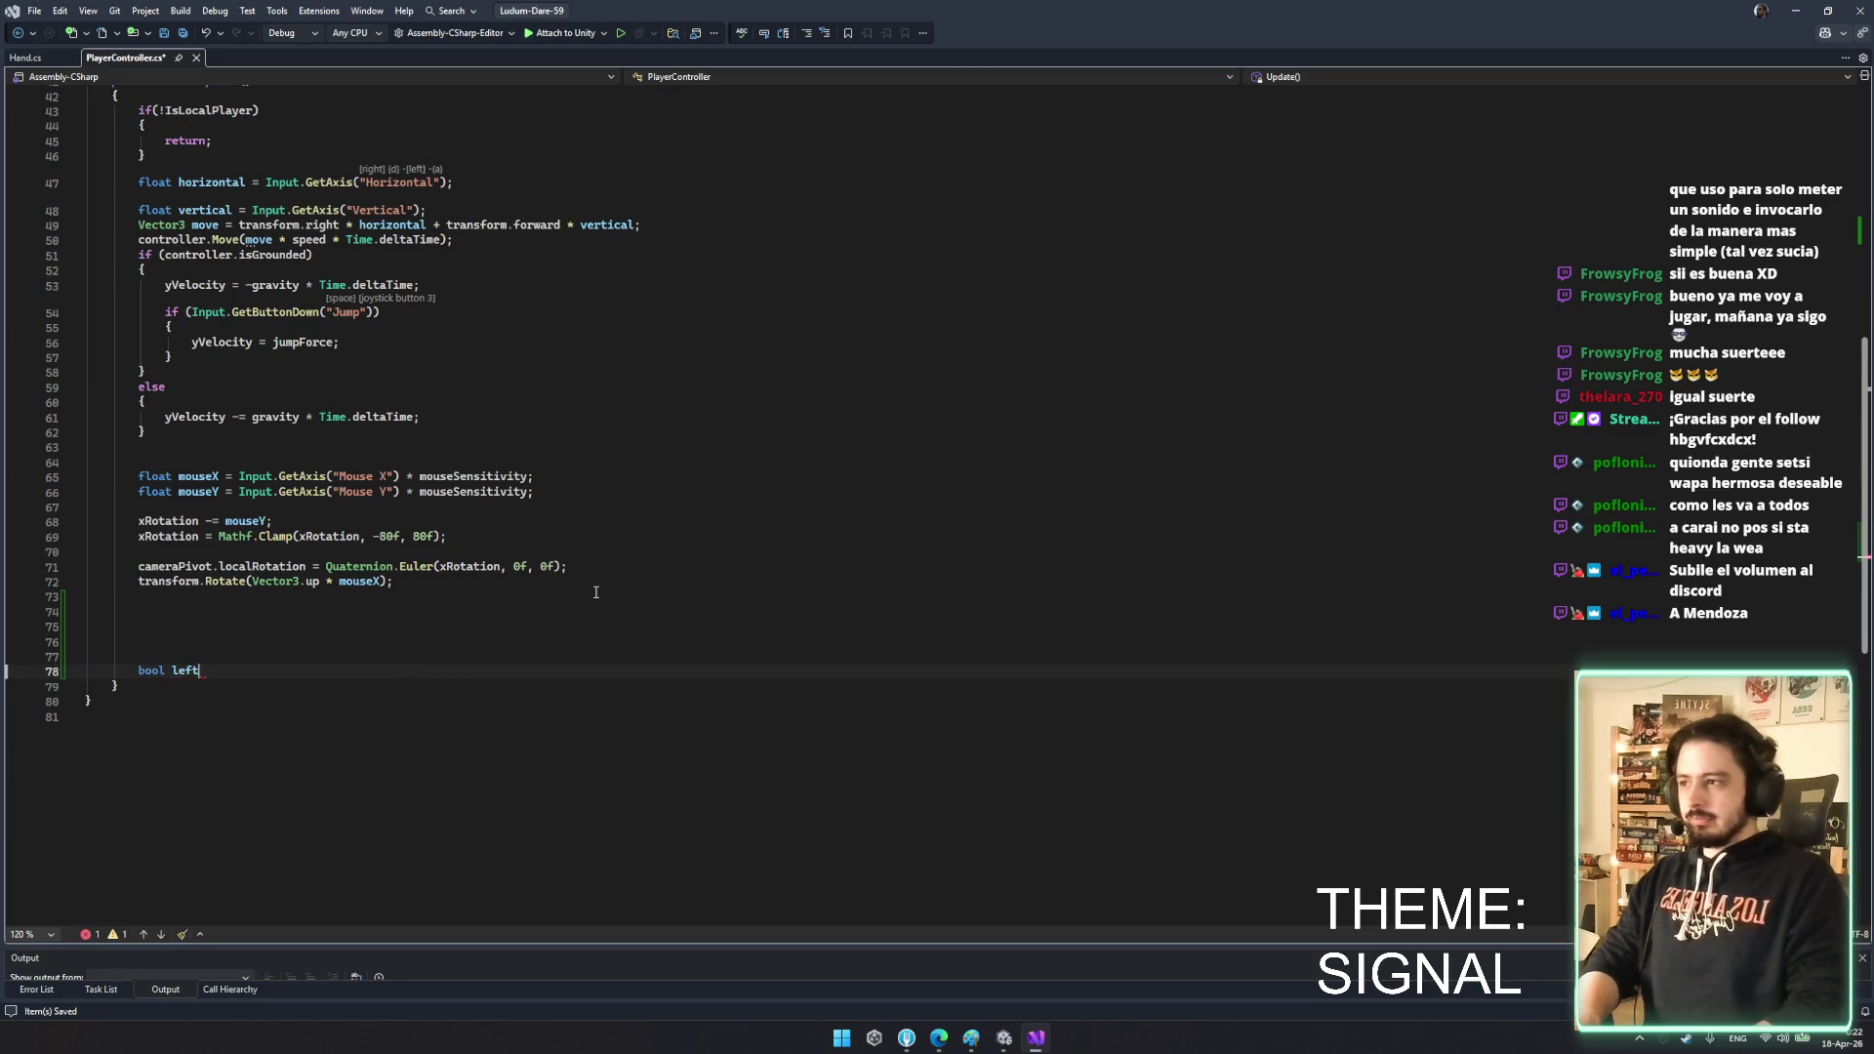
{"action": "key", "text": "Tab"}
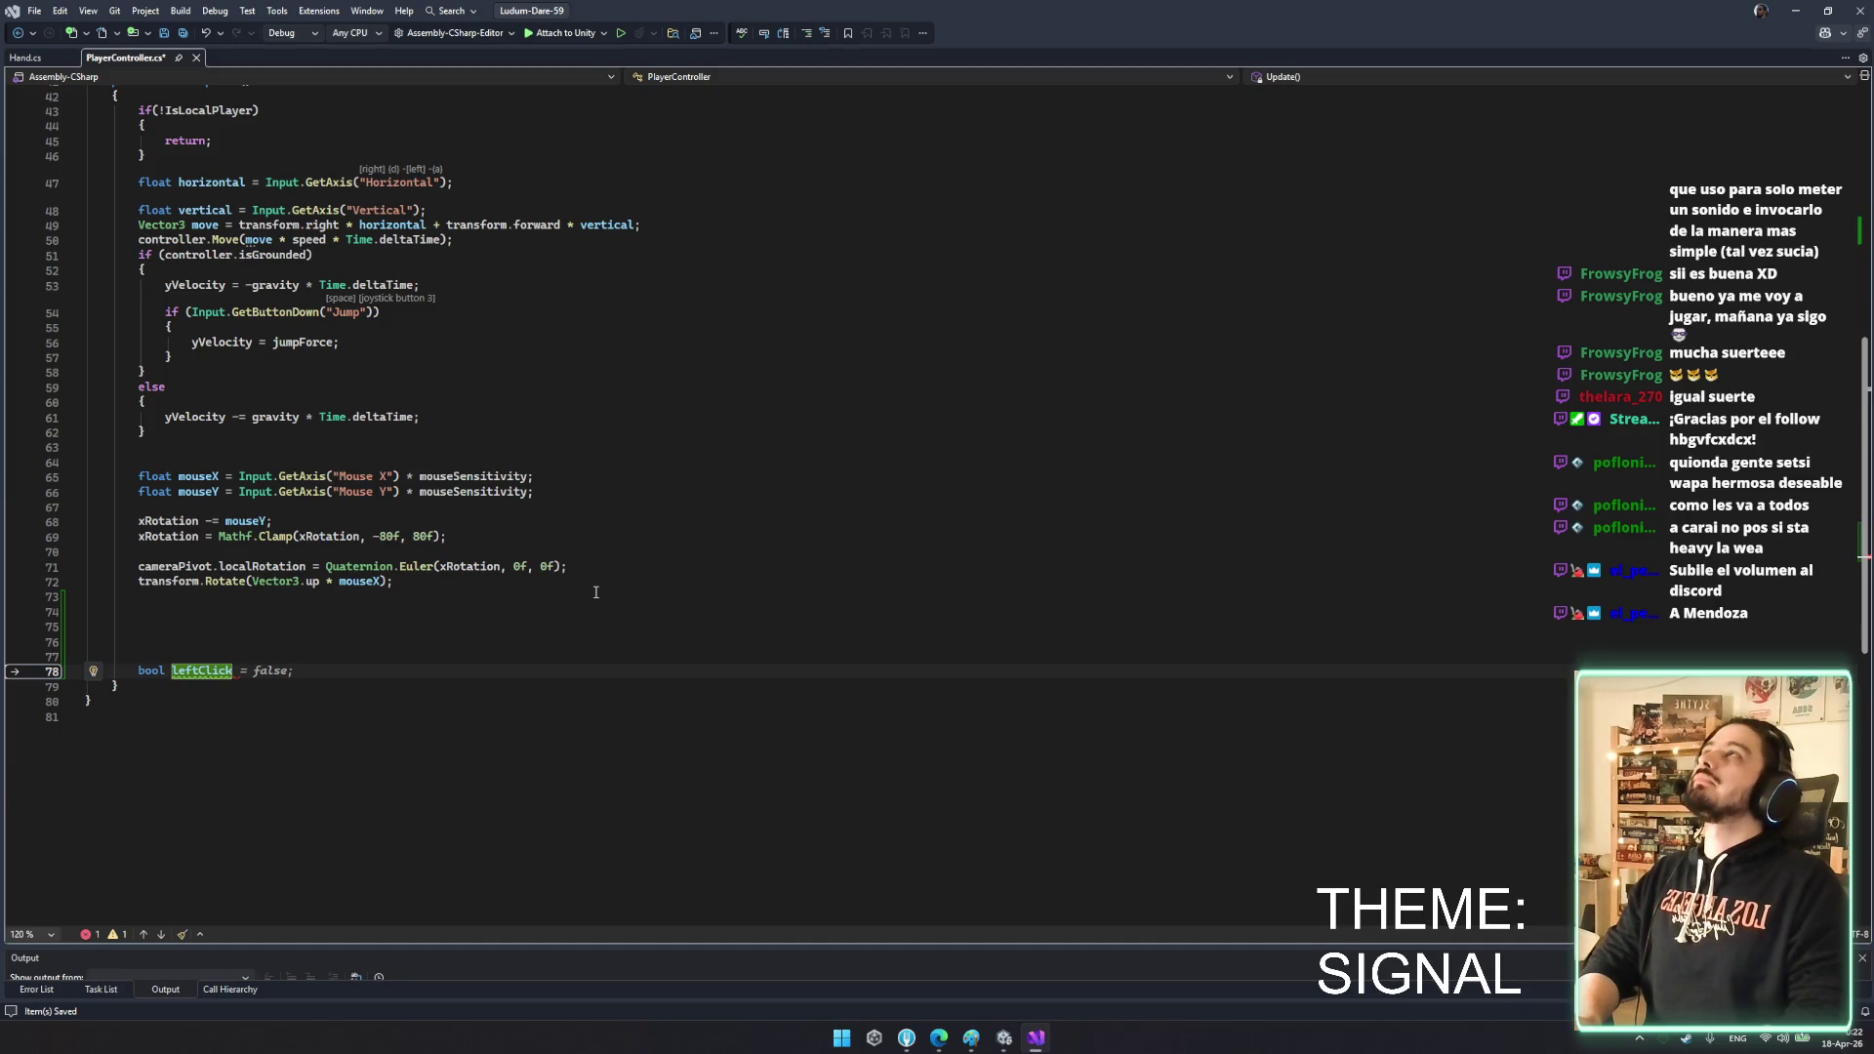
- Set the bool from Input.GetMouseButton(0) and rename it activateLeftHand
{"action": "key", "text": "ctrl+z"}
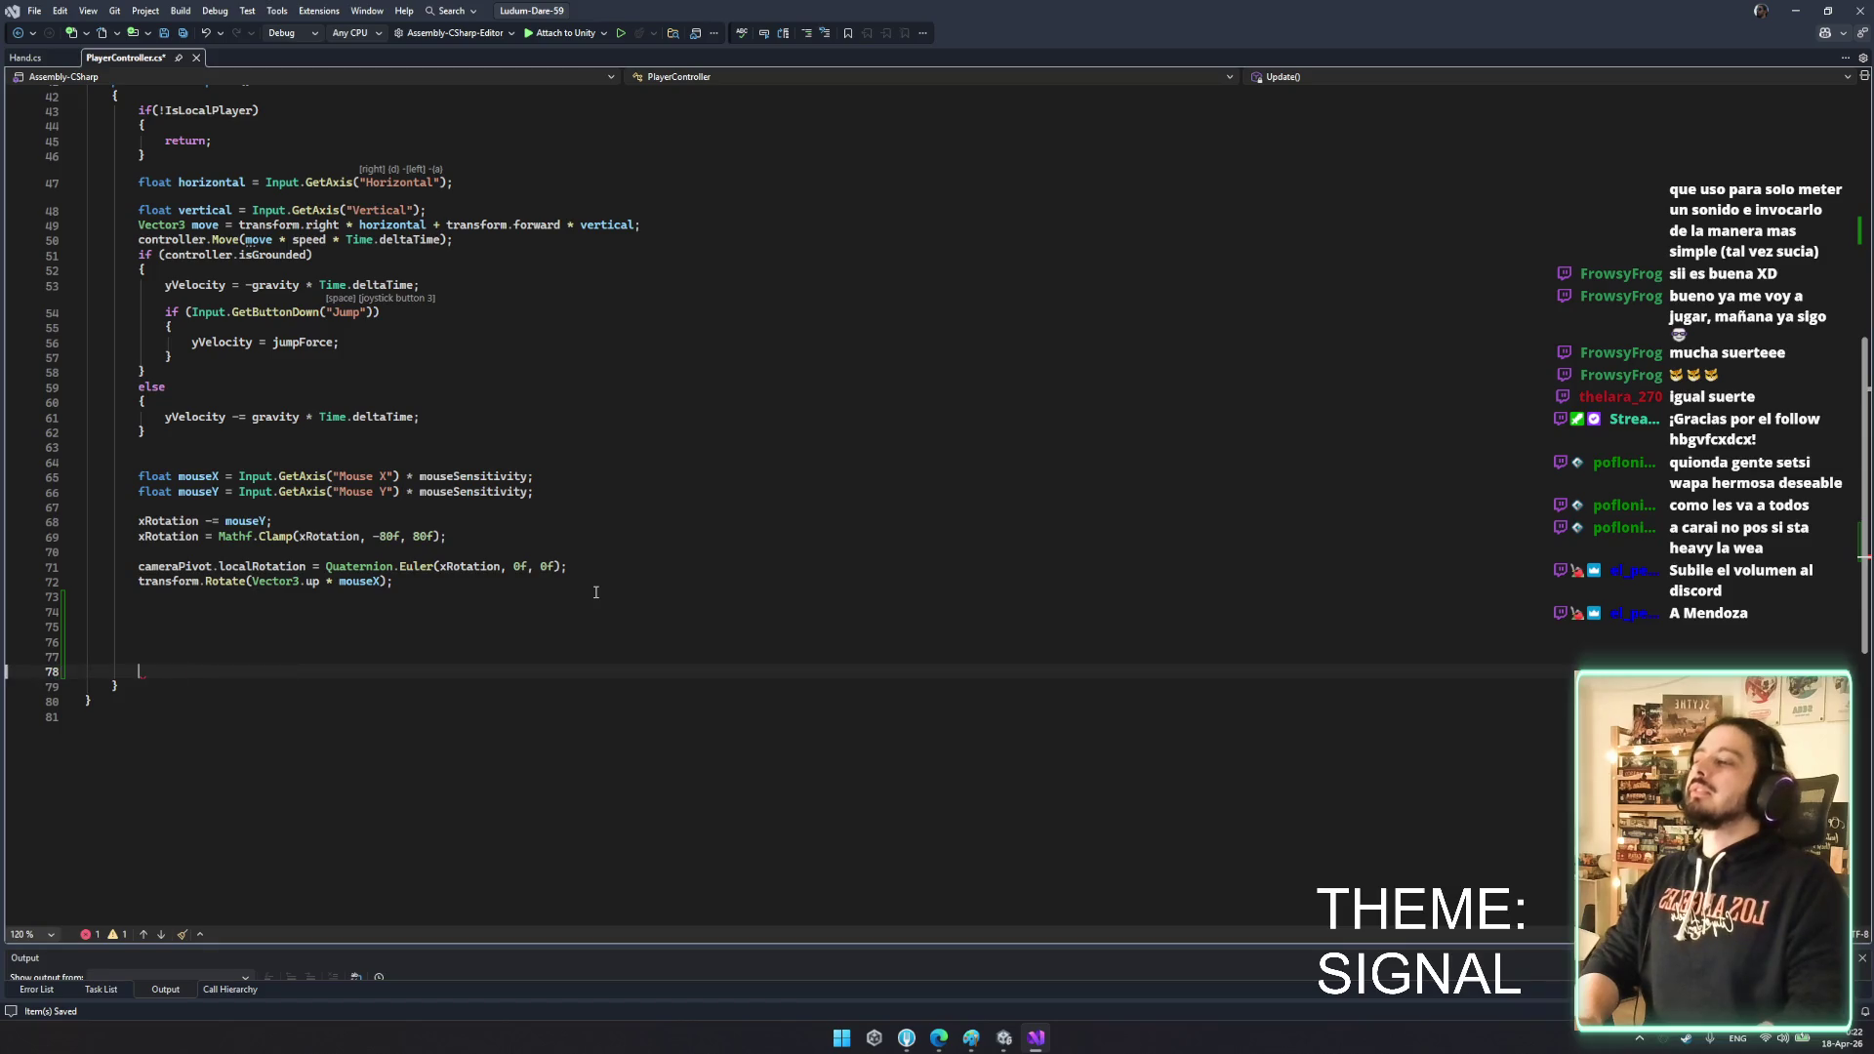
{"action": "type", "text": "if"}
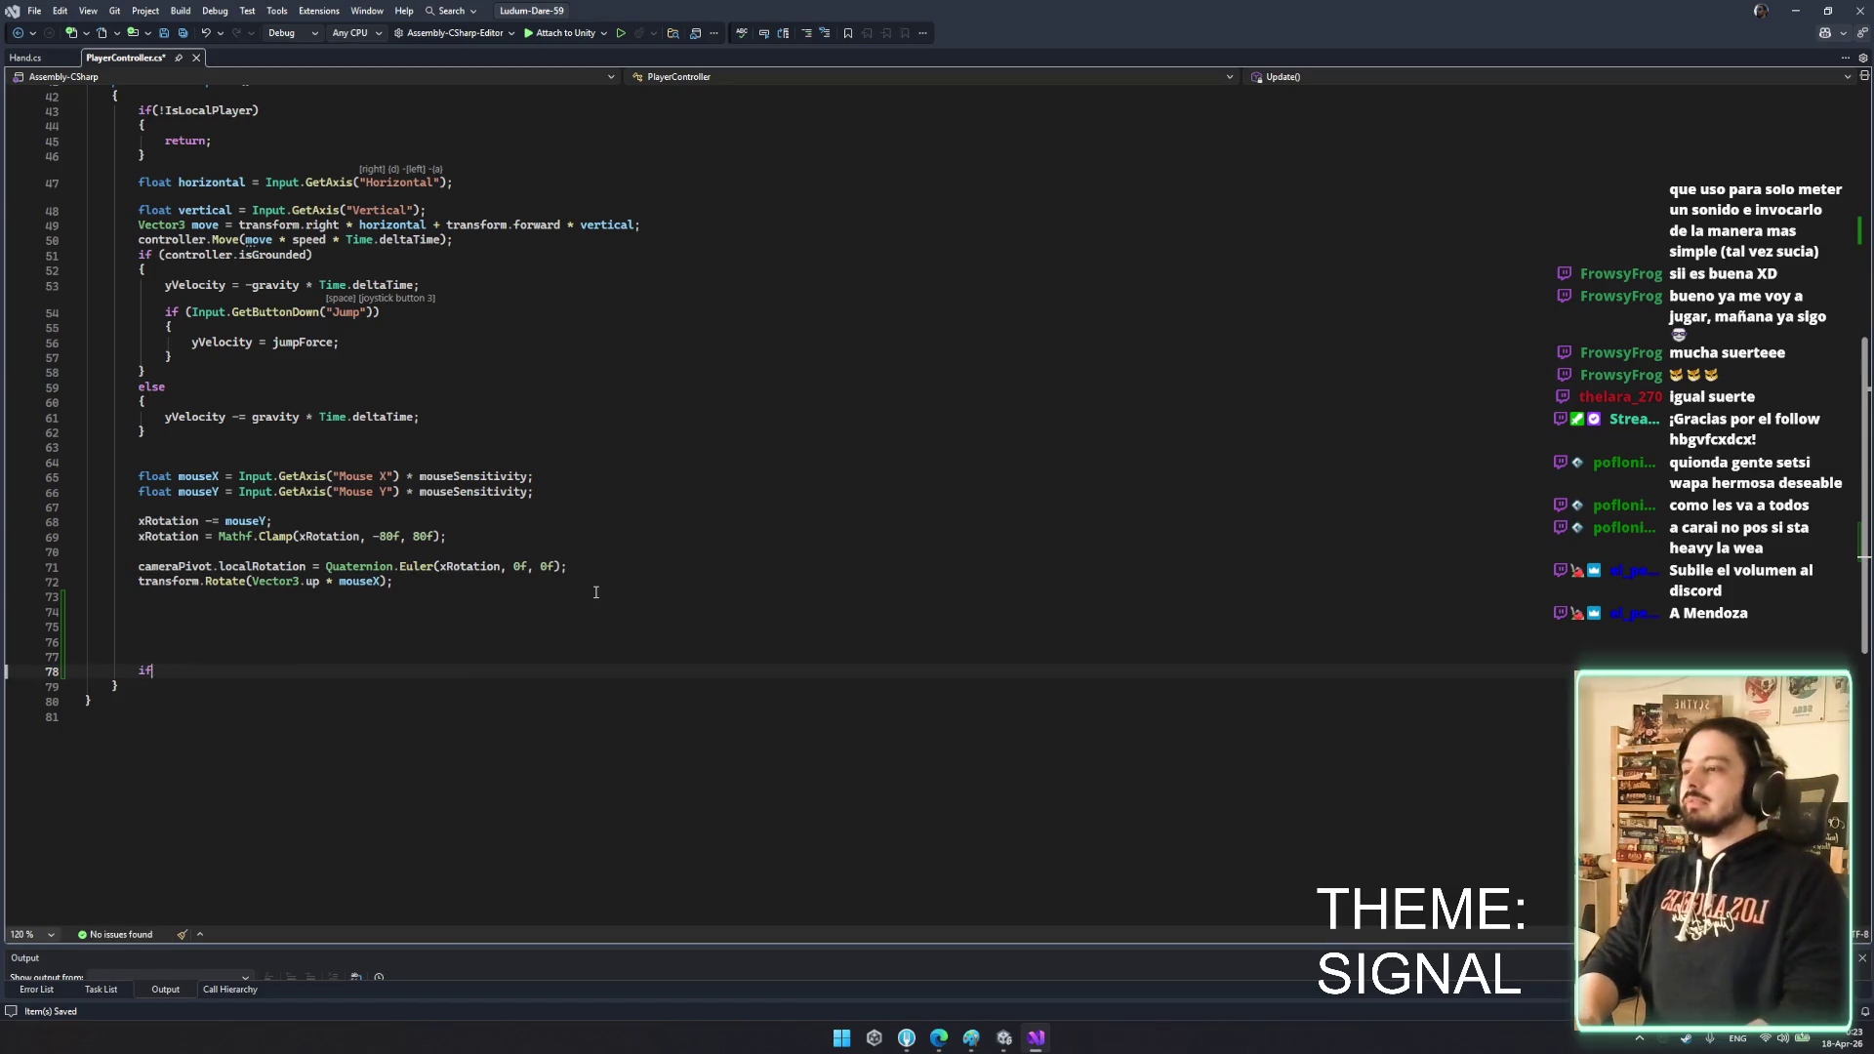
{"action": "type", "text": "(("}
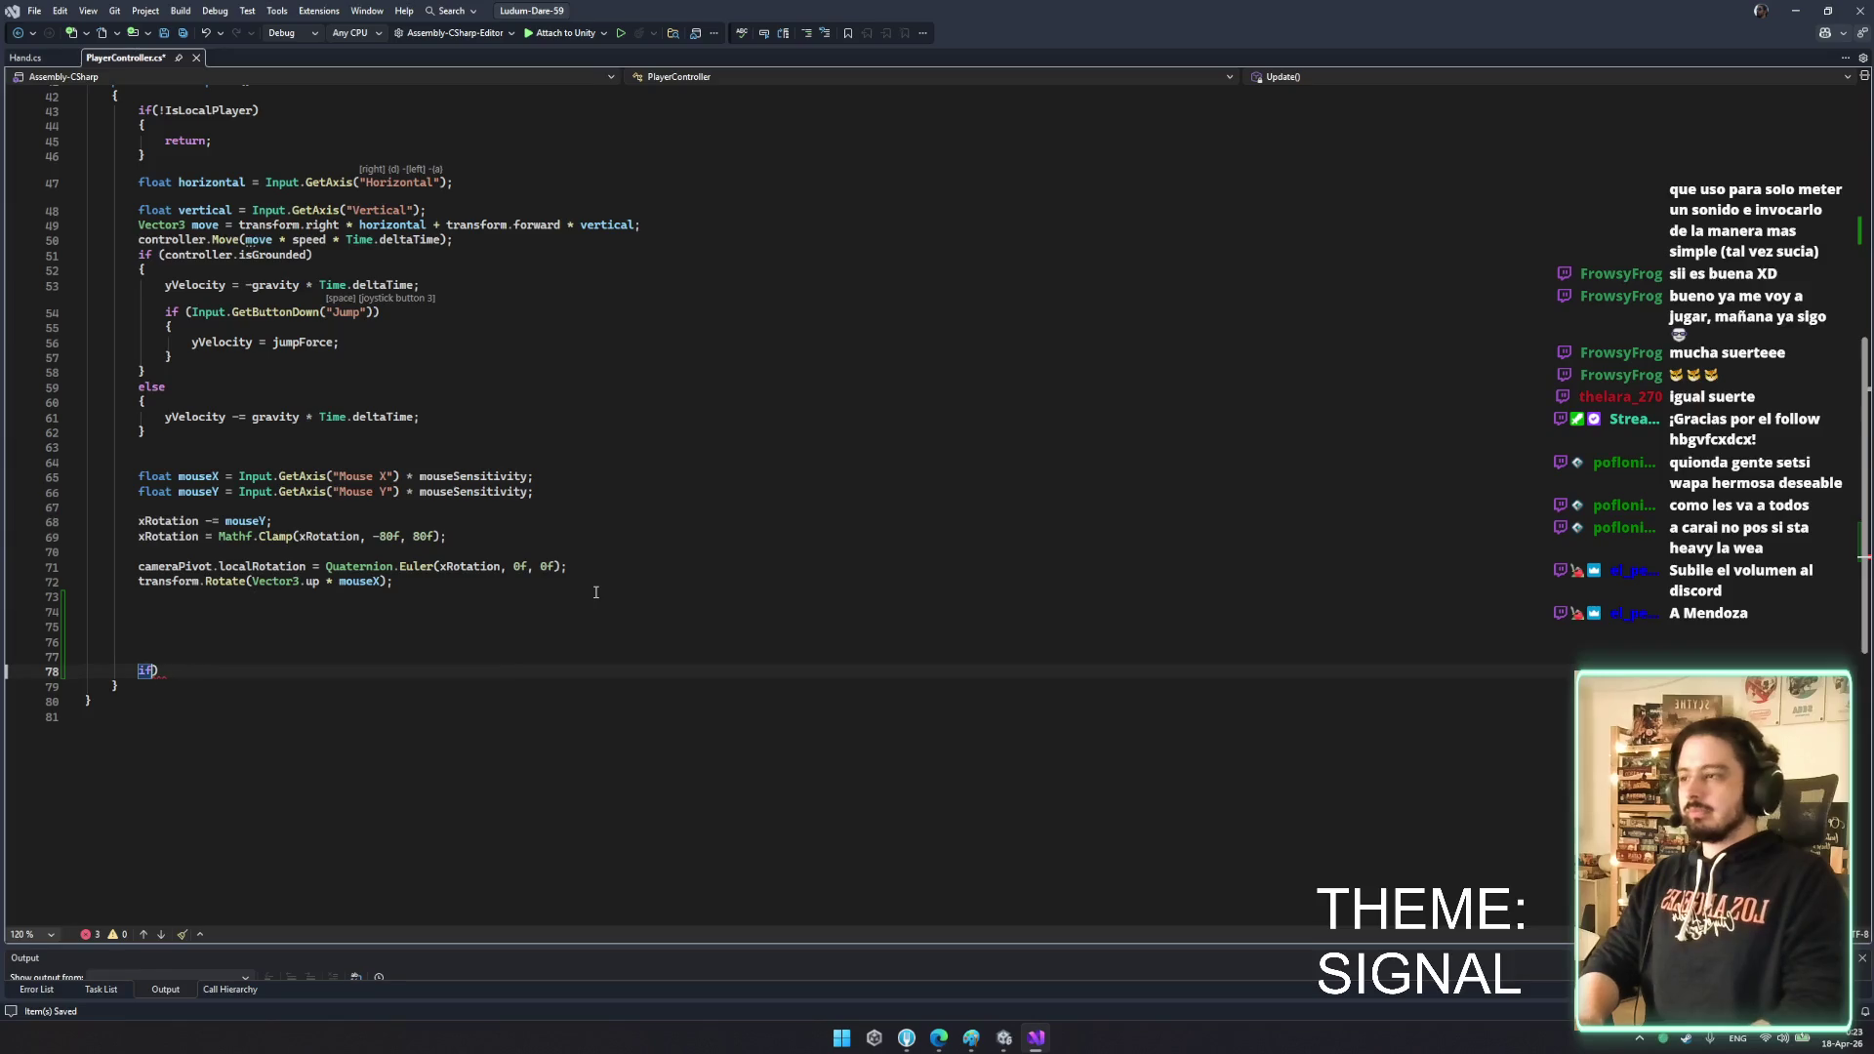
{"action": "key", "text": "BackSpace"}
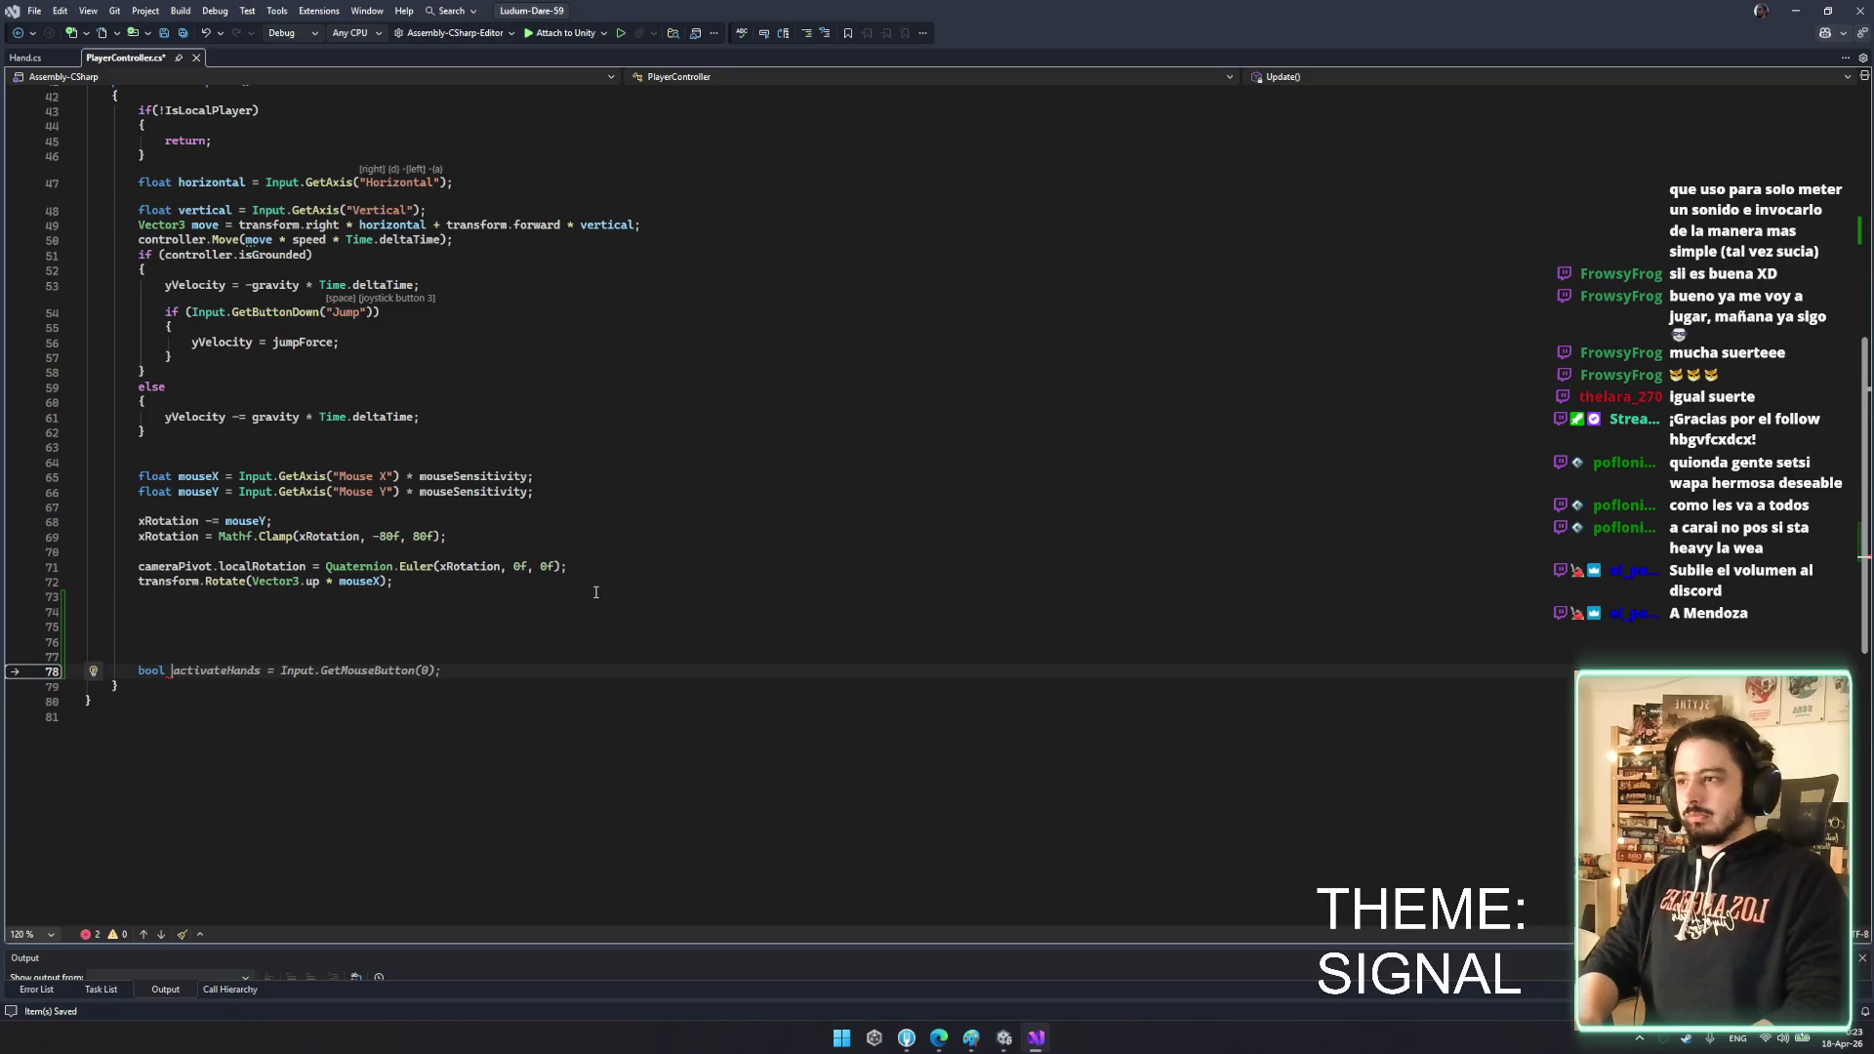
{"action": "key", "text": "Tab"}
{"action": "key", "text": "Home"}
{"action": "key", "text": "BackSpace"}
{"action": "key", "text": "BackSpace"}
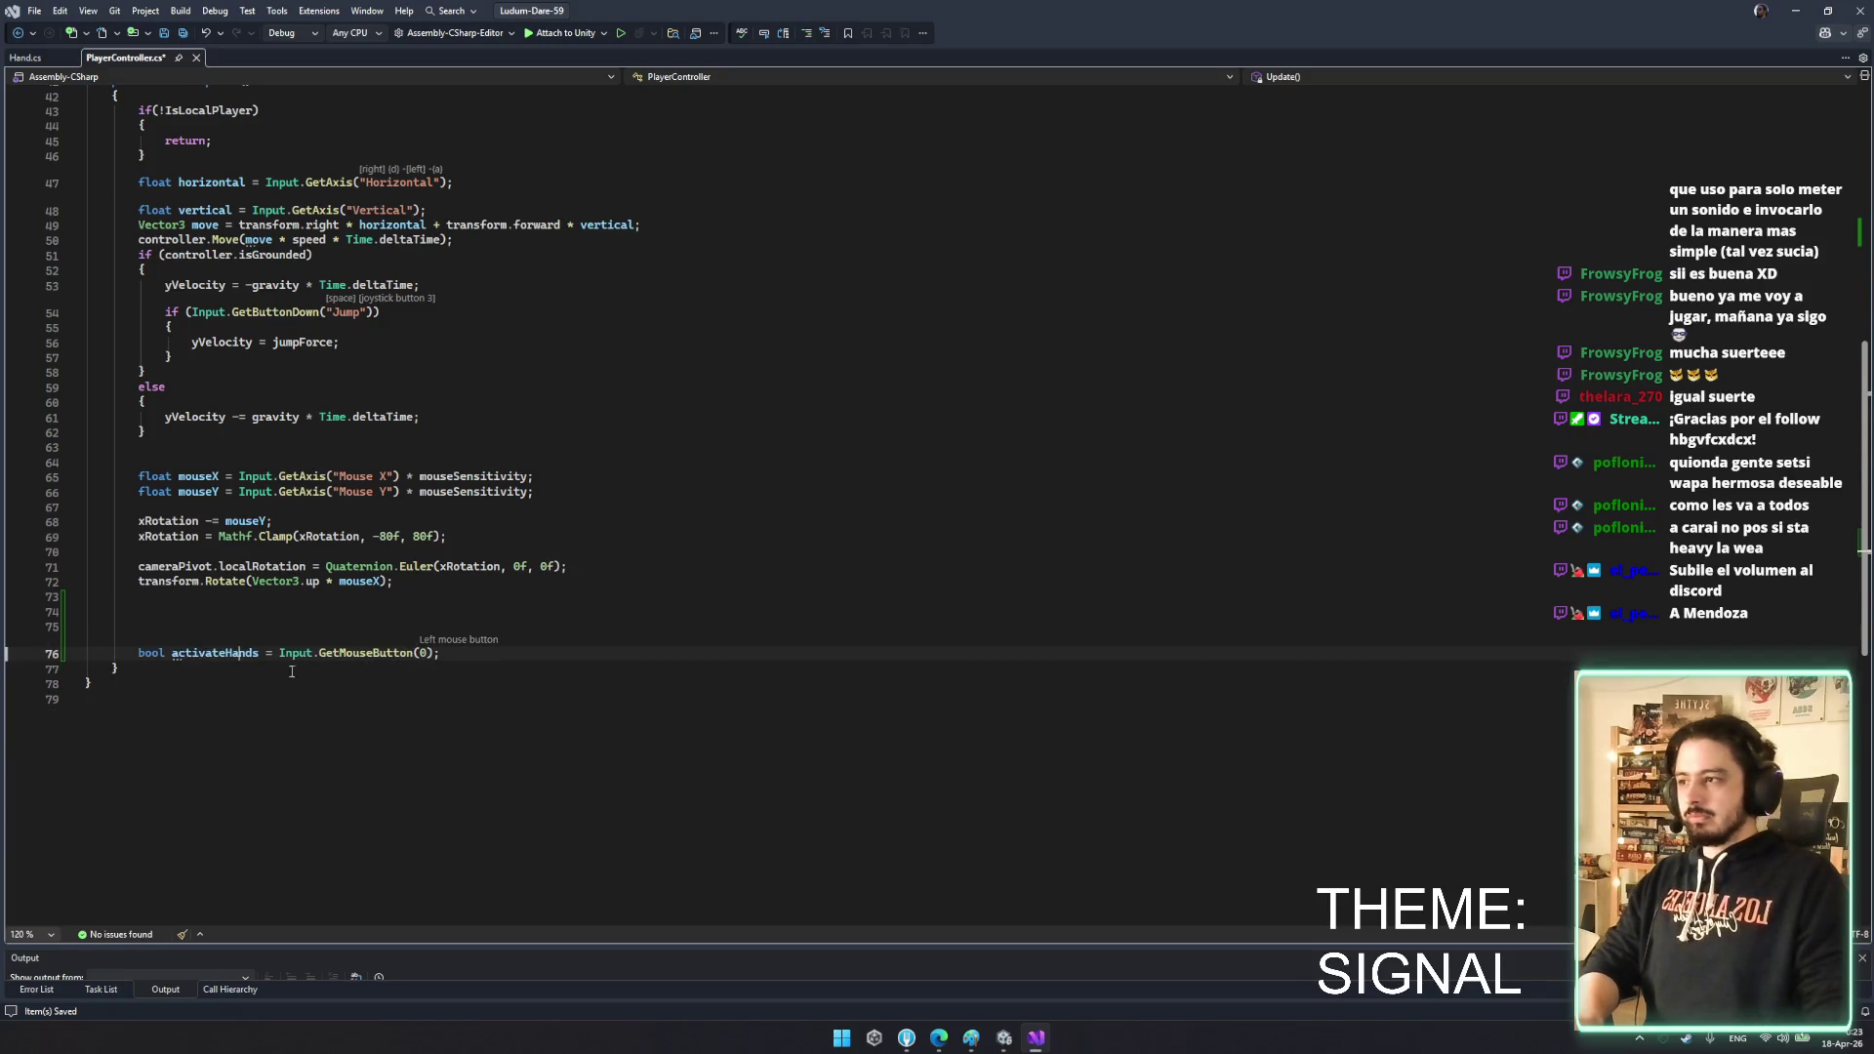
{"action": "key", "text": "ctrl+r"}
{"action": "key", "text": "ctrl+r"}
{"action": "type", "text": "activateLeft"}
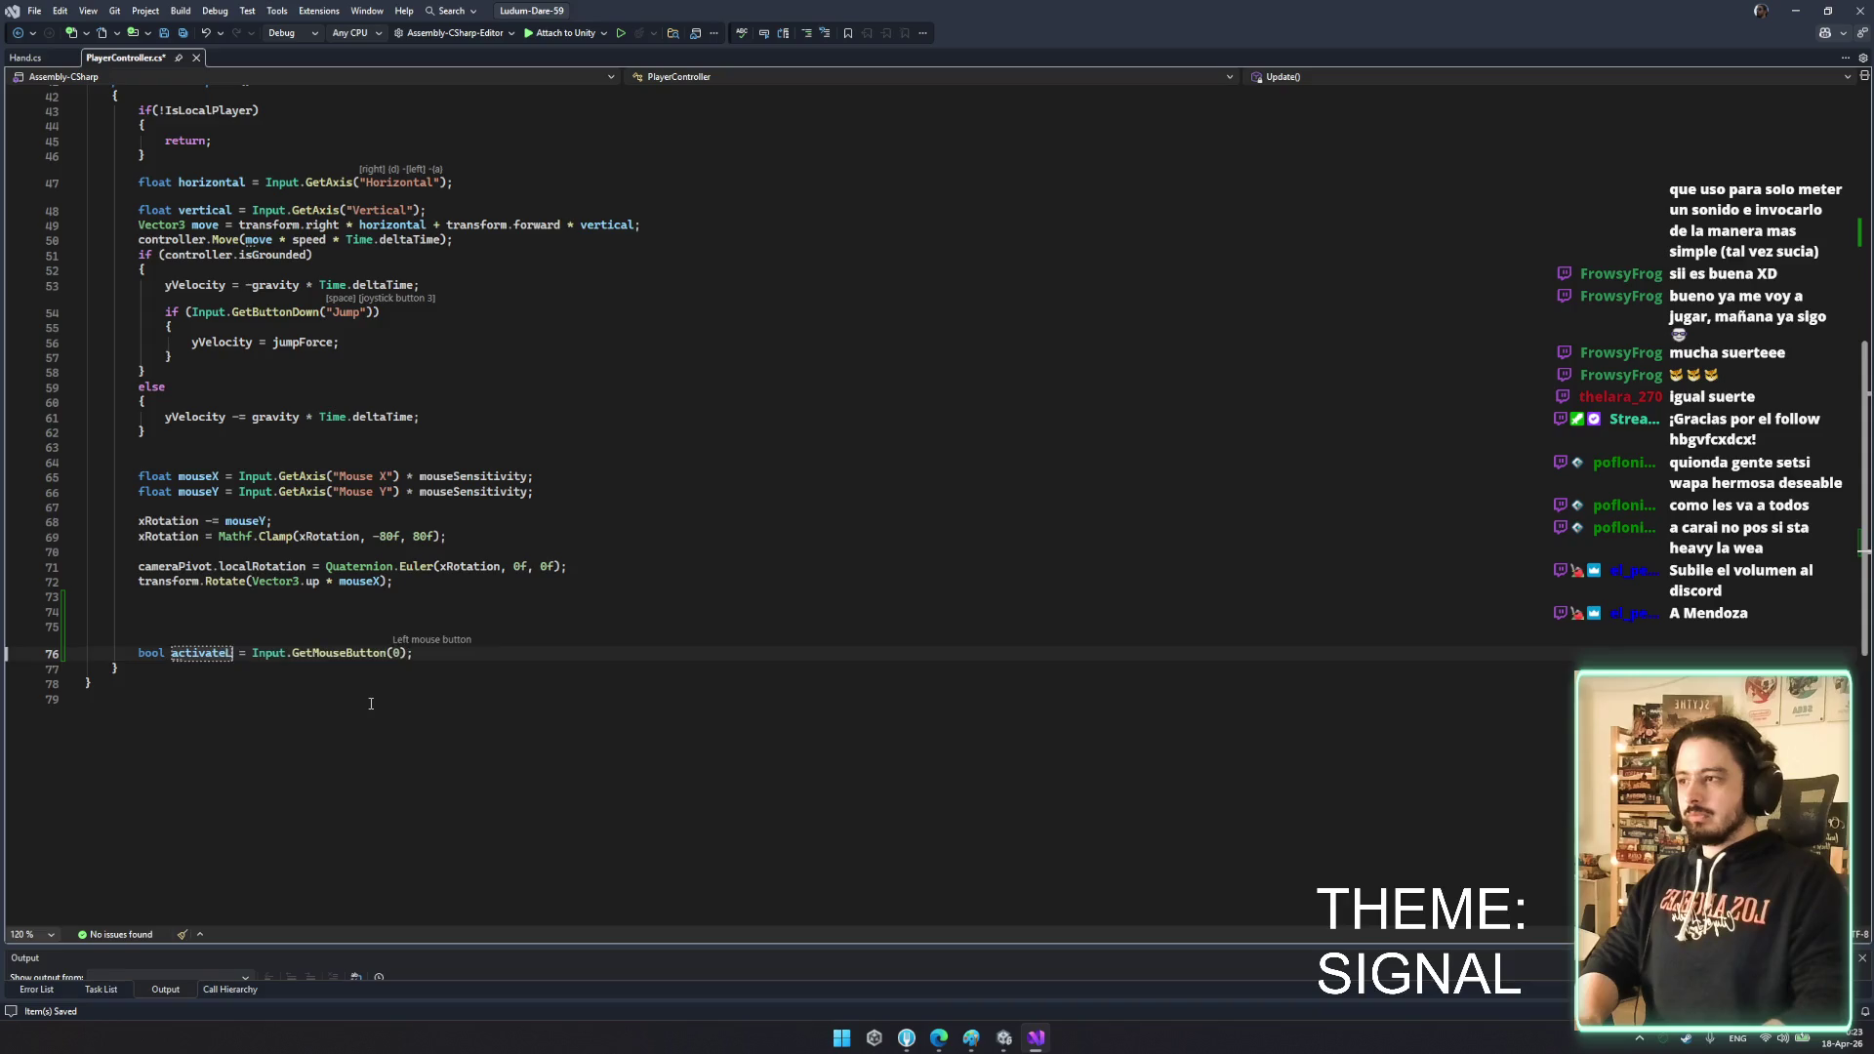
{"action": "type", "text": "Hand"}
- Keep the activateLeftHand rename and add bool activateRightHand = Input.GetMouseButton(1)
{"action": "left_click", "coordinate": [606, 656]}
{"action": "key", "text": "ctrl+s"}
{"action": "key", "text": "Return"}
{"action": "type", "text": "bool"}
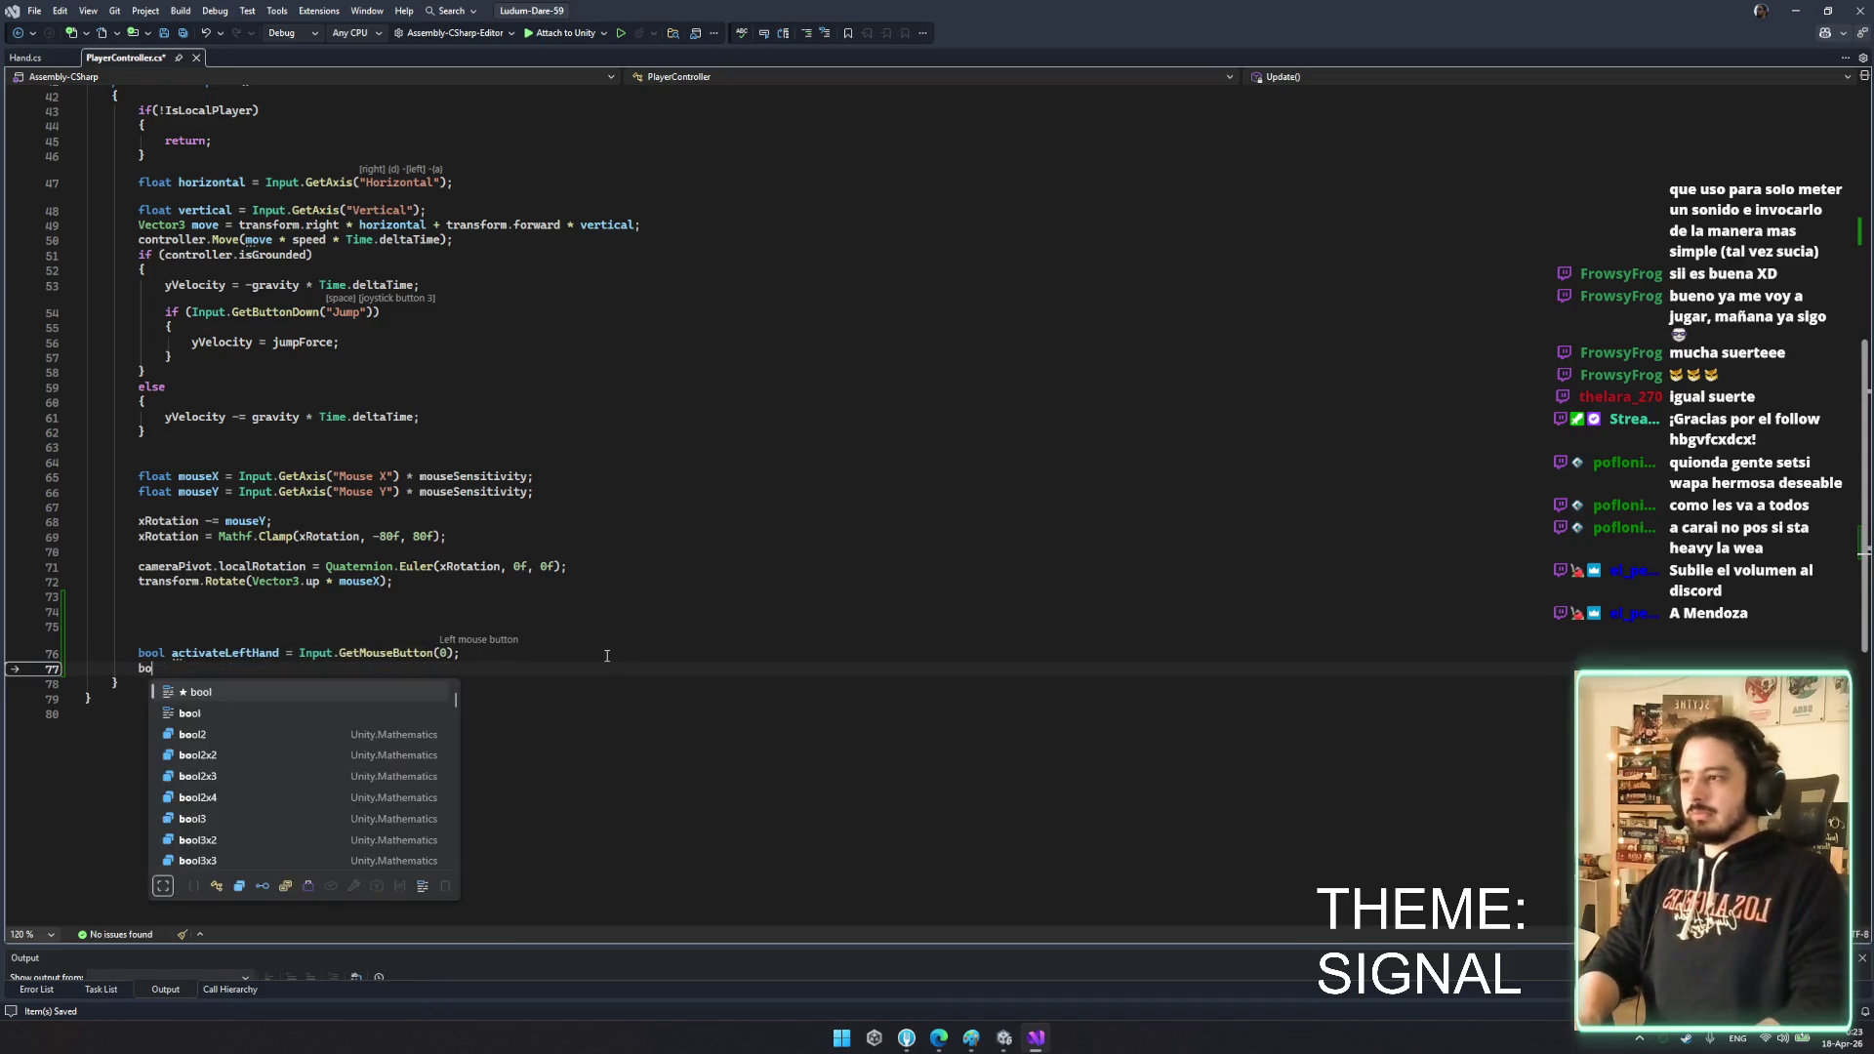
{"action": "key", "text": "Tab"}
- Write an if(activateLeftHand) block that calls LeftHand.ActivateHand(true)
{"action": "key", "text": "Return"}
{"action": "key", "text": "Return"}
{"action": "type", "text": "if("}
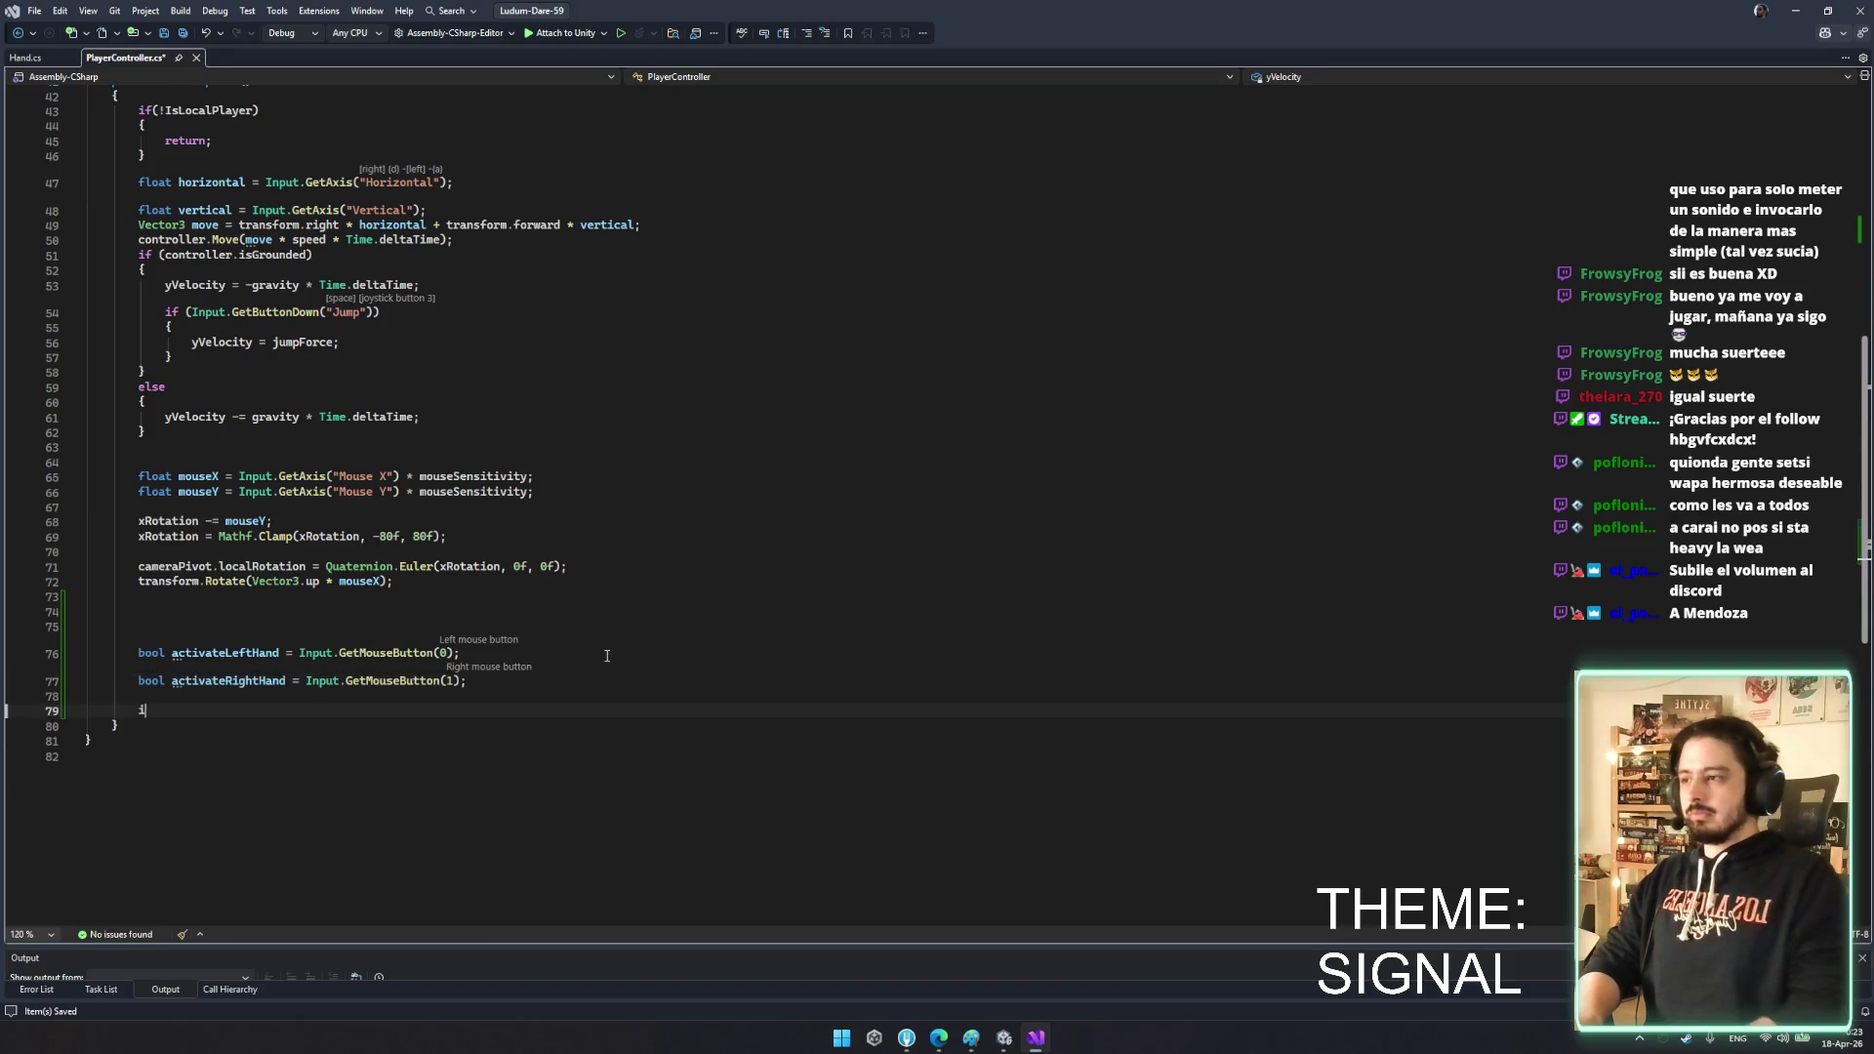
{"action": "key", "text": "BackSpace"}
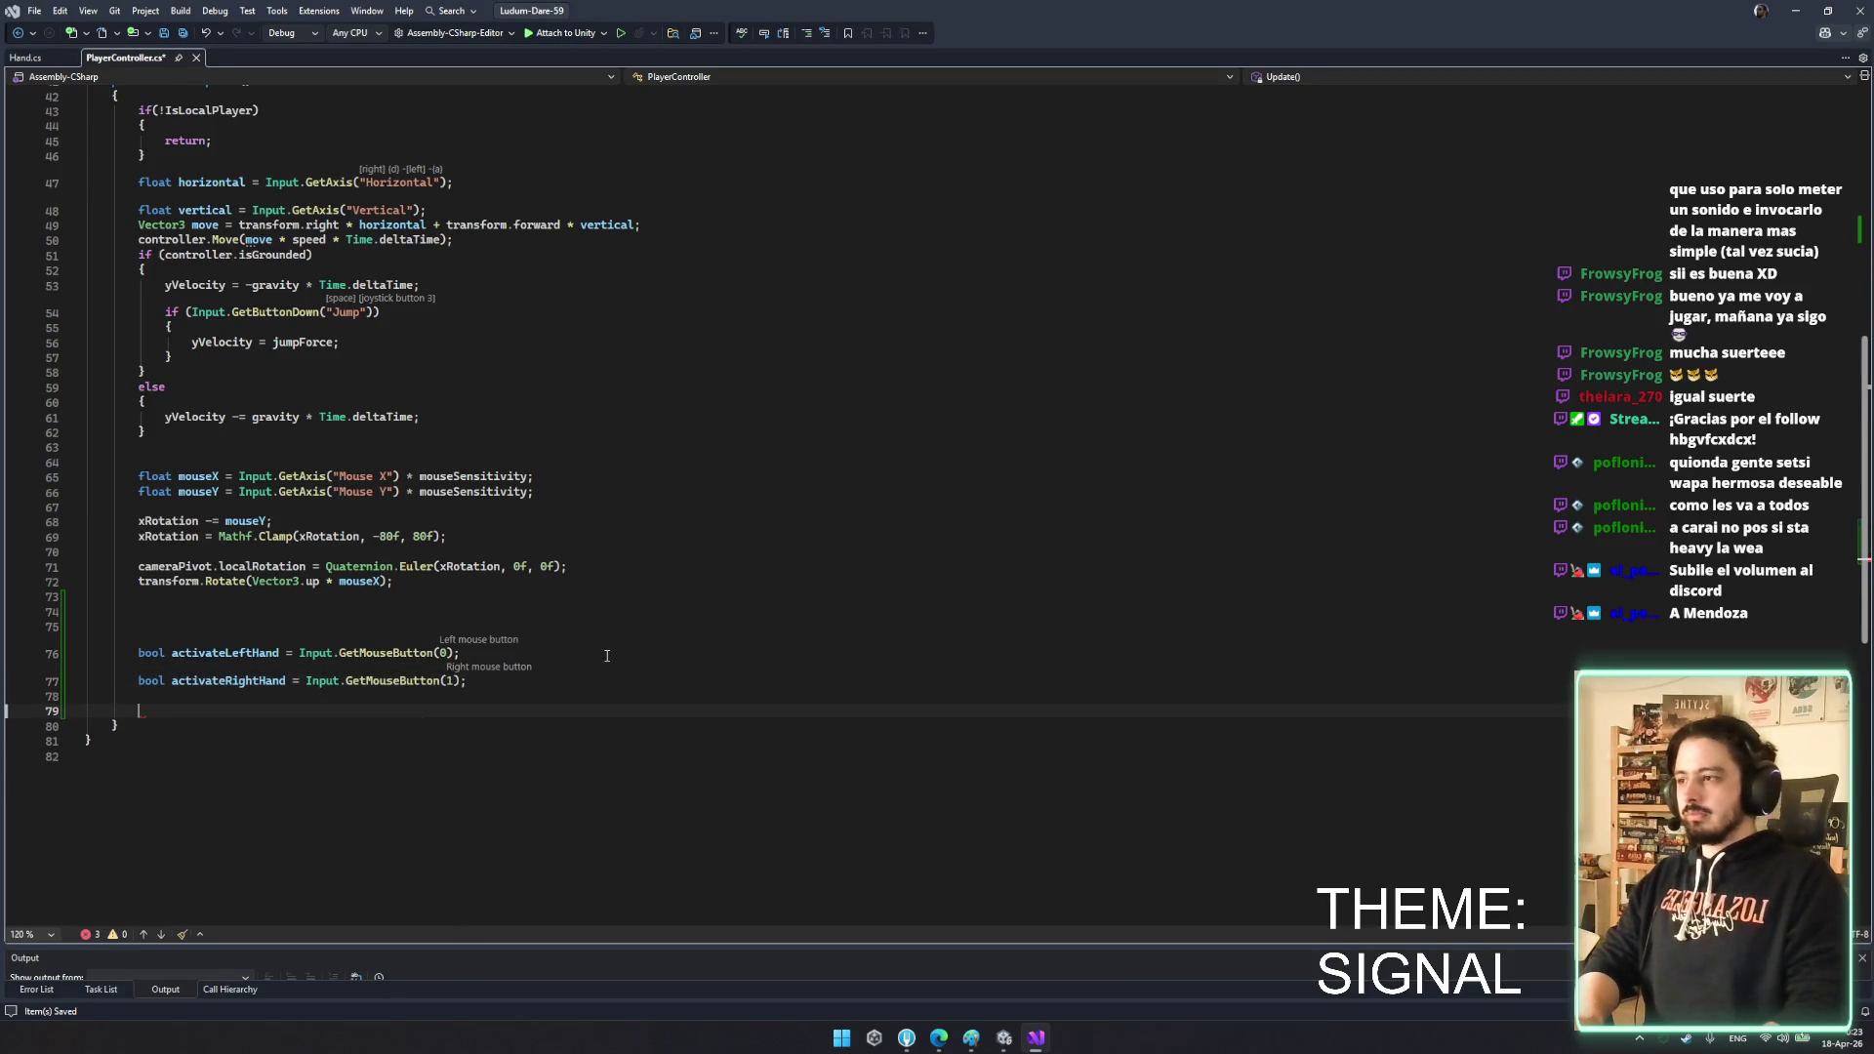
{"action": "type", "text": "ac"}
{"action": "key", "text": "BackSpace"}
{"action": "key", "text": "BackSpace"}
{"action": "type", "text": "if(ac"}
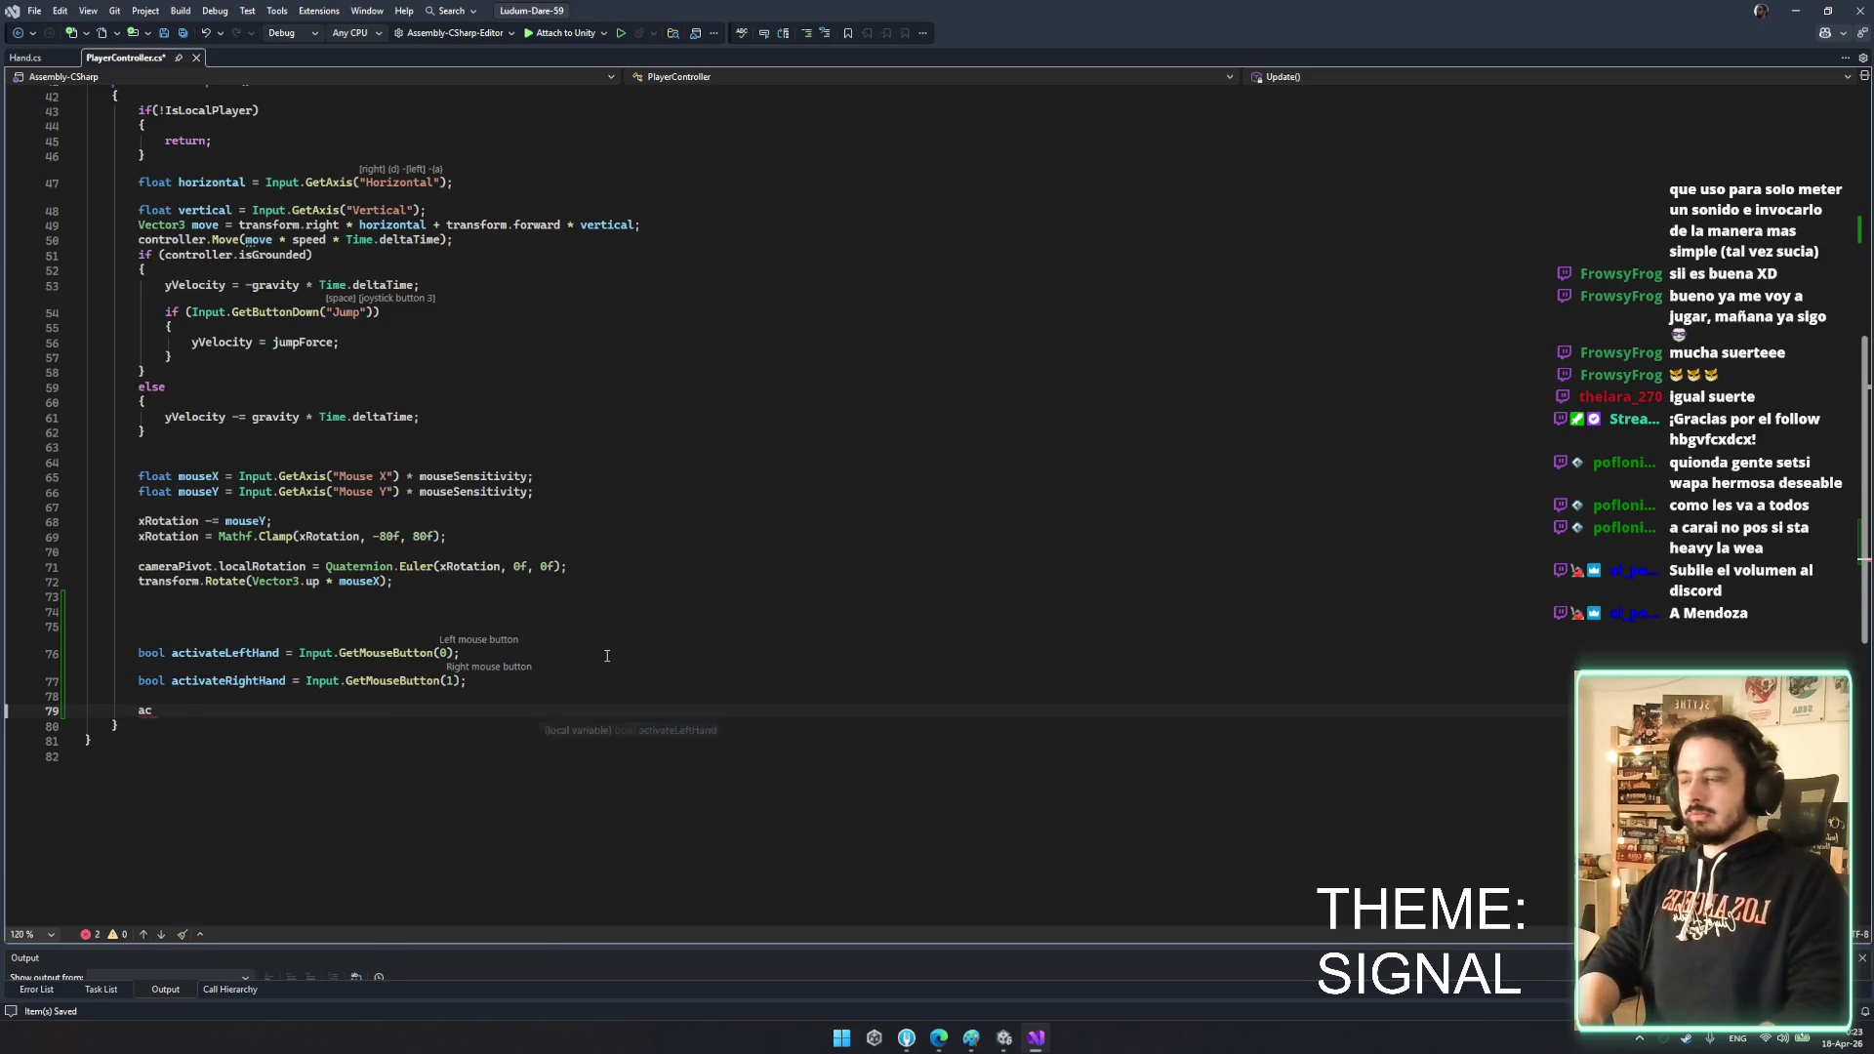
{"action": "key", "text": "Tab"}
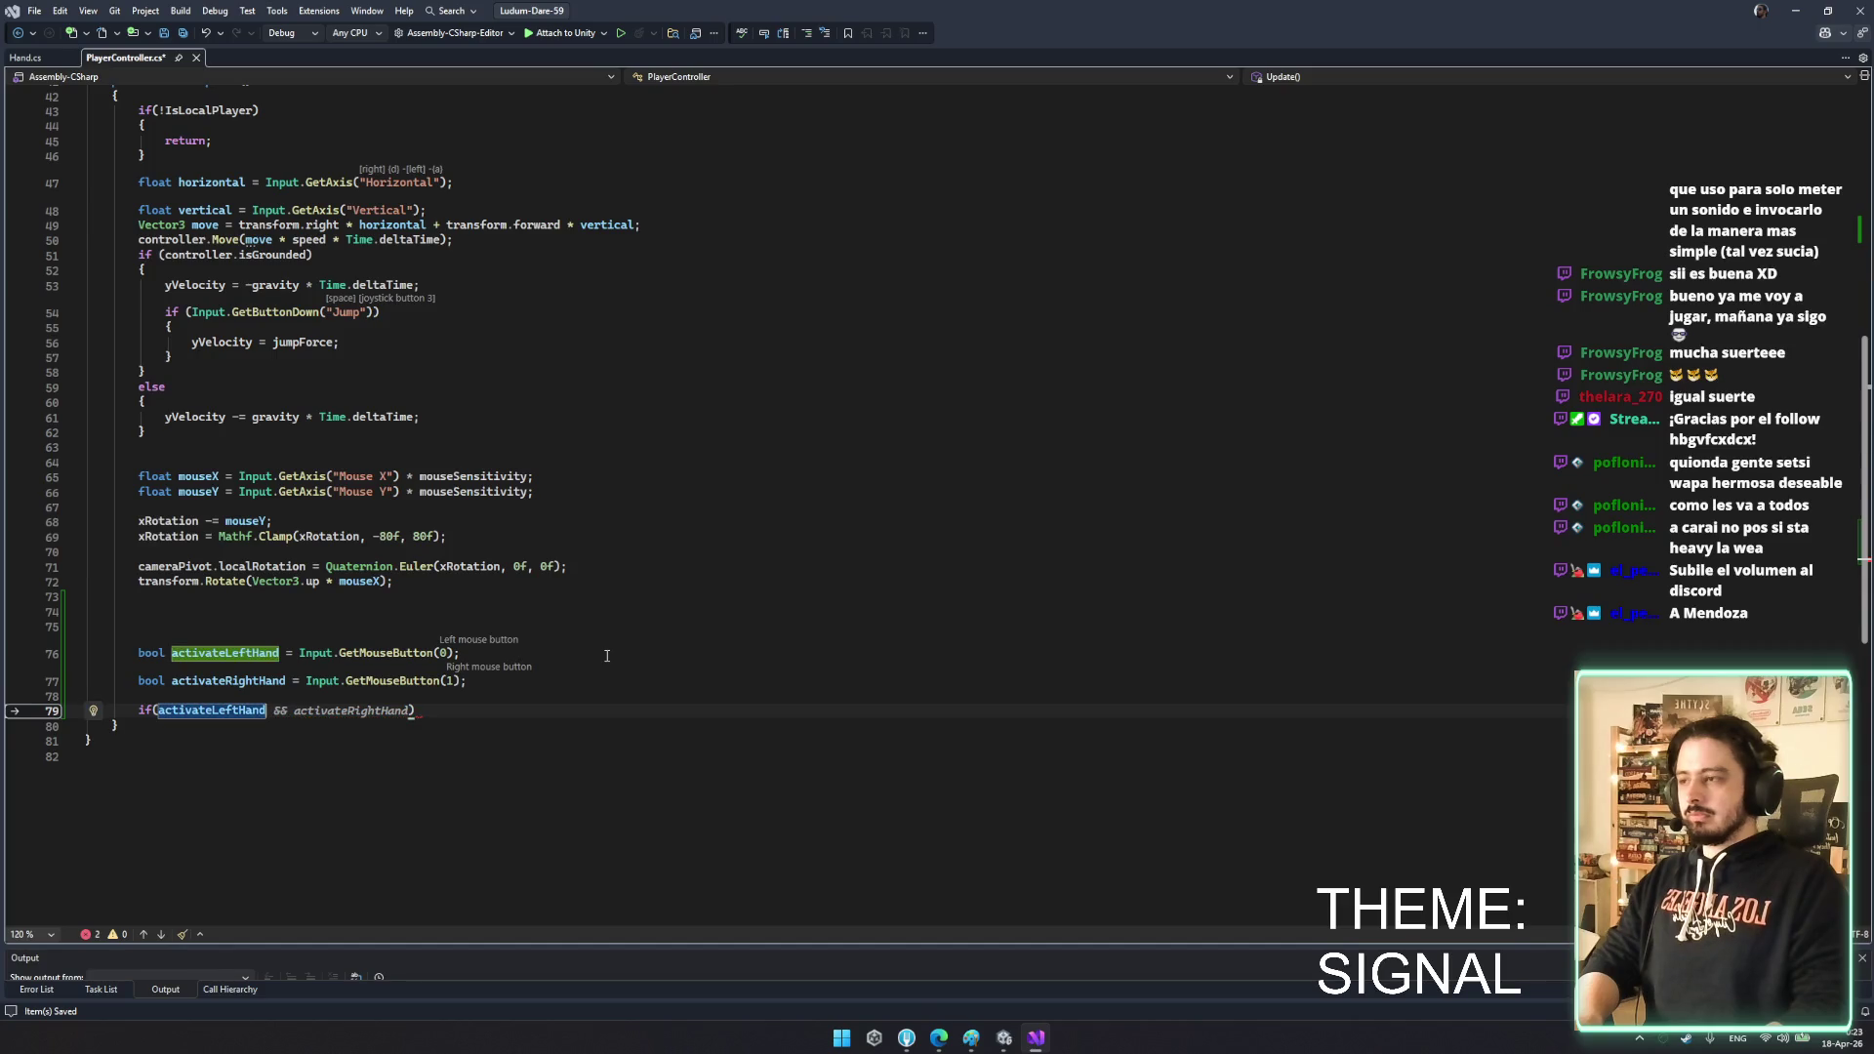
{"action": "type", "text": ")"}
{"action": "key", "text": "Return"}
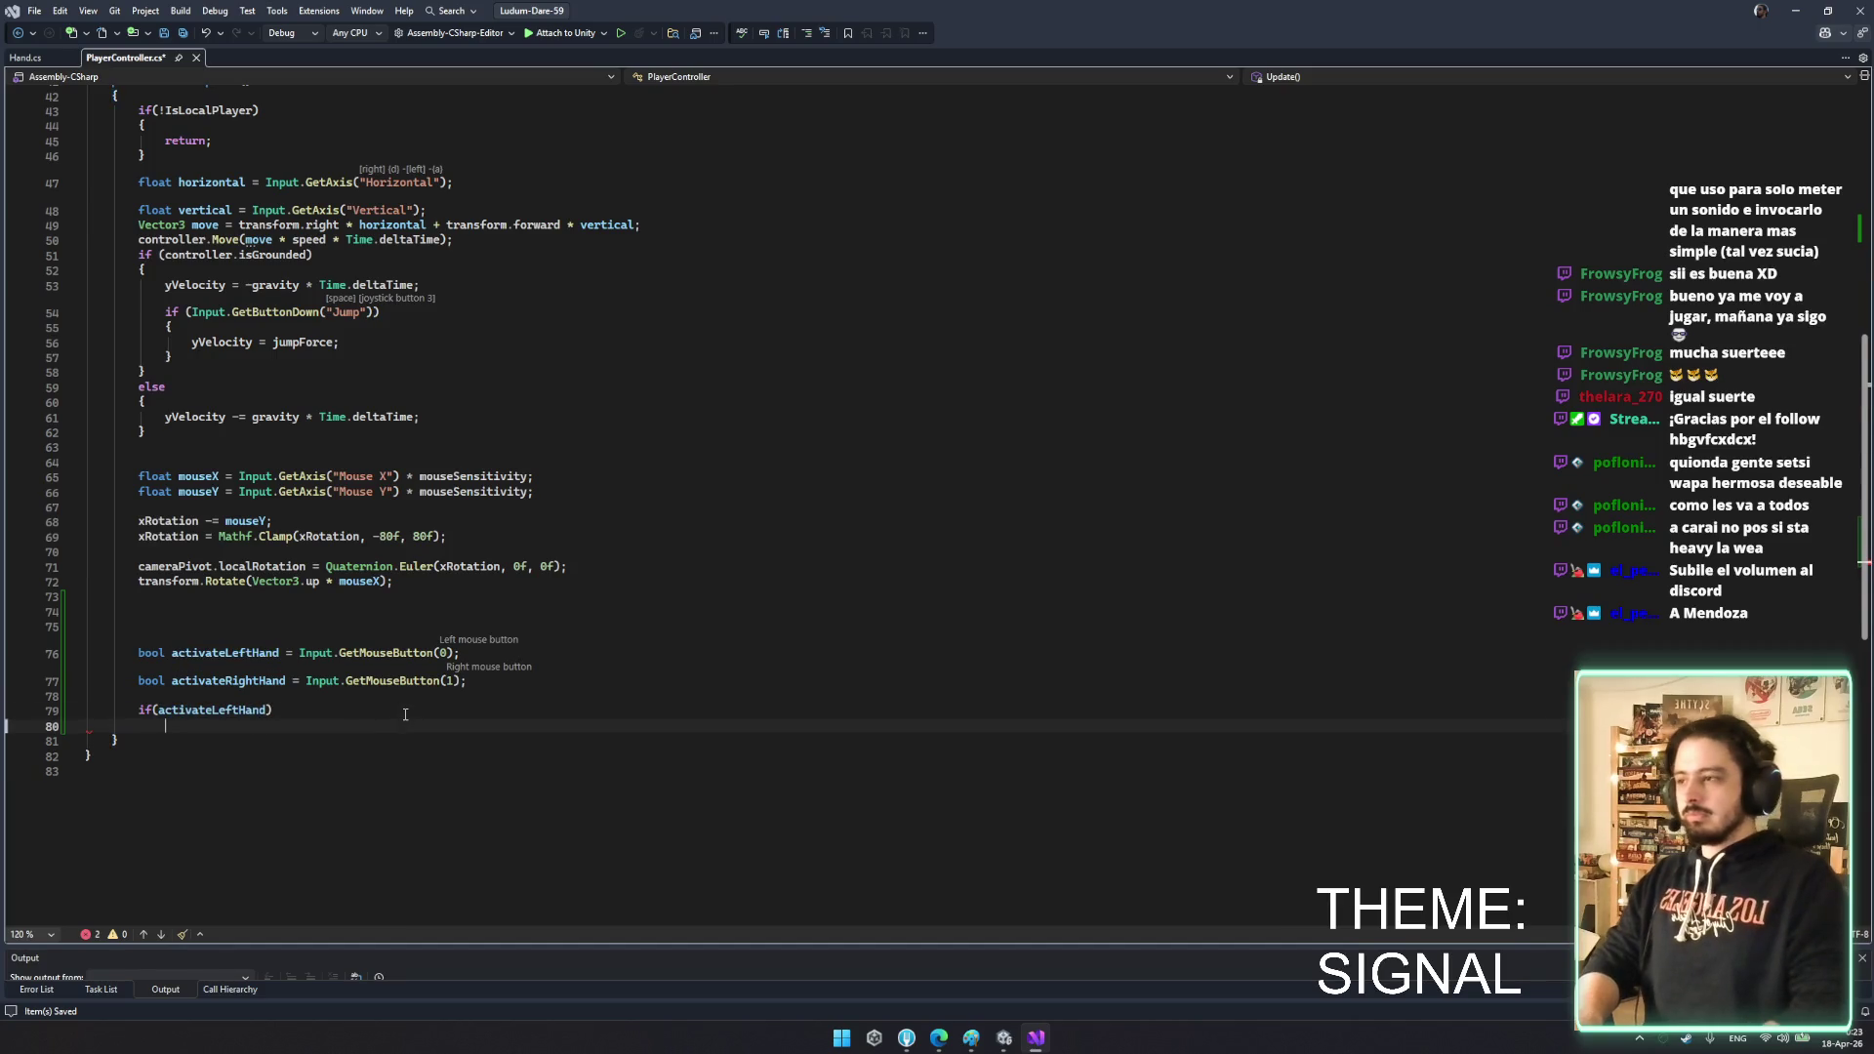
{"action": "type", "text": "LeftHand.ActivateHand"}
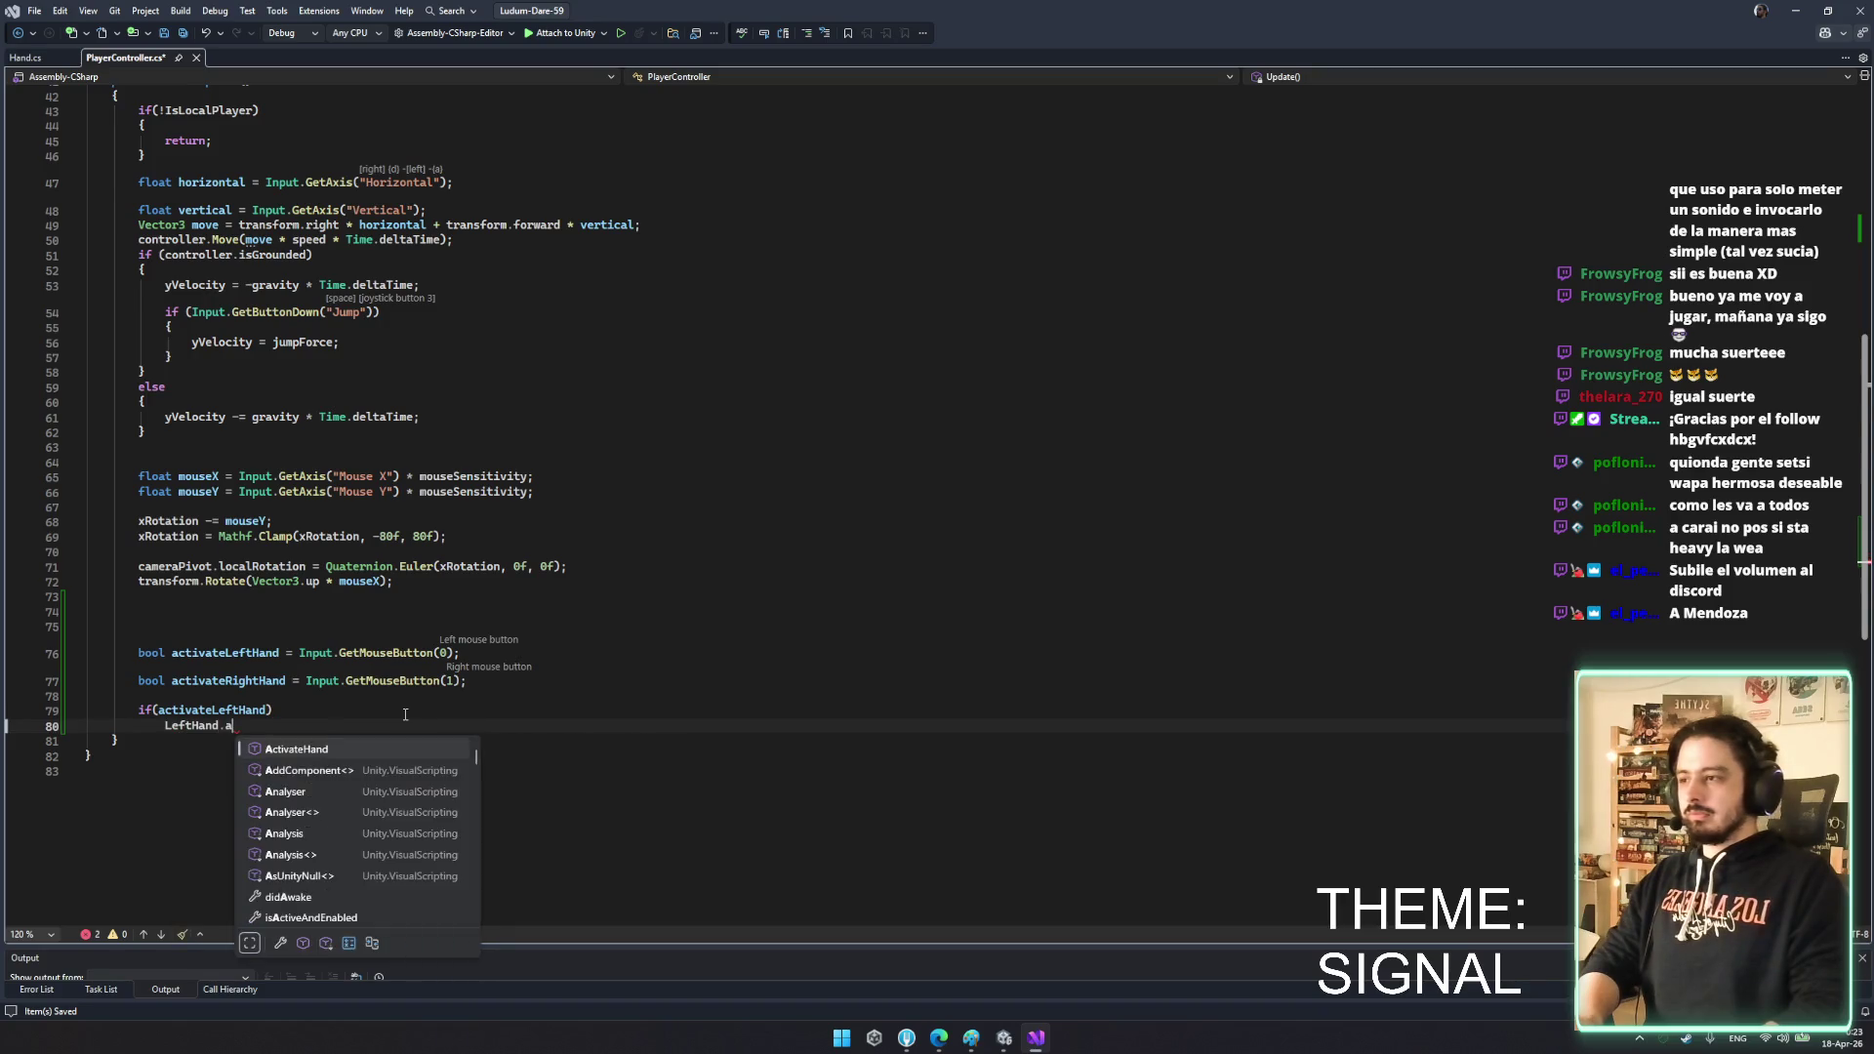
{"action": "type", "text": "(true);"}
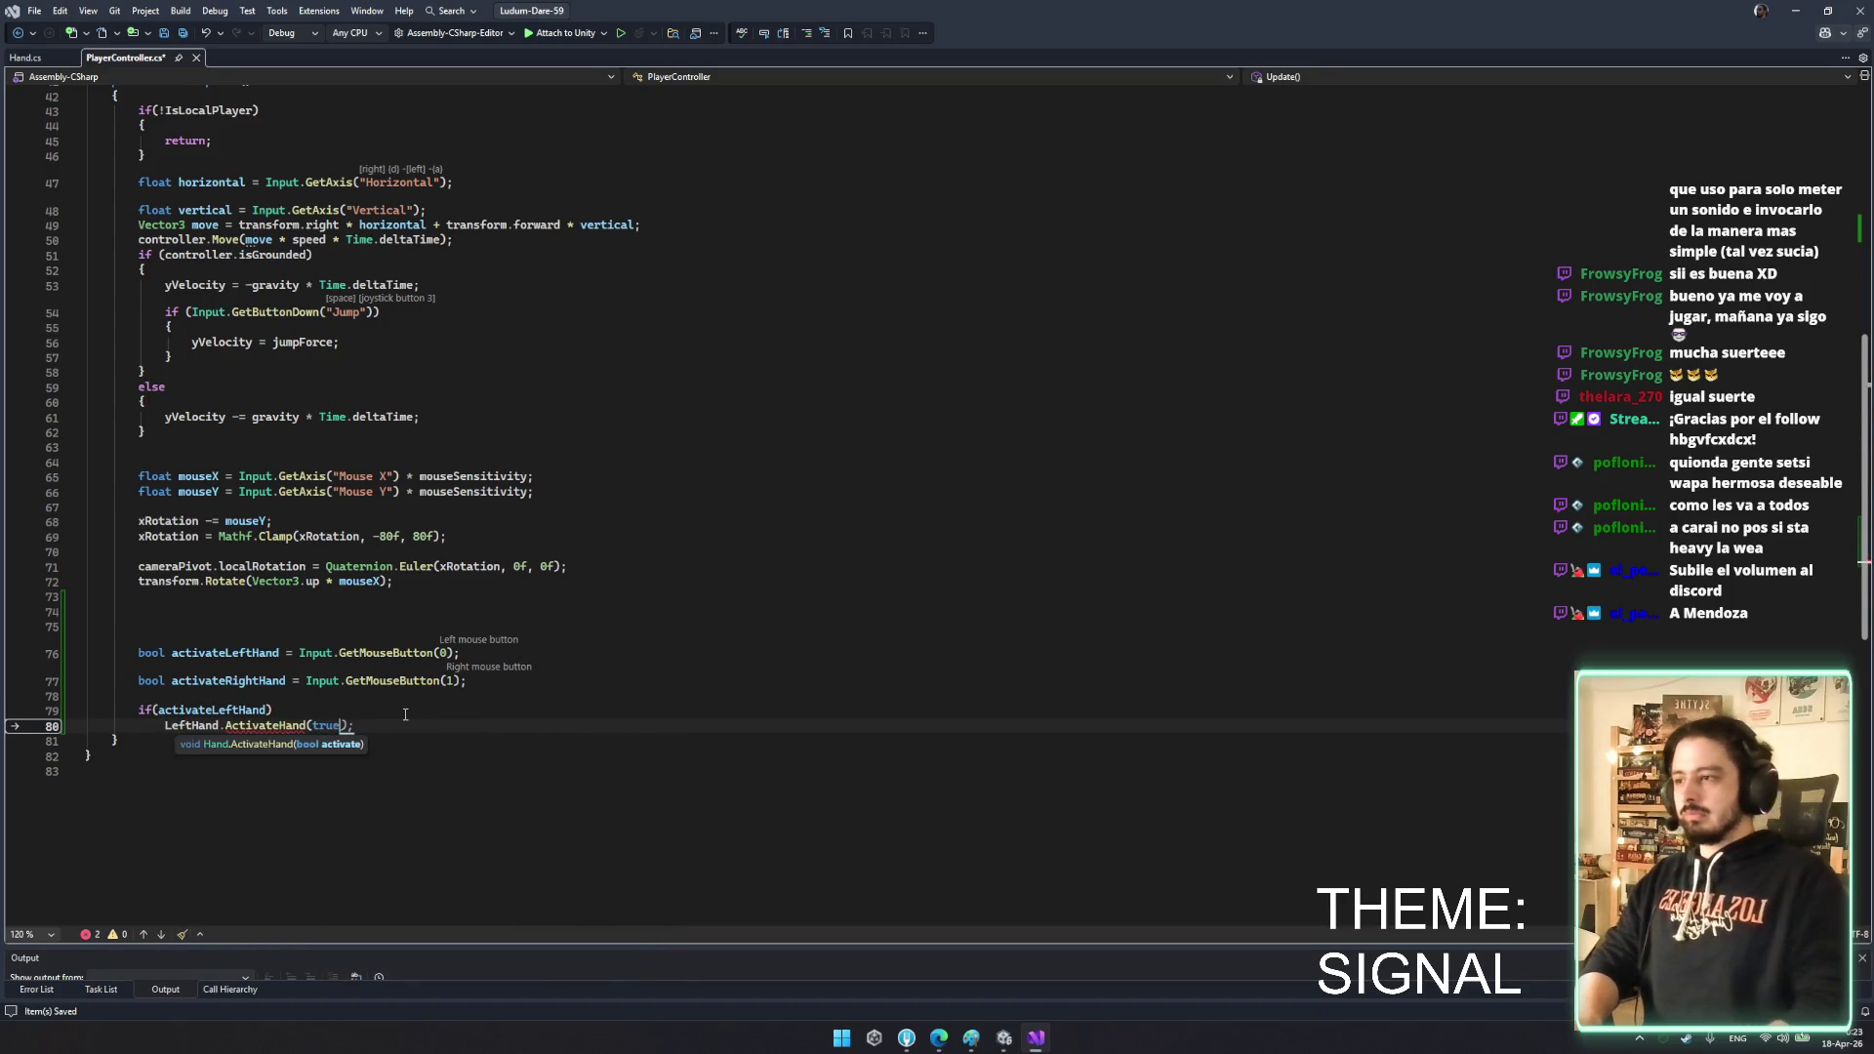
{"action": "key", "text": "BackSpace"}
- Replace the if block with a direct LeftHand.ActivateHand(activateLeftHand); call
{"action": "double_click", "coordinate": [329, 727]}
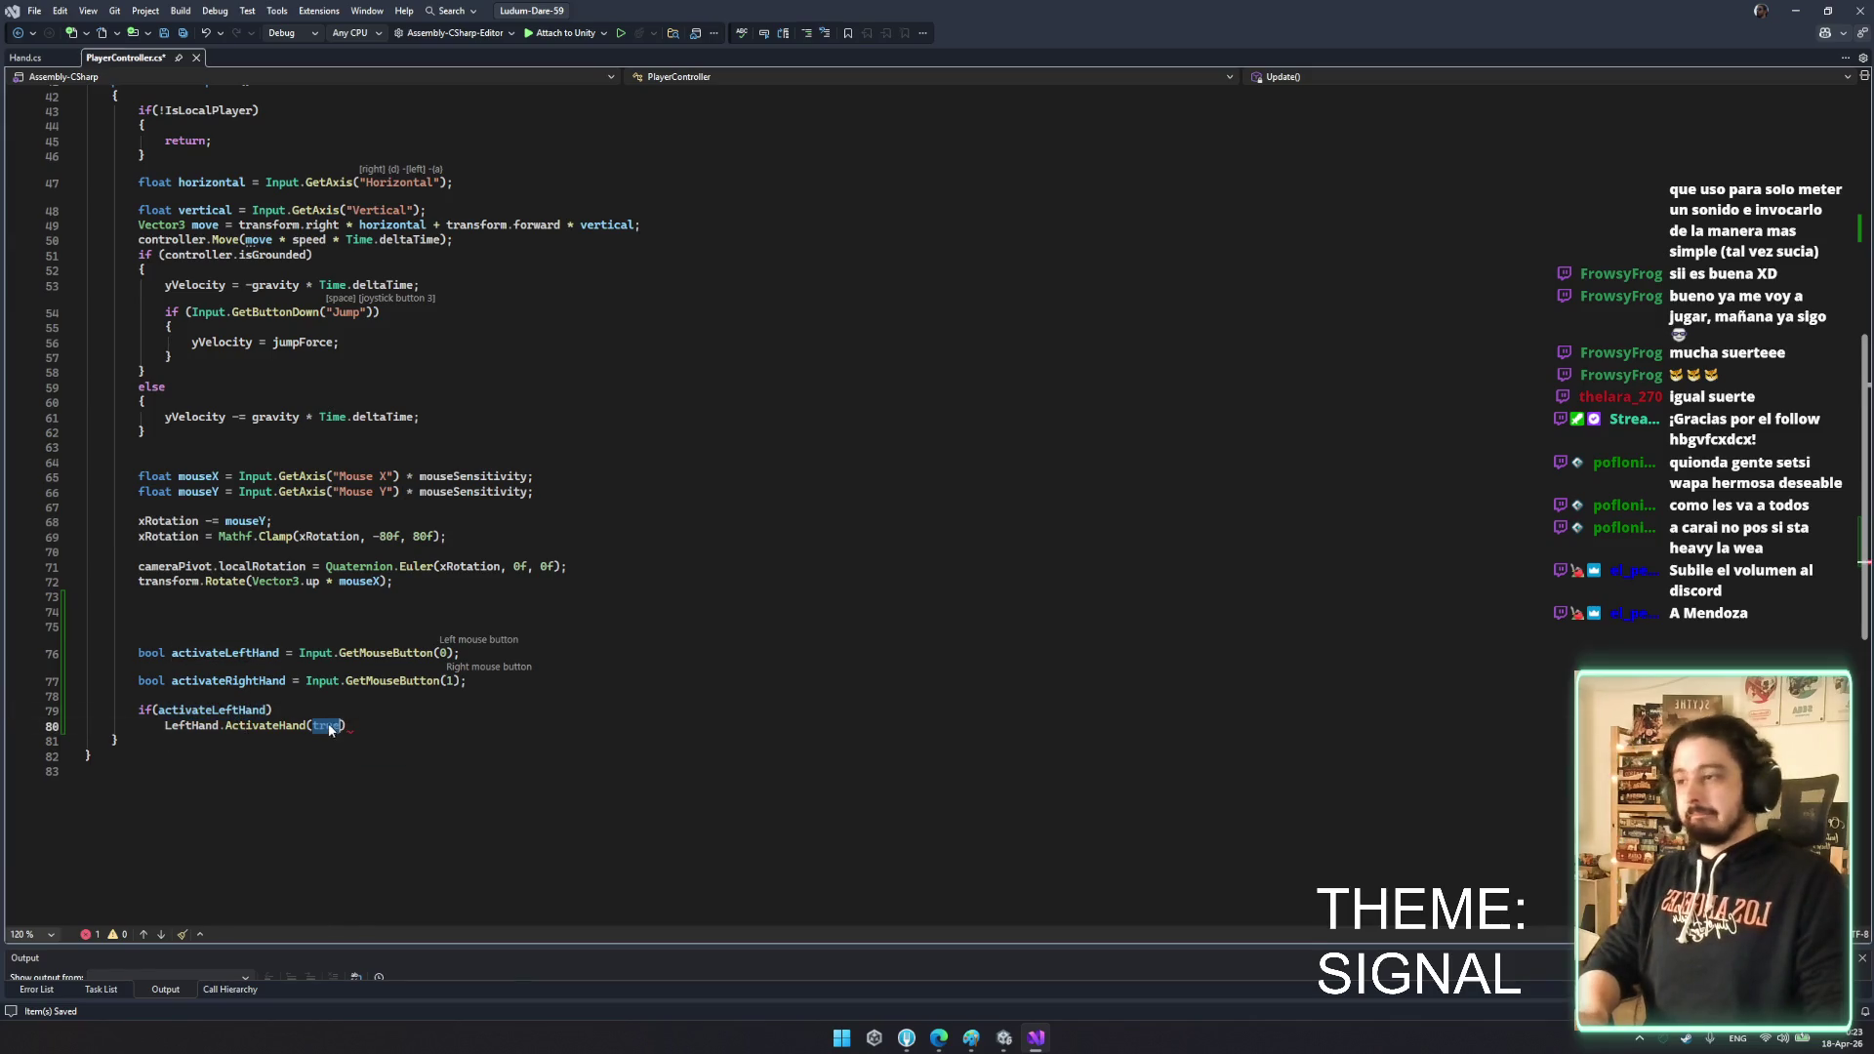
{"action": "left_click", "coordinate": [338, 714]}
{"action": "key", "text": "ctrl+x"}
{"action": "key", "text": "ctrl+c"}
{"action": "double_click", "coordinate": [329, 710]}
{"action": "key", "text": "ctrl+v"}
{"action": "left_click", "coordinate": [453, 710]}
{"action": "type", "text": ";"}
- Duplicate that call as RightHand.ActivateHand(activateRightHand);
{"action": "key", "text": "ctrl+d"}
{"action": "key", "text": "Return"}
{"action": "double_click", "coordinate": [258, 680]}
{"action": "key", "text": "ctrl+c"}
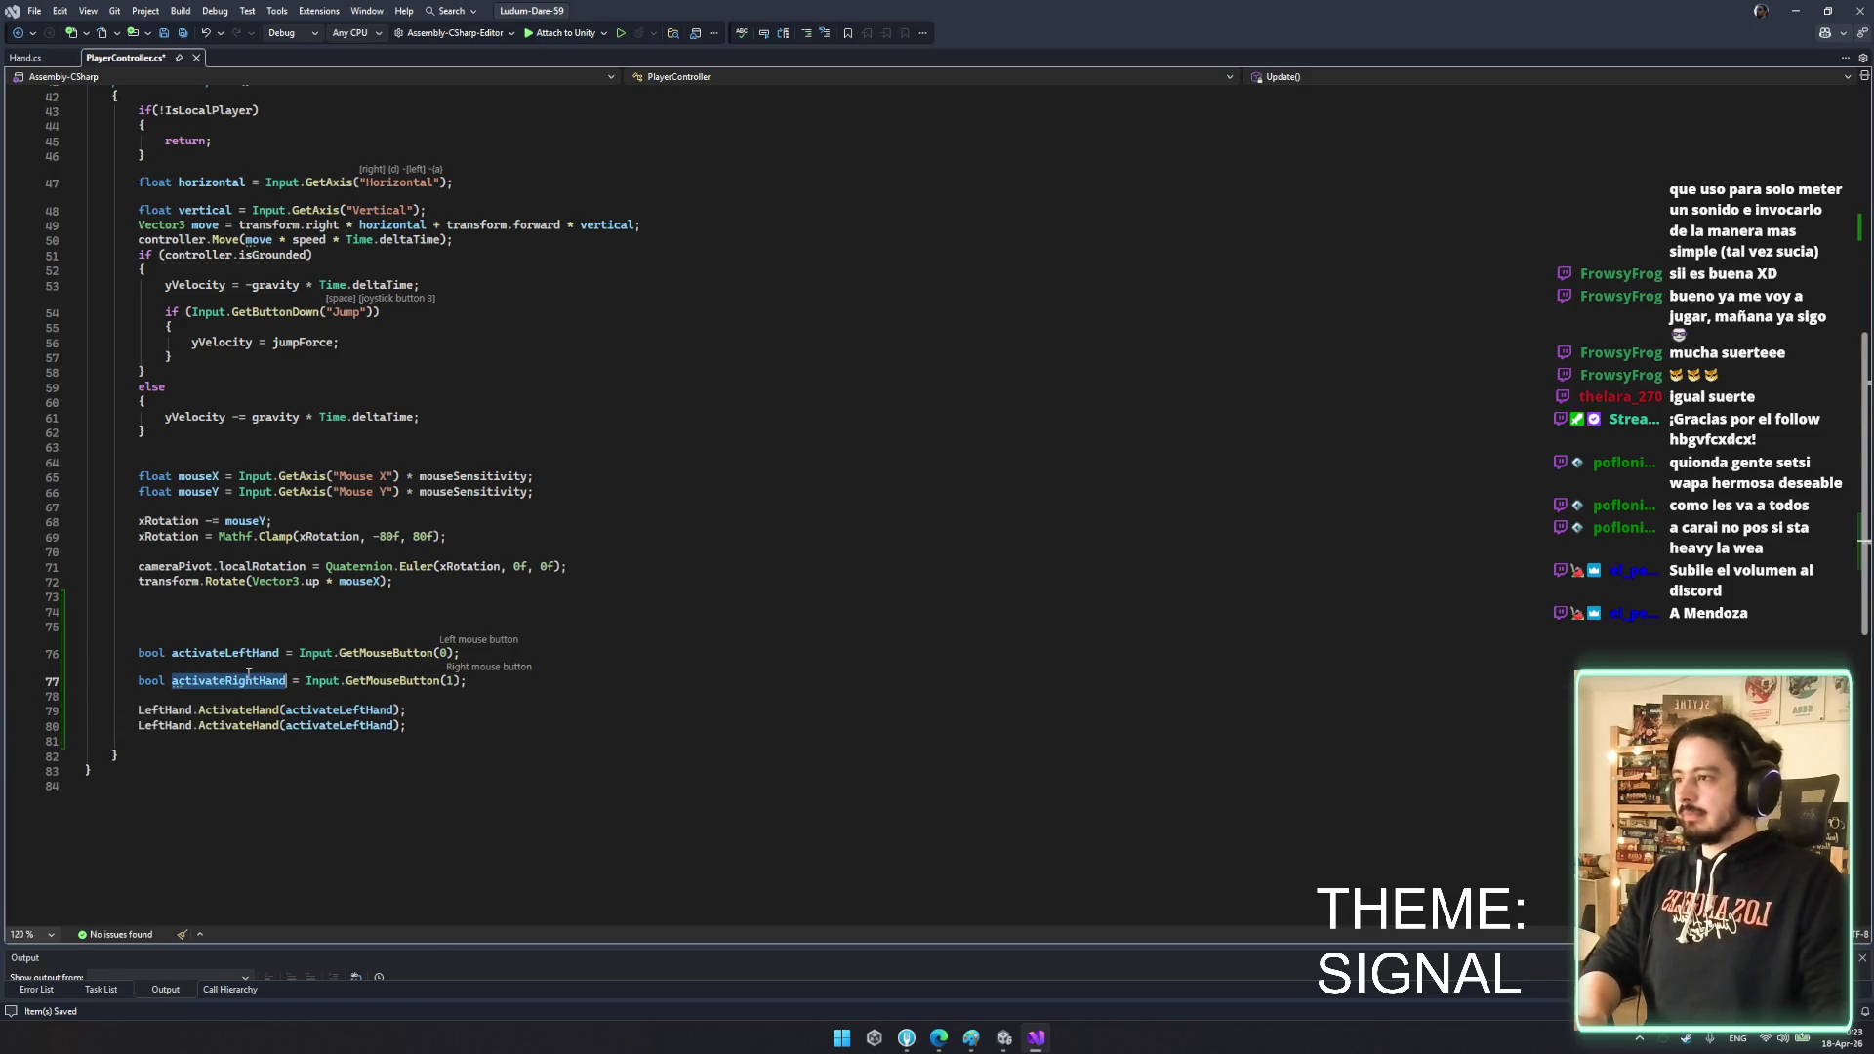
{"action": "double_click", "coordinate": [341, 726]}
{"action": "key", "text": "ctrl+v"}
{"action": "double_click", "coordinate": [174, 727]}
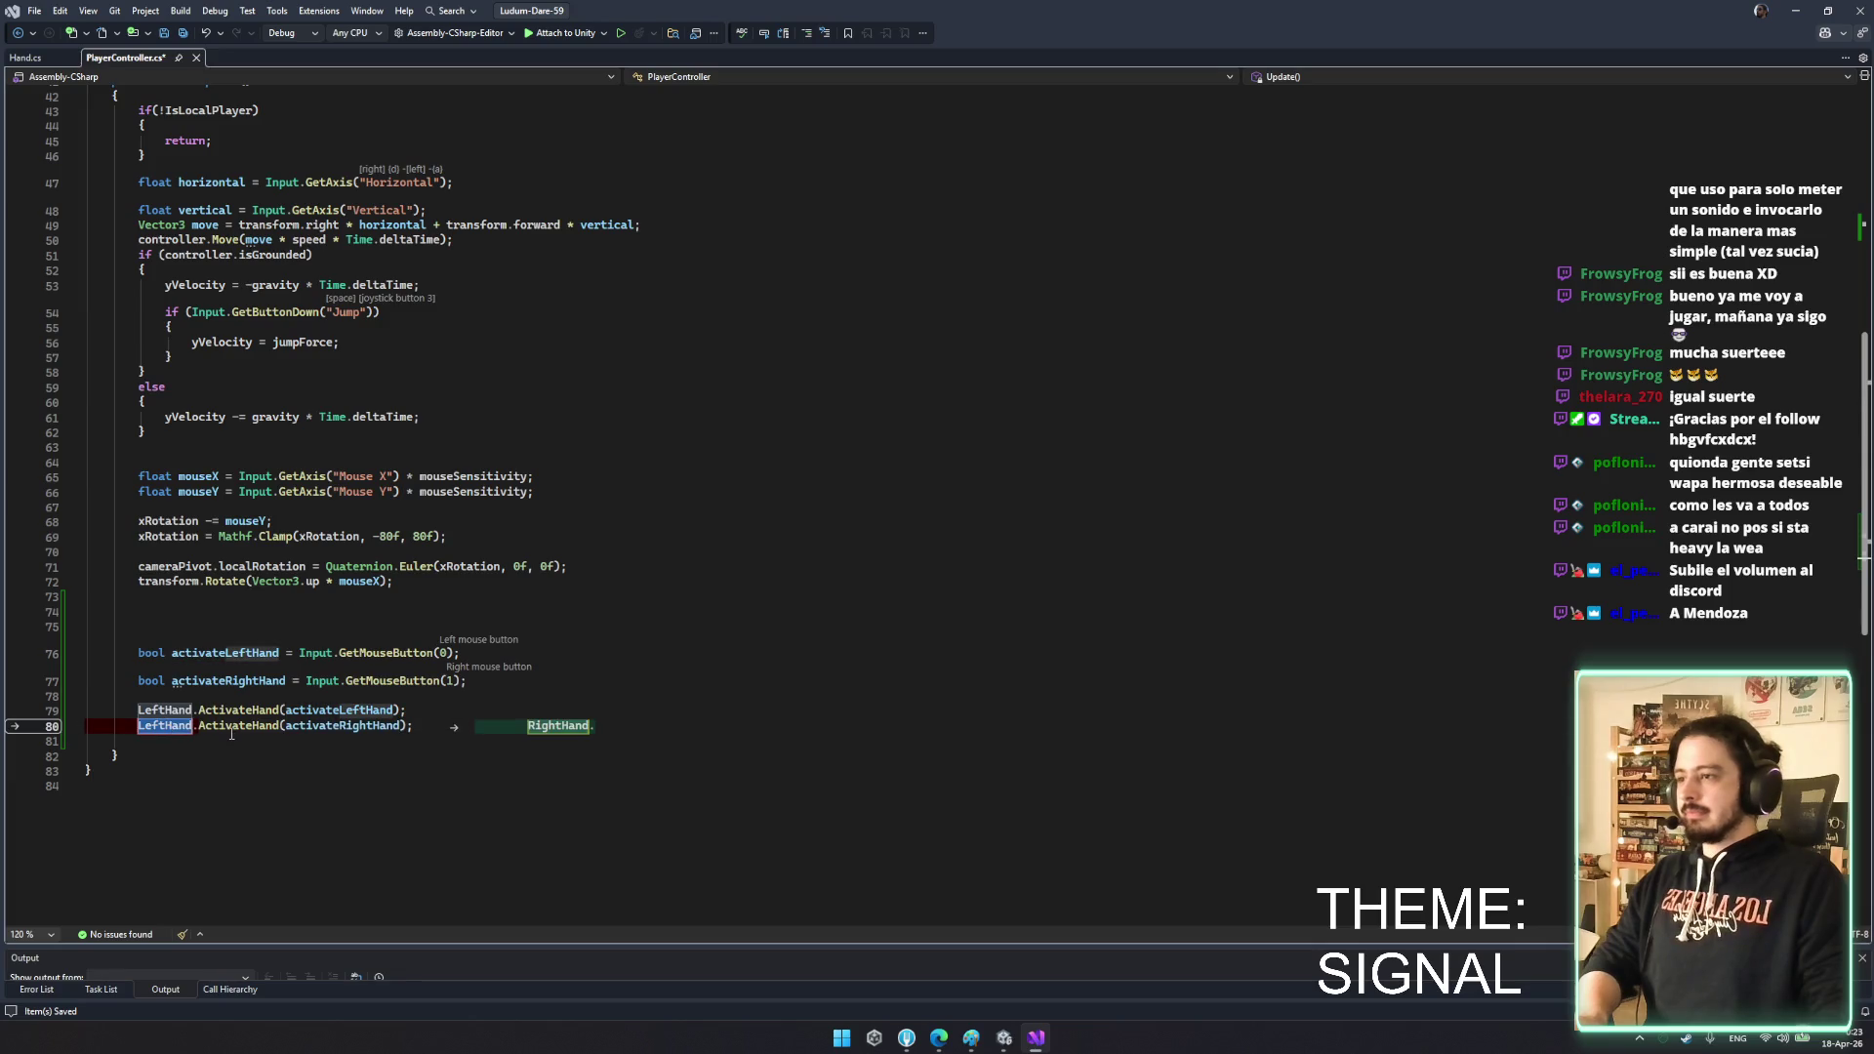
{"action": "key", "text": "Tab"}
{"action": "left_click", "coordinate": [273, 746]}
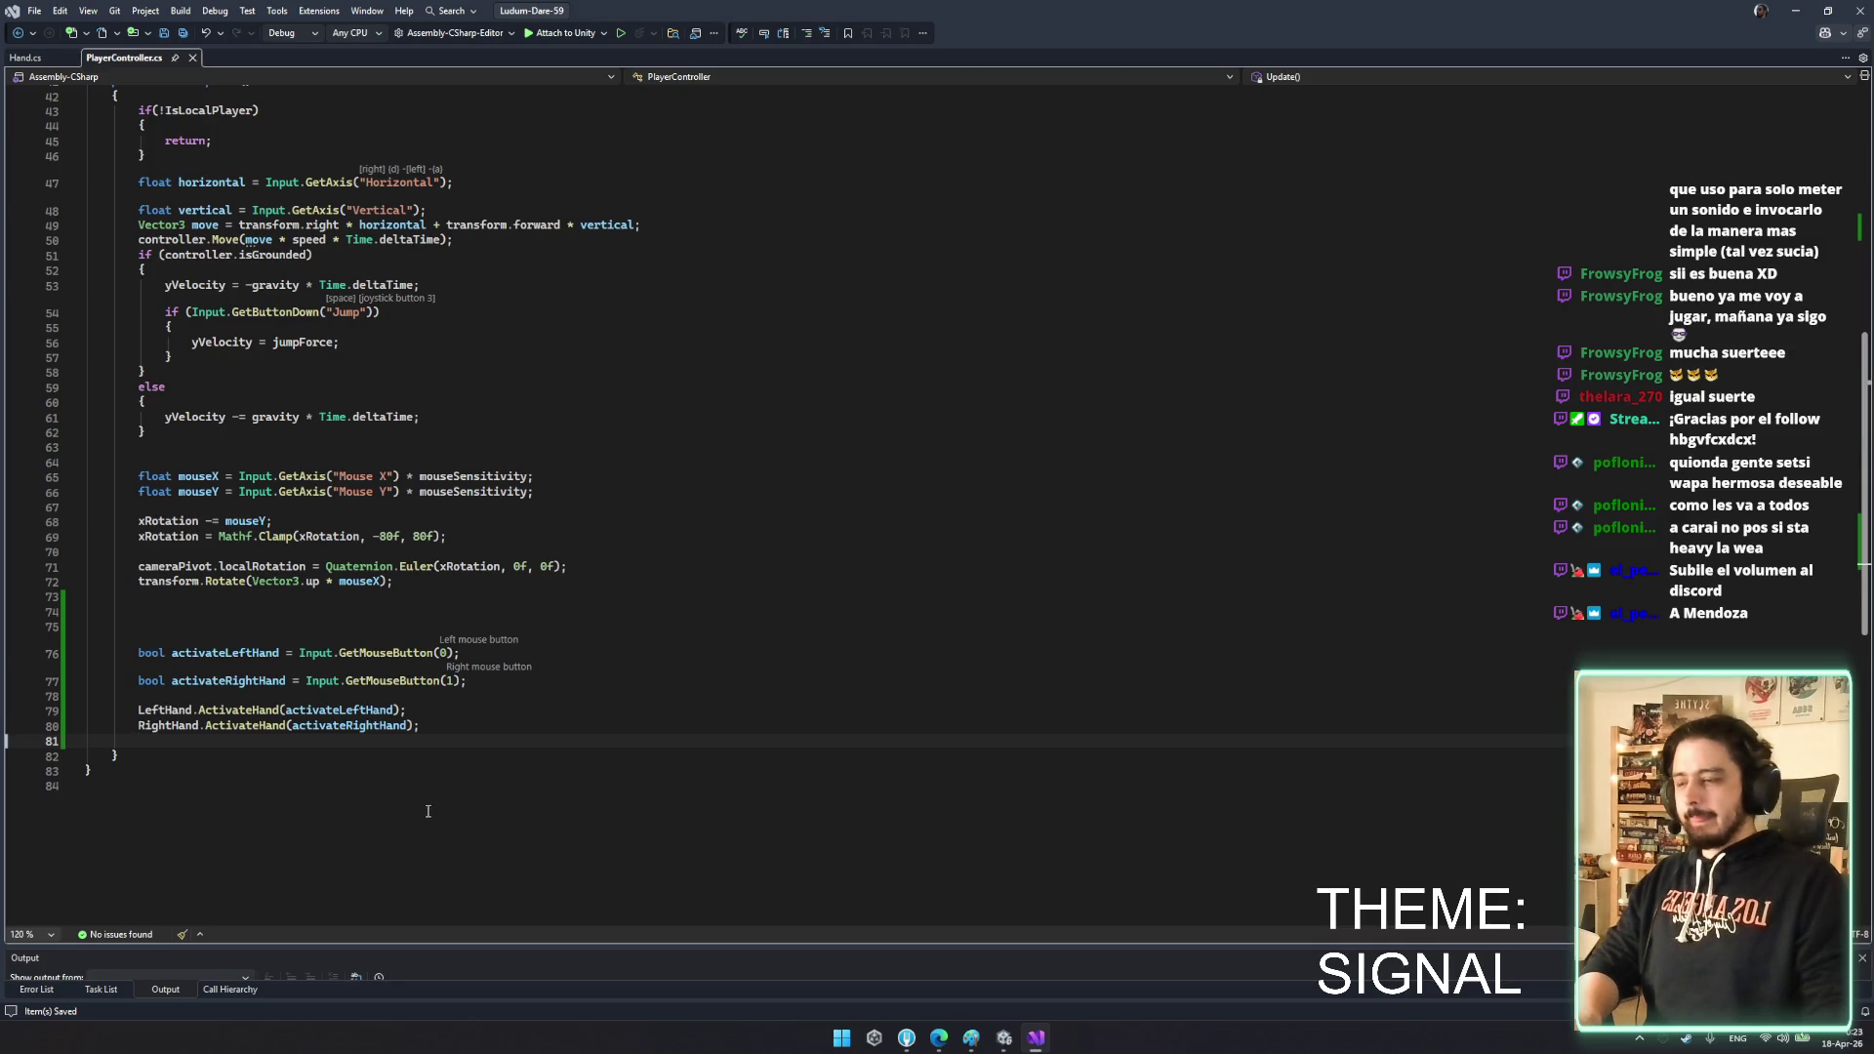
{"action": "scroll", "coordinate": [426, 812], "scroll_direction": "up", "scroll_amount": 6}
- Let Unity recompile the saved scripts, then return to PlayerController.cs in Visual Studio
{"action": "left_click", "coordinate": [823, 748]}
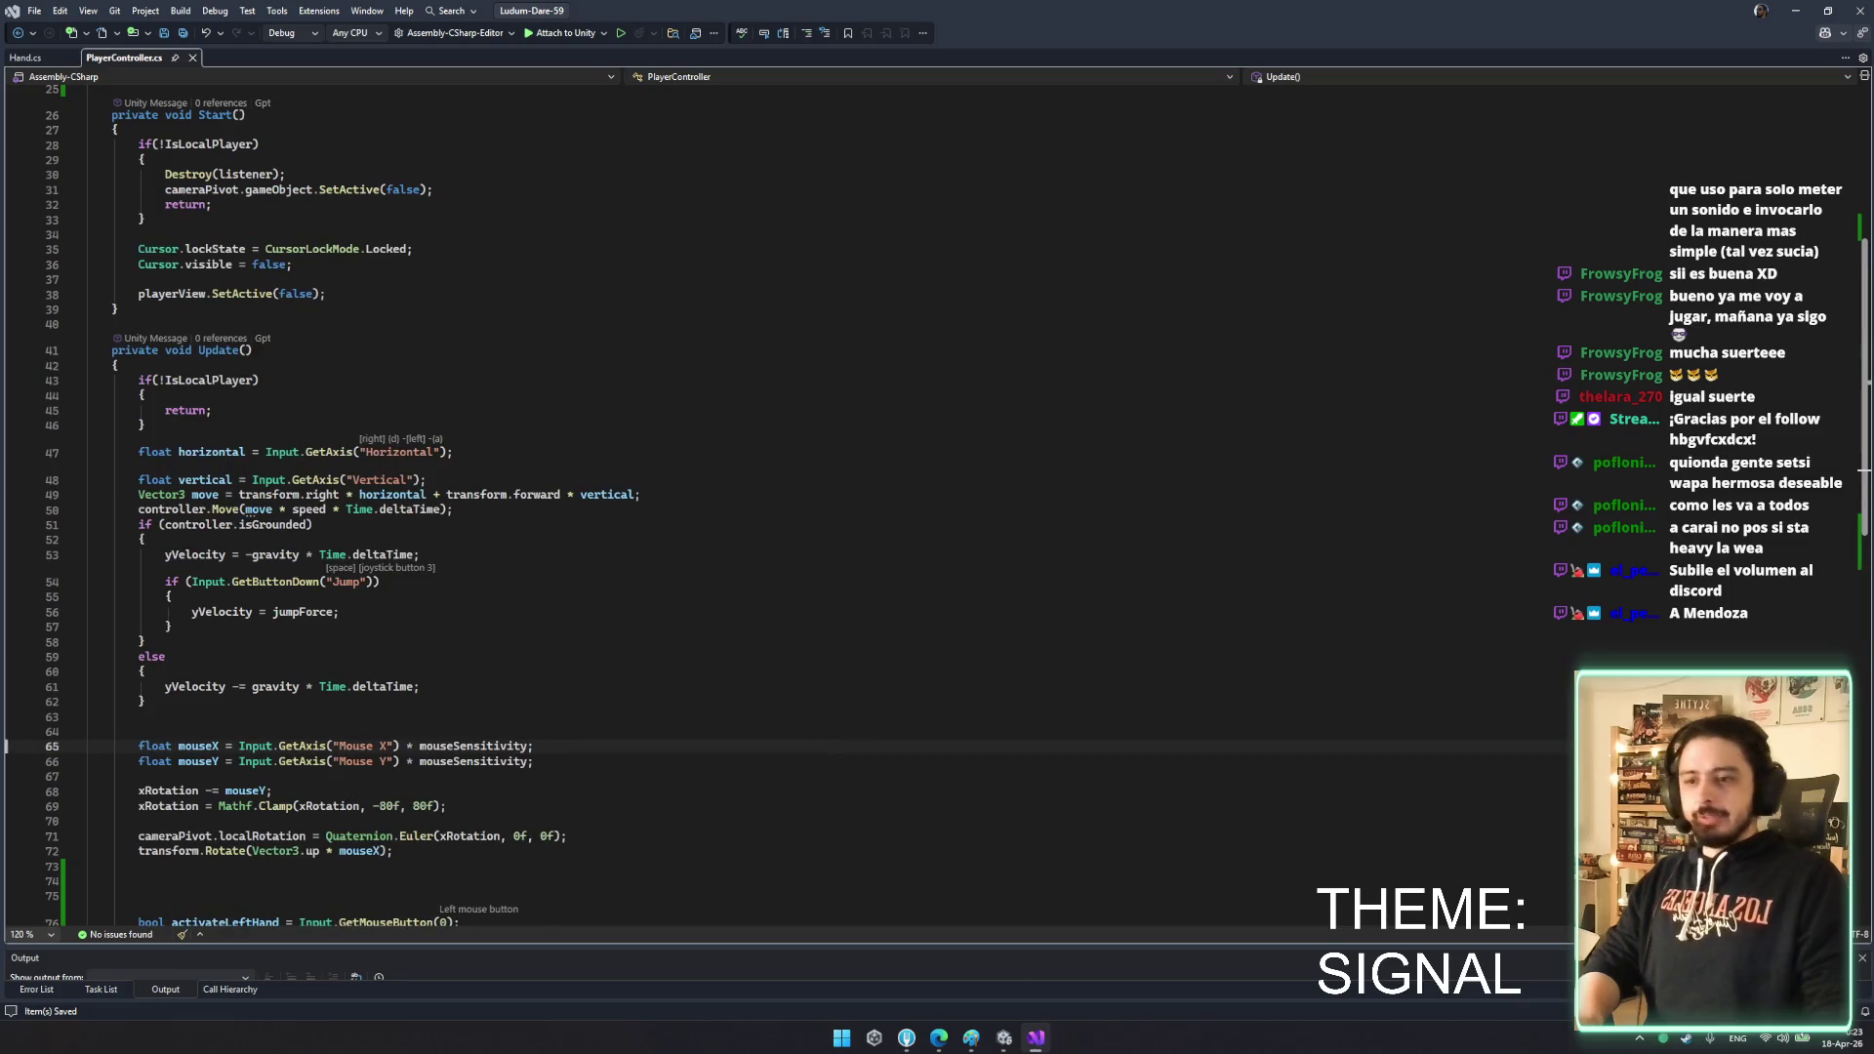
{"action": "mouse_move", "coordinate": [1015, 1042]}
{"action": "left_click", "coordinate": [957, 941]}
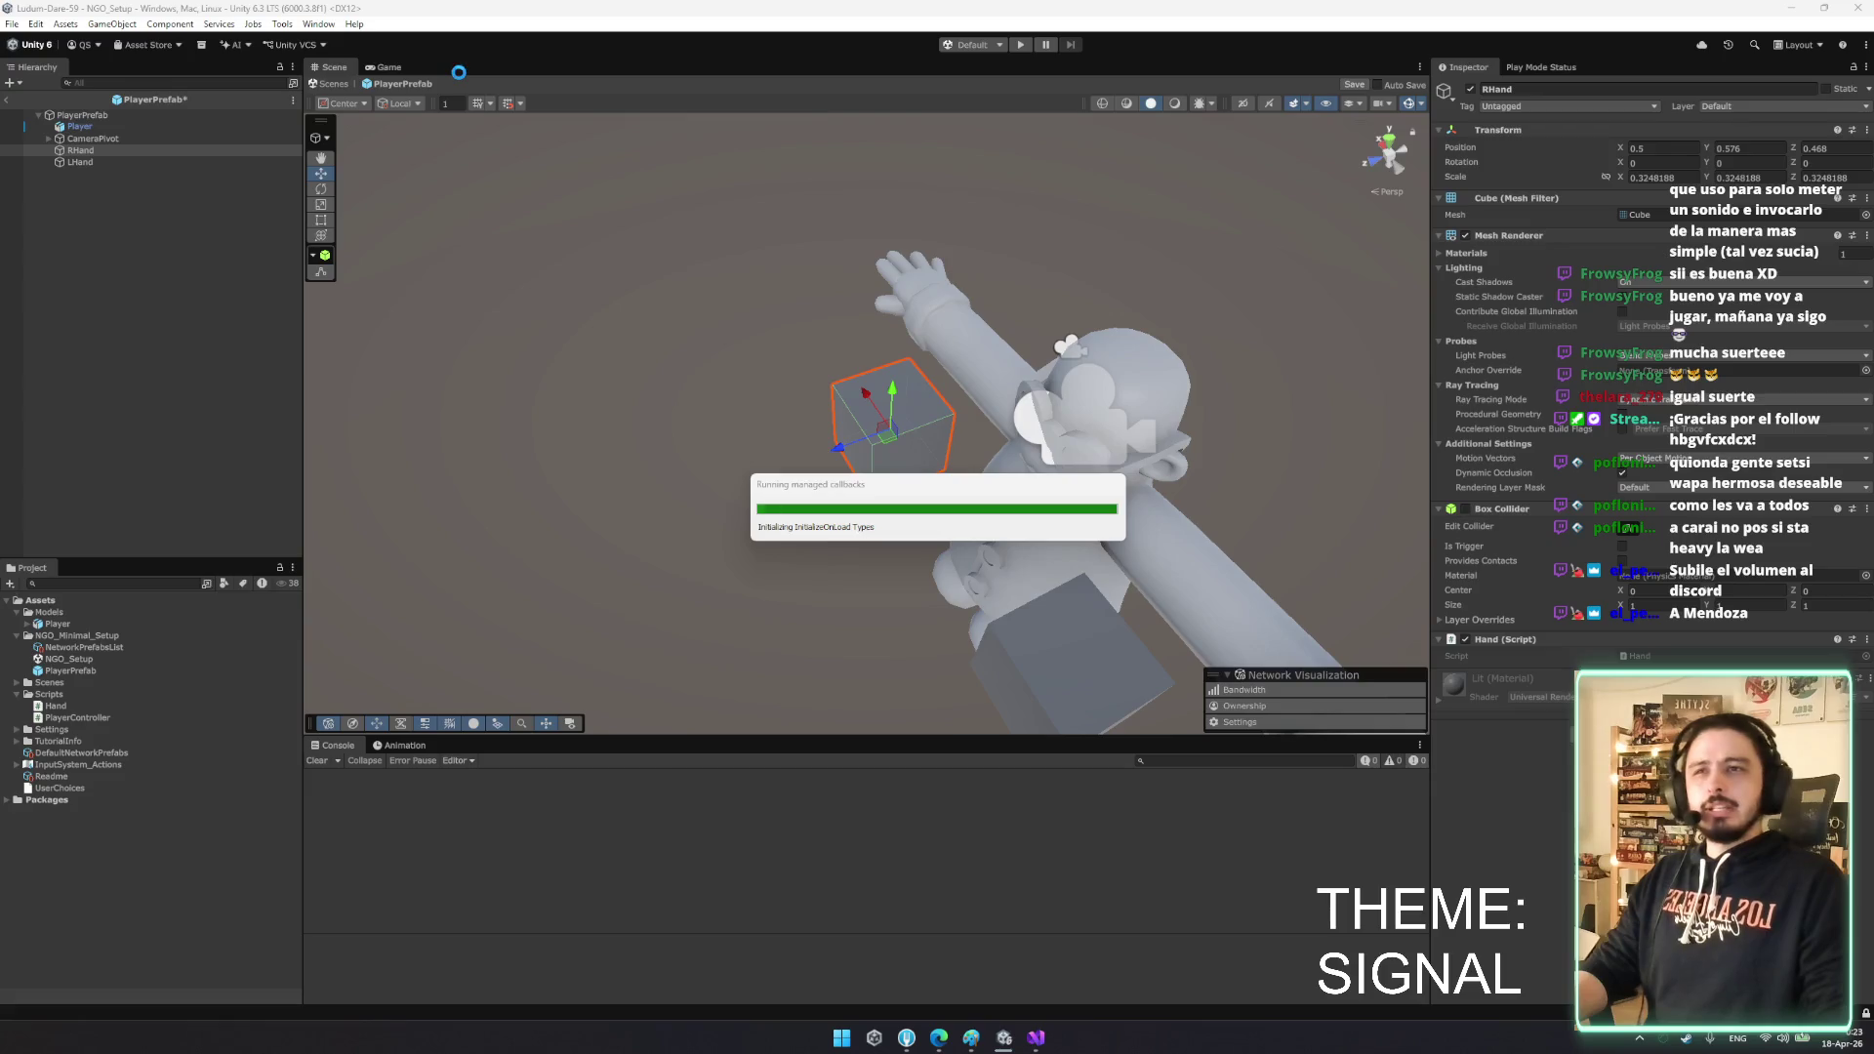
{"action": "left_click", "coordinate": [1036, 1037]}
{"action": "left_click", "coordinate": [29, 57]}
{"action": "left_click", "coordinate": [108, 58]}
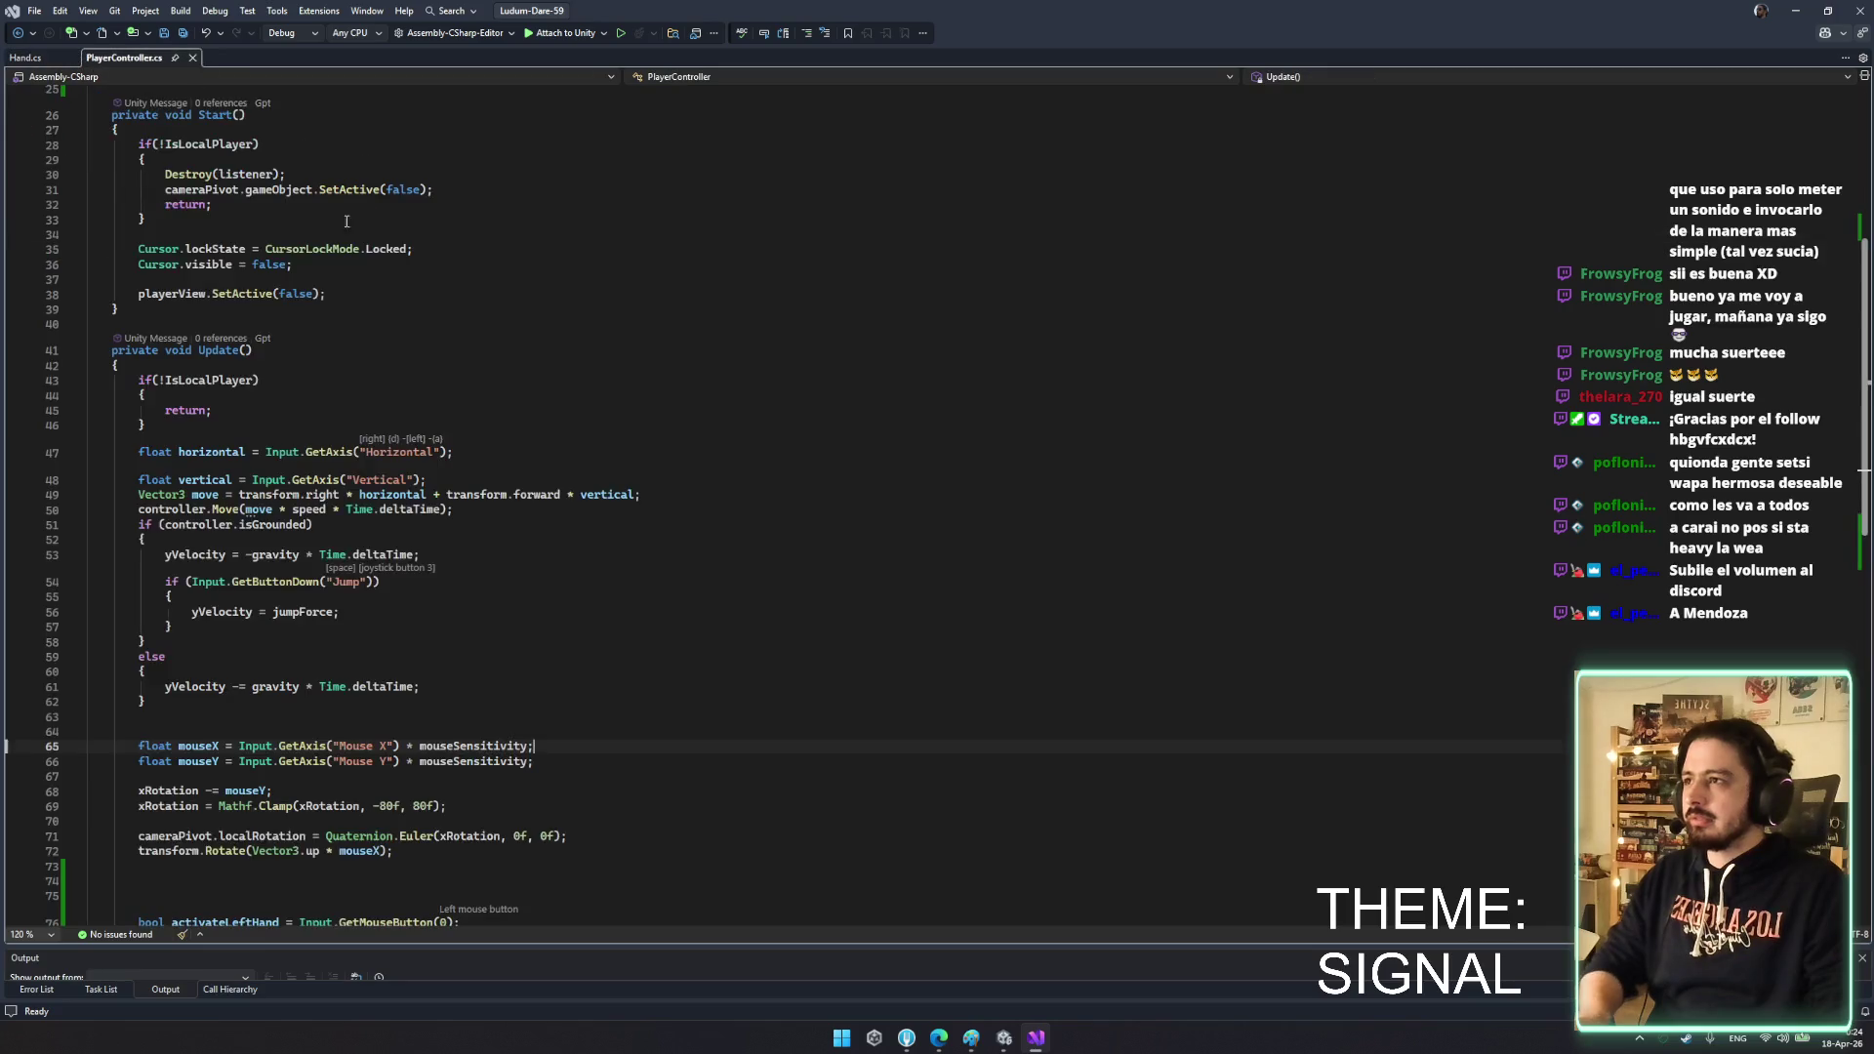
- Change Hand's base class from MonoBehaviour to NetworkBehaviour and save
{"action": "left_click", "coordinate": [43, 61]}
{"action": "double_click", "coordinate": [283, 133]}
{"action": "type", "text": "NetworkBehaviour"}
{"action": "key", "text": "ctrl+s"}
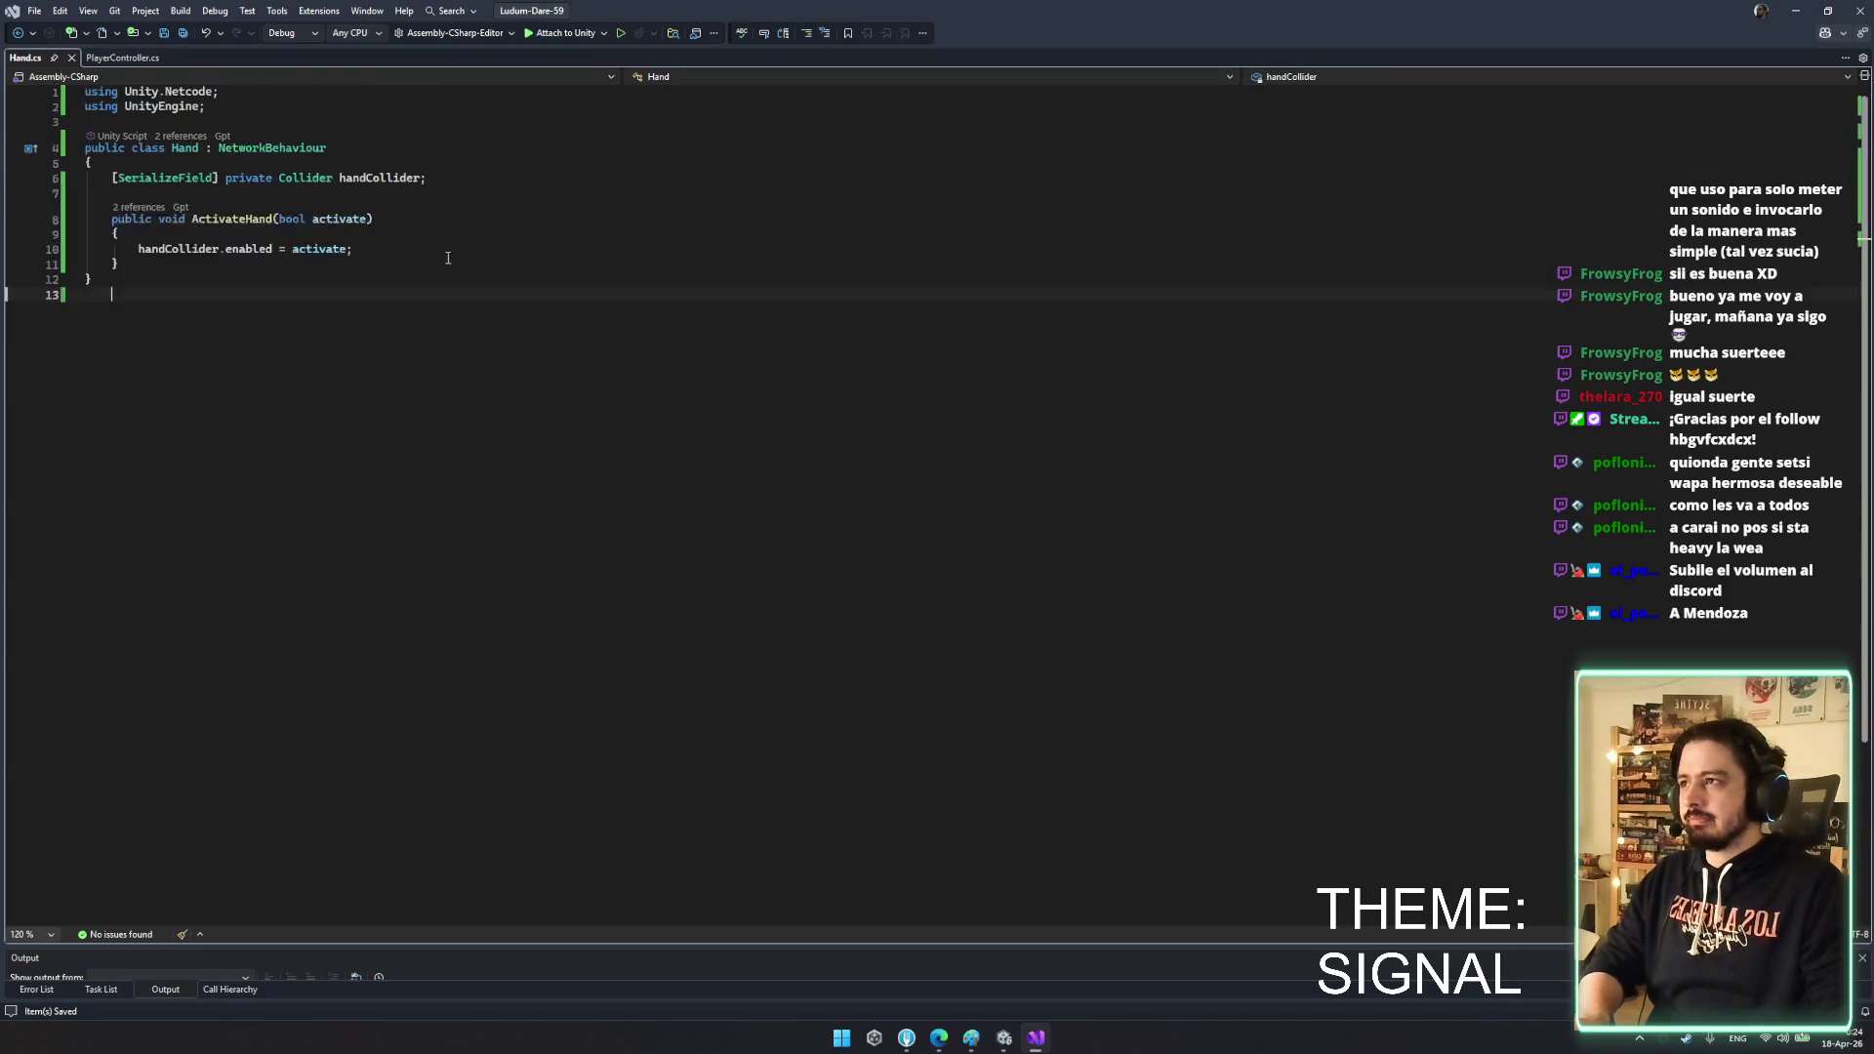
{"action": "left_click", "coordinate": [109, 60]}
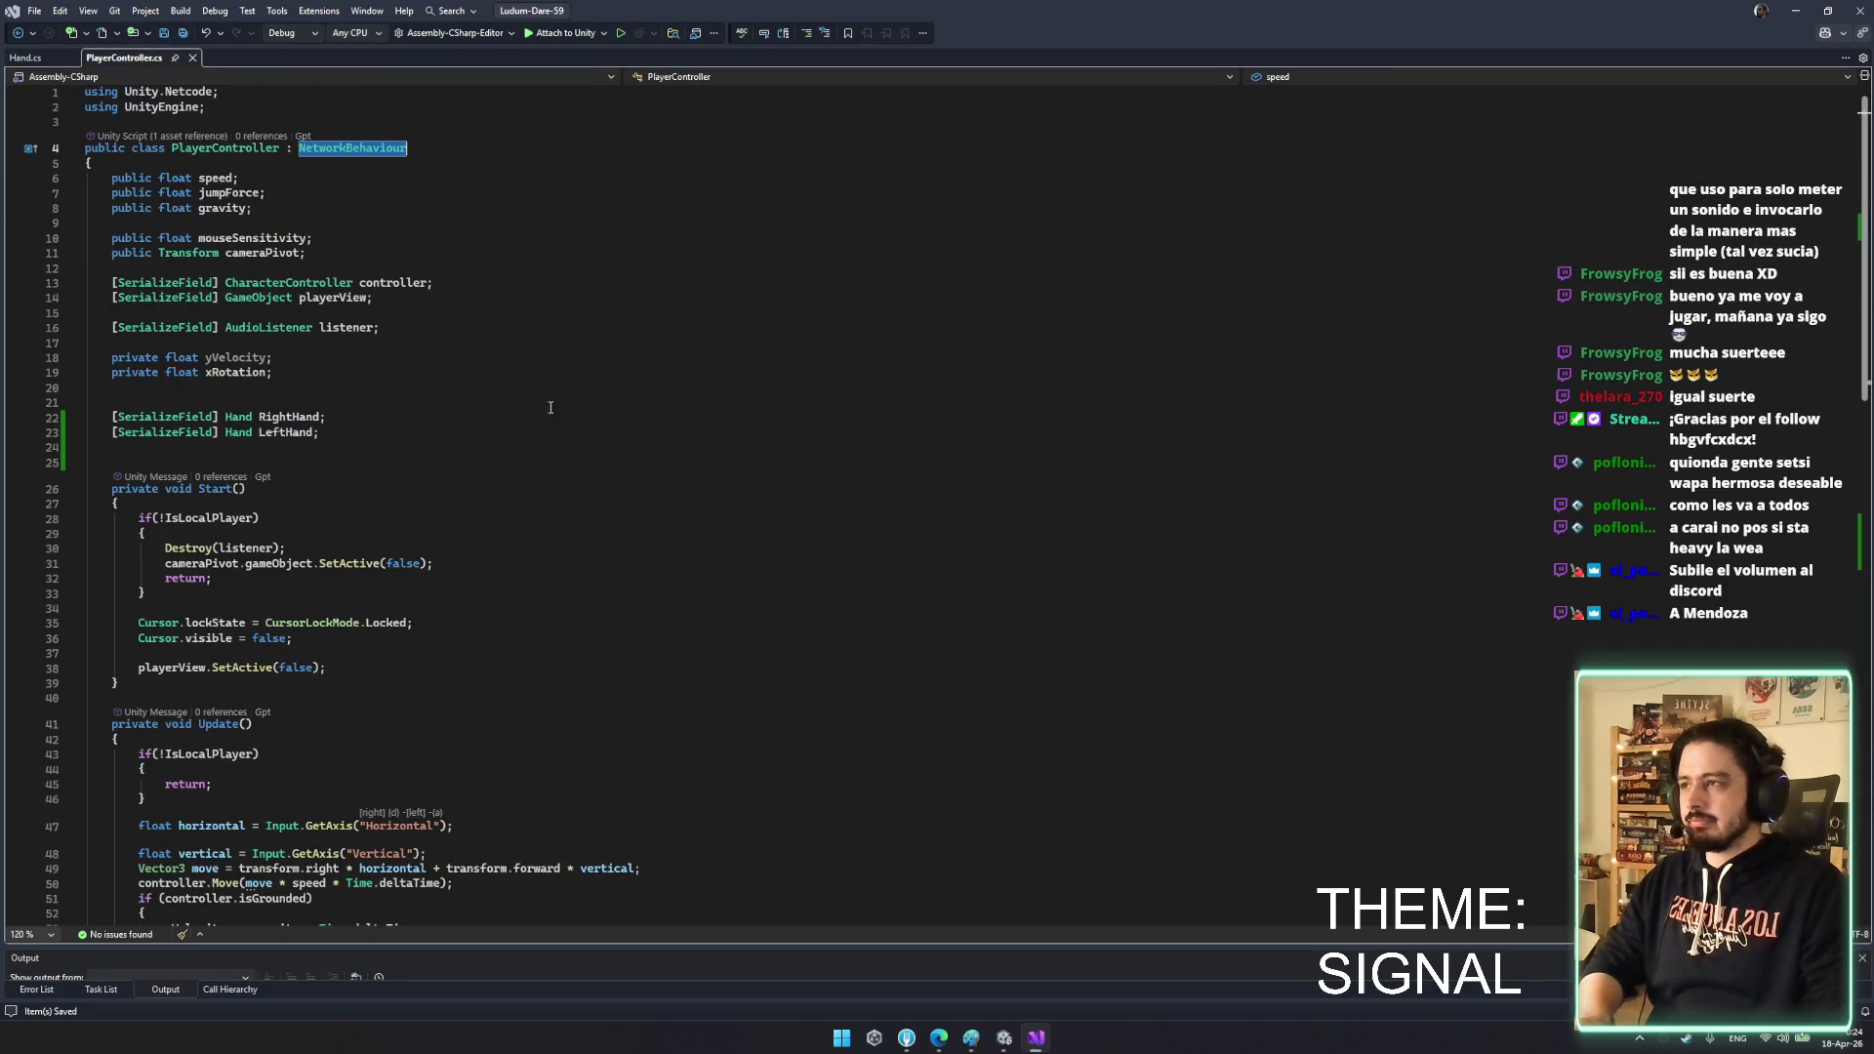
{"action": "left_click", "coordinate": [25, 58]}
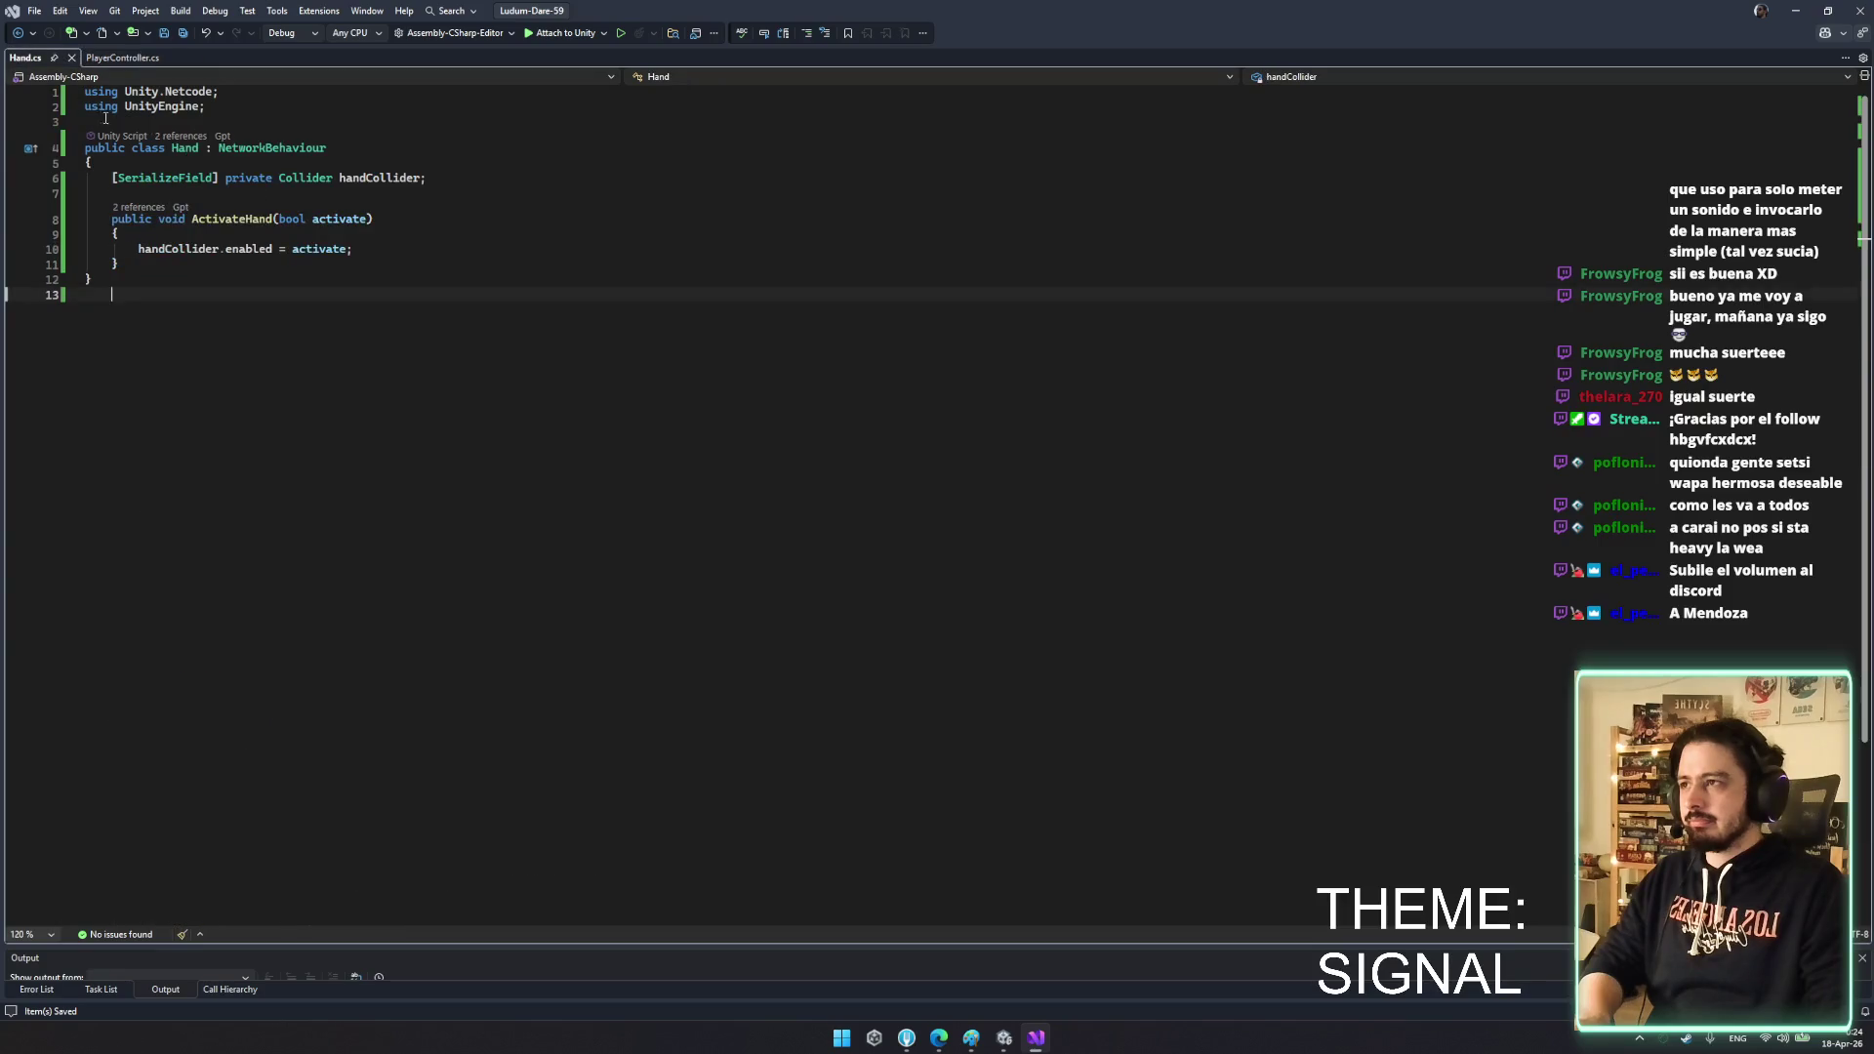
{"action": "left_click", "coordinate": [144, 60]}
{"action": "scroll", "coordinate": [359, 633], "scroll_direction": "down", "scroll_amount": 13}
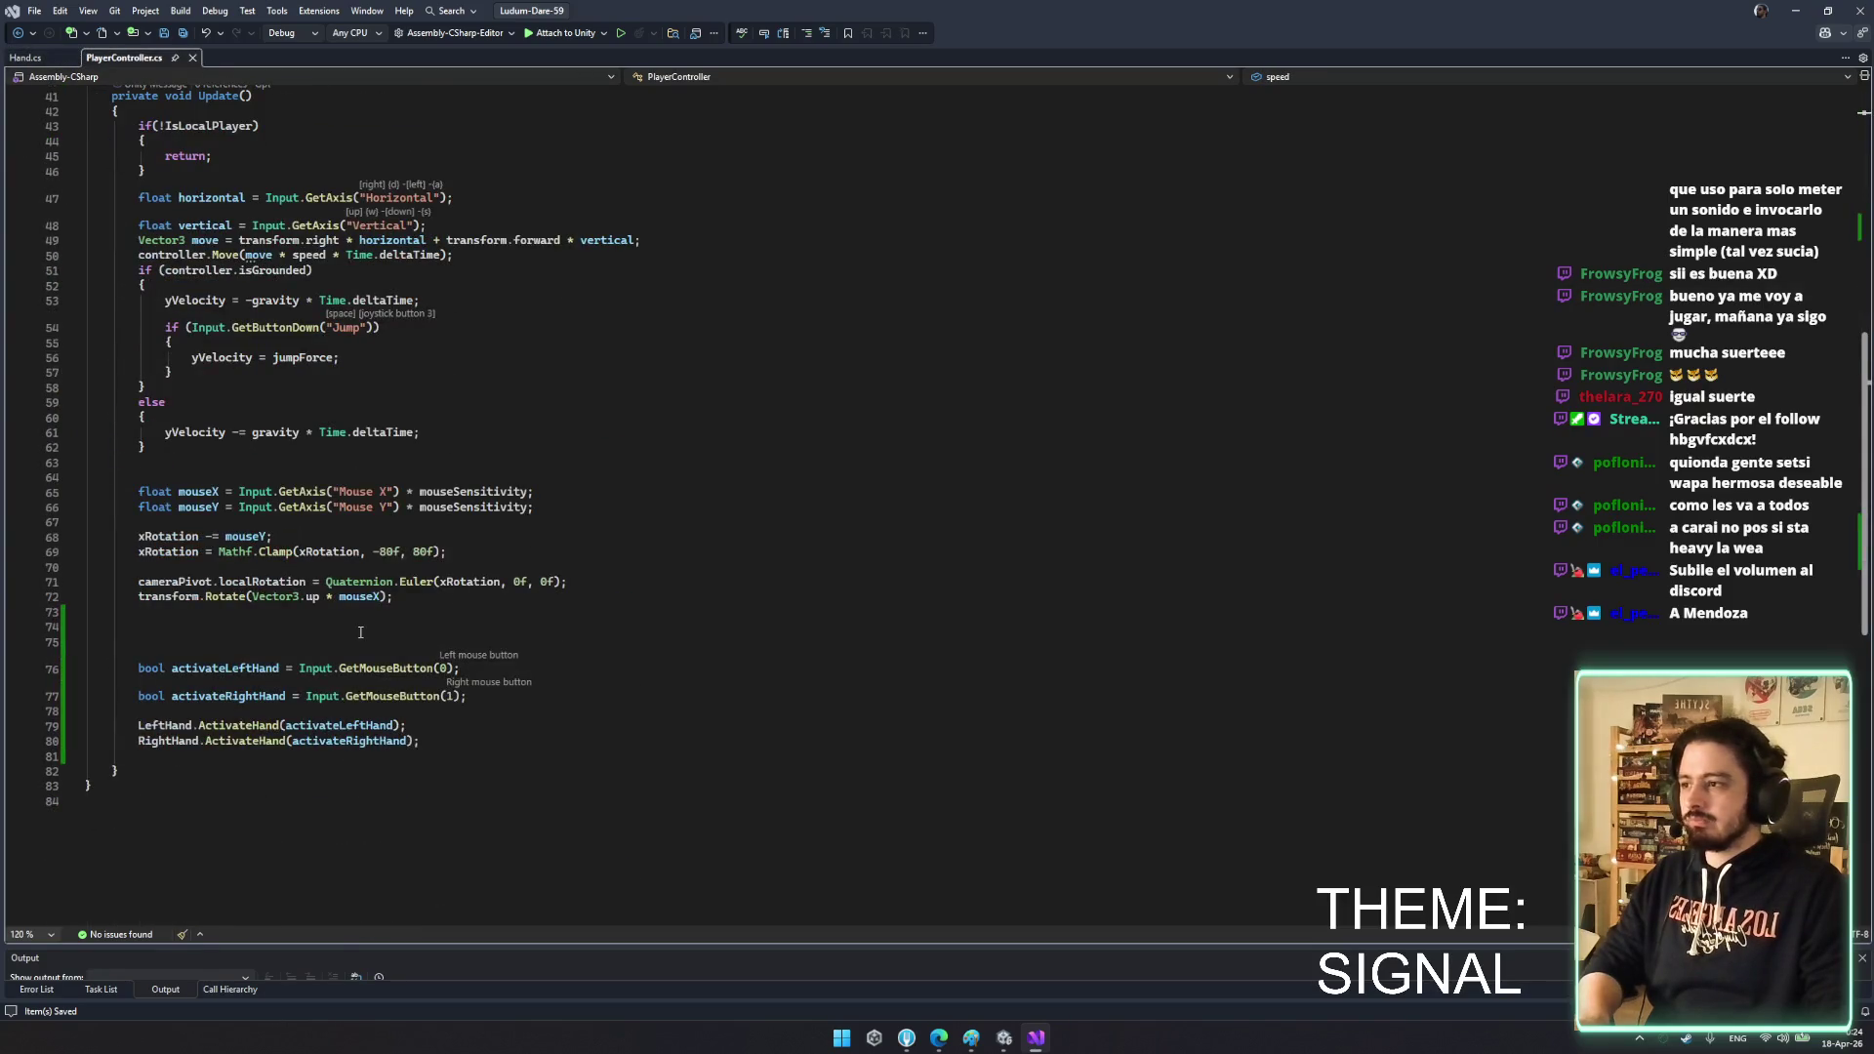
- Add a Start() method to Hand.cs that calls ActivateHand(false), and save
{"action": "left_click", "coordinate": [25, 58]}
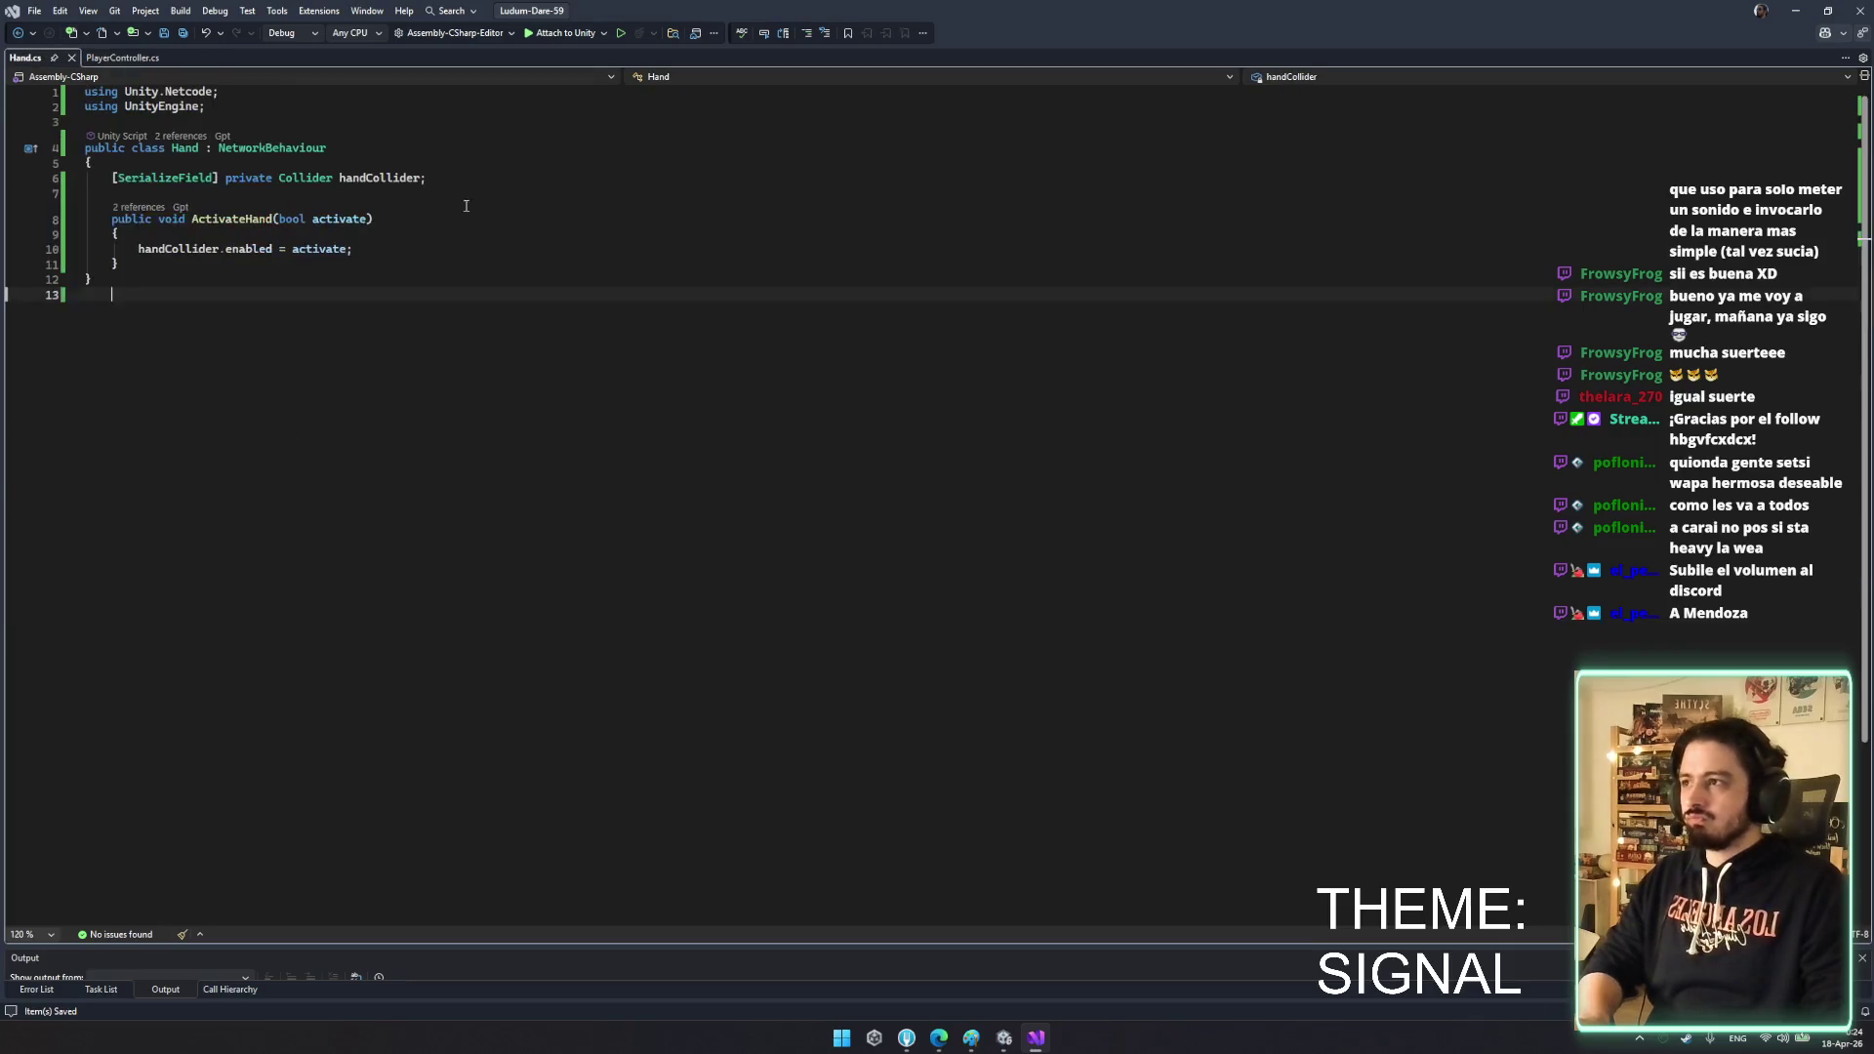
{"action": "left_click", "coordinate": [455, 200]}
{"action": "key", "text": "Return"}
{"action": "key", "text": "Return"}
{"action": "type", "text": "void St"}
{"action": "key", "text": "Tab"}
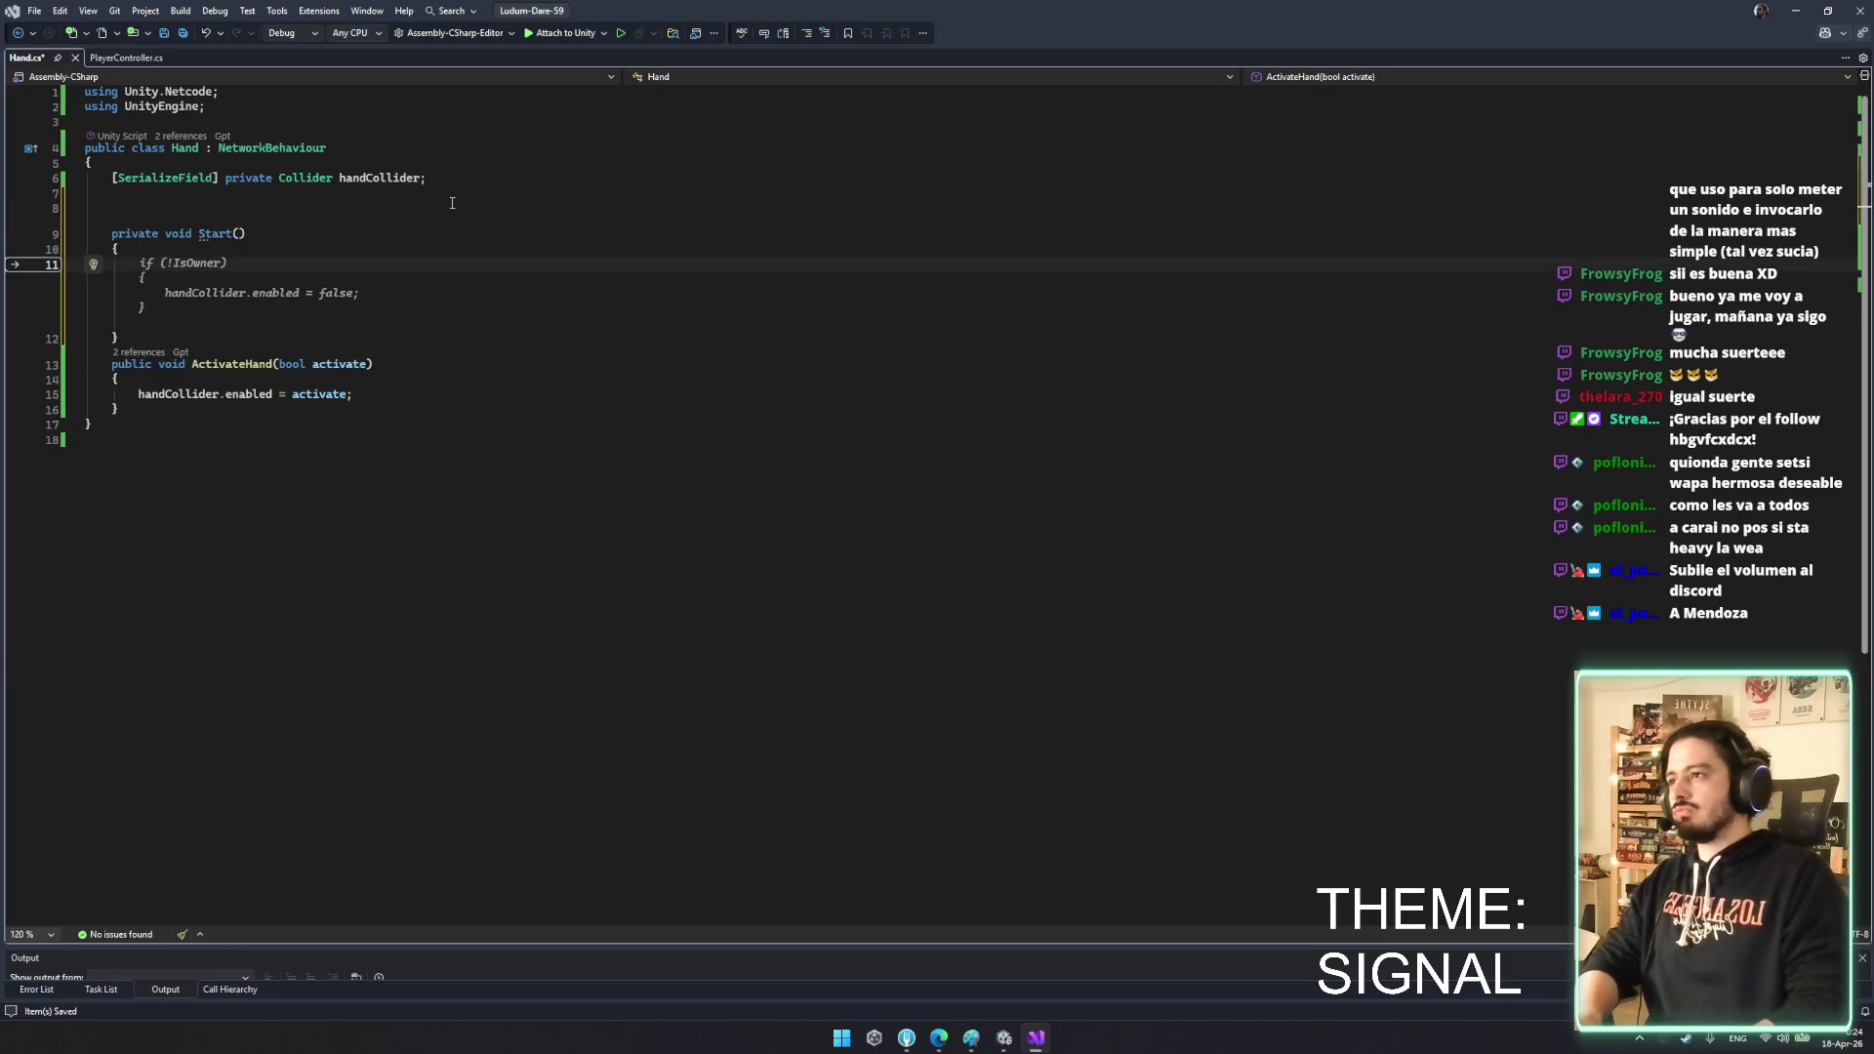
{"action": "left_click", "coordinate": [272, 364]}
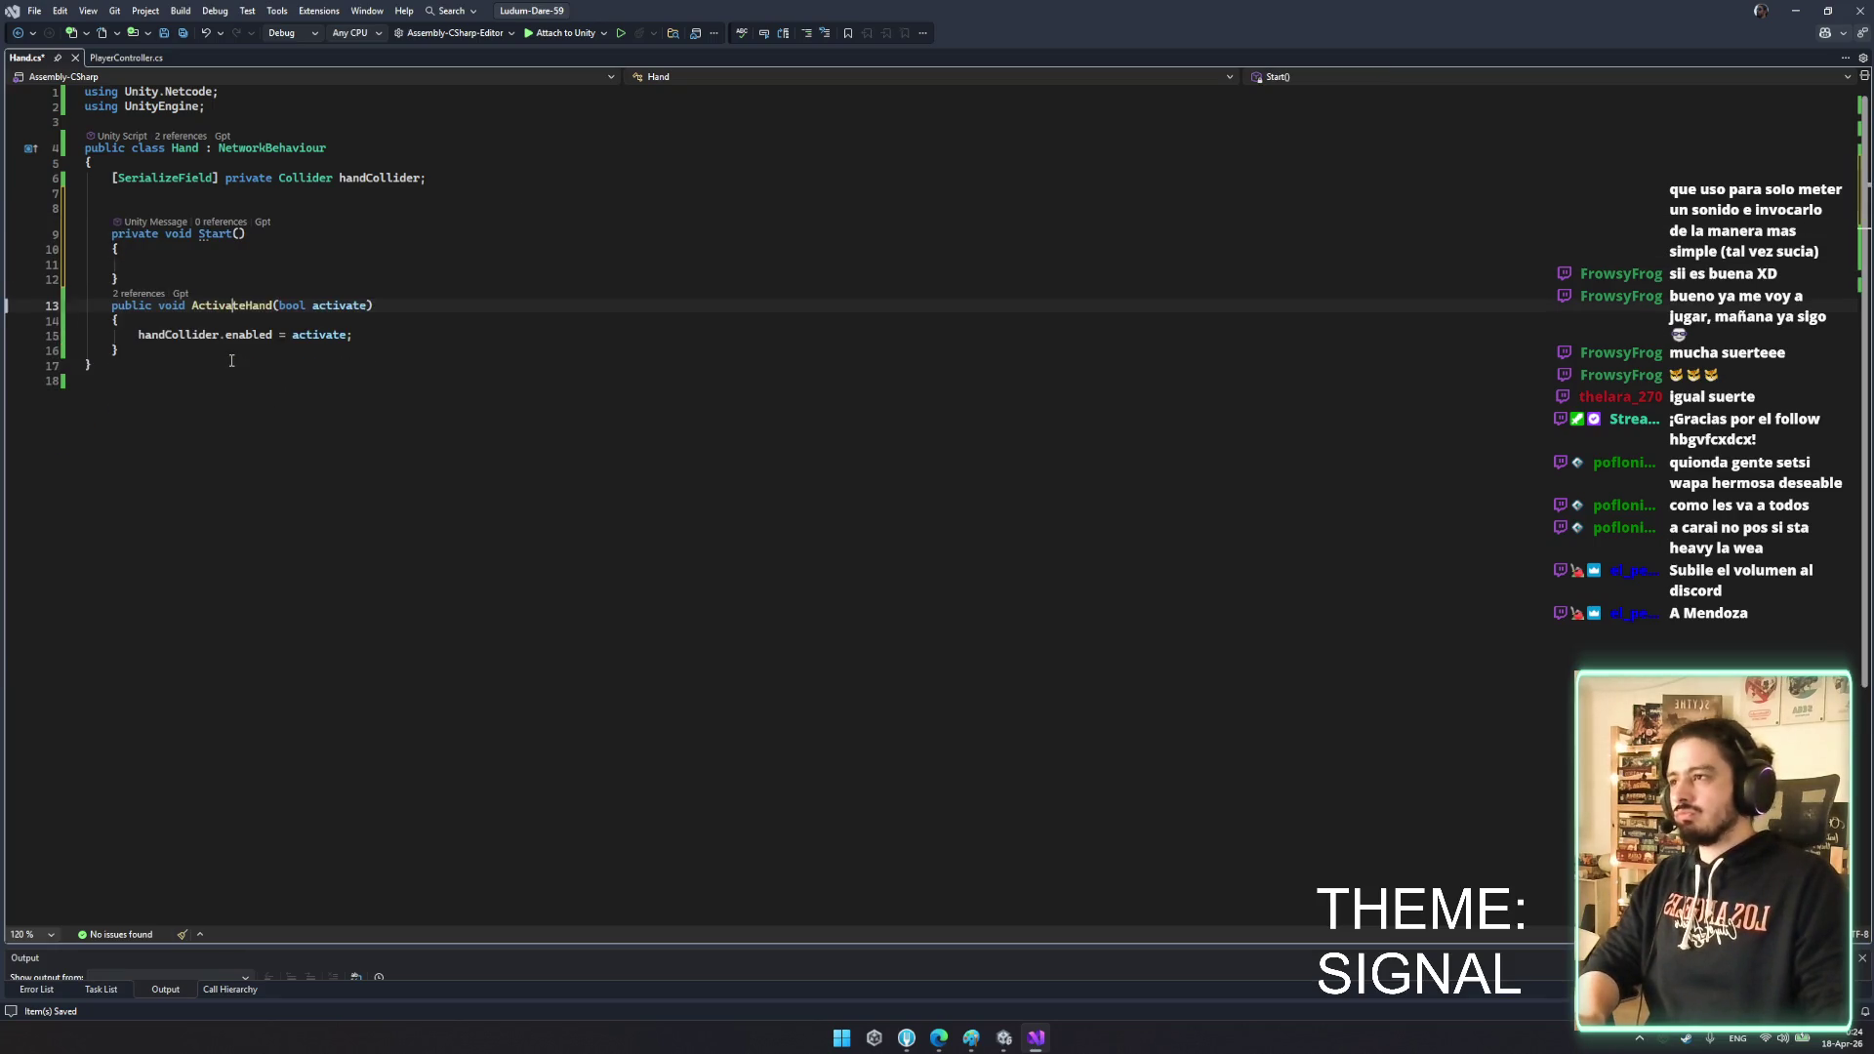
{"action": "left_click", "coordinate": [247, 263]}
{"action": "type", "text": "ActivateHand(false);"}
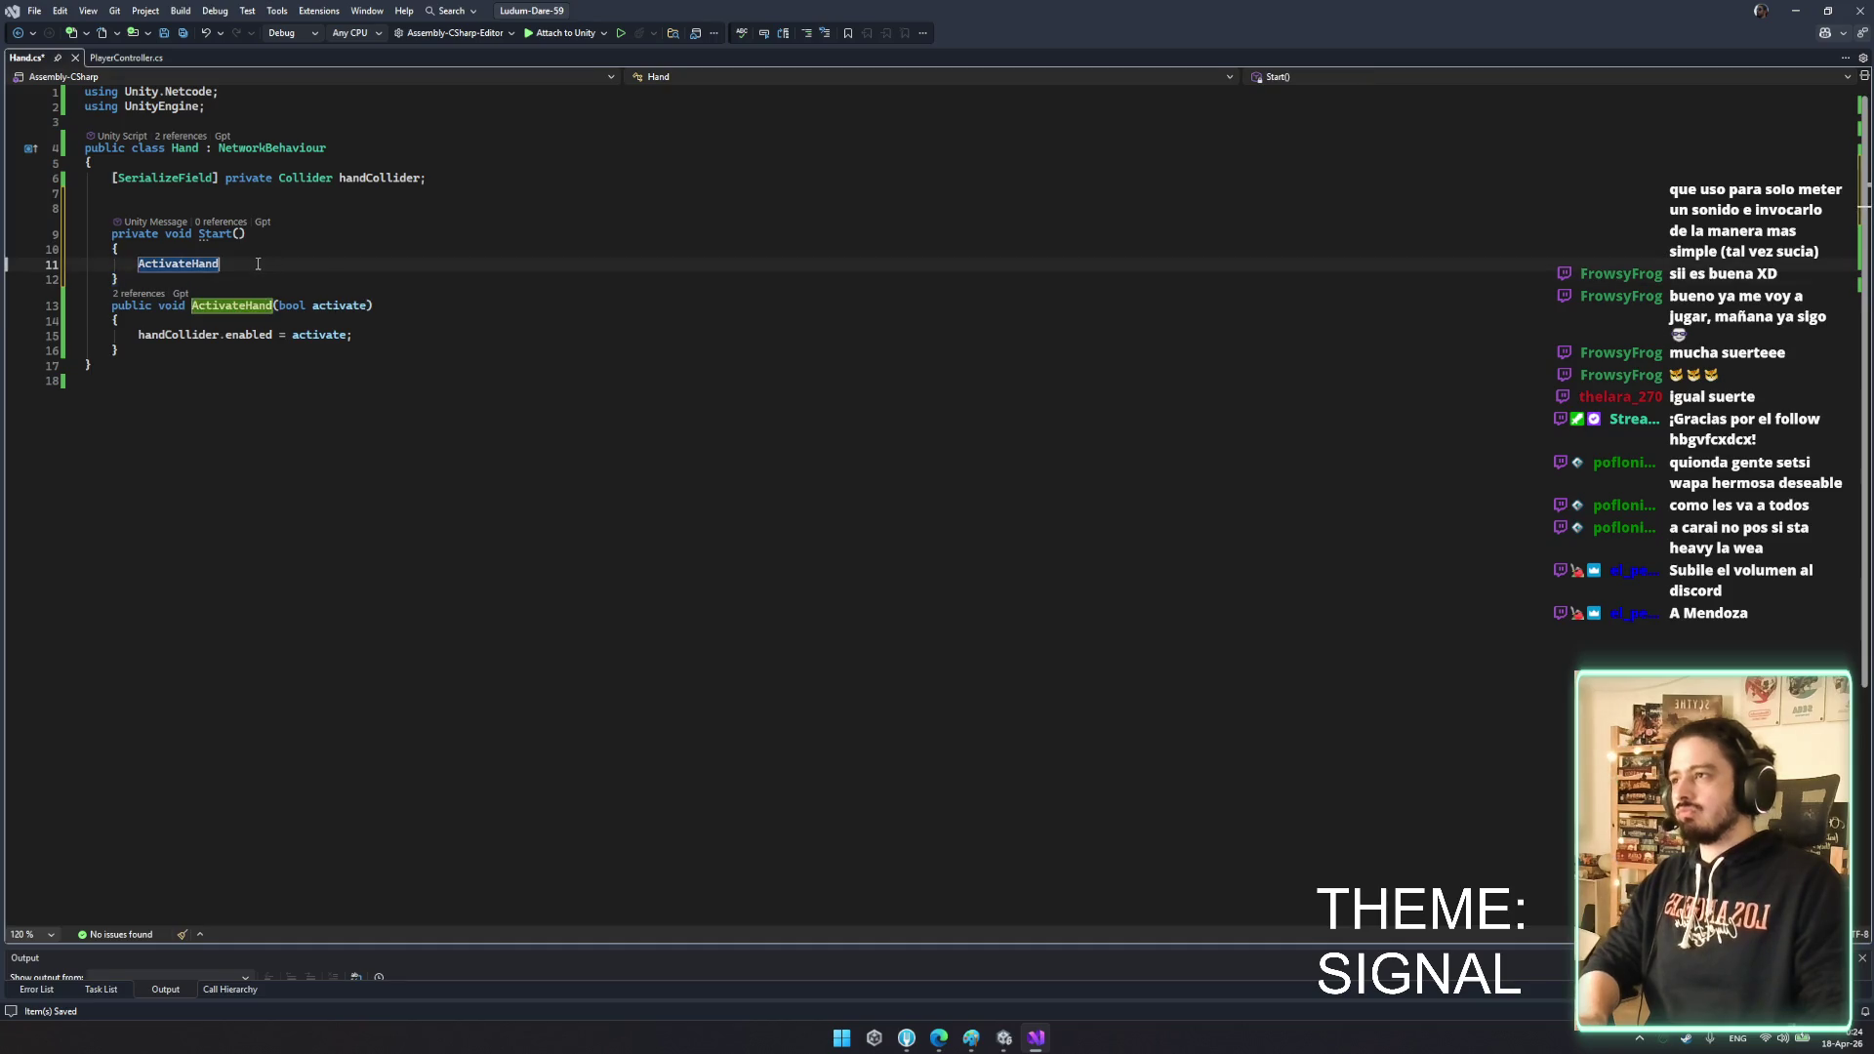
{"action": "key", "text": "ctrl+s"}
{"action": "key", "text": "Up"}
- Add blank lines after the hand ActivateHand calls in PlayerController.cs and save
{"action": "left_click", "coordinate": [105, 57]}
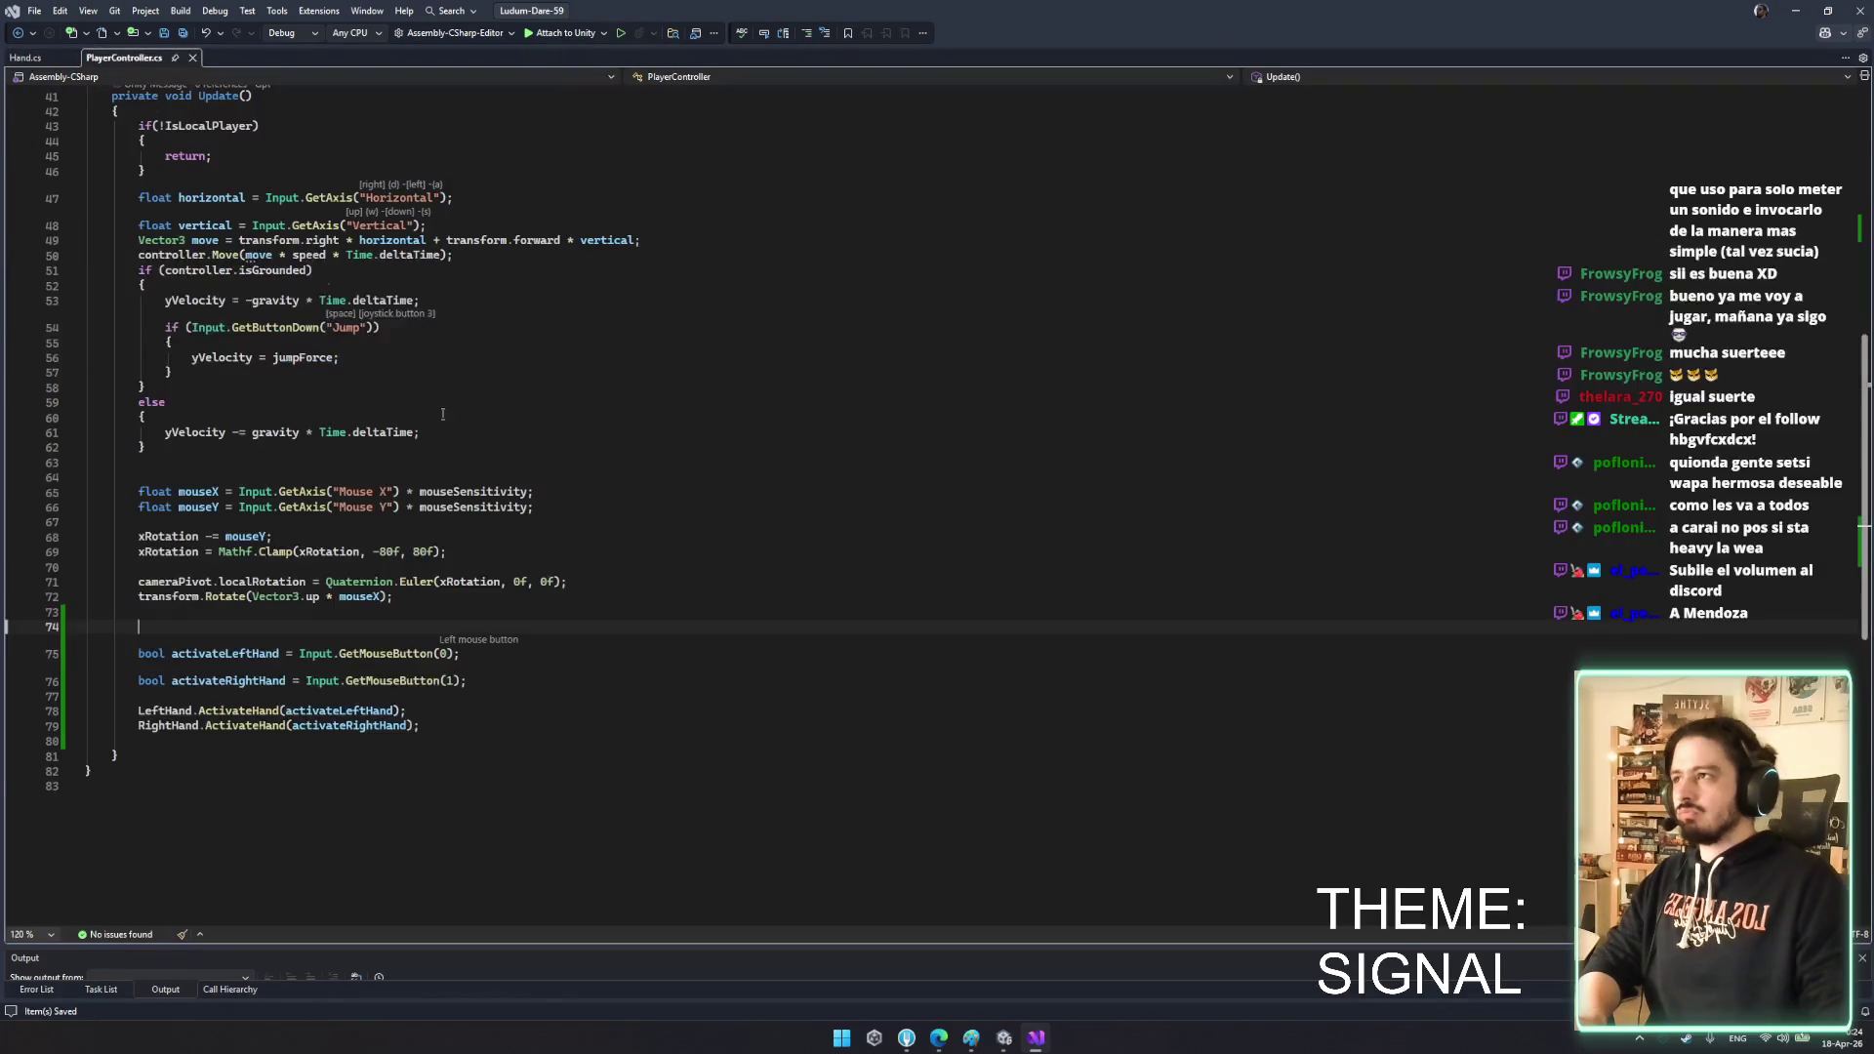
{"action": "left_click", "coordinate": [487, 731]}
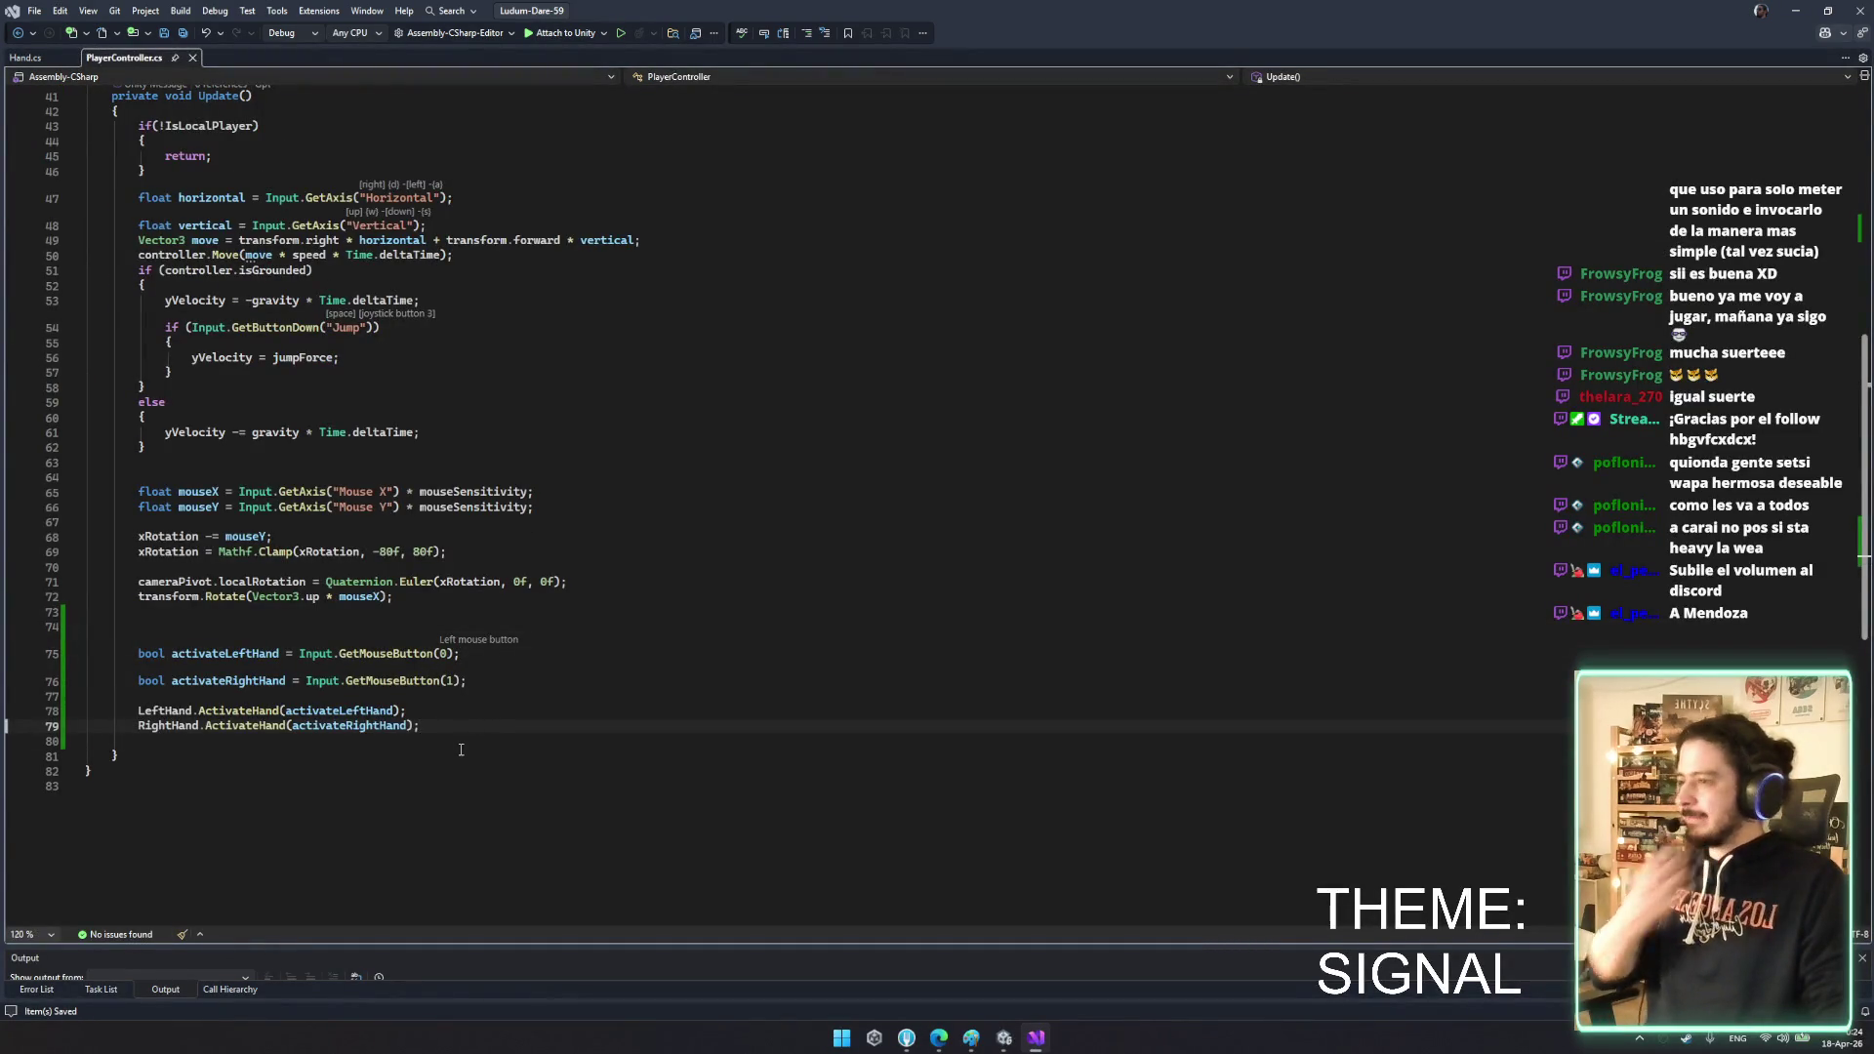
{"action": "left_click", "coordinate": [467, 740]}
{"action": "key", "text": "Return"}
{"action": "key", "text": "Return"}
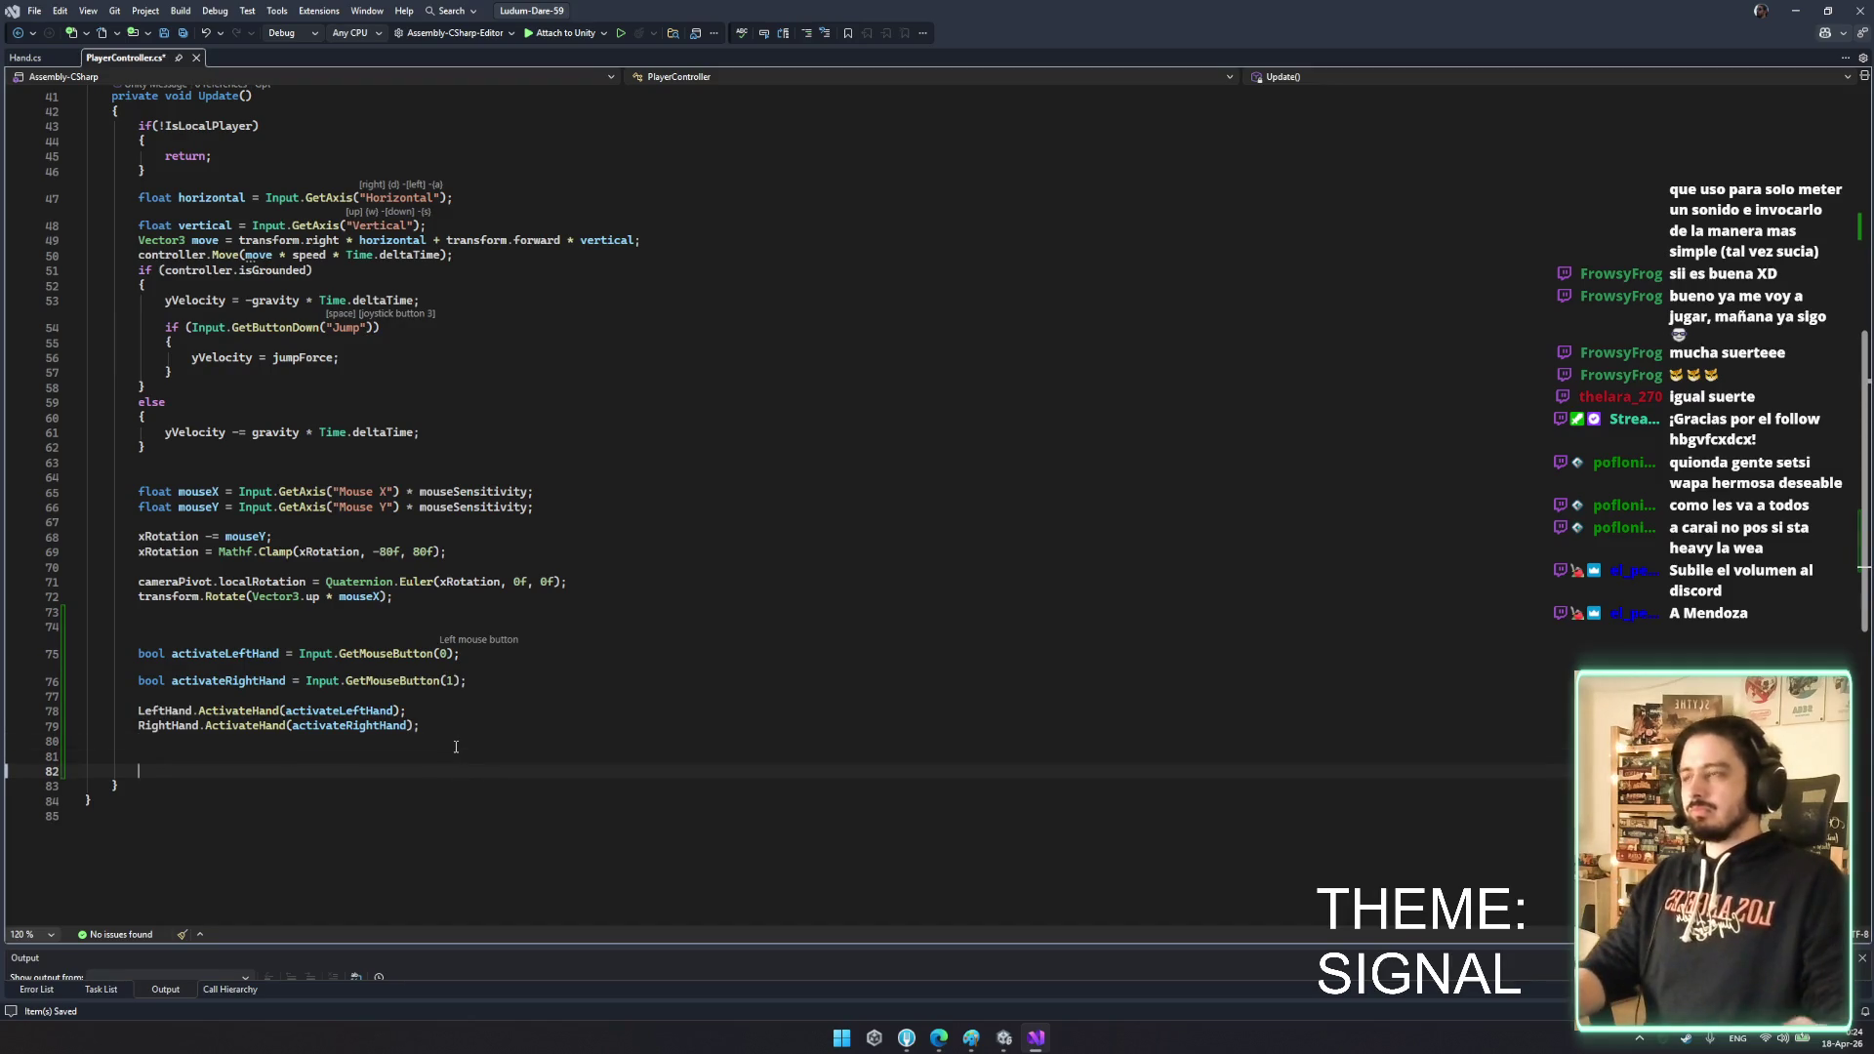
{"action": "key", "text": "ctrl+s"}
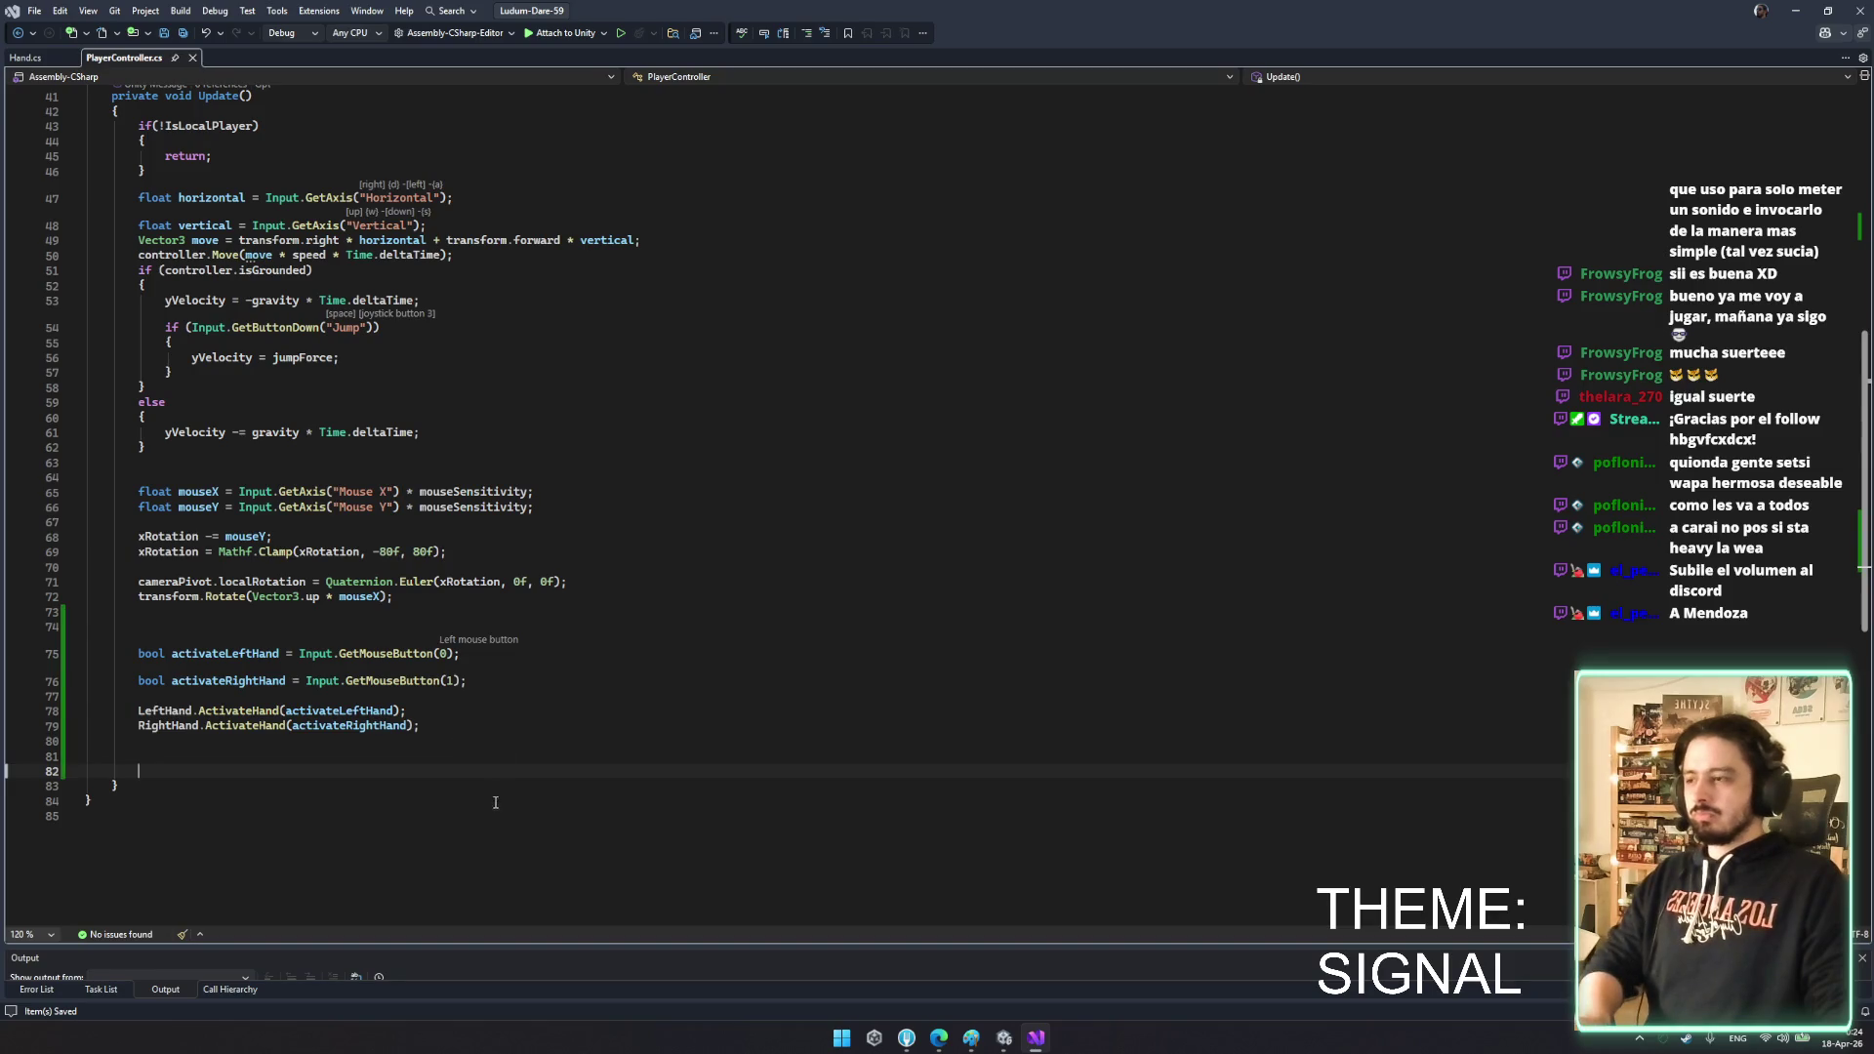
{"action": "left_click", "coordinate": [224, 771]}
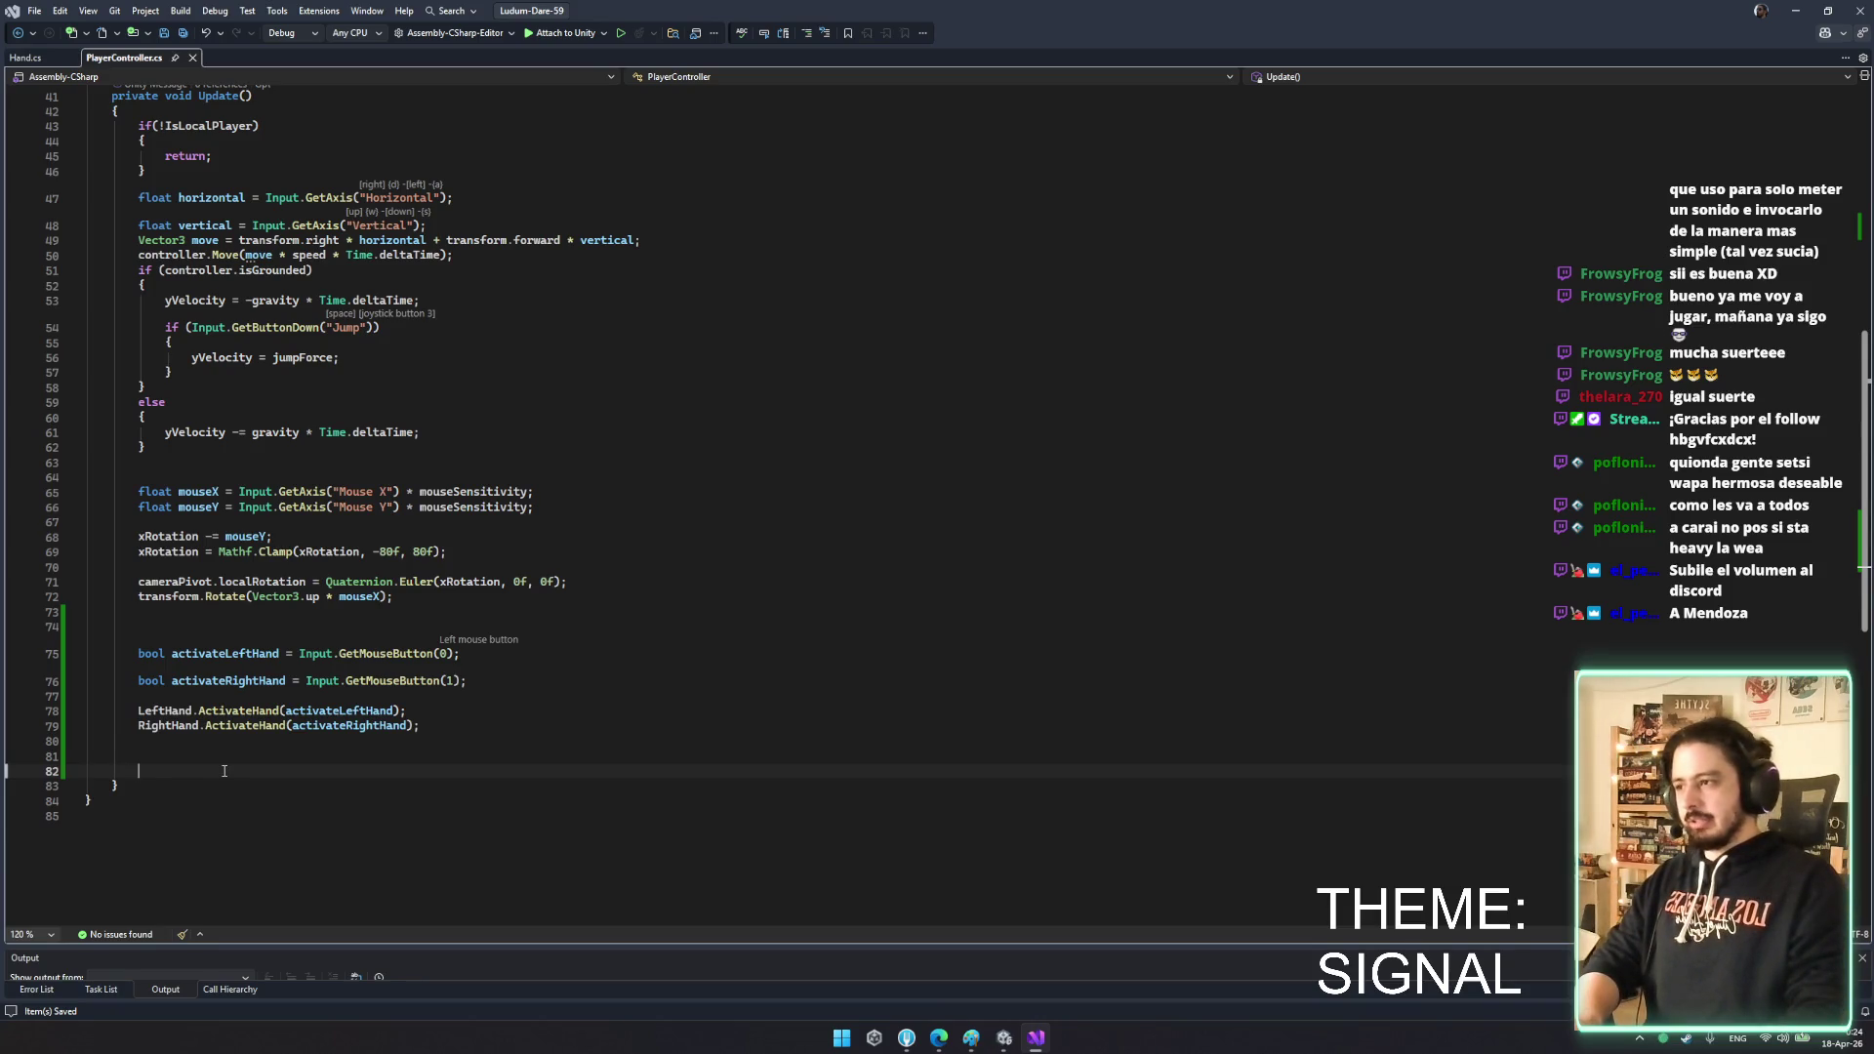
- Try a LeftHand.MoveTo() statement, undo it, and save PlayerController.cs
{"action": "type", "text": "hlef"}
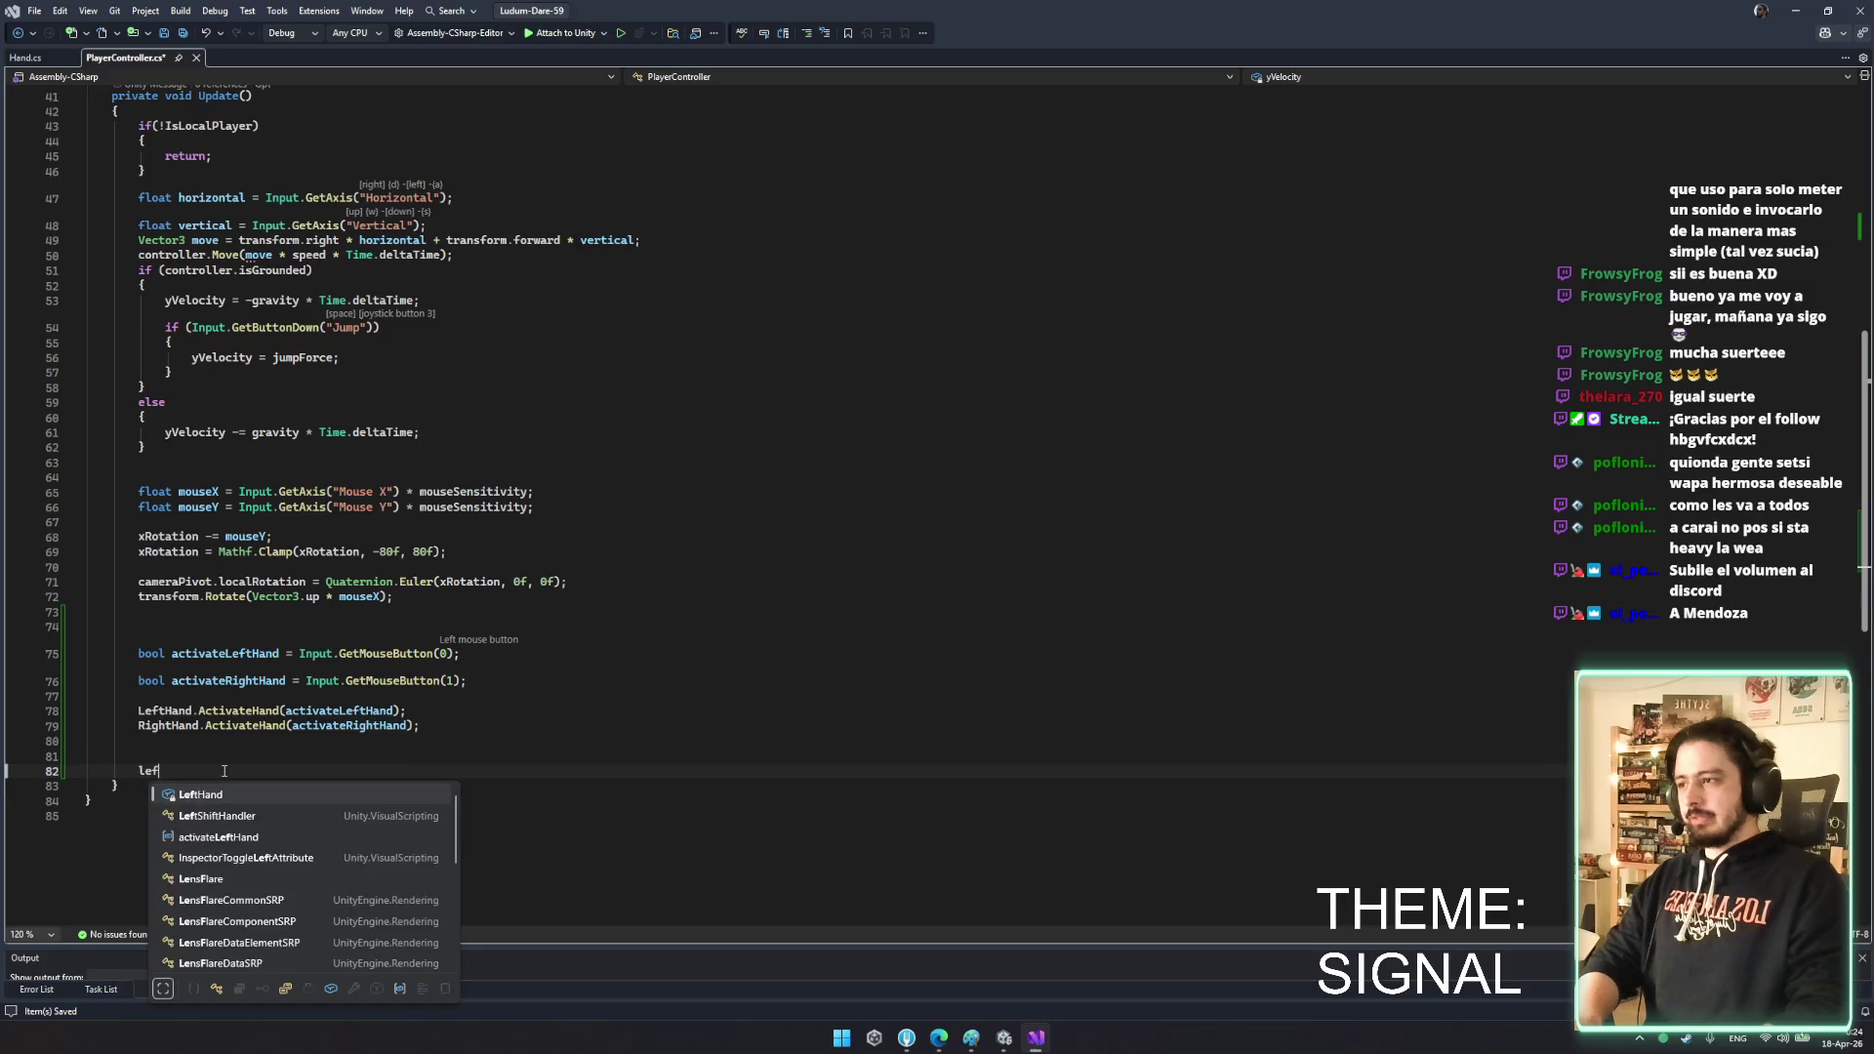
{"action": "key", "text": "Tab"}
{"action": "type", "text": "."}
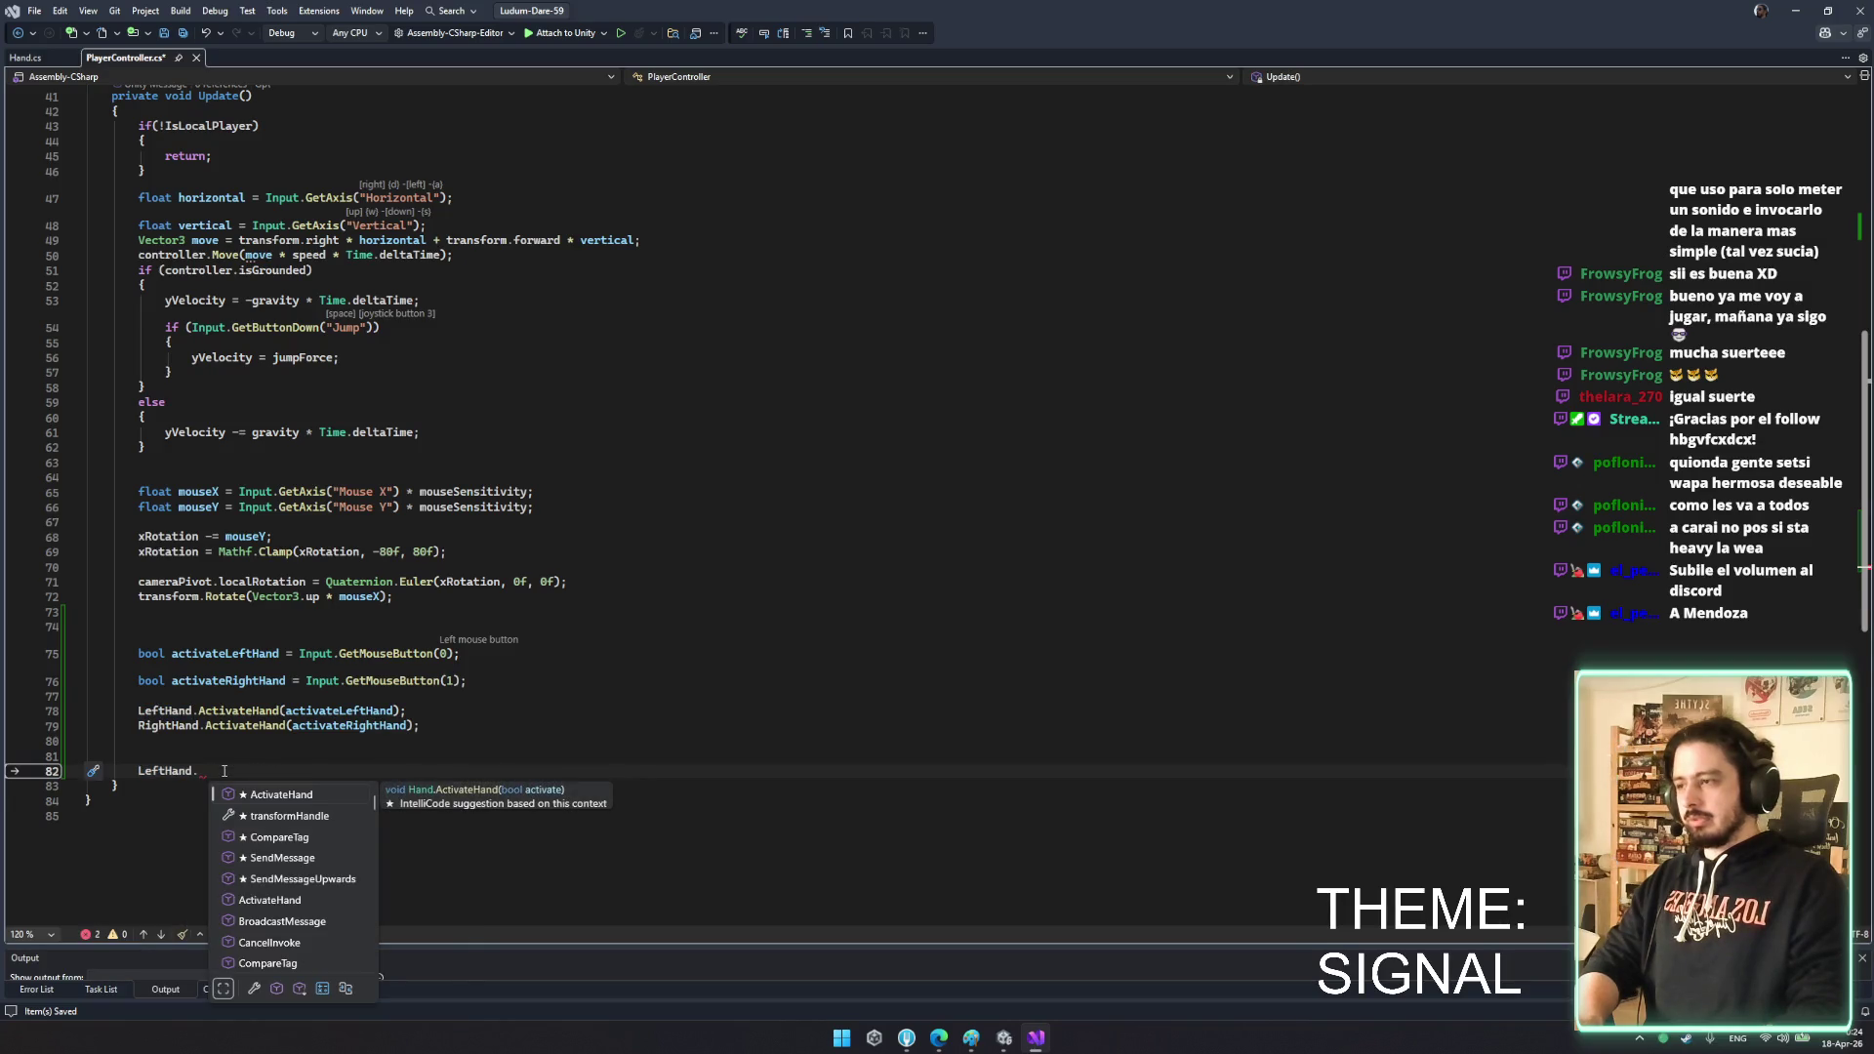
{"action": "type", "text": "MoveTo("}
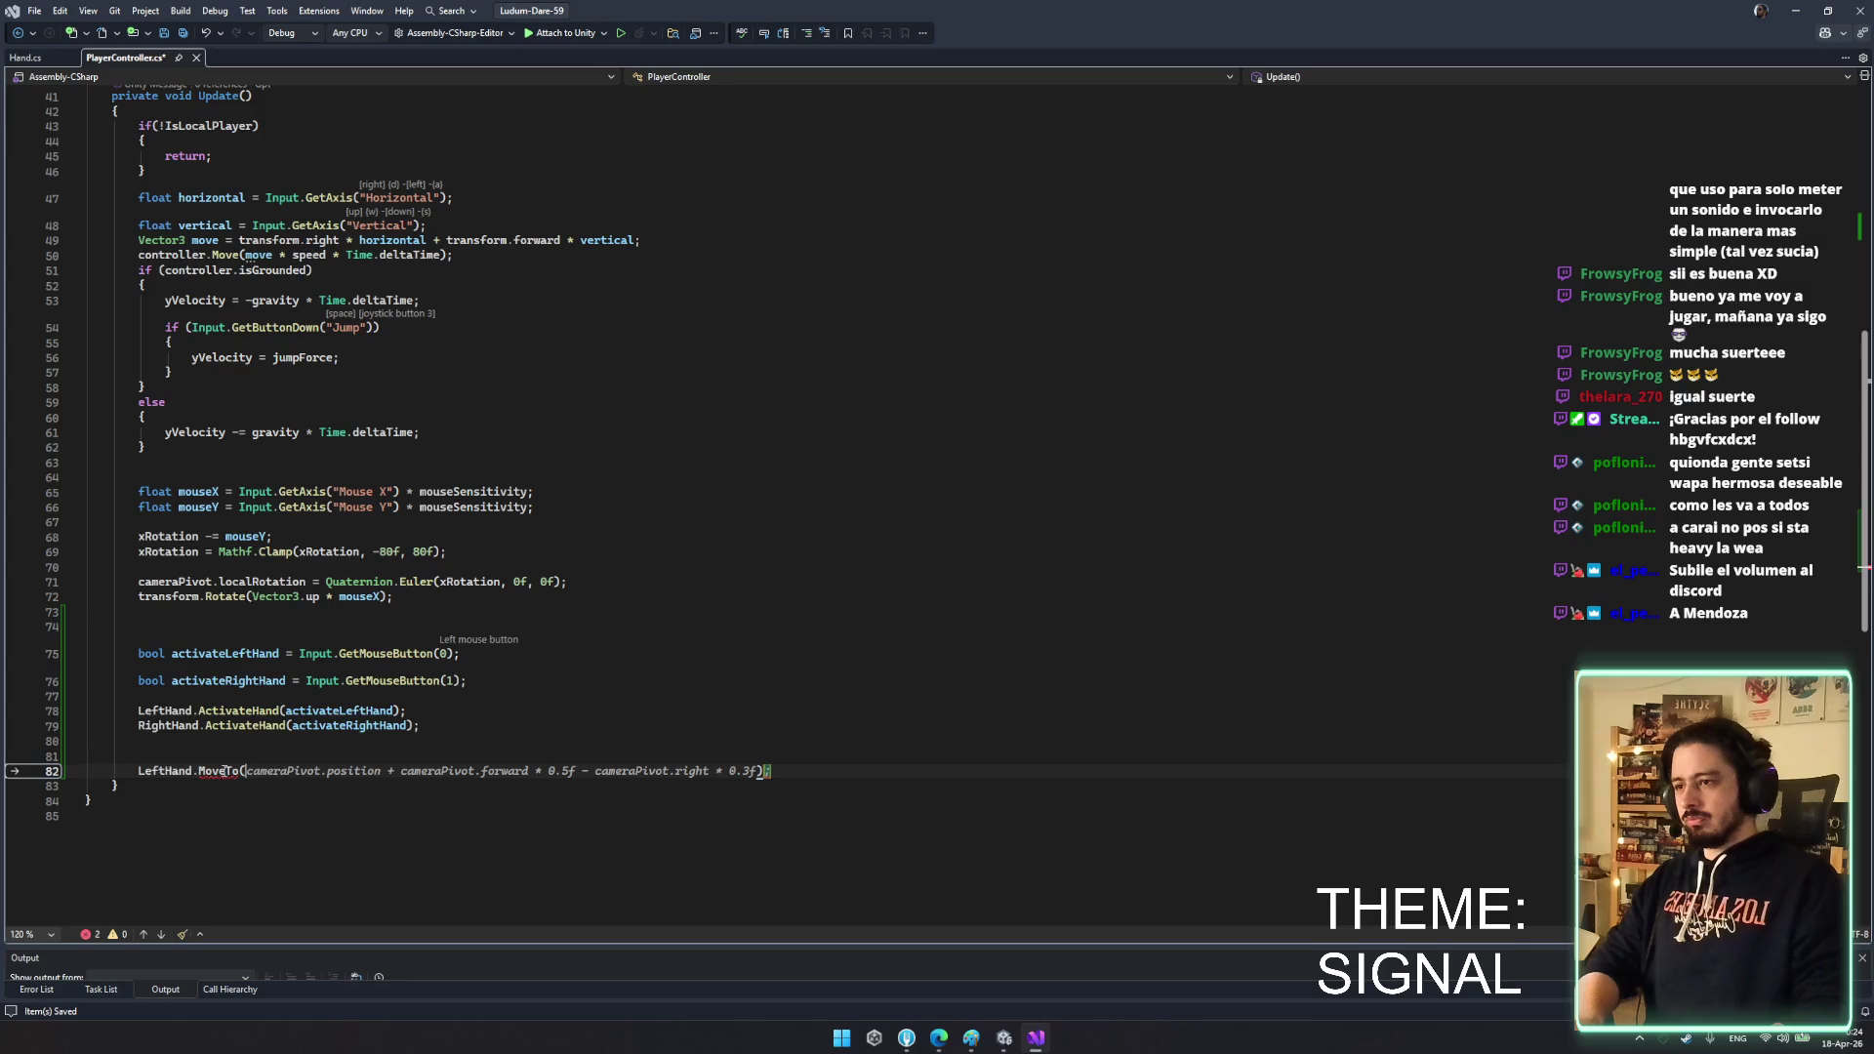
{"action": "key", "text": "Tab"}
{"action": "key", "text": "Return"}
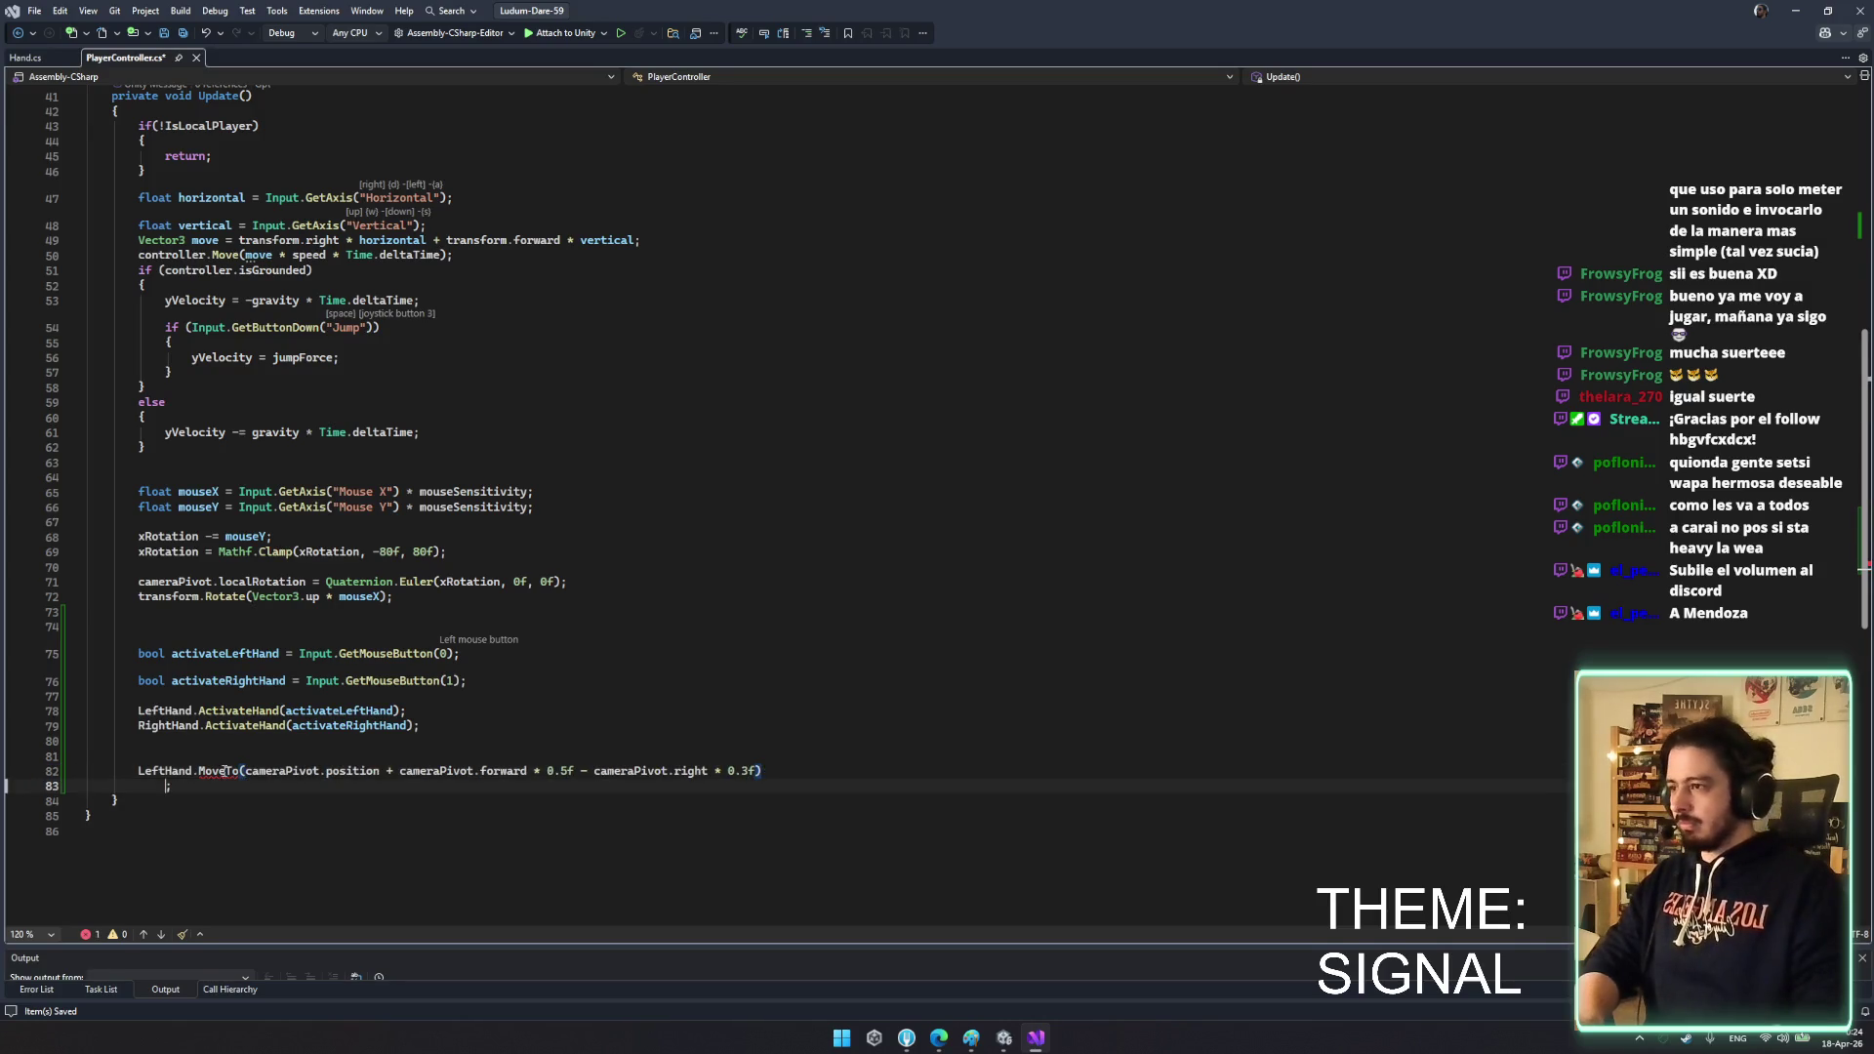
{"action": "key", "text": "ctrl+z"}
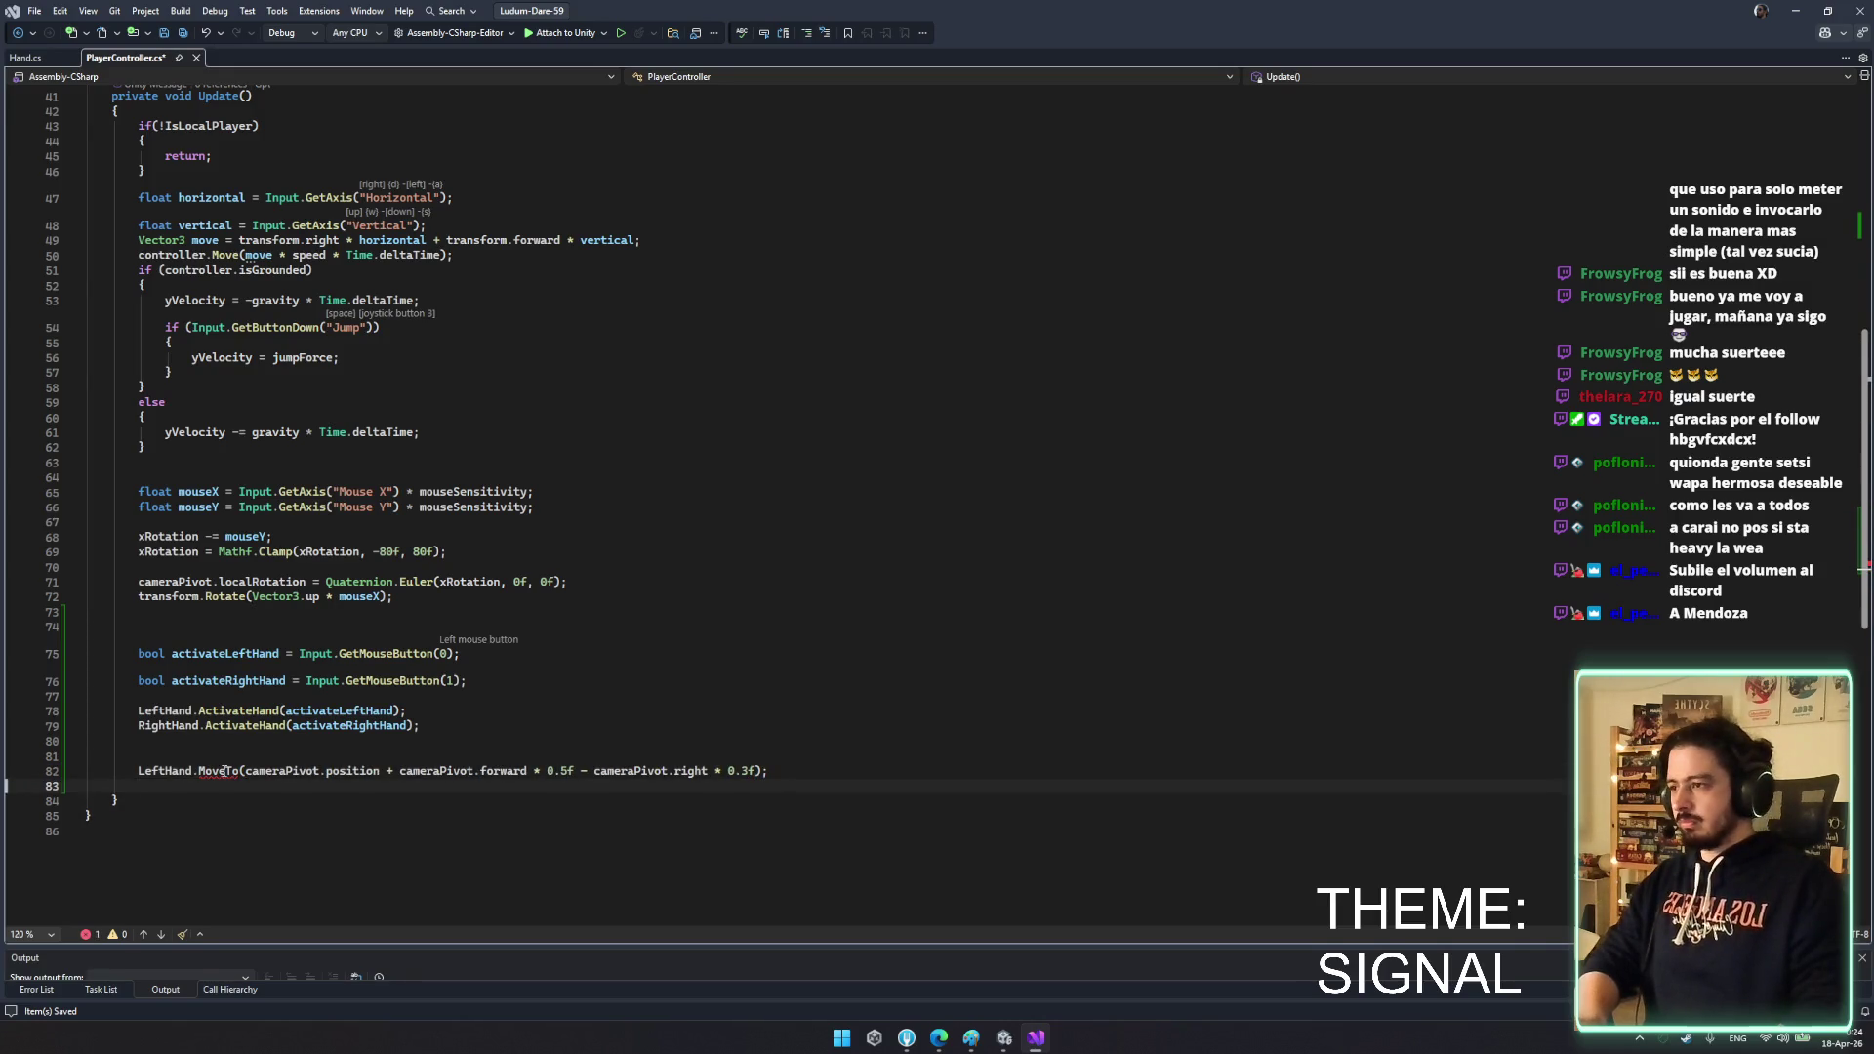
{"action": "key", "text": "ctrl+z"}
{"action": "key", "text": "ctrl+z"}
{"action": "key", "text": "ctrl+z"}
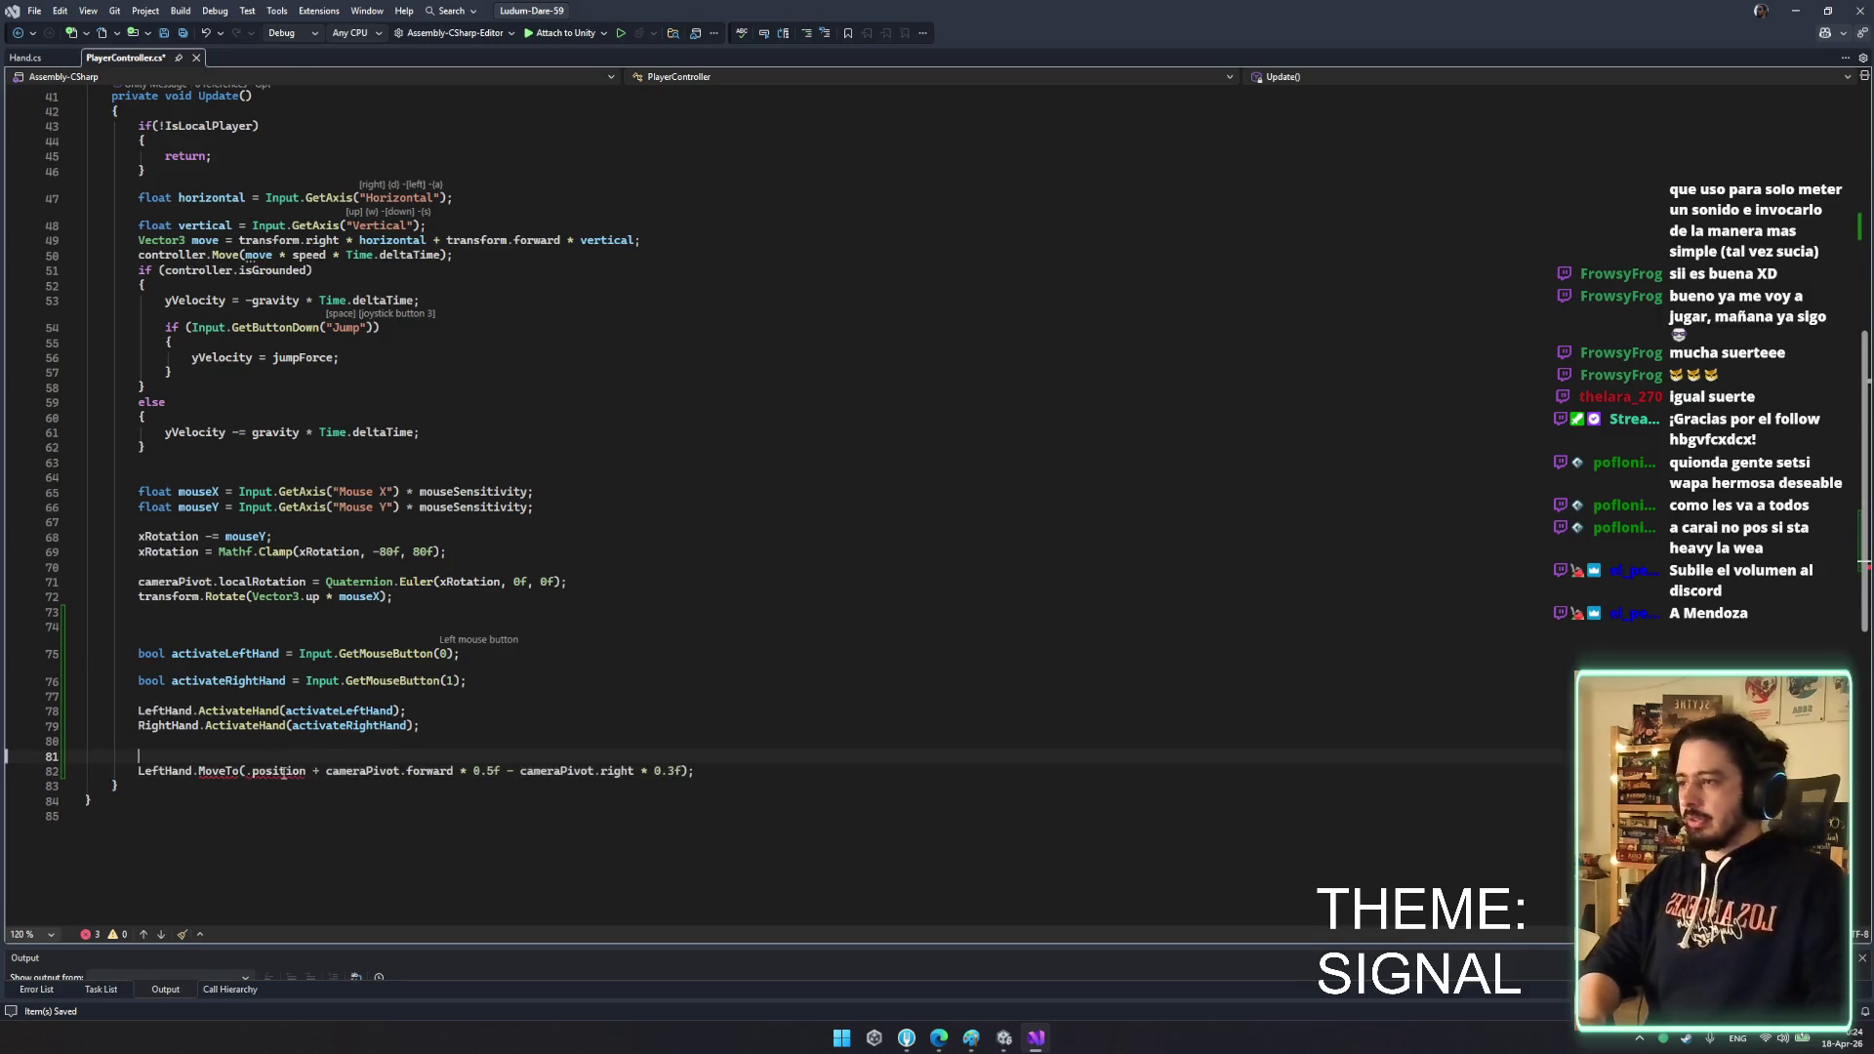
{"action": "key", "text": "ctrl+s"}
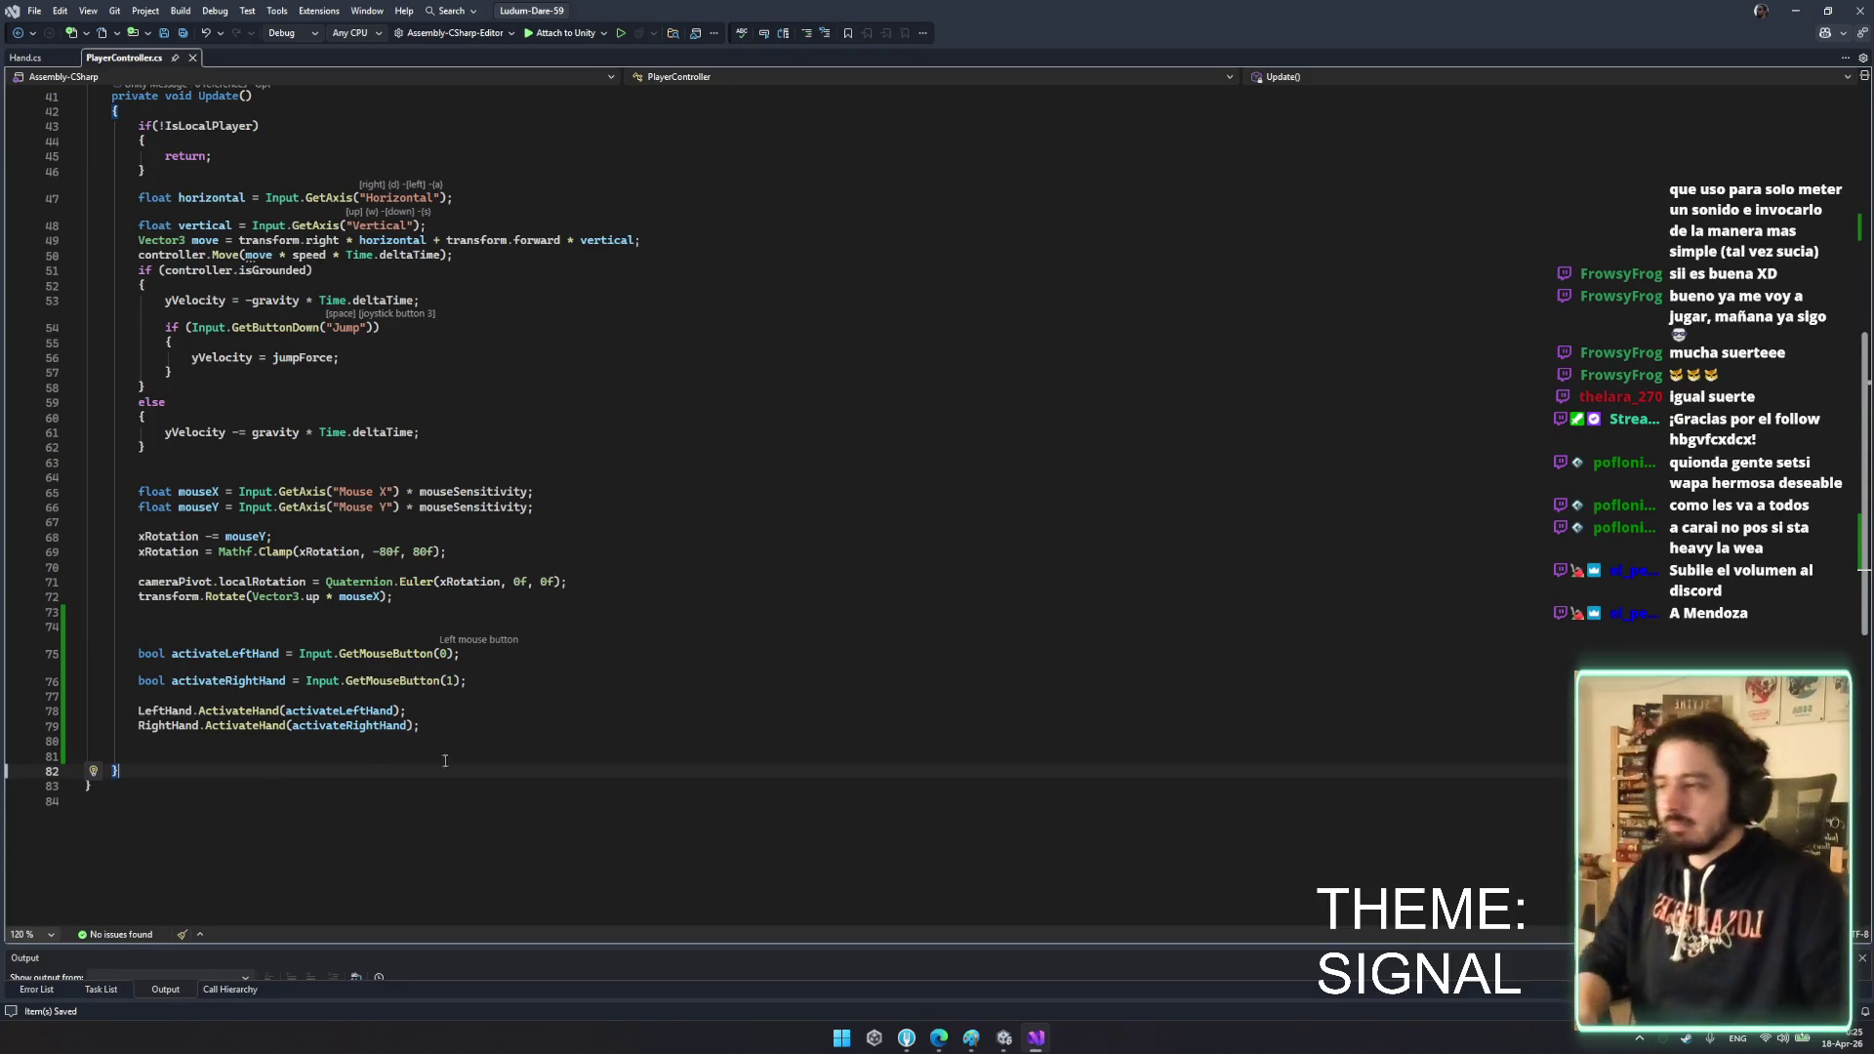
- Start an if(activateLeftHand) block assigning LeftHand.transform.position
{"action": "key", "text": "ctrl+Return"}
{"action": "type", "text": "if(a"}
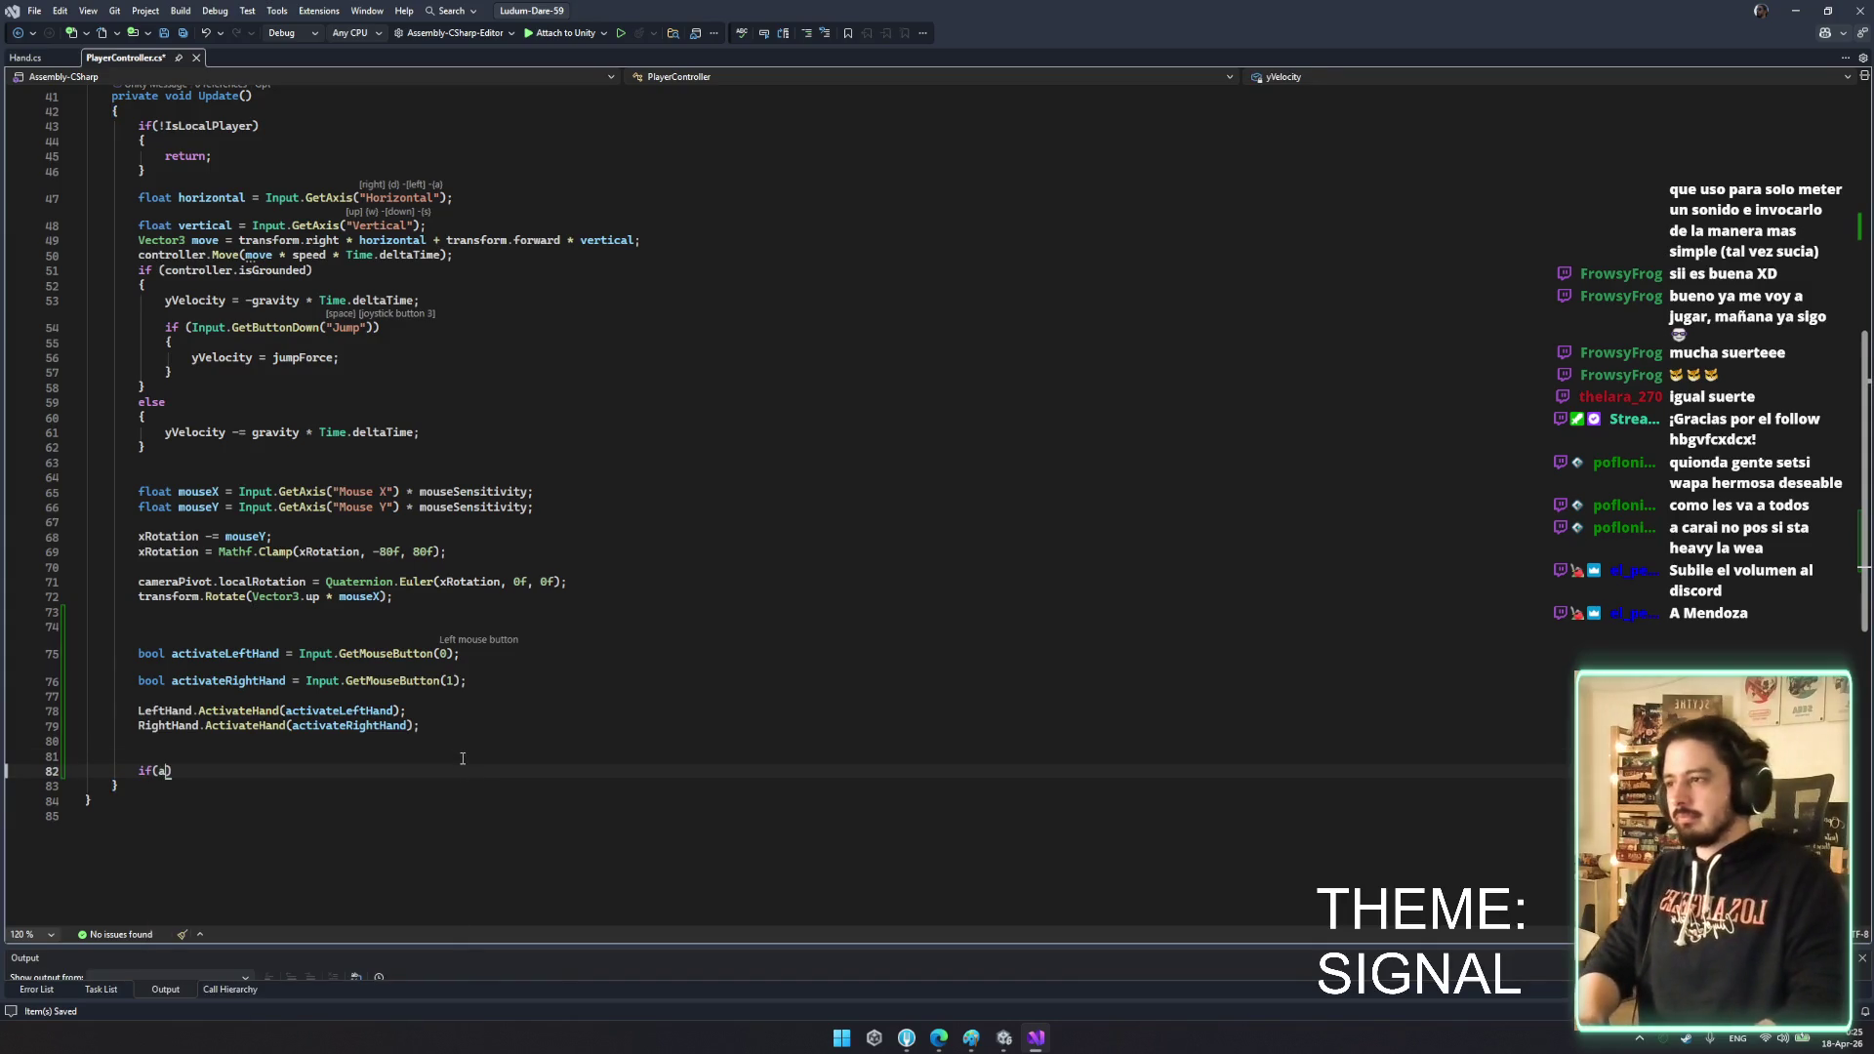
{"action": "type", "text": "ctivateLeftHand)"}
{"action": "key", "text": "Return"}
{"action": "type", "text": "{"}
{"action": "key", "text": "Return"}
{"action": "type", "text": "le"}
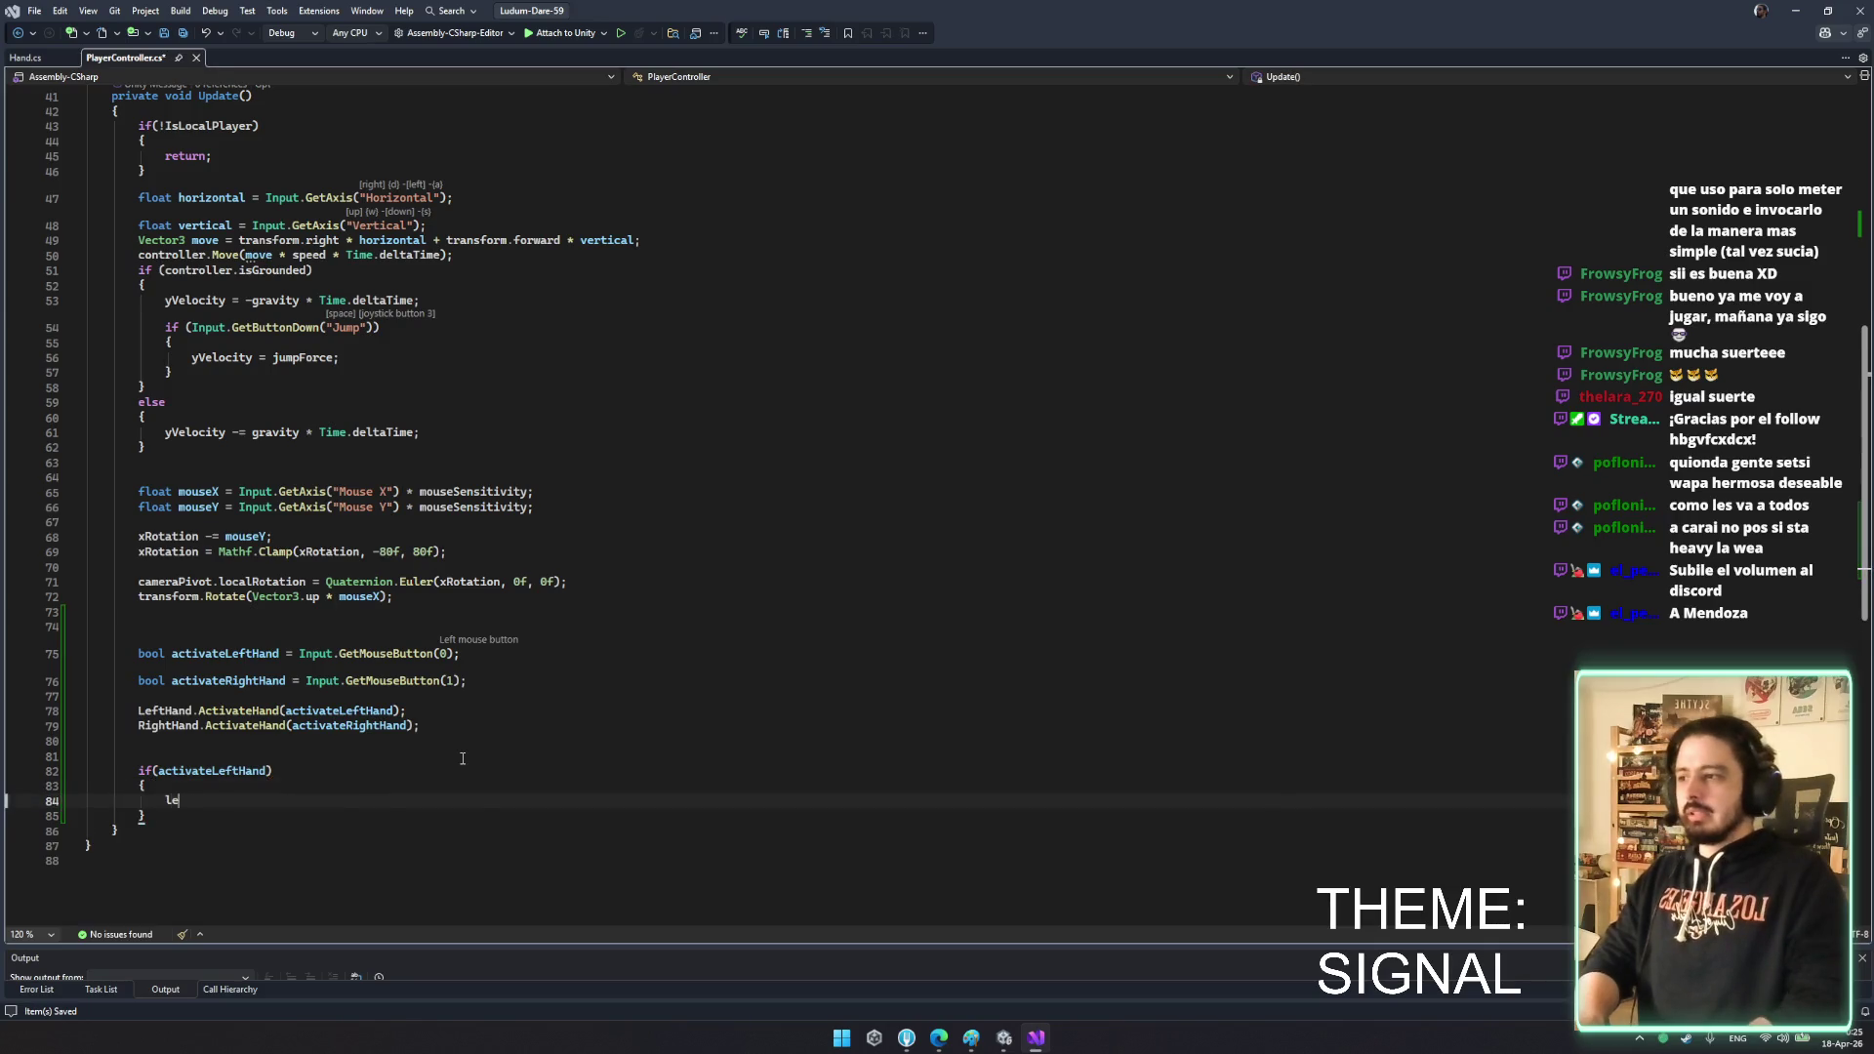
{"action": "type", "text": "ftHand.tag"}
{"action": "key", "text": "BackSpace"}
{"action": "key", "text": "BackSpace"}
{"action": "key", "text": "BackSpace"}
{"action": "type", "text": "transform.position"}
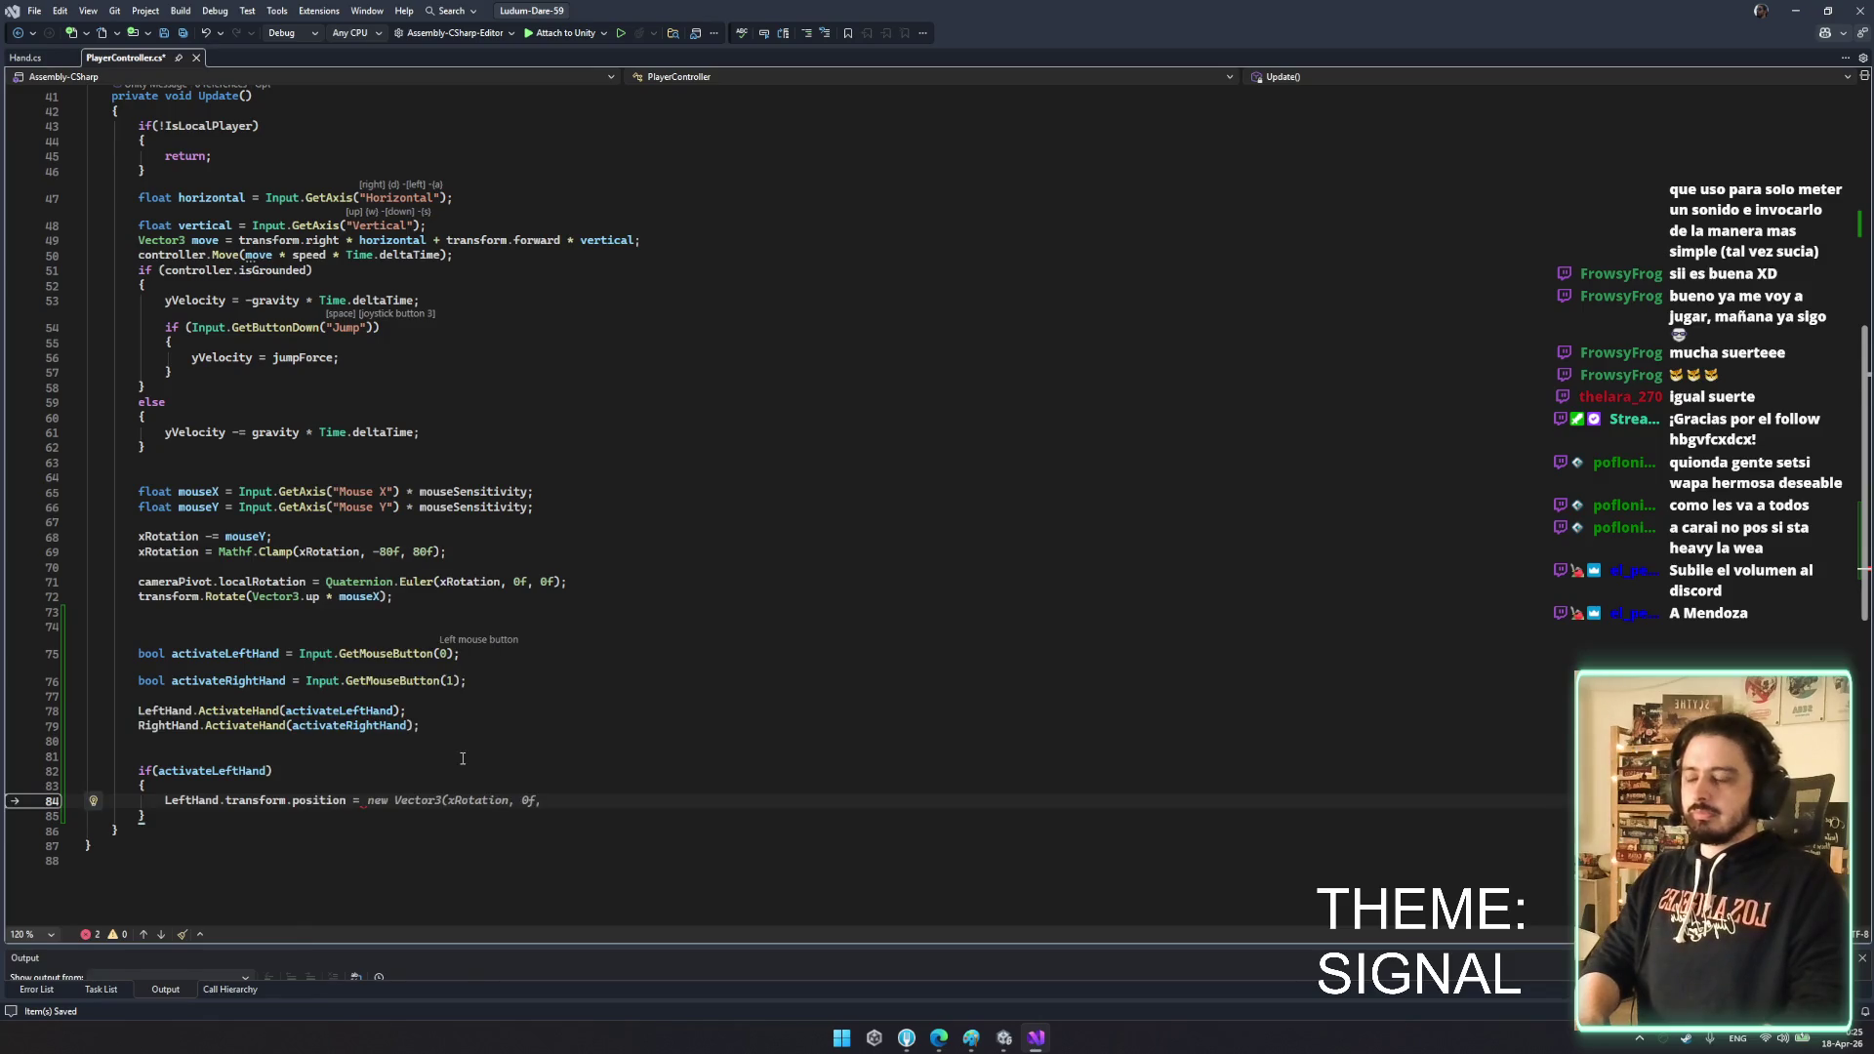
- Rearrange the blank lines between the serialized Hand fields and Start()
{"action": "scroll", "coordinate": [462, 759], "scroll_direction": "up", "scroll_amount": 13}
{"action": "left_click", "coordinate": [272, 400]}
{"action": "key", "text": "Delete"}
{"action": "left_click", "coordinate": [450, 445]}
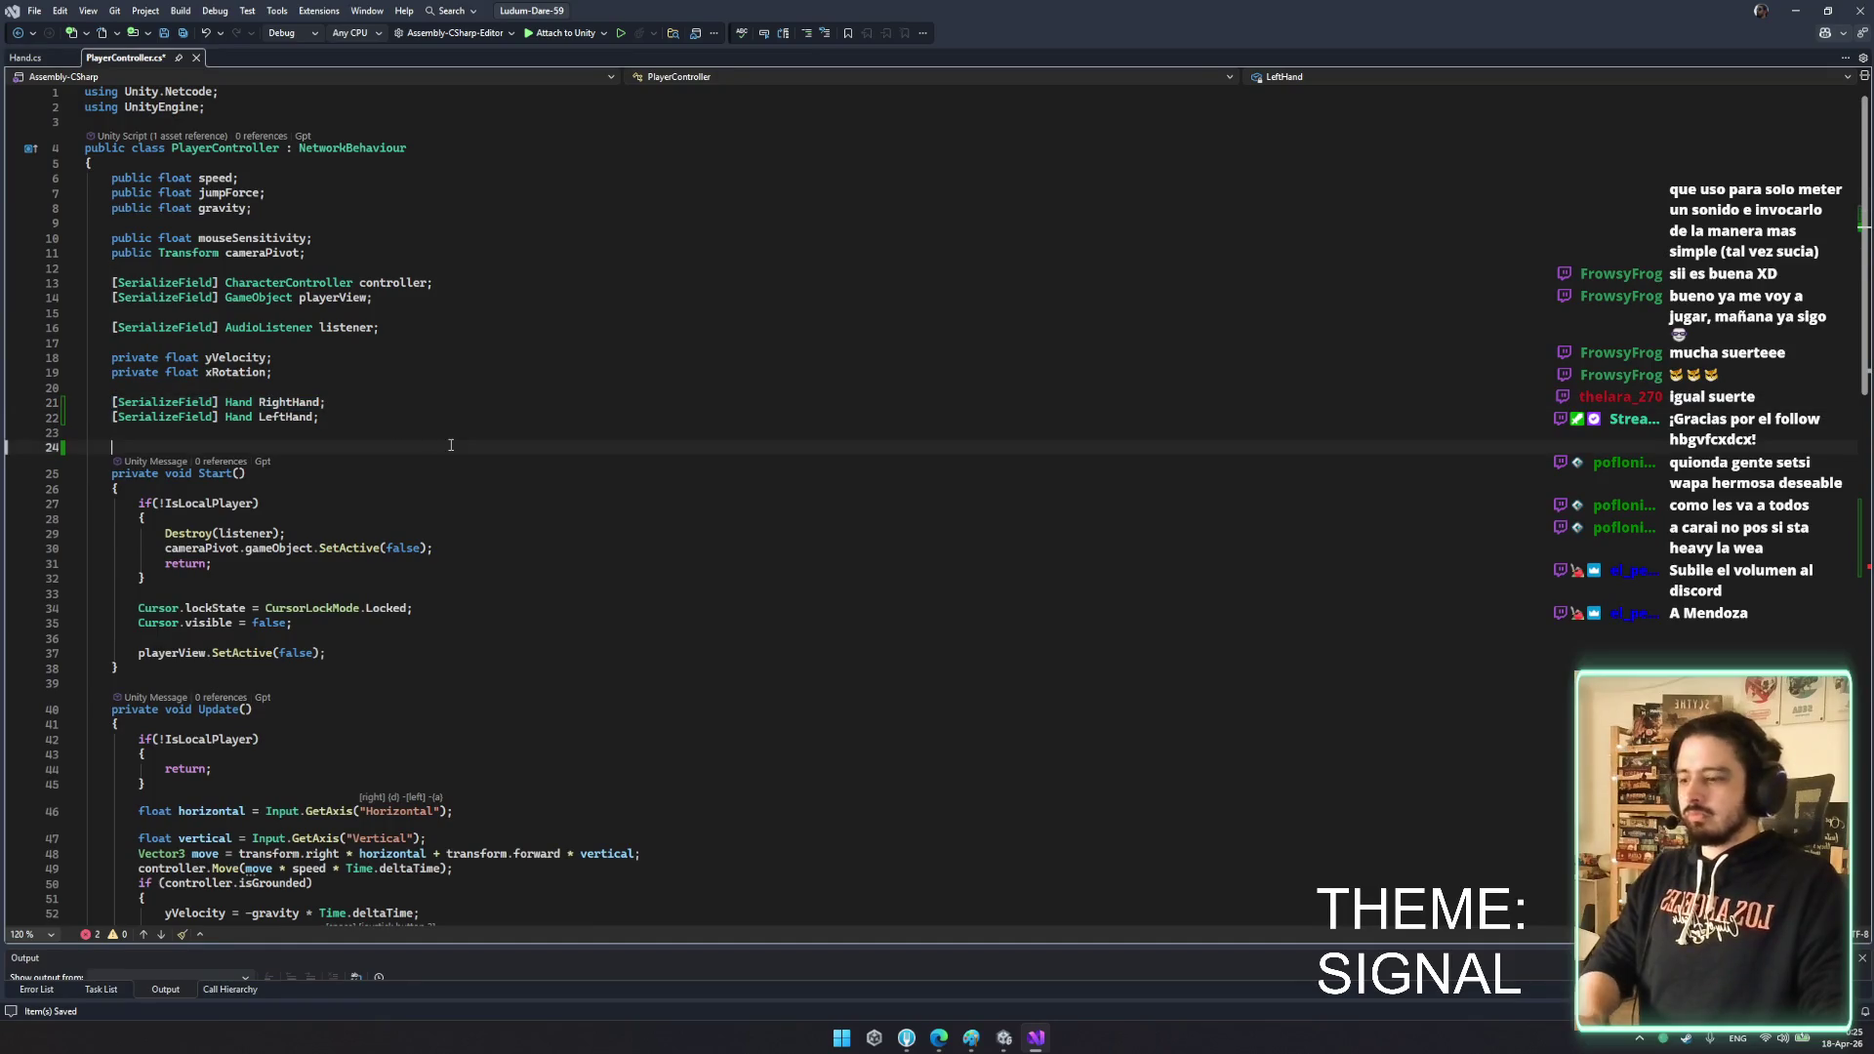
{"action": "key", "text": "Return"}
{"action": "key", "text": "Return"}
{"action": "type", "text": "S"}
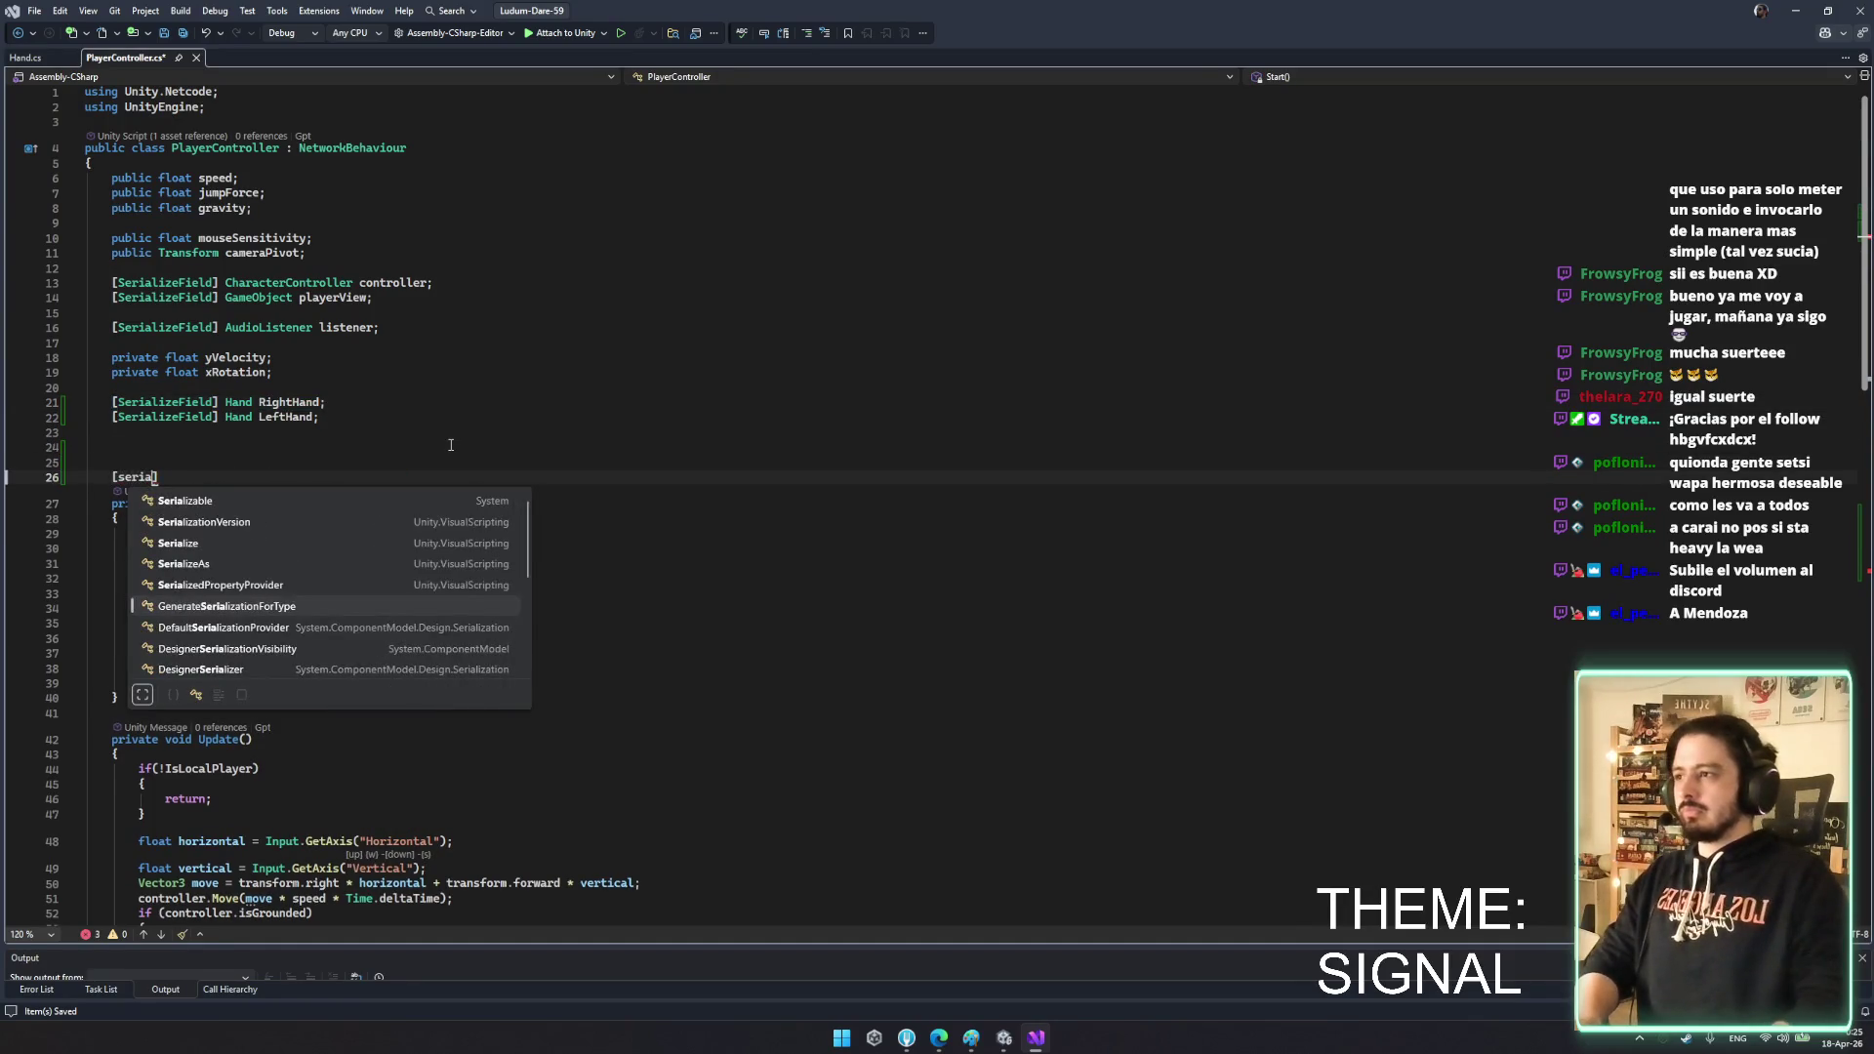
{"action": "key", "text": "BackSpace"}
{"action": "key", "text": "BackSpace"}
{"action": "key", "text": "BackSpace"}
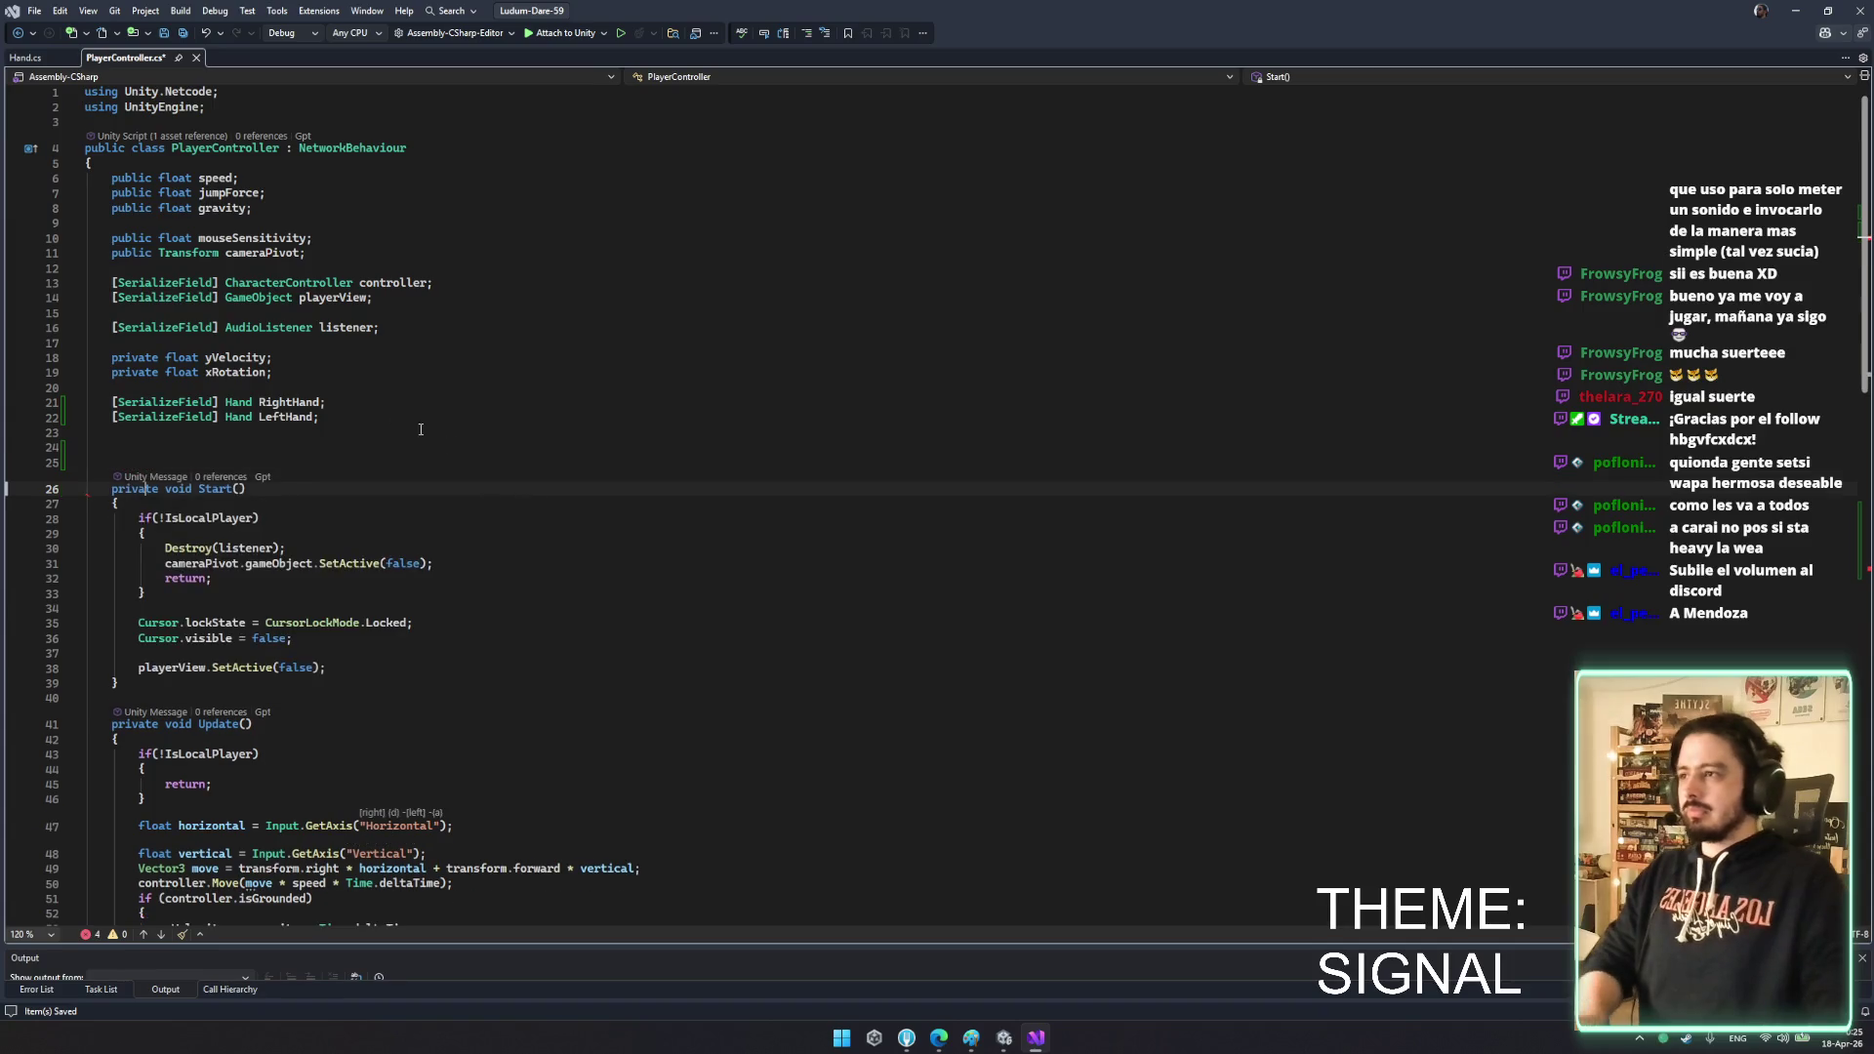
- In the Hand class, add a private Vector3 startingPosition field initialized to Vector3.zero
{"action": "left_click", "coordinate": [249, 402]}
{"action": "key", "text": "F12"}
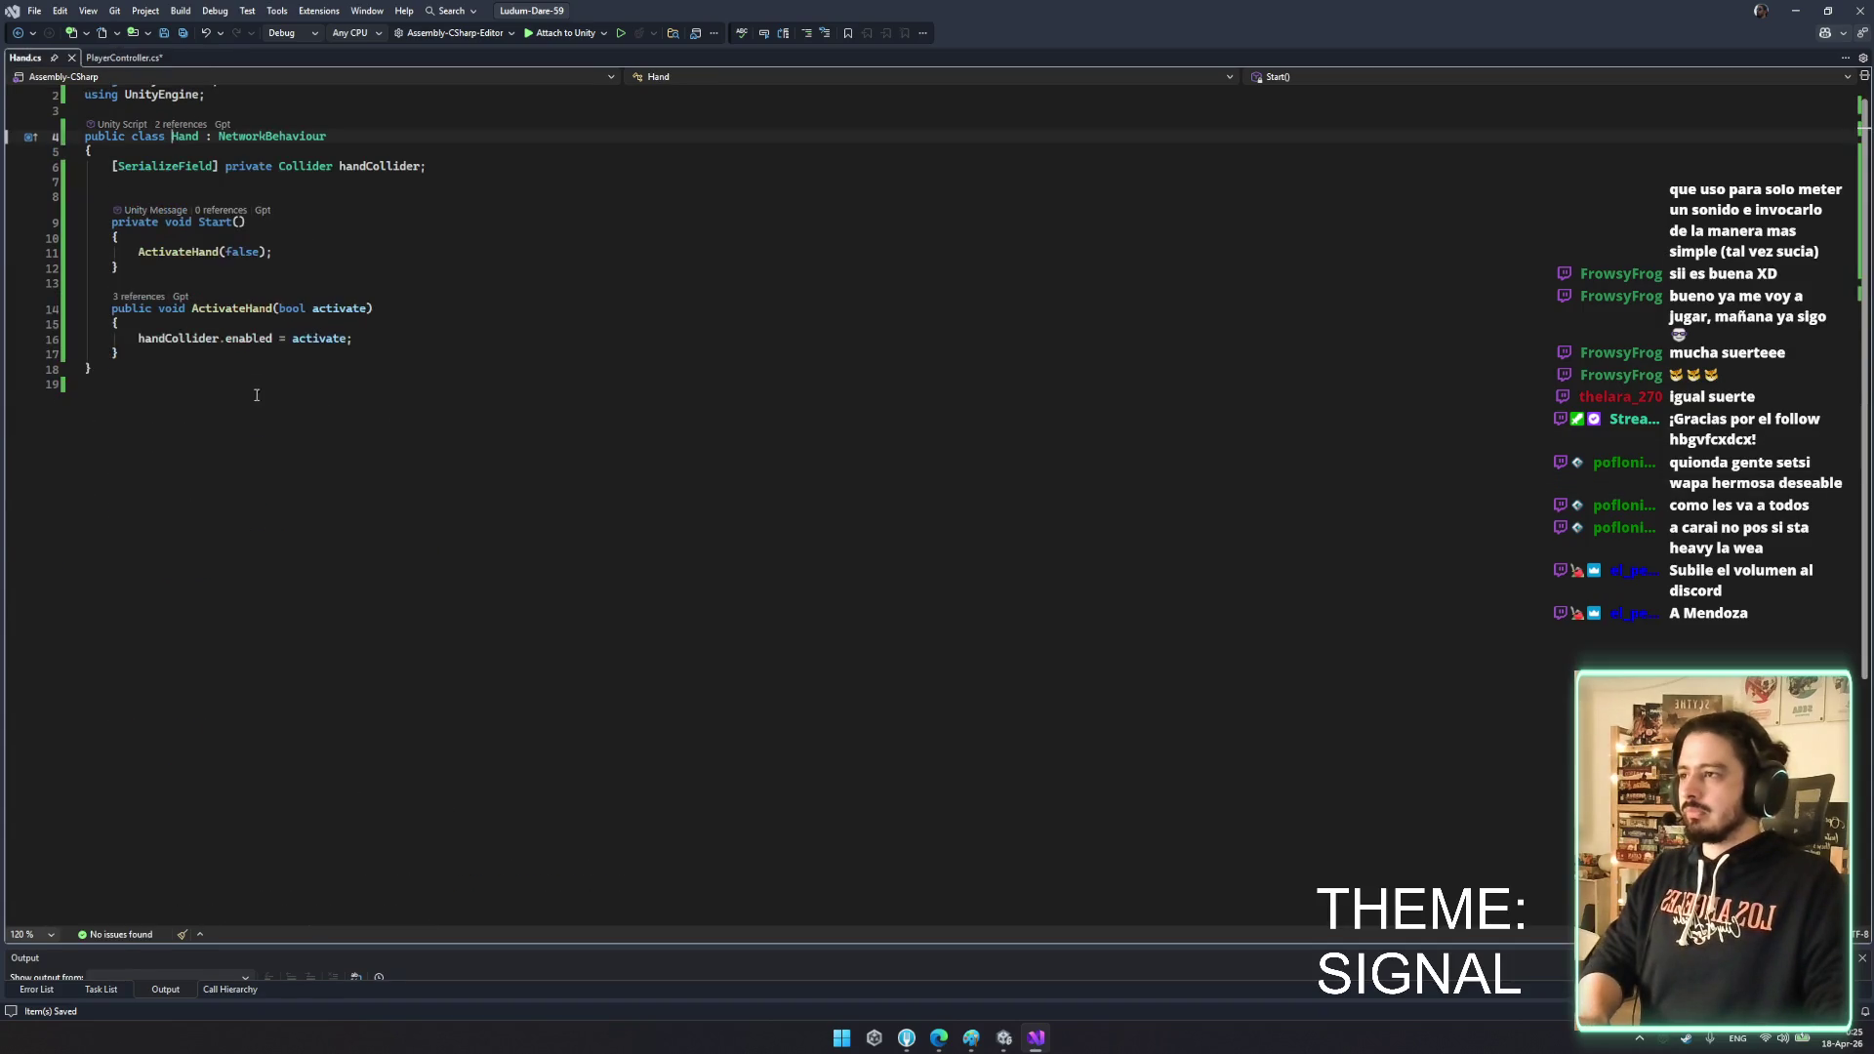
{"action": "key", "text": "Return"}
{"action": "key", "text": "Return"}
{"action": "key", "text": "Up"}
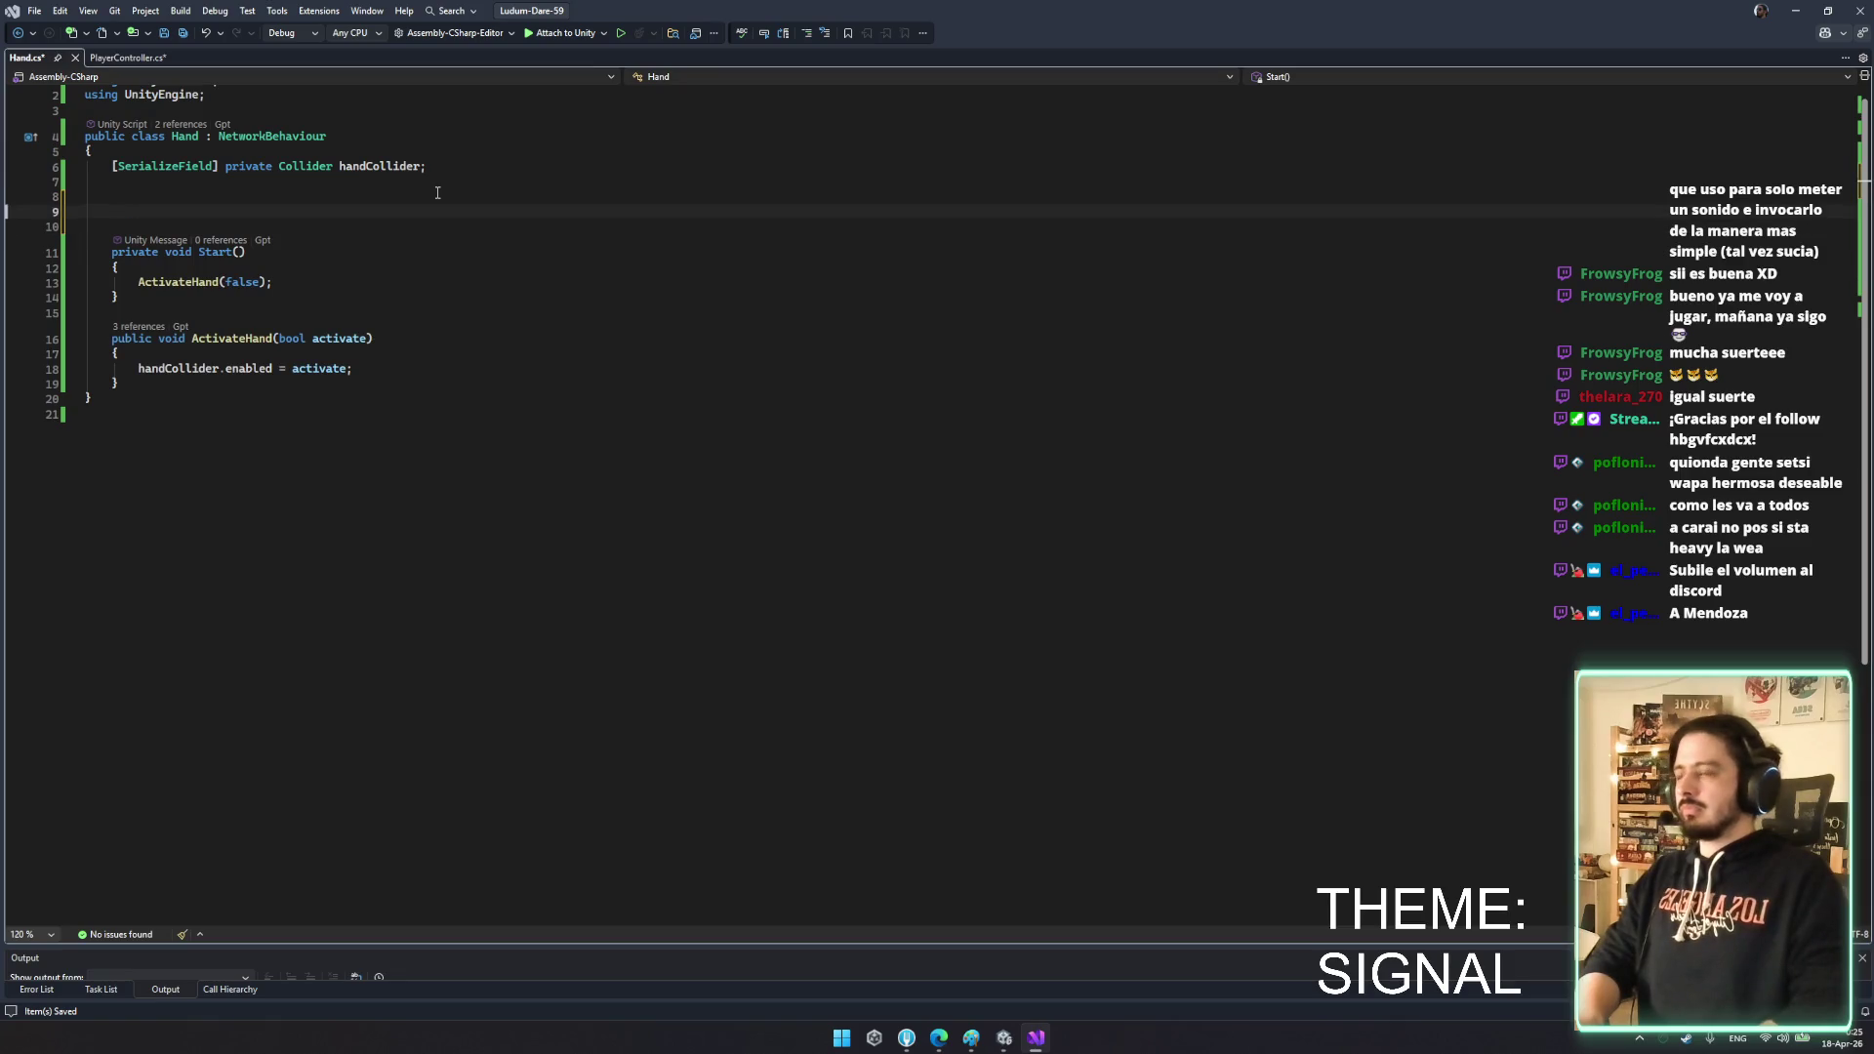
{"action": "type", "text": "pub"}
{"action": "key", "text": "BackSpace"}
{"action": "key", "text": "BackSpace"}
{"action": "key", "text": "BackSpace"}
{"action": "type", "text": "pro"}
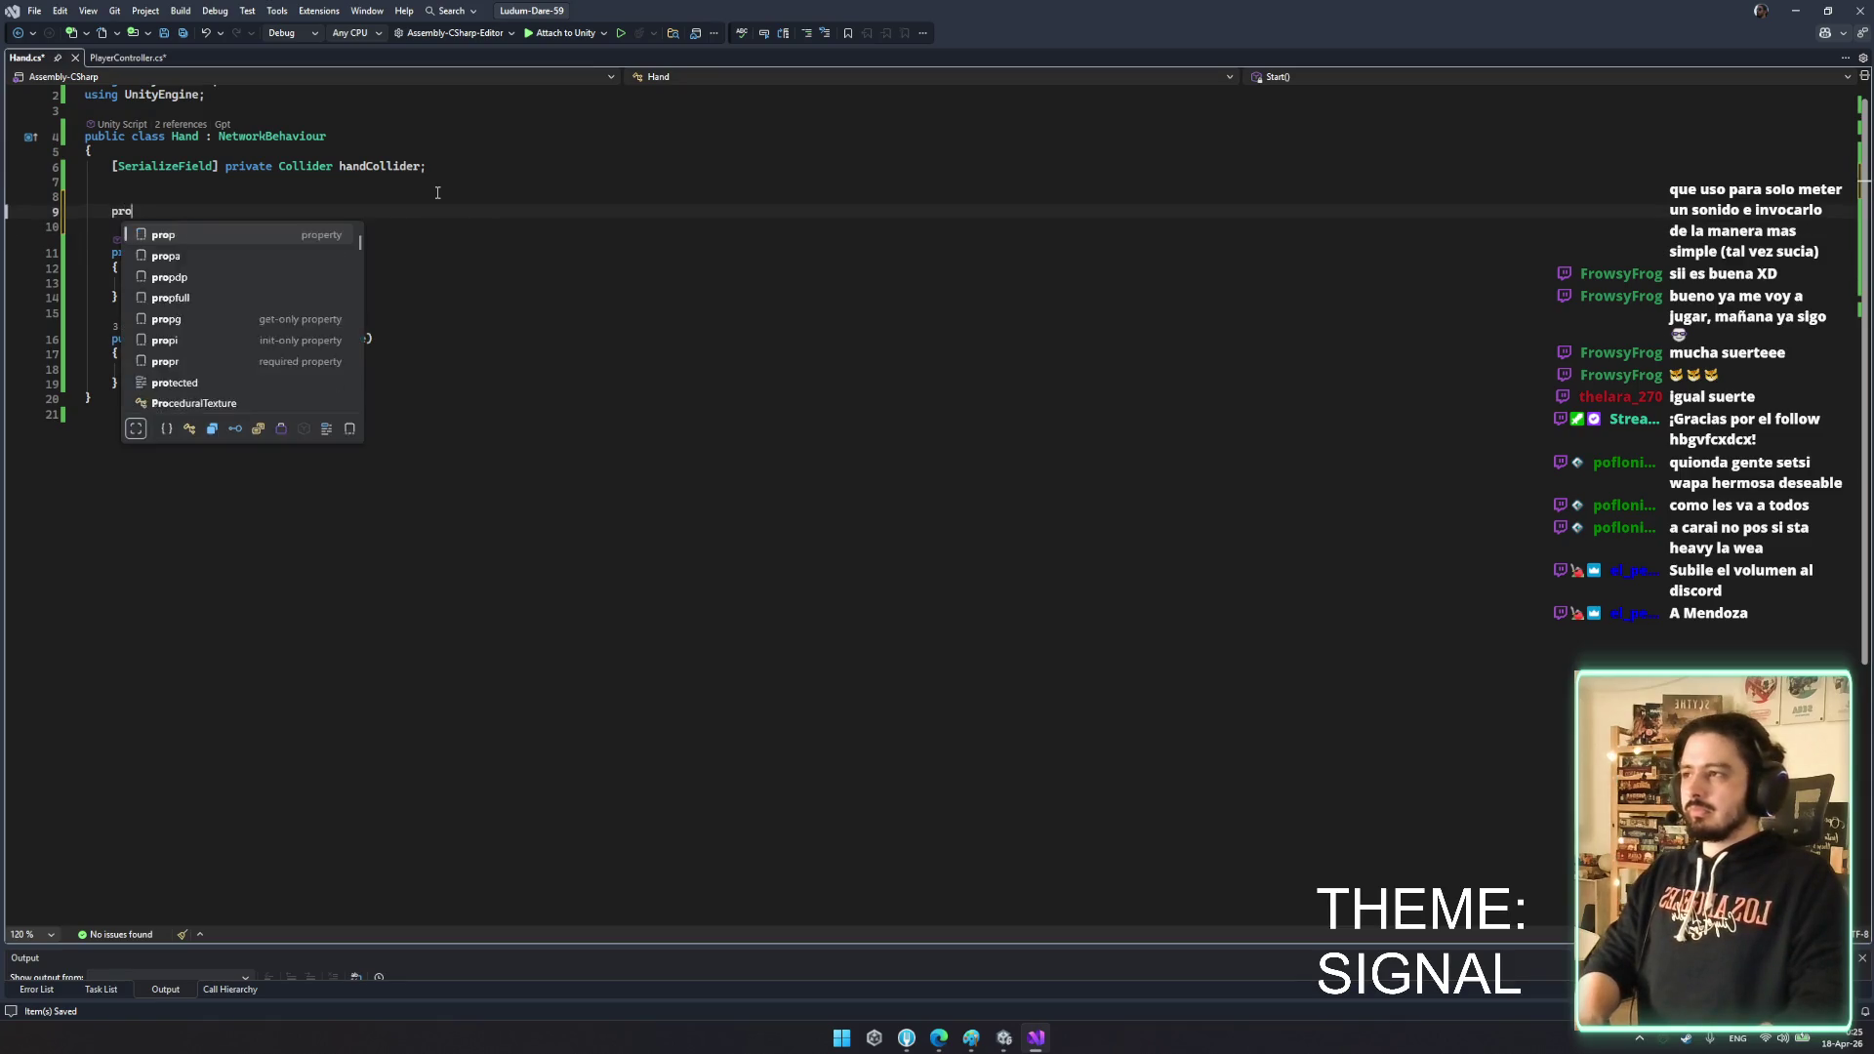
{"action": "key", "text": "BackSpace"}
{"action": "type", "text": "icate "}
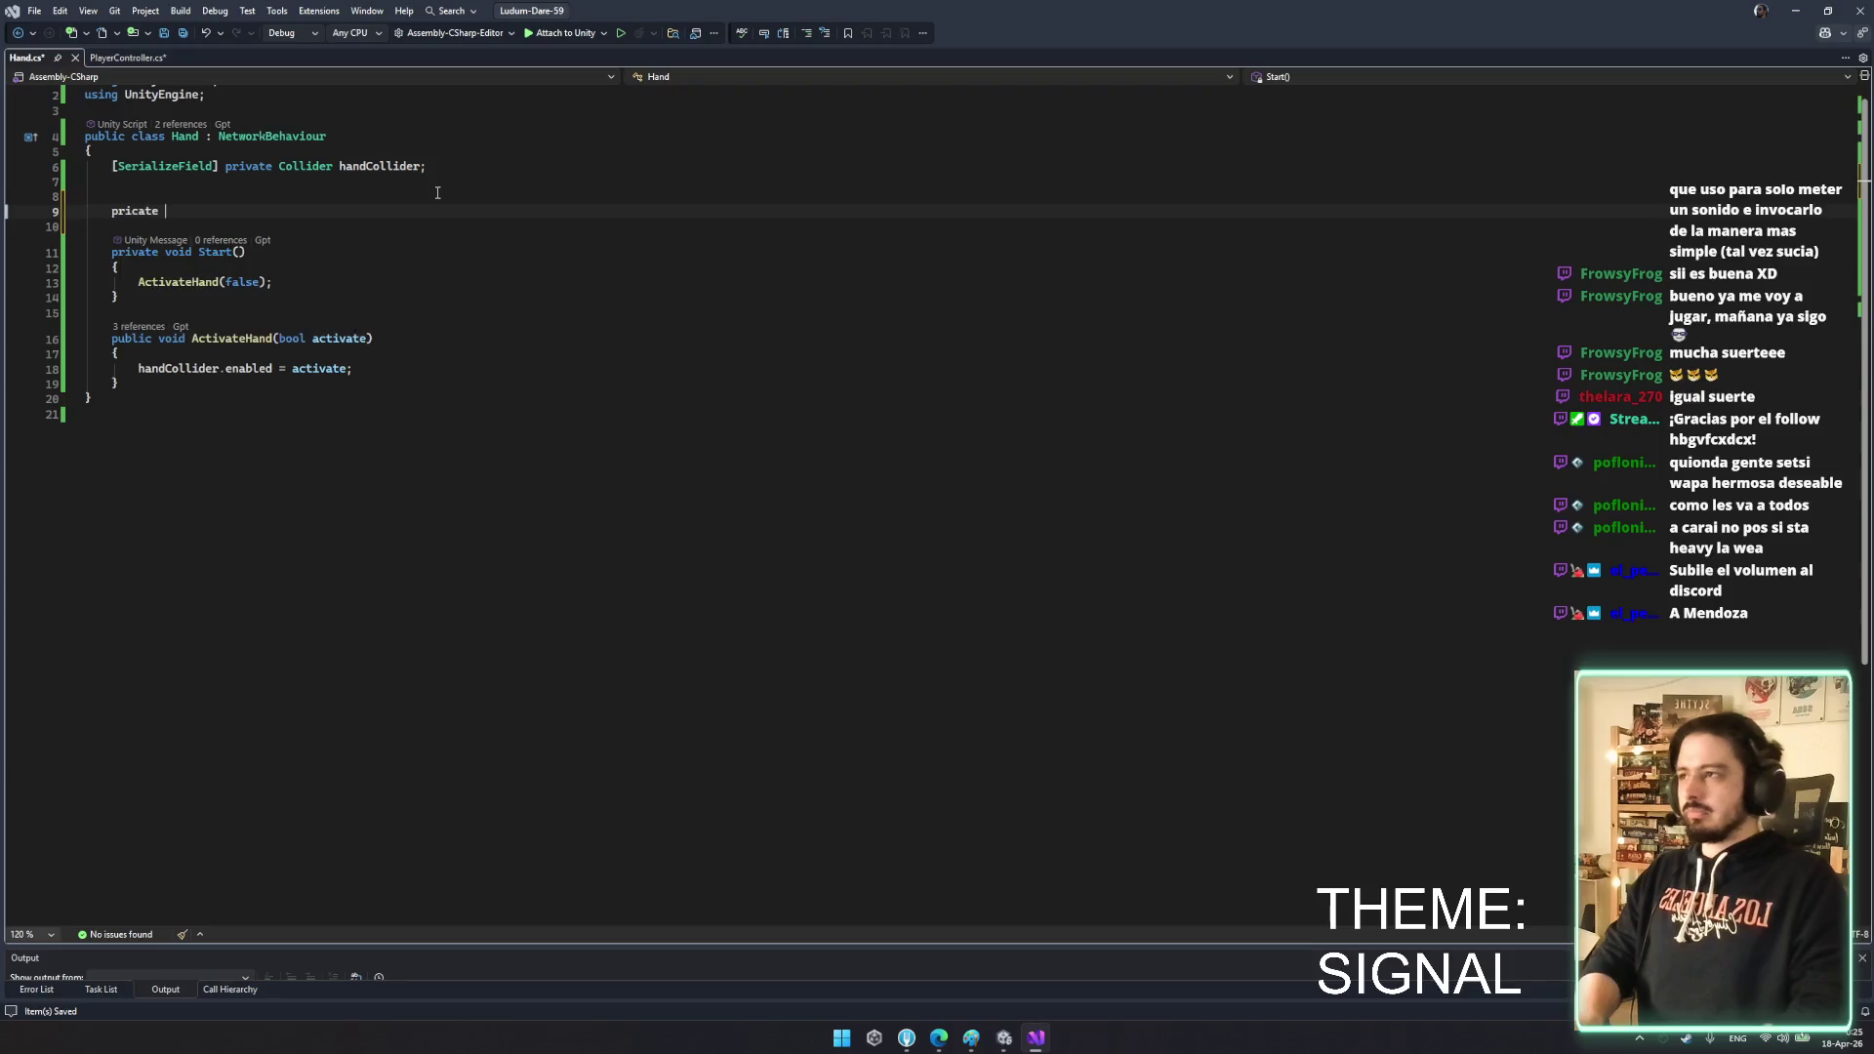
{"action": "key", "text": "BackSpace"}
{"action": "key", "text": "BackSpace"}
{"action": "key", "text": "BackSpace"}
{"action": "key", "text": "BackSpace"}
{"action": "key", "text": "BackSpace"}
{"action": "type", "text": "vate v"}
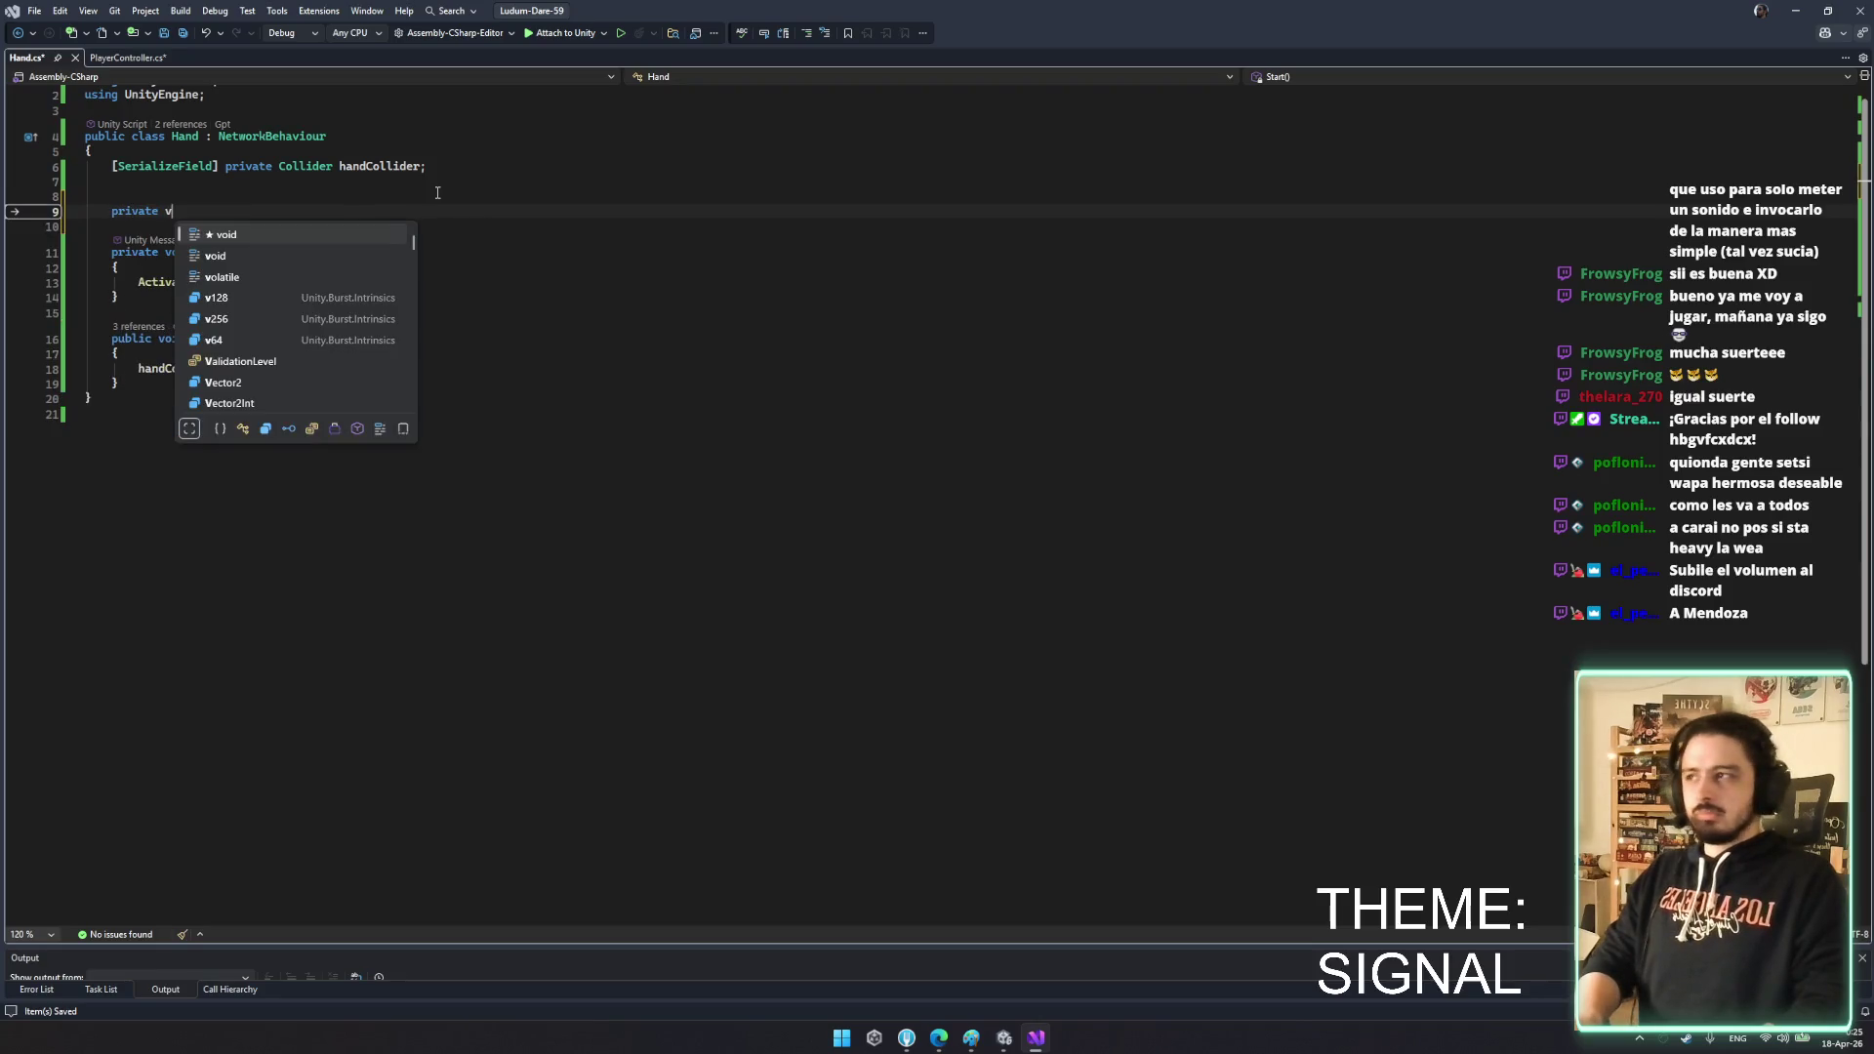
{"action": "type", "text": "ector3 startingPi"}
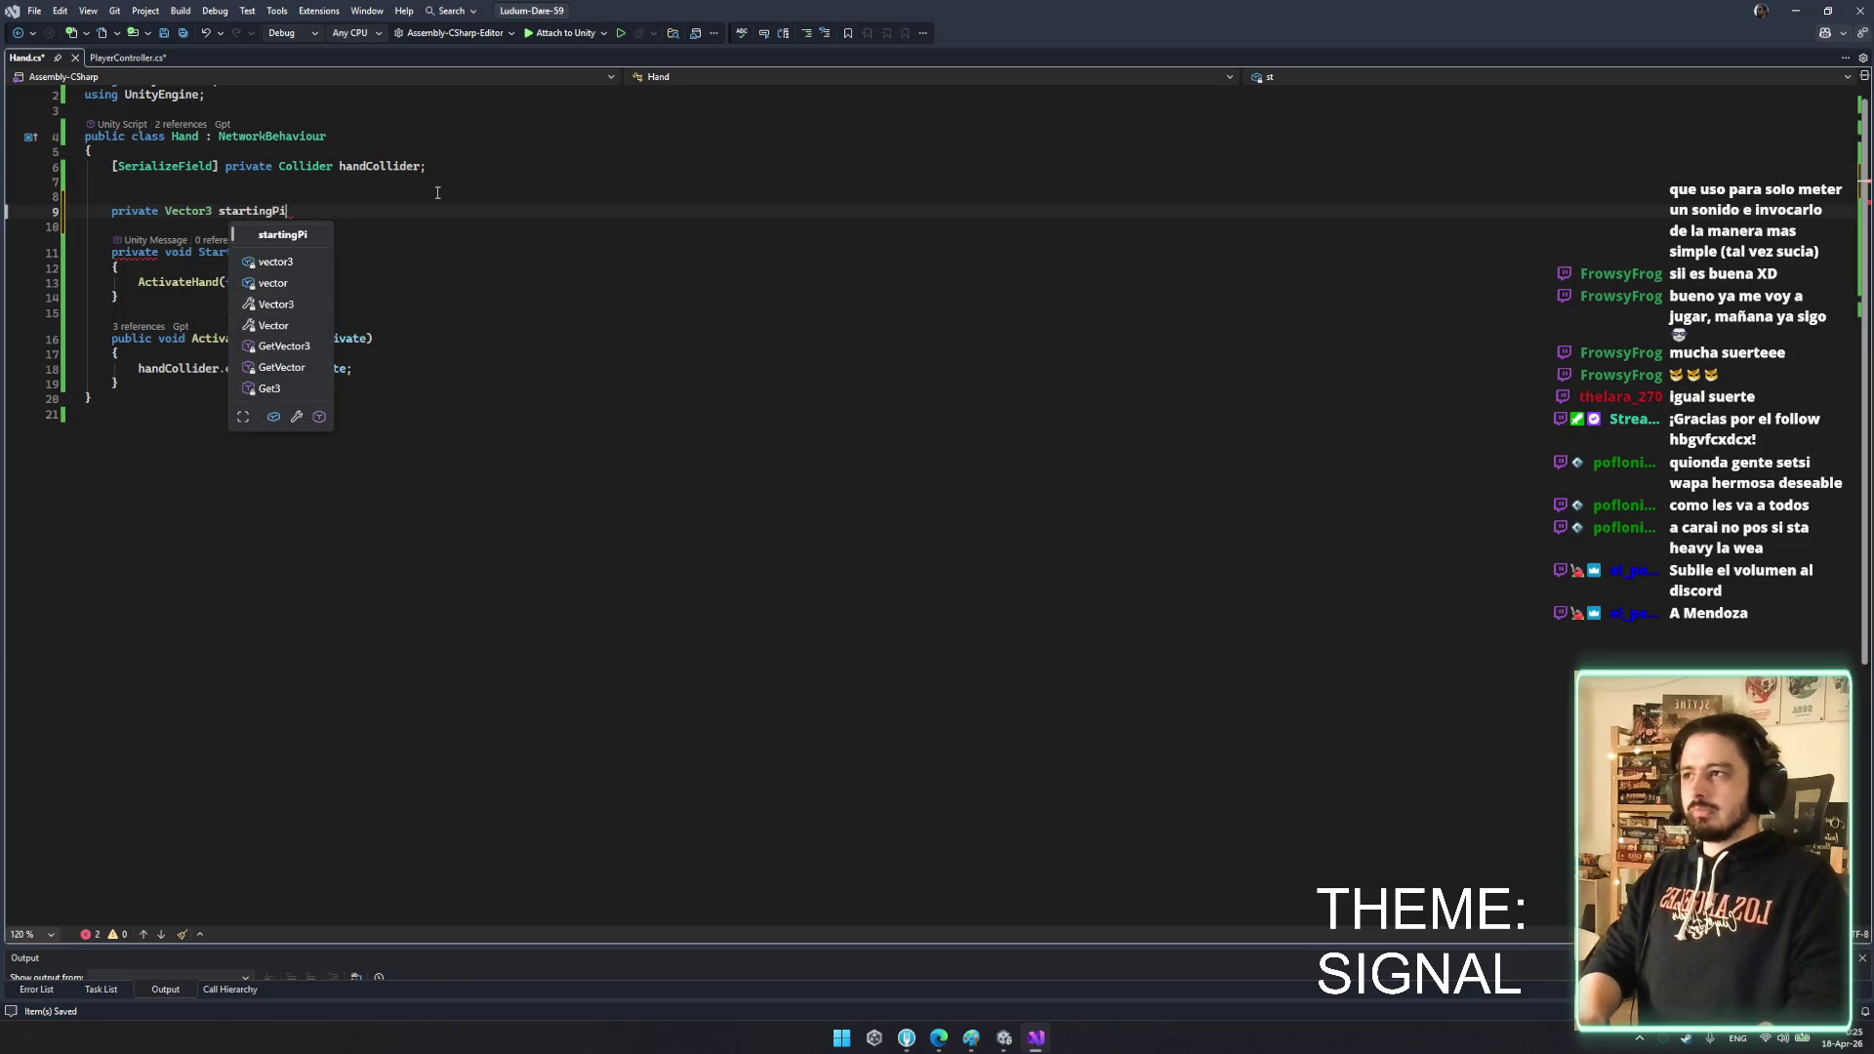
{"action": "key", "text": "BackSpace"}
{"action": "type", "text": "osition ="}
{"action": "key", "text": "Tab"}
- Store transform.position in startingPosition at the top of Start()
{"action": "left_click", "coordinate": [272, 215]}
{"action": "left_click", "coordinate": [311, 278]}
{"action": "key", "text": "Return"}
{"action": "type", "text": "startingPosition = "}
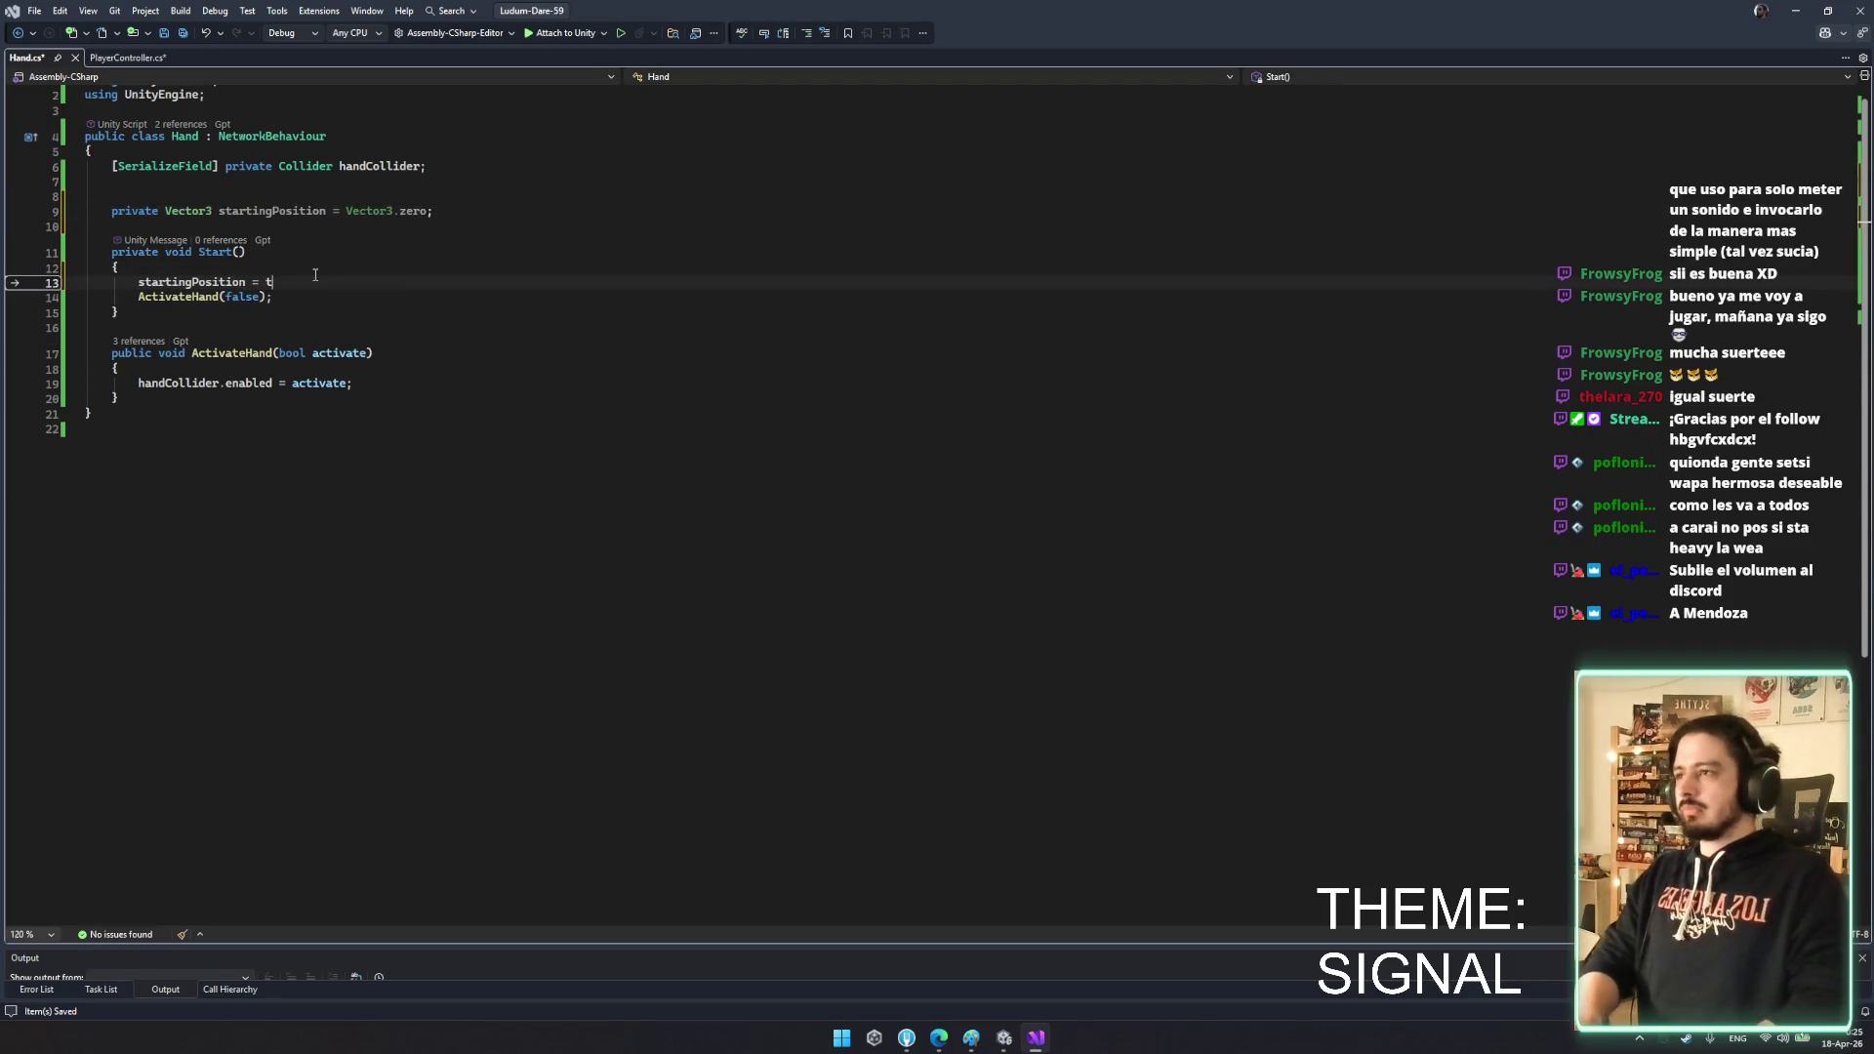
{"action": "type", "text": "transform.position;"}
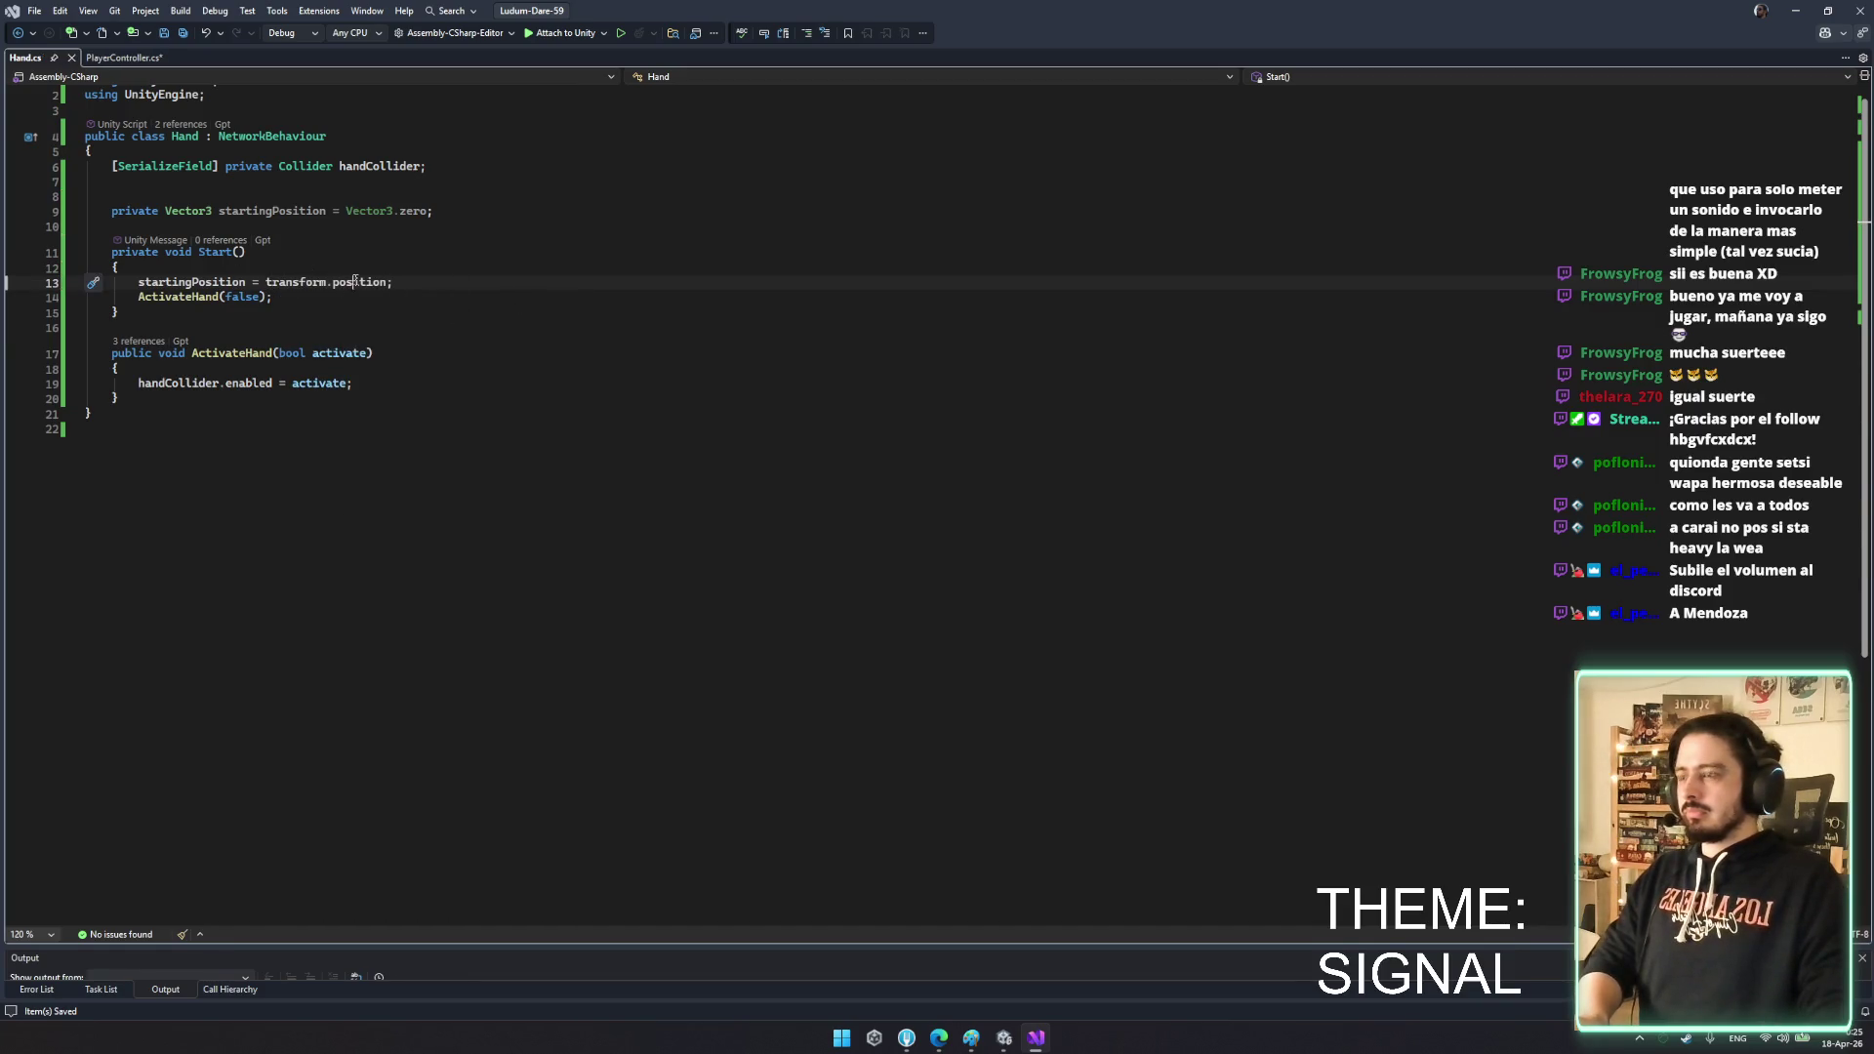
- Begin ActivateHand's line: transform.position = activate ? transform.position ..
{"action": "left_click", "coordinate": [450, 392]}
{"action": "left_click", "coordinate": [436, 370]}
{"action": "key", "text": "Return"}
{"action": "key", "text": "Return"}
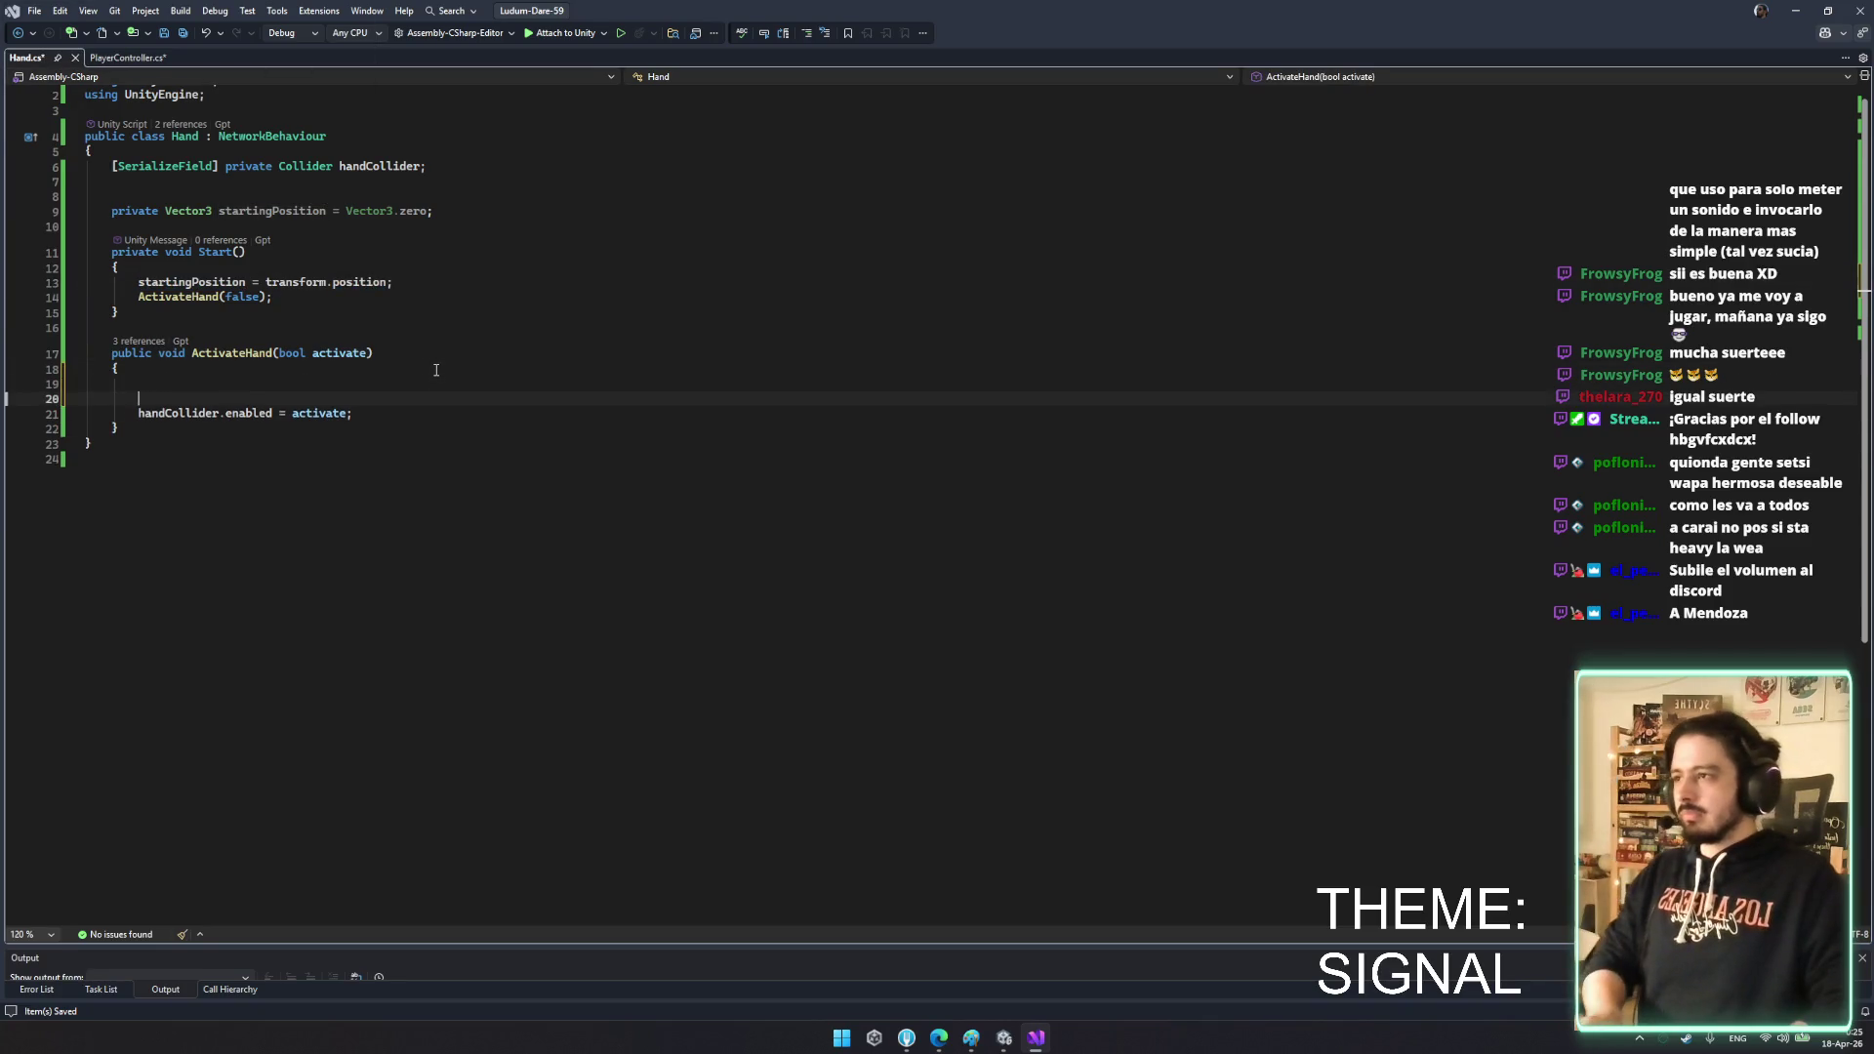
{"action": "type", "text": "startingPosition .y = 0;"}
{"action": "key", "text": "BackSpace"}
{"action": "key", "text": "BackSpace"}
{"action": "key", "text": "BackSpace"}
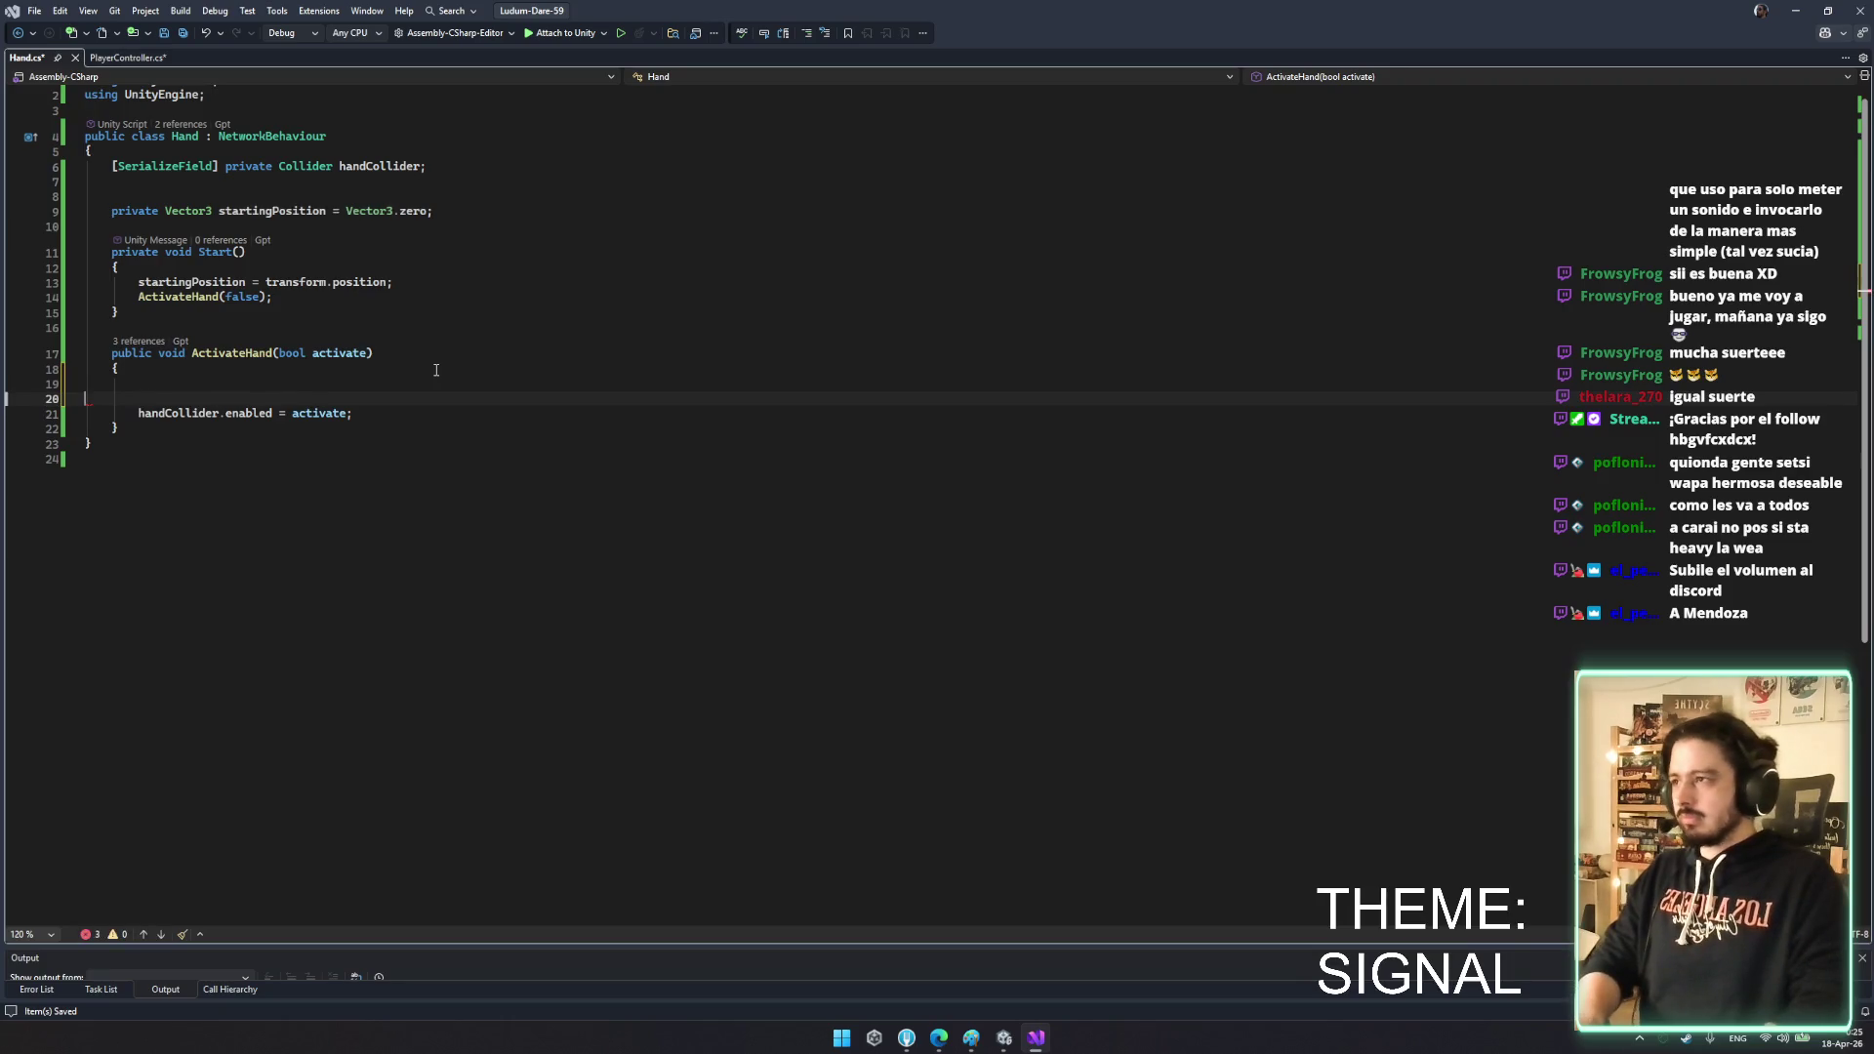
{"action": "type", "text": "transform"}
{"action": "key", "text": "BackSpace"}
{"action": "key", "text": "BackSpace"}
{"action": "key", "text": "BackSpace"}
{"action": "key", "text": "Up"}
{"action": "left_click", "coordinate": [342, 382]}
{"action": "type", "text": "transform.p"}
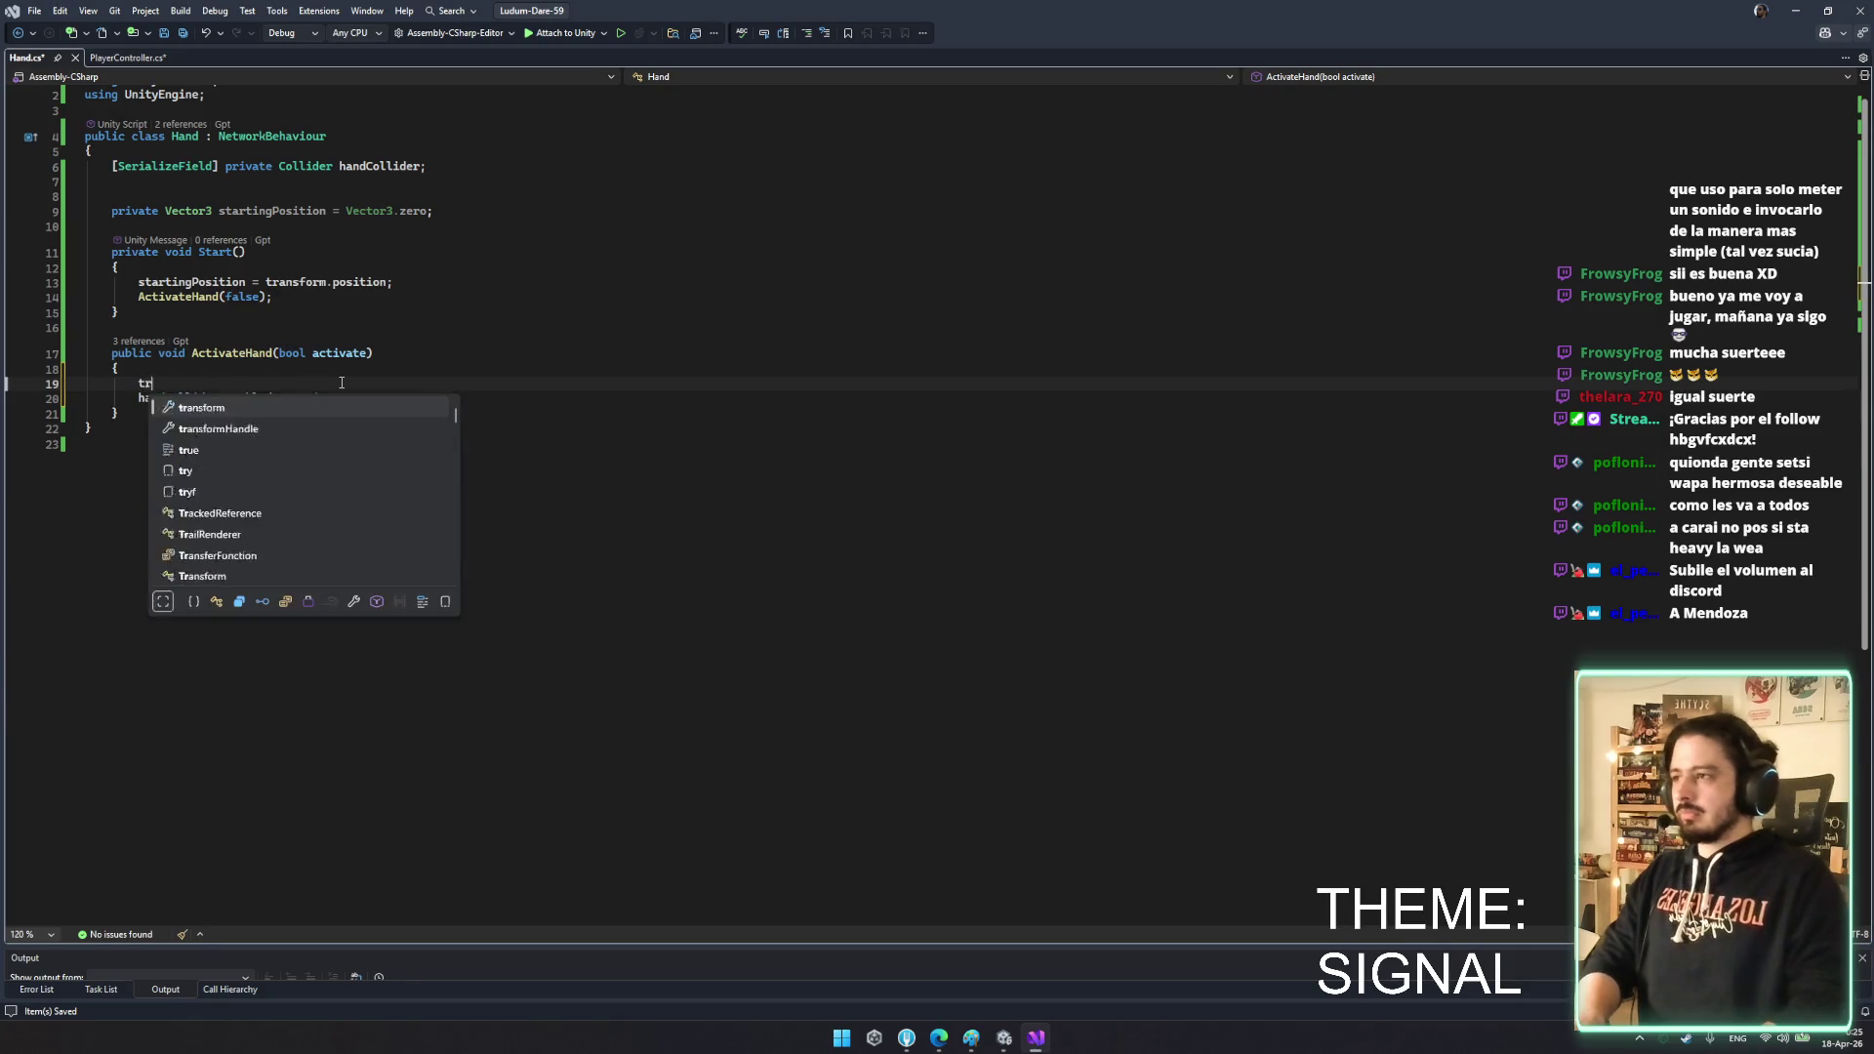
{"action": "key", "text": "Tab"}
{"action": "type", "text": "= "}
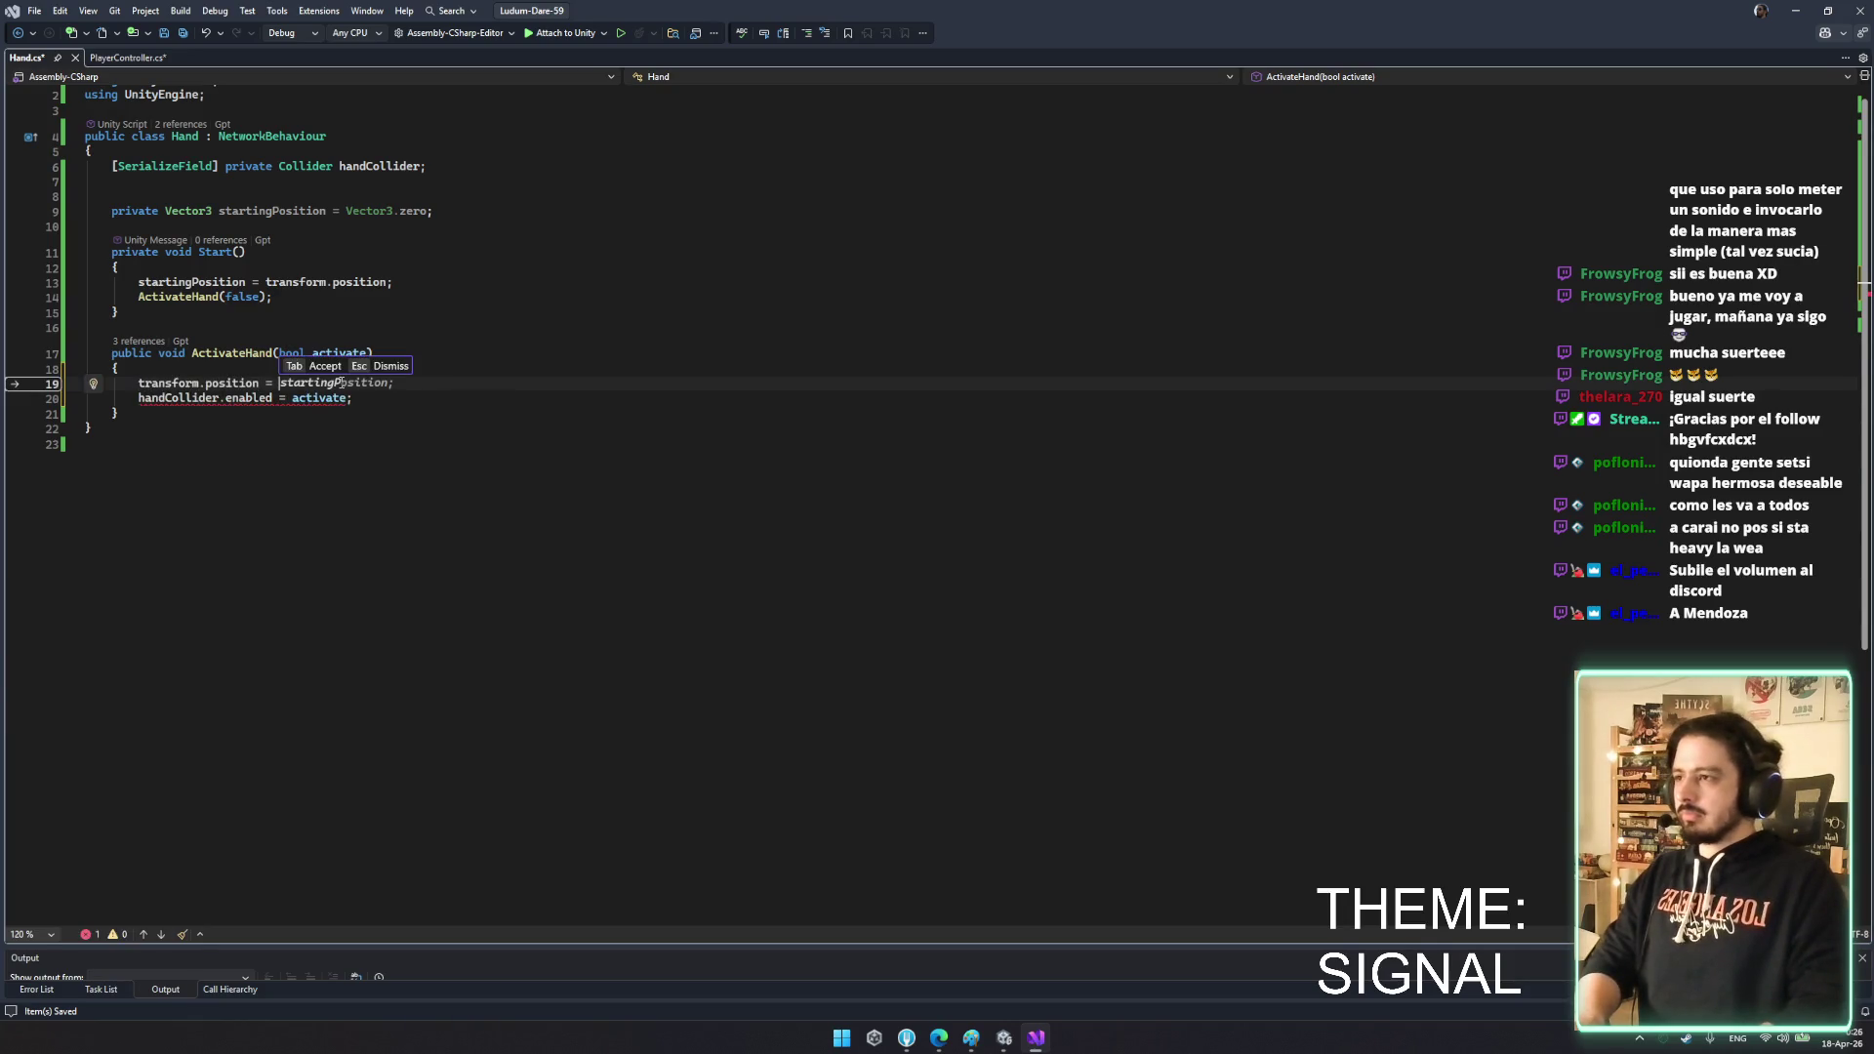
{"action": "type", "text": "activate "}
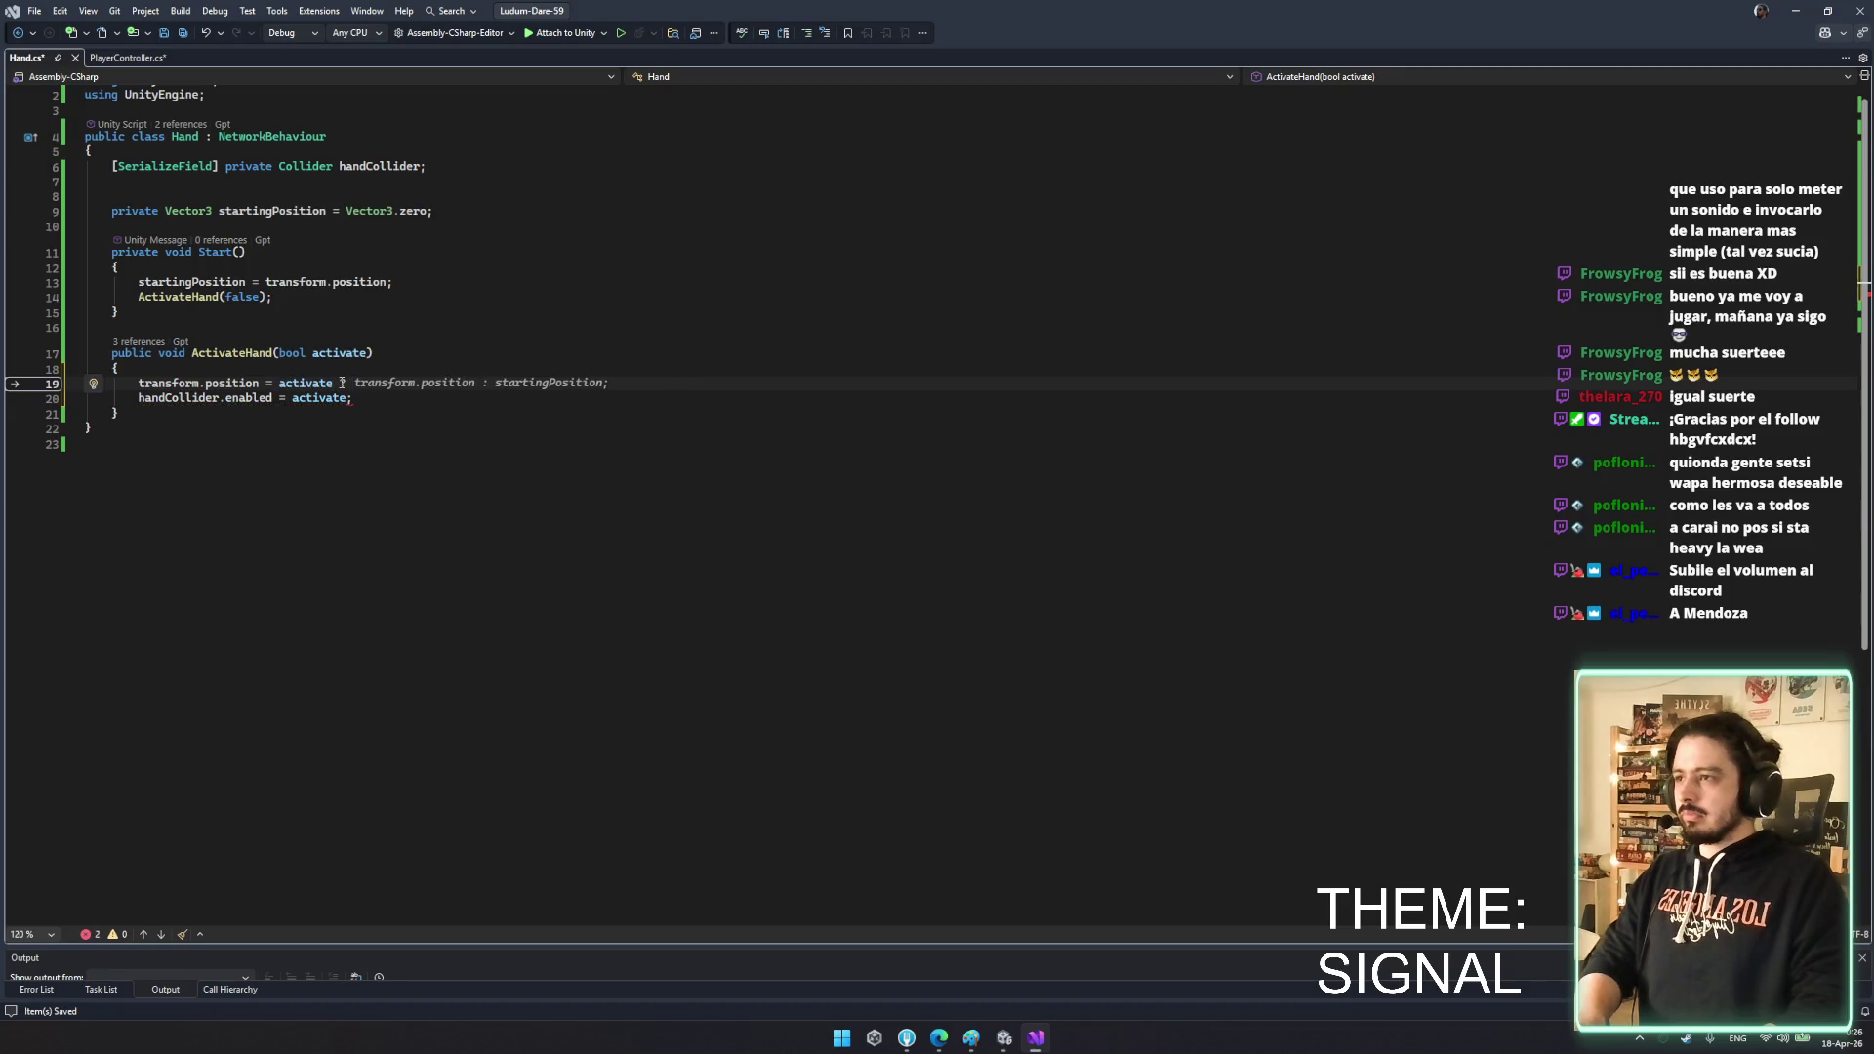
{"action": "type", "text": "? transform.p"}
- Finish it with parent.forward * 0.5f else startingPosition, save, and add a PlayerController field
{"action": "key", "text": "Tab"}
{"action": "type", "text": "+ "}
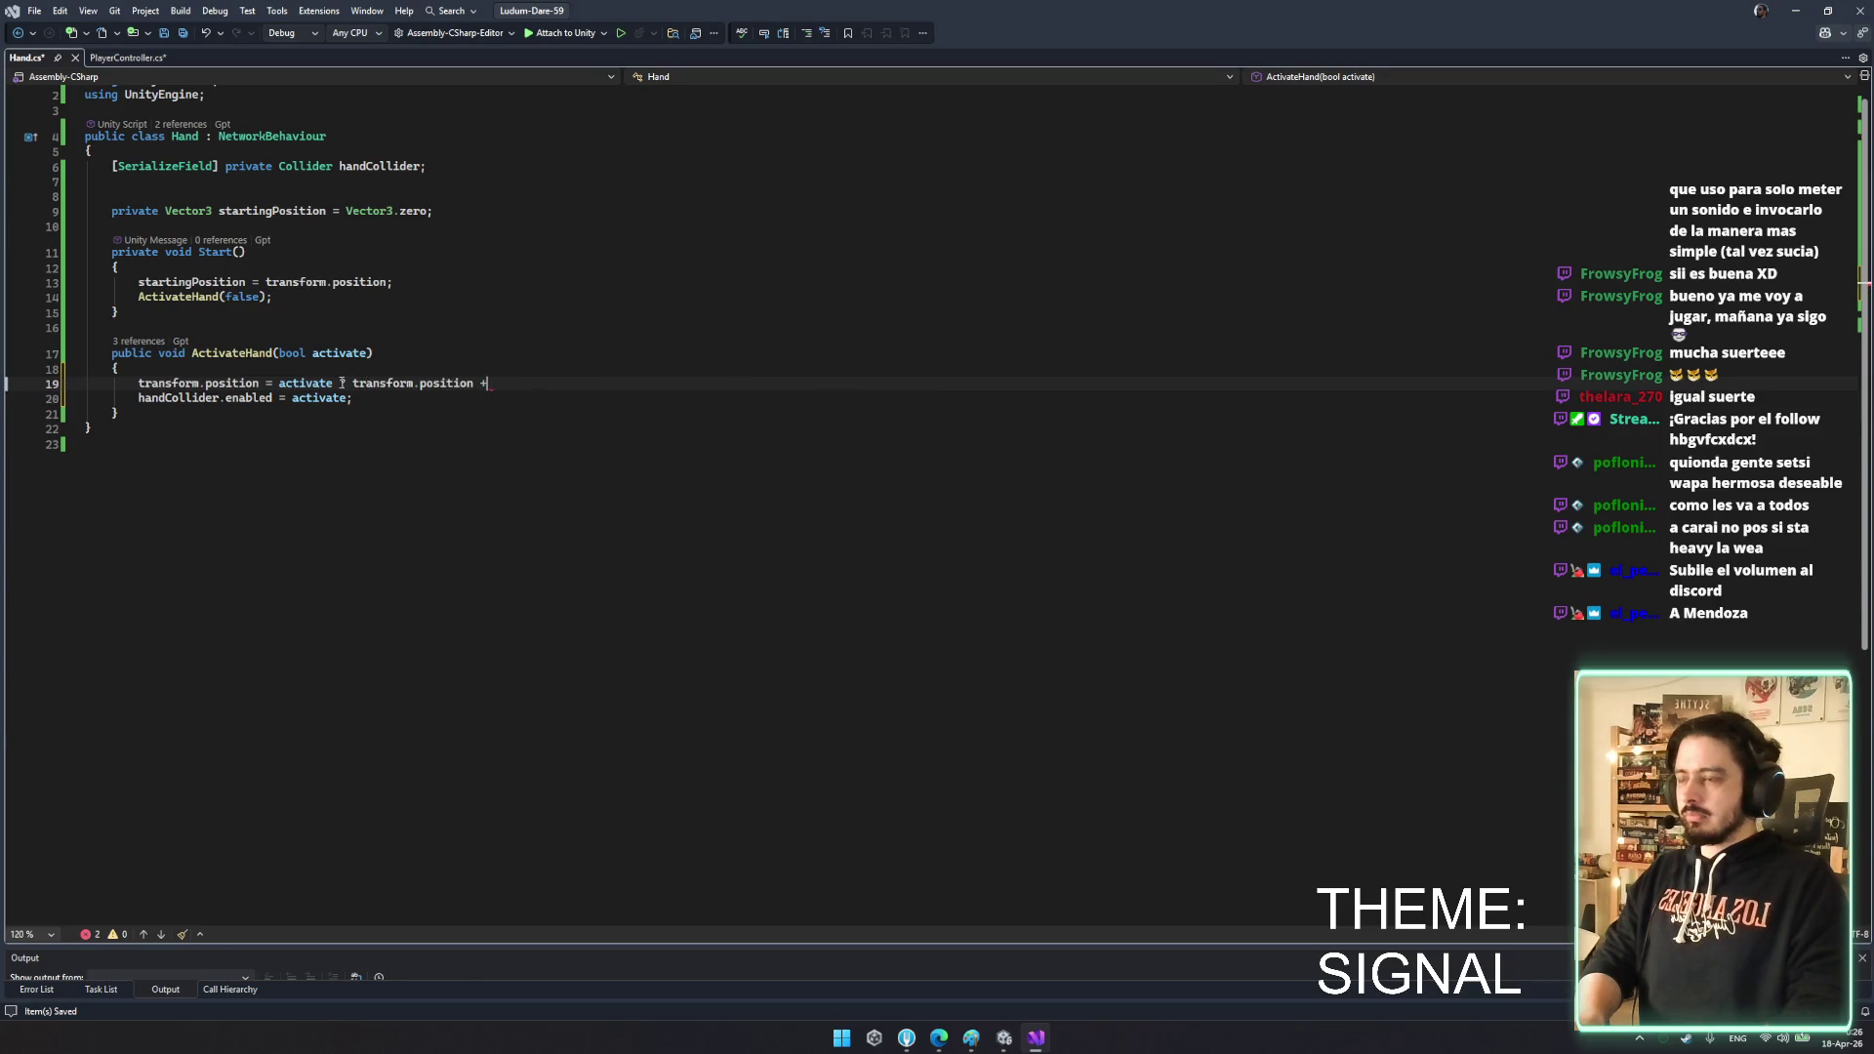
{"action": "type", "text": "transform.parent."}
{"action": "key", "text": "Tab"}
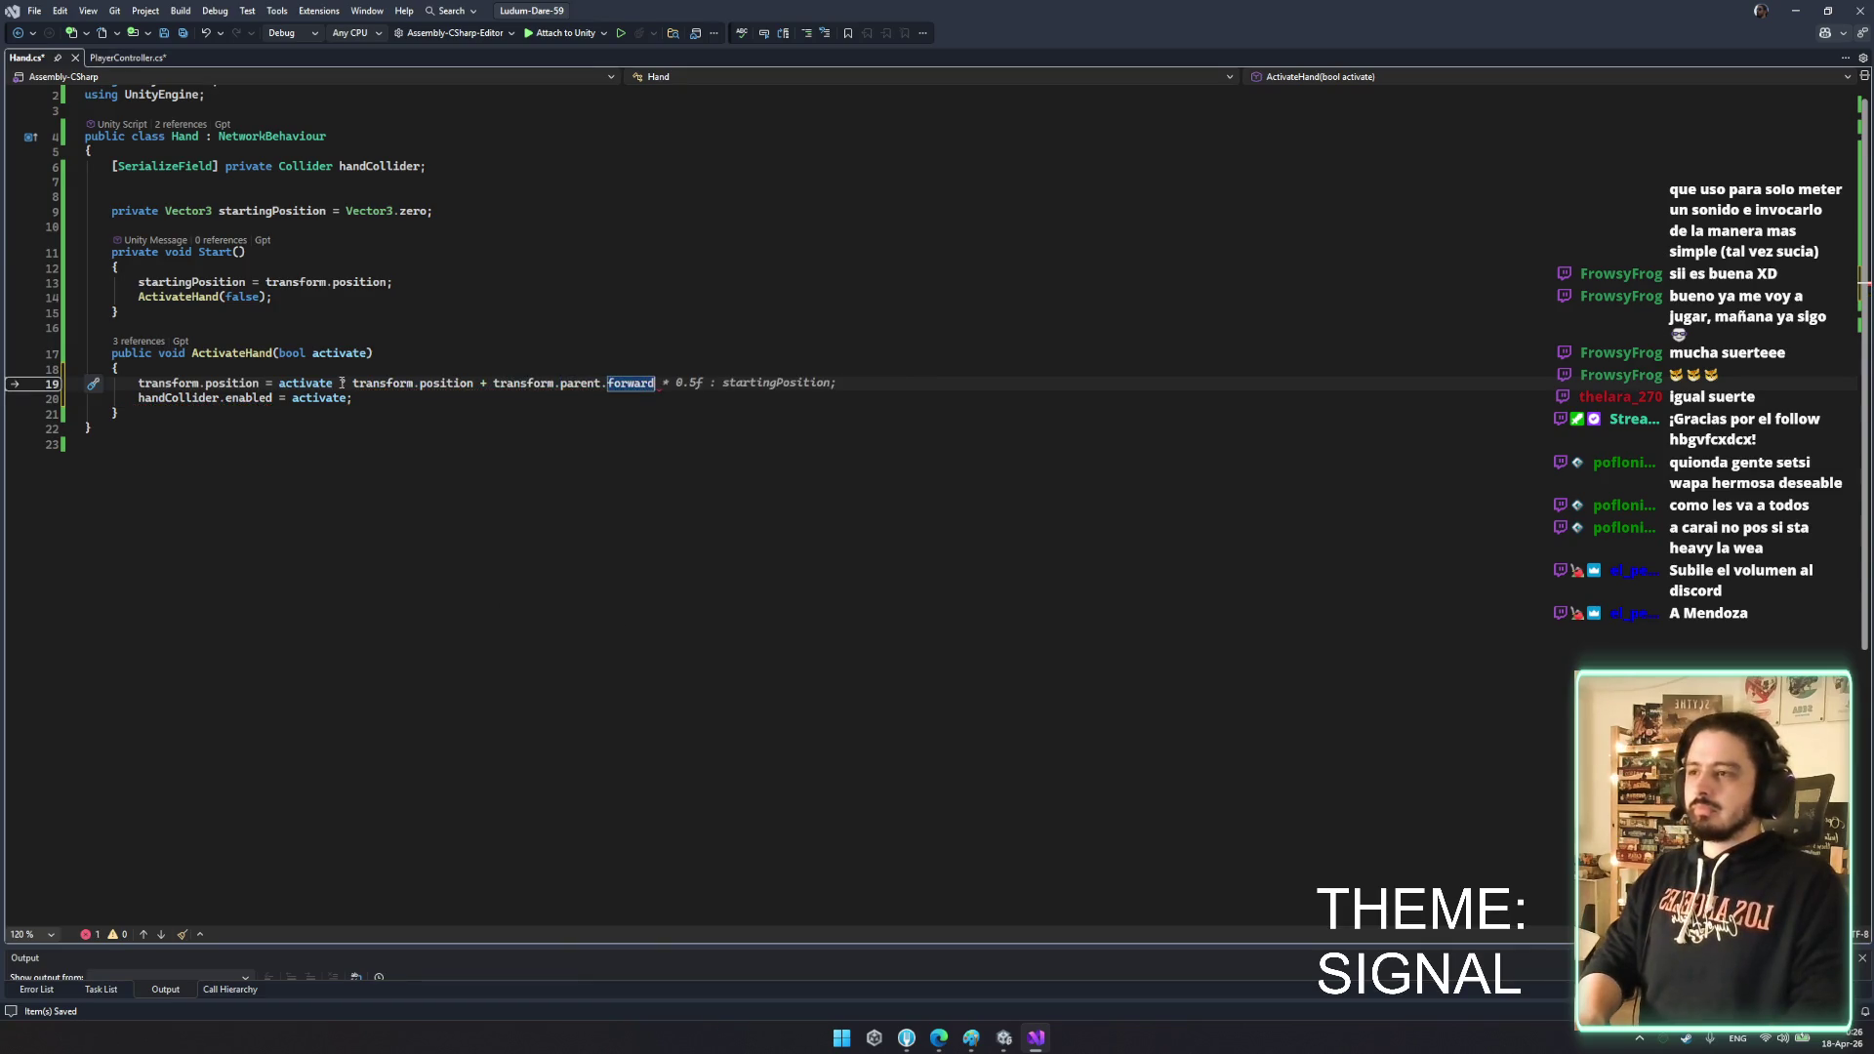
{"action": "type", "text": "*"}
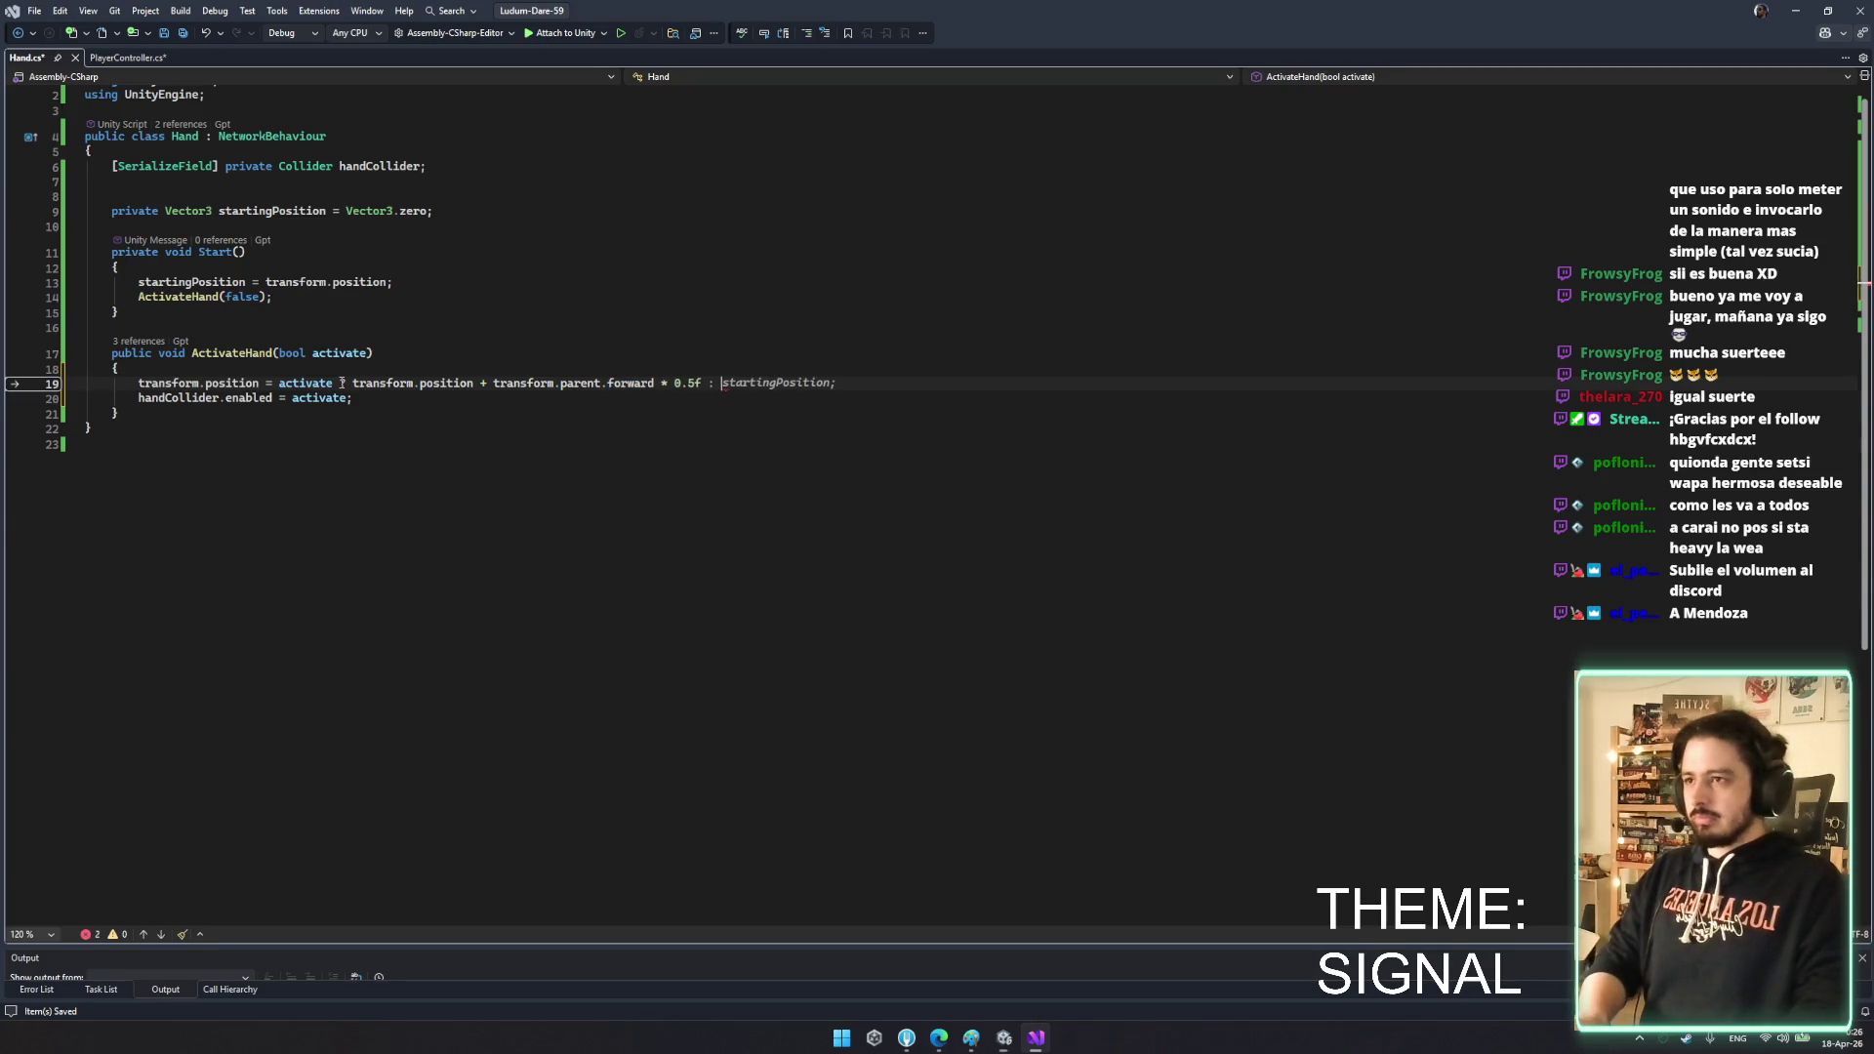
{"action": "key", "text": "Tab"}
{"action": "key", "text": "ctrl+s"}
{"action": "key", "text": "Tab"}
{"action": "type", "text": "PlayerController controller;"}
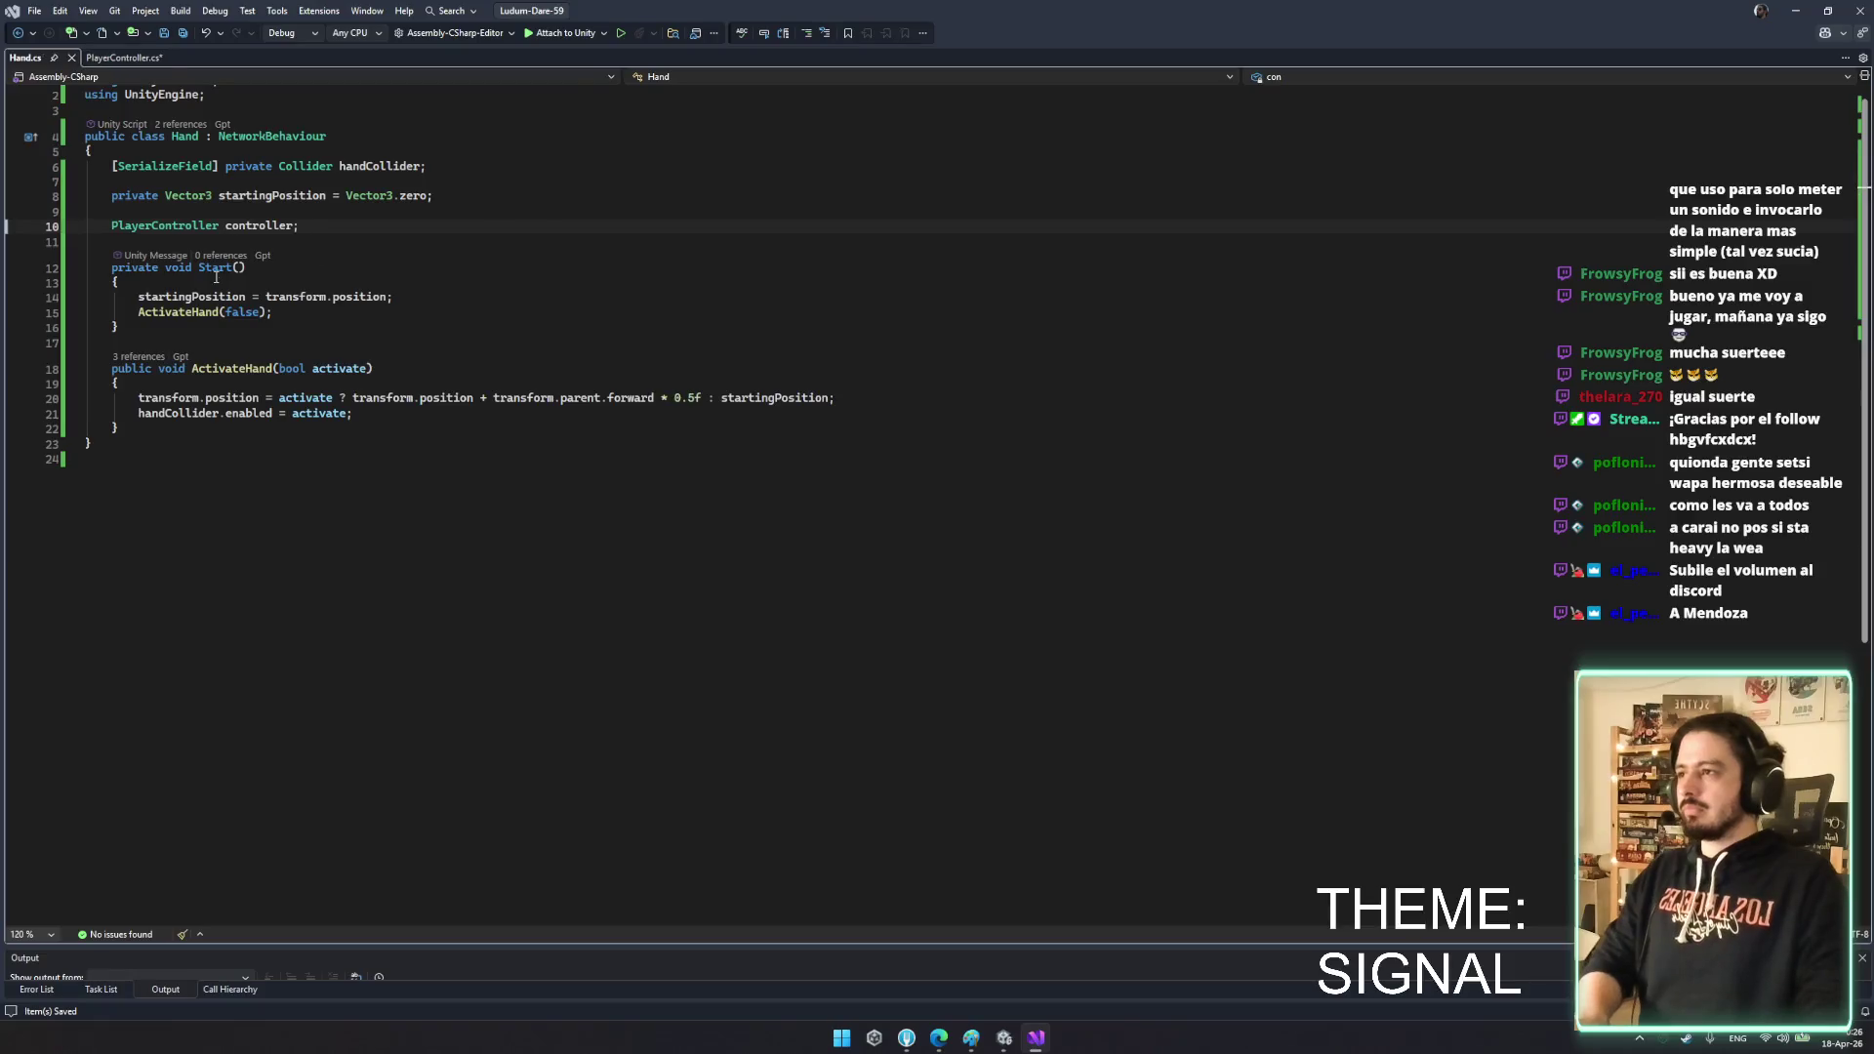
- Declare a new public void Setup(PlayerController controller) method in Hand.cs
{"action": "left_click", "coordinate": [211, 325]}
{"action": "key", "text": "Return"}
{"action": "key", "text": "Return"}
{"action": "type", "text": "public "}
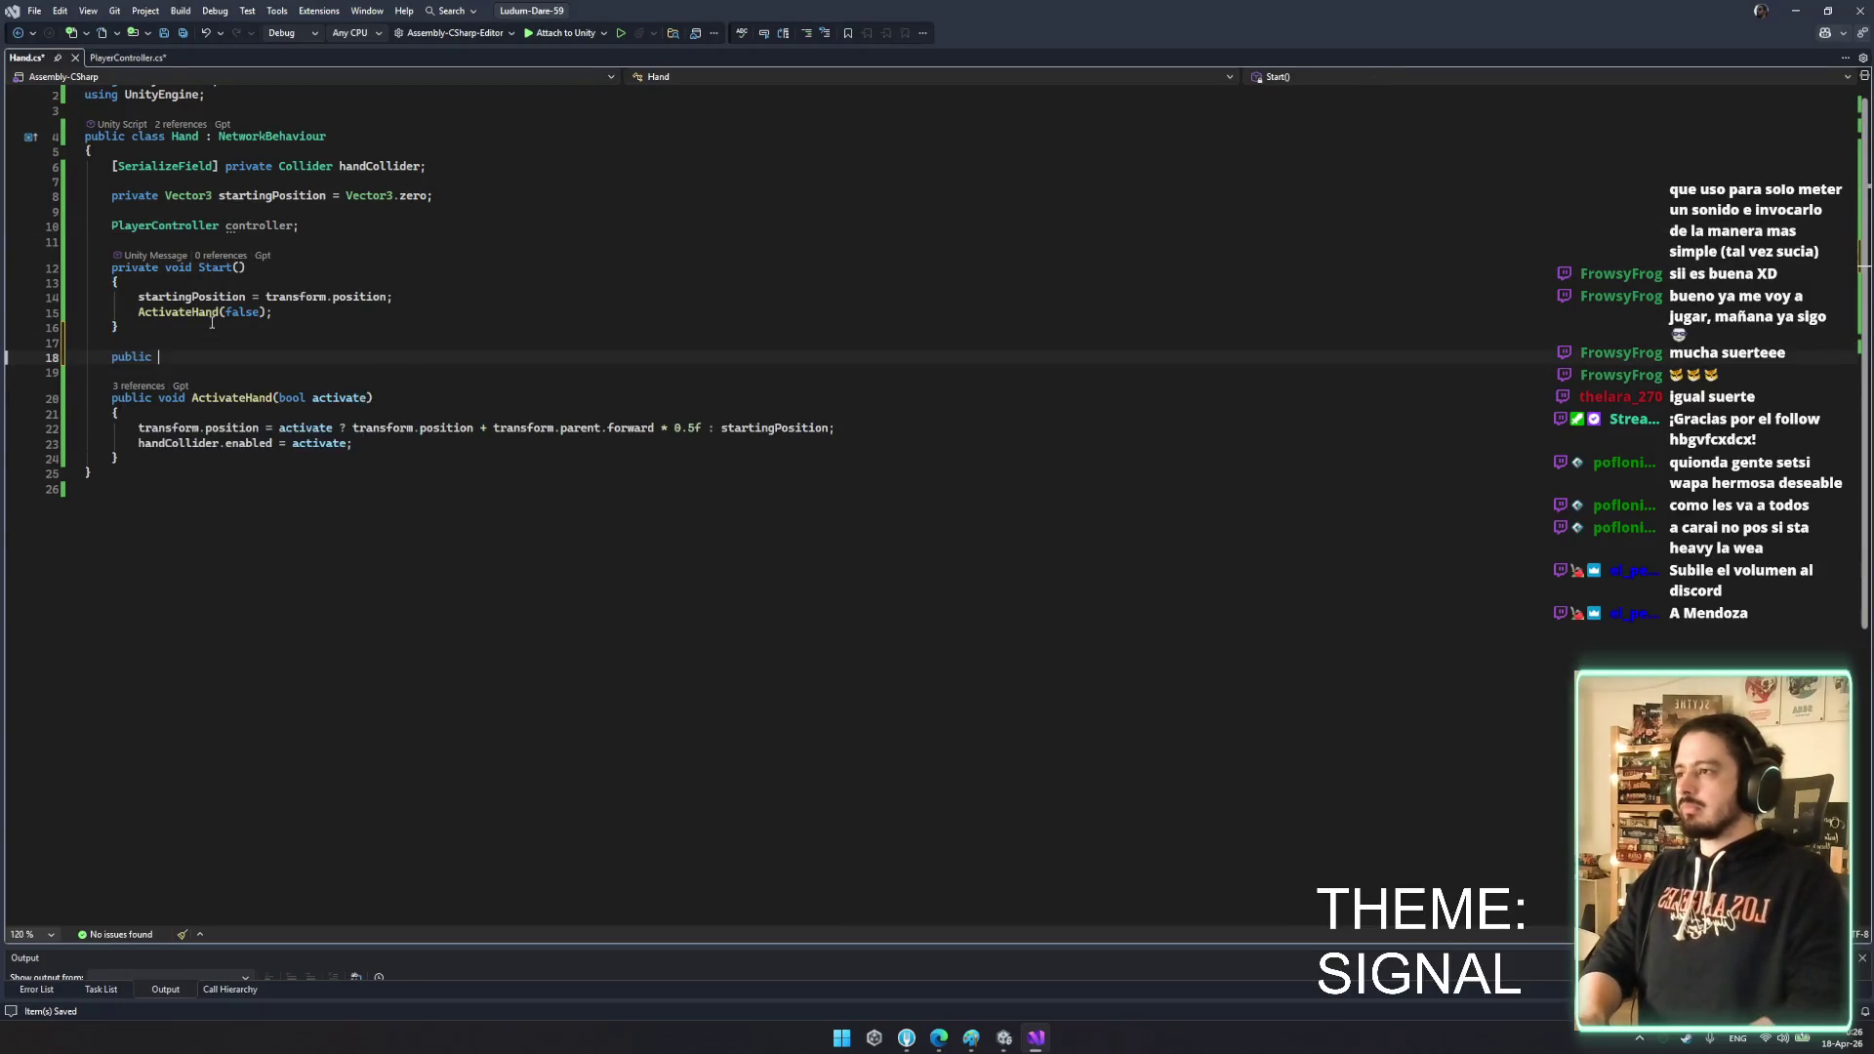
{"action": "type", "text": "void SEtup"}
{"action": "key", "text": "BackSpace"}
{"action": "key", "text": "BackSpace"}
{"action": "key", "text": "BackSpace"}
{"action": "type", "text": "etup(PlayerC"}
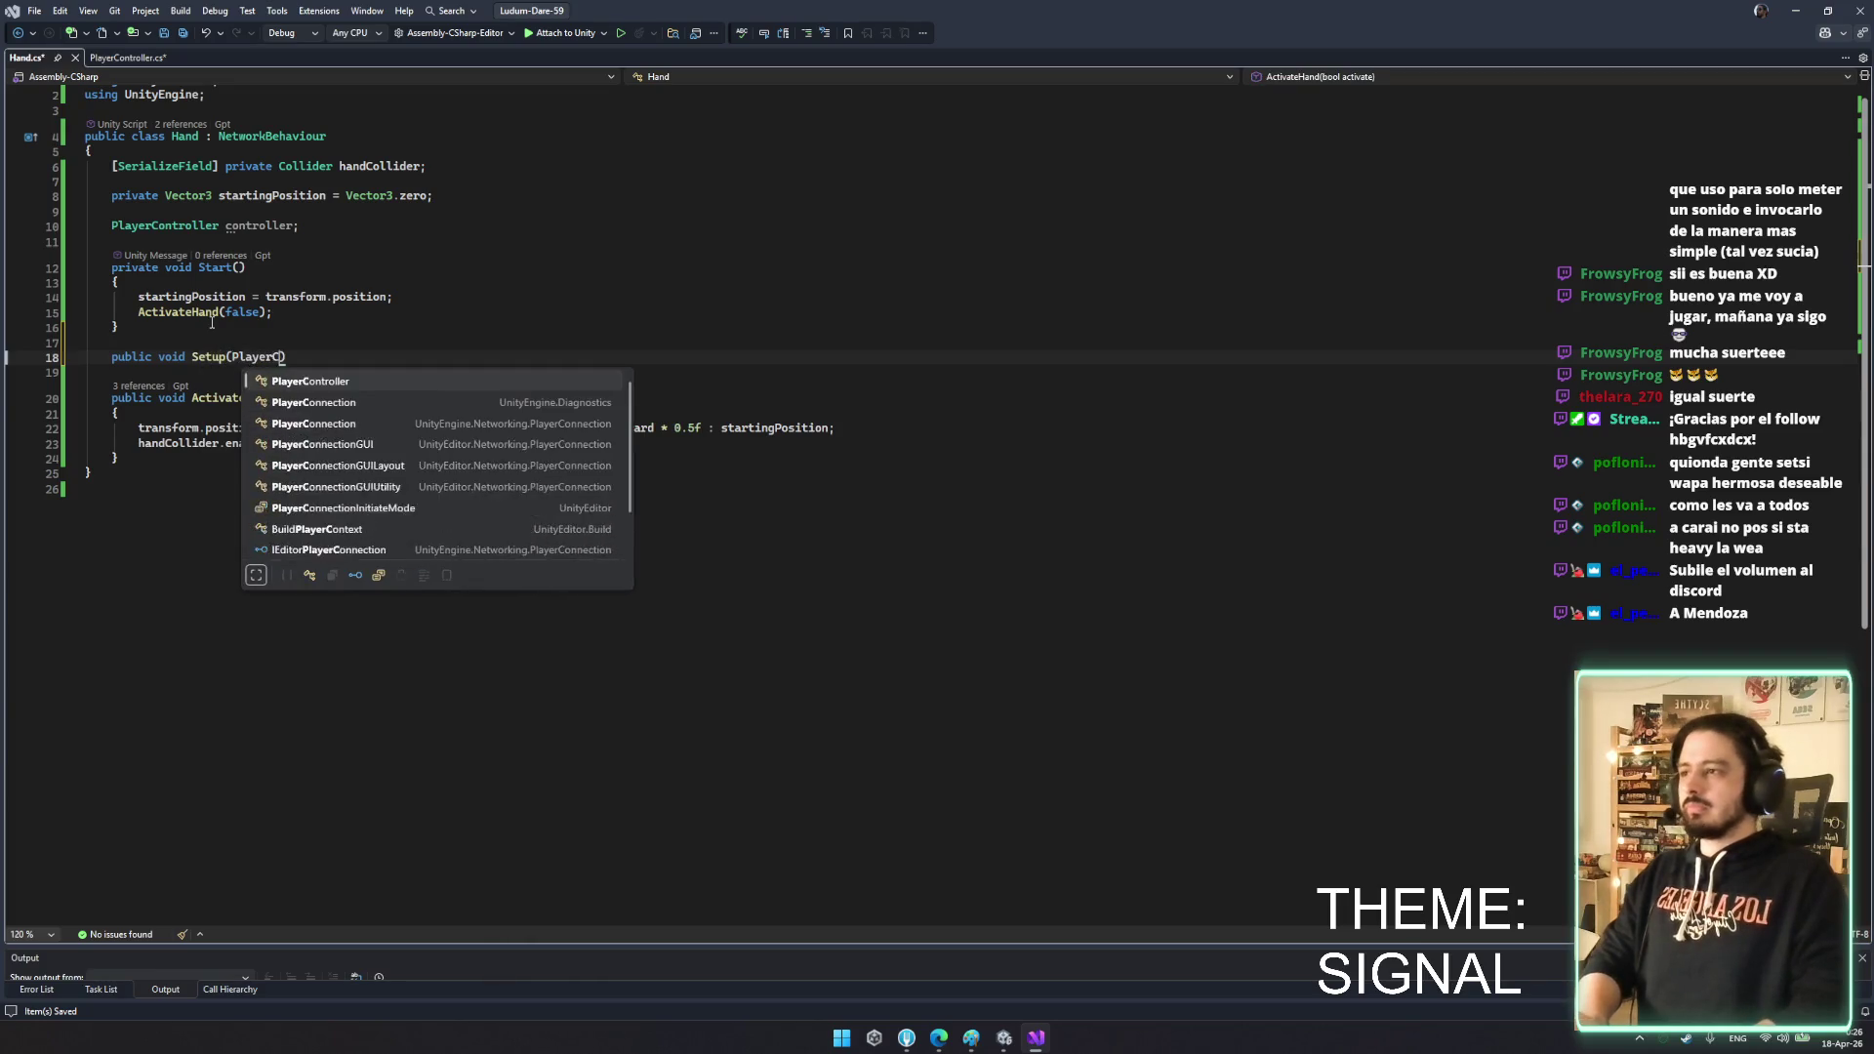
{"action": "key", "text": "Tab"}
{"action": "type", "text": "controller)"}
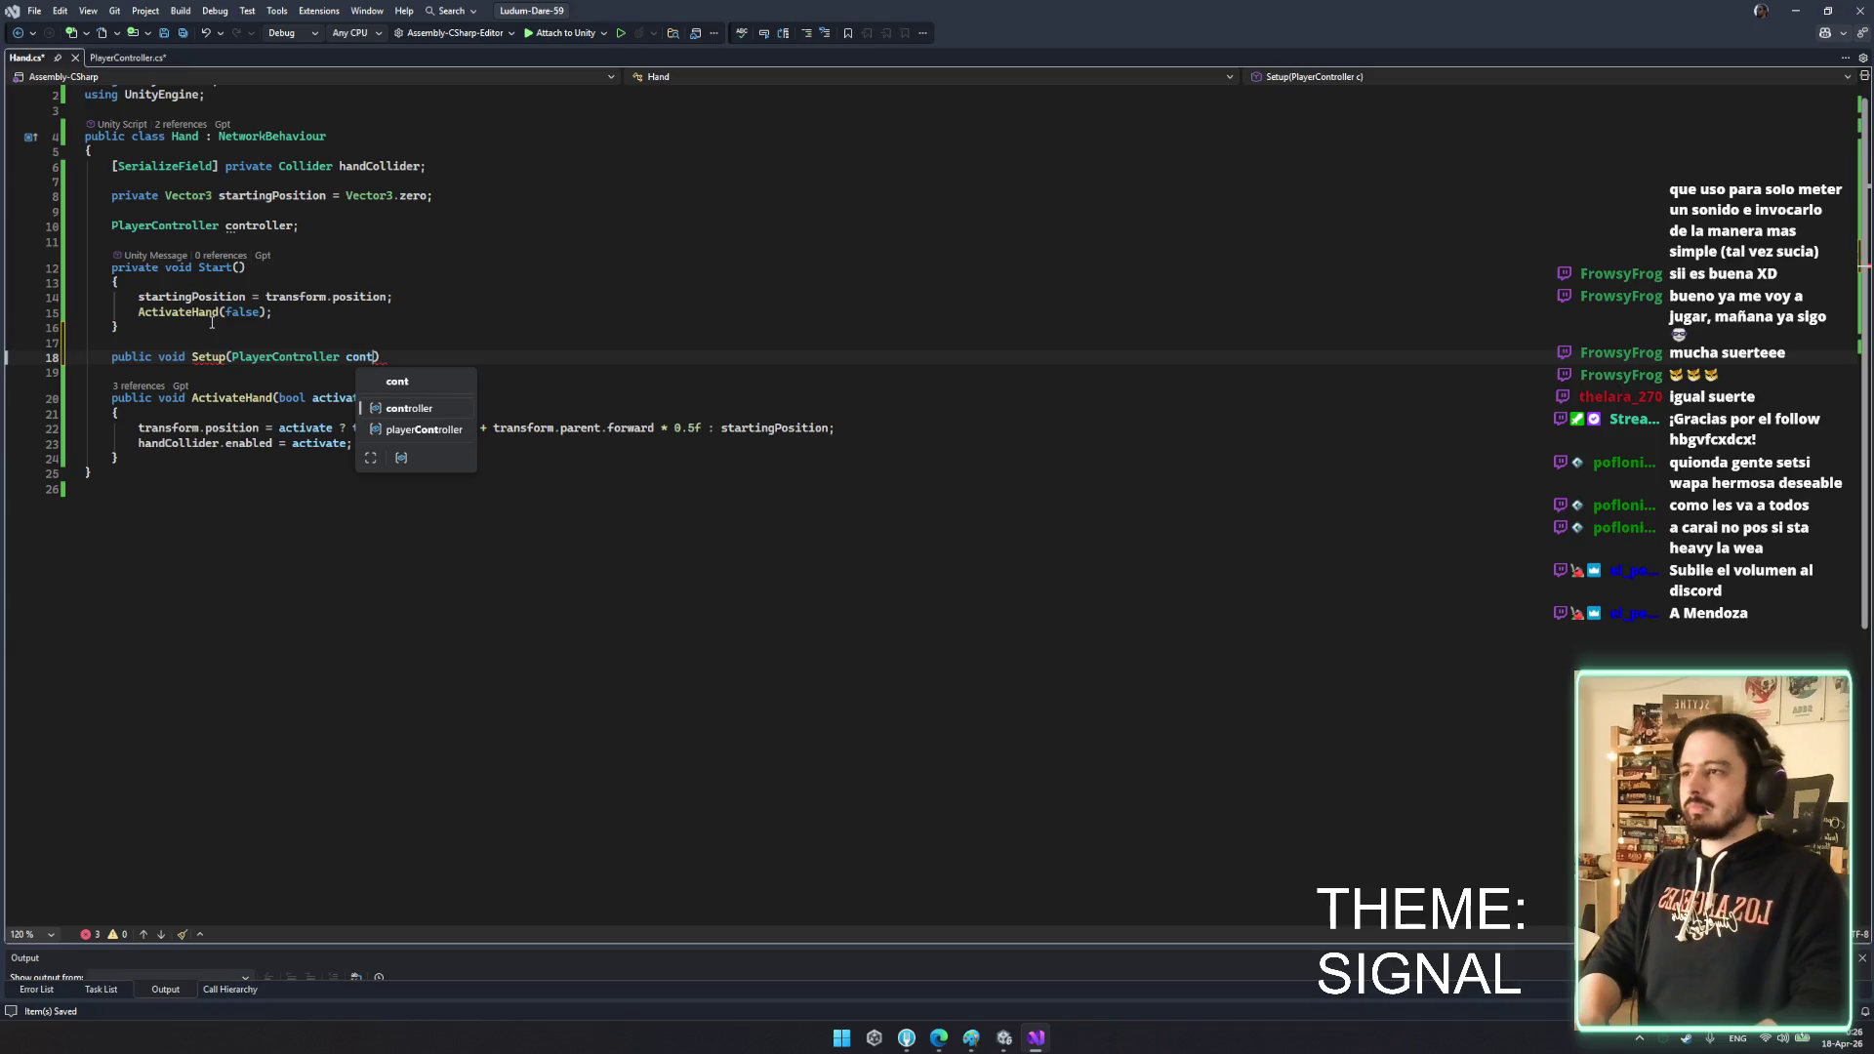
{"action": "key", "text": "Return"}
{"action": "key", "text": "Return"}
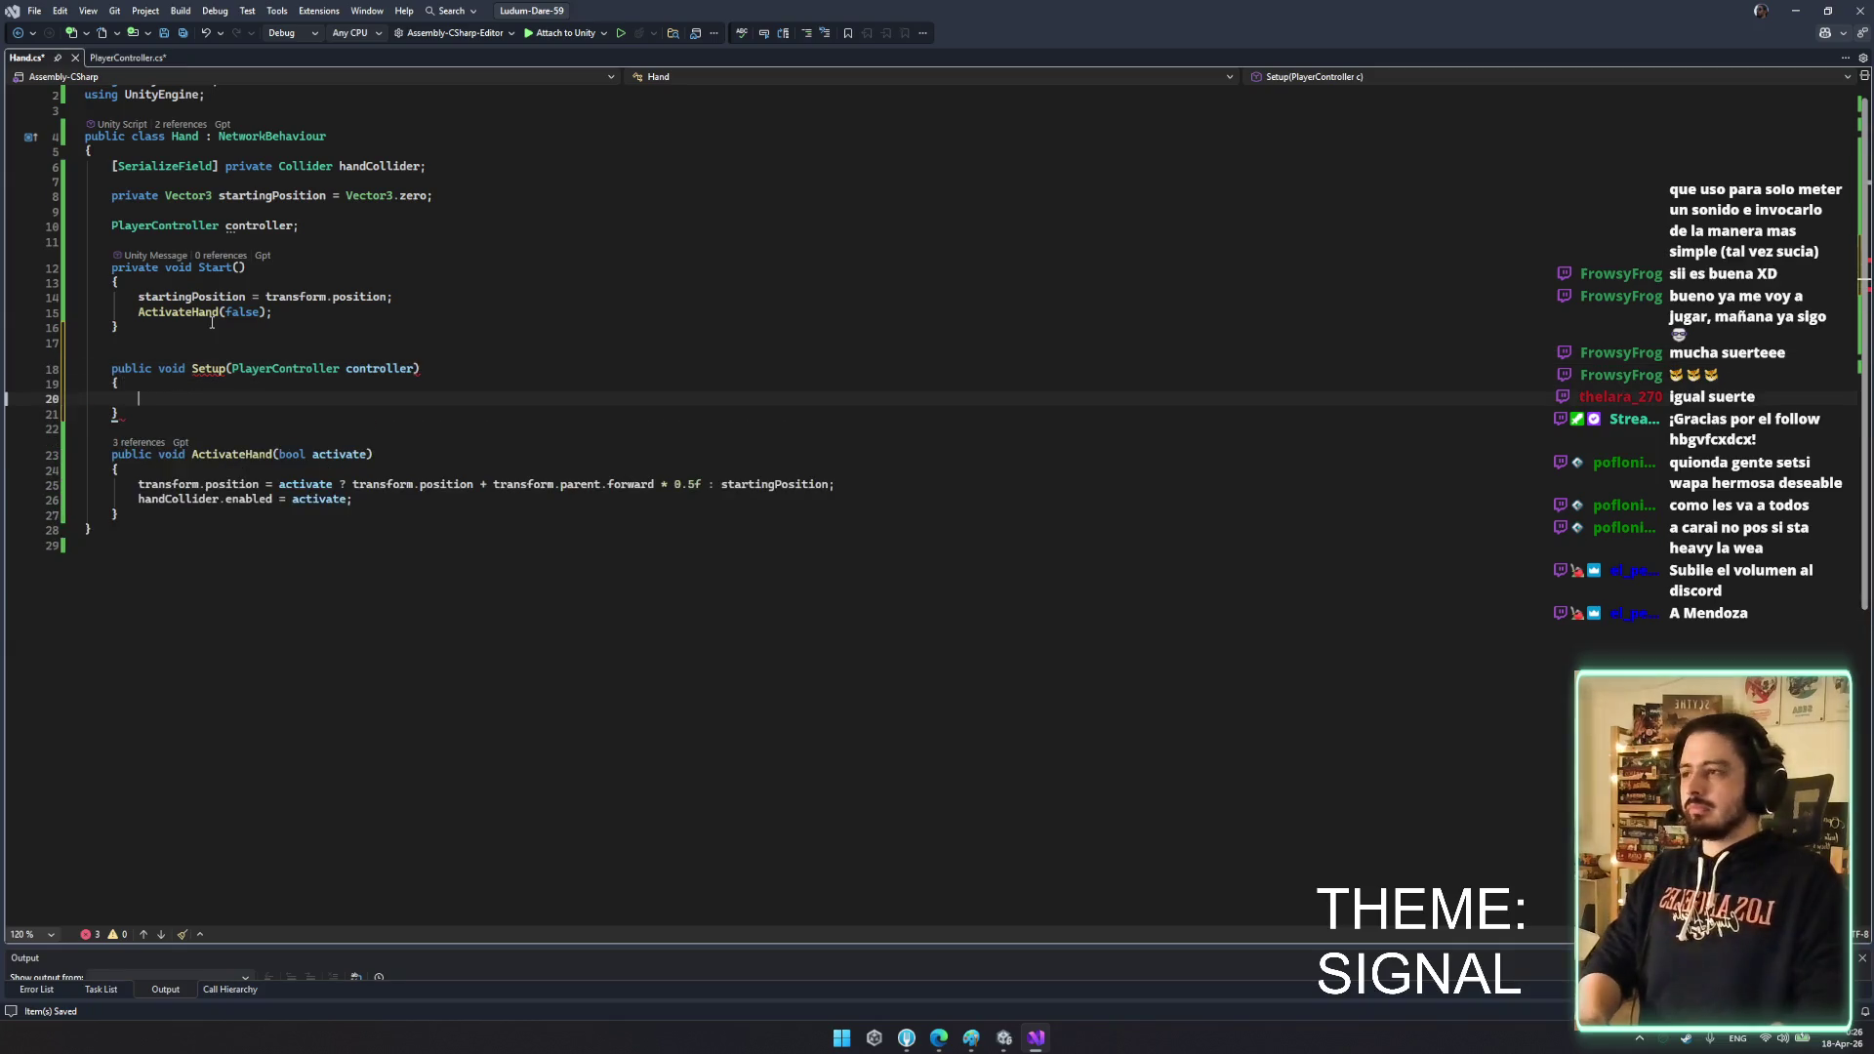
- Assign this.controller = controller inside Setup and save Hand.cs
{"action": "key", "text": "BackSpace"}
{"action": "type", "text": "T"}
{"action": "key", "text": "Escape"}
{"action": "key", "text": "BackSpace"}
{"action": "key", "text": "Tab"}
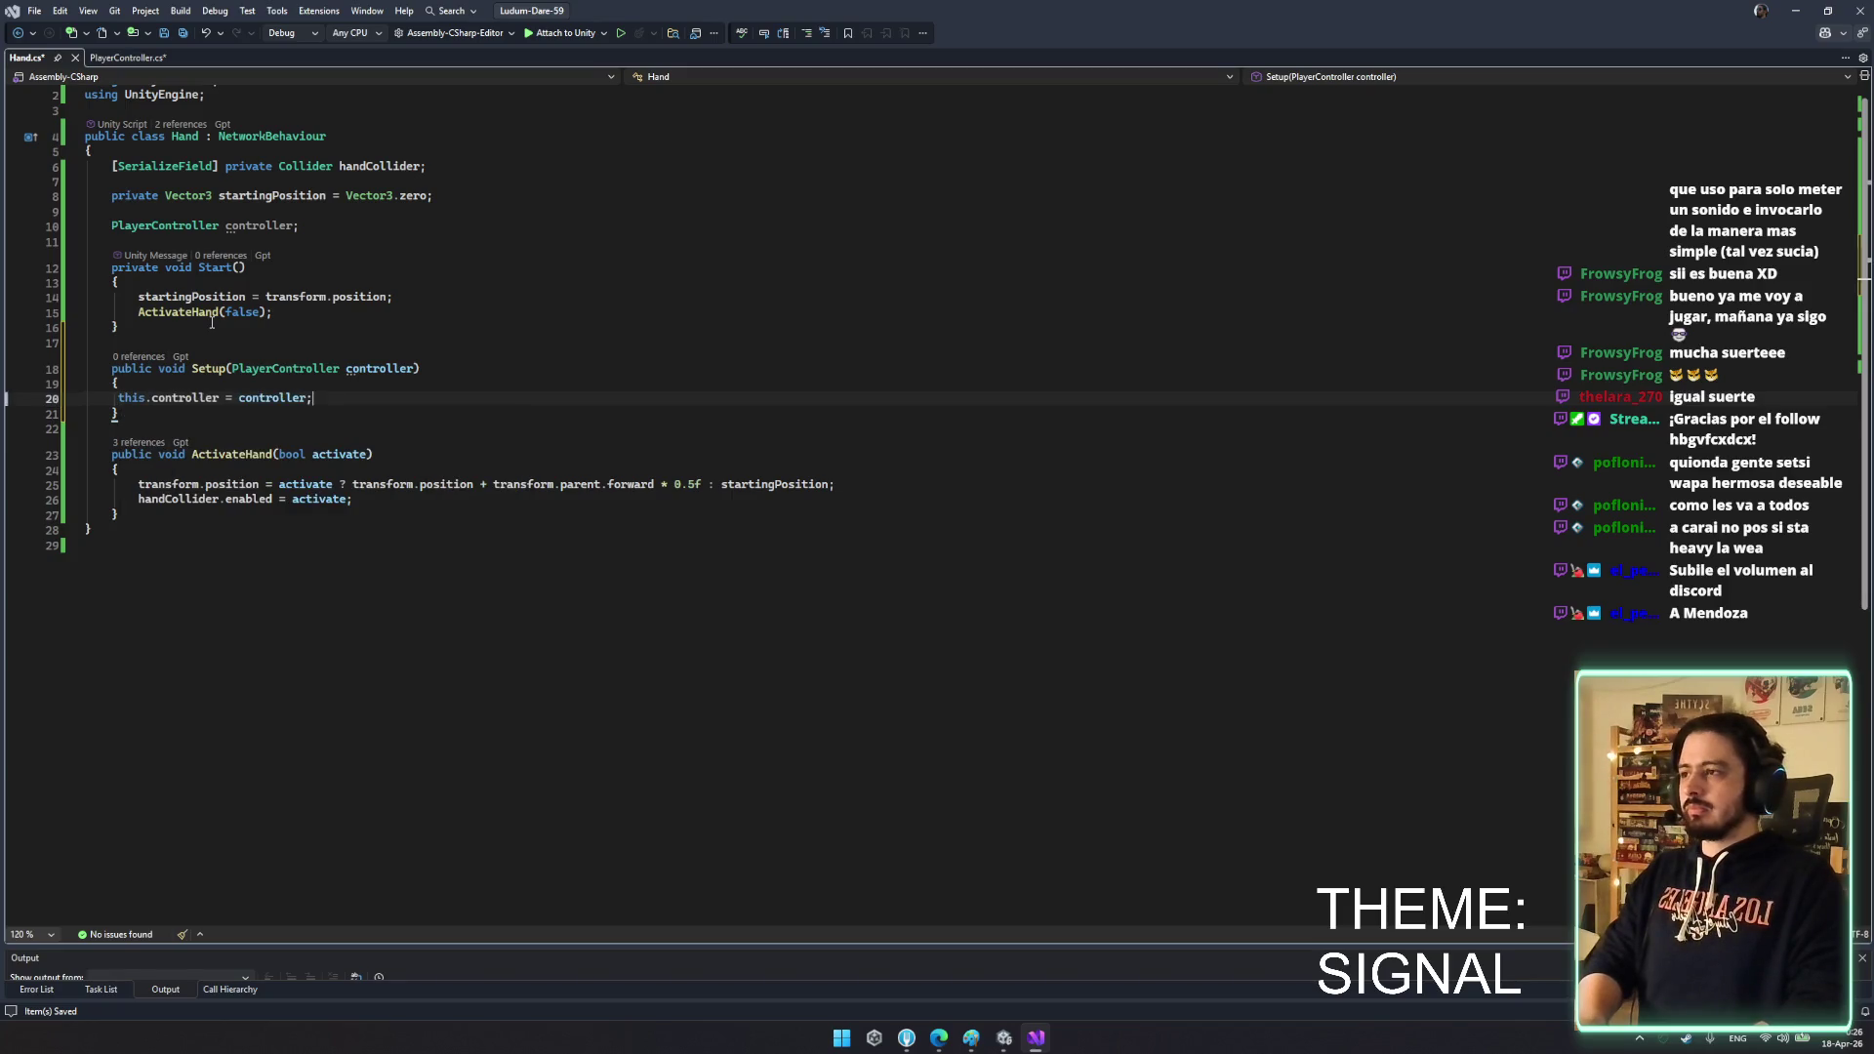
{"action": "key", "text": "ctrl+s"}
- Replace transform.parent with controller.cameraPivot on line 25 and save
{"action": "left_click", "coordinate": [380, 369]}
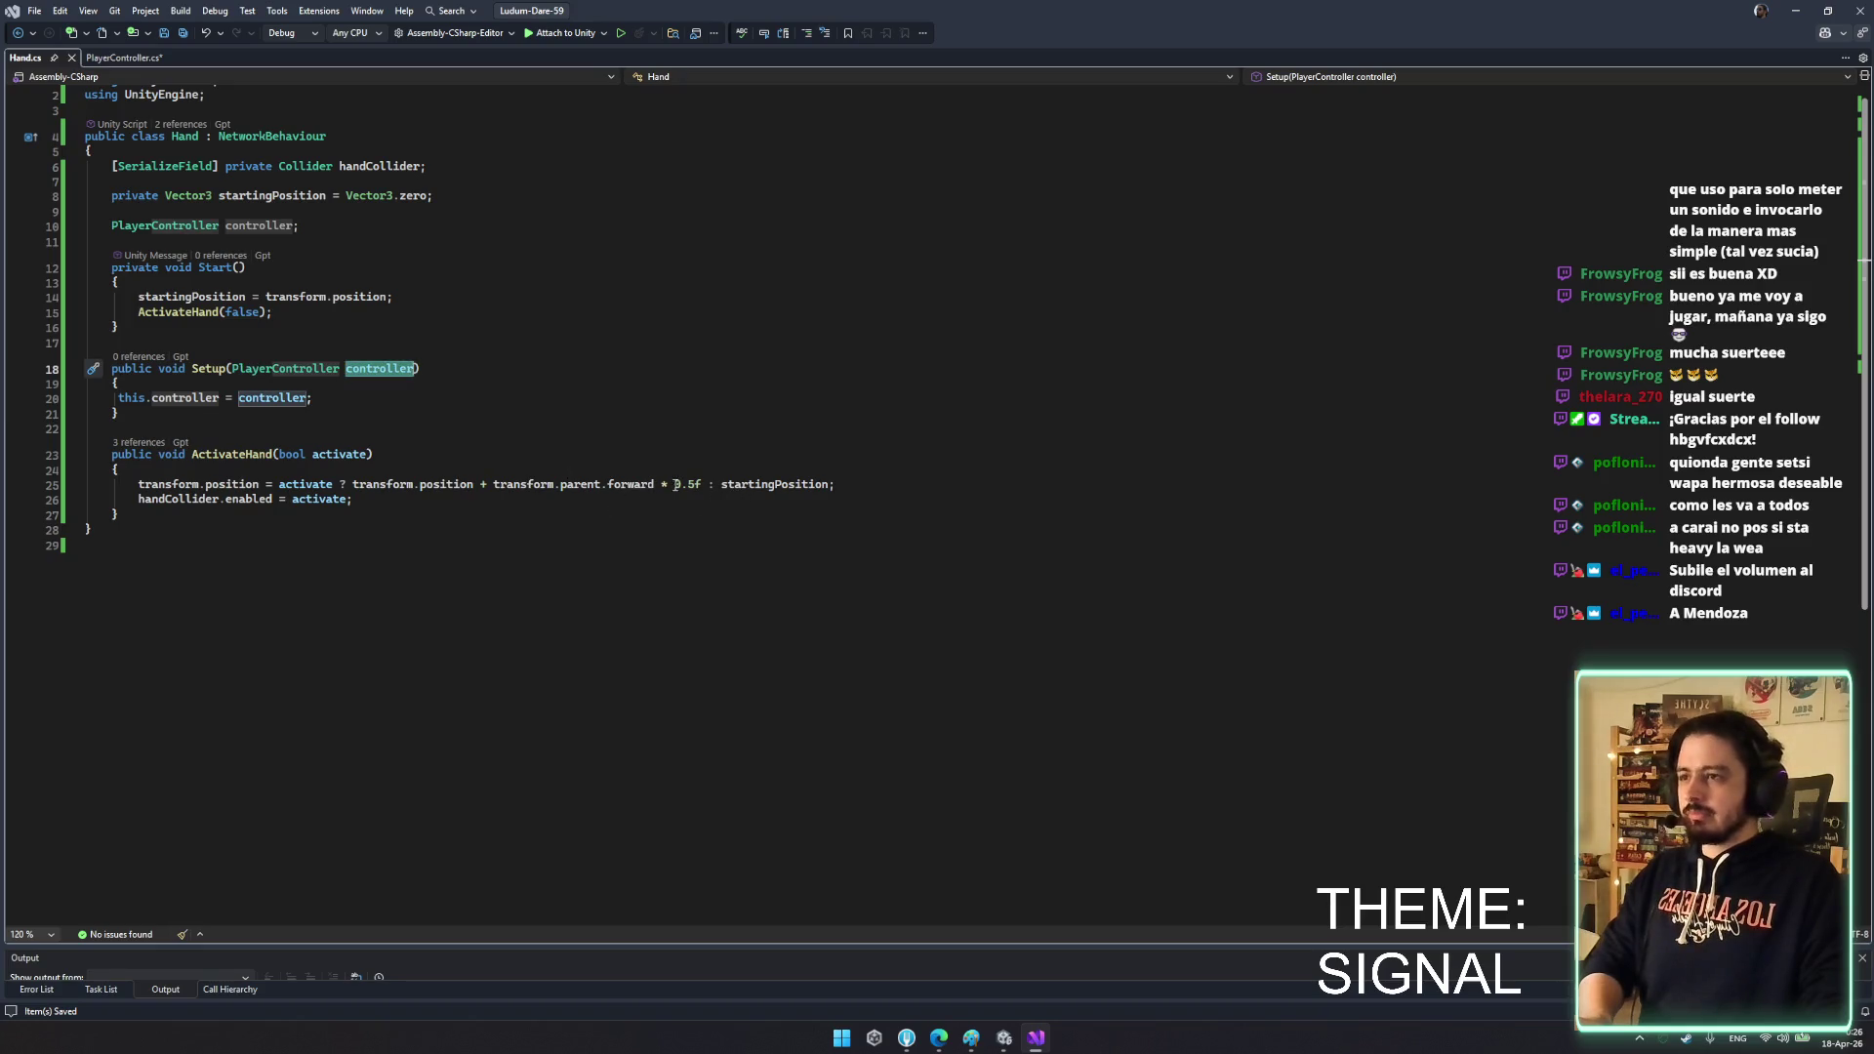
{"action": "left_click_drag", "start_coordinate": [703, 486], "coordinate": [495, 485]}
{"action": "double_click", "coordinate": [518, 485]}
{"action": "type", "text": "controller"}
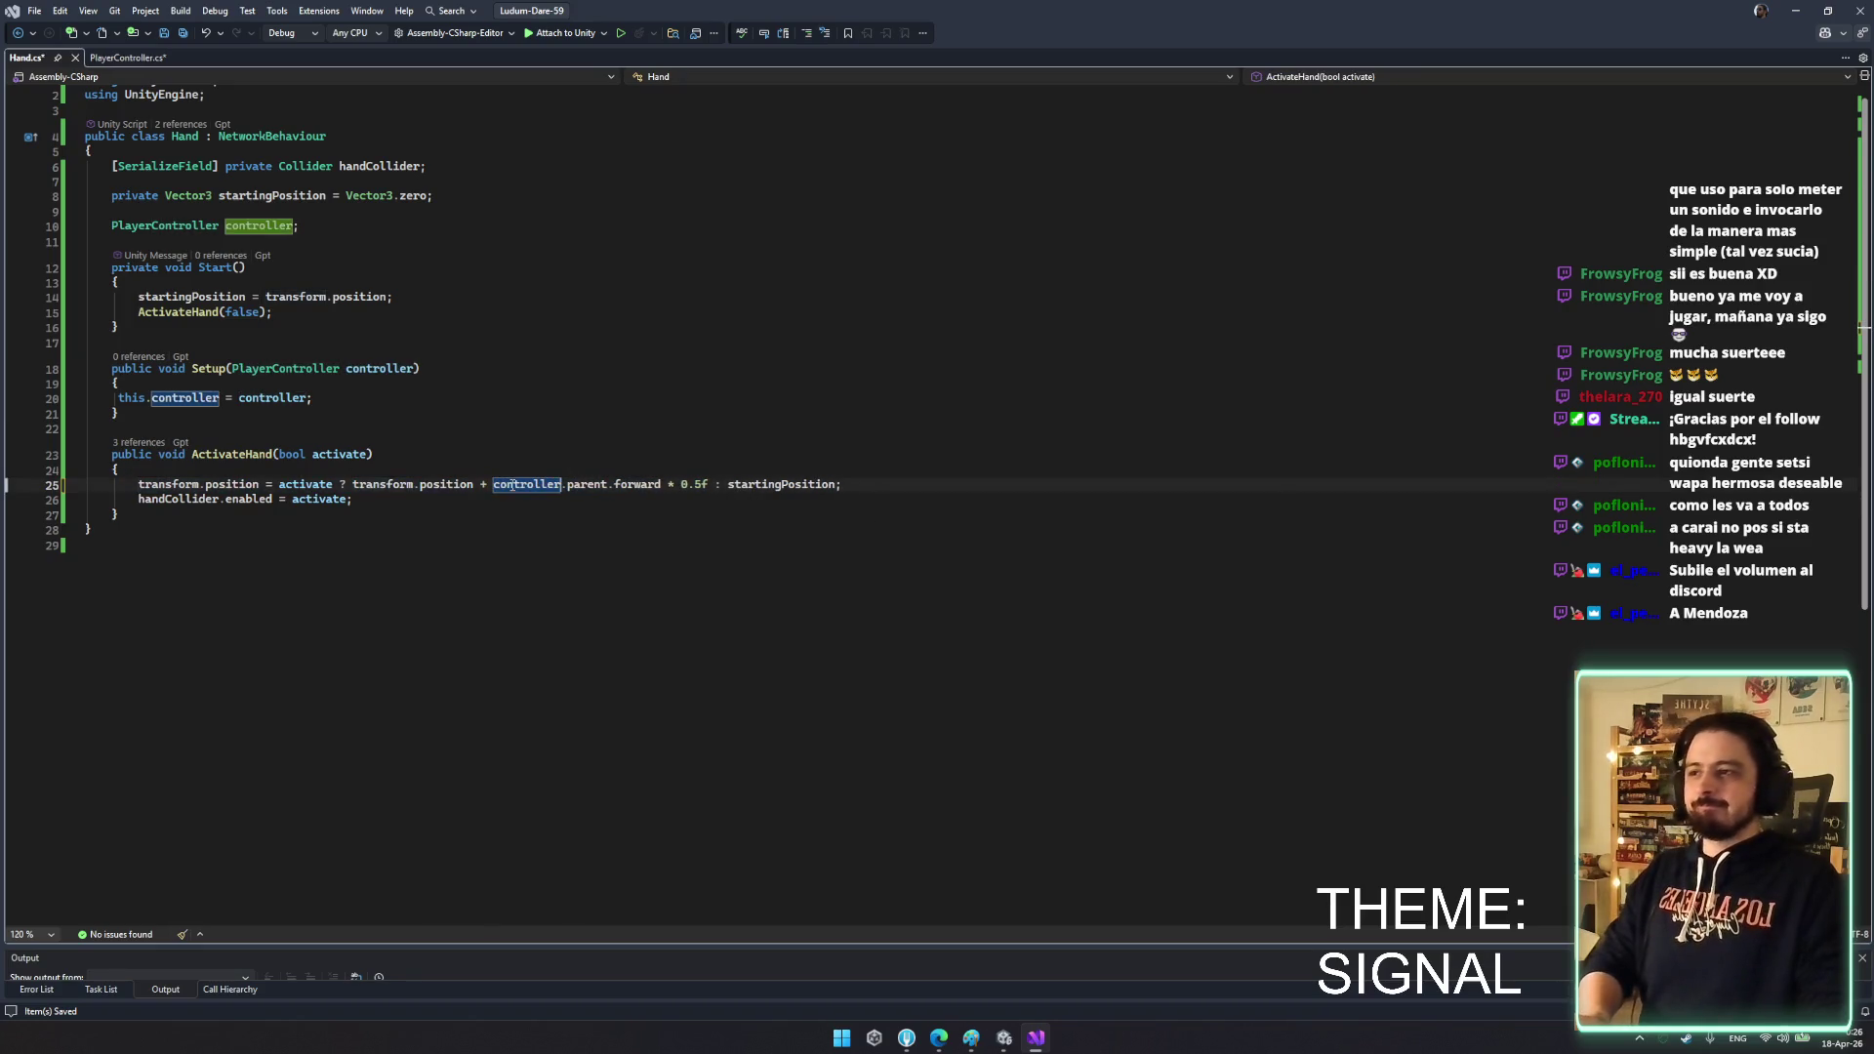
{"action": "type", "text": ".cameraPivot"}
{"action": "key", "text": "Delete"}
{"action": "key", "text": "Delete"}
{"action": "key", "text": "Delete"}
{"action": "key", "text": "ctrl+s"}
- Fix the indentation of the controller assignment line in Setup
{"action": "left_click", "coordinate": [879, 491]}
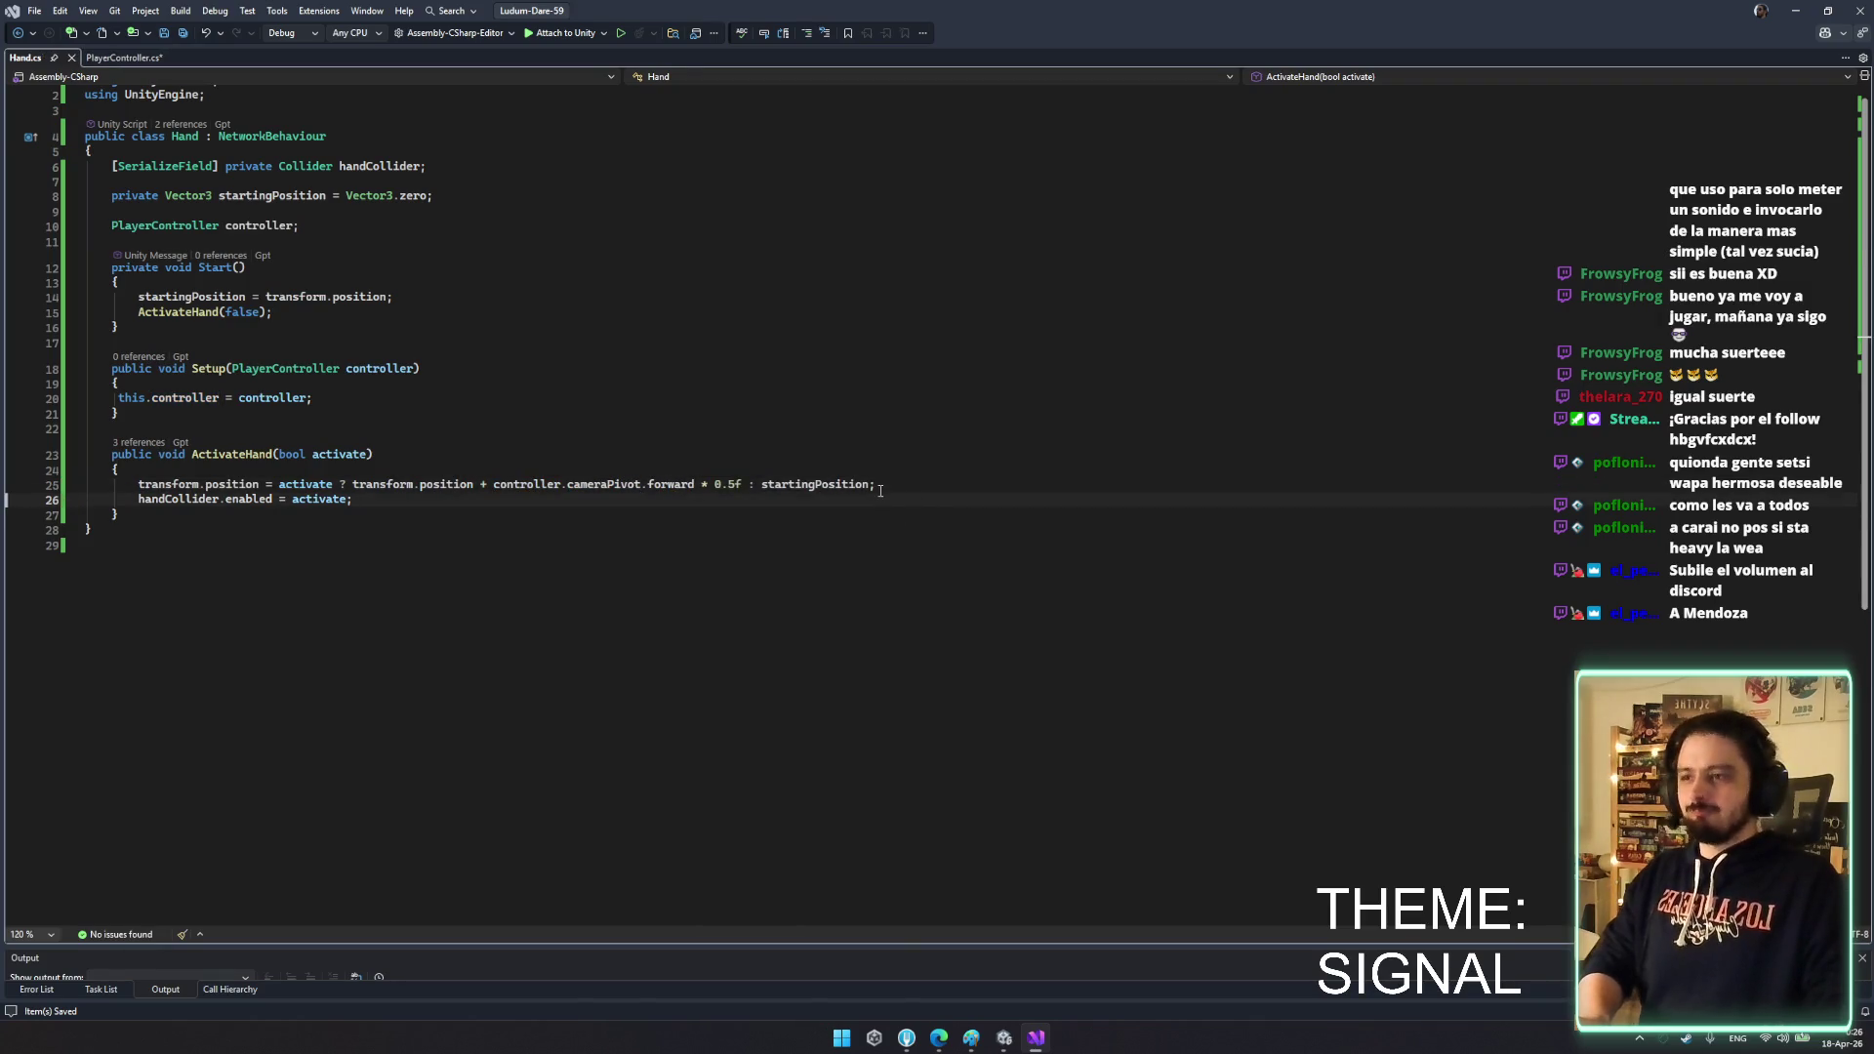
{"action": "key", "text": "Up"}
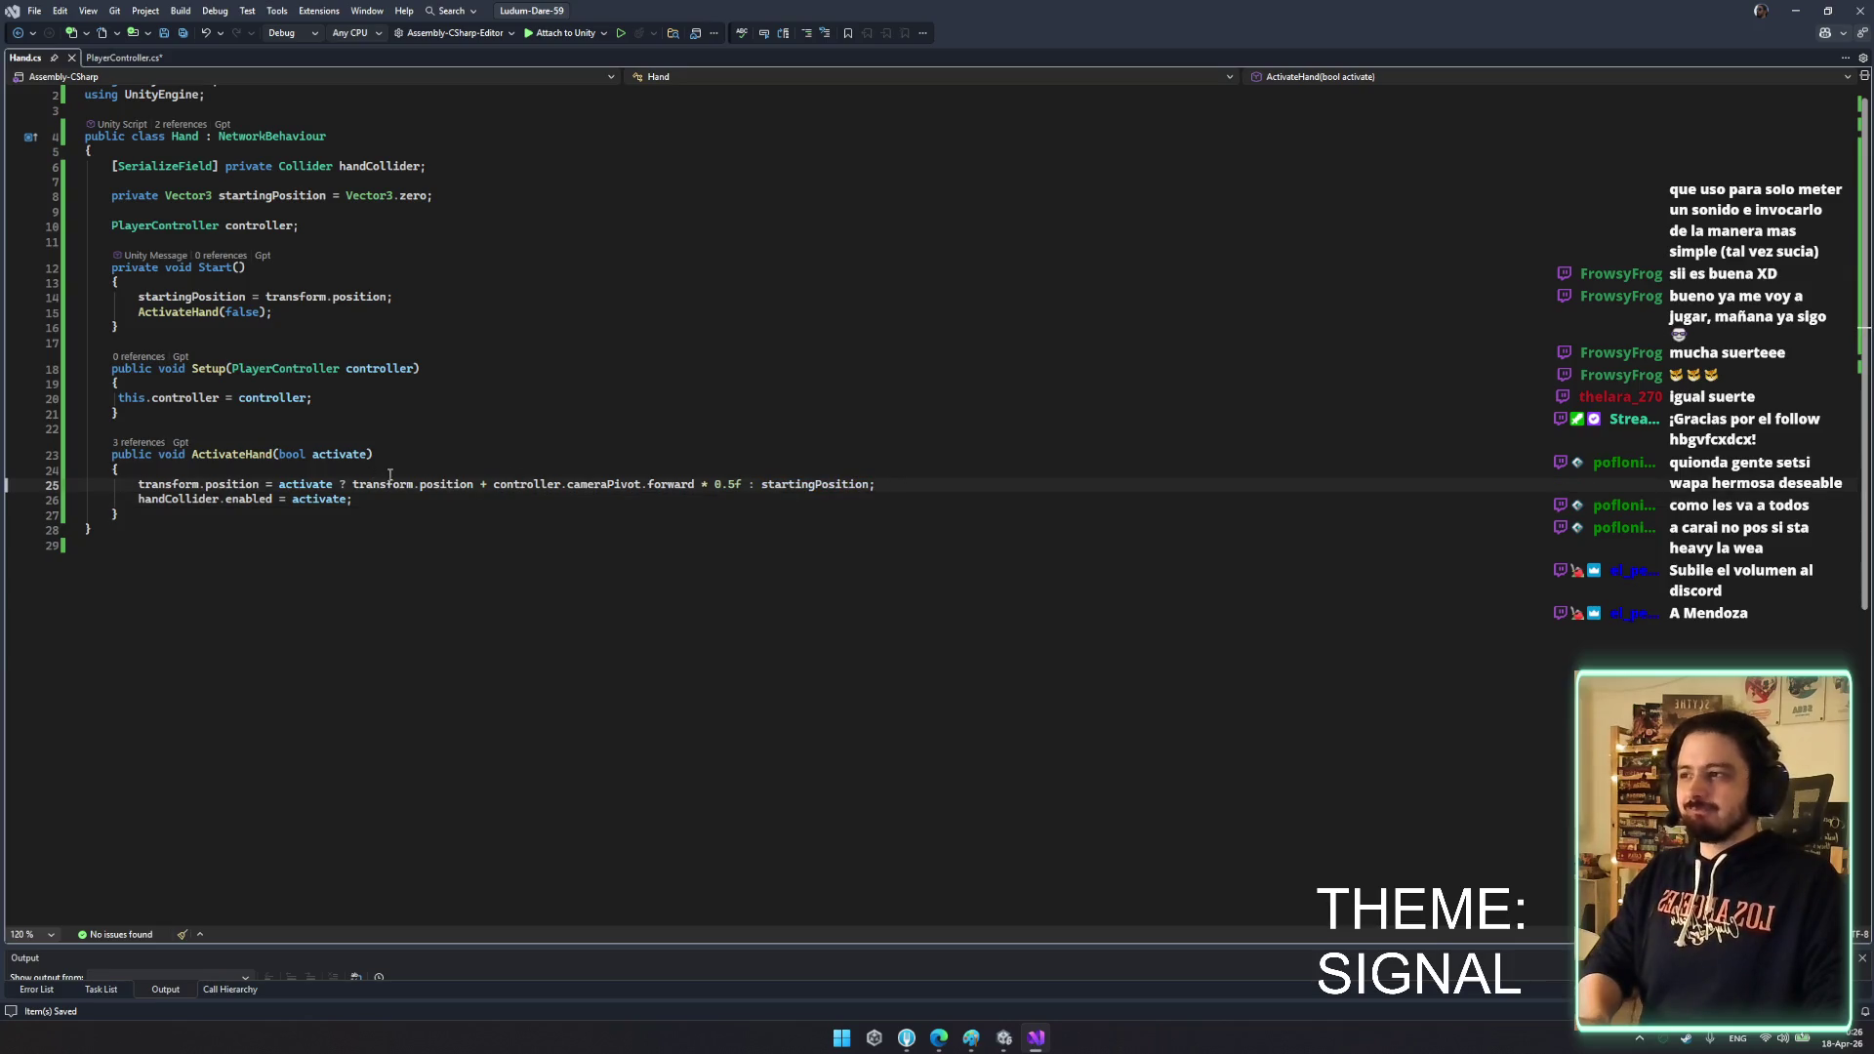
{"action": "left_click", "coordinate": [120, 400]}
{"action": "key", "text": "Tab"}
{"action": "left_click", "coordinate": [209, 368]}
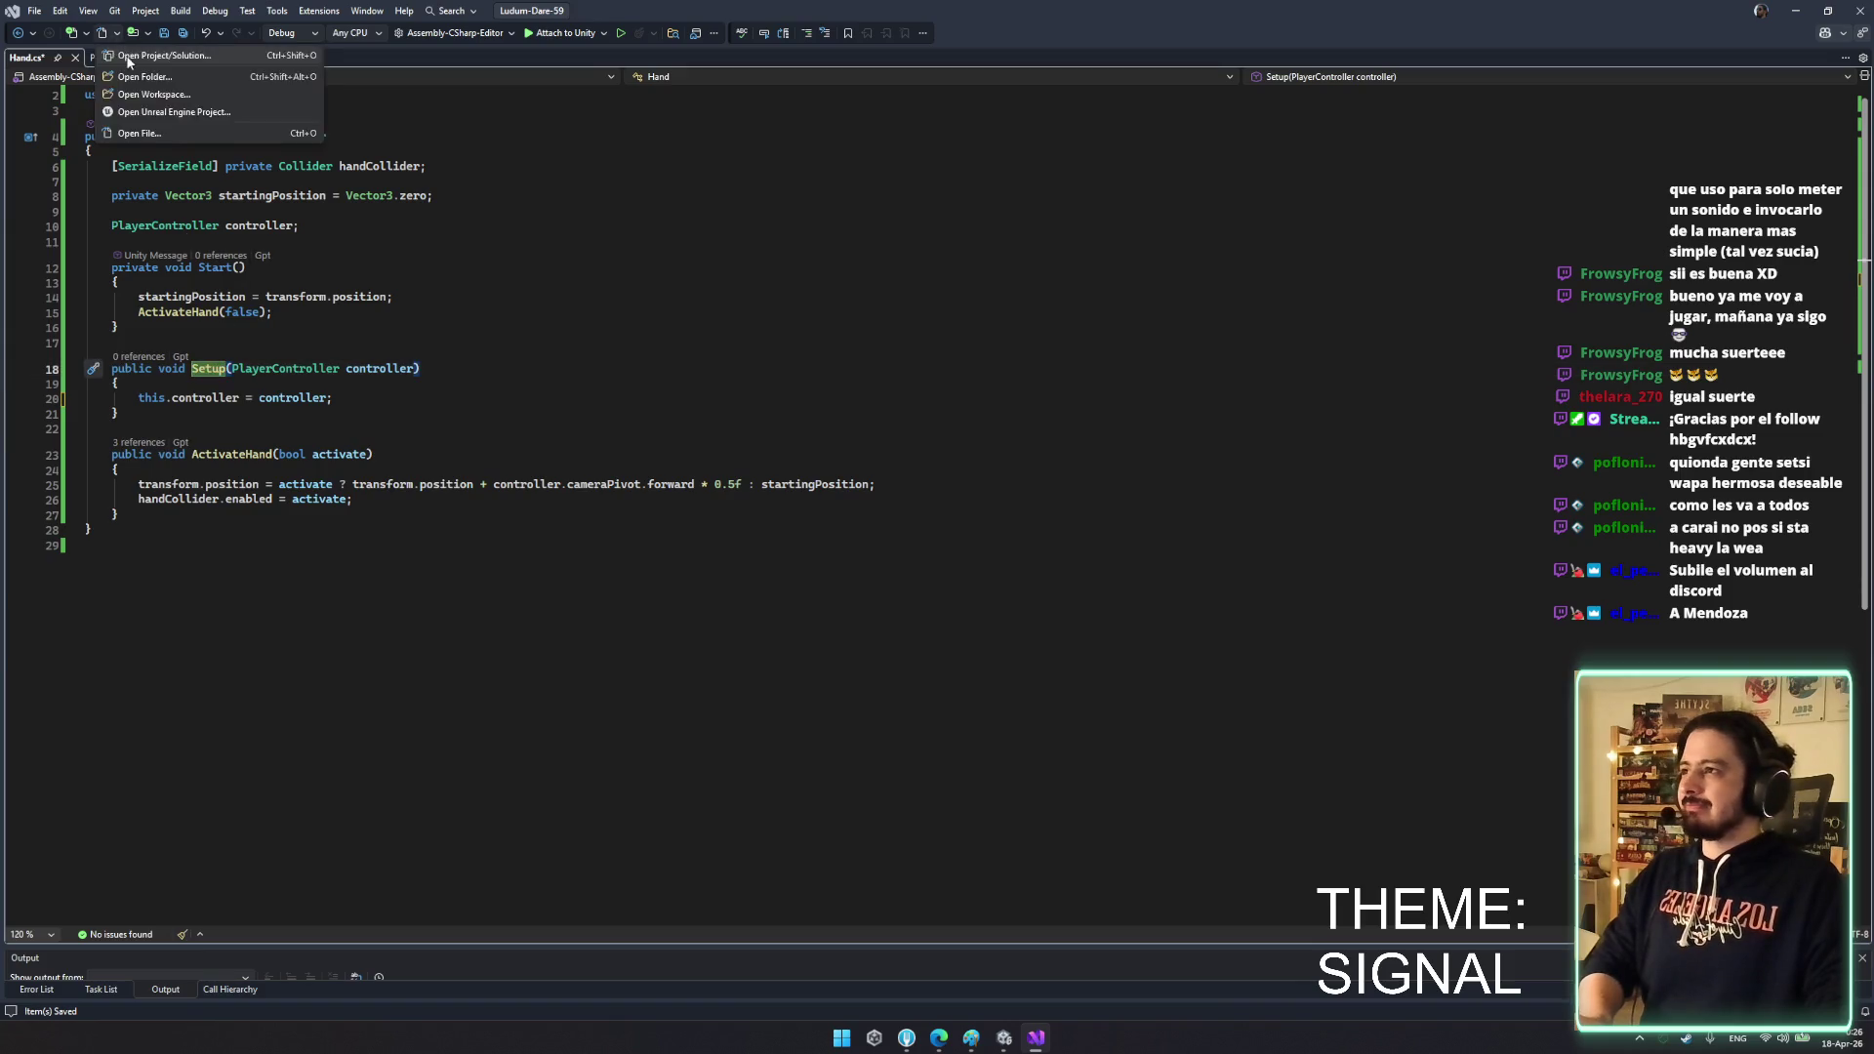
- Save Hand.cs, switch to PlayerController.cs, and copy the RightHand field name
{"action": "key", "text": "ctrl+s"}
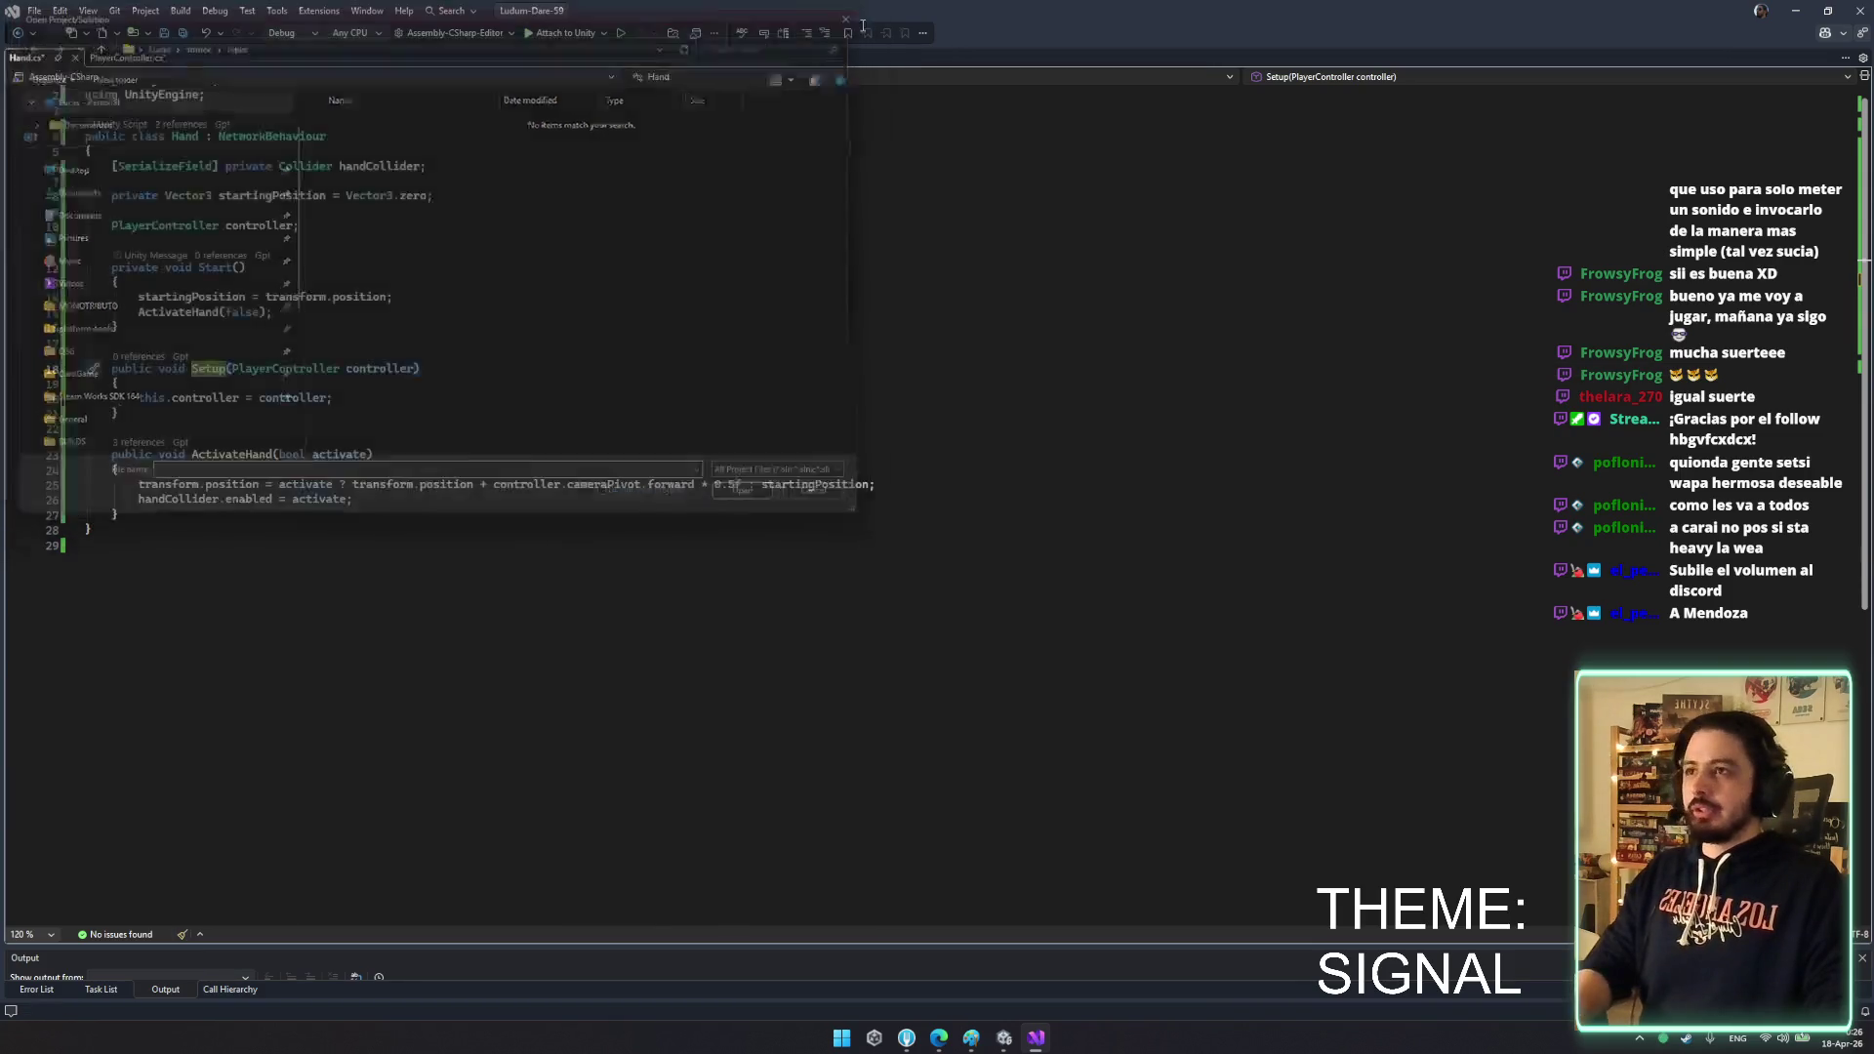
{"action": "left_click", "coordinate": [117, 56]}
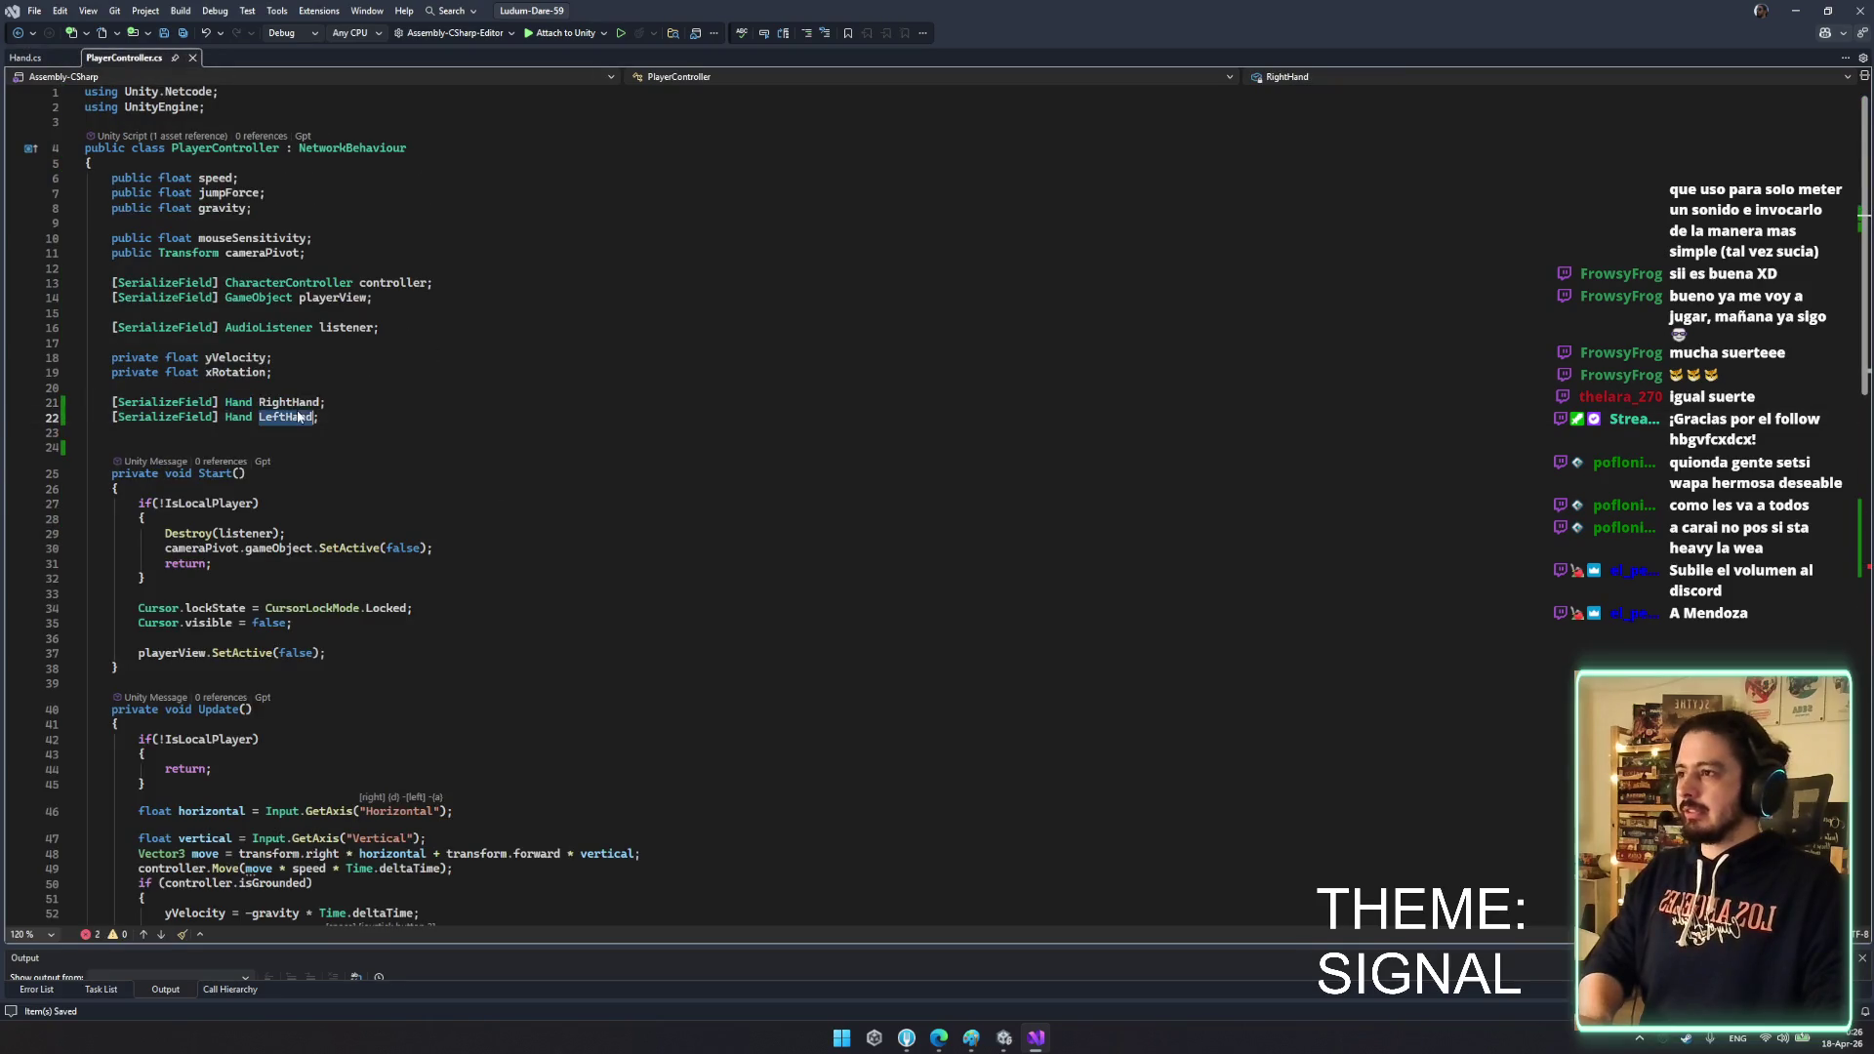
{"action": "left_click", "coordinate": [320, 566]}
{"action": "key", "text": "Down"}
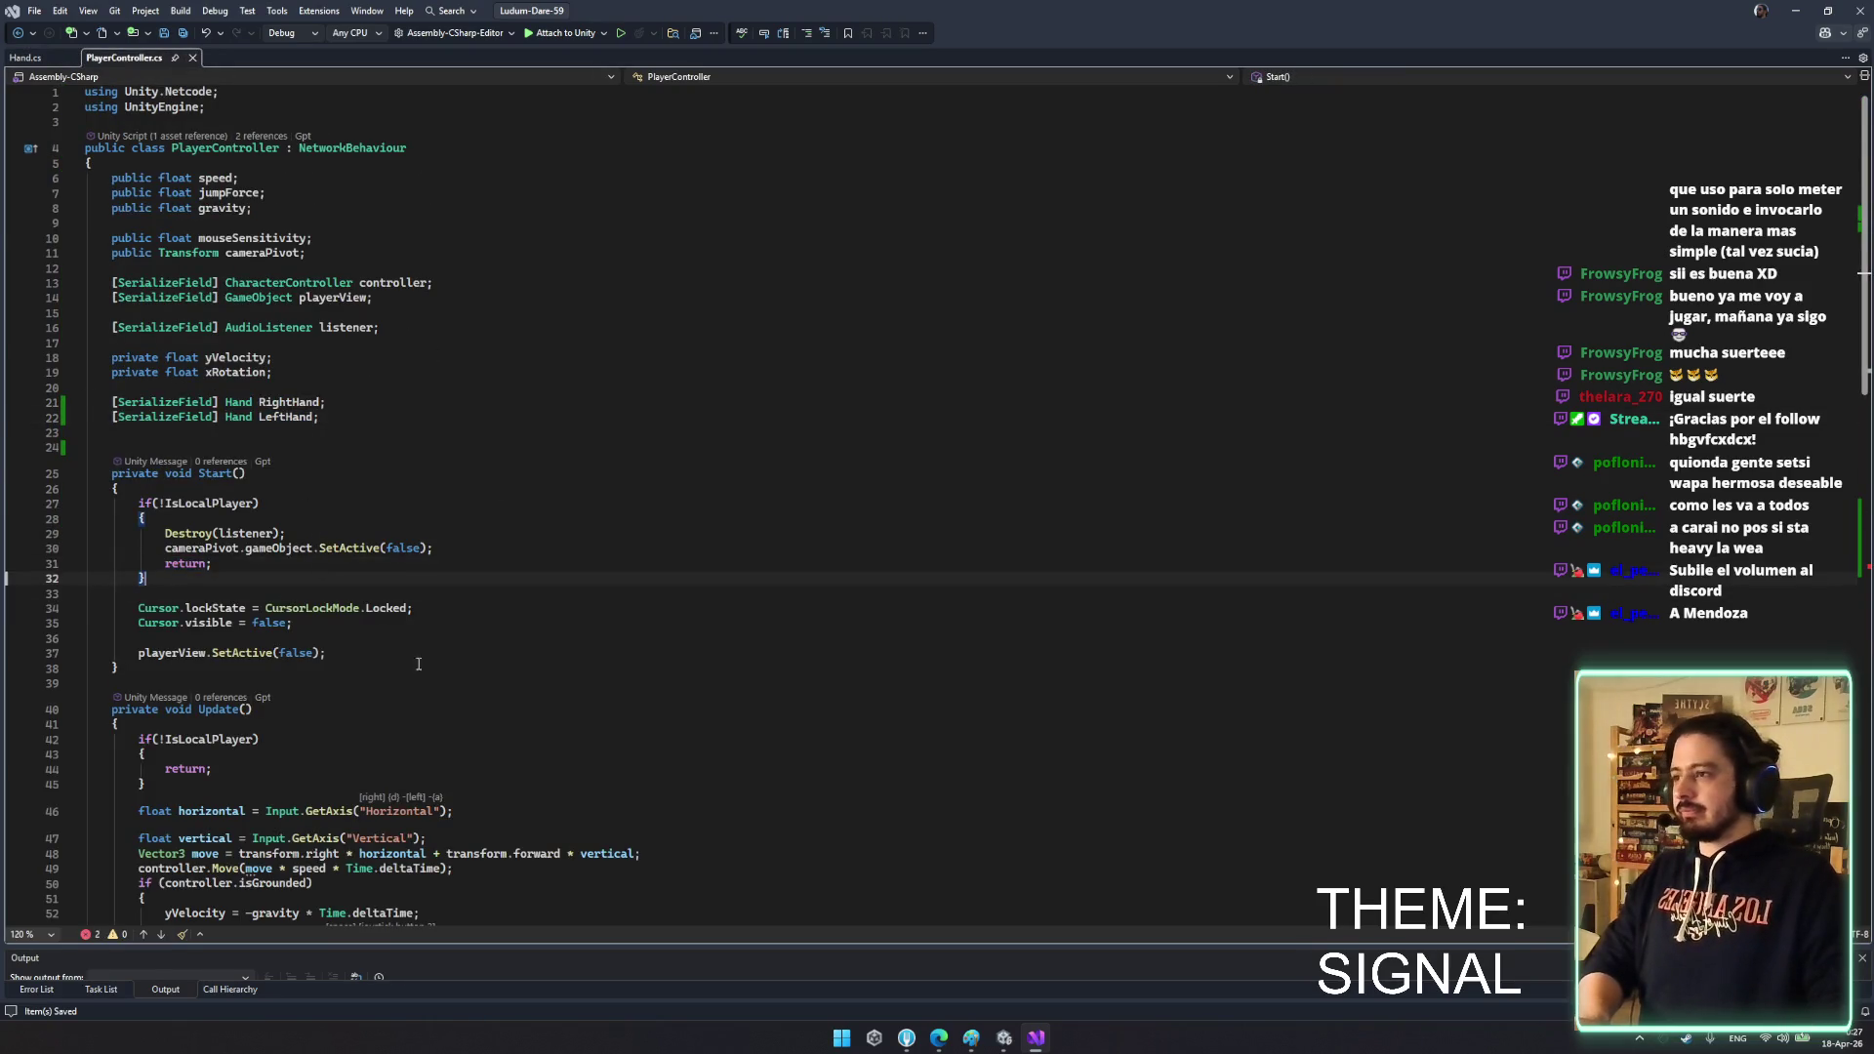
{"action": "double_click", "coordinate": [309, 408]}
{"action": "key", "text": "ctrl+c"}
- Add RightHand.Setup(this); after the Cursor.visible line in Start
{"action": "left_click", "coordinate": [339, 624]}
{"action": "key", "text": "Return"}
{"action": "key", "text": "Return"}
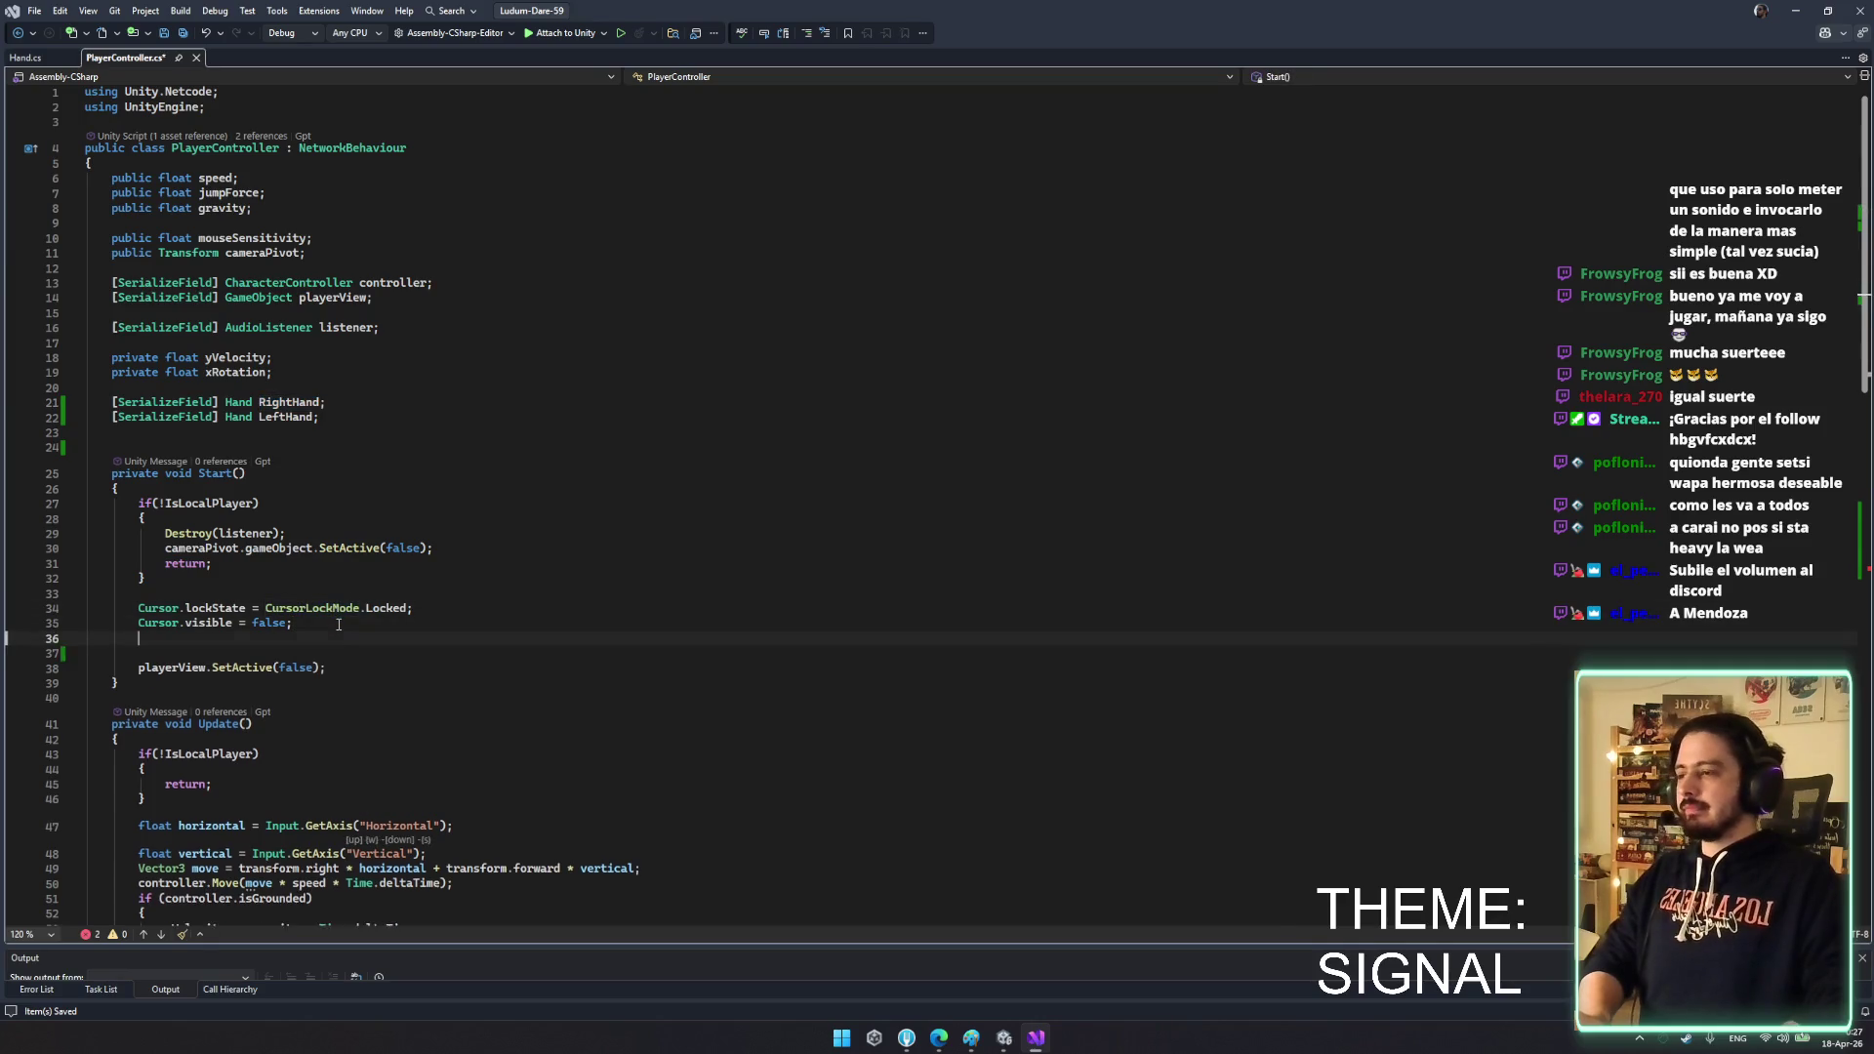
{"action": "key", "text": "ctrl+v"}
{"action": "type", "text": ".Se"}
{"action": "key", "text": "Tab"}
{"action": "type", "text": "("}
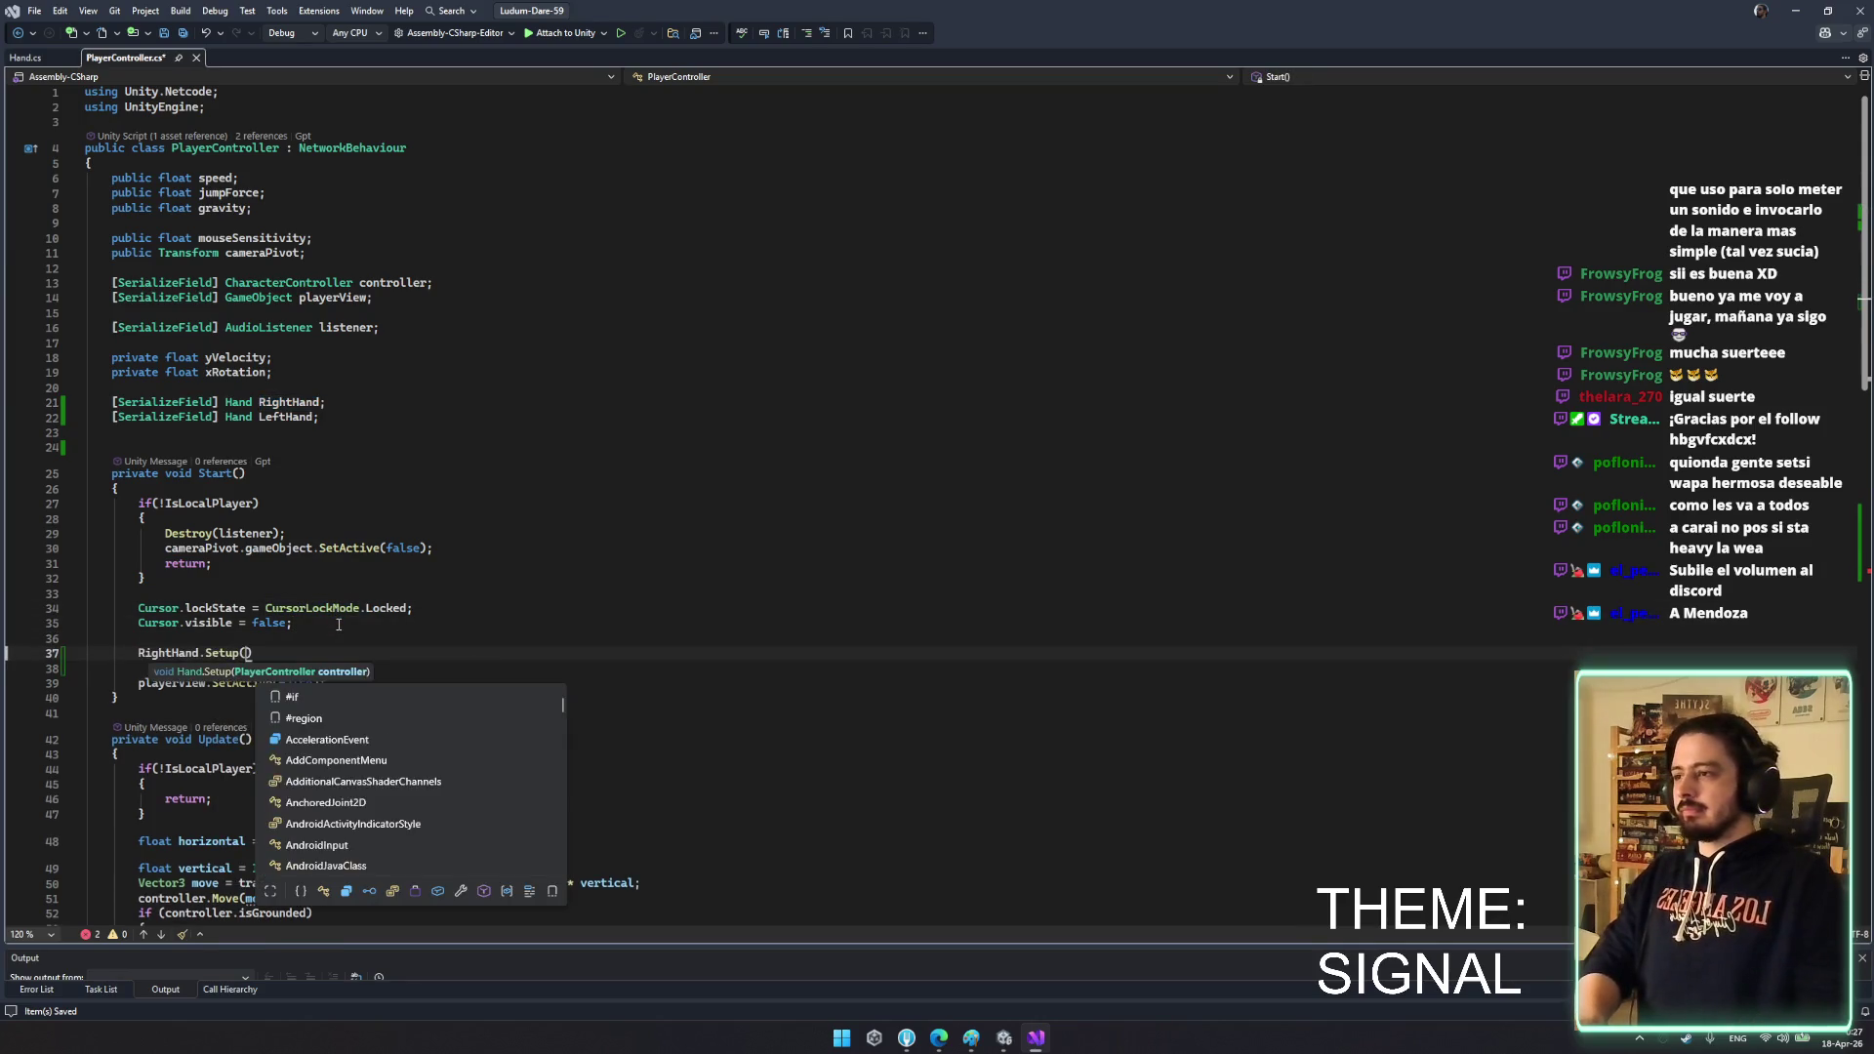
{"action": "type", "text": "this);"}
- Add LeftHand.Setup(this); on the following line
{"action": "key", "text": "Return"}
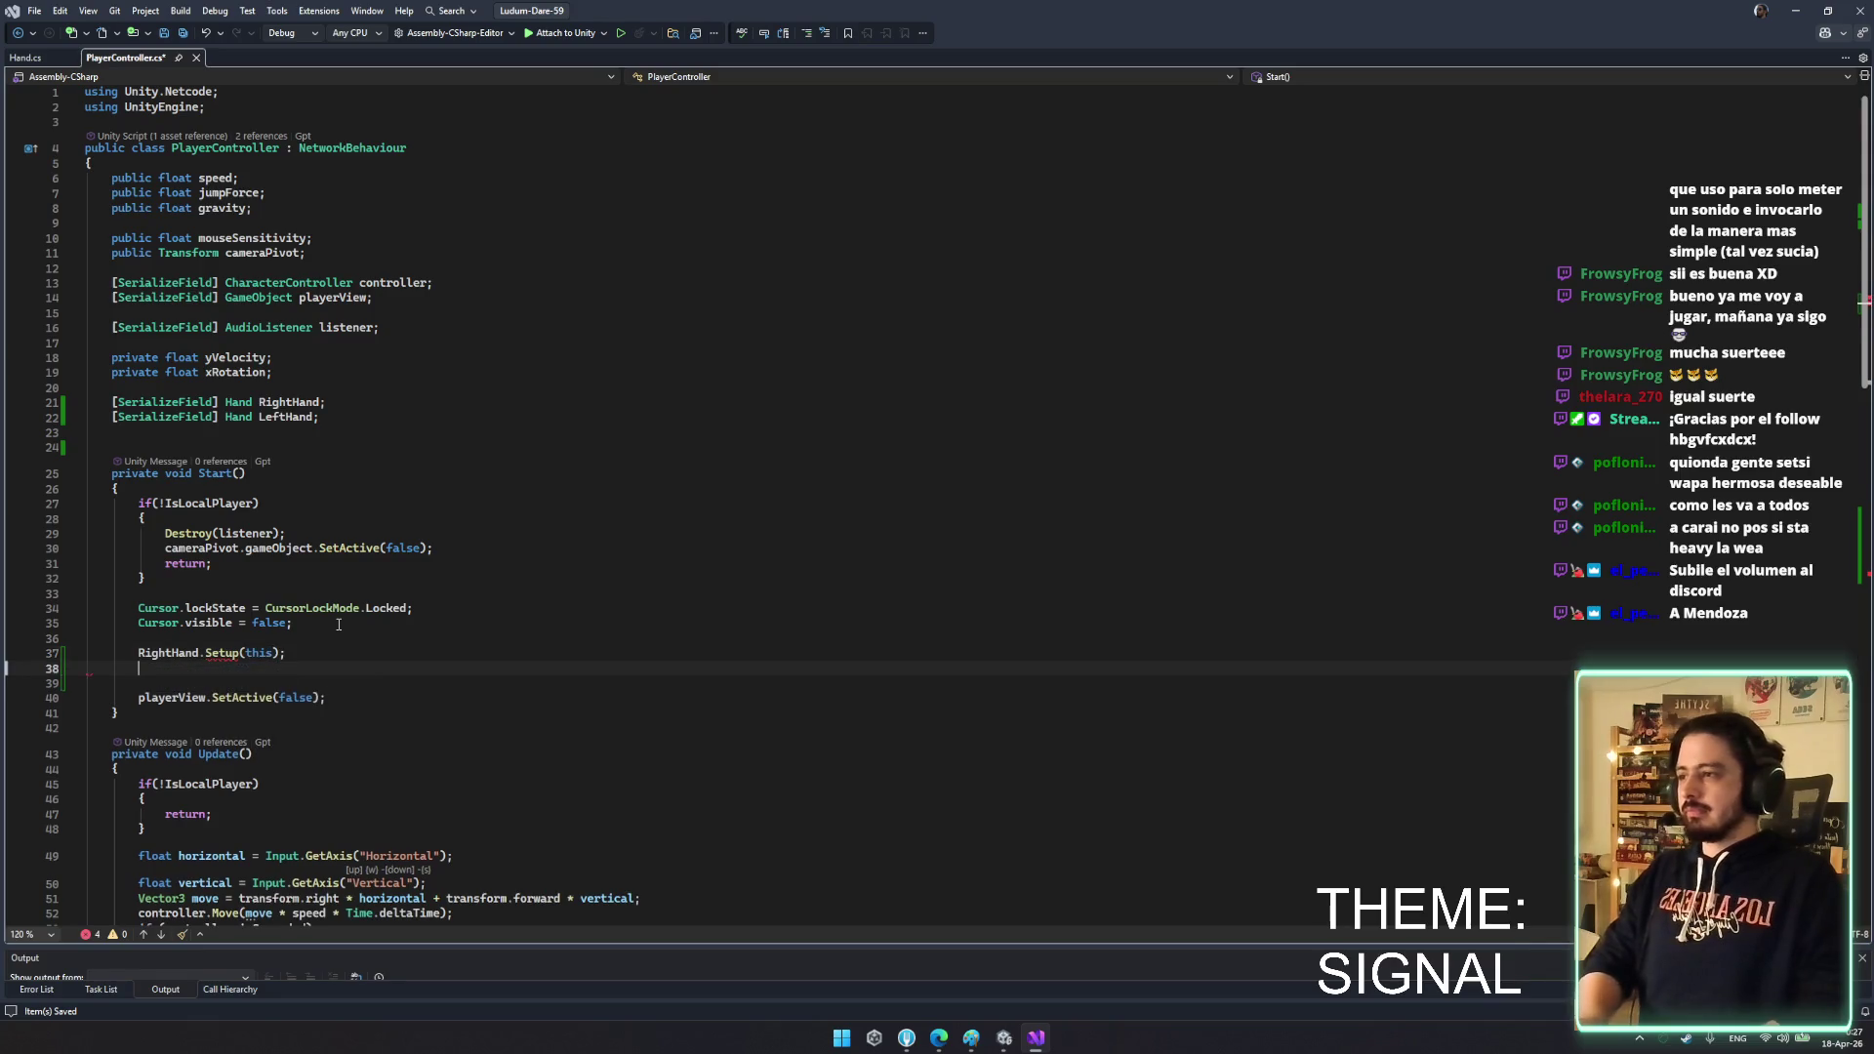
{"action": "type", "text": "Le"}
{"action": "key", "text": "Tab"}
{"action": "type", "text": ".Se"}
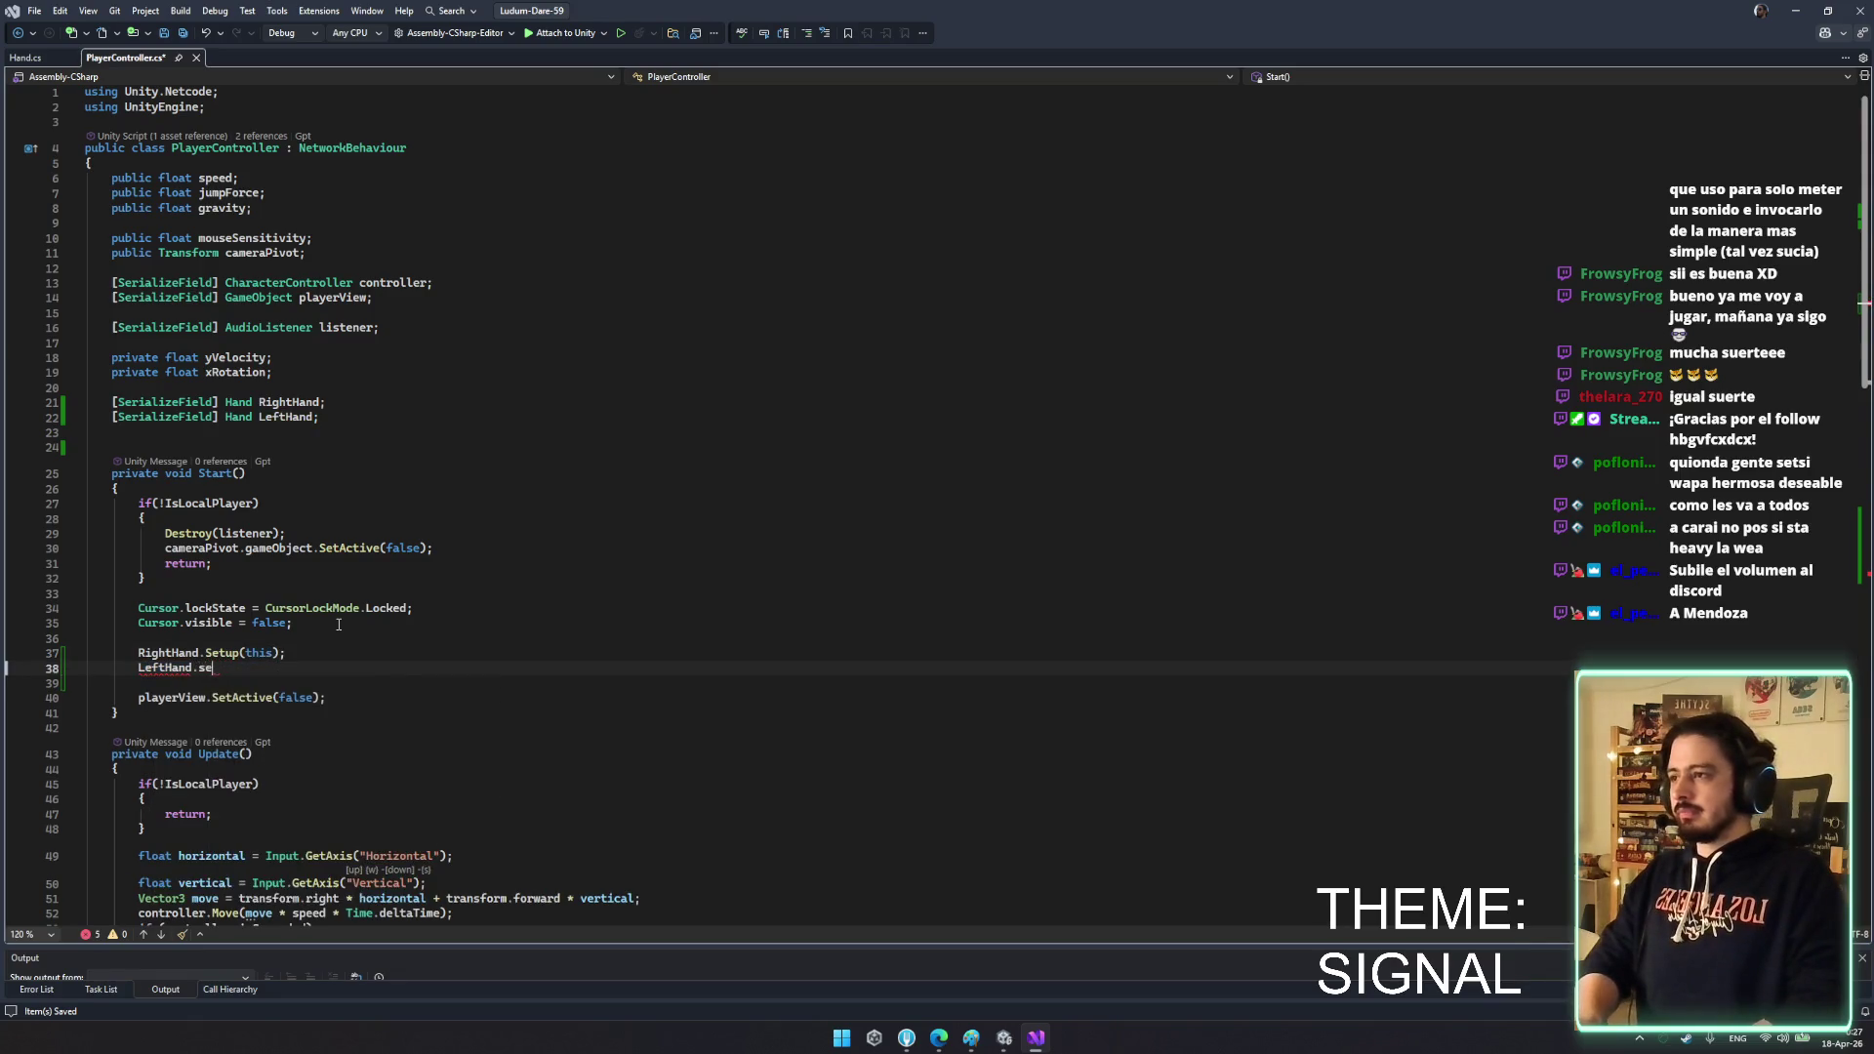
{"action": "key", "text": "Tab"}
{"action": "type", "text": "(this);"}
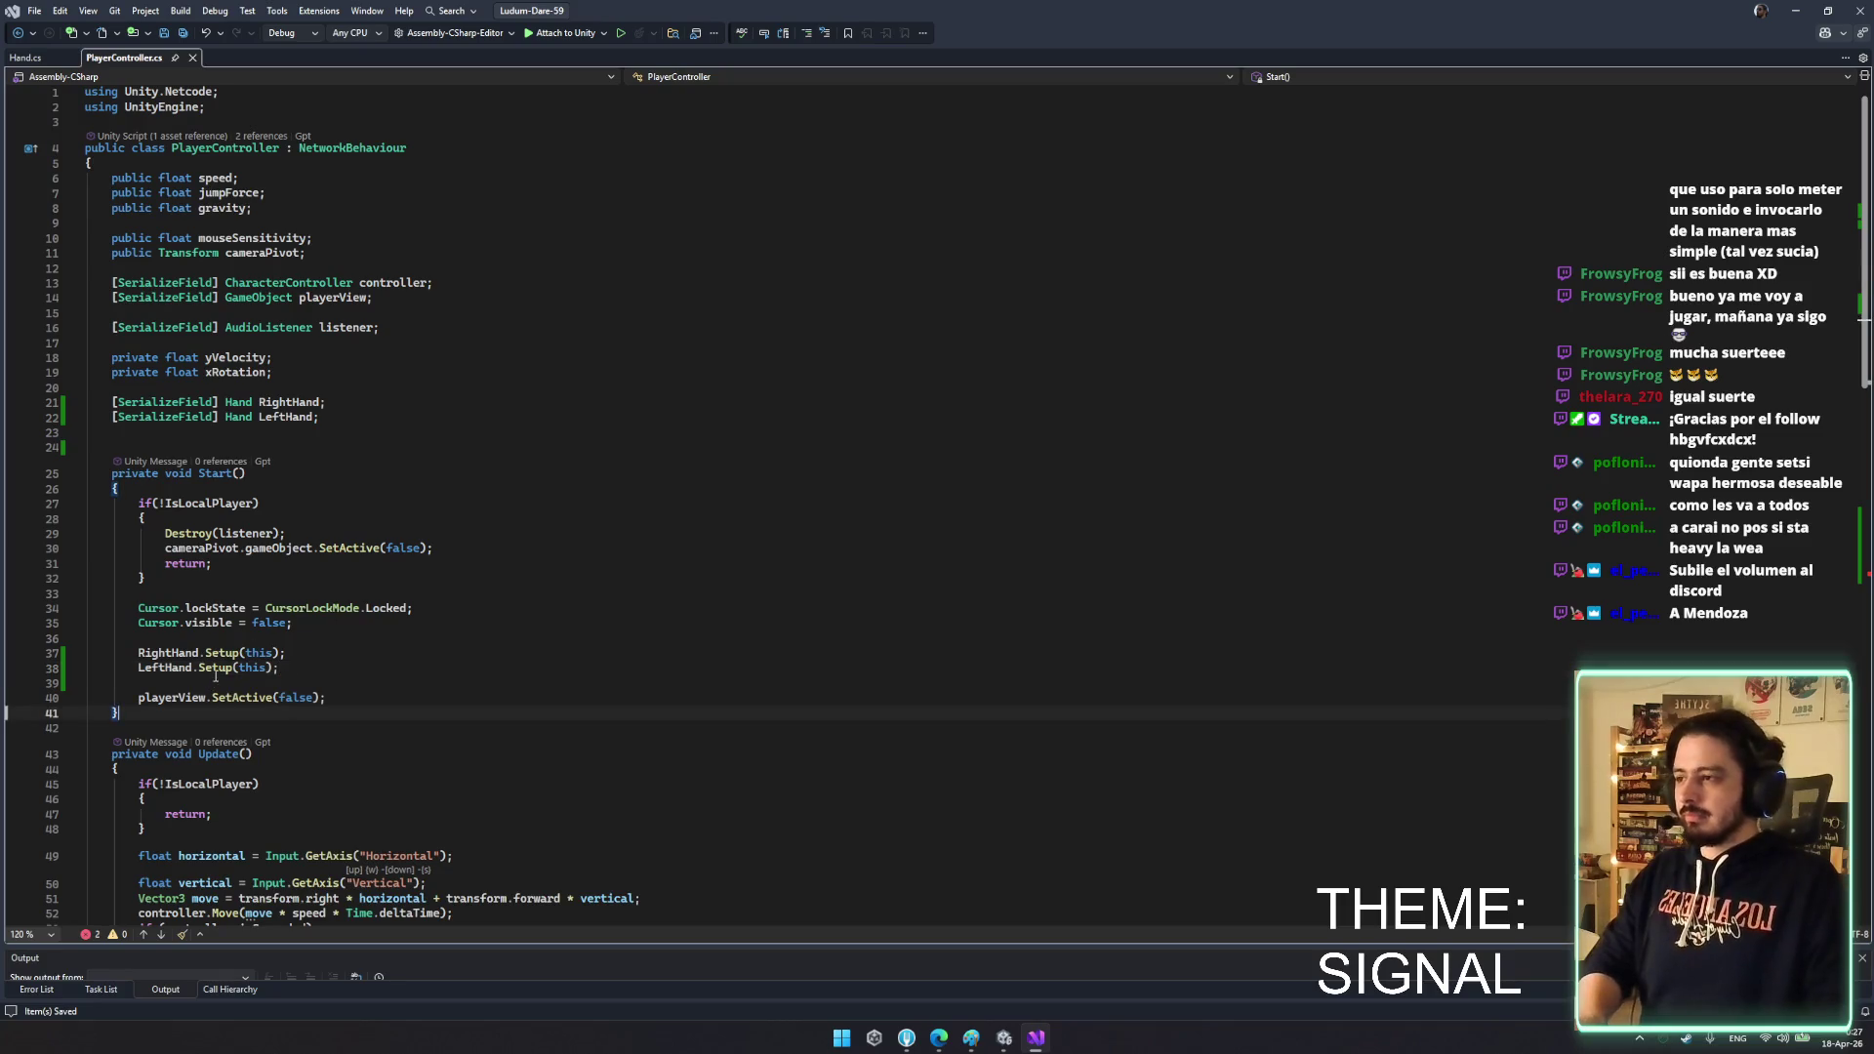
- Review the Setup definition and the activate usage in Hand.cs's ActivateHand
{"action": "left_click", "coordinate": [220, 653], "text": "ctrl"}
{"action": "left_click", "coordinate": [266, 451]}
{"action": "left_click", "coordinate": [252, 427]}
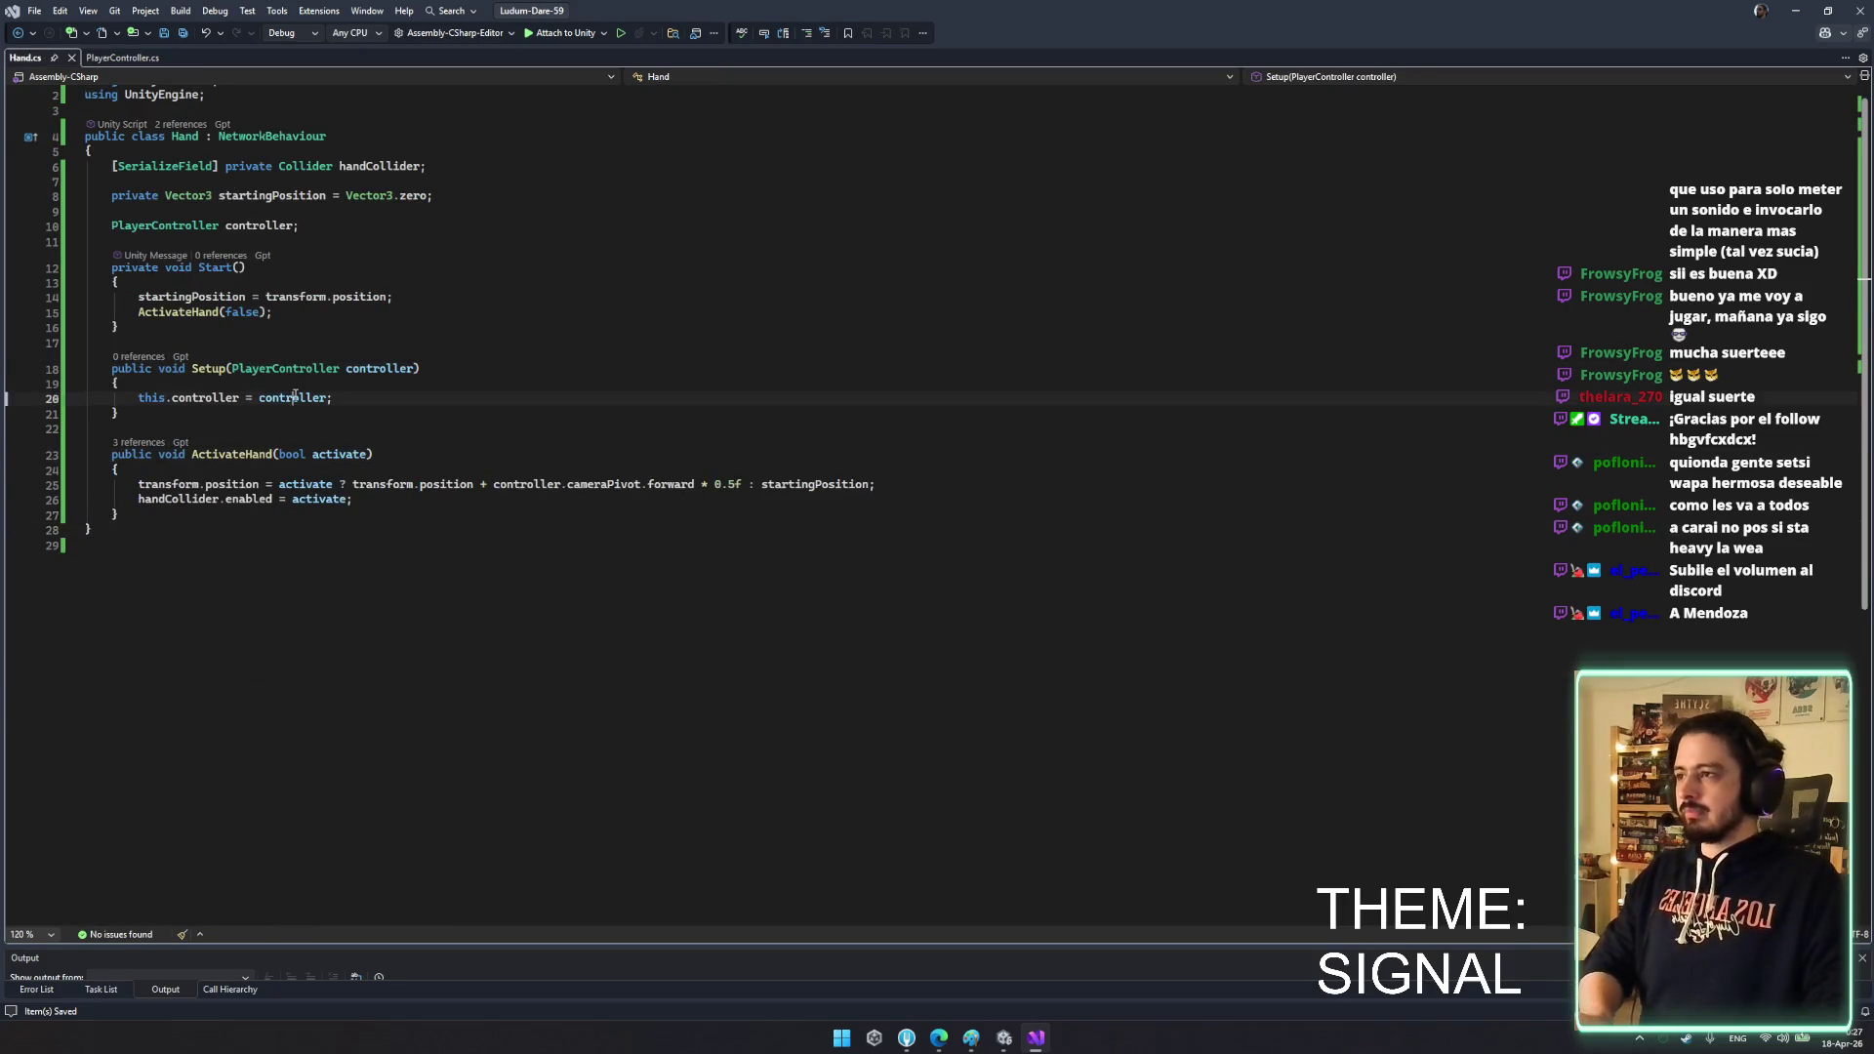
{"action": "left_click", "coordinate": [810, 484]}
{"action": "left_click", "coordinate": [333, 484]}
{"action": "double_click", "coordinate": [333, 484]}
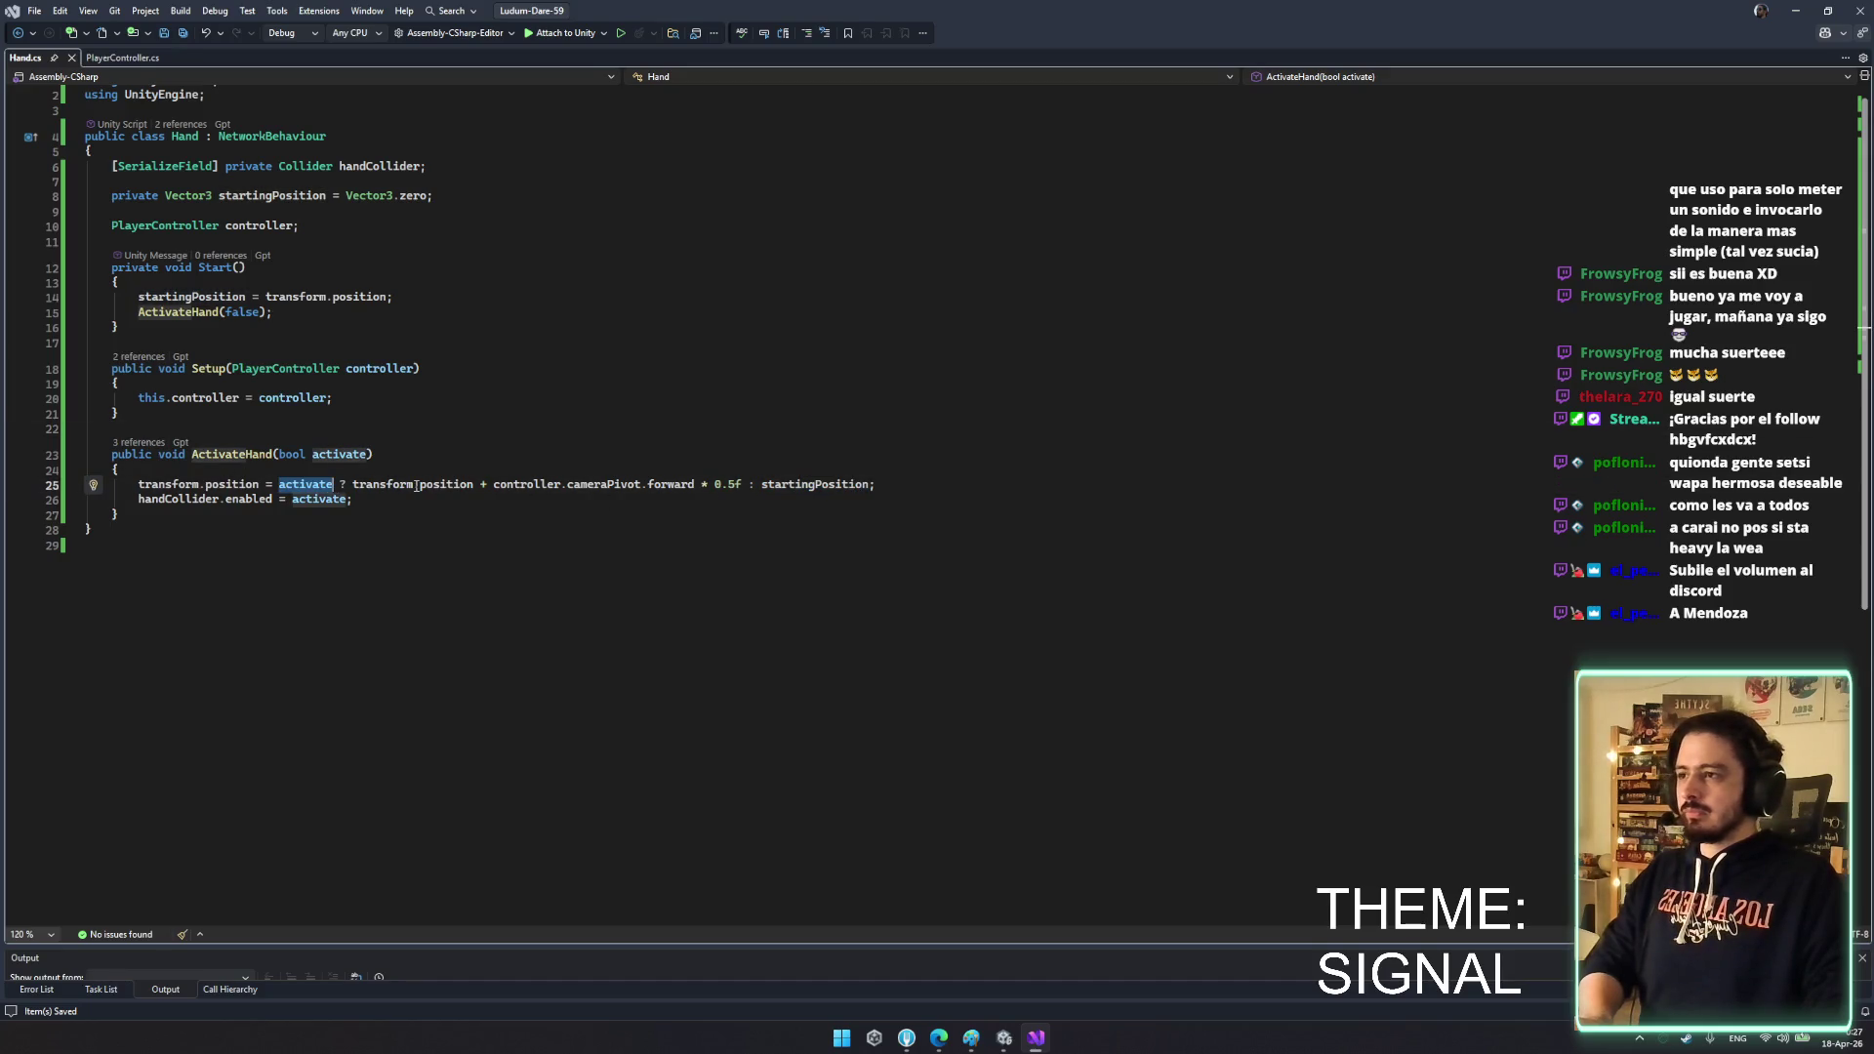
{"action": "left_click", "coordinate": [909, 485]}
{"action": "key", "text": "Up"}
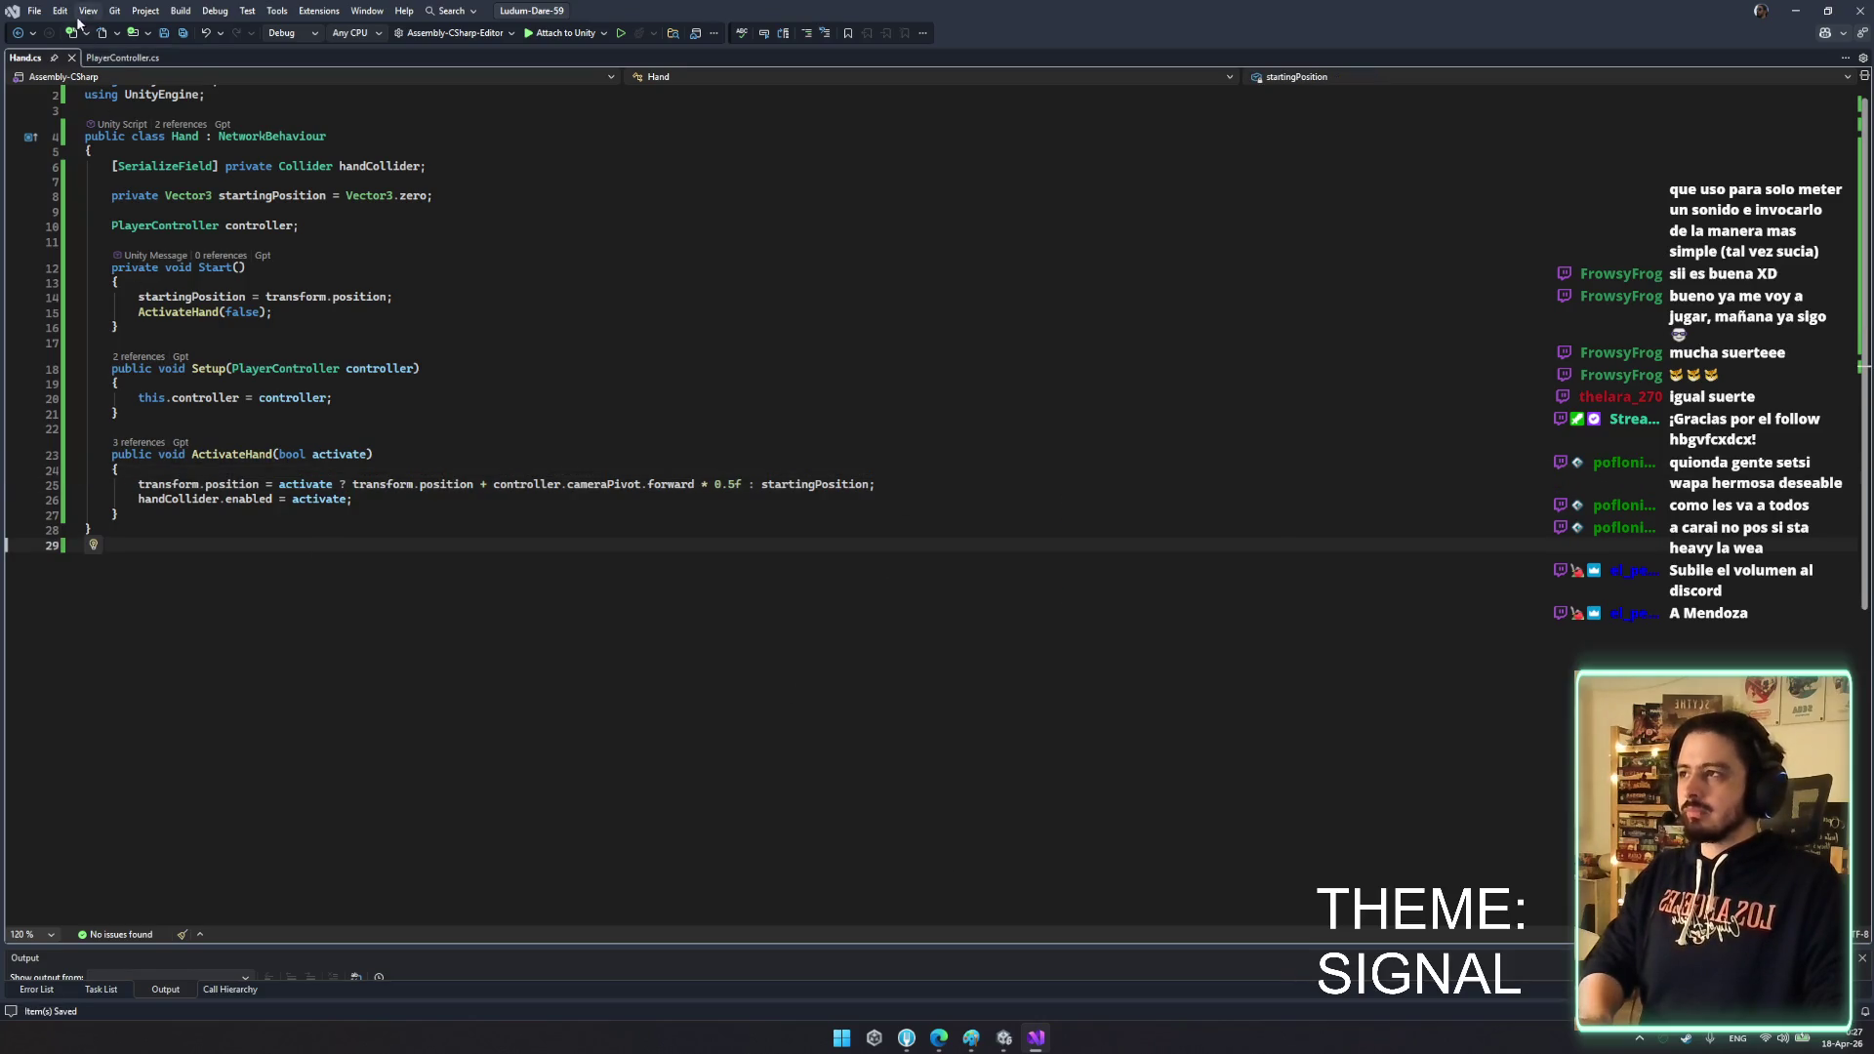
- Delete the old if(activateLeftHand) block from Update in PlayerController.cs
{"action": "left_click", "coordinate": [122, 57]}
{"action": "scroll", "coordinate": [247, 274], "scroll_direction": "down", "scroll_amount": 13}
{"action": "left_click_drag", "start_coordinate": [375, 837], "coordinate": [88, 771]}
{"action": "key", "text": "Delete"}
{"action": "key", "text": "BackSpace"}
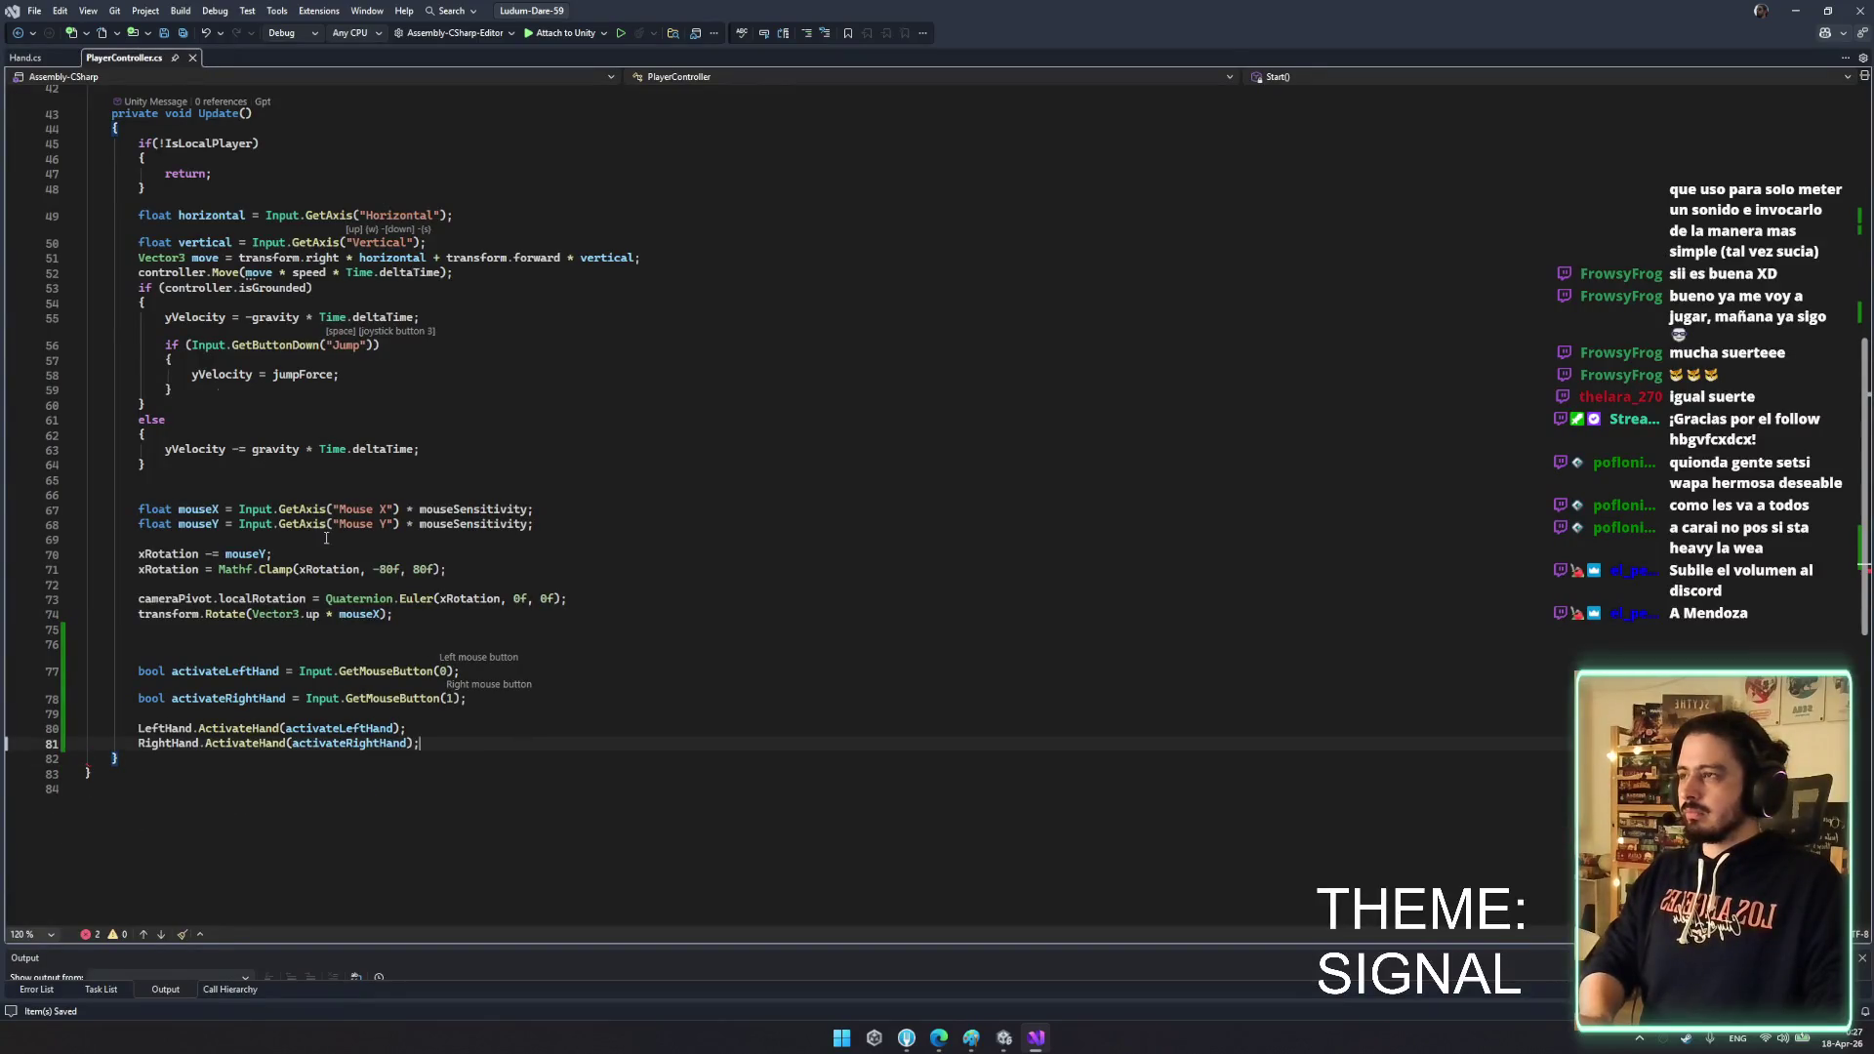
- Briefly bring up the Paint sketch and minimise it again
{"action": "left_click", "coordinate": [439, 509]}
{"action": "mouse_move", "coordinate": [972, 1038]}
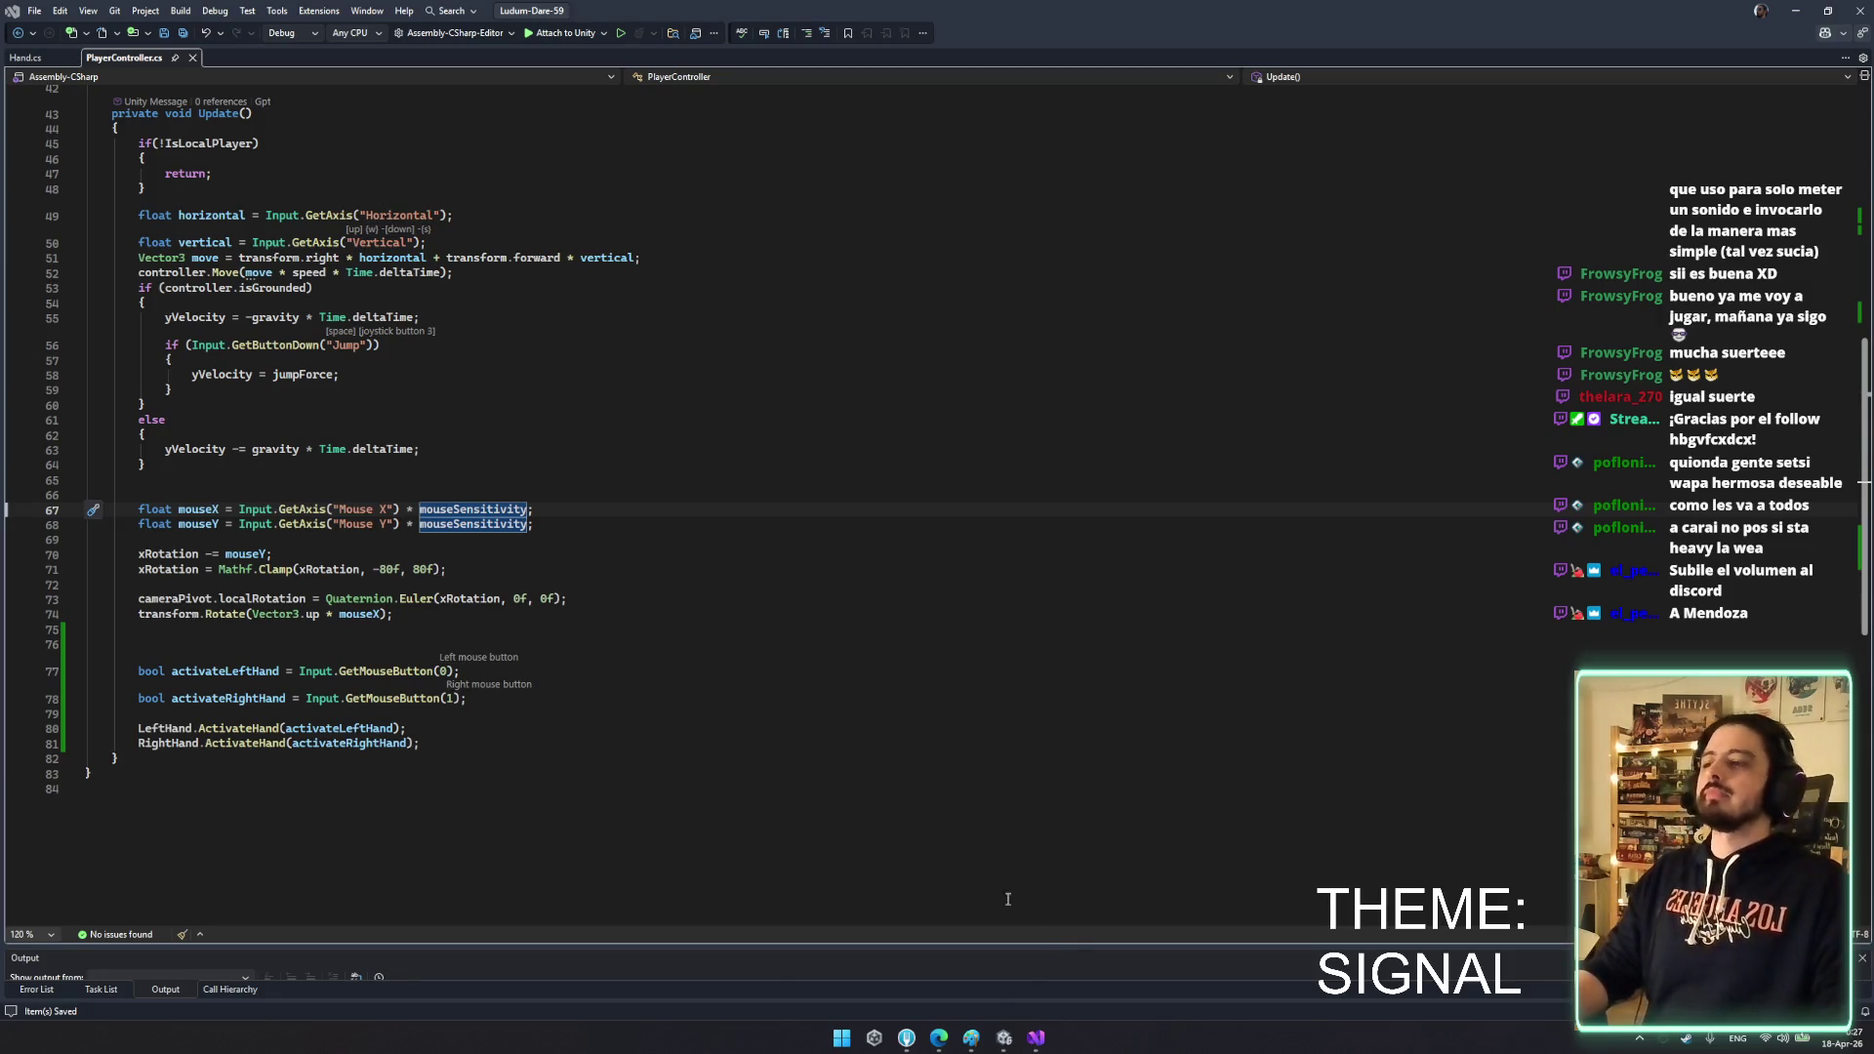
{"action": "left_click", "coordinate": [981, 1038]}
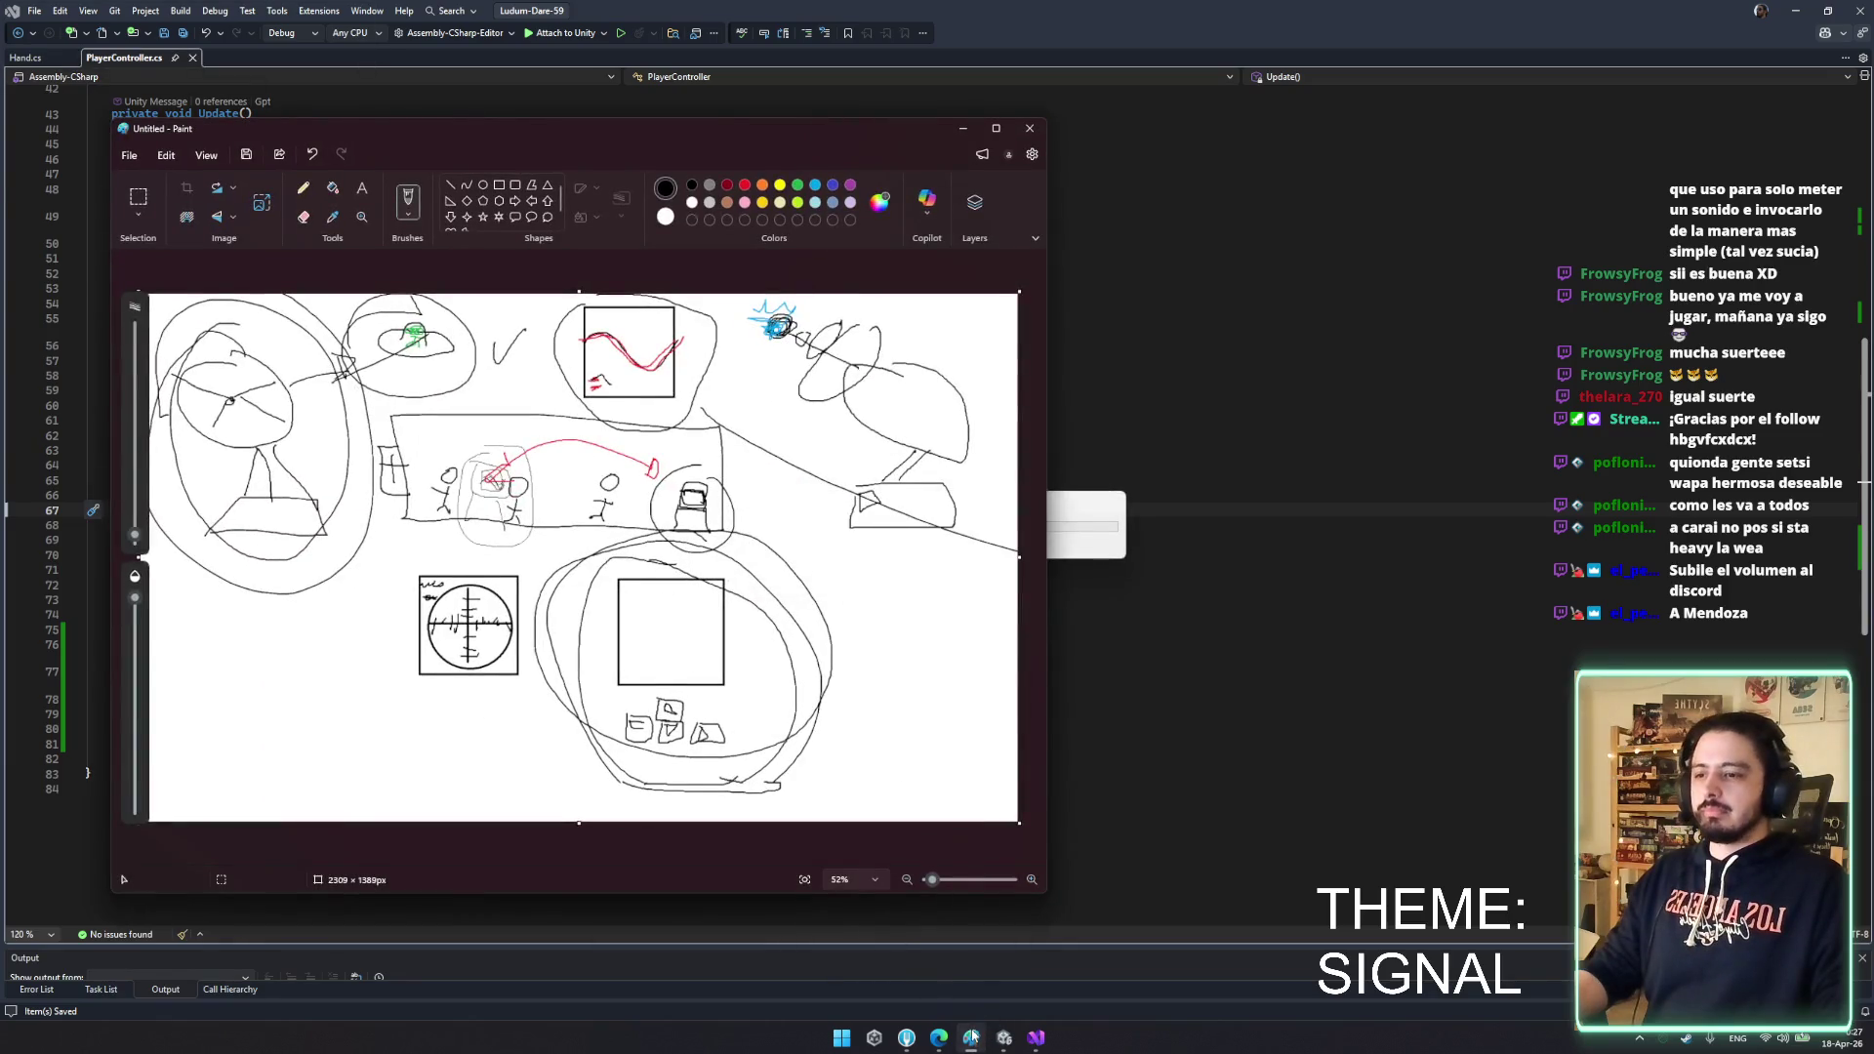
{"action": "left_click", "coordinate": [973, 1035]}
- Assign RHand and LHand as the controller's Right and Left Hand, save, and exit the prefab
{"action": "mouse_move", "coordinate": [1004, 1038]}
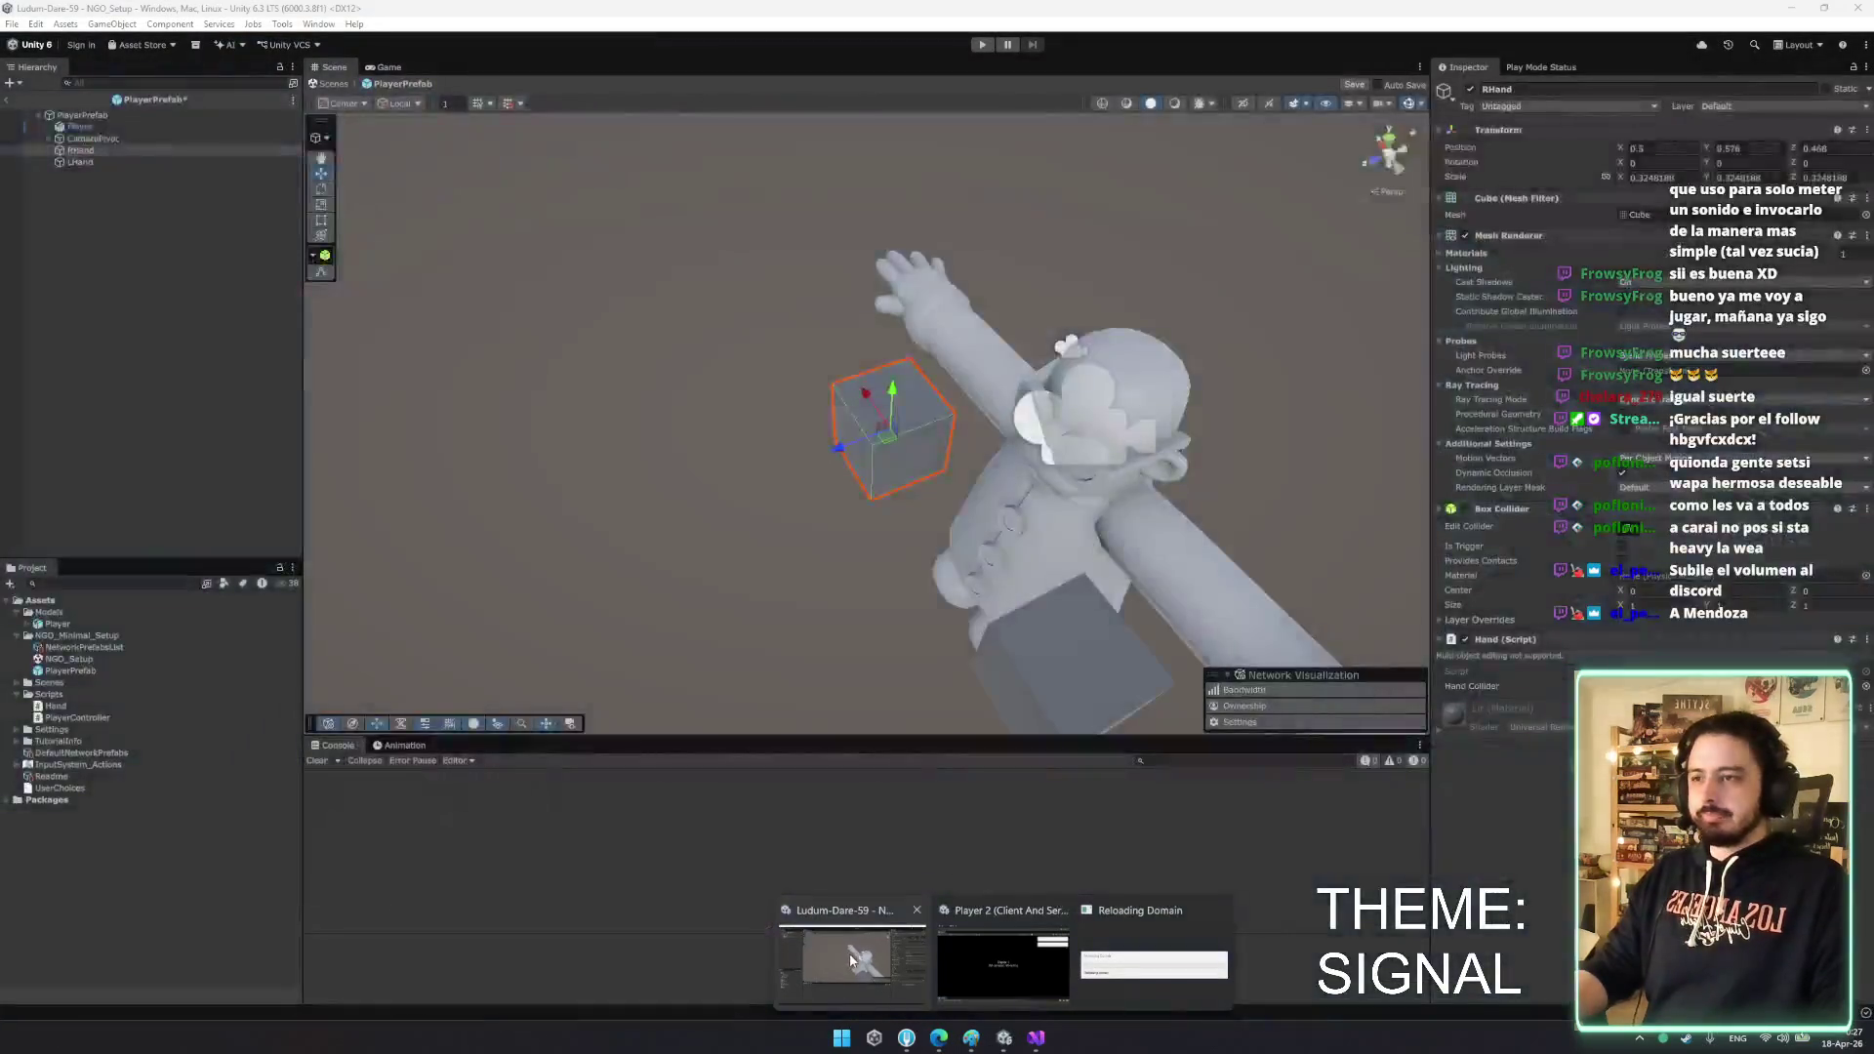
{"action": "left_click", "coordinate": [849, 953]}
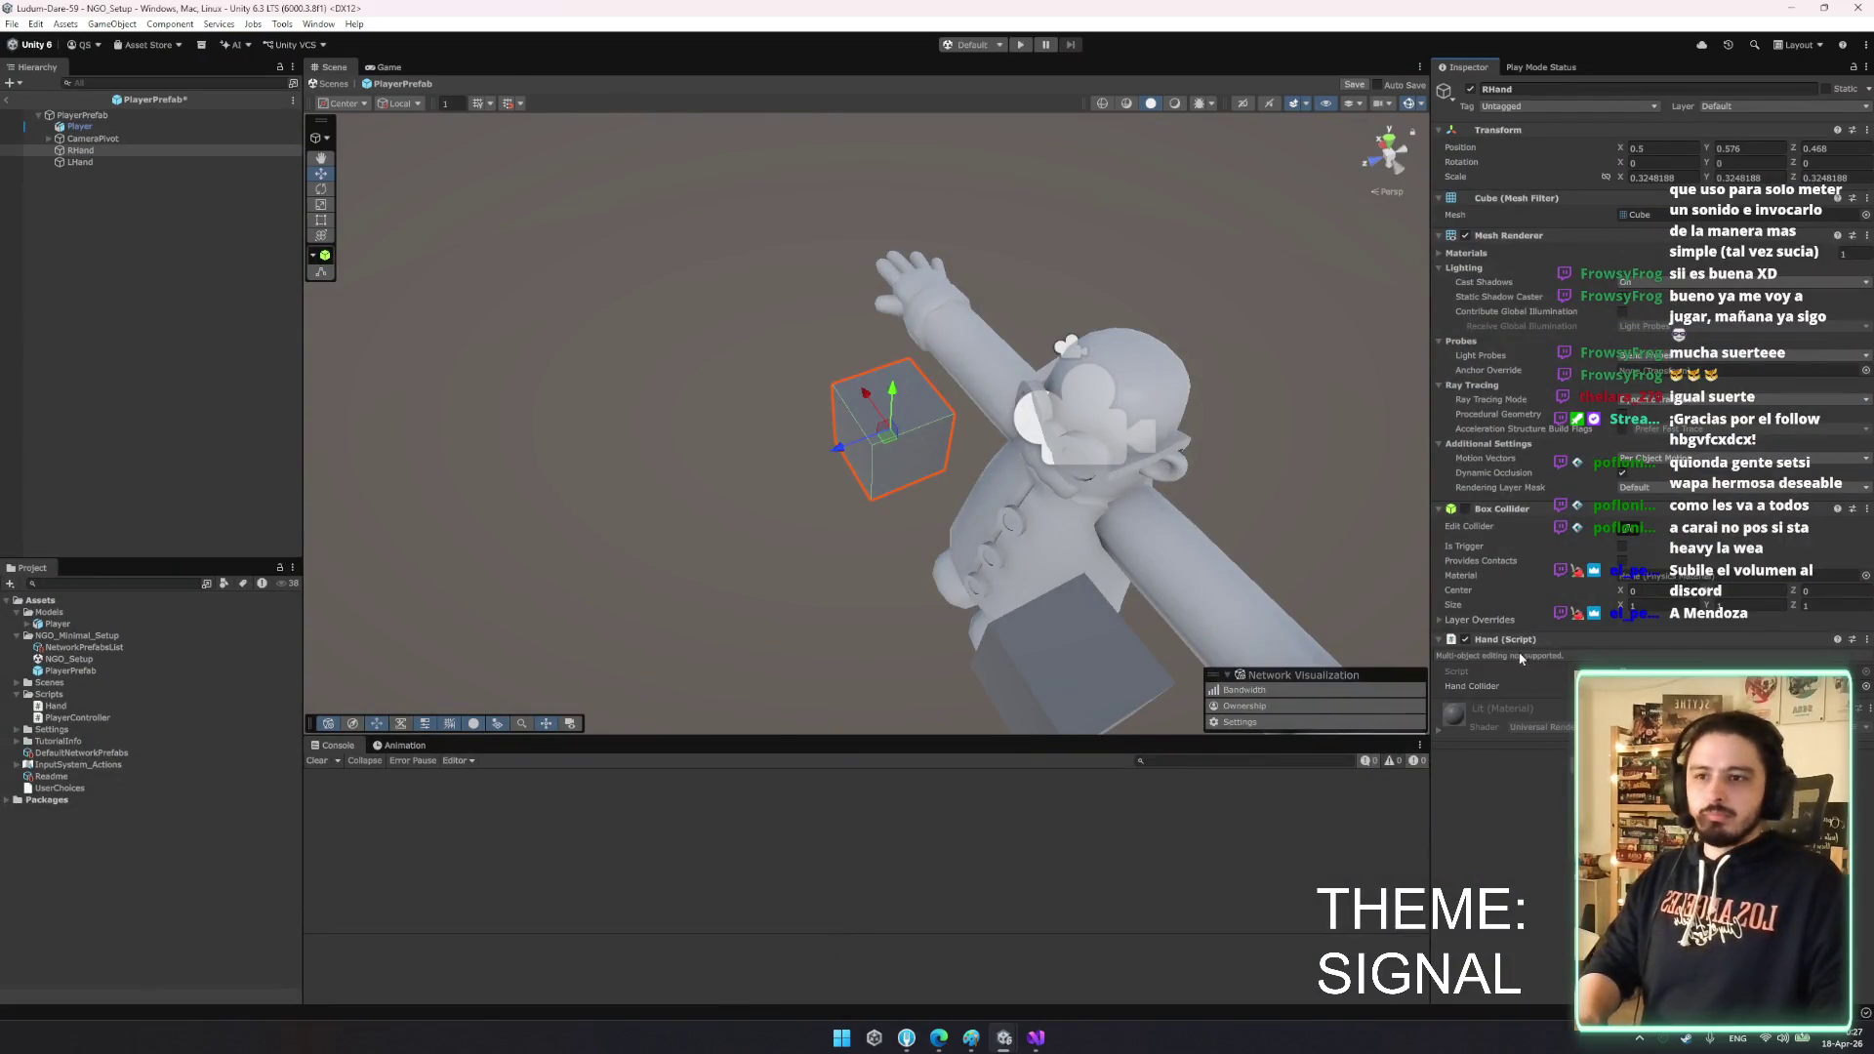
{"action": "left_click", "coordinate": [137, 161]}
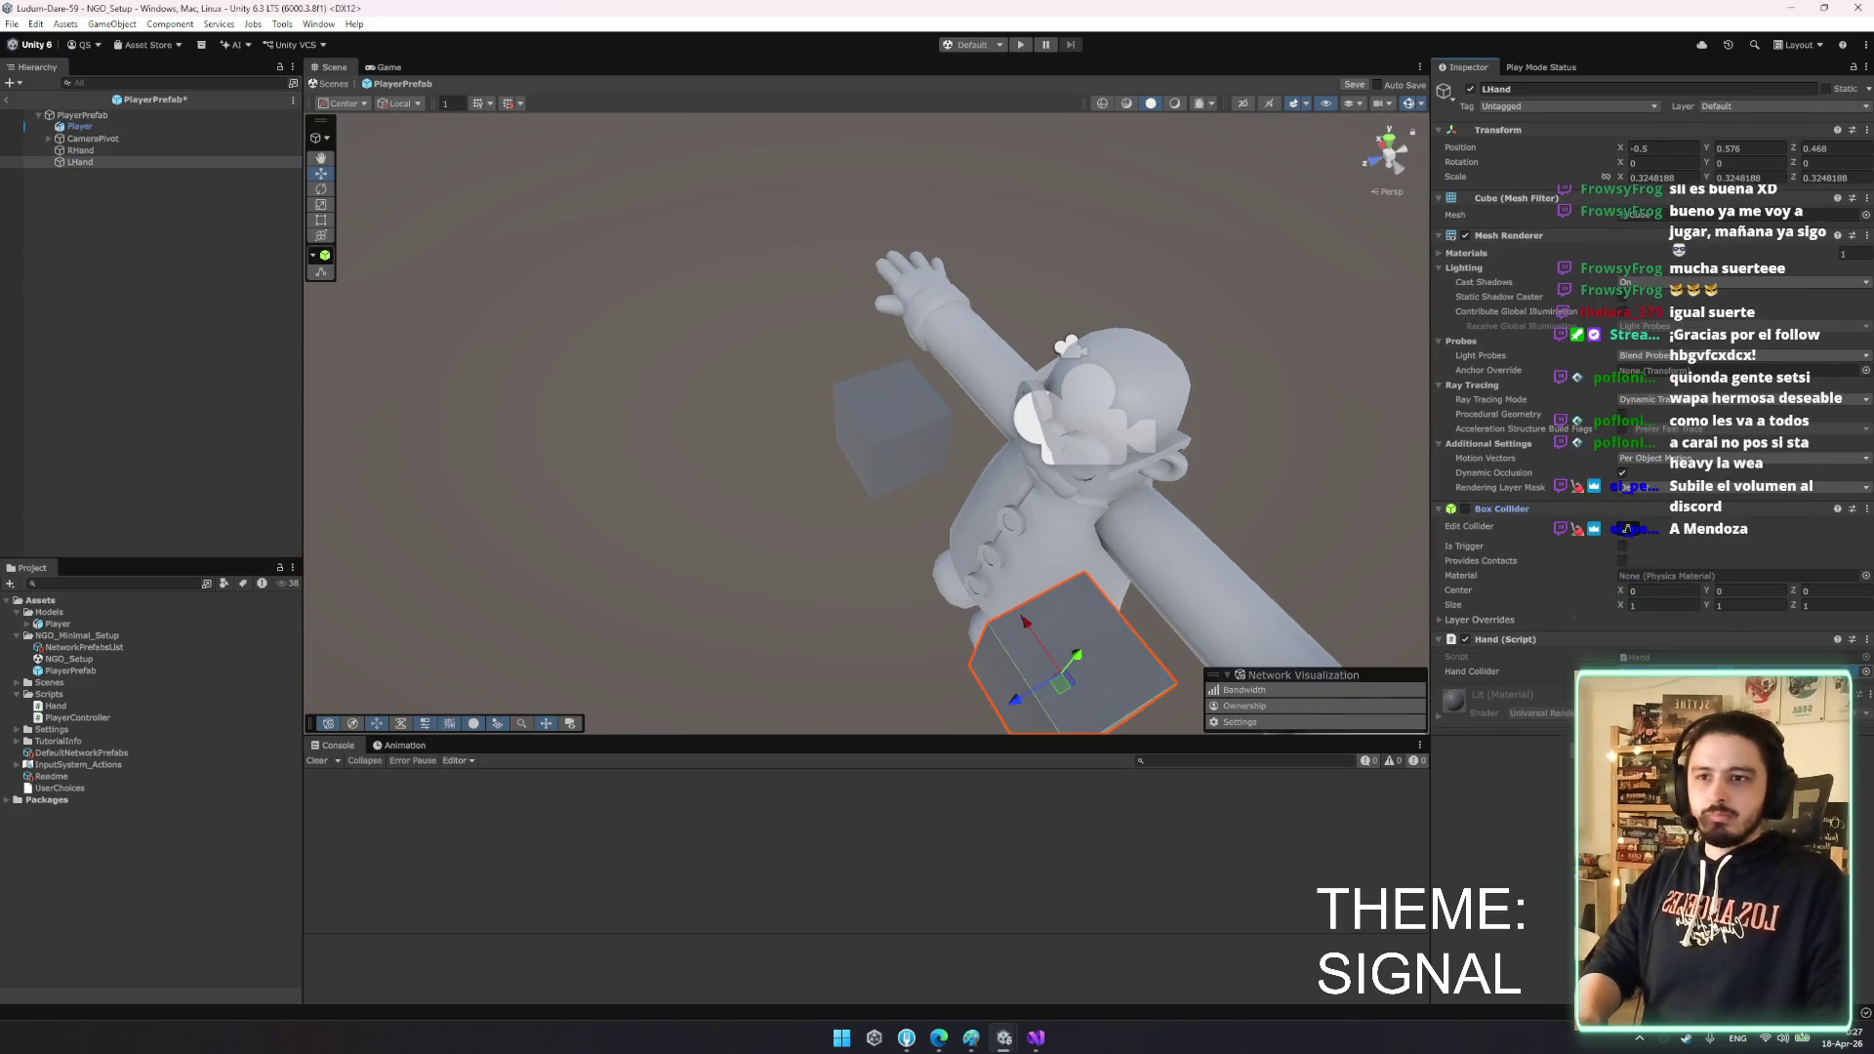
{"action": "left_click", "coordinate": [136, 116]}
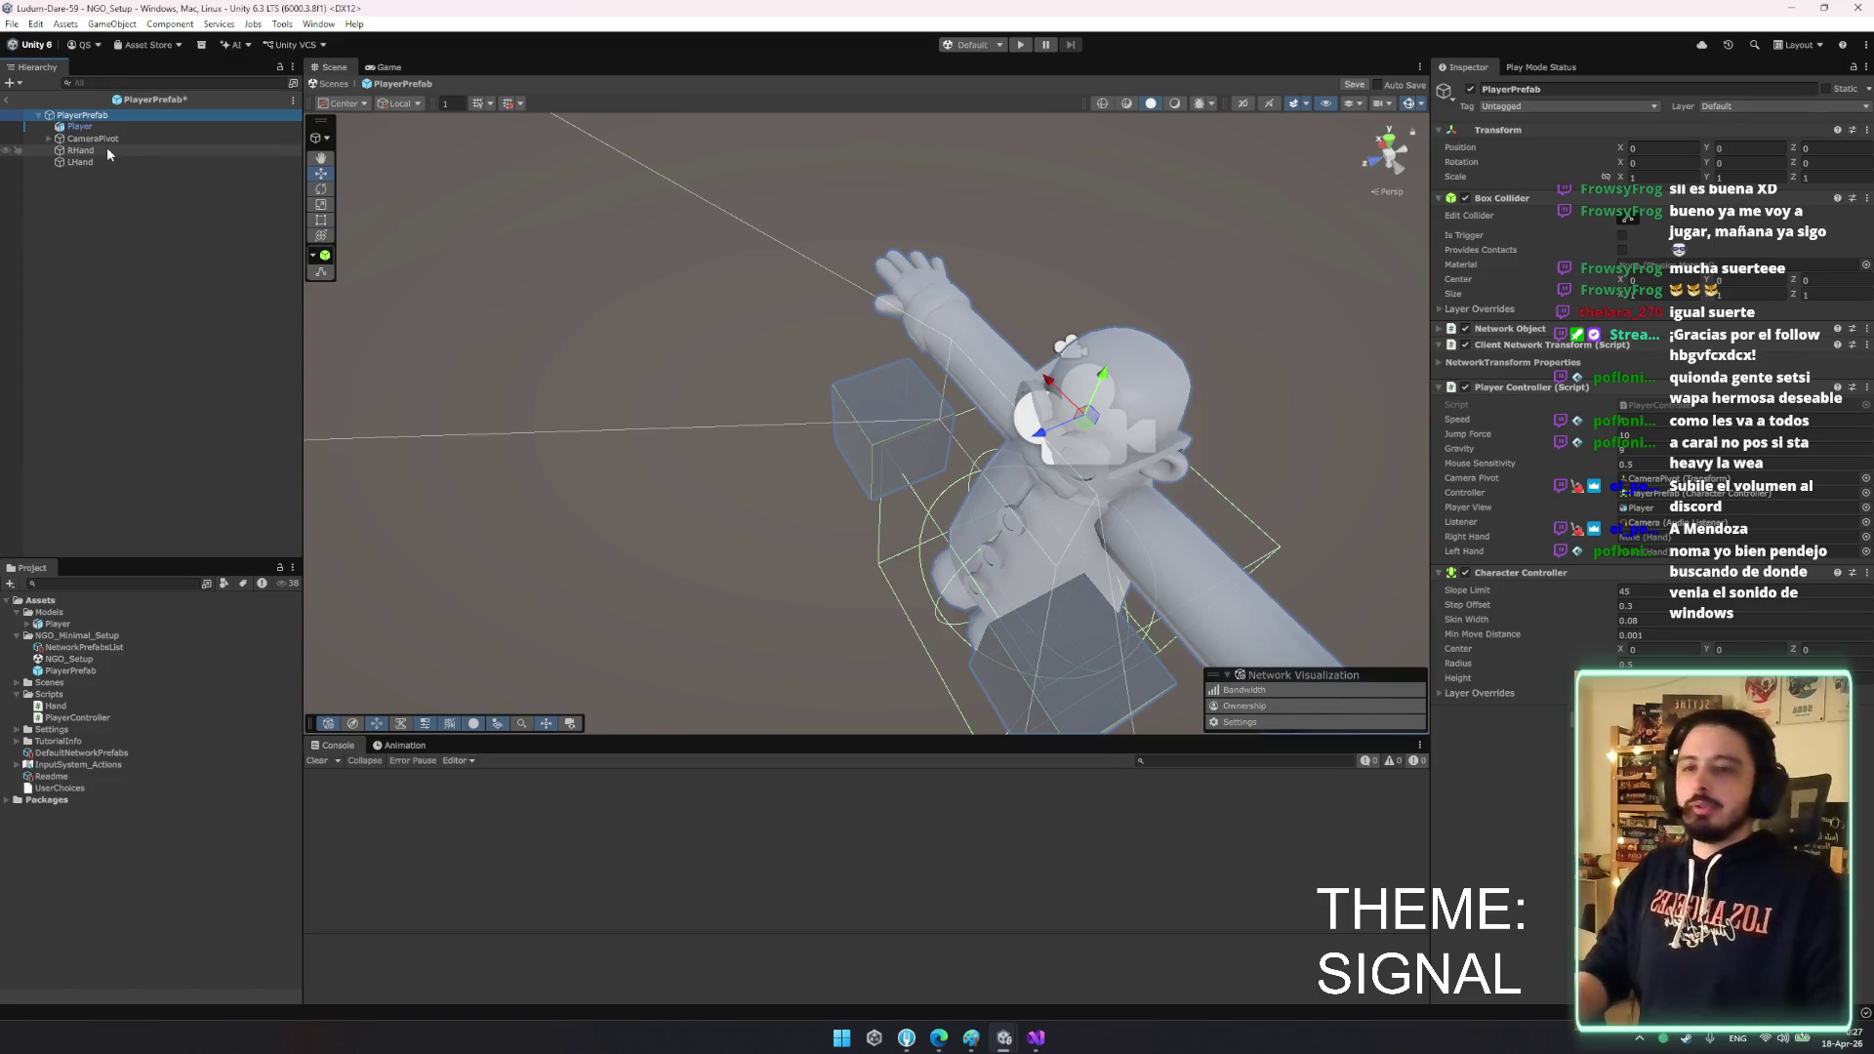
{"action": "left_click_drag", "start_coordinate": [107, 149], "coordinate": [1649, 537]}
{"action": "mouse_move", "coordinate": [80, 161]}
{"action": "left_mouse_down"}
{"action": "mouse_move", "coordinate": [1649, 507]}
{"action": "mouse_move", "coordinate": [1652, 555]}
{"action": "left_mouse_up"}
{"action": "key", "text": "ctrl+s"}
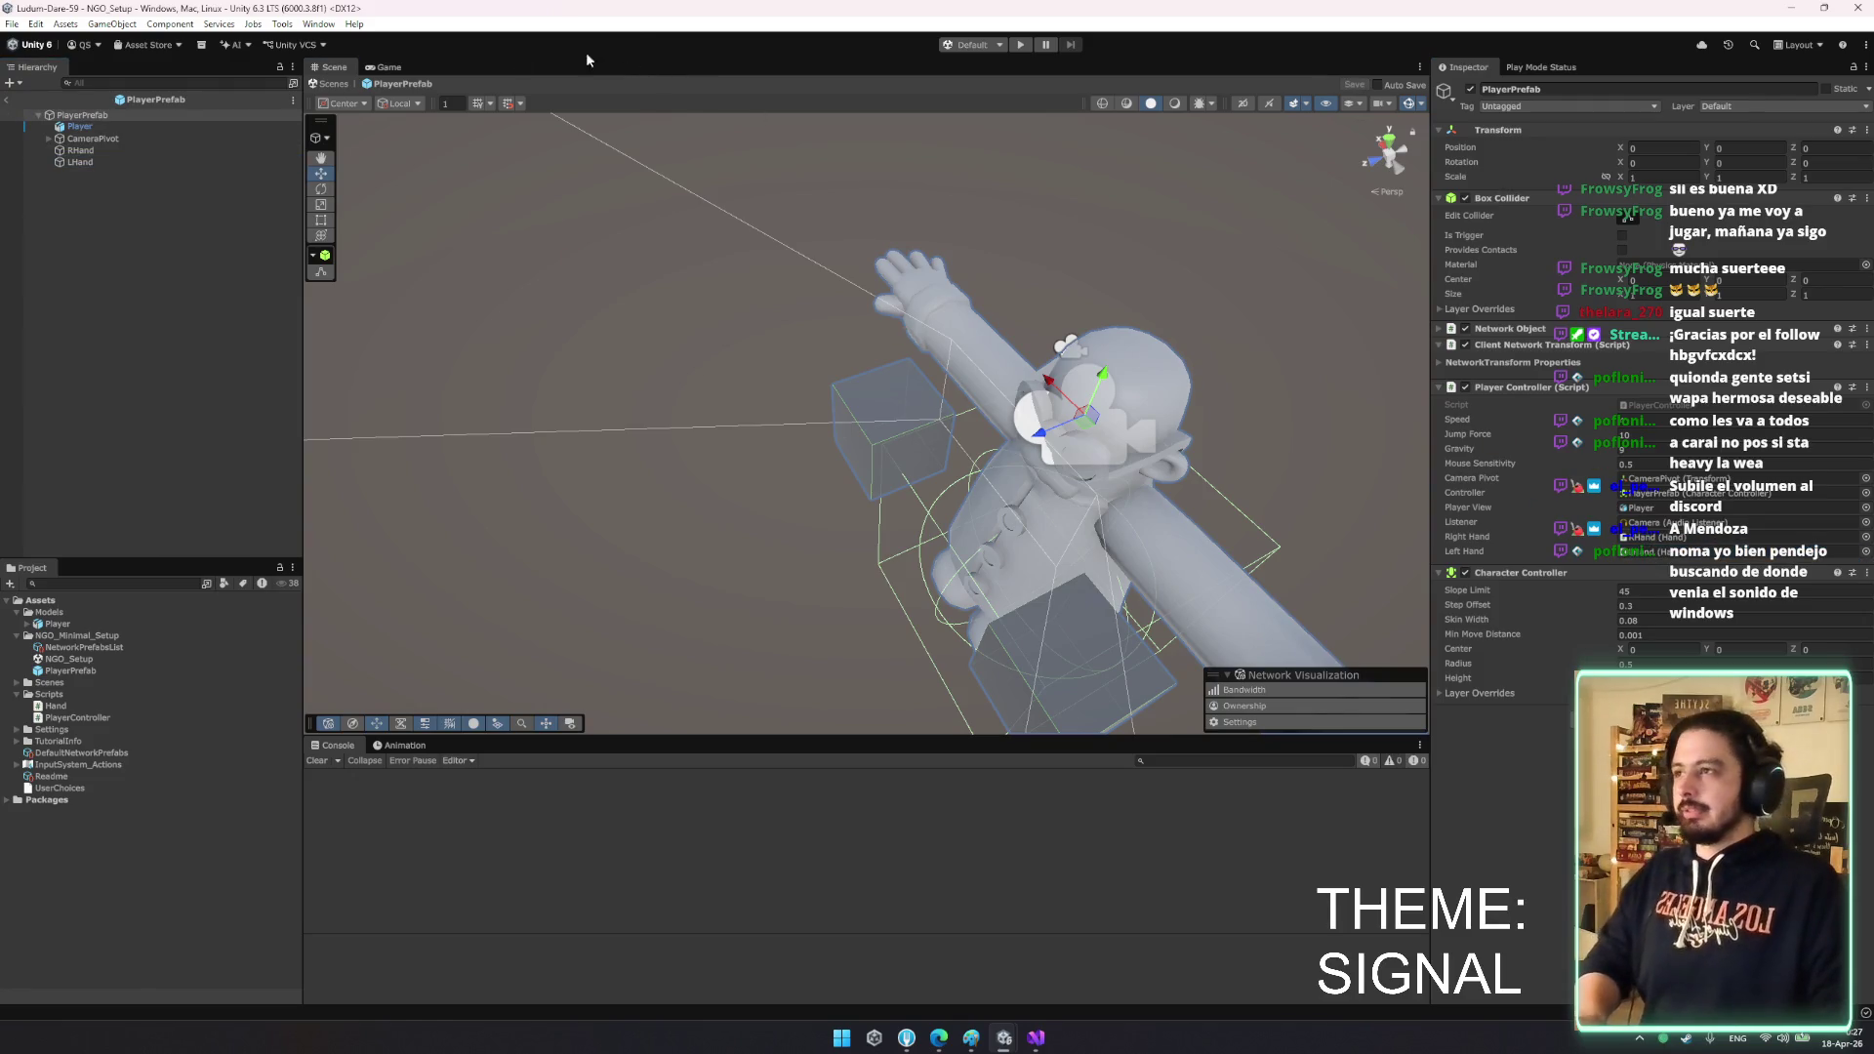
{"action": "left_click", "coordinate": [329, 83]}
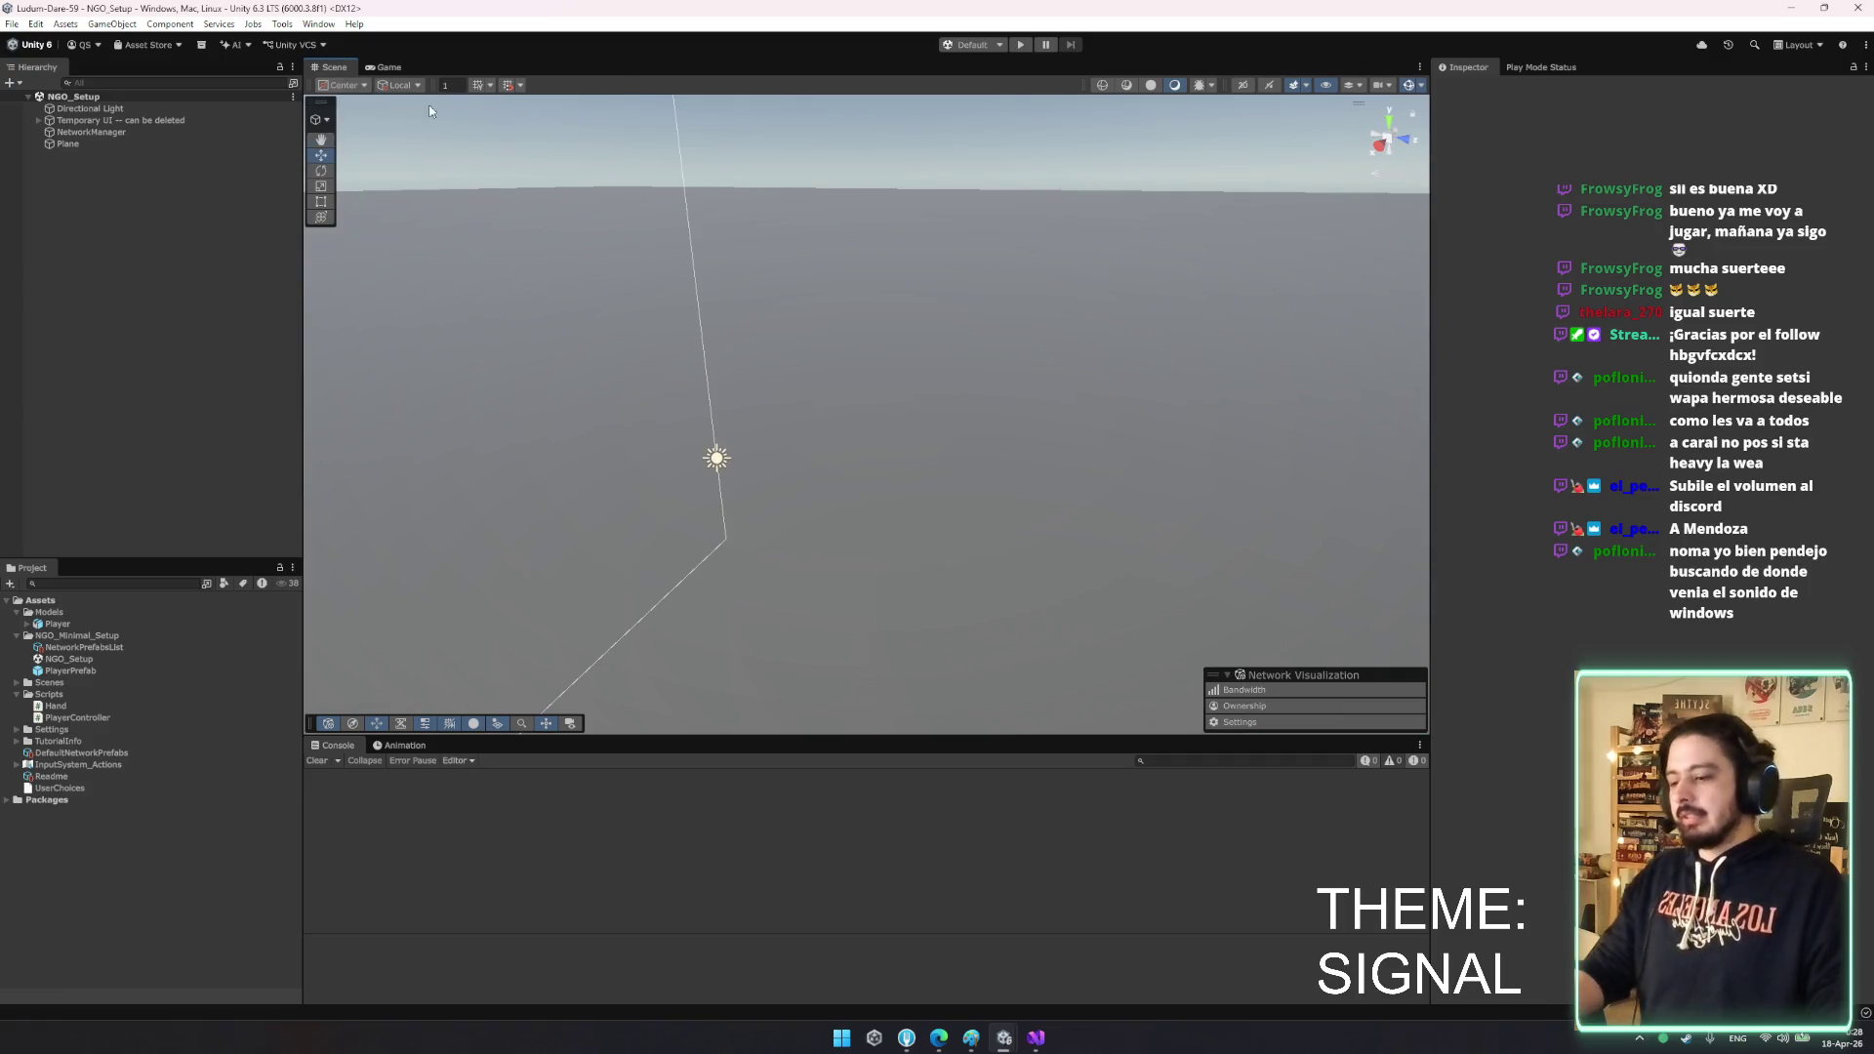
- Run a quick play-mode test, stop it, and return to PlayerController.cs
{"action": "left_click", "coordinate": [1020, 45]}
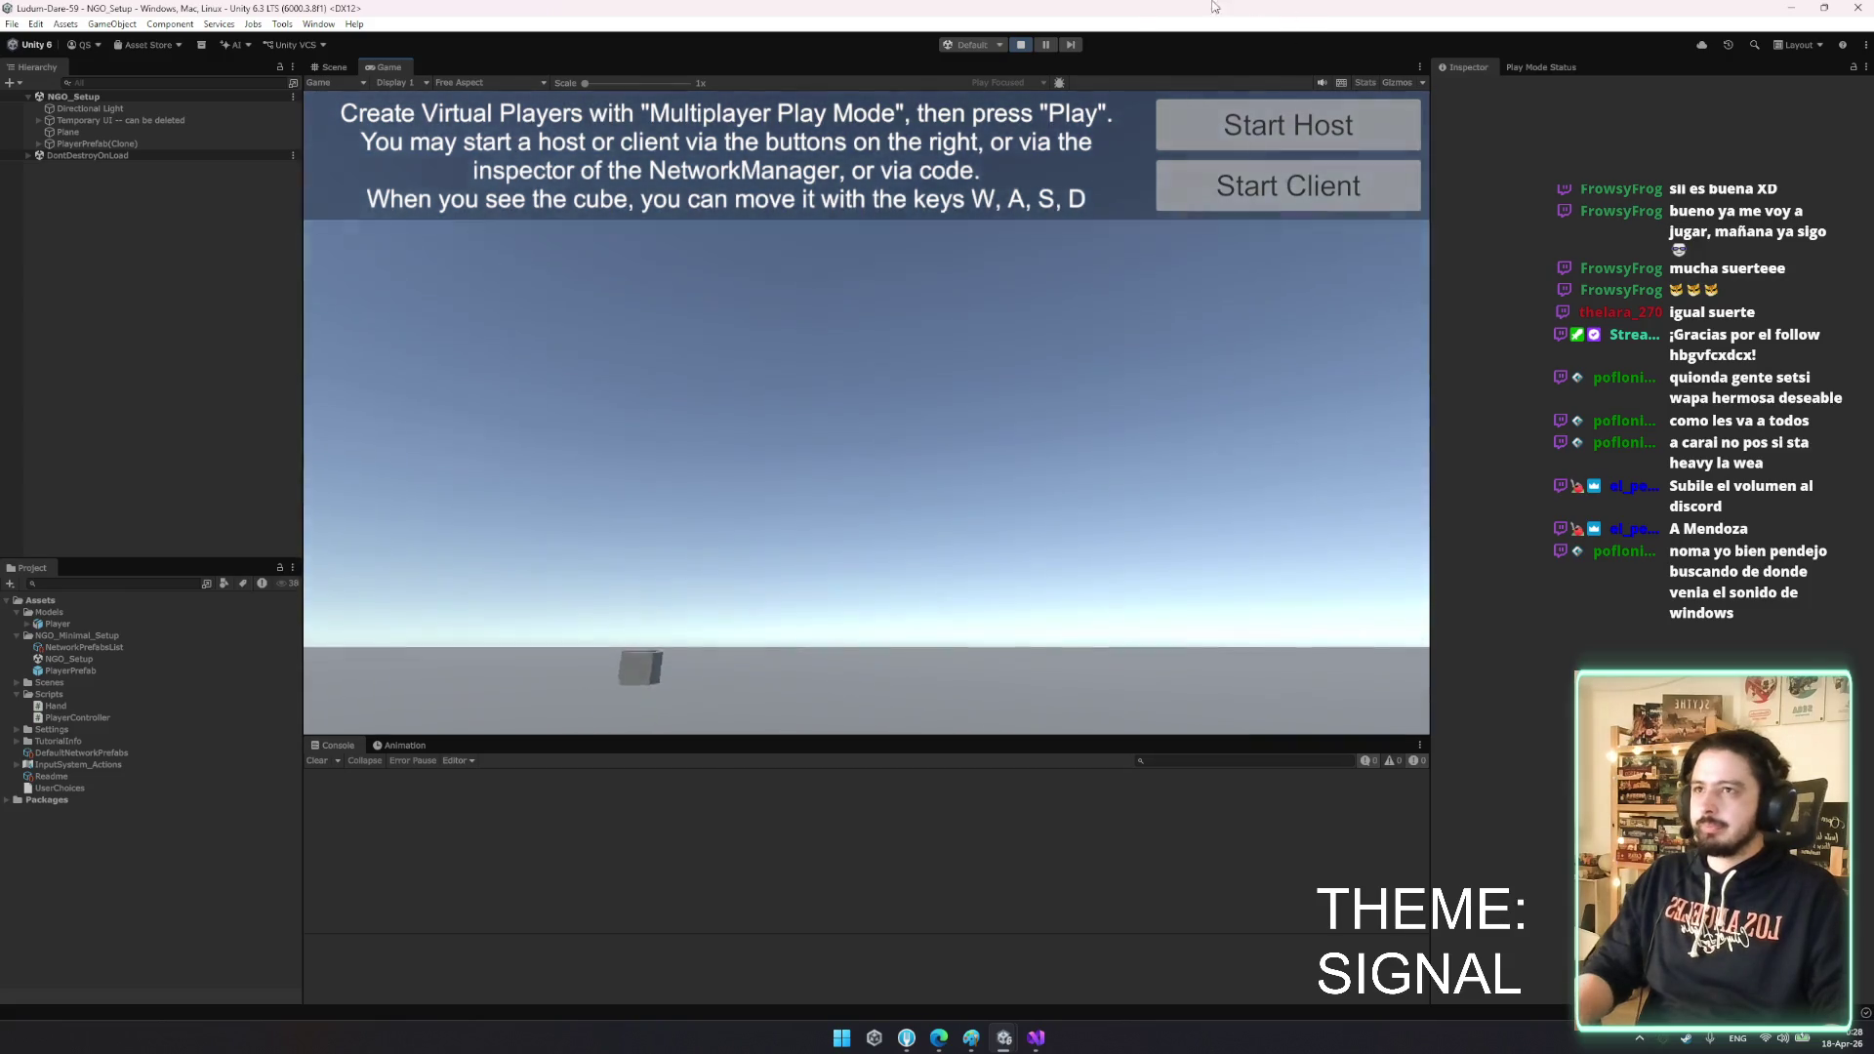
{"action": "left_click", "coordinate": [1020, 44]}
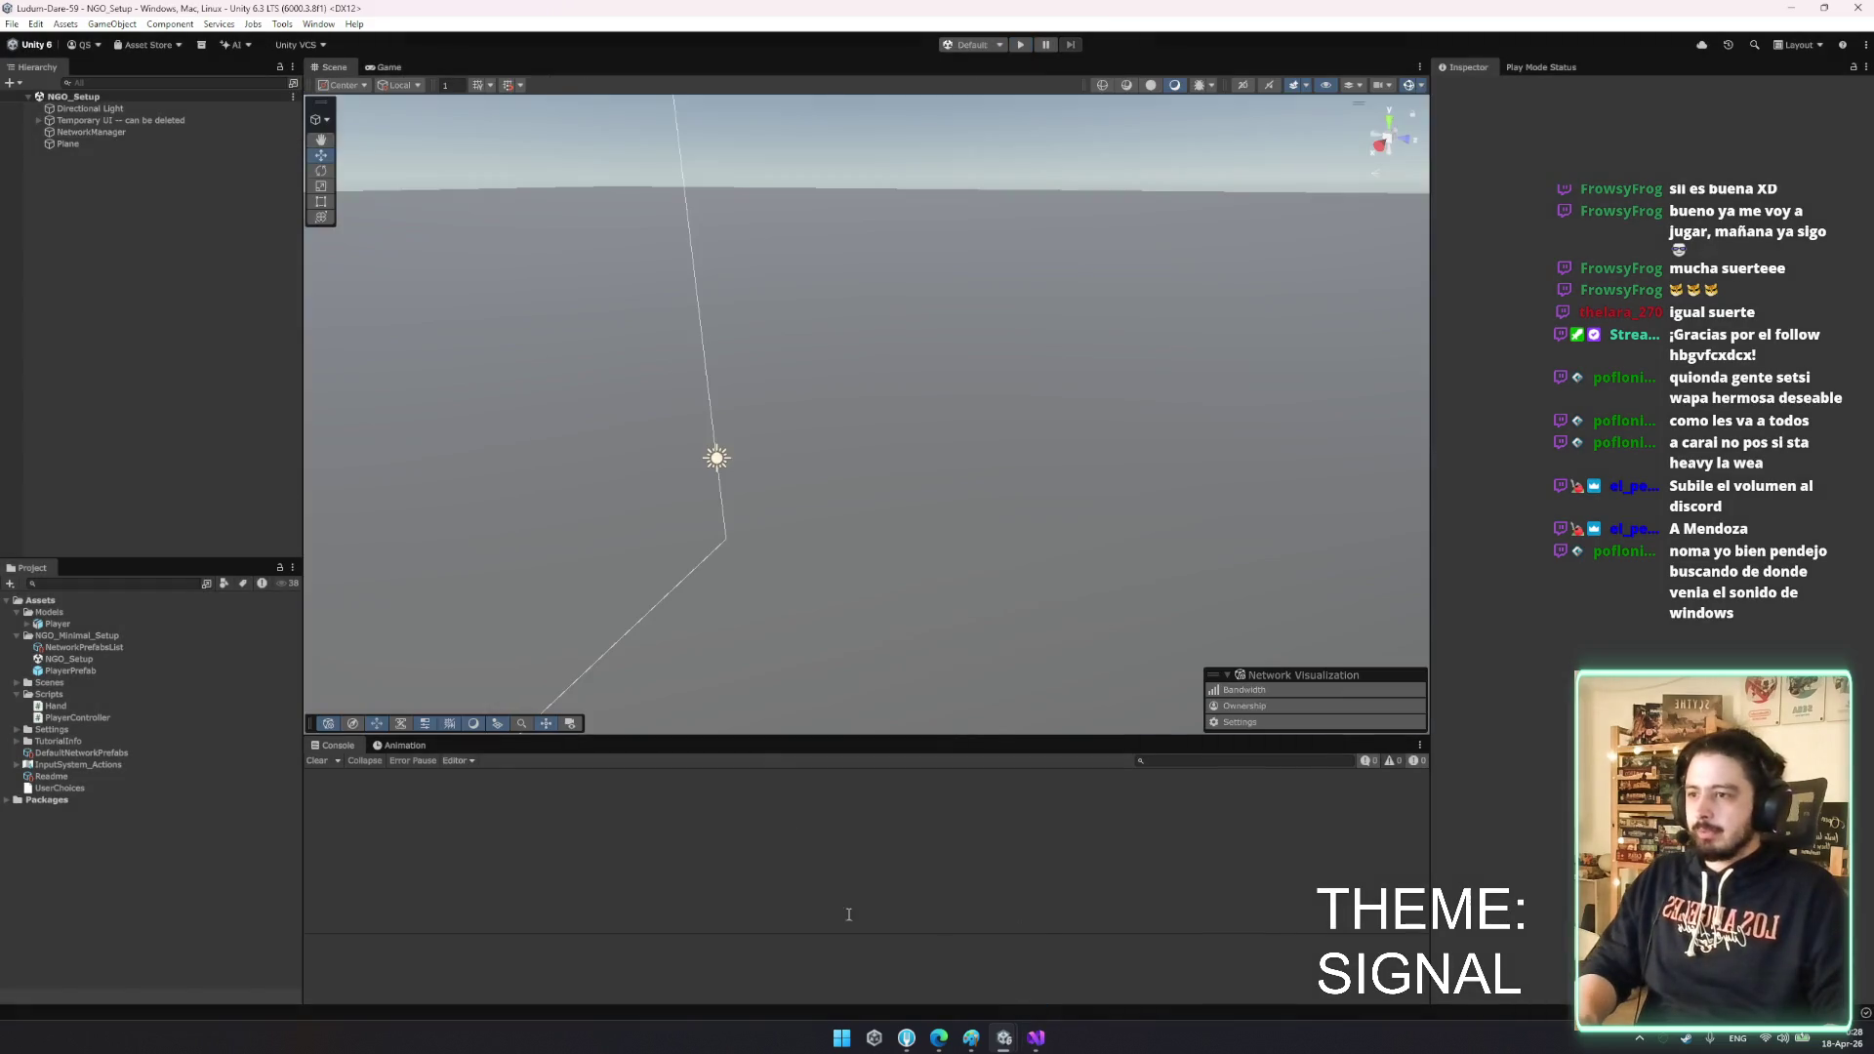
{"action": "left_click", "coordinate": [1034, 1039]}
{"action": "scroll", "coordinate": [286, 426], "scroll_direction": "up", "scroll_amount": 10}
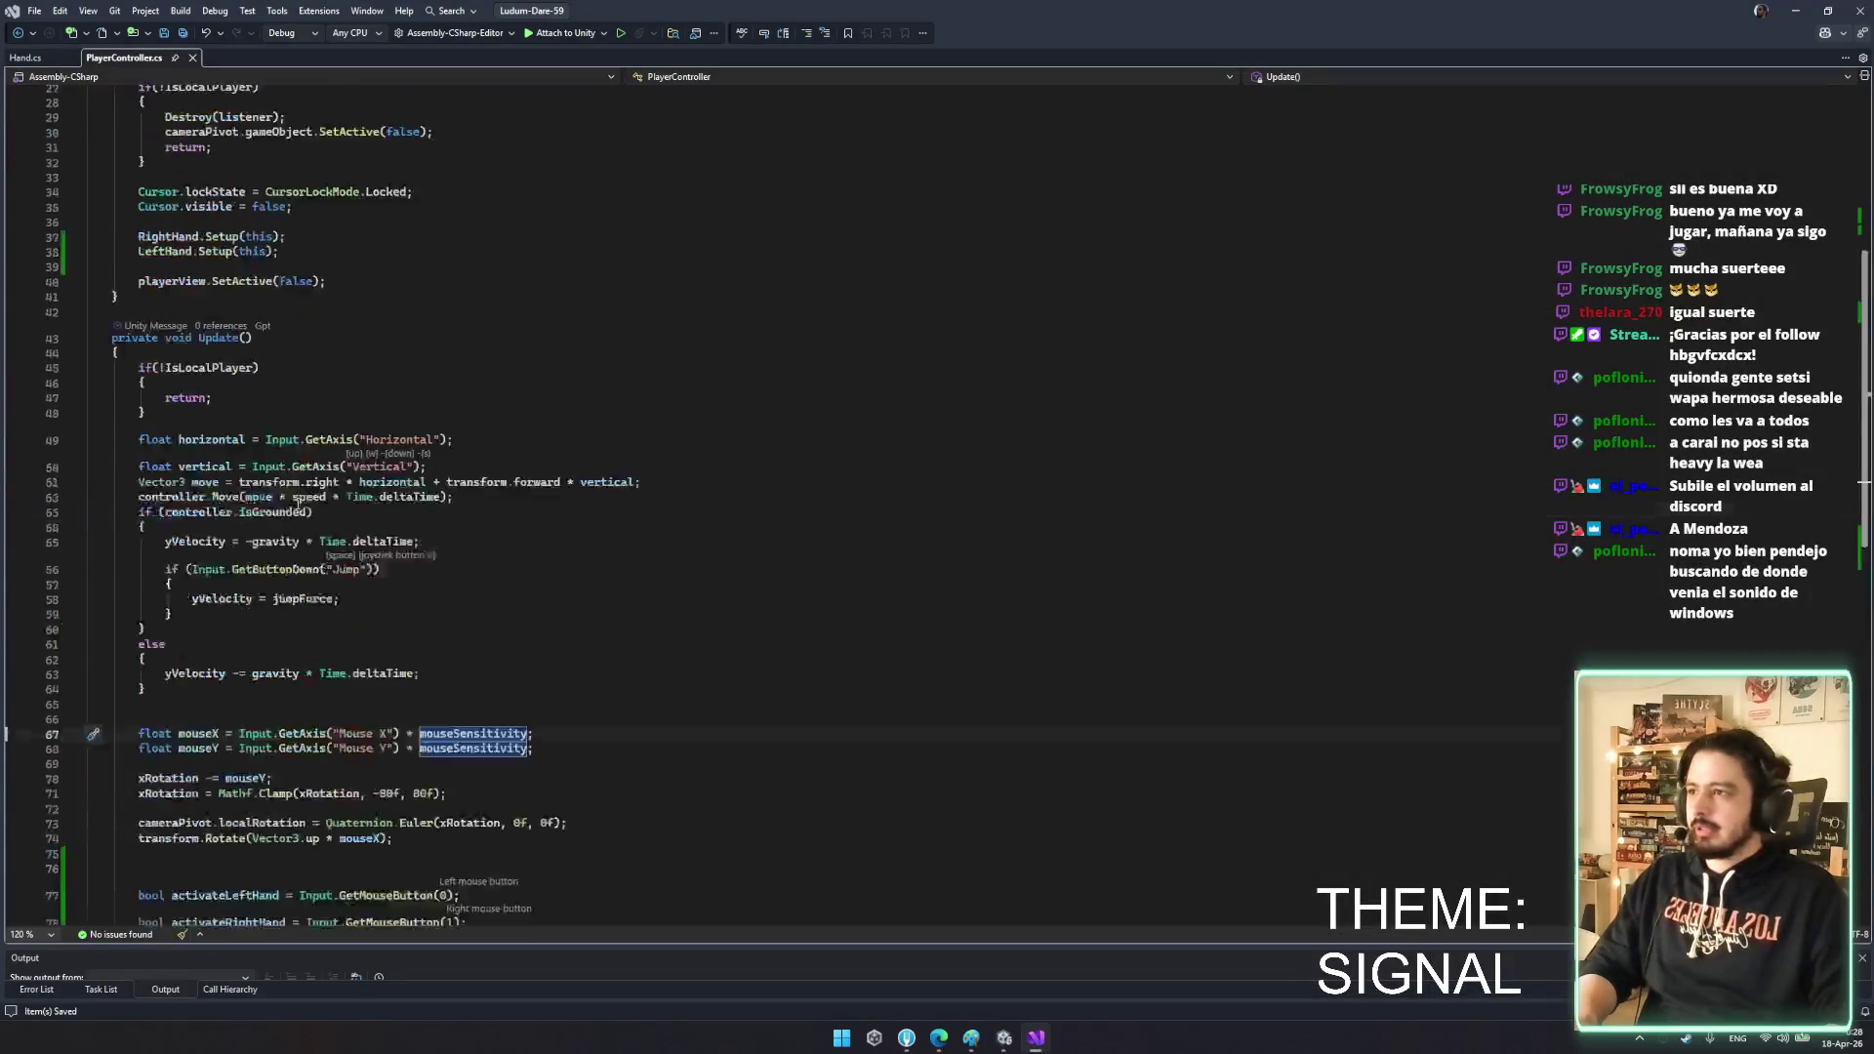
- Inspect the startingPosition assignment on line 14 of Hand.cs
{"action": "left_click", "coordinate": [26, 58]}
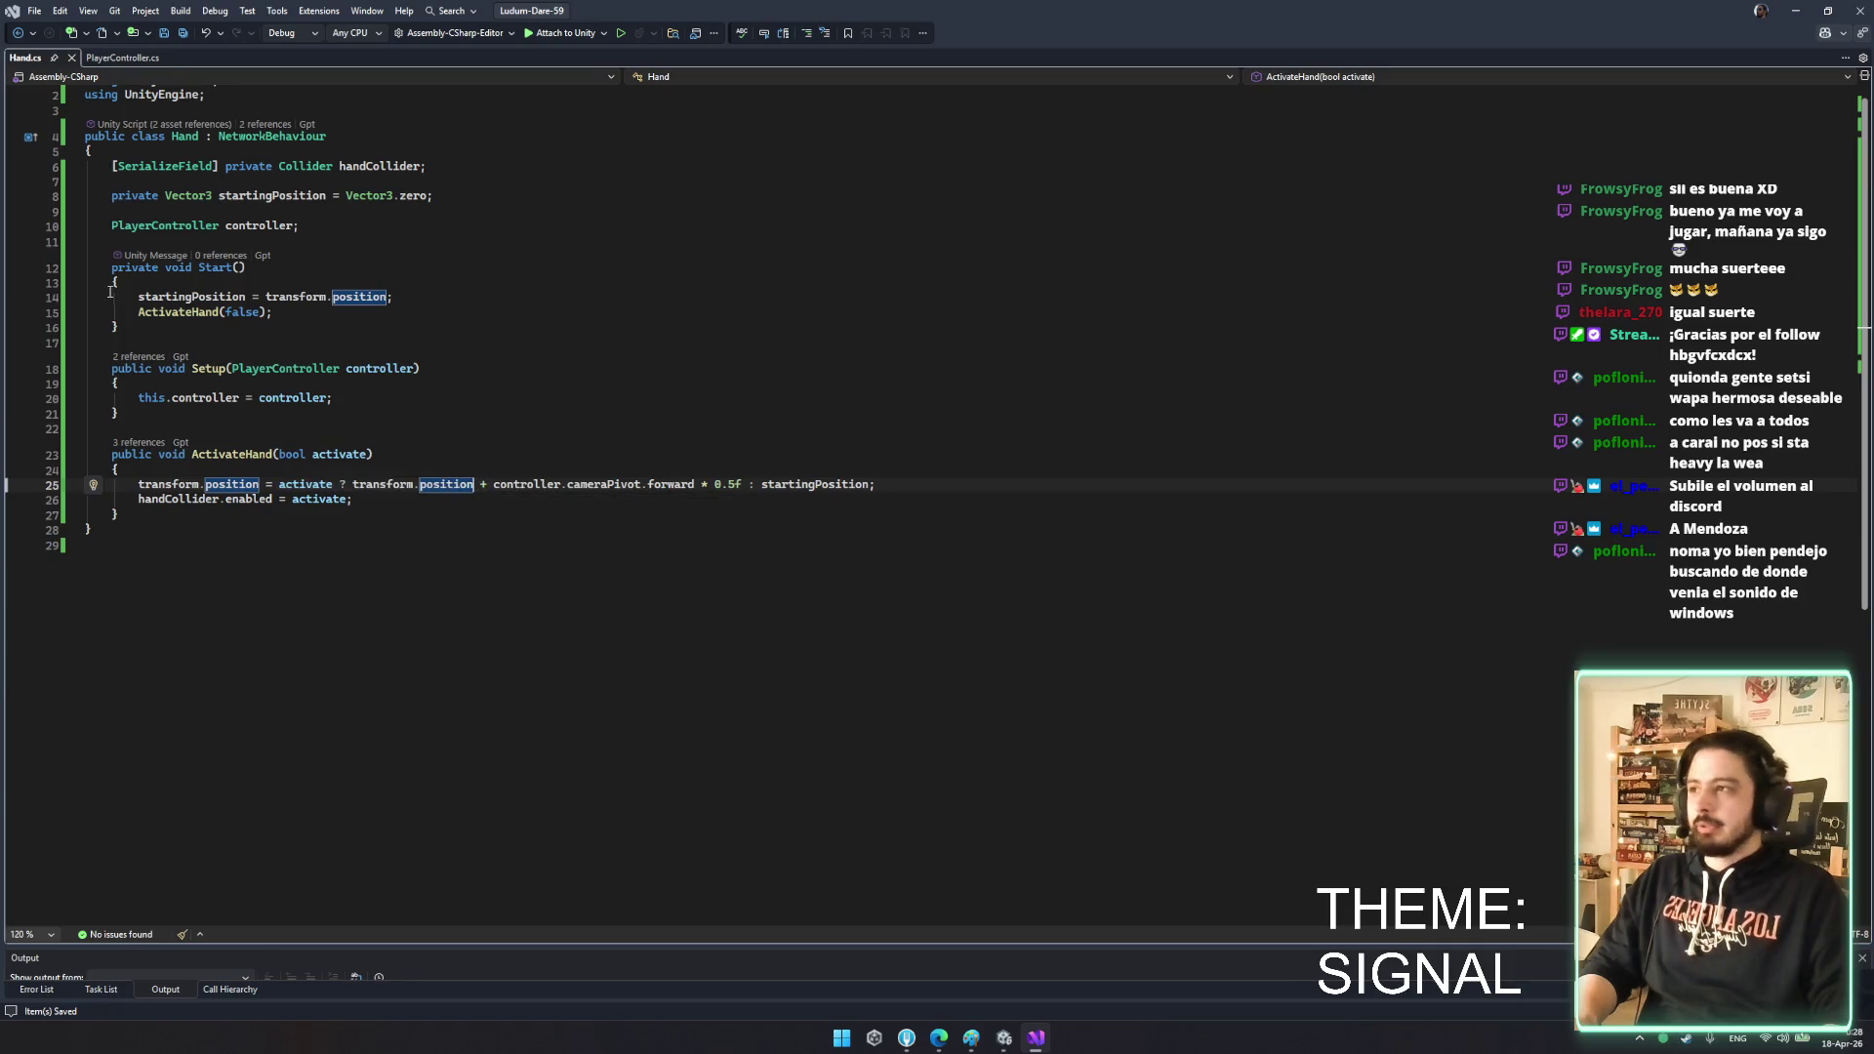
{"action": "left_click_drag", "start_coordinate": [105, 289], "coordinate": [448, 301]}
{"action": "left_click", "coordinate": [448, 304]}
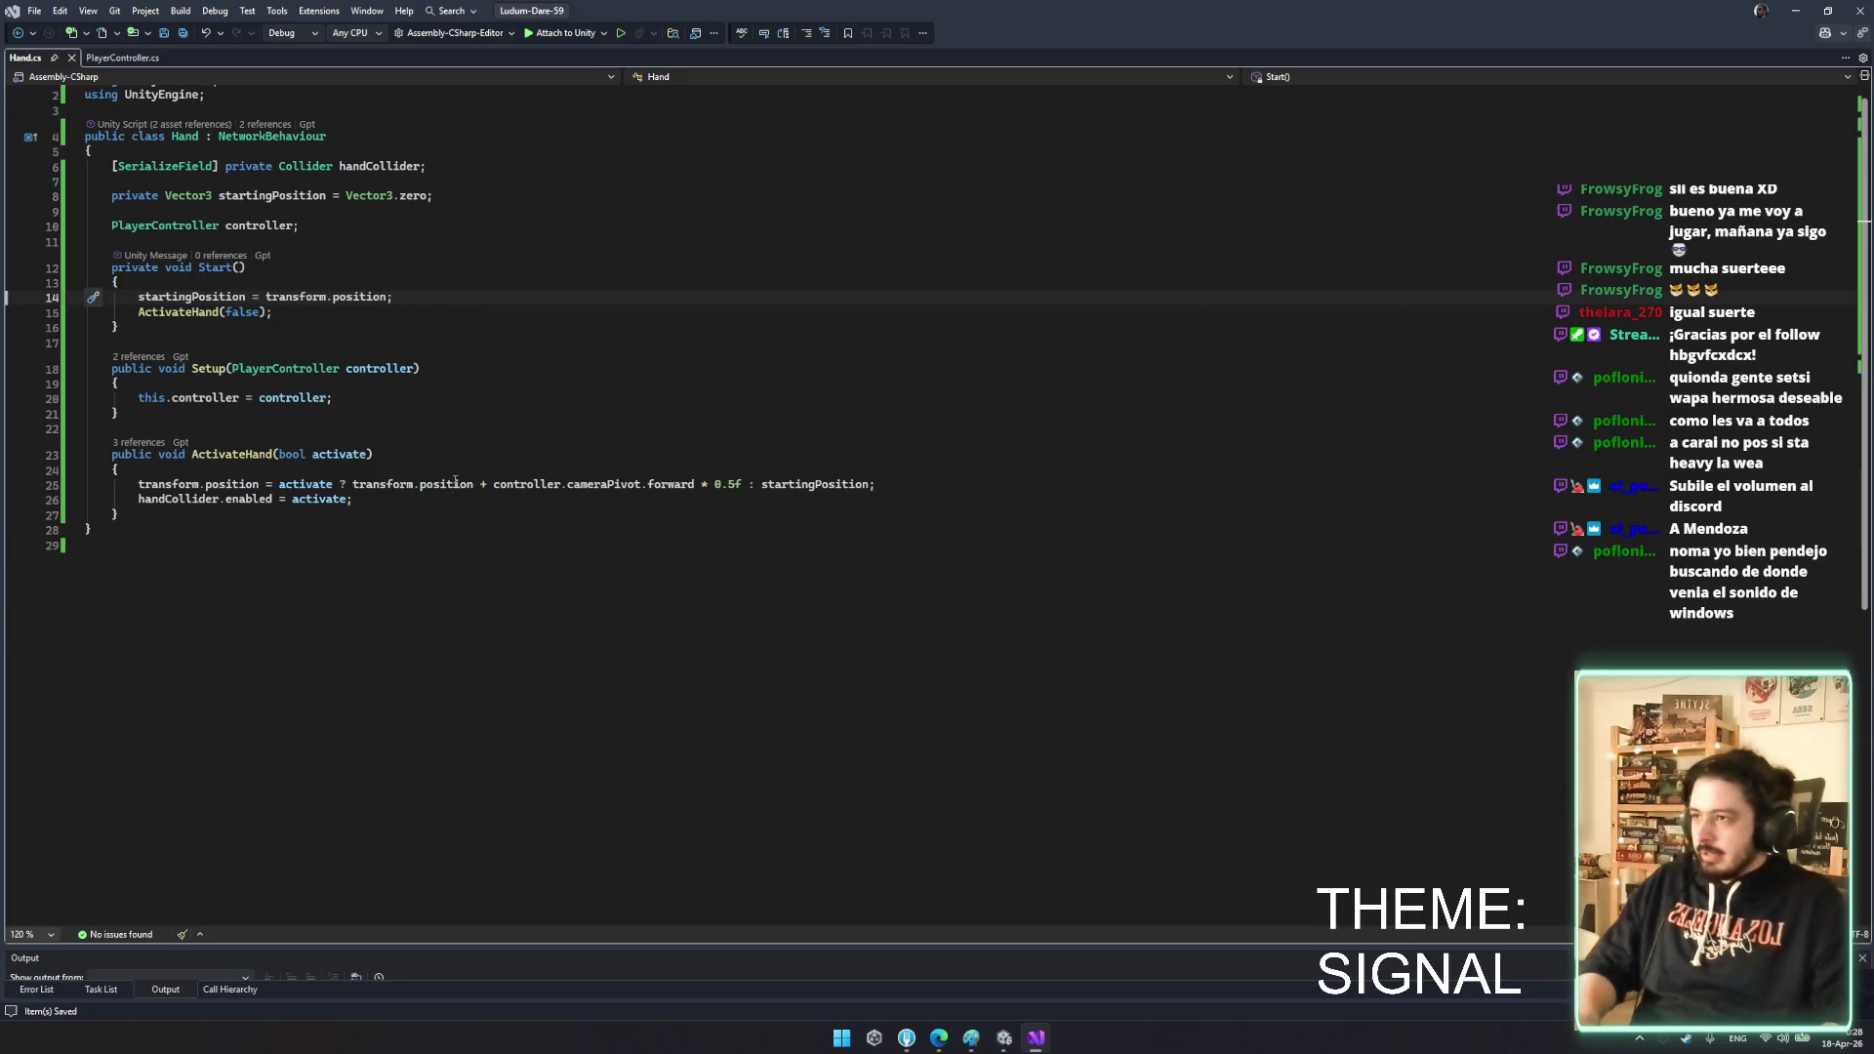
- Review the ActivateHand calls and GetMouseButton info in PlayerController.cs's Update
{"action": "left_click", "coordinate": [123, 59]}
{"action": "scroll", "coordinate": [539, 508], "scroll_direction": "down", "scroll_amount": 15}
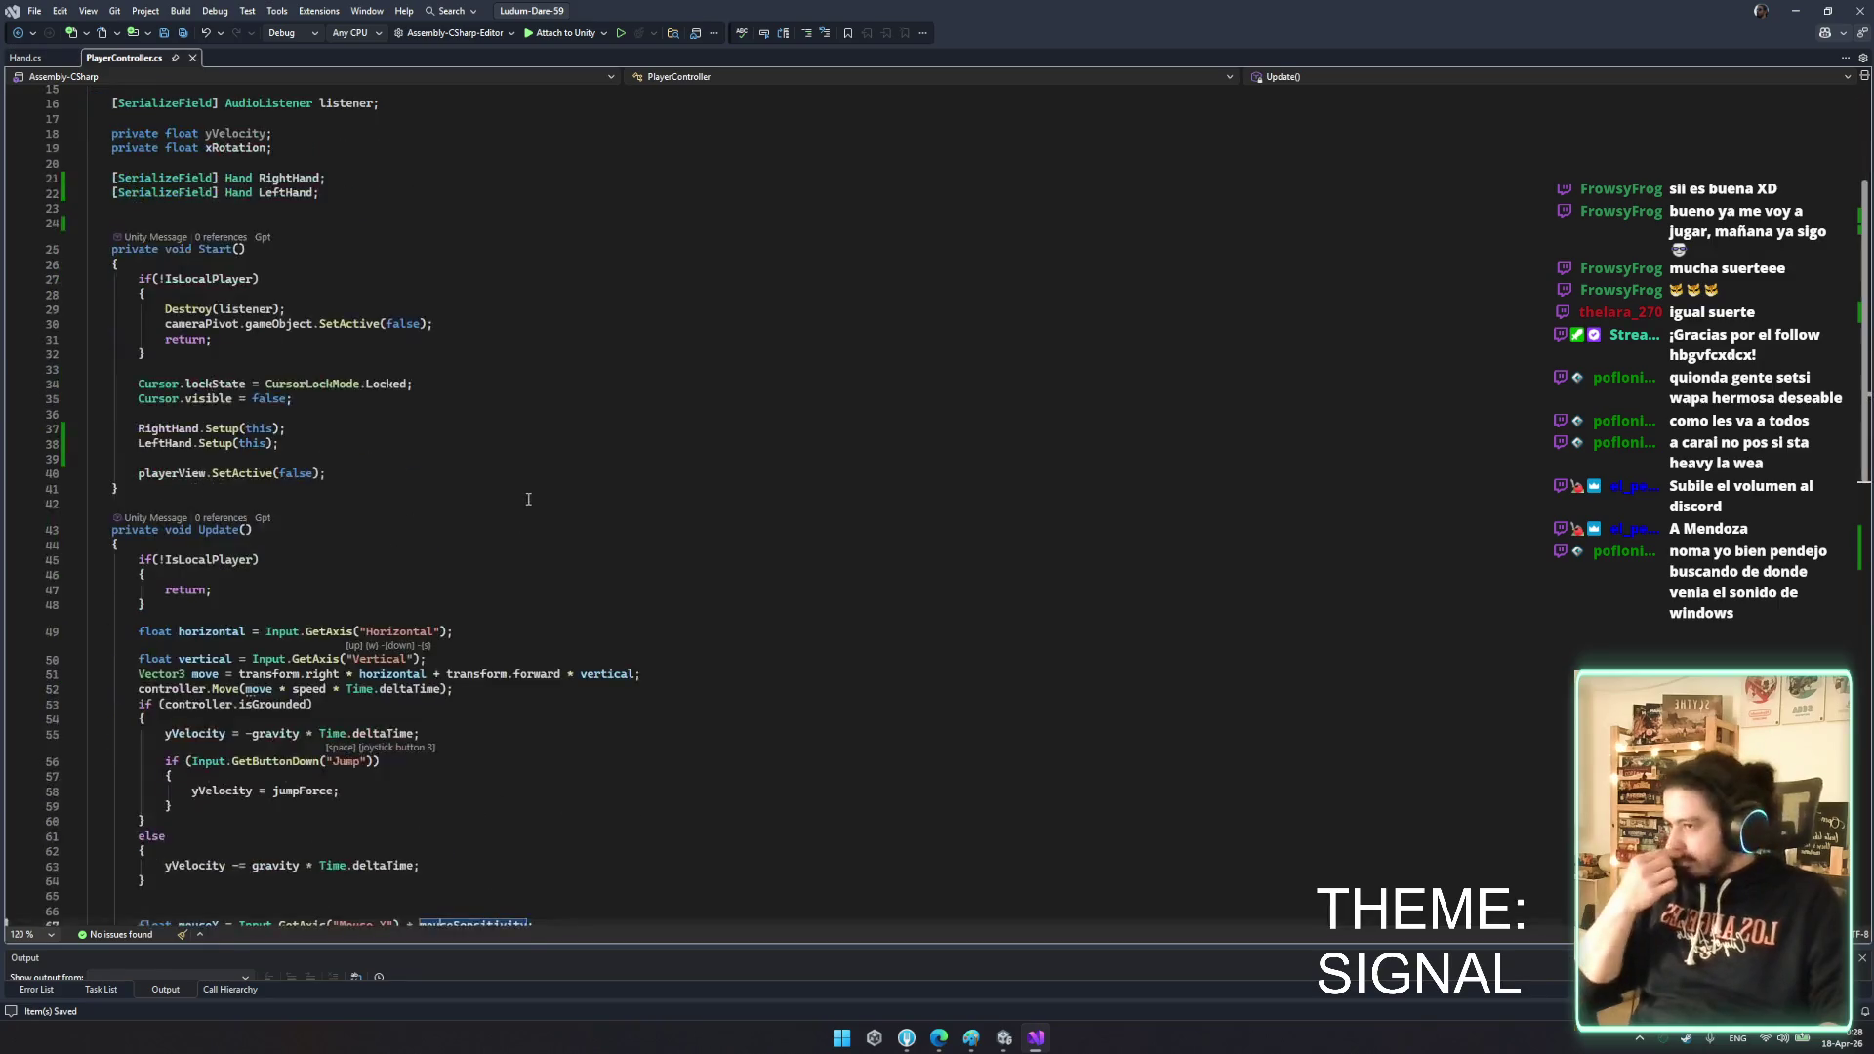
{"action": "double_click", "coordinate": [365, 667]}
{"action": "double_click", "coordinate": [265, 652]}
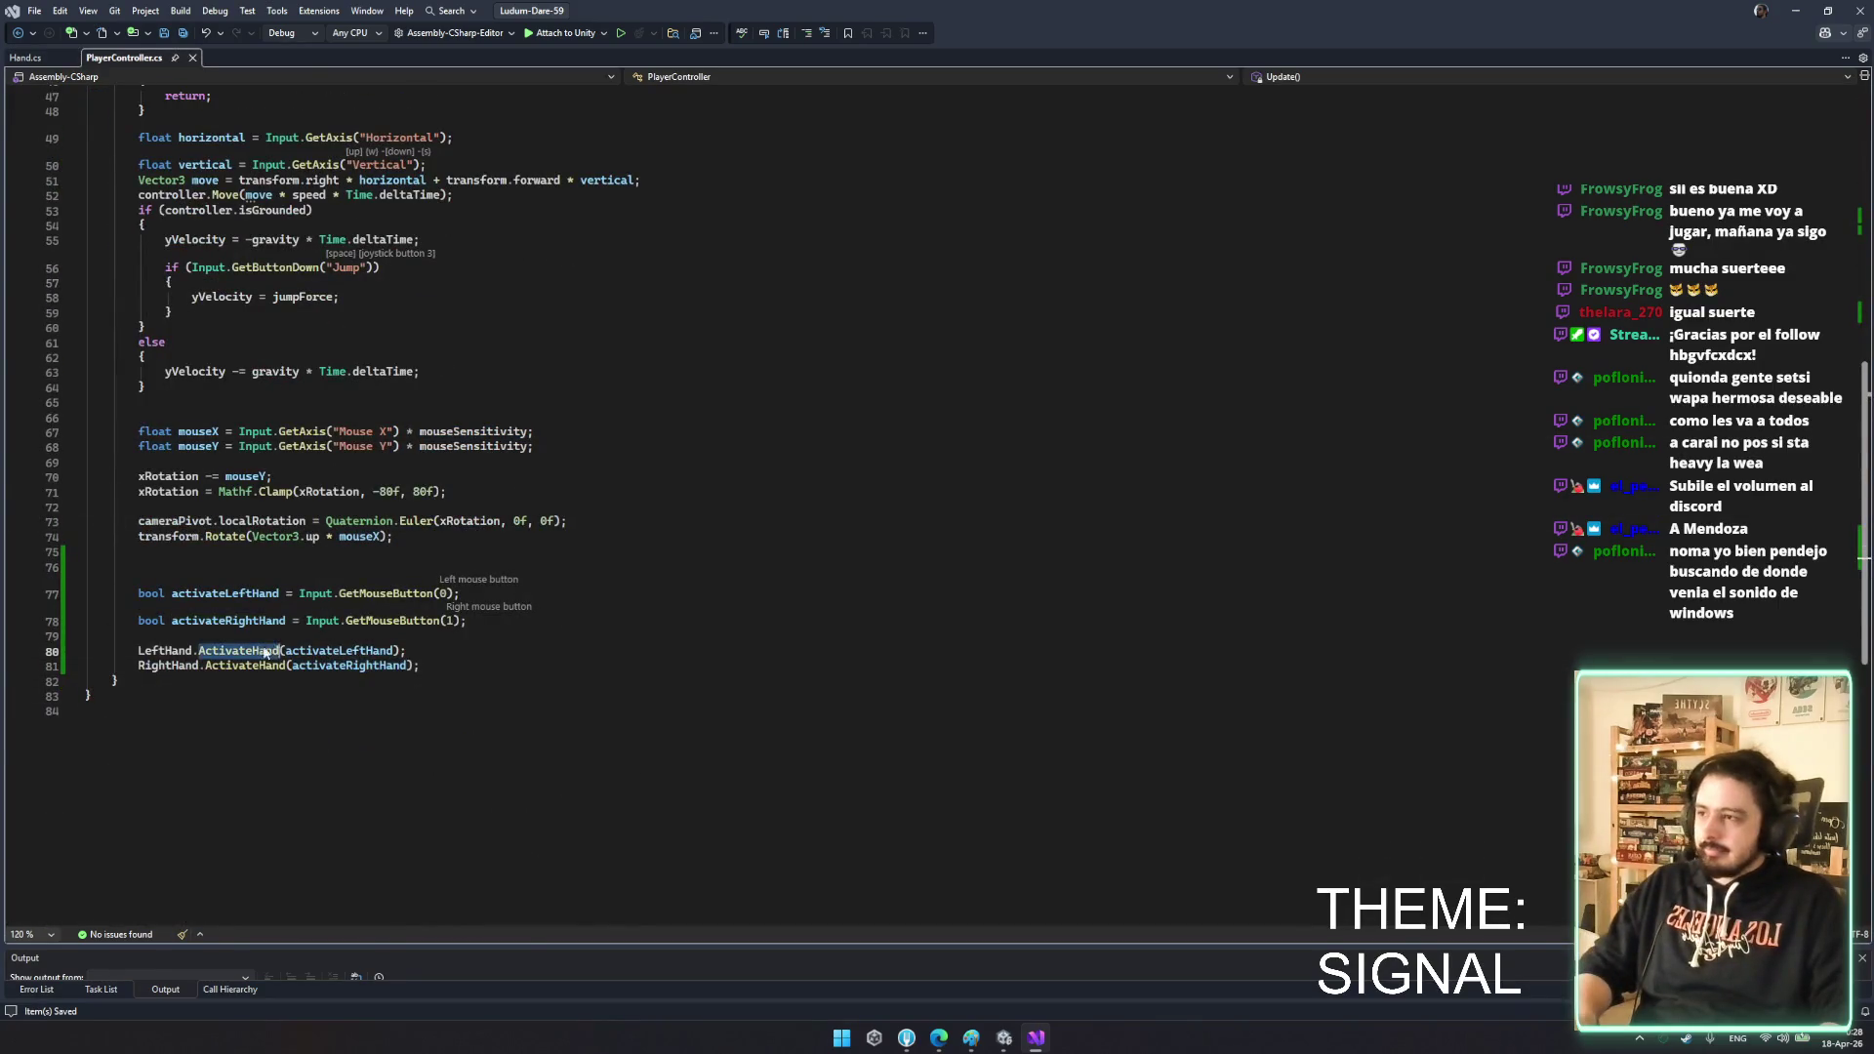
{"action": "left_click", "coordinate": [511, 635]}
{"action": "double_click", "coordinate": [363, 593]}
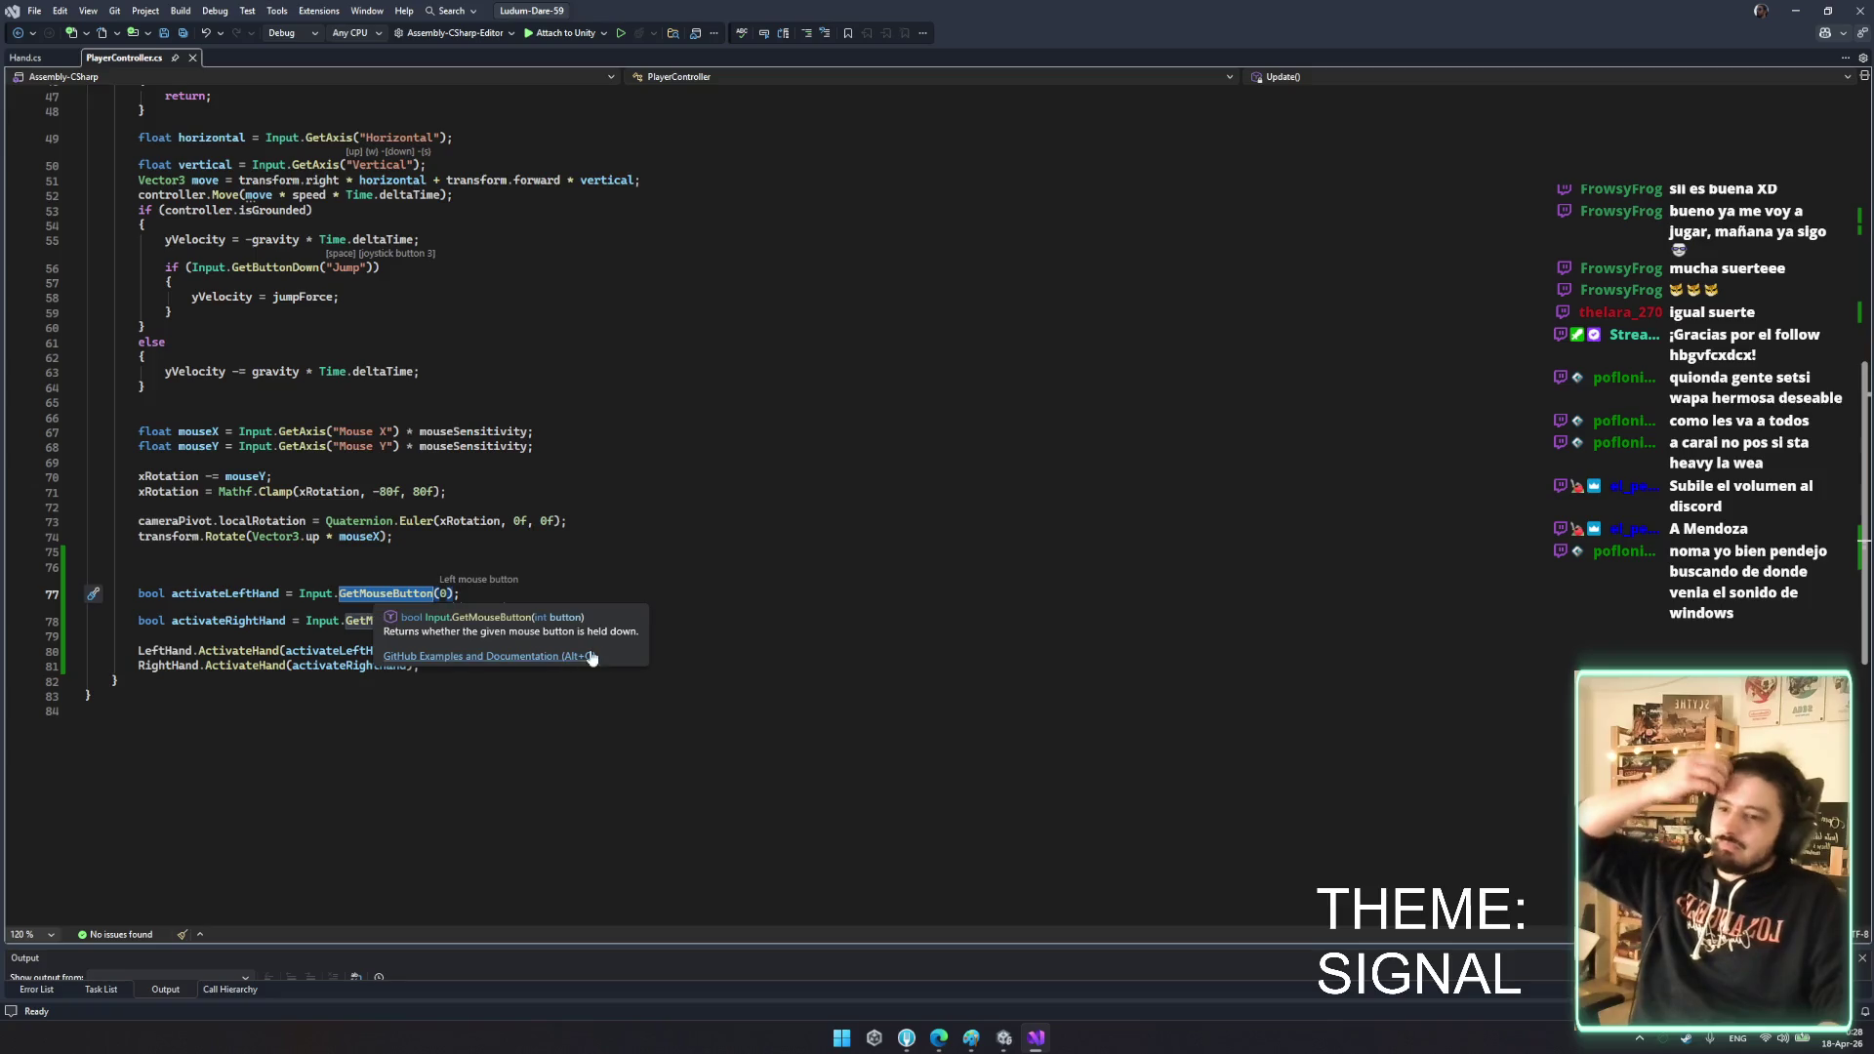
{"action": "left_click", "coordinate": [480, 657]}
{"action": "double_click", "coordinate": [266, 652]}
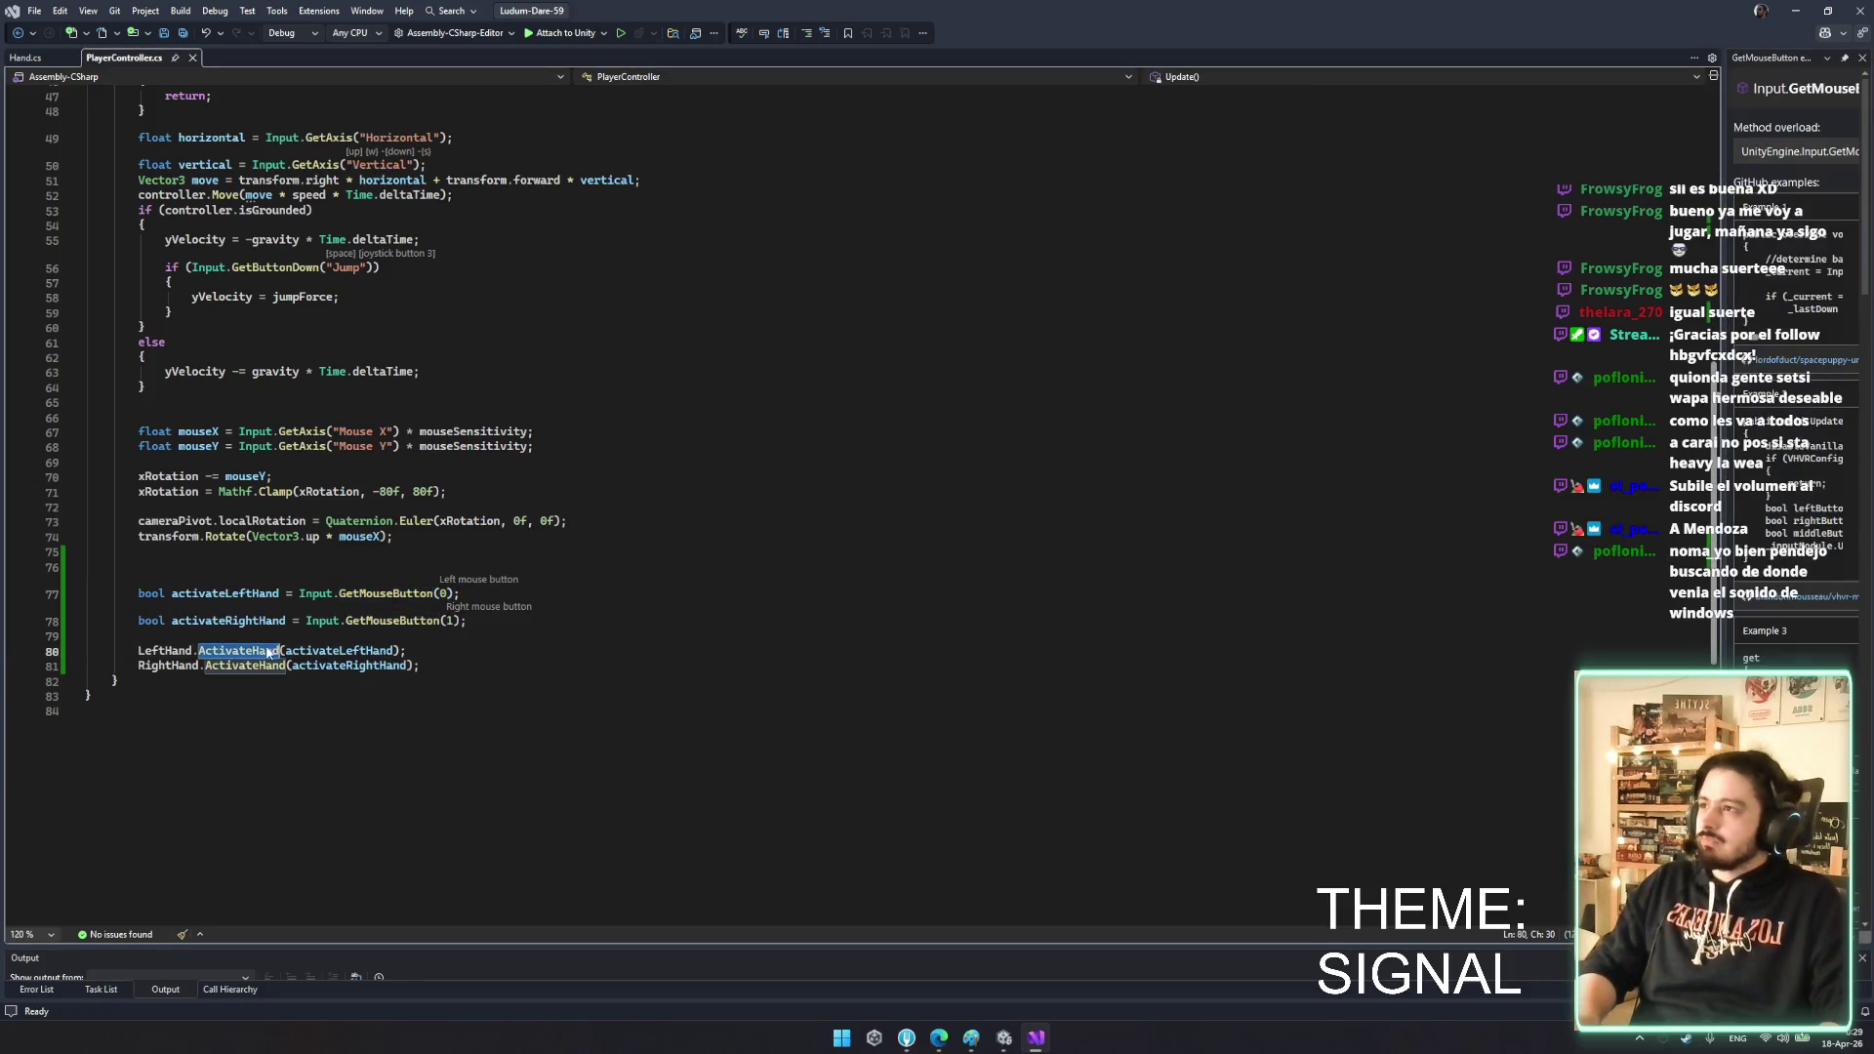
- Replace transform.position with startingPosition + controller.transform.position in the active branch and save
{"action": "left_click", "coordinate": [51, 59]}
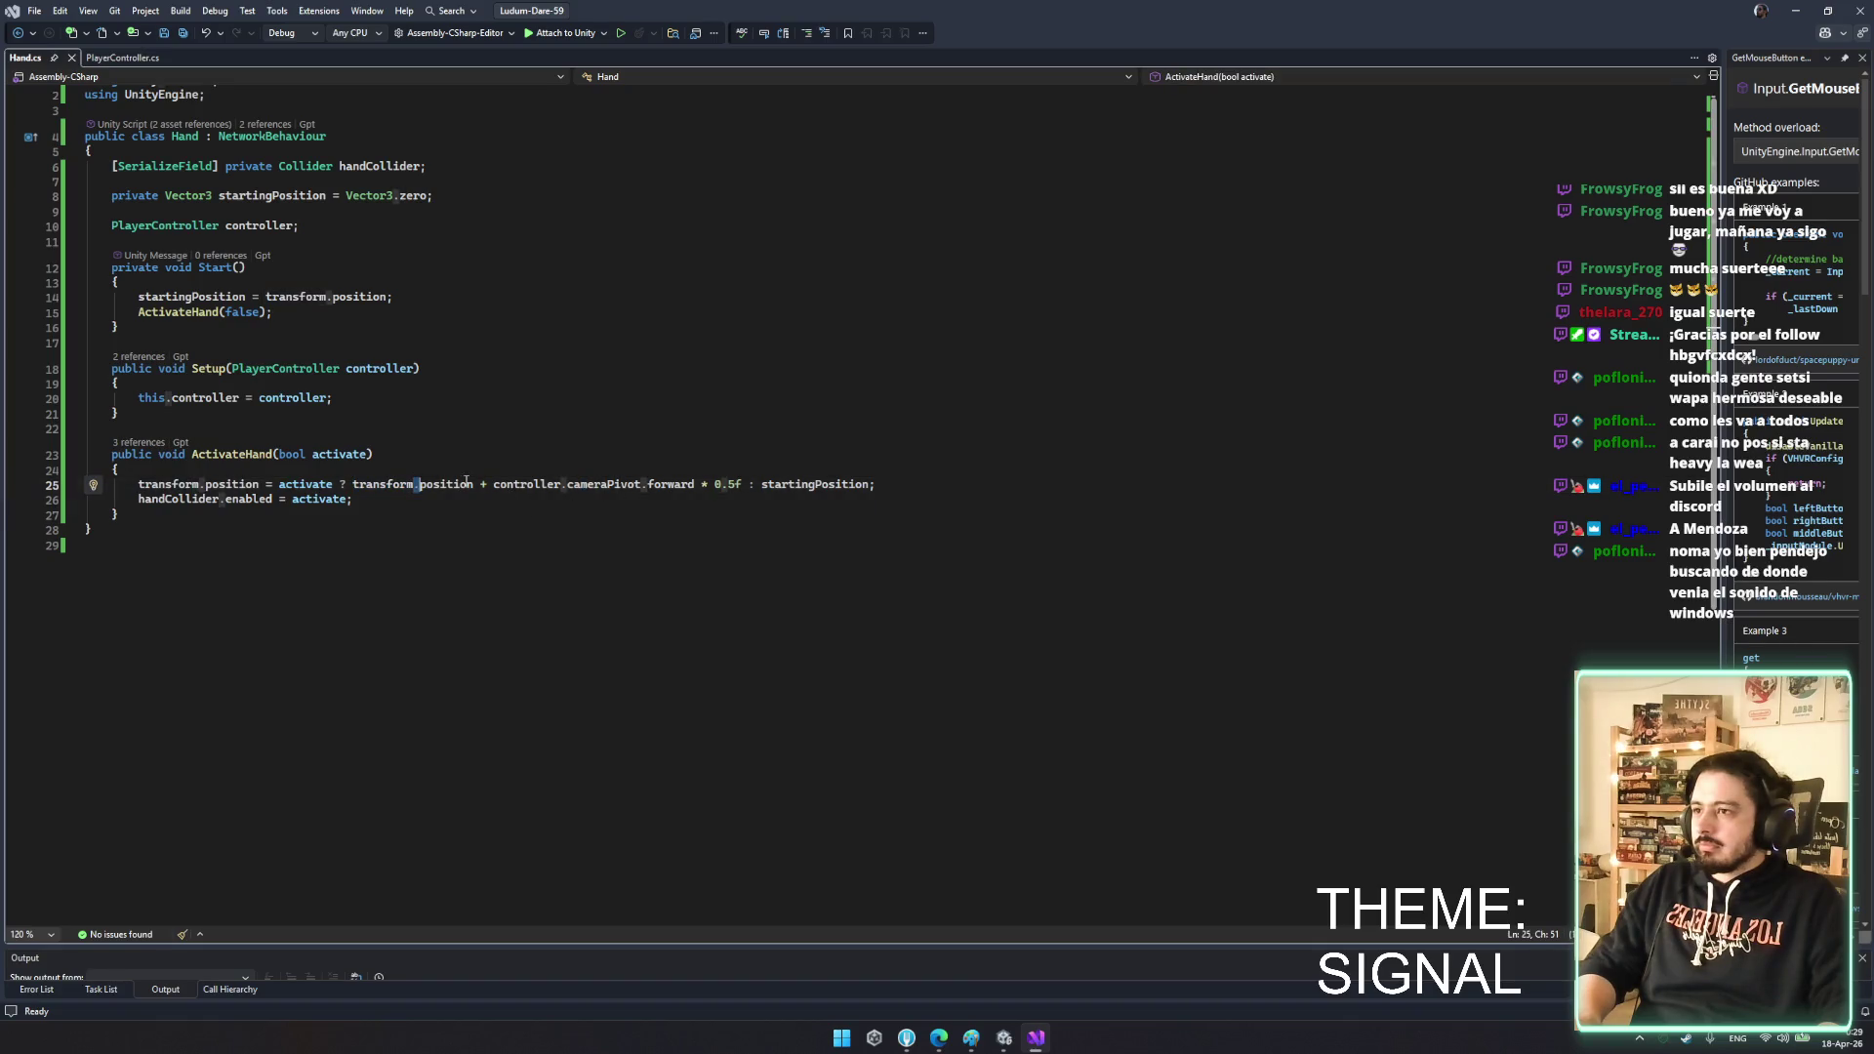
{"action": "double_click", "coordinate": [503, 491]}
{"action": "left_click", "coordinate": [488, 485]}
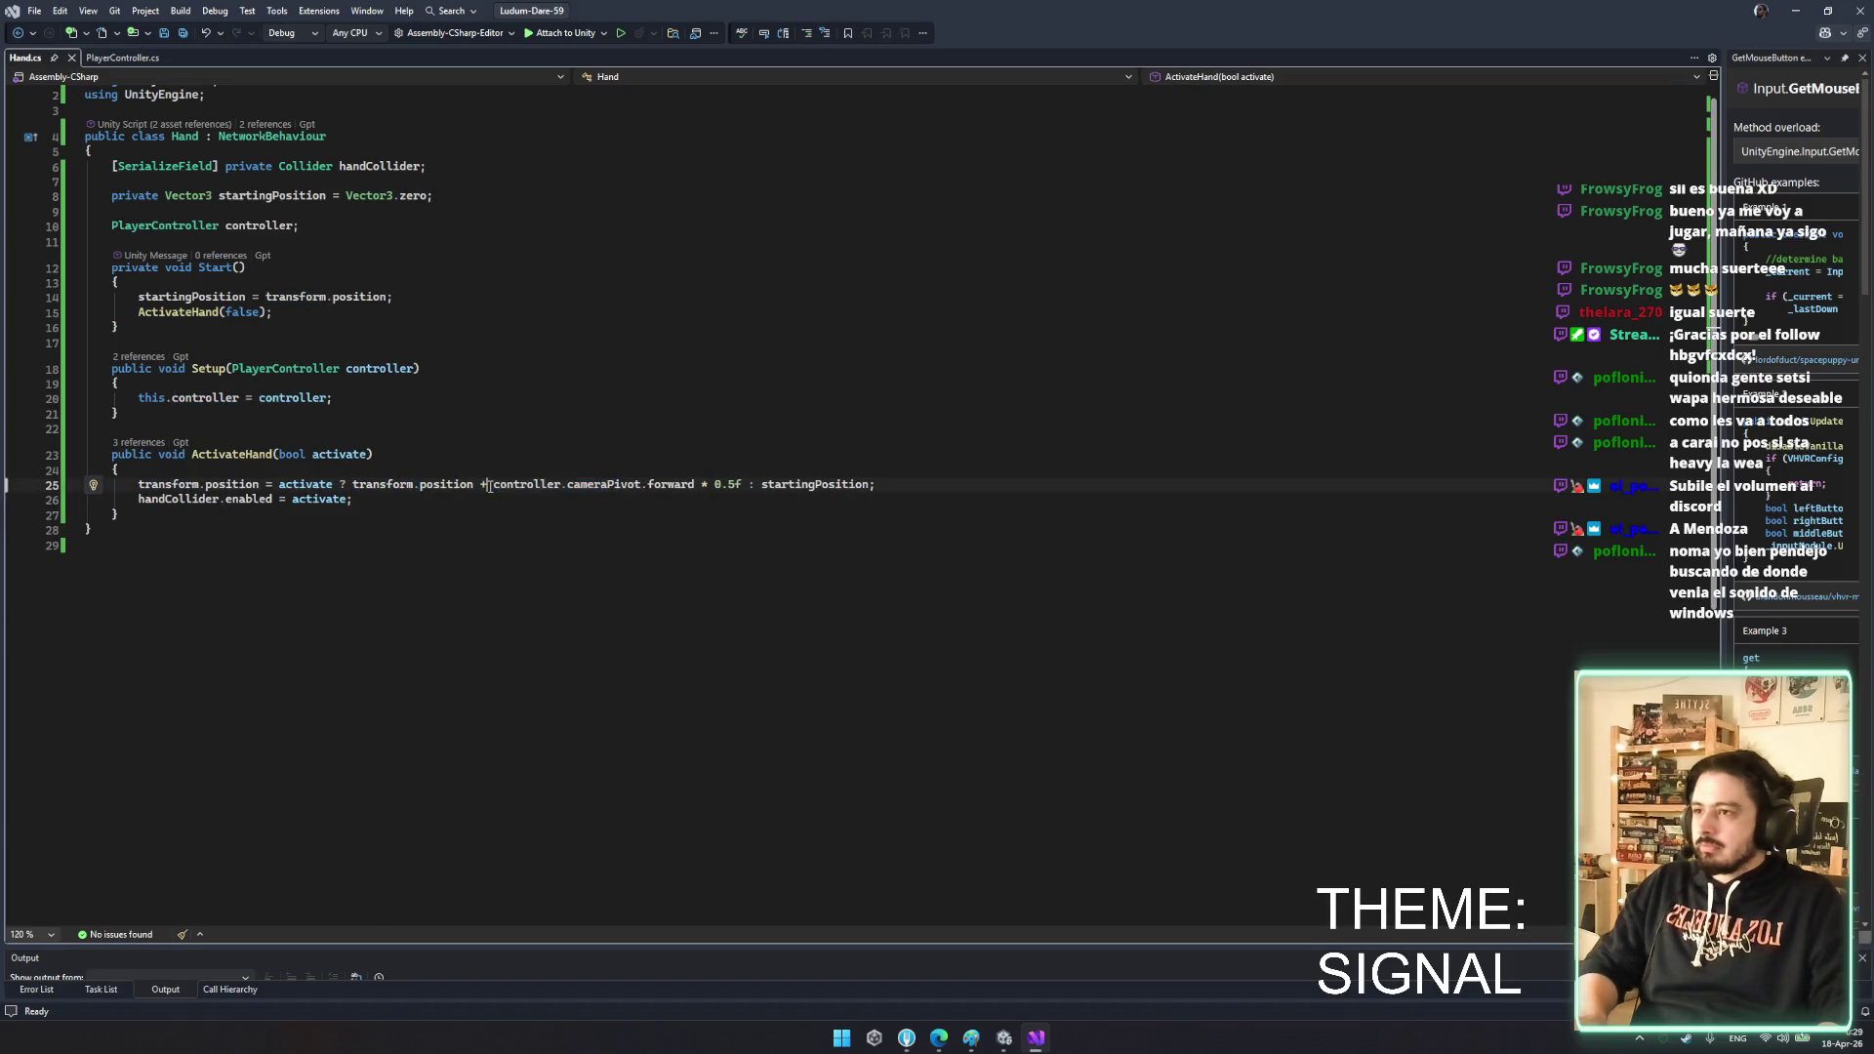
{"action": "double_click", "coordinate": [520, 484]}
{"action": "left_click_drag", "start_coordinate": [473, 484], "coordinate": [390, 482]}
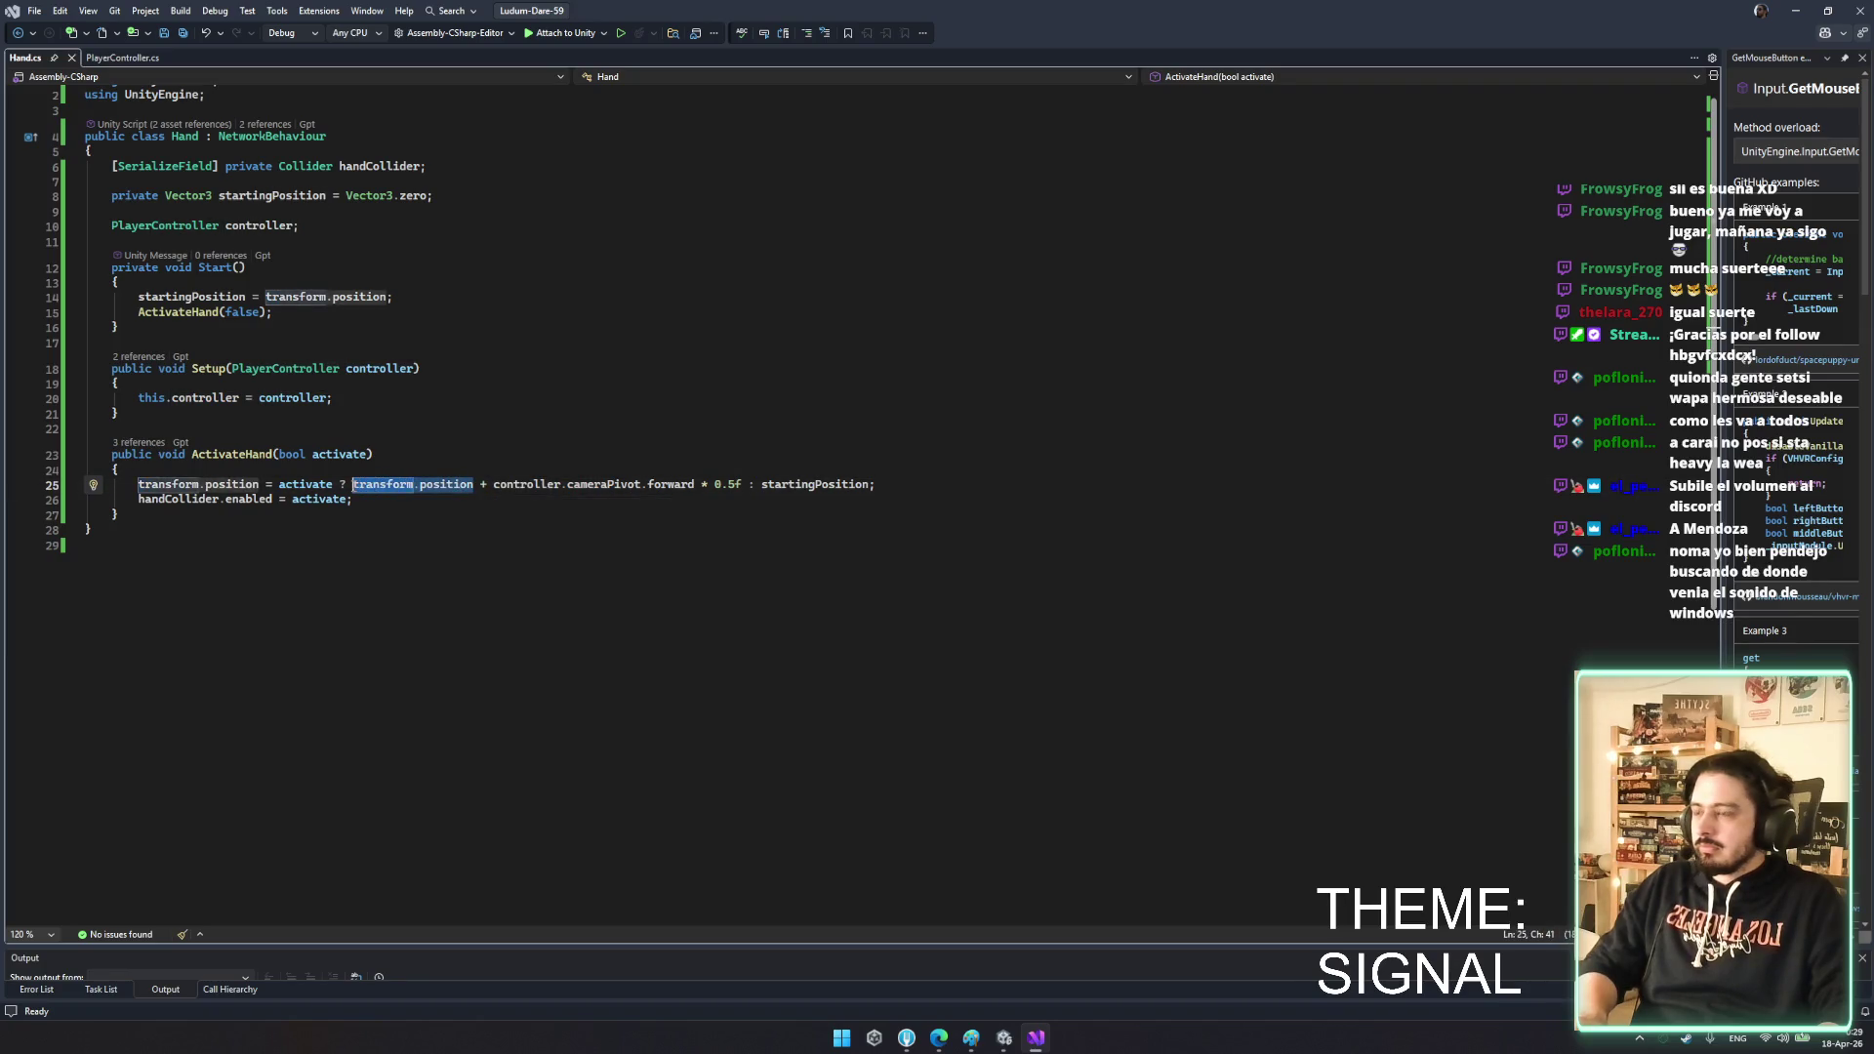
{"action": "type", "text": "controller"}
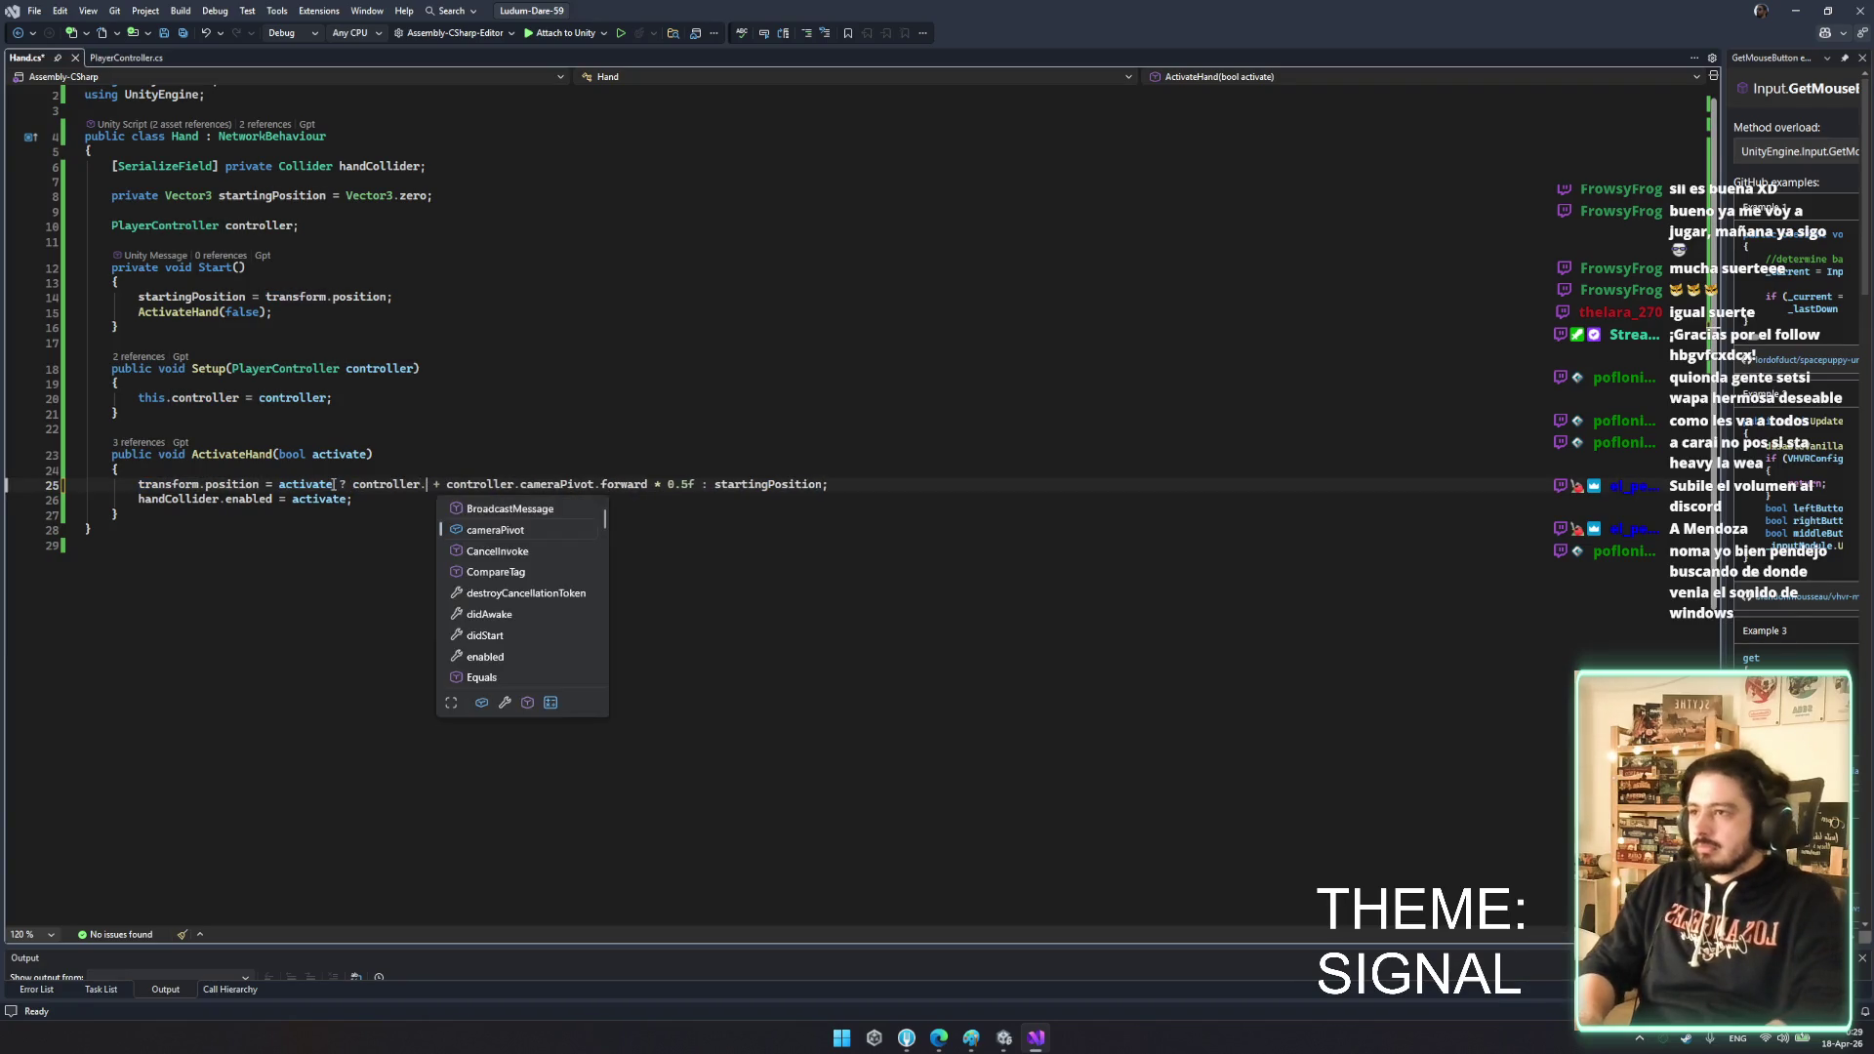
{"action": "type", "text": "tartingPosition "}
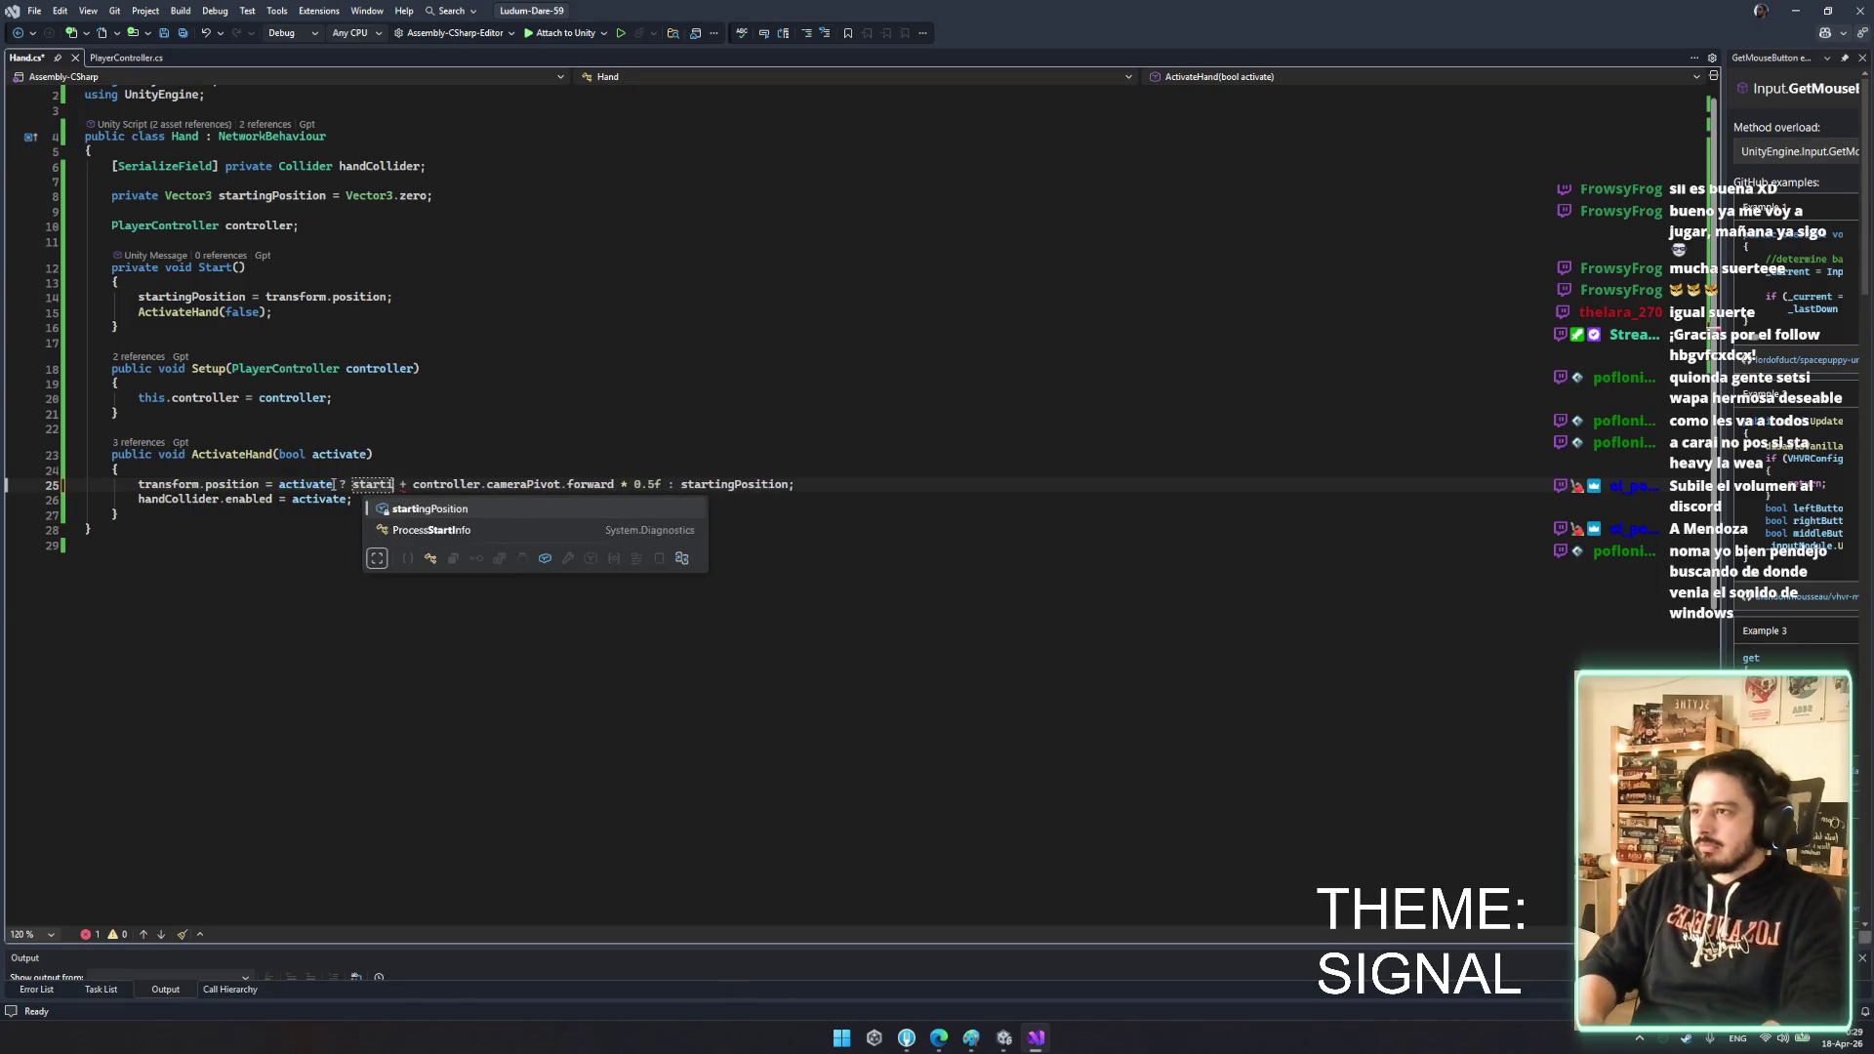
{"action": "type", "text": "+ controller.transform."}
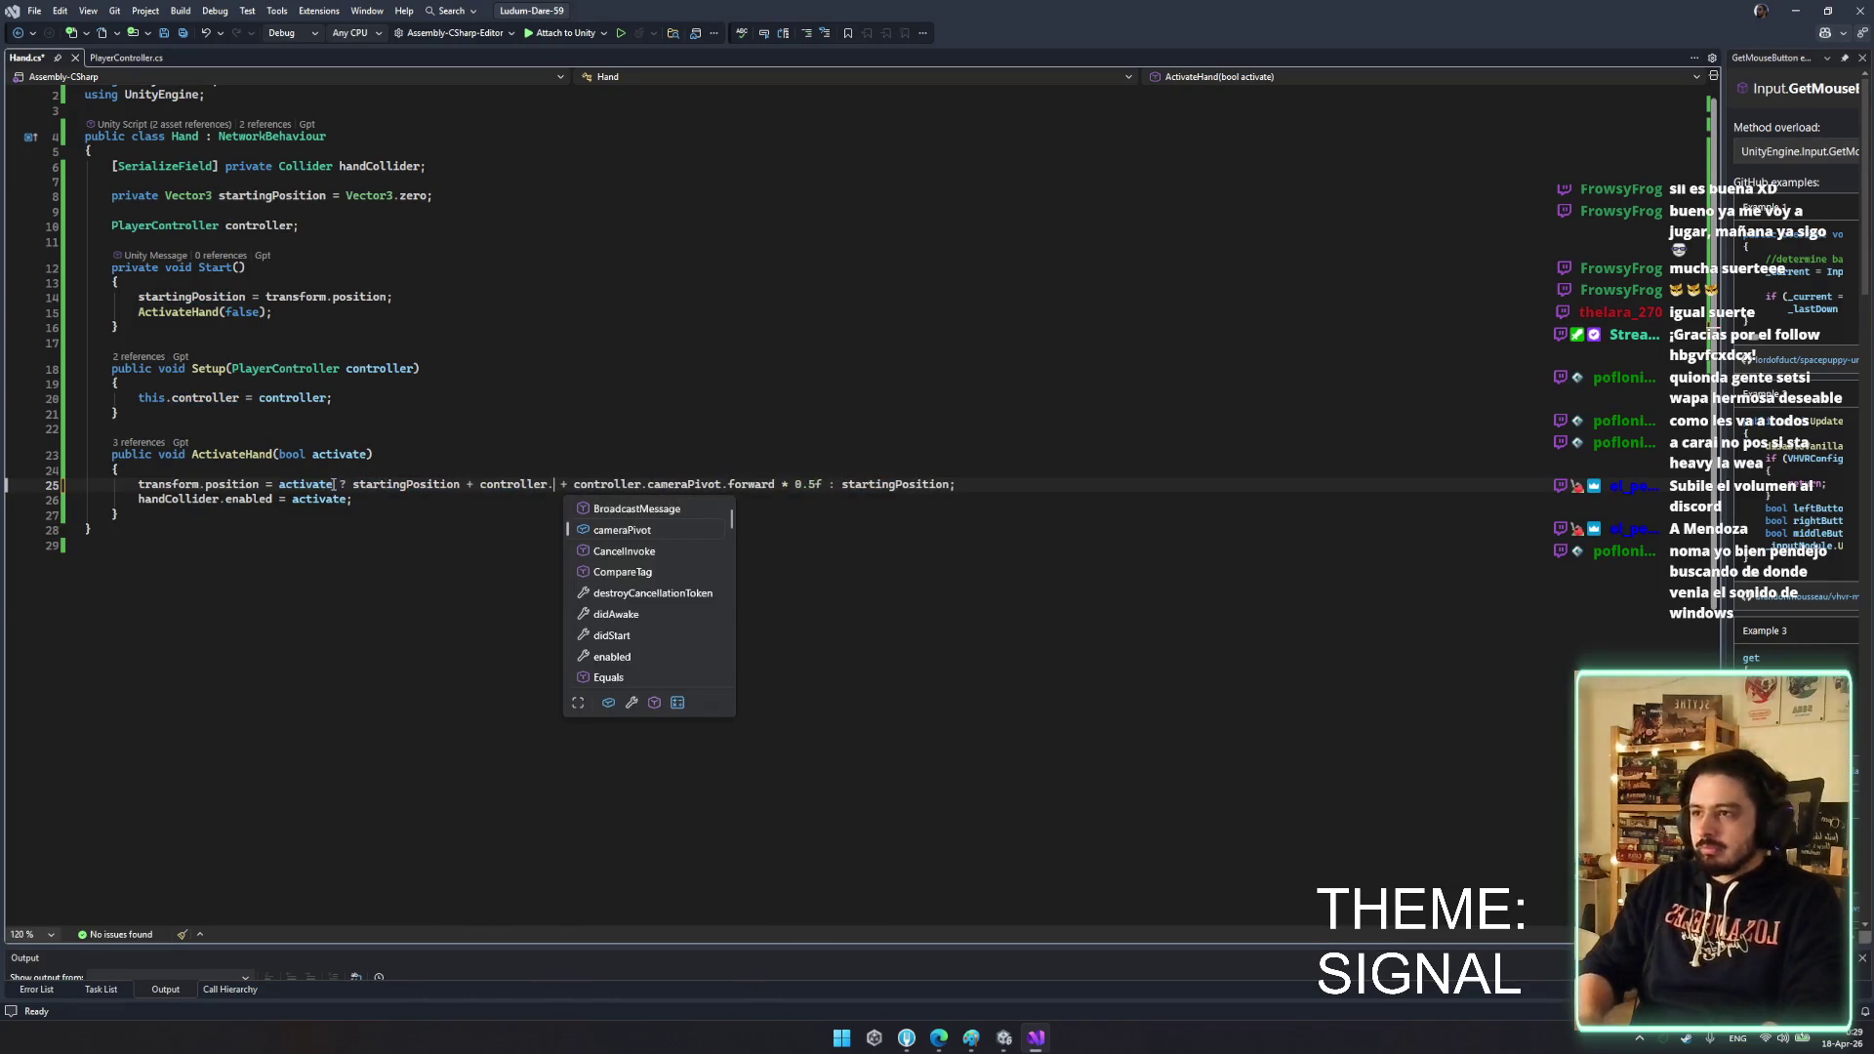
{"action": "key", "text": "Tab"}
{"action": "key", "text": "ctrl+s"}
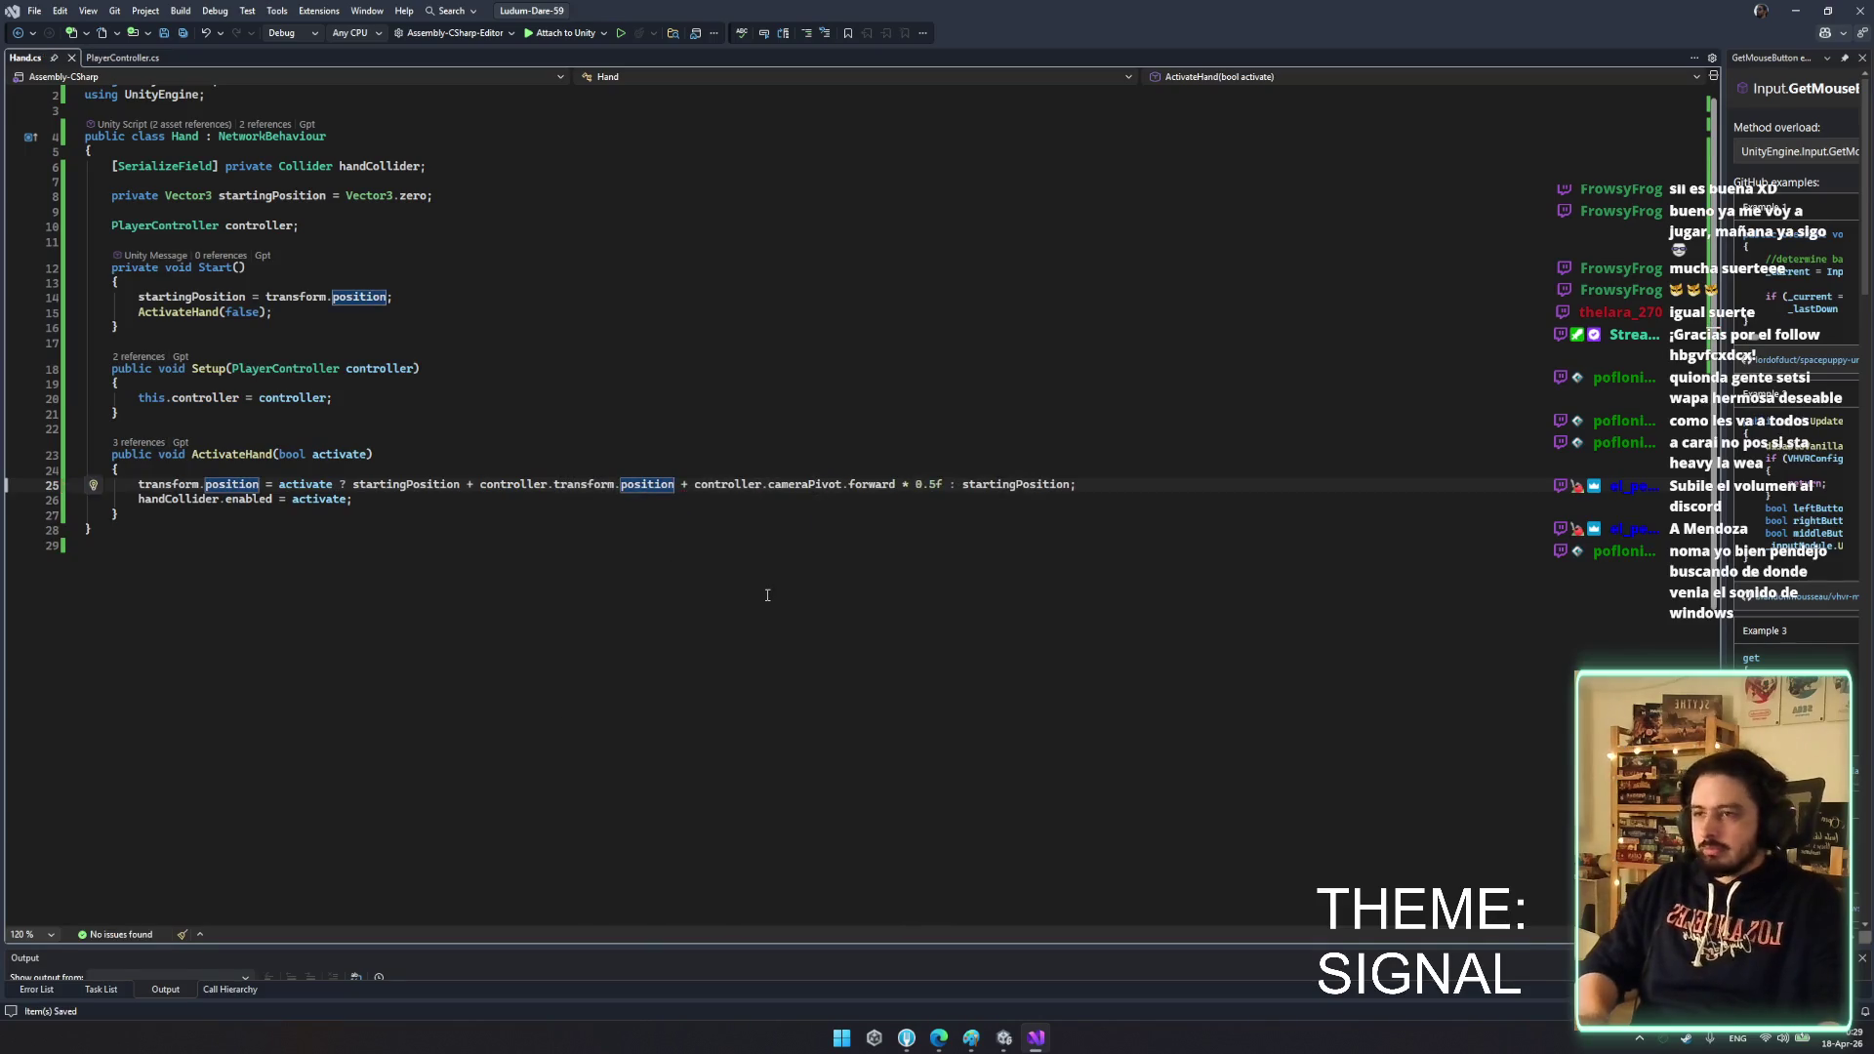
- Apply controller.transform.position plus startingPosition to the else branch and save
{"action": "left_click", "coordinate": [1015, 492]}
{"action": "left_click_drag", "start_coordinate": [676, 484], "coordinate": [481, 485]}
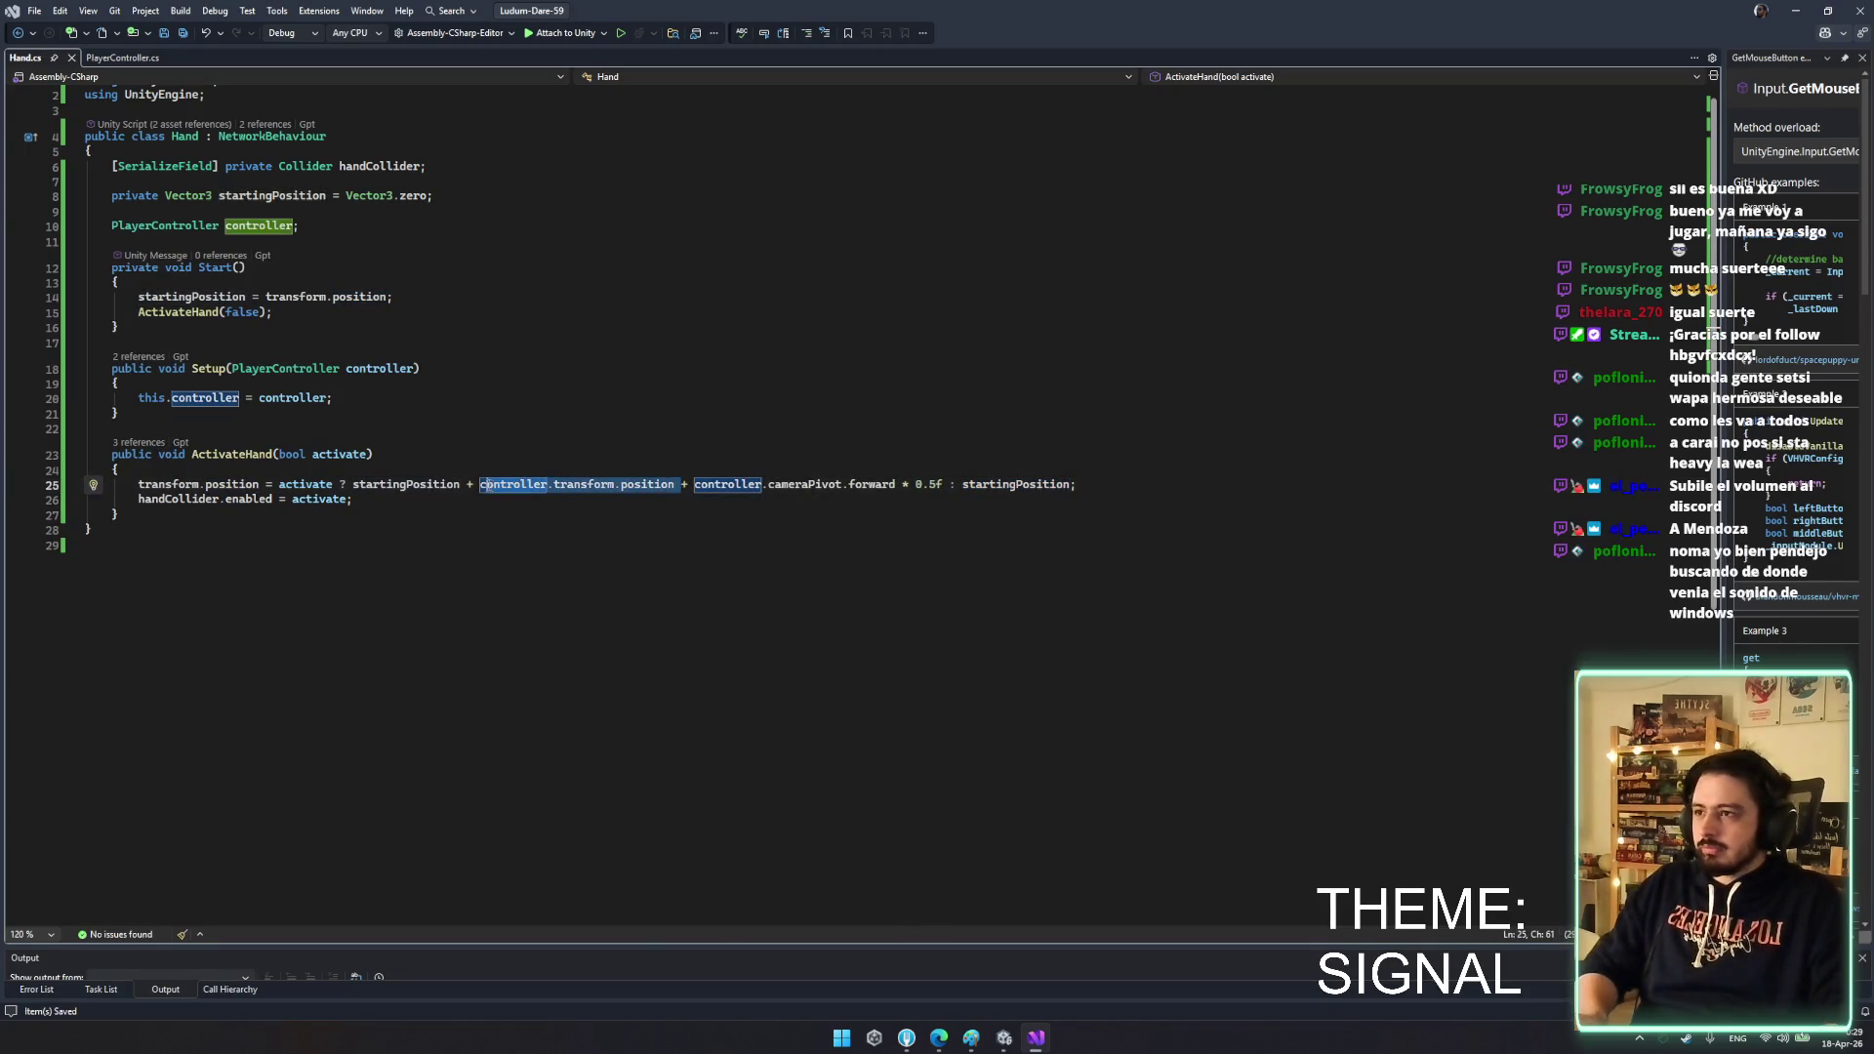
{"action": "left_click", "coordinate": [963, 488]}
{"action": "key", "text": "ctrl+s"}
{"action": "left_click", "coordinate": [985, 416]}
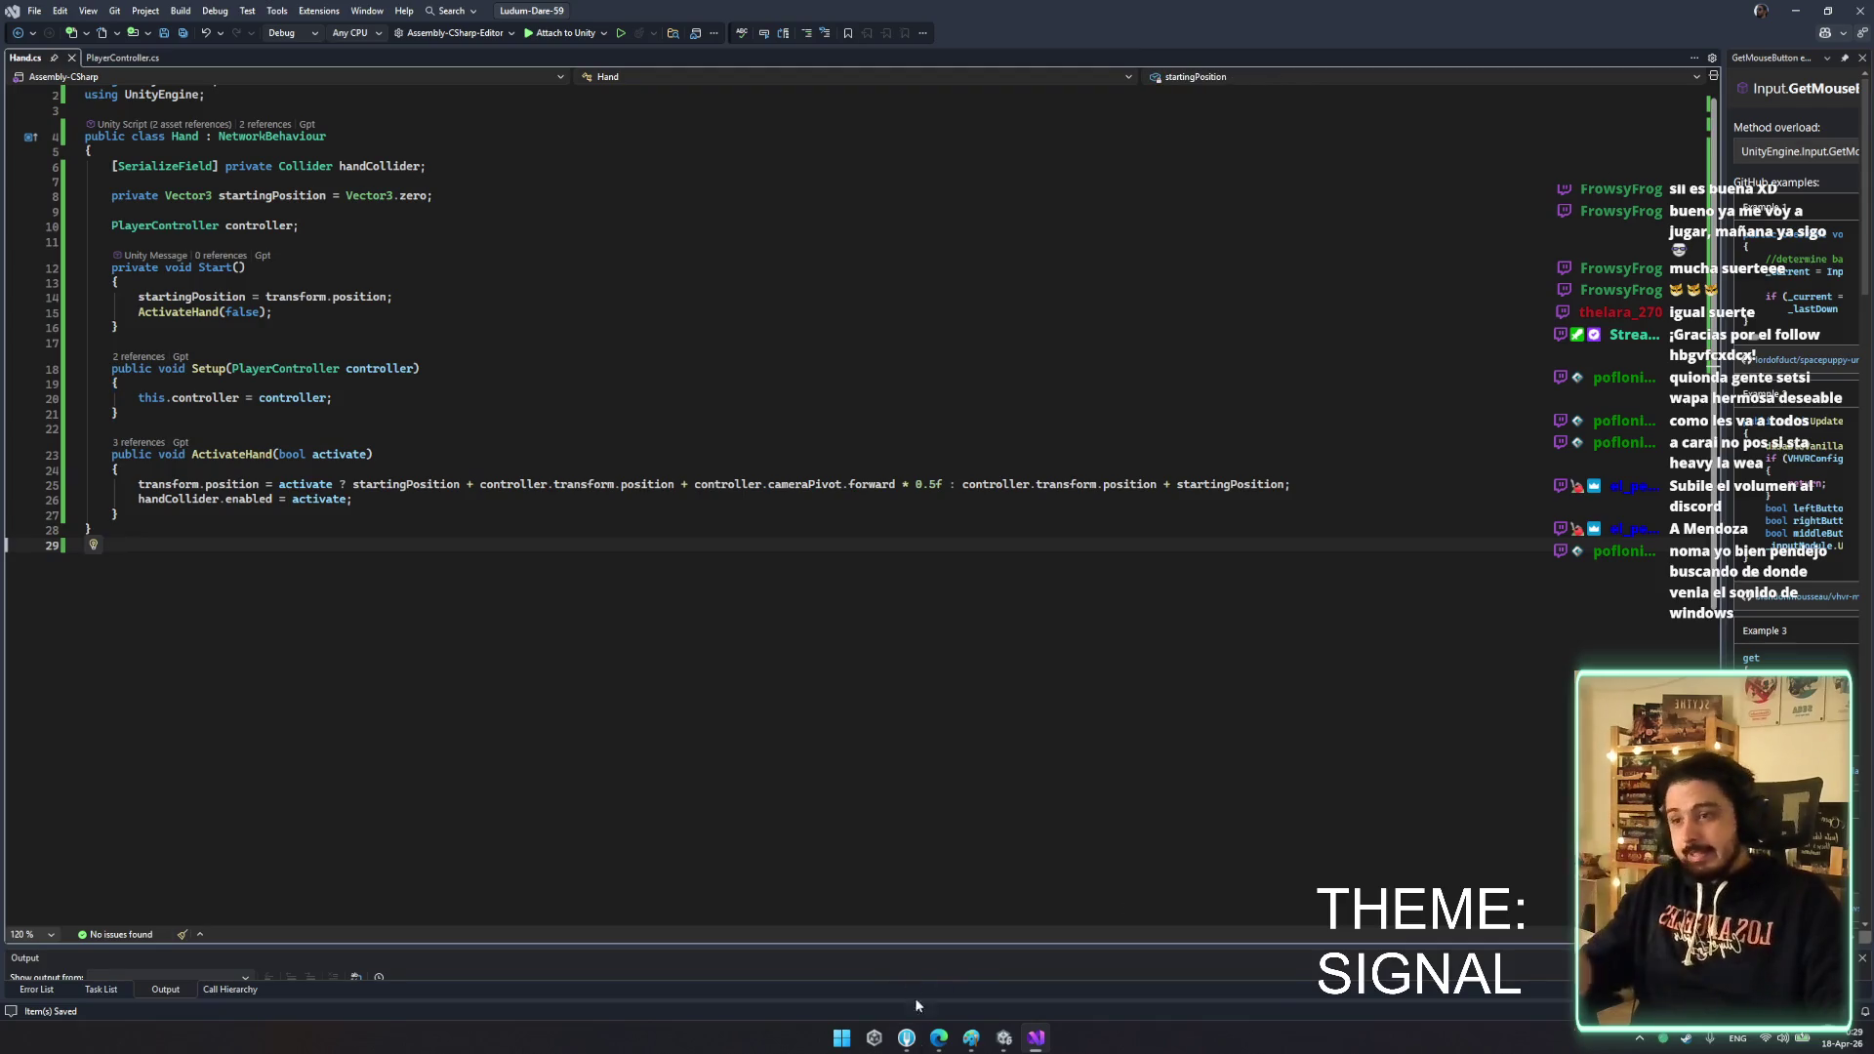
- Bring the main Unity editor forward and start play mode to test the hands
{"action": "mouse_move", "coordinate": [1002, 1037]}
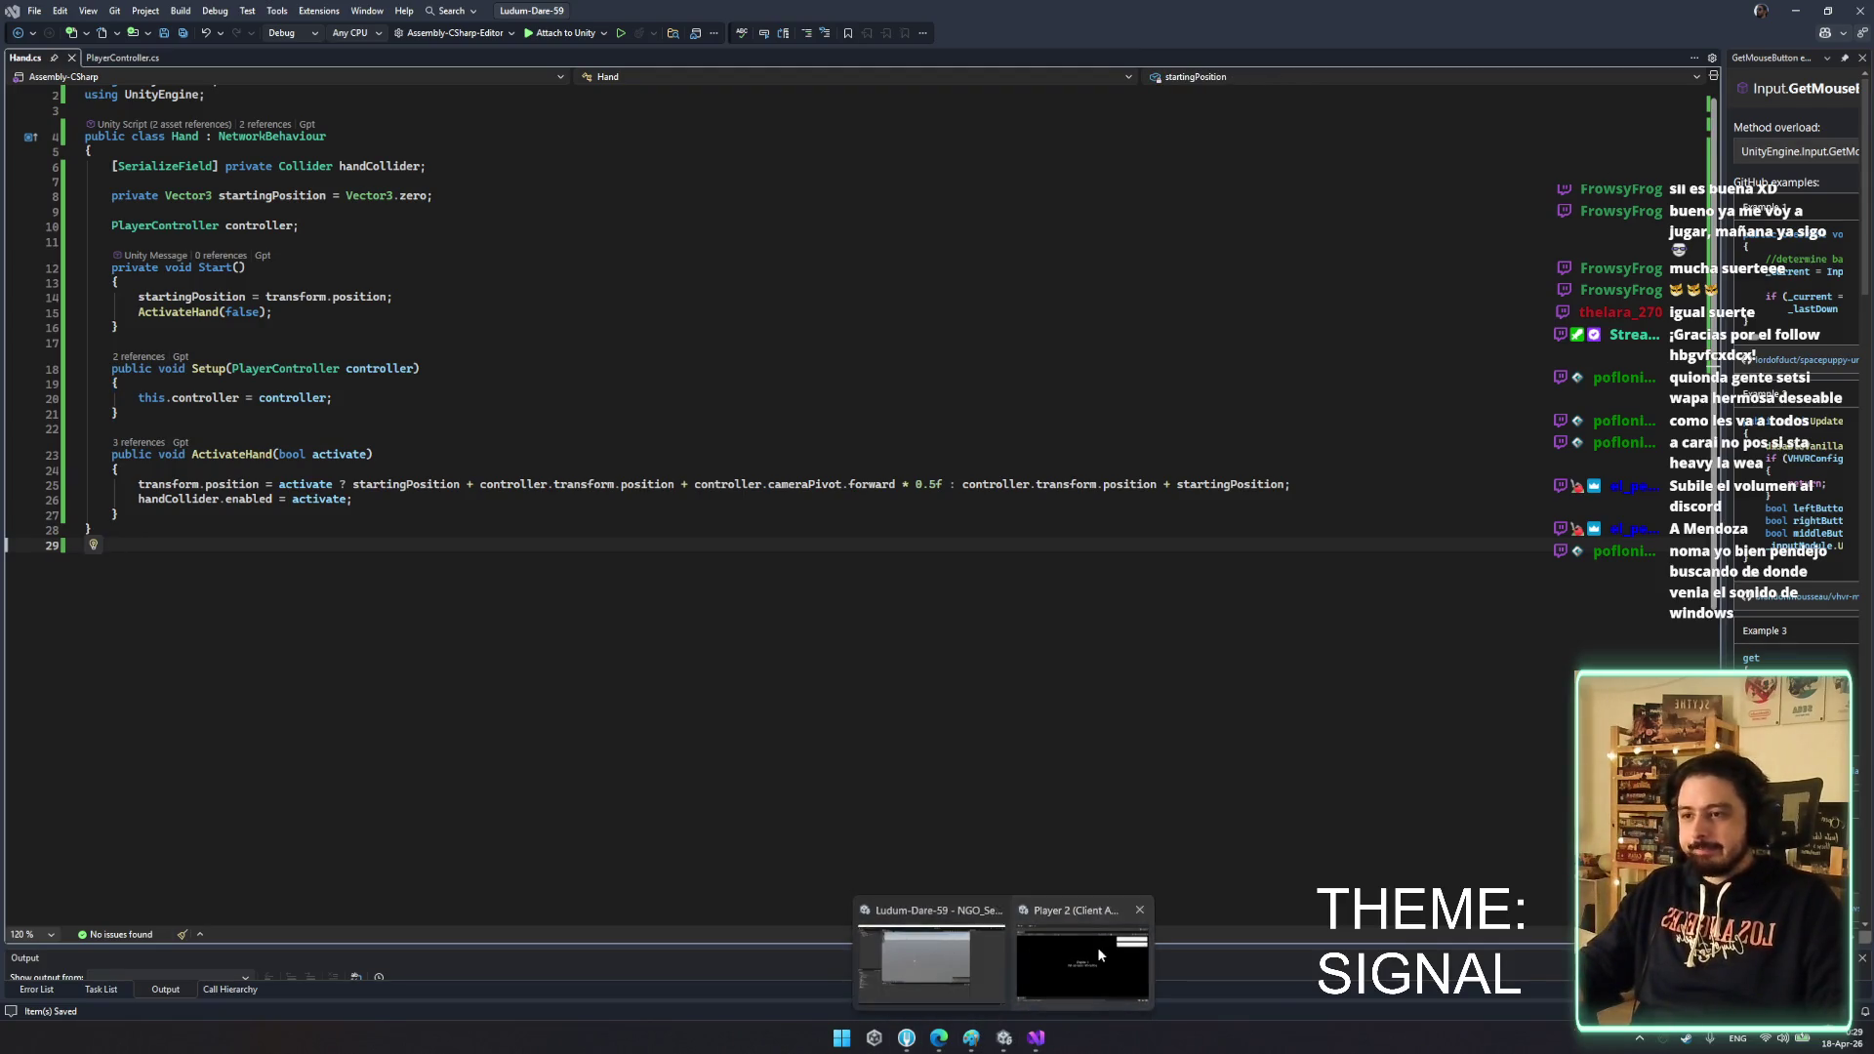
{"action": "left_click", "coordinate": [1093, 952]}
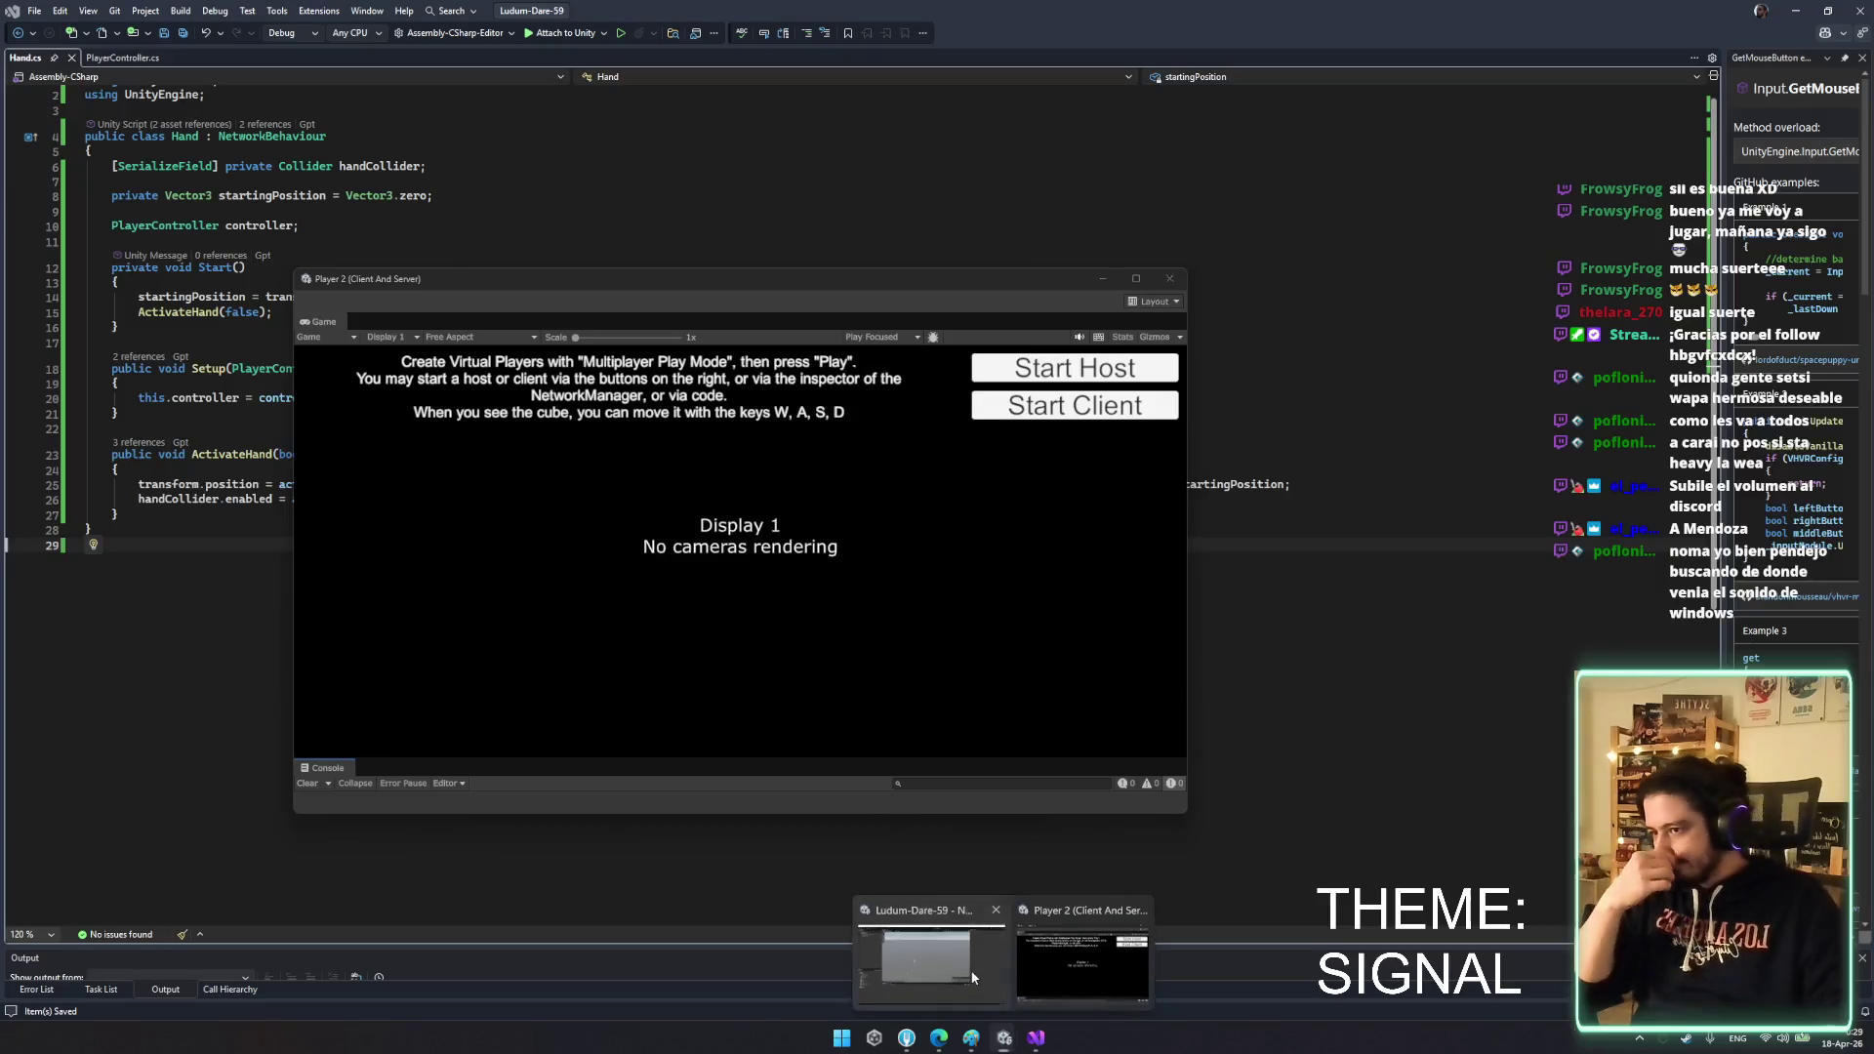
{"action": "left_click", "coordinate": [918, 961]}
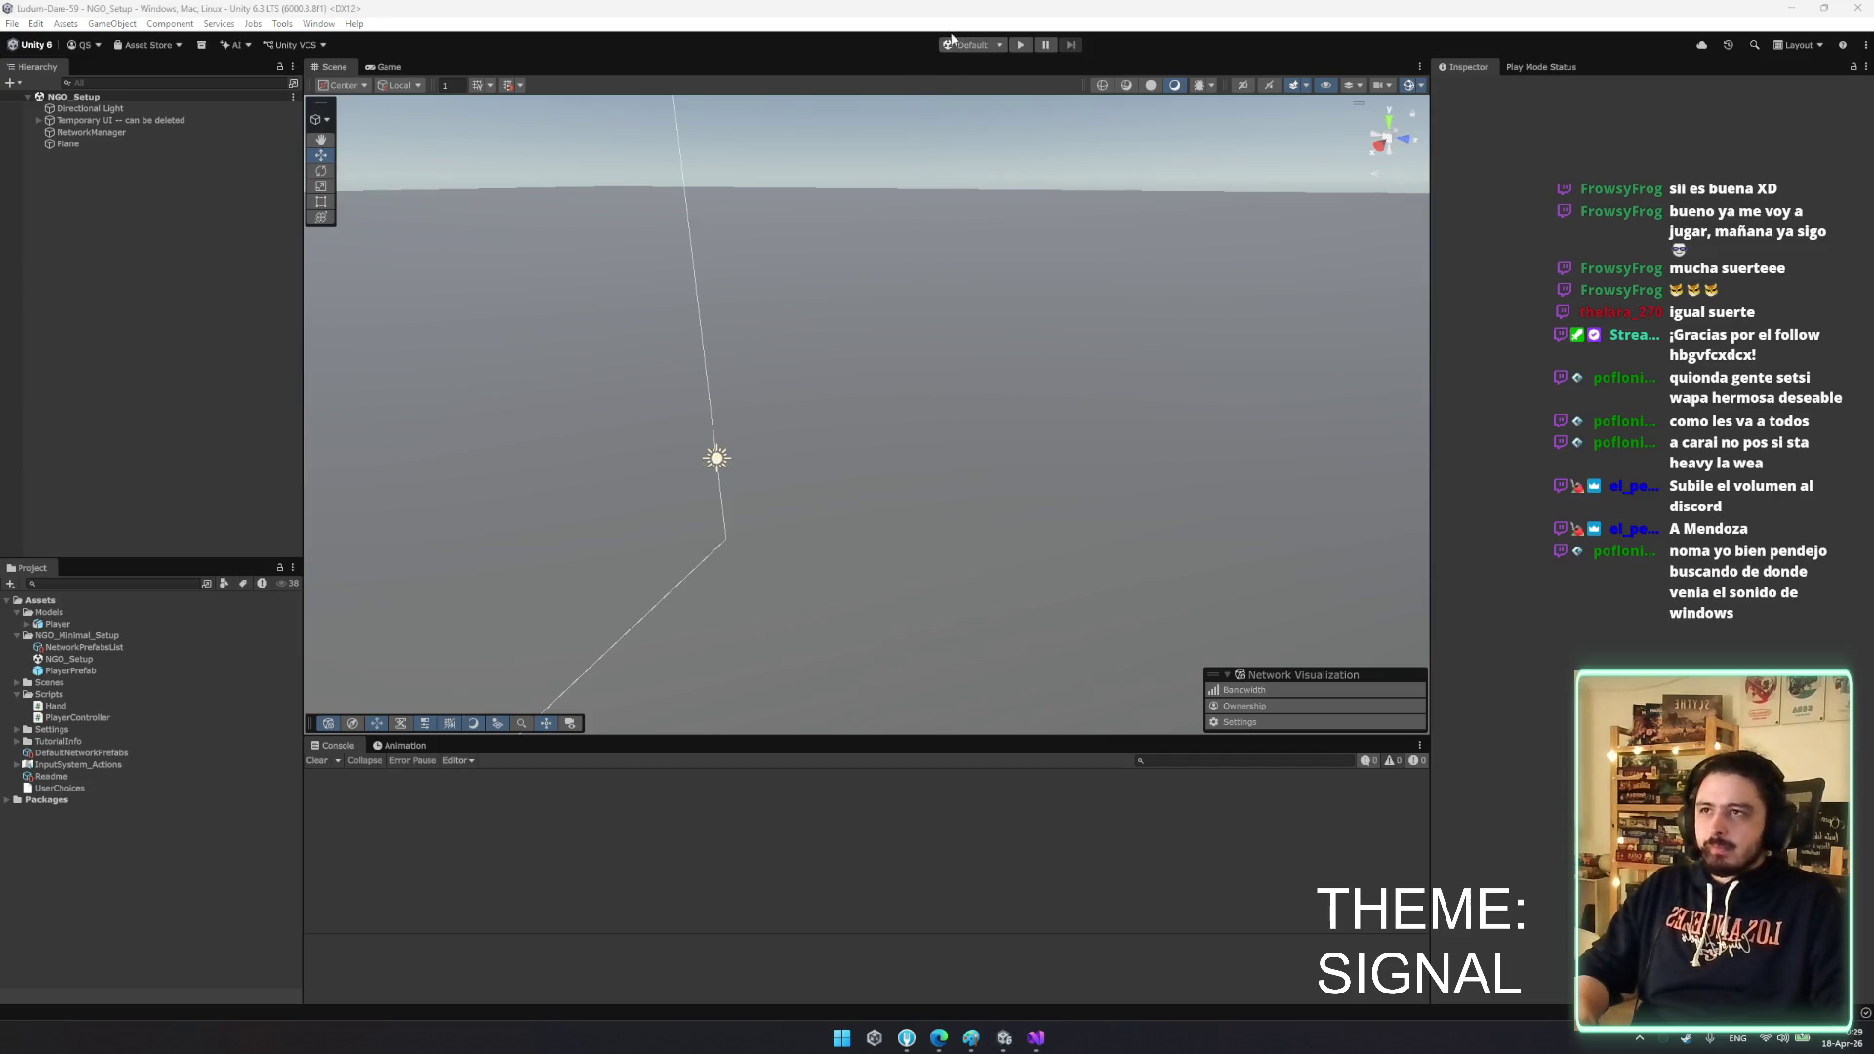
{"action": "left_click", "coordinate": [1023, 45]}
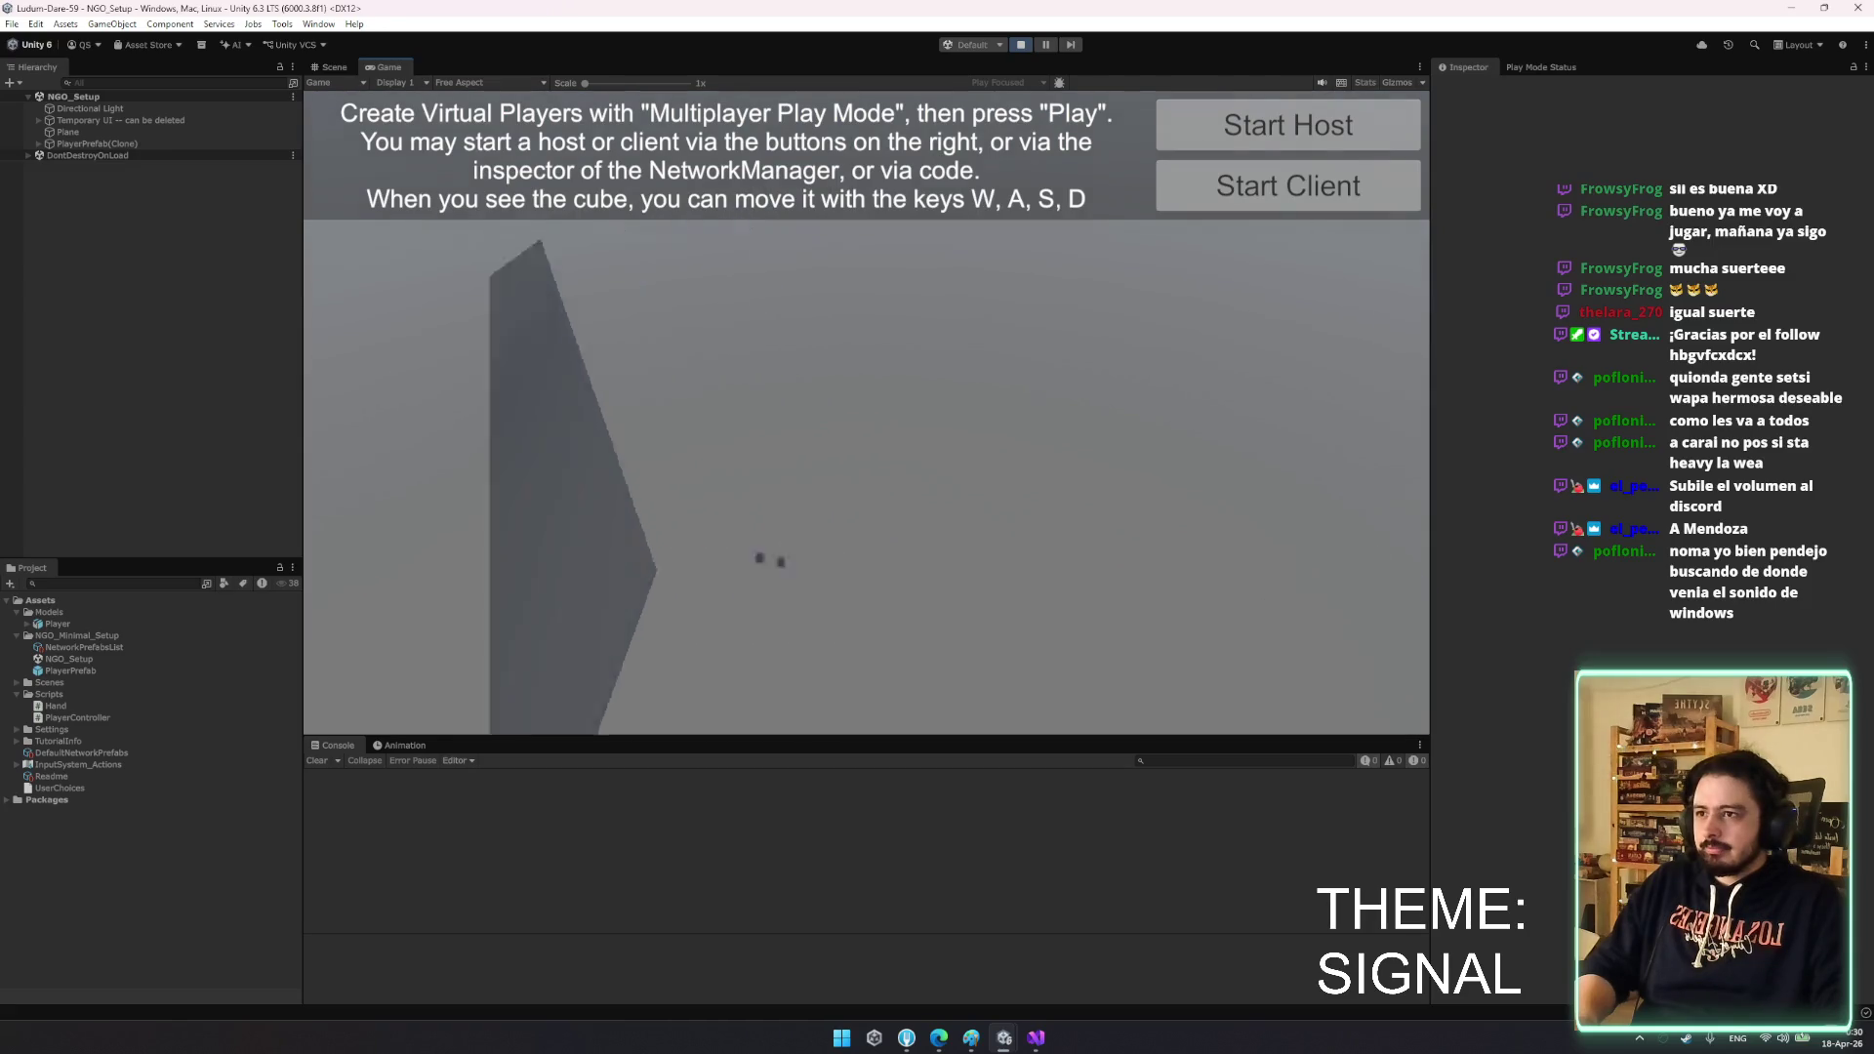
{"action": "key", "text": "alt+Tab"}
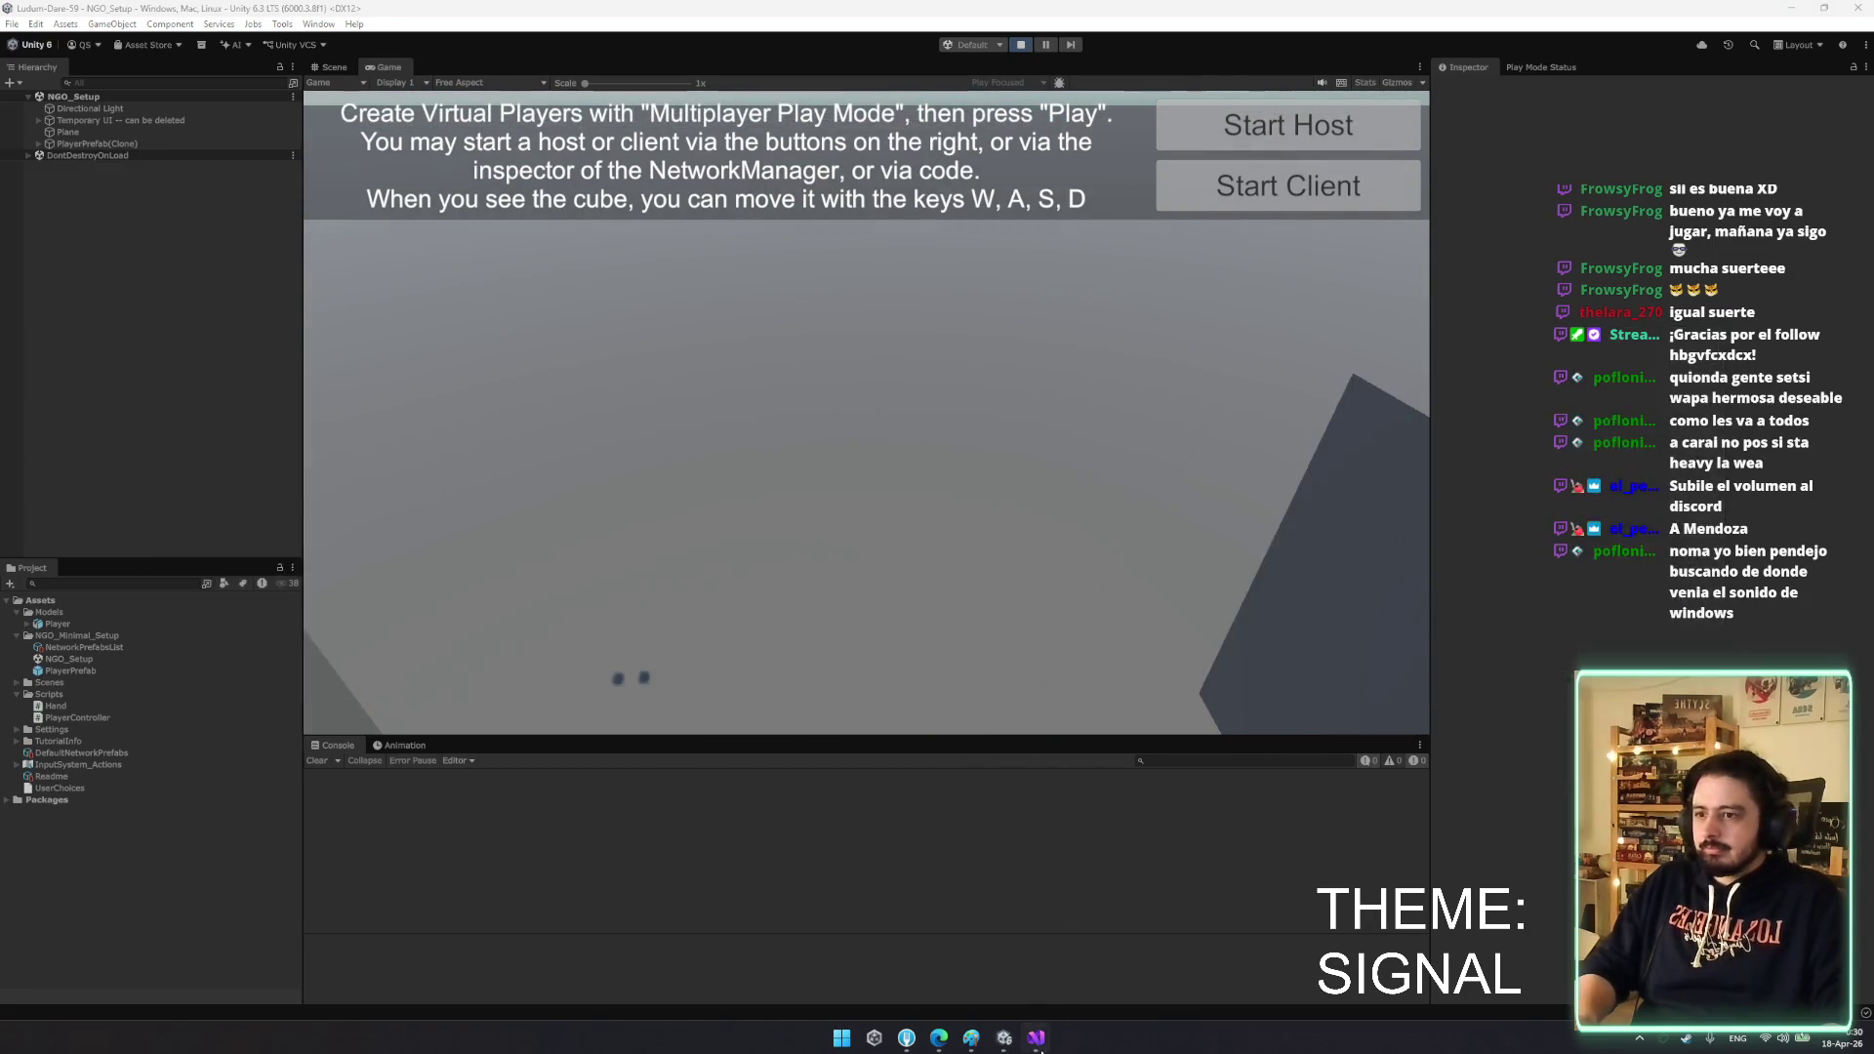
{"action": "left_click", "coordinate": [1038, 1044]}
{"action": "left_click", "coordinate": [1035, 1044]}
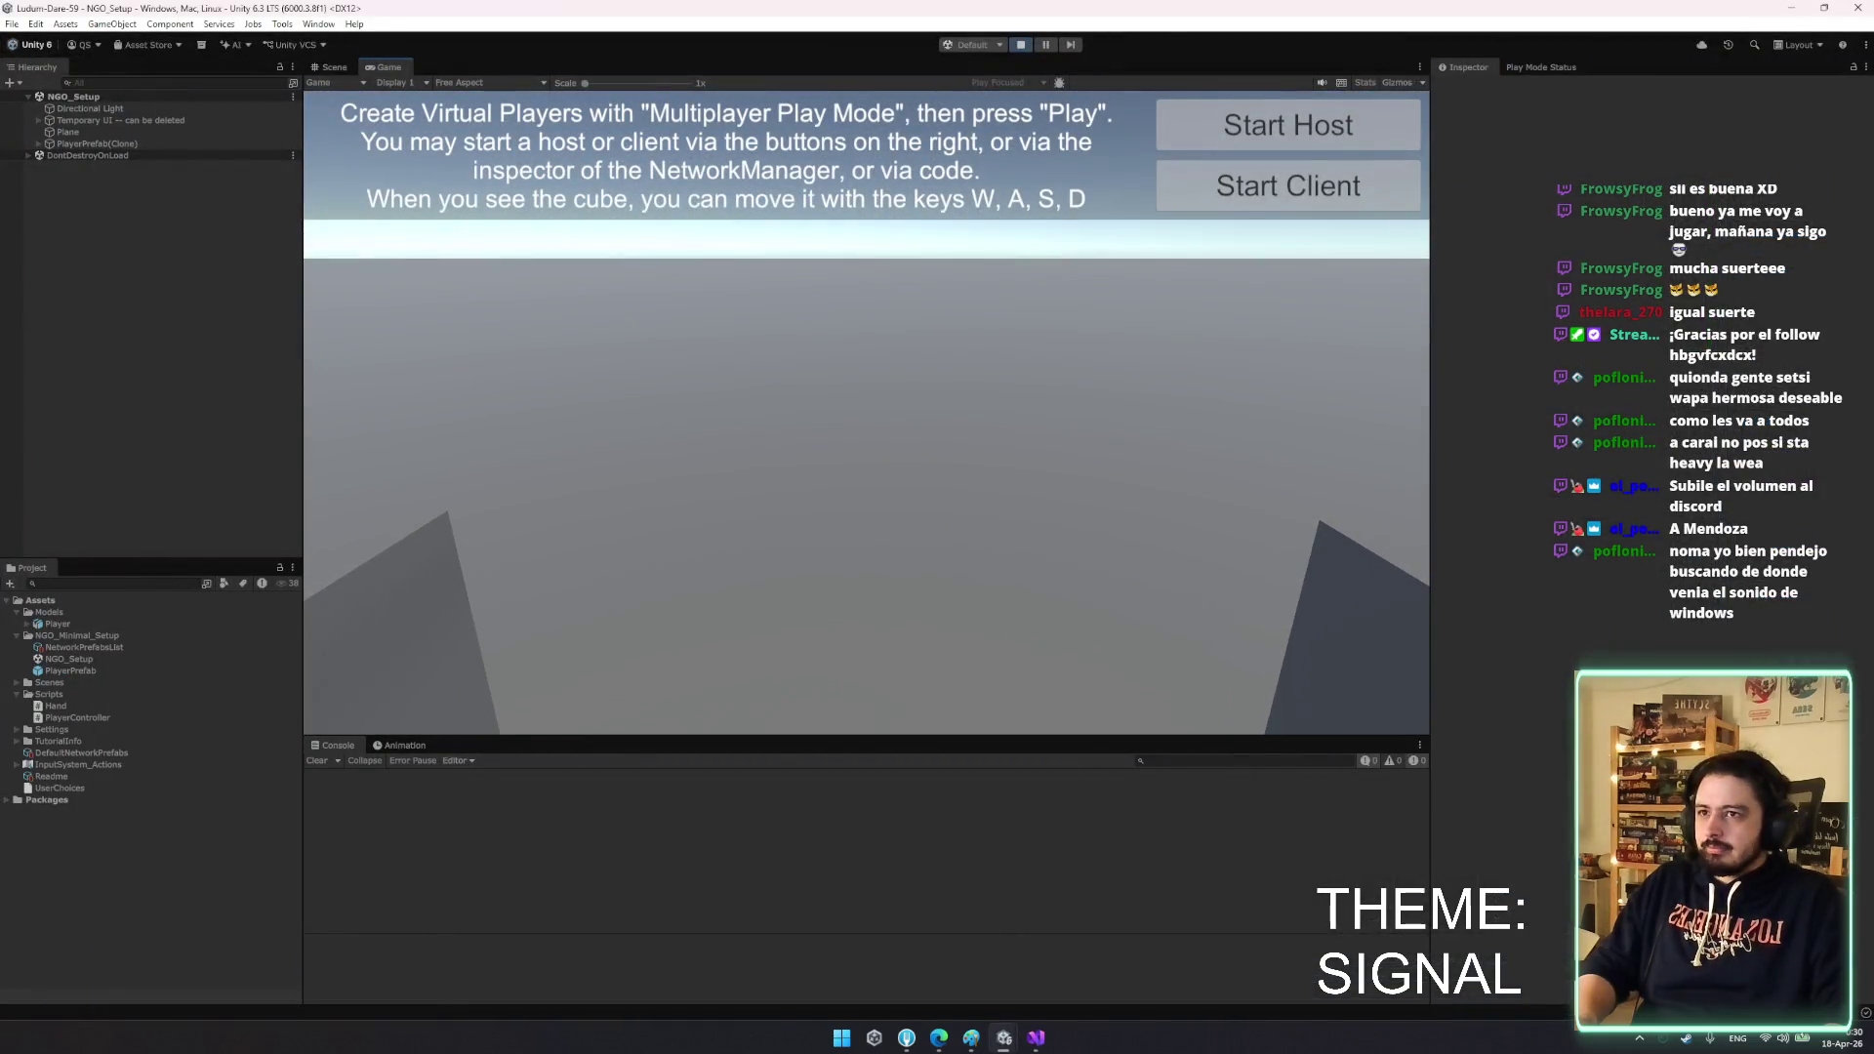
{"action": "key", "text": "alt+Tab"}
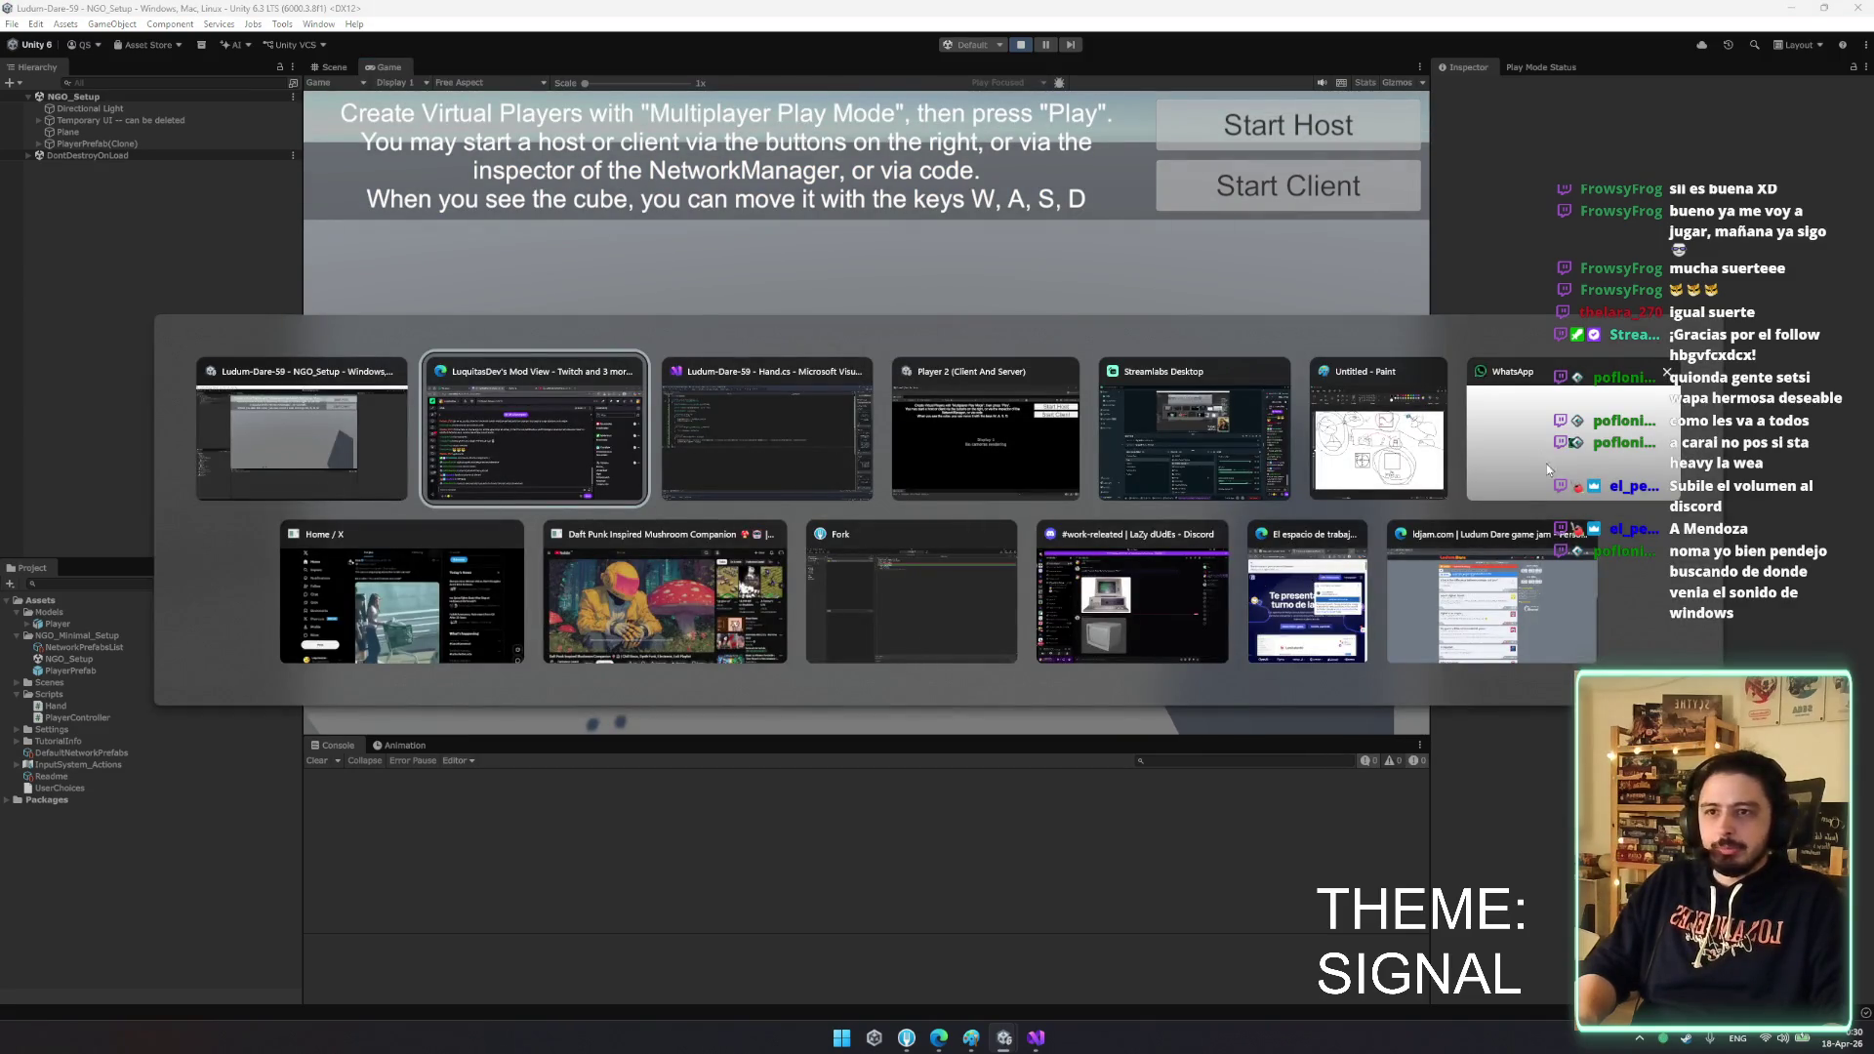
- Bring the Player 2 window forward and move it to the right side
{"action": "key", "text": "Escape"}
{"action": "mouse_move", "coordinate": [1016, 1042]}
{"action": "left_click", "coordinate": [1121, 959]}
{"action": "mouse_move", "coordinate": [957, 296]}
{"action": "left_mouse_down"}
{"action": "mouse_move", "coordinate": [763, 203]}
{"action": "mouse_move", "coordinate": [739, 172]}
{"action": "left_mouse_up"}
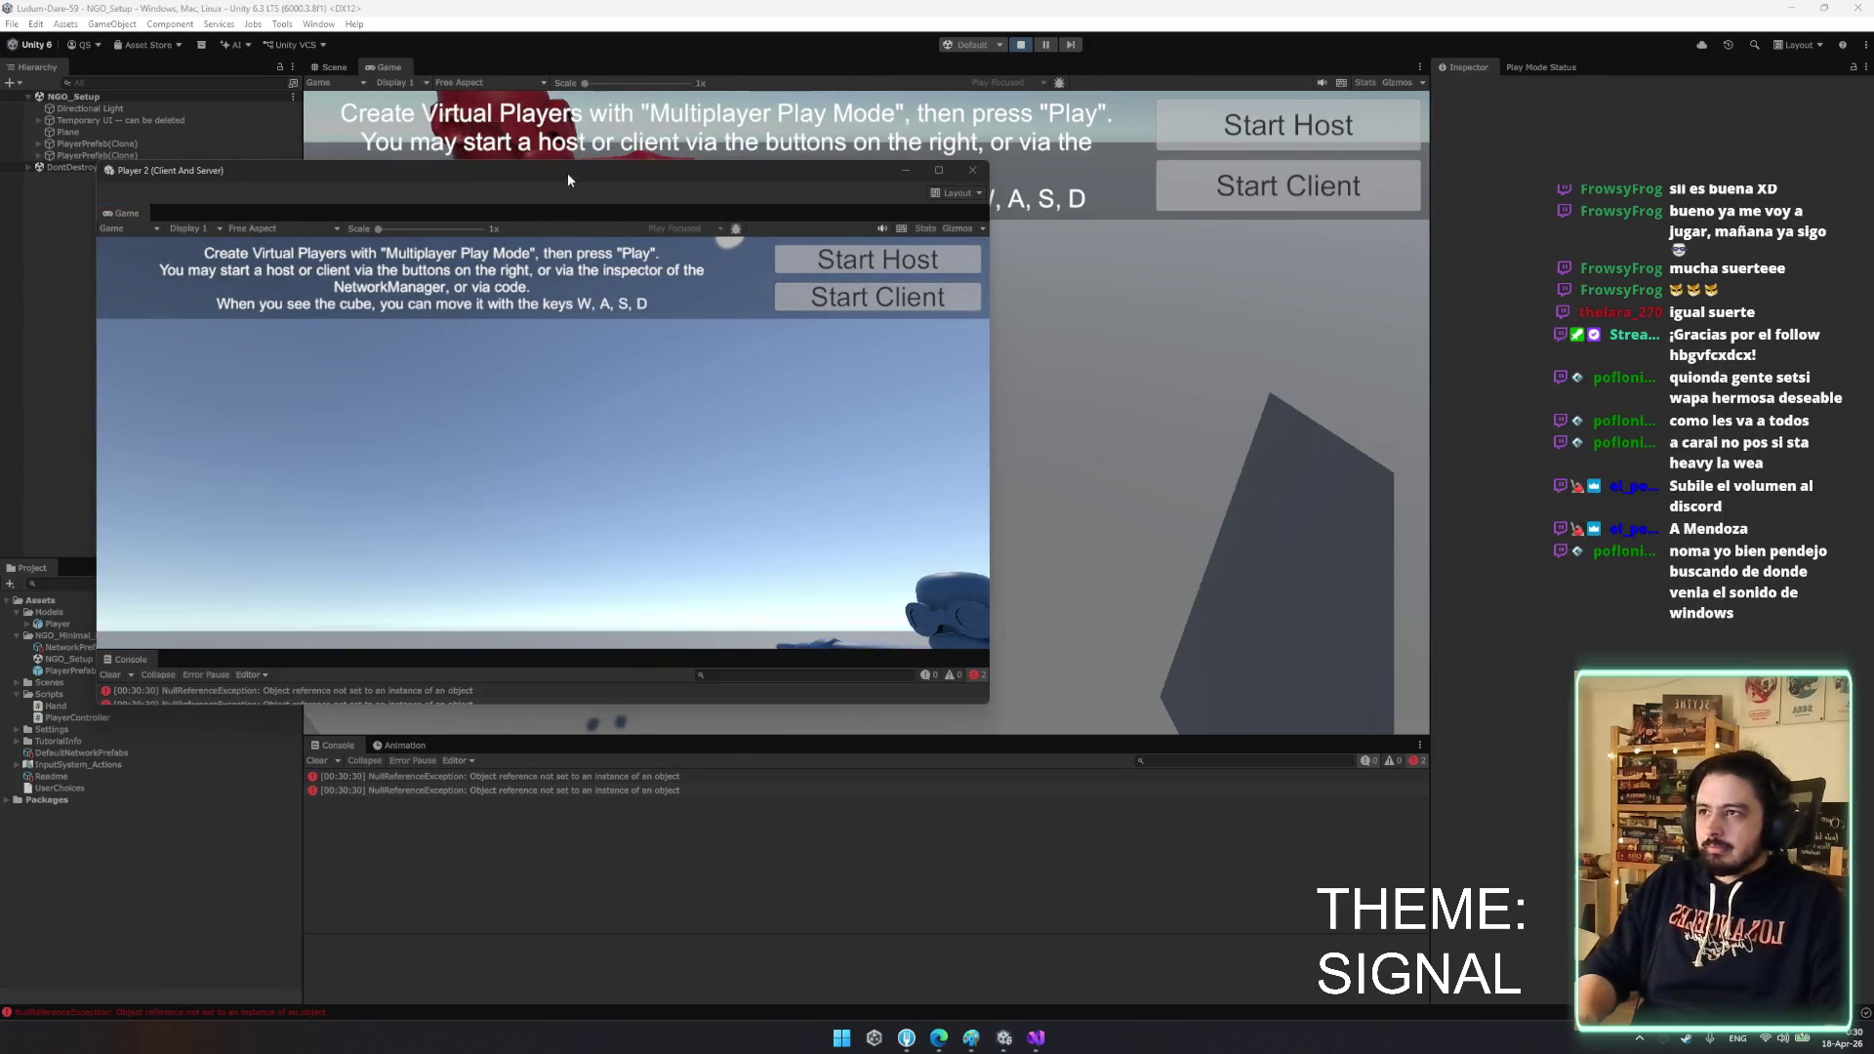
{"action": "mouse_move", "coordinate": [568, 180]}
{"action": "left_mouse_down"}
{"action": "mouse_move", "coordinate": [723, 768]}
{"action": "mouse_move", "coordinate": [724, 1050]}
{"action": "left_mouse_up"}
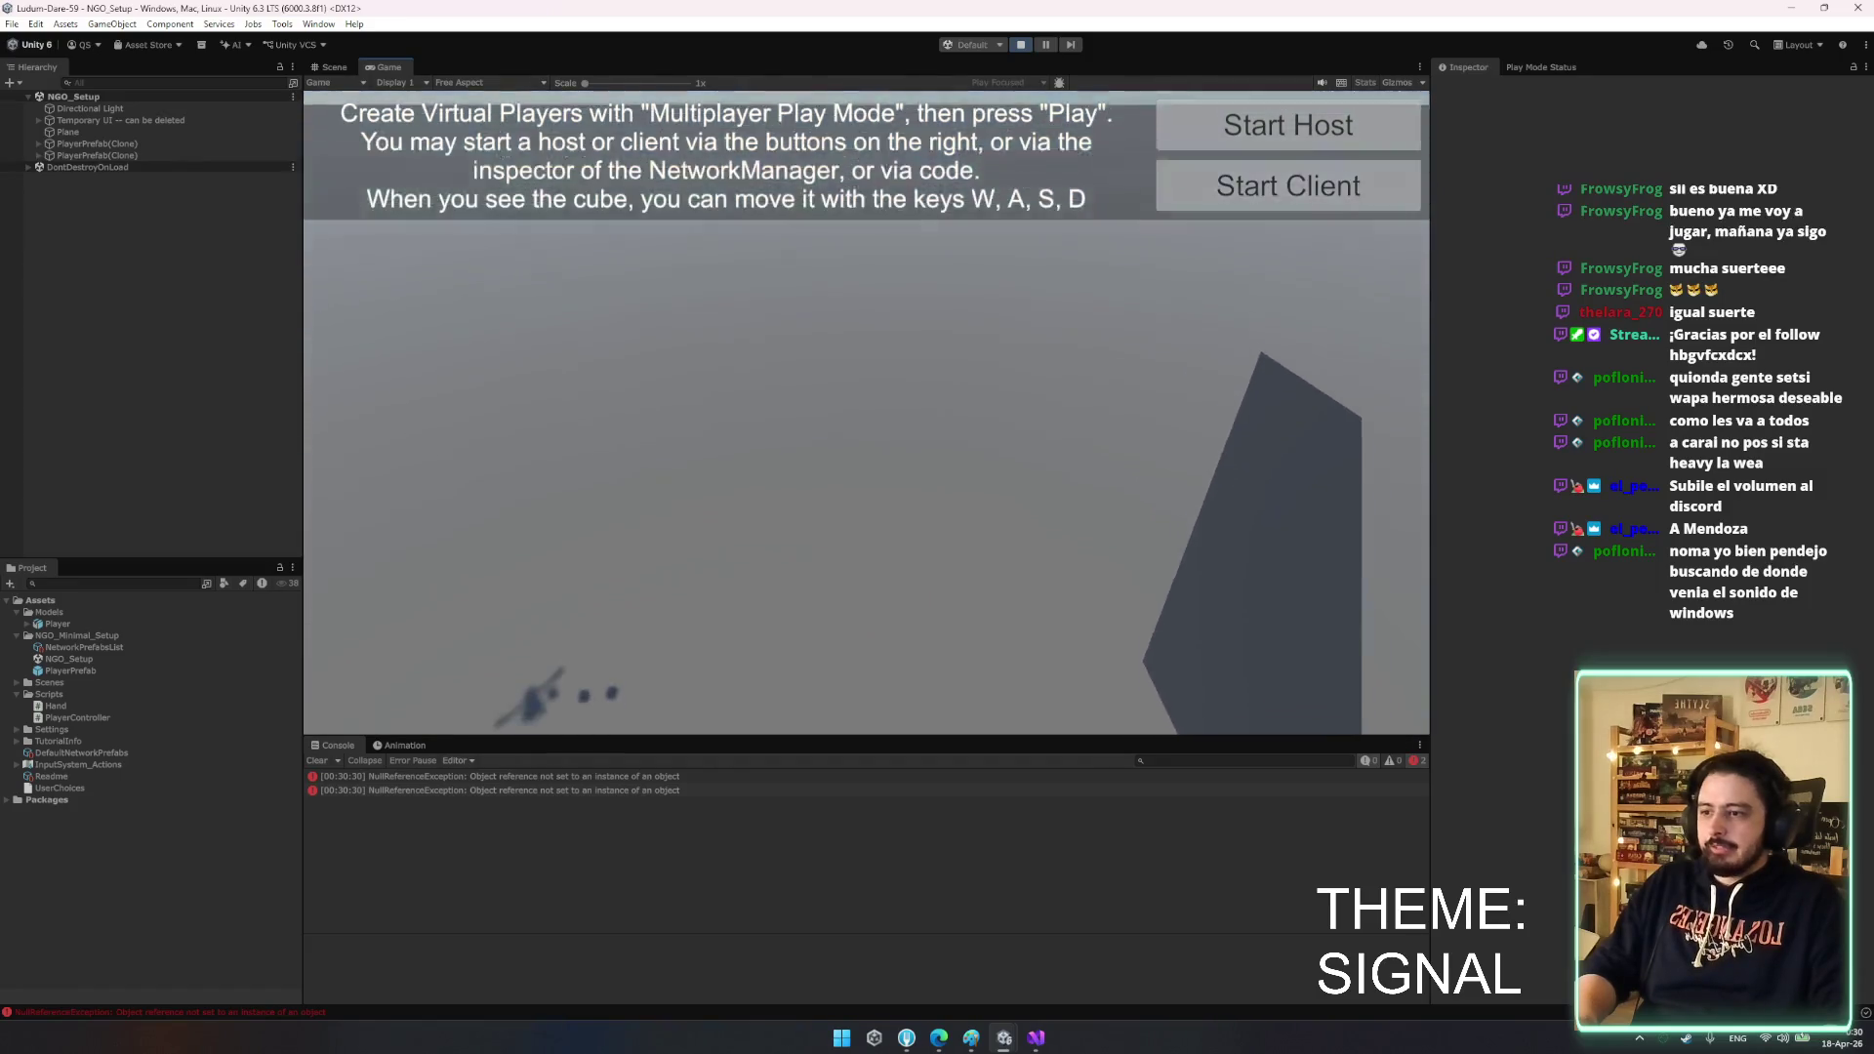
{"action": "mouse_move", "coordinate": [946, 688]}
{"action": "left_mouse_down"}
{"action": "mouse_move", "coordinate": [1374, 414]}
{"action": "mouse_move", "coordinate": [1436, 322]}
{"action": "left_mouse_up"}
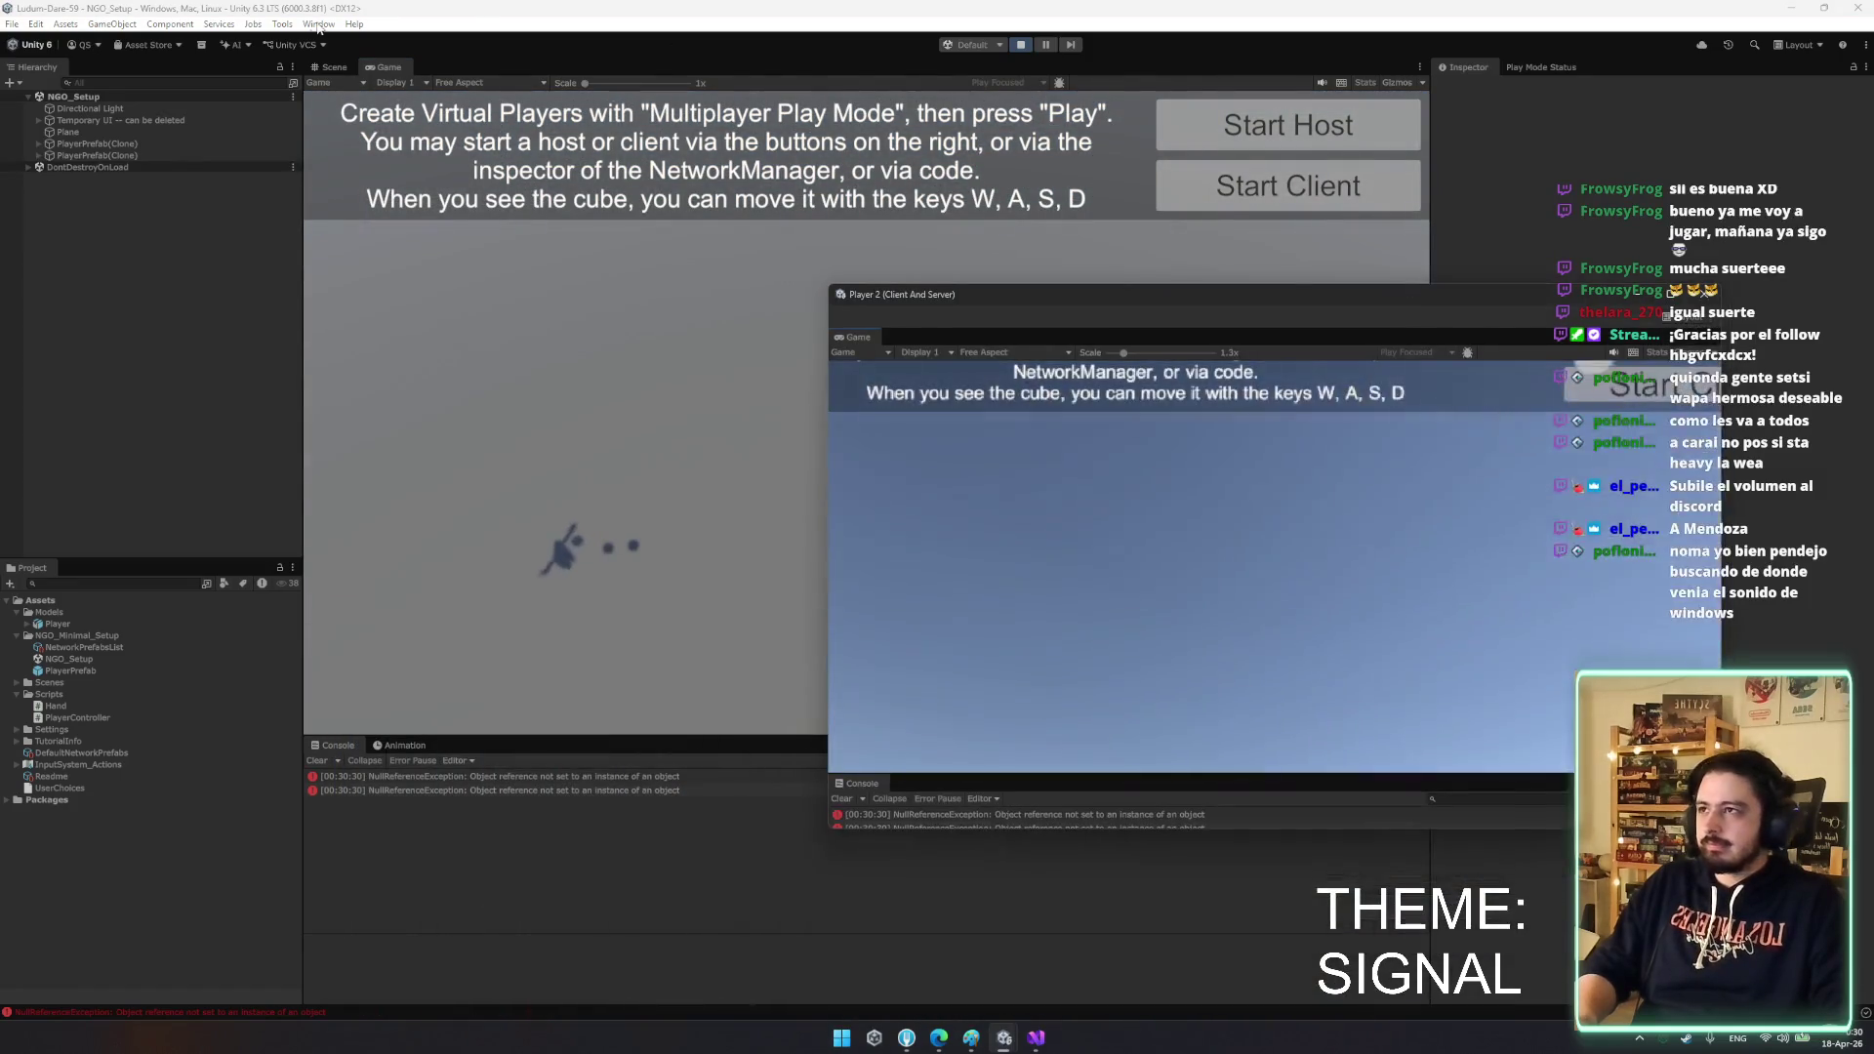
- Detach the Game view into a widened floating window at the upper left
{"action": "left_click", "coordinate": [318, 427]}
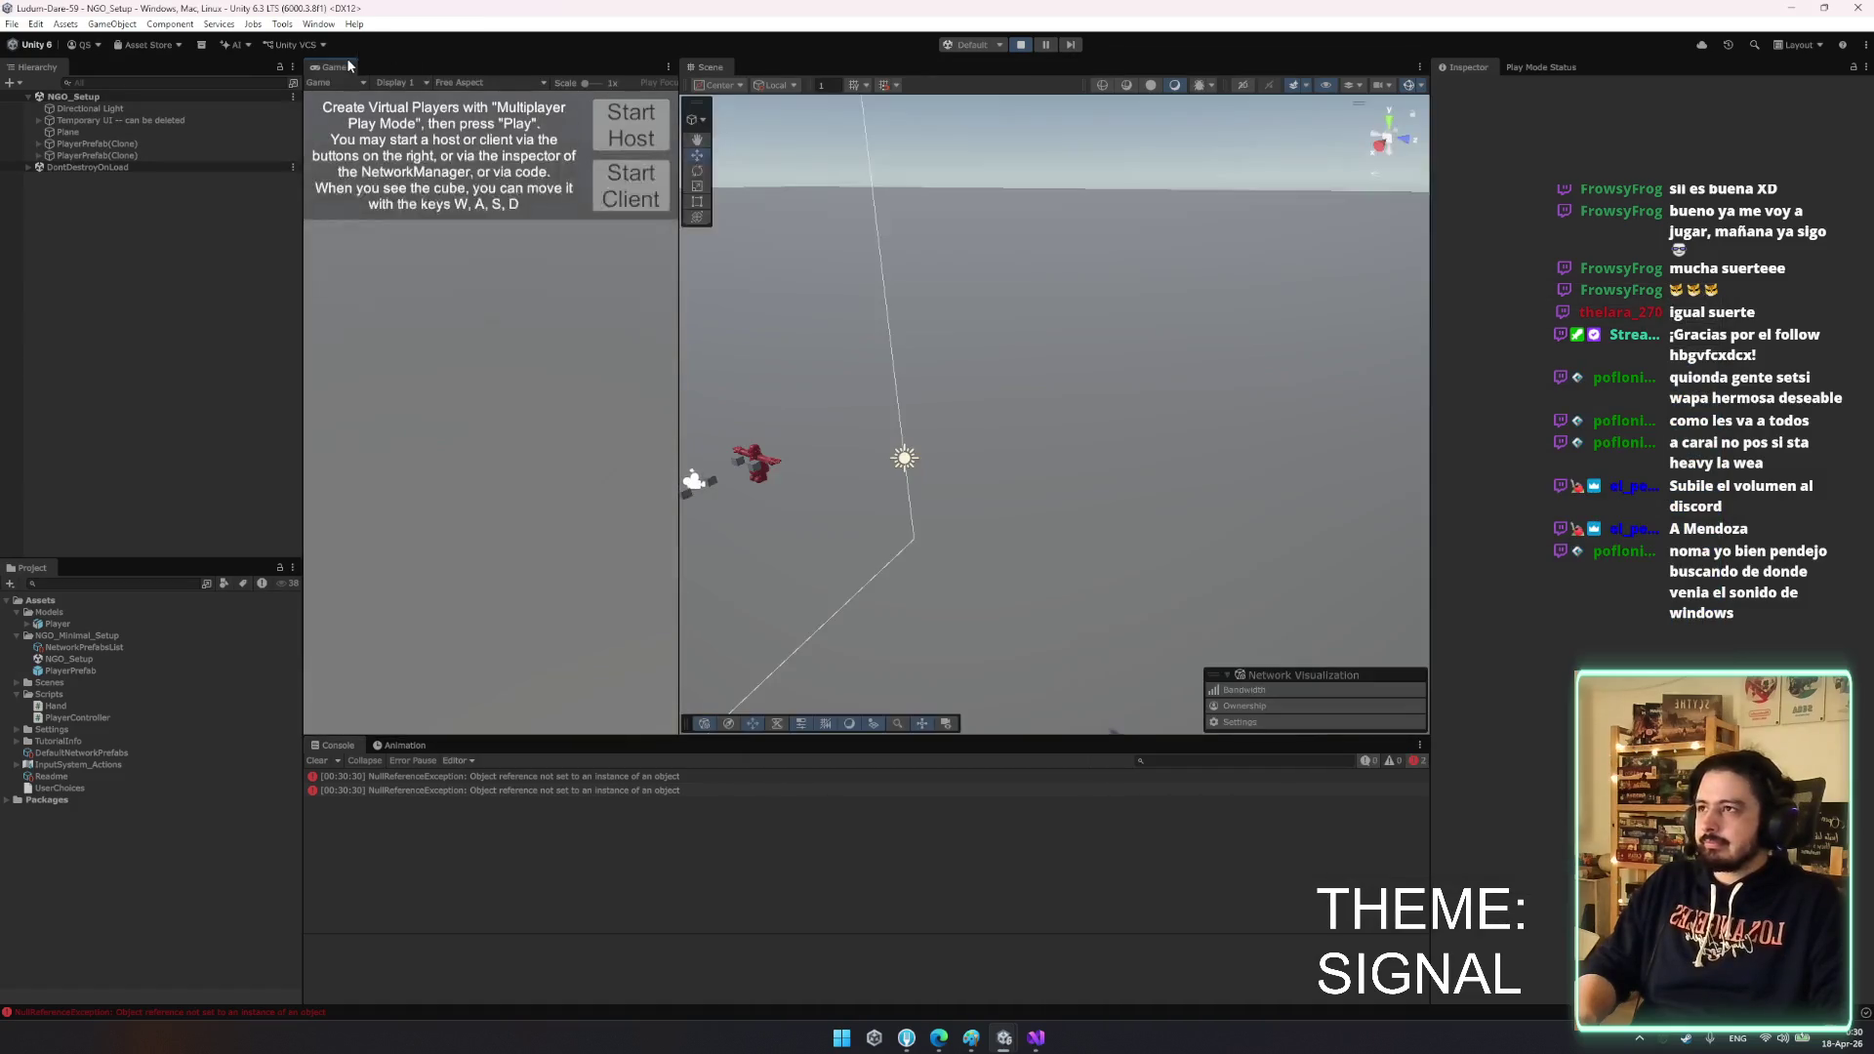
{"action": "mouse_move", "coordinate": [337, 68]}
{"action": "left_mouse_down"}
{"action": "mouse_move", "coordinate": [1123, 466]}
{"action": "mouse_move", "coordinate": [830, 110]}
{"action": "left_mouse_up"}
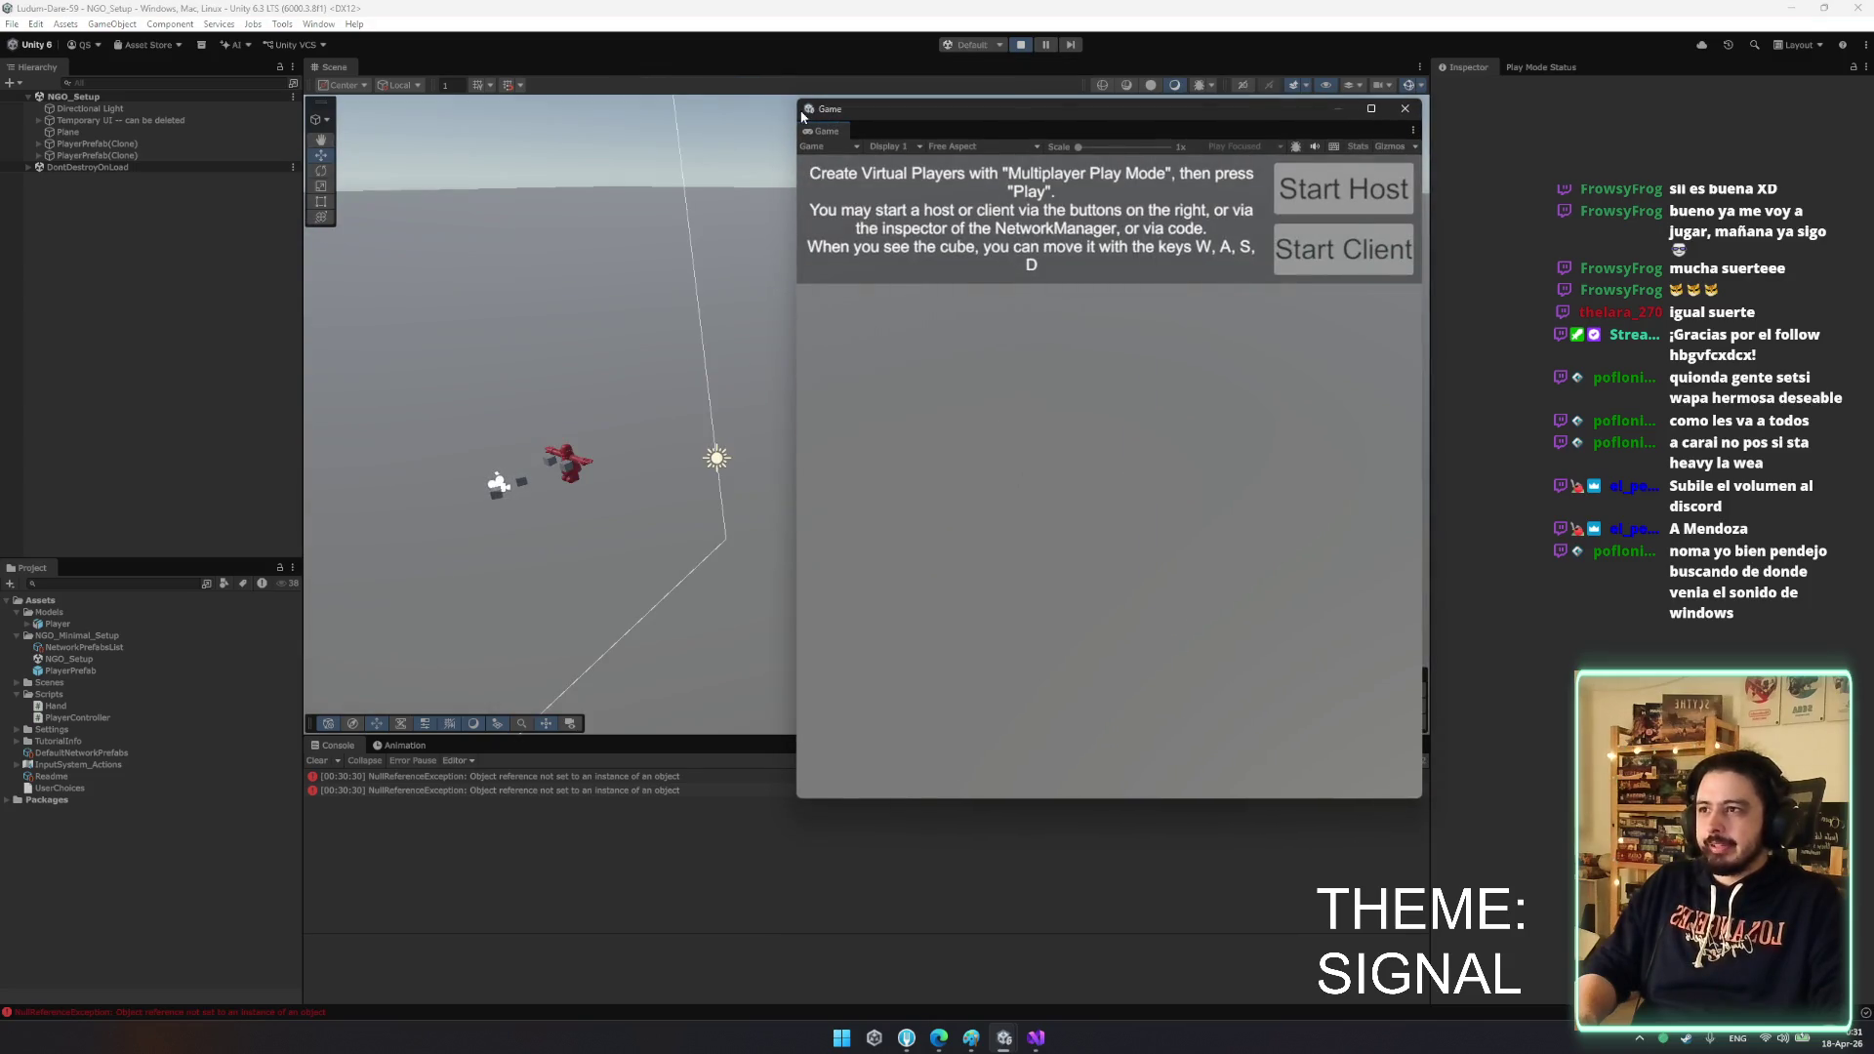
{"action": "left_click_drag", "start_coordinate": [791, 112], "coordinate": [281, 98]}
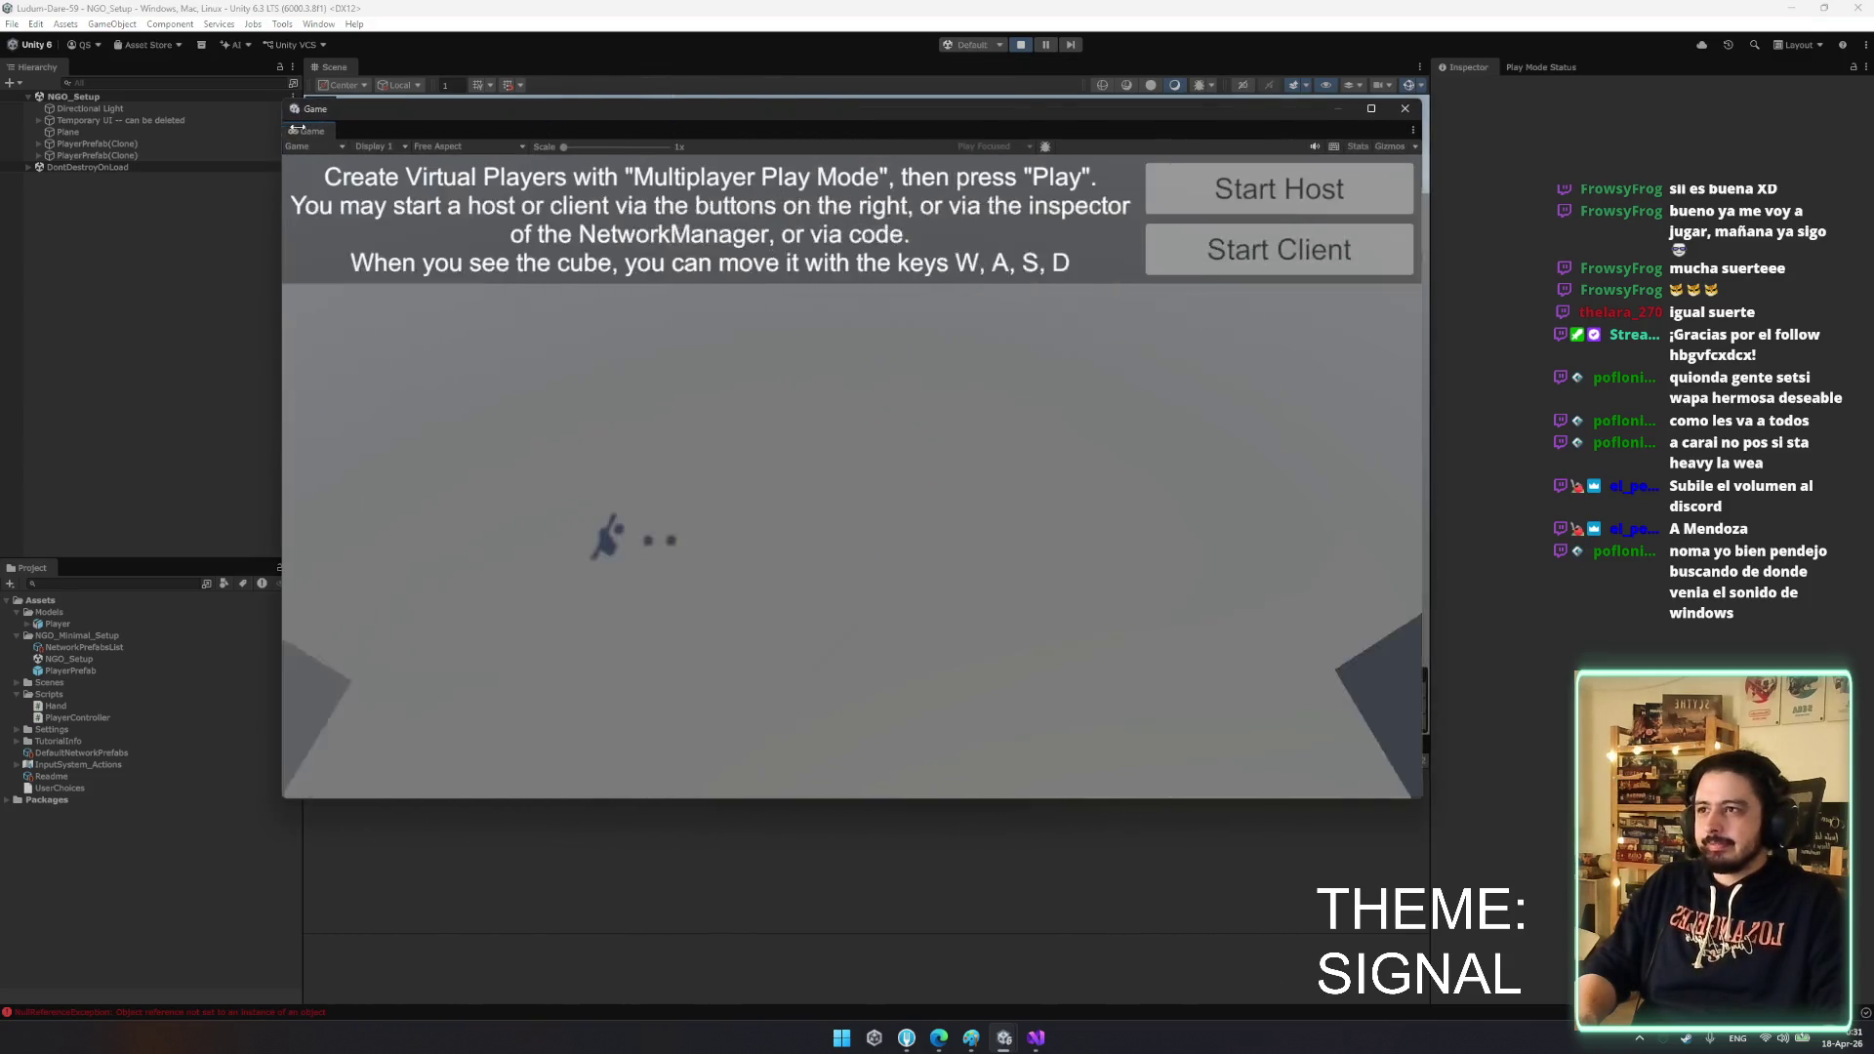
{"action": "left_click_drag", "start_coordinate": [586, 109], "coordinate": [408, 84]}
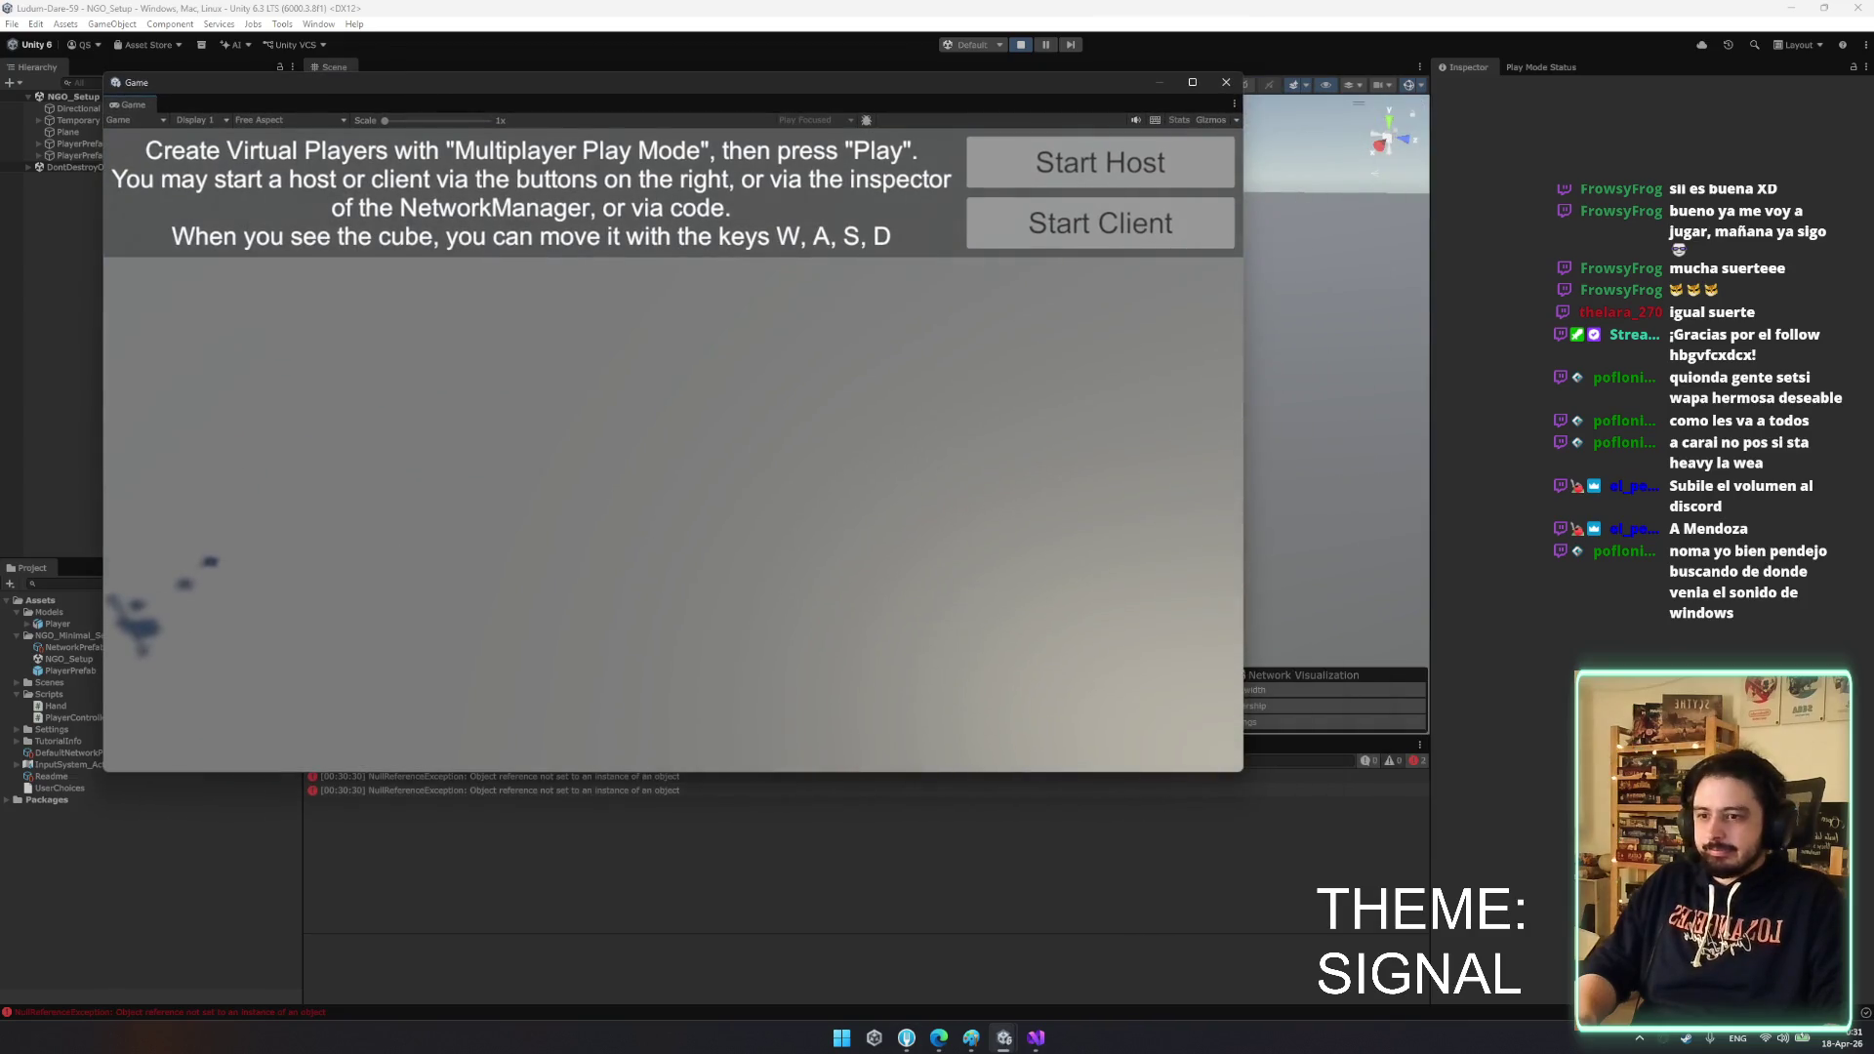
- Move the Player 2 window lower right and switch between the two windows
{"action": "mouse_move", "coordinate": [1004, 1038]}
{"action": "left_click", "coordinate": [1081, 941]}
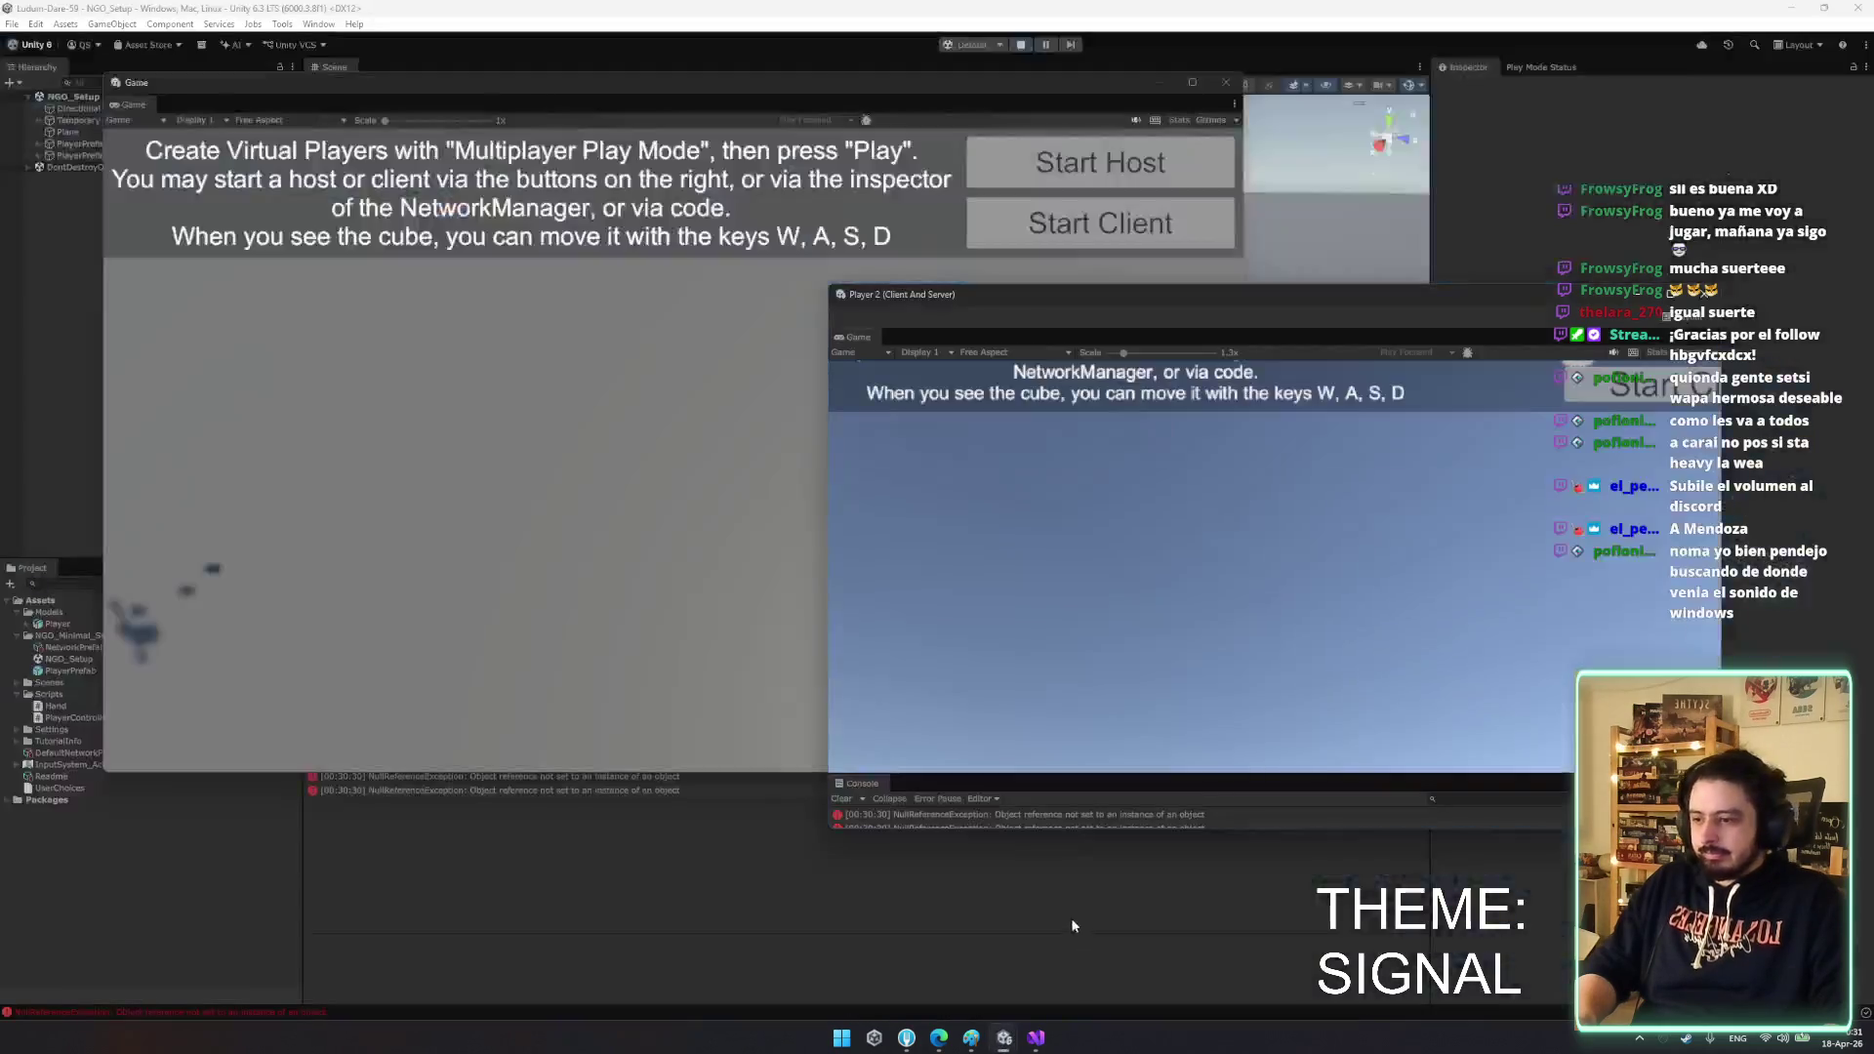
{"action": "left_click_drag", "start_coordinate": [1253, 306], "coordinate": [1309, 450]}
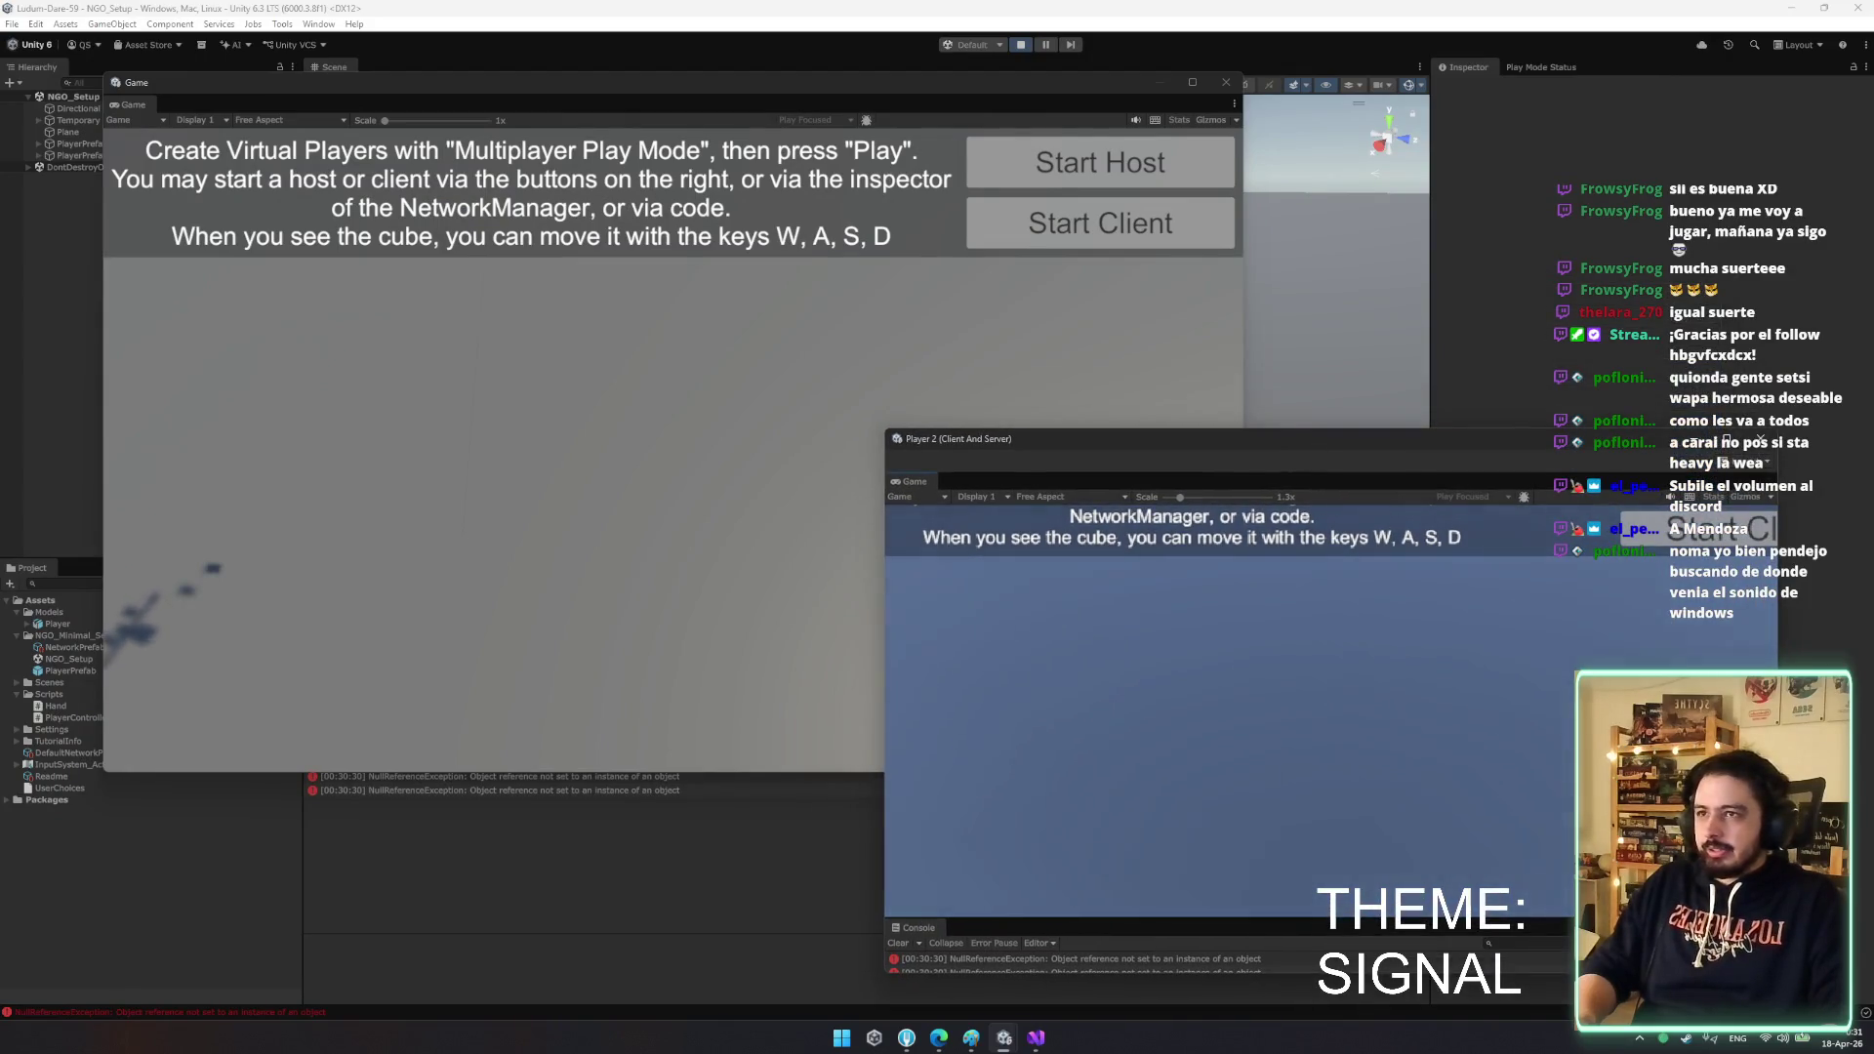
{"action": "key", "text": "alt+Tab"}
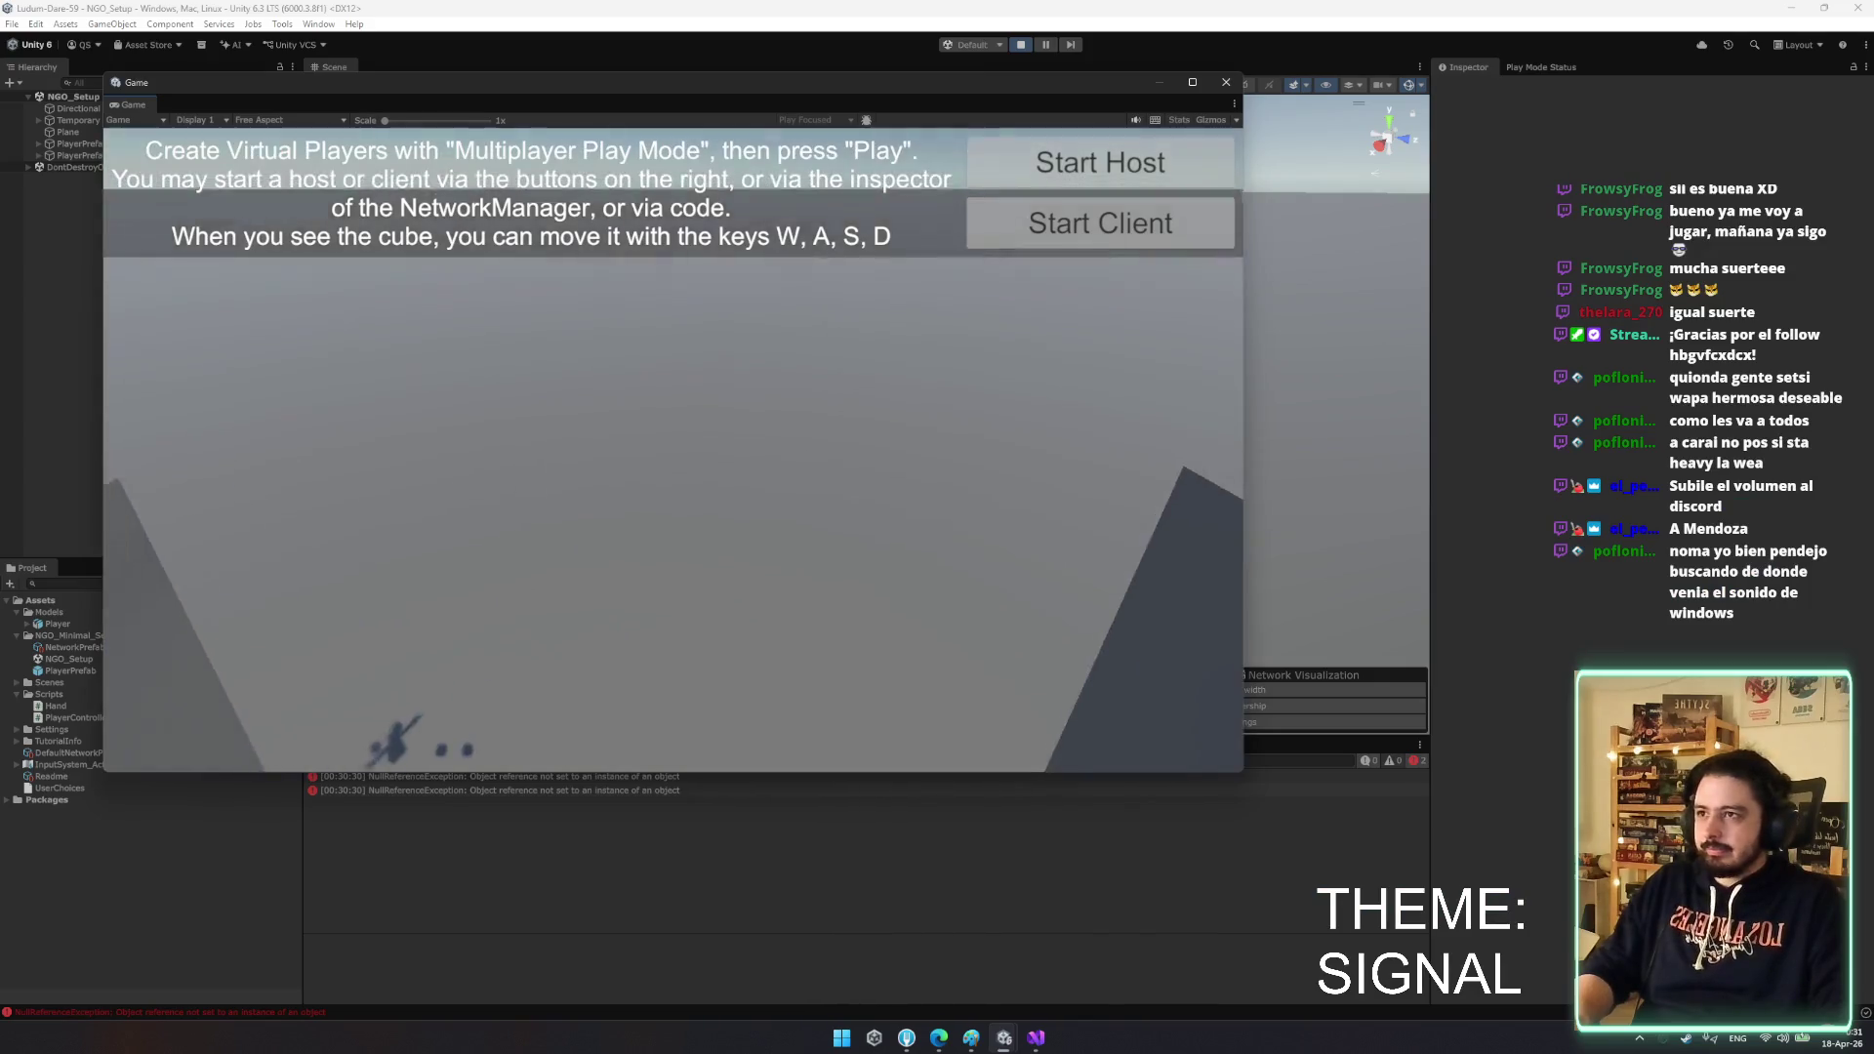
{"action": "key", "text": "alt+Tab"}
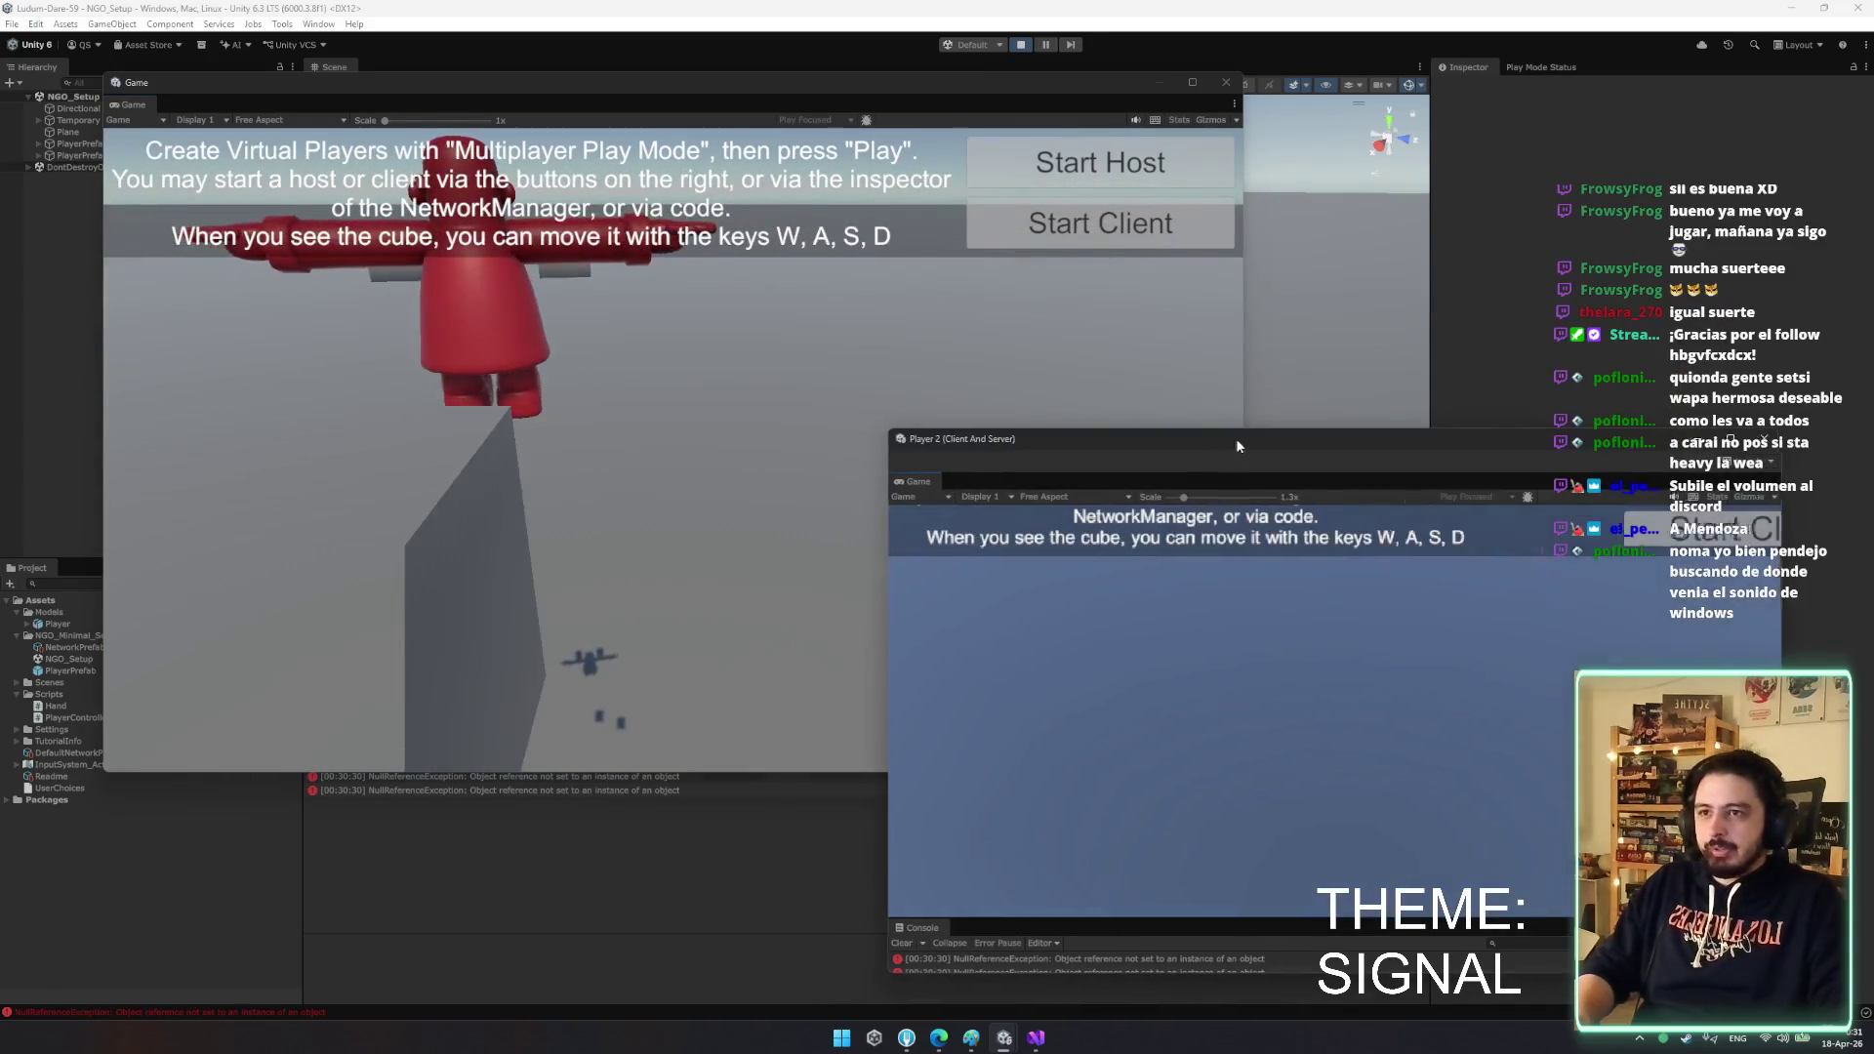
- Walk the red player with W, D and S, then close the floating Game window
{"action": "left_click_drag", "start_coordinate": [1231, 442], "coordinate": [1333, 341]}
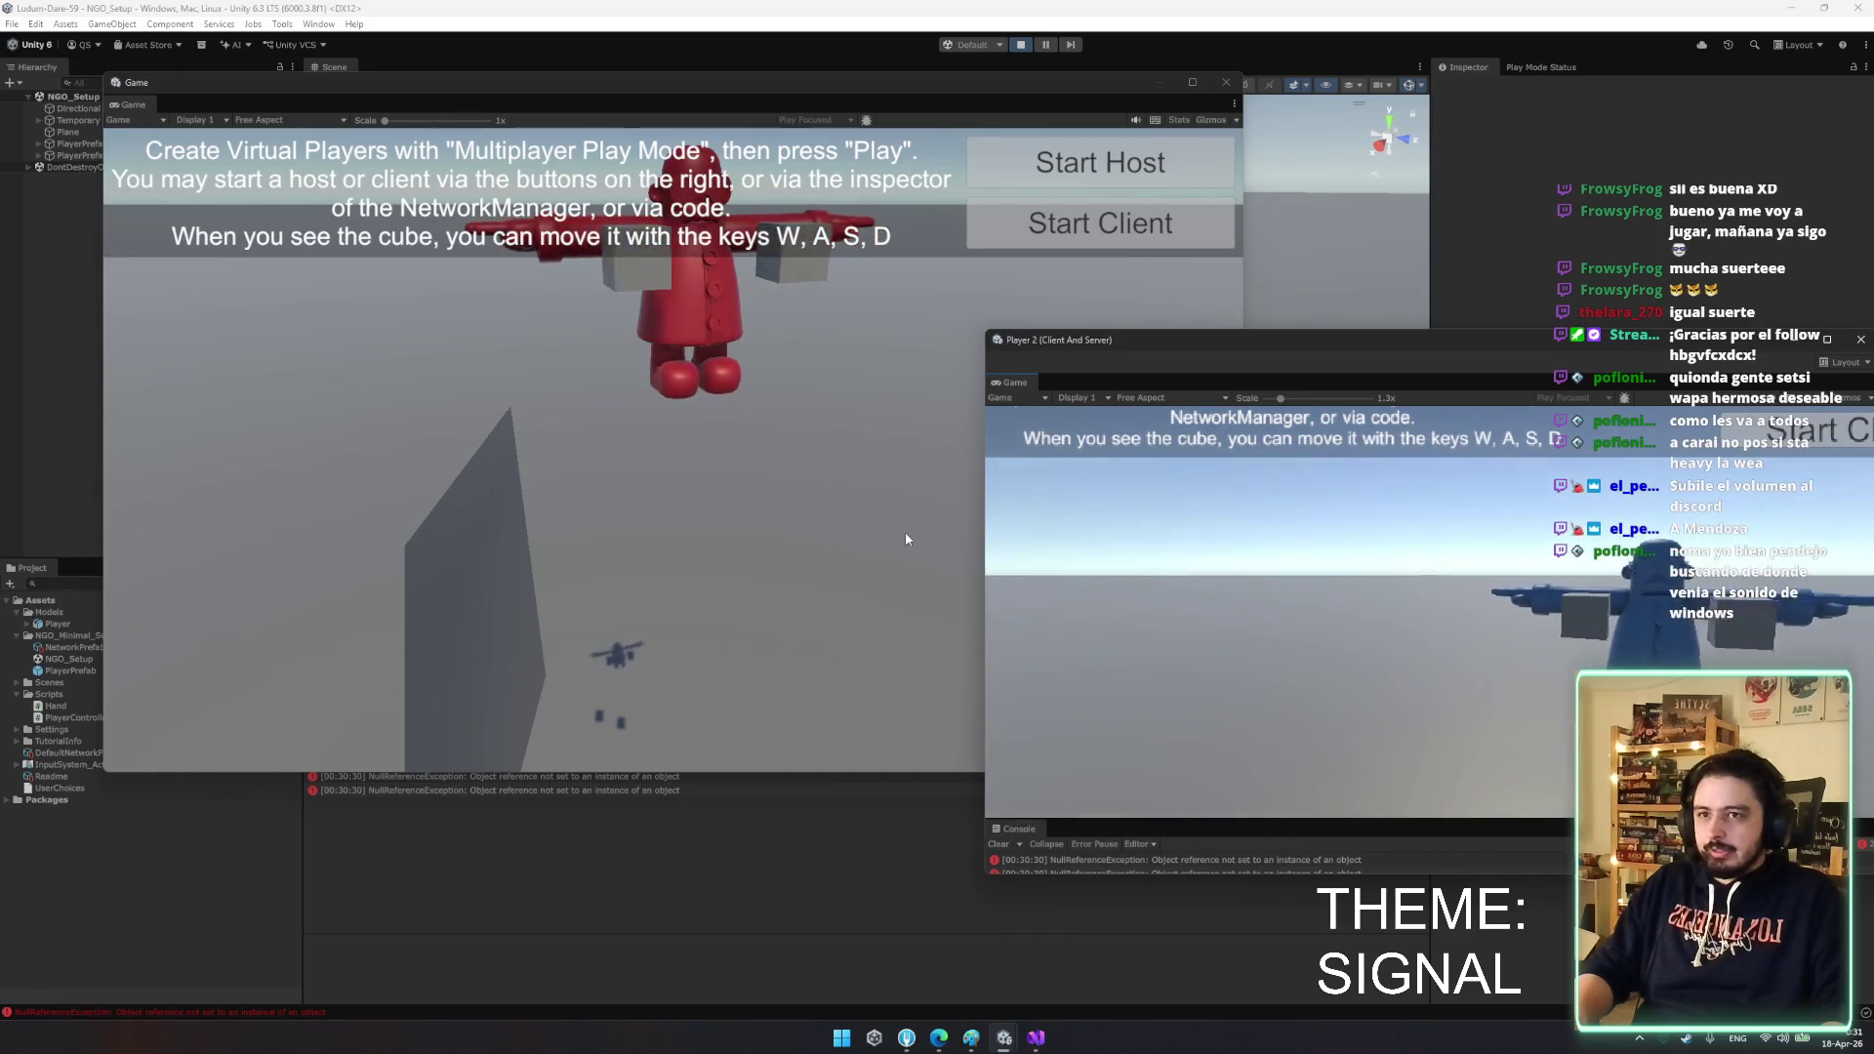
{"action": "left_click", "coordinate": [791, 524]}
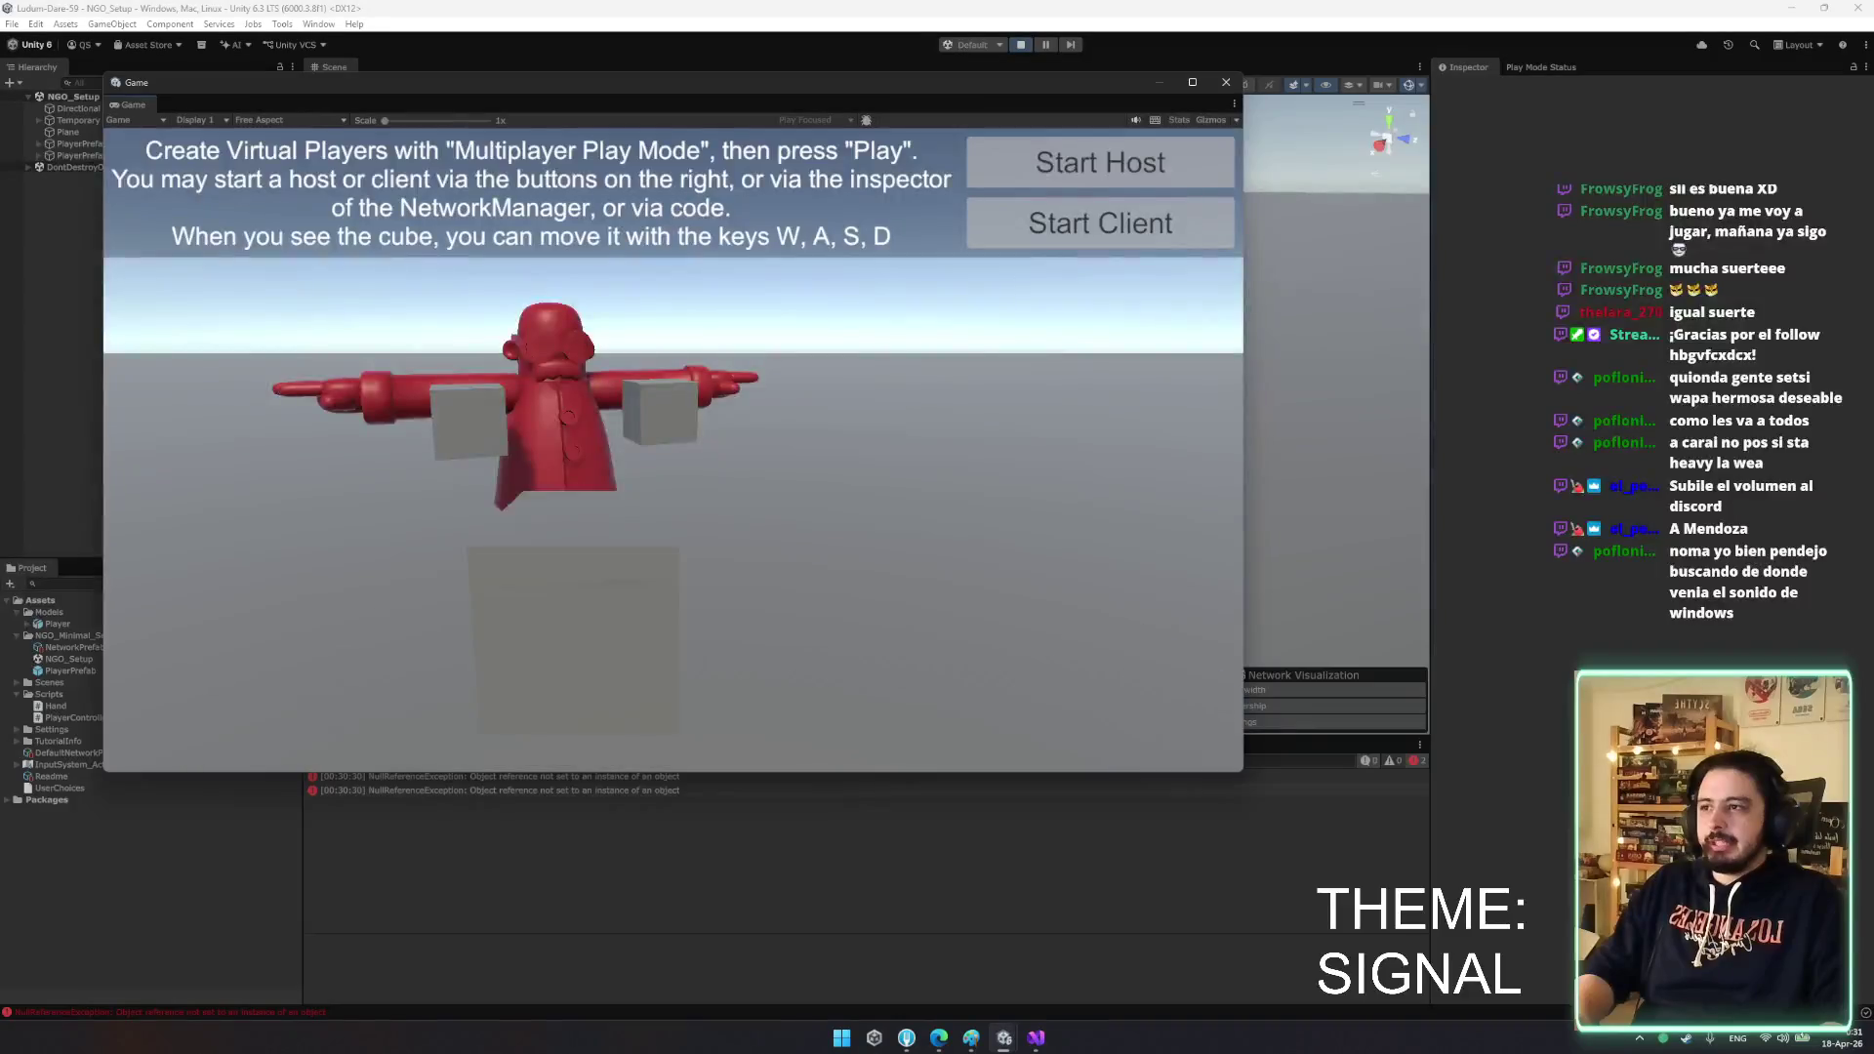
{"action": "key", "text": "alt+Tab"}
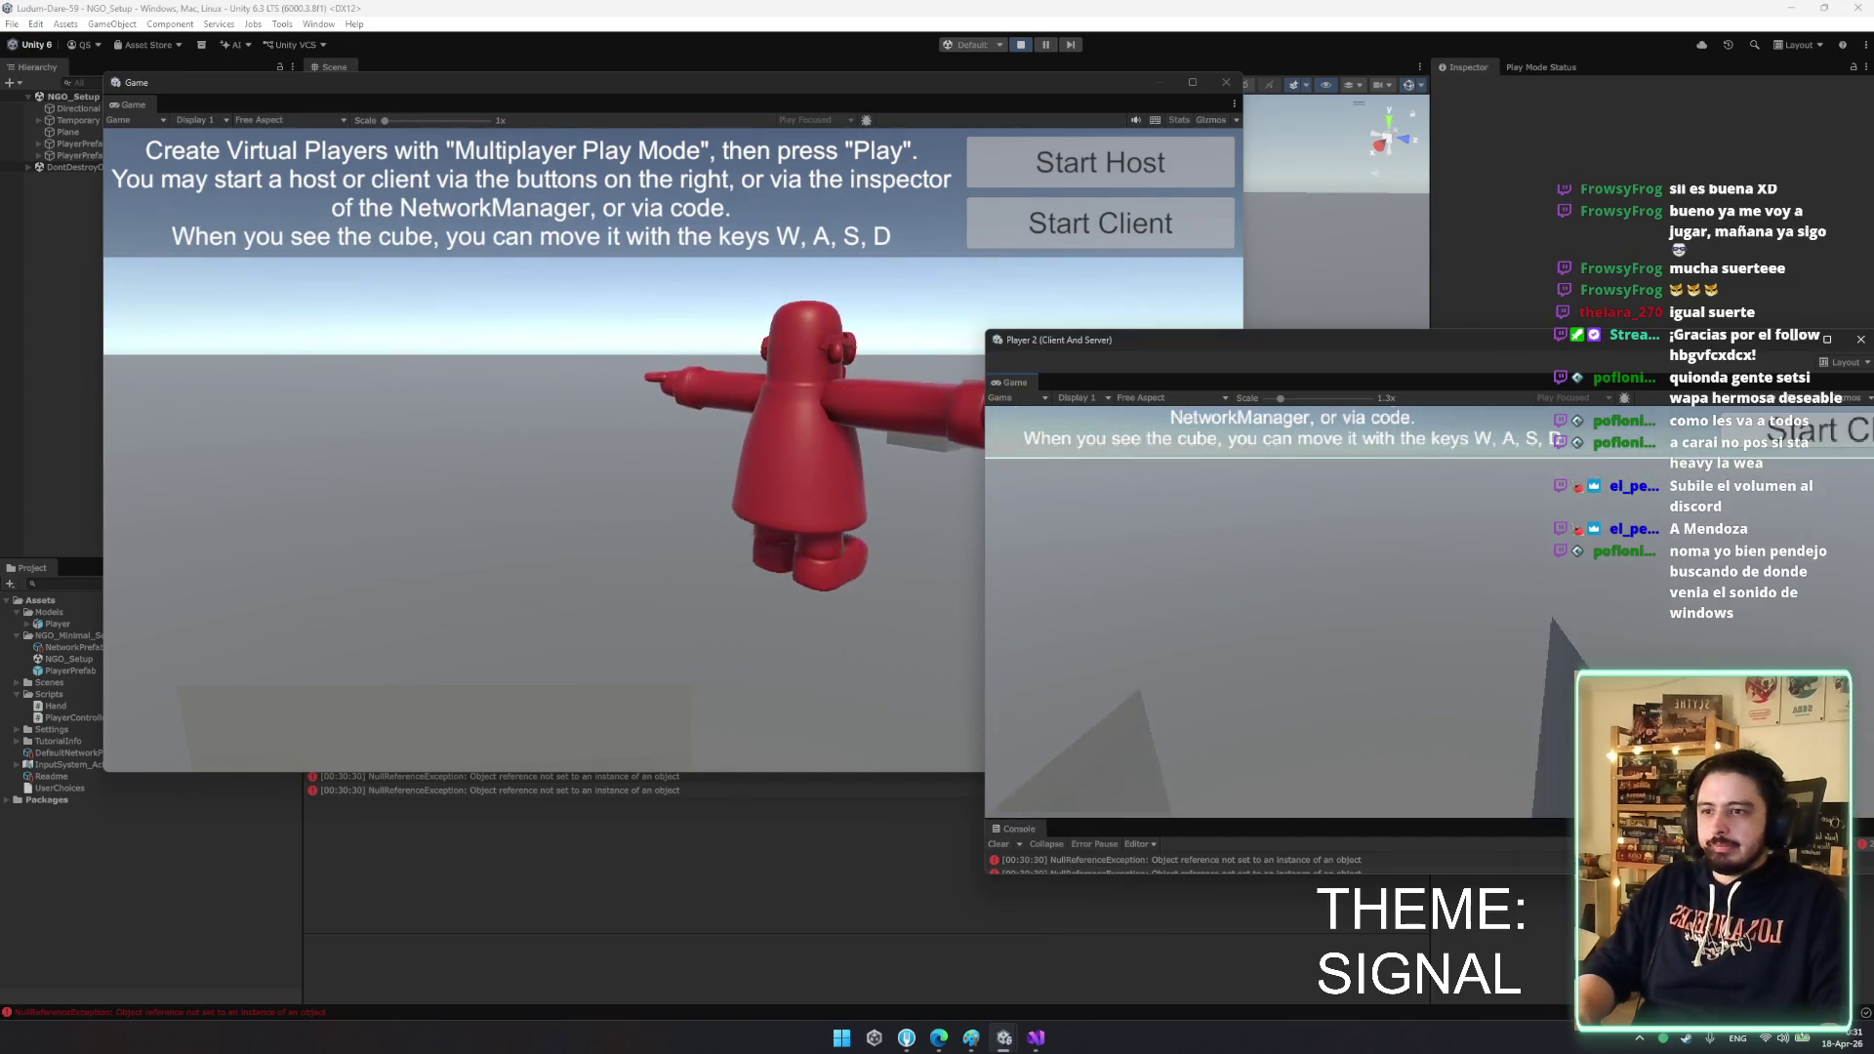
{"action": "key", "text": "w+d"}
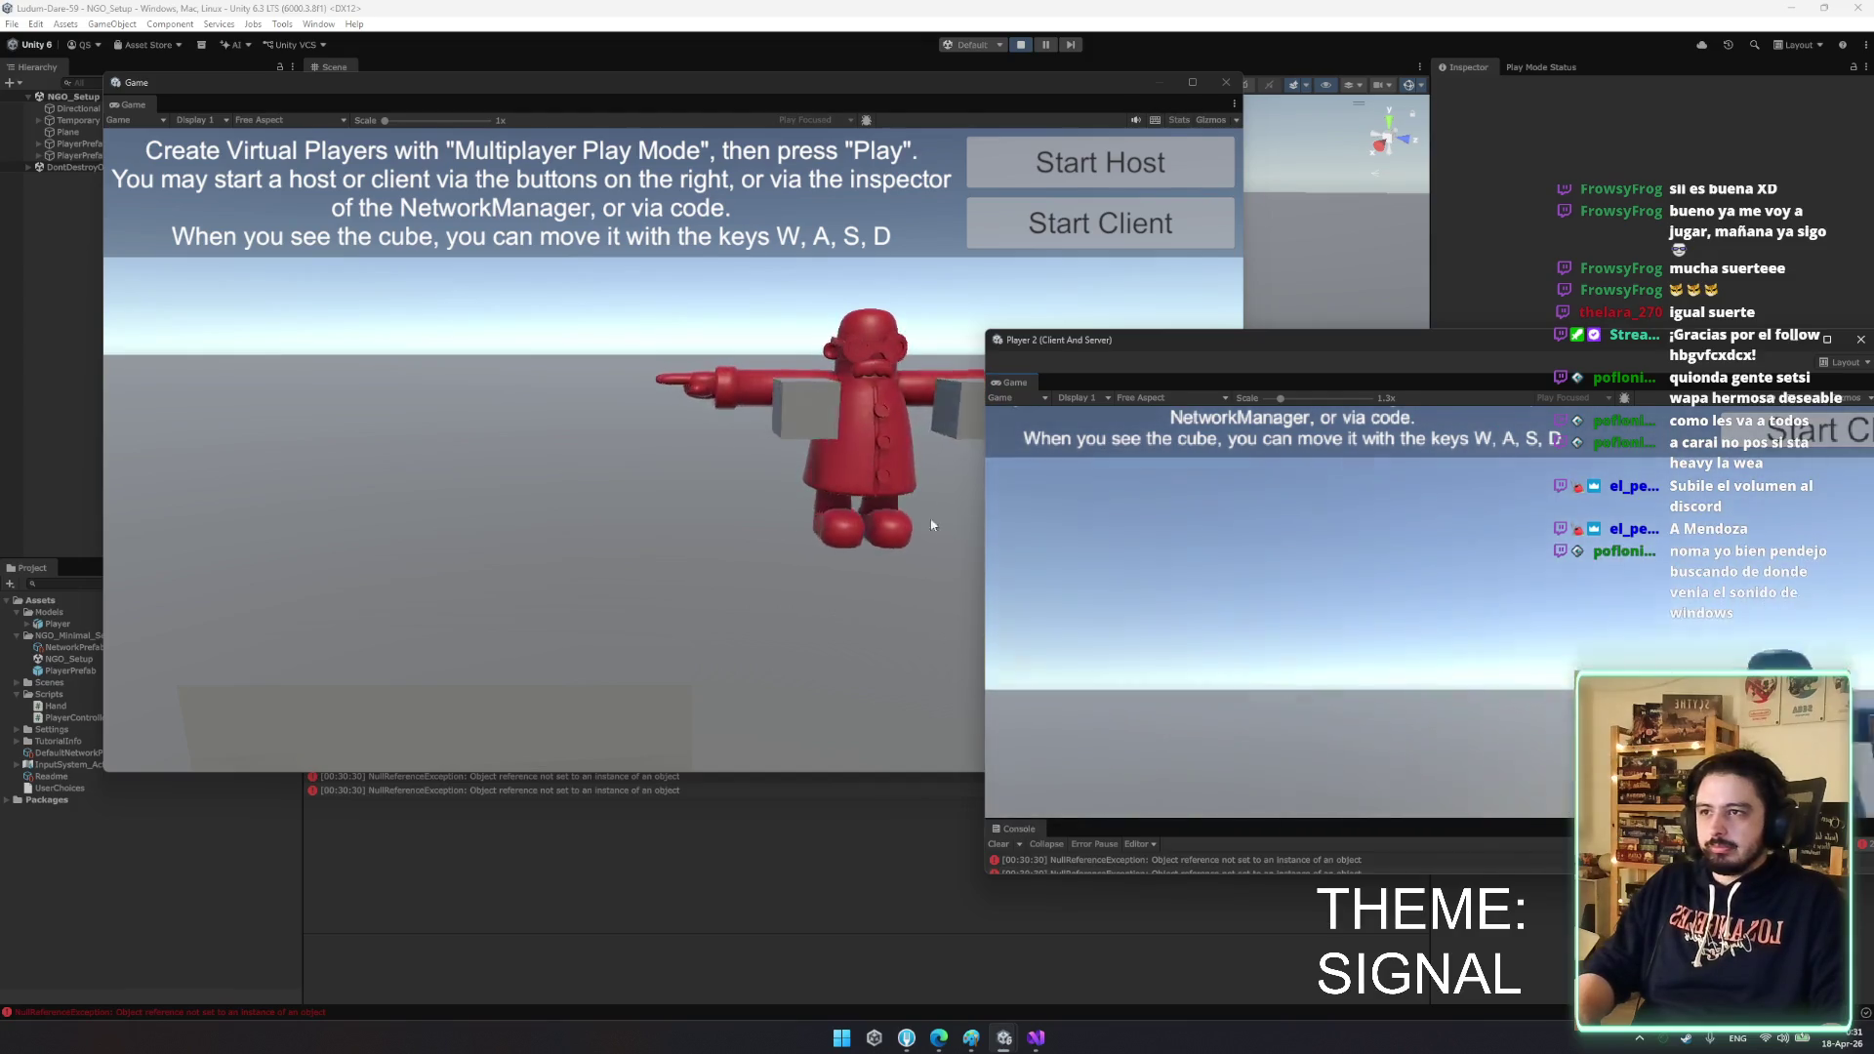
{"action": "left_click", "coordinate": [976, 531]}
{"action": "key", "text": "s"}
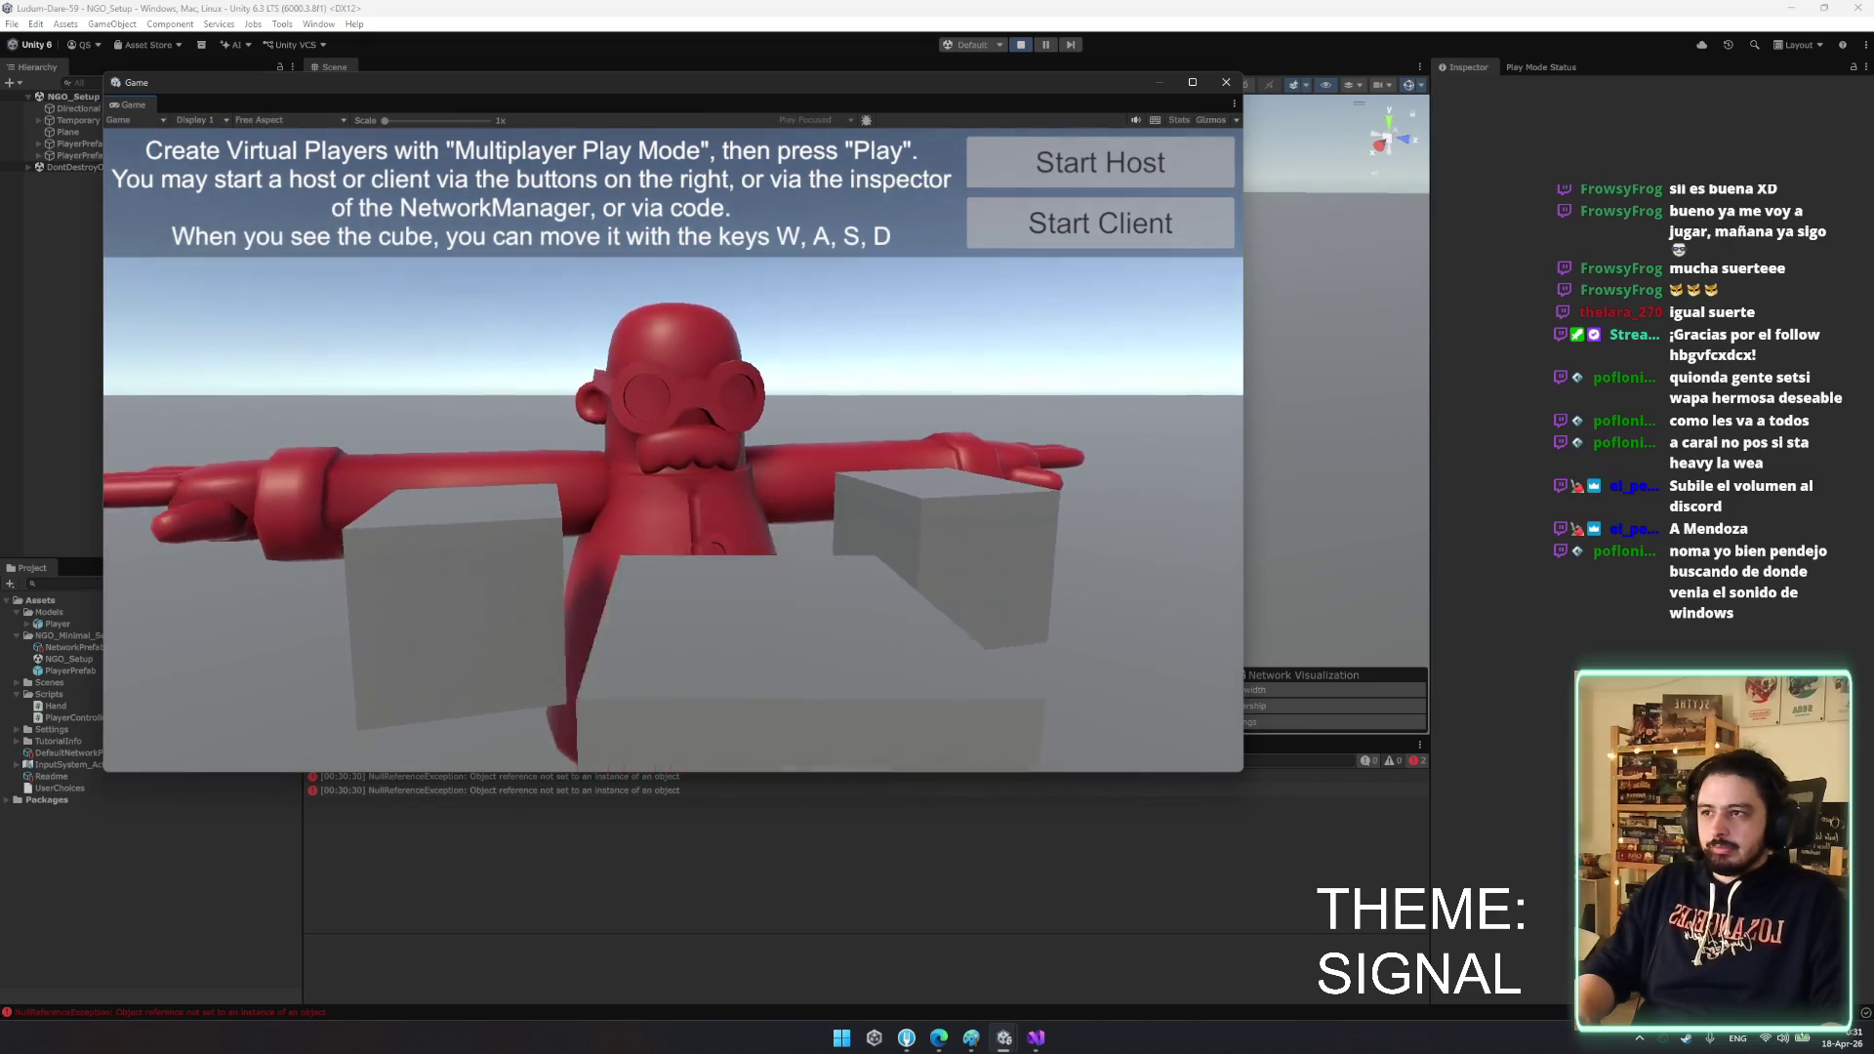
{"action": "key", "text": "w"}
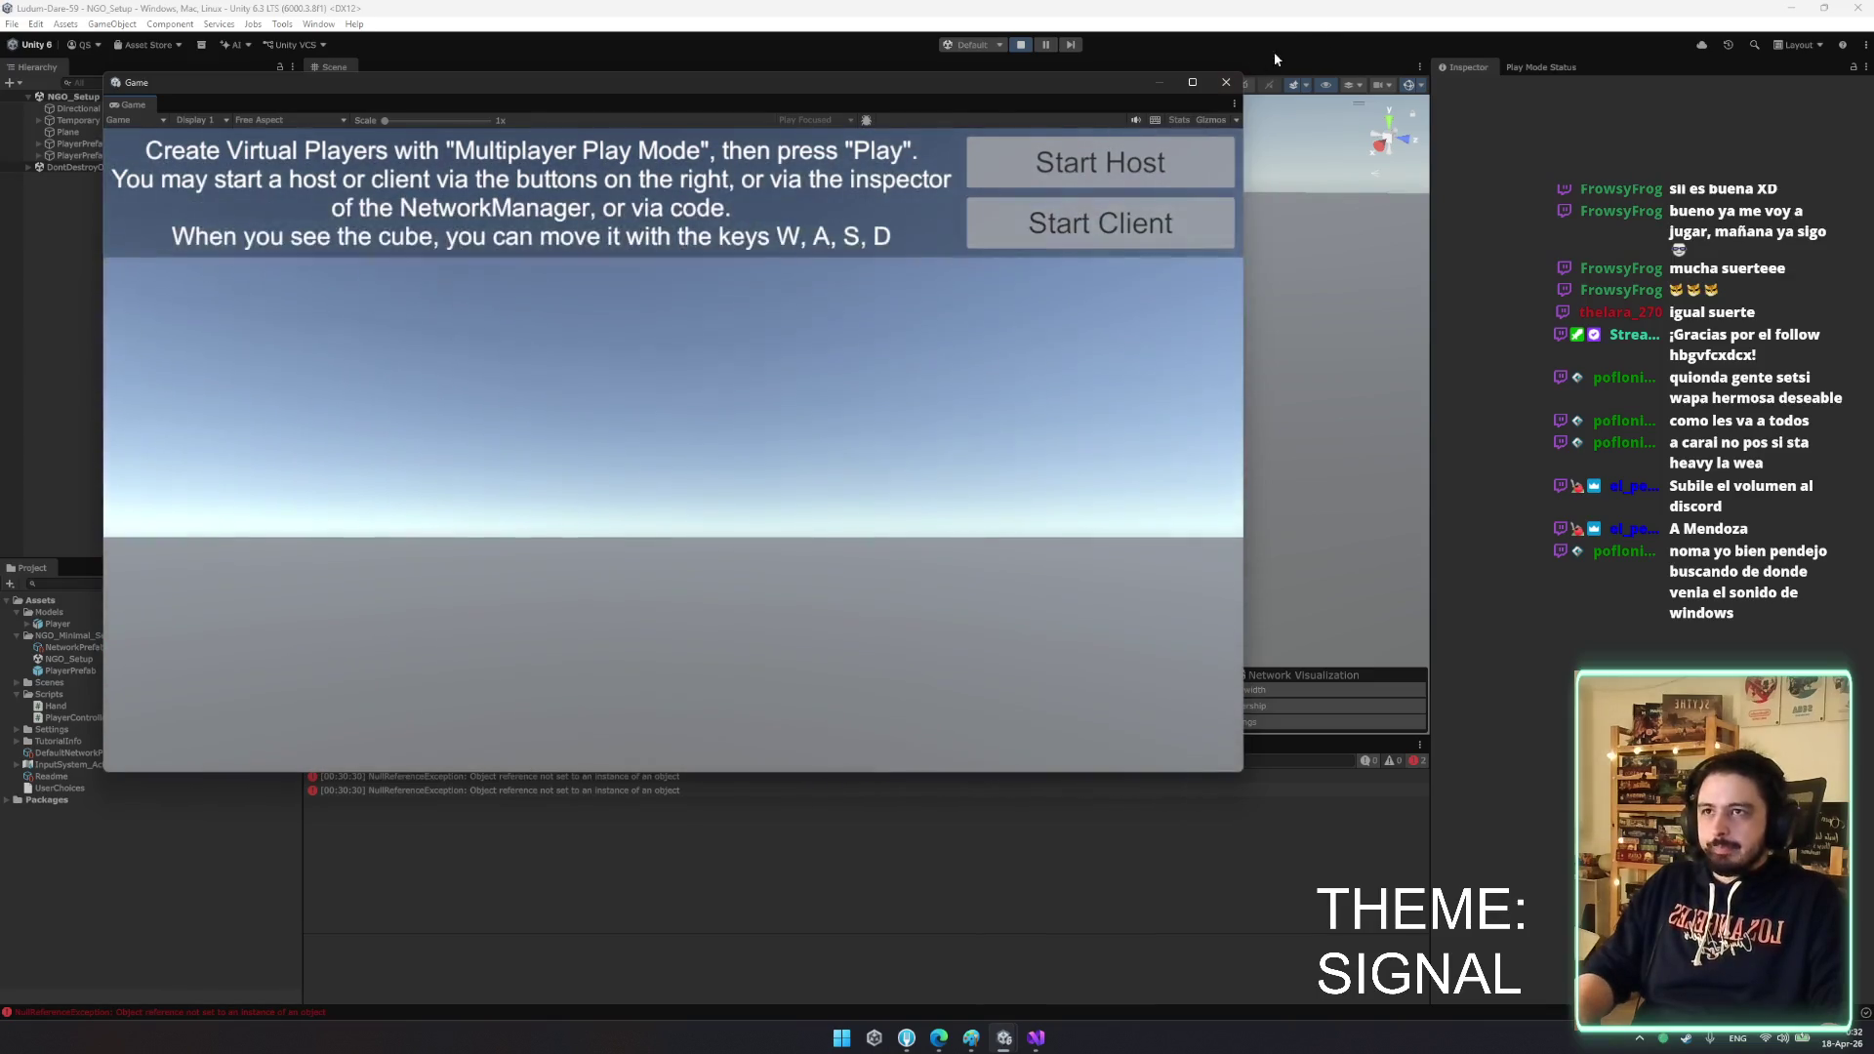
{"action": "left_click", "coordinate": [1226, 82]}
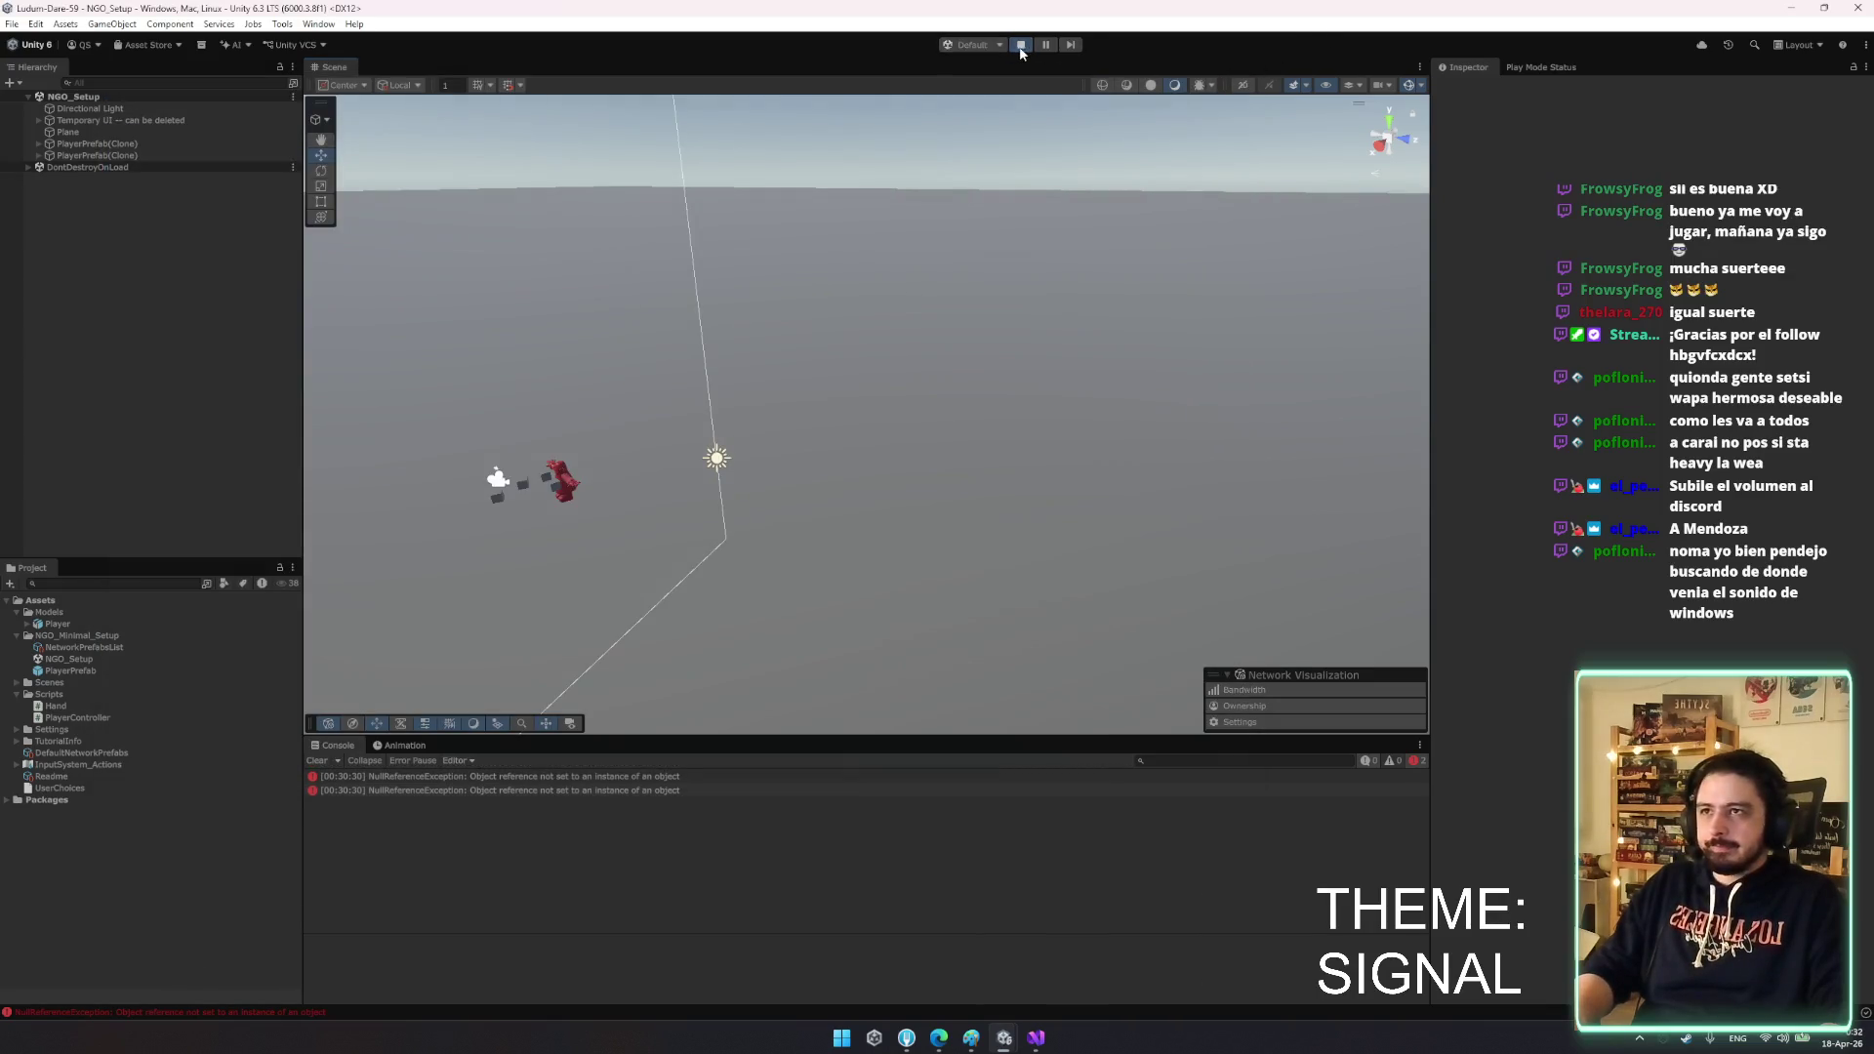
- Stop play mode and return to Hand.cs in Visual Studio
{"action": "left_click", "coordinate": [1021, 45]}
{"action": "left_click", "coordinate": [1037, 1039]}
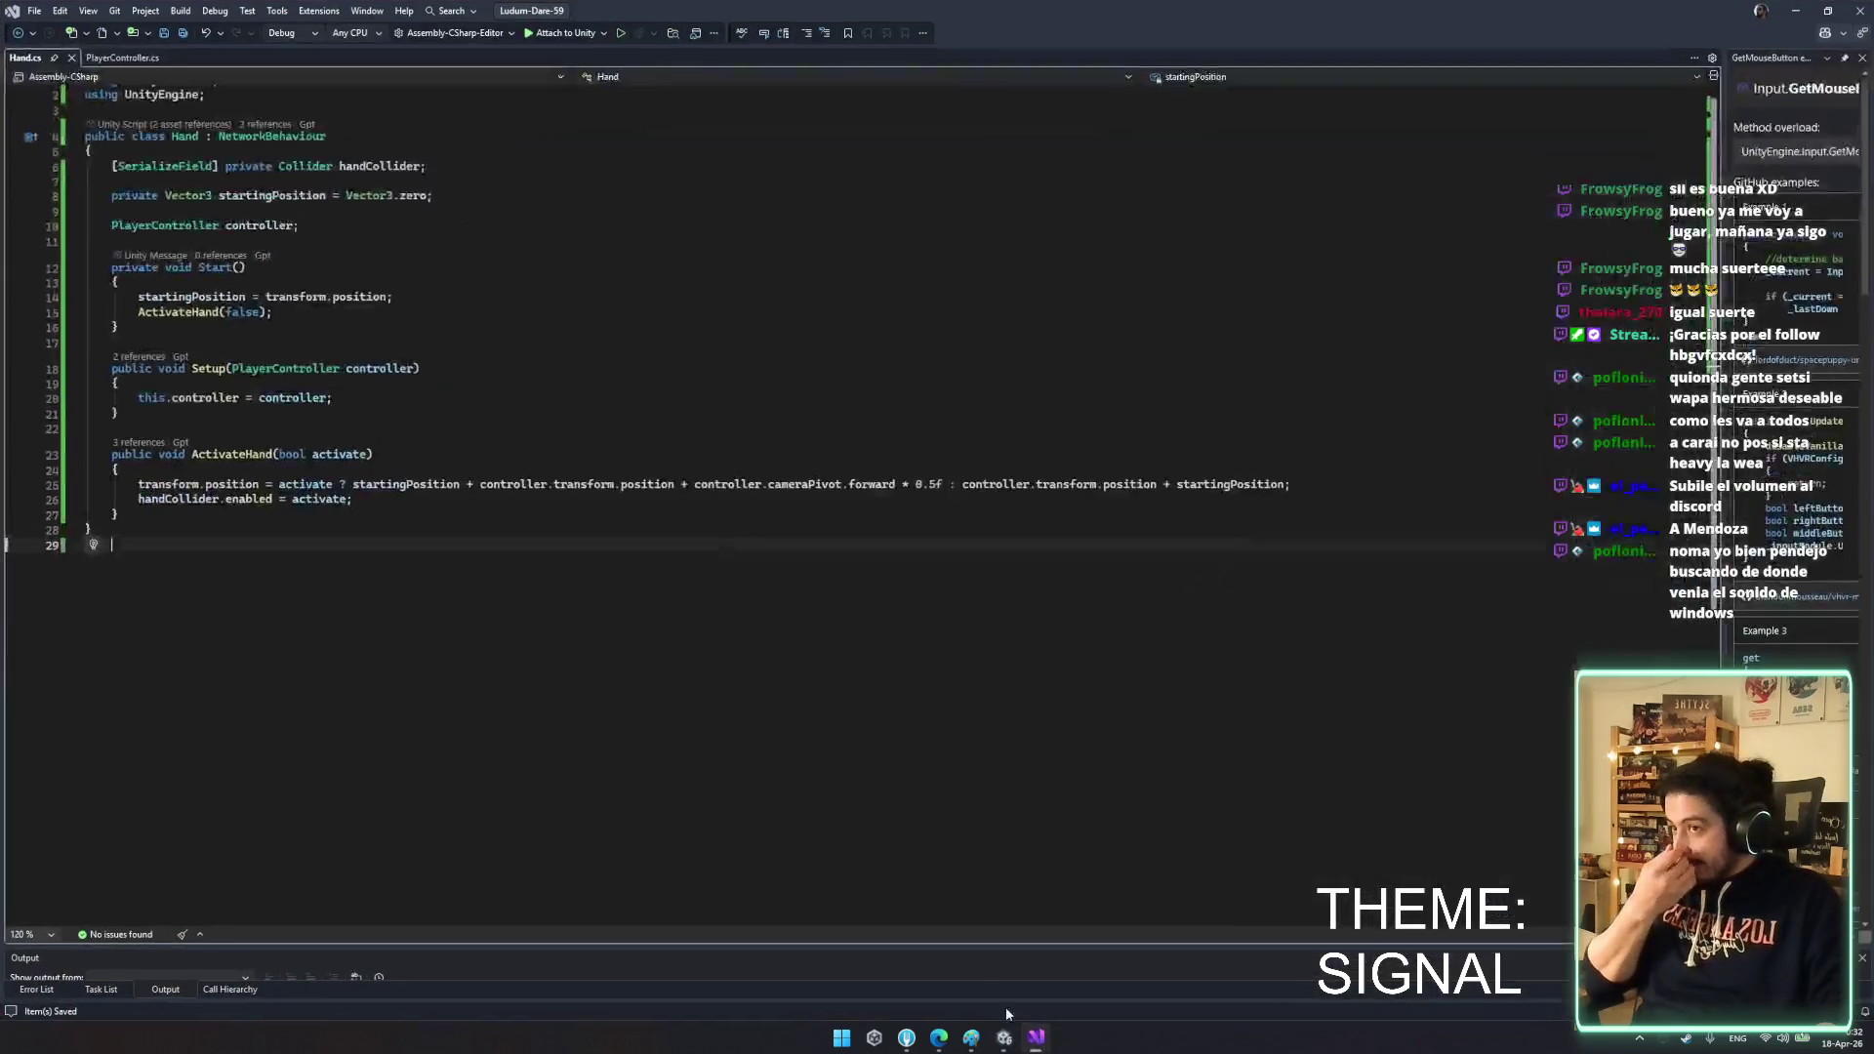
{"action": "left_click", "coordinate": [278, 457]}
{"action": "key", "text": "Down"}
{"action": "key", "text": "Down"}
{"action": "key", "text": "Down"}
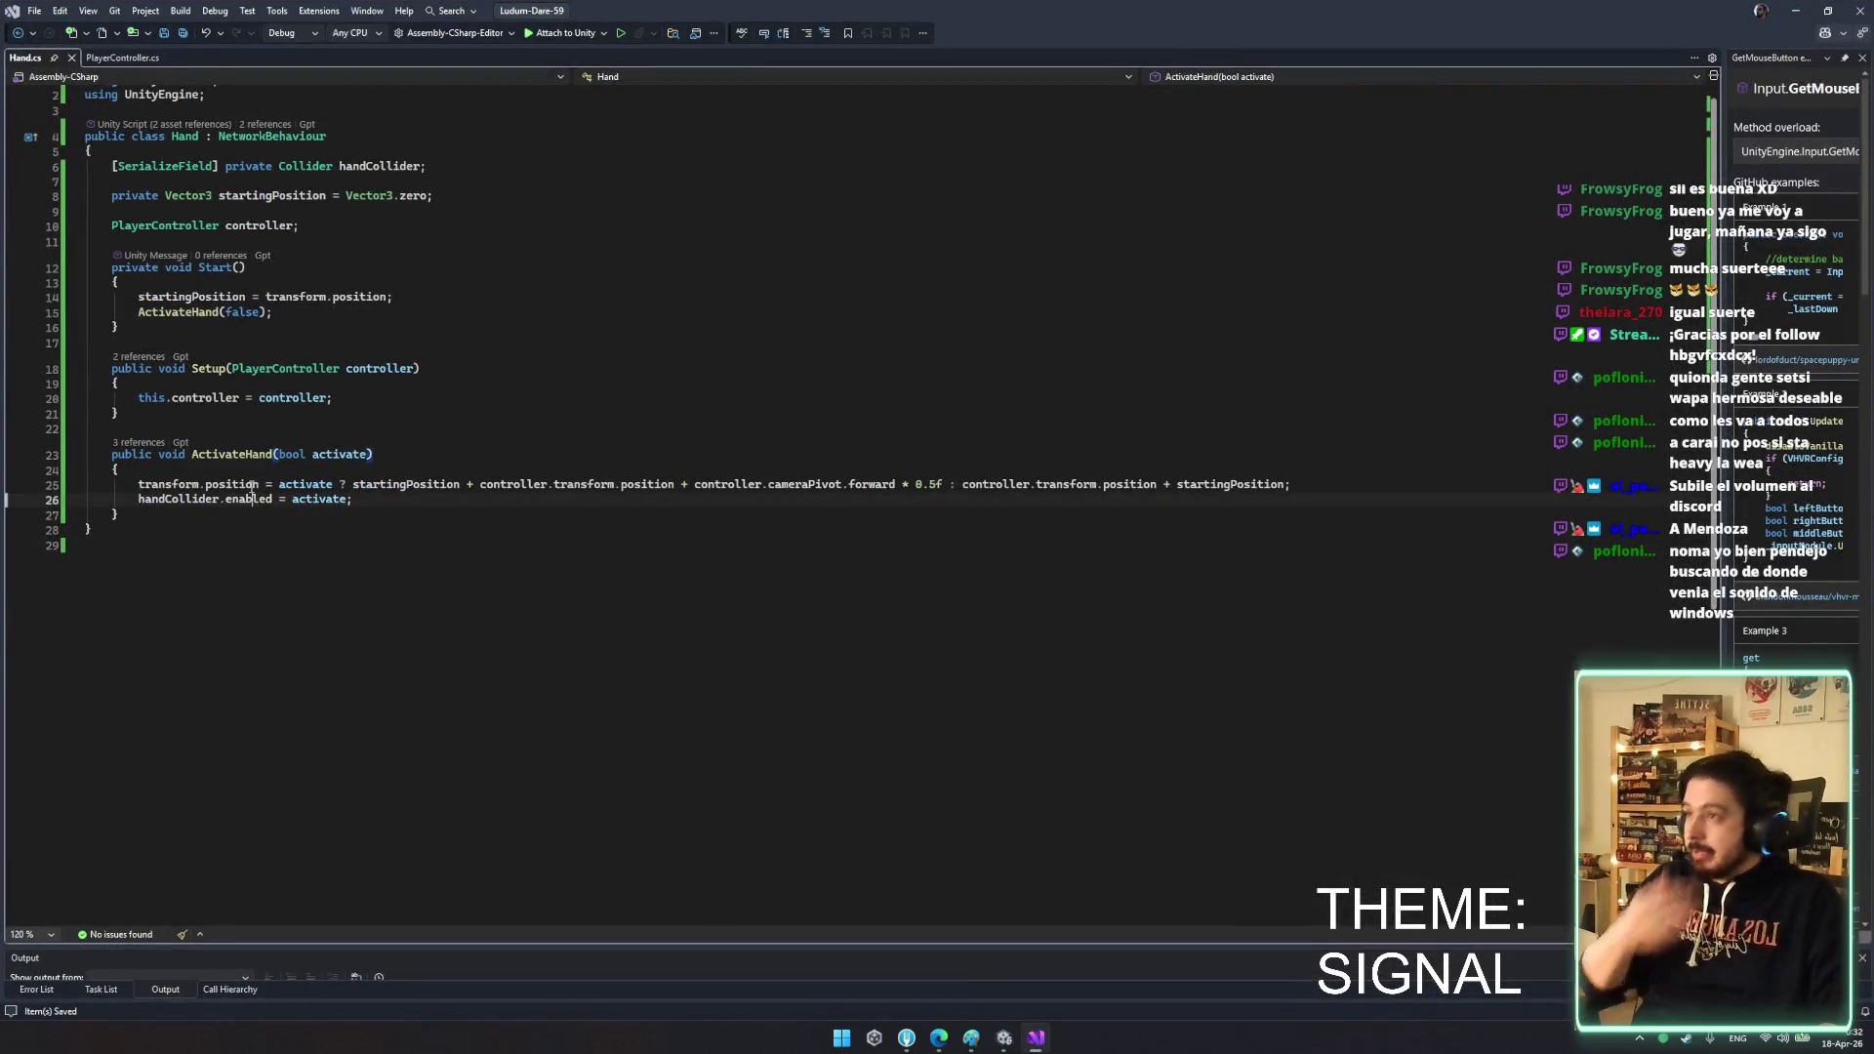
{"action": "left_click", "coordinate": [256, 182]}
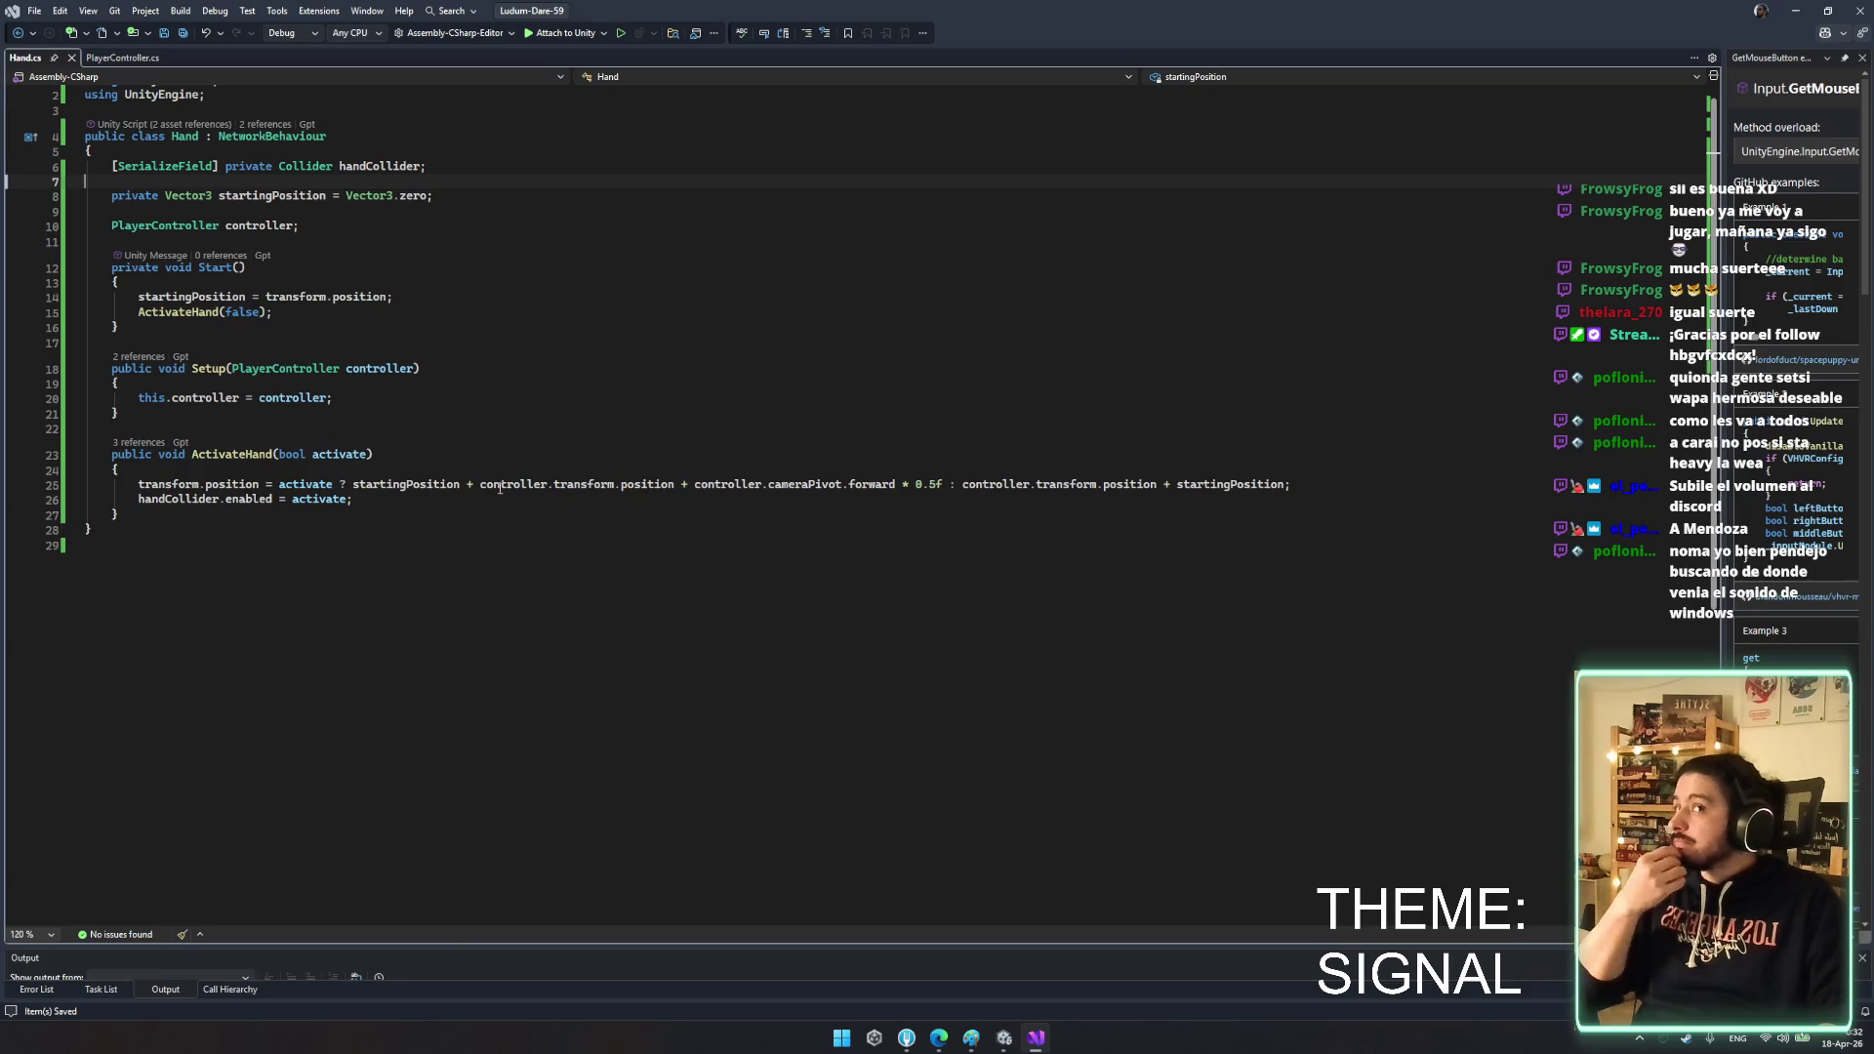
- Close the GetMouseButton examples panel and select the class body code
{"action": "scroll", "coordinate": [1718, 96], "scroll_direction": "up", "scroll_amount": 1}
{"action": "mouse_move", "coordinate": [1722, 96]}
{"action": "left_mouse_down"}
{"action": "mouse_move", "coordinate": [1441, 98]}
{"action": "mouse_move", "coordinate": [1132, 136]}
{"action": "left_mouse_up"}
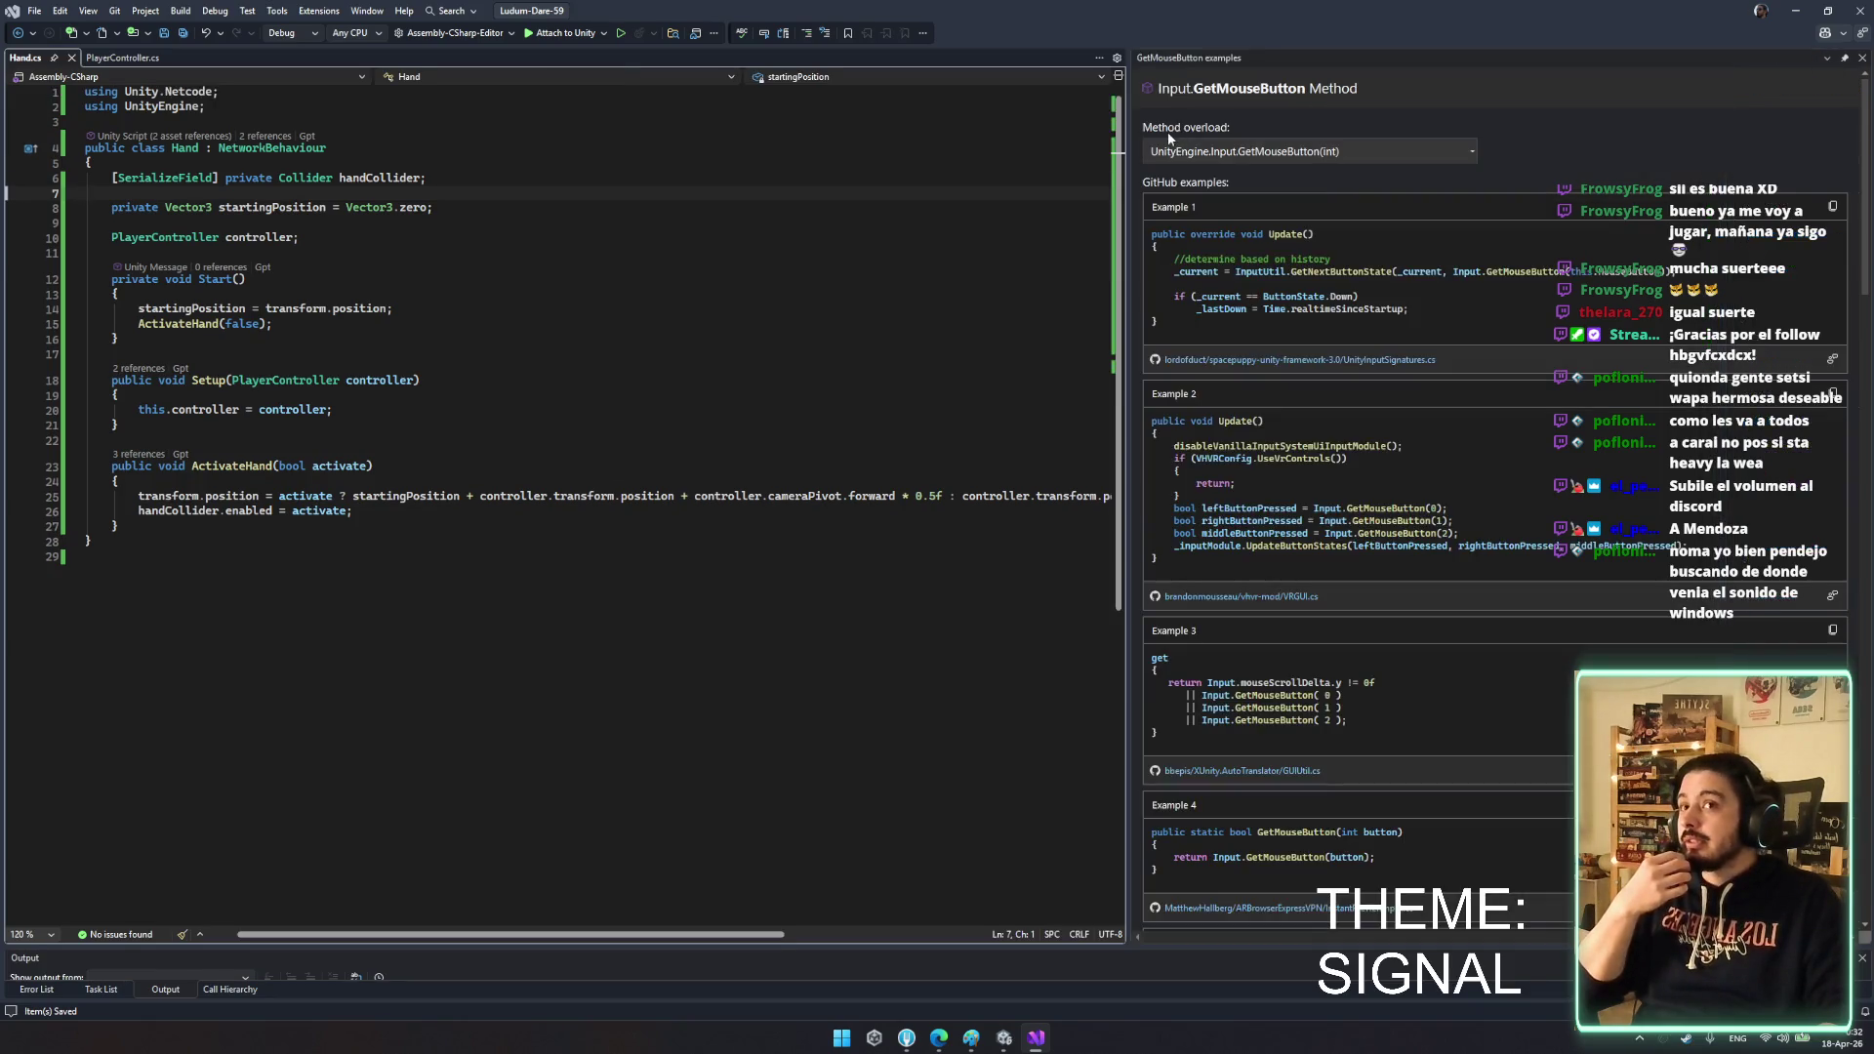
{"action": "left_click", "coordinate": [1861, 58]}
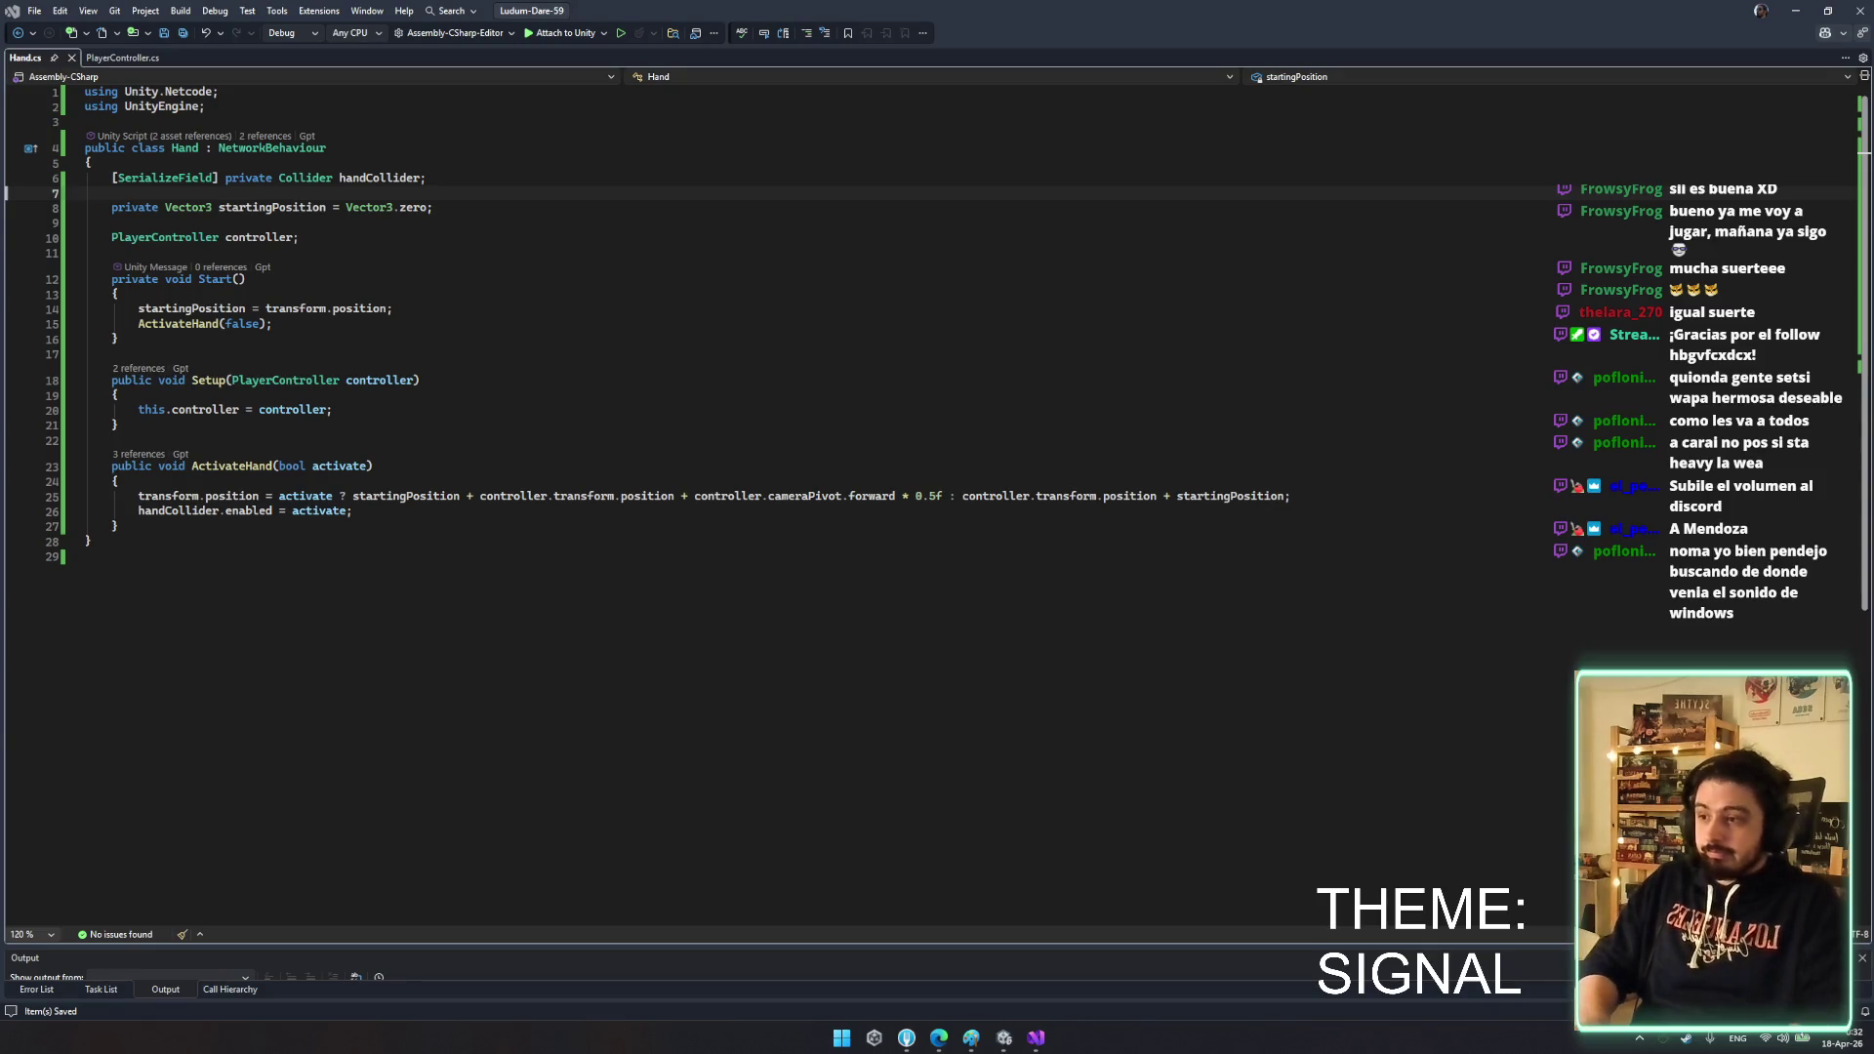
{"action": "key", "text": "ctrl+shift+End"}
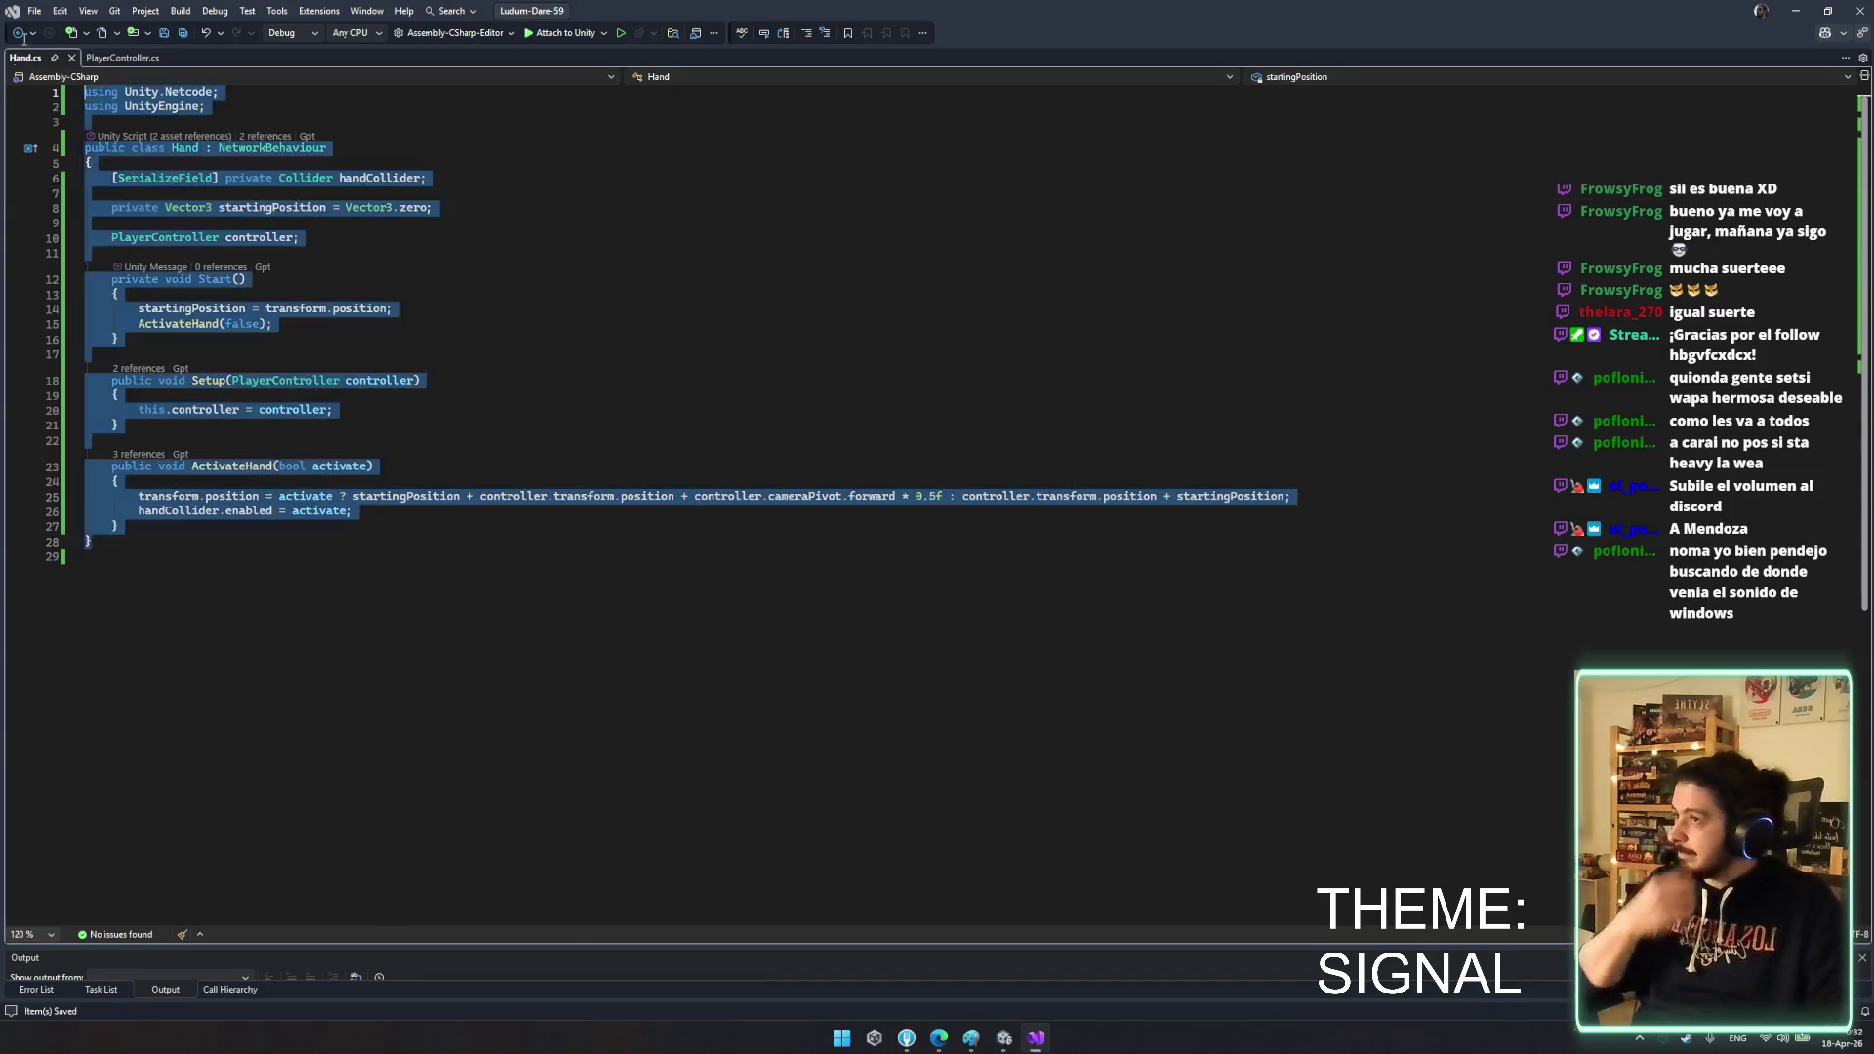
{"action": "key", "text": "ctrl+a"}
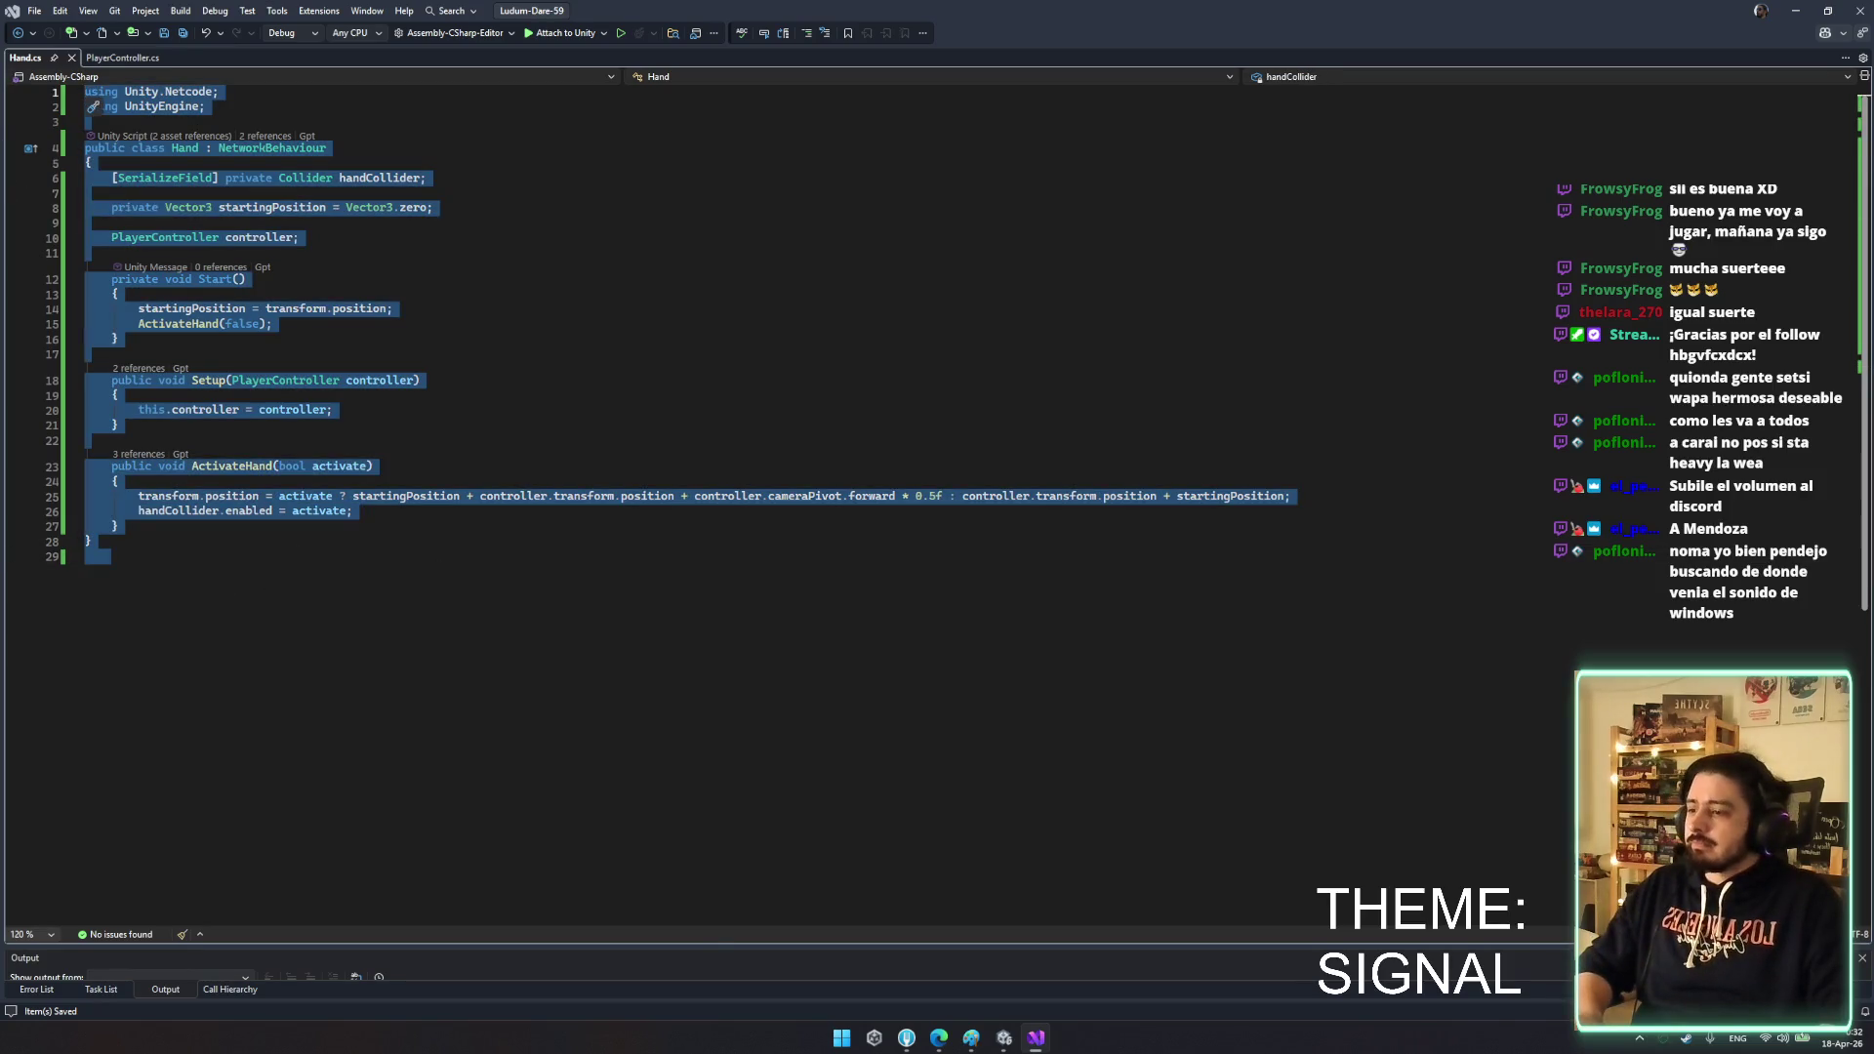
{"action": "left_click", "coordinate": [419, 934]}
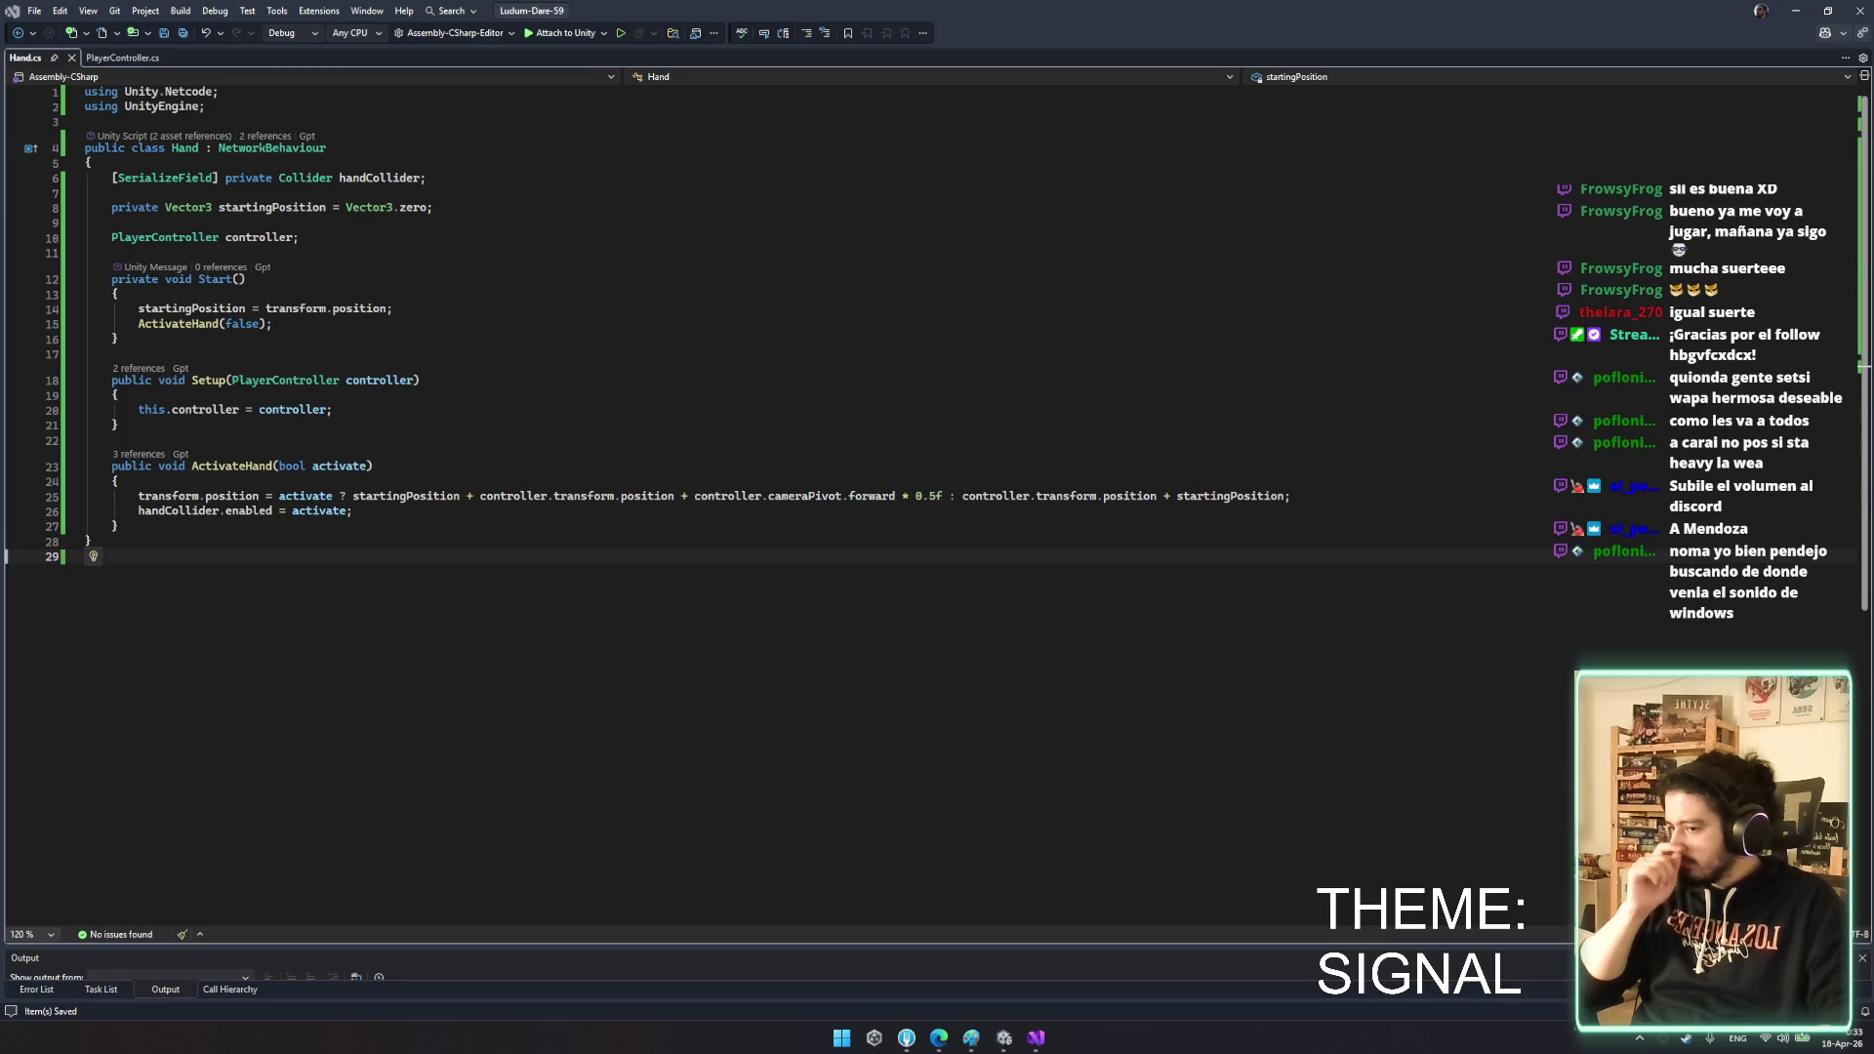
{"action": "left_click", "coordinate": [248, 479]}
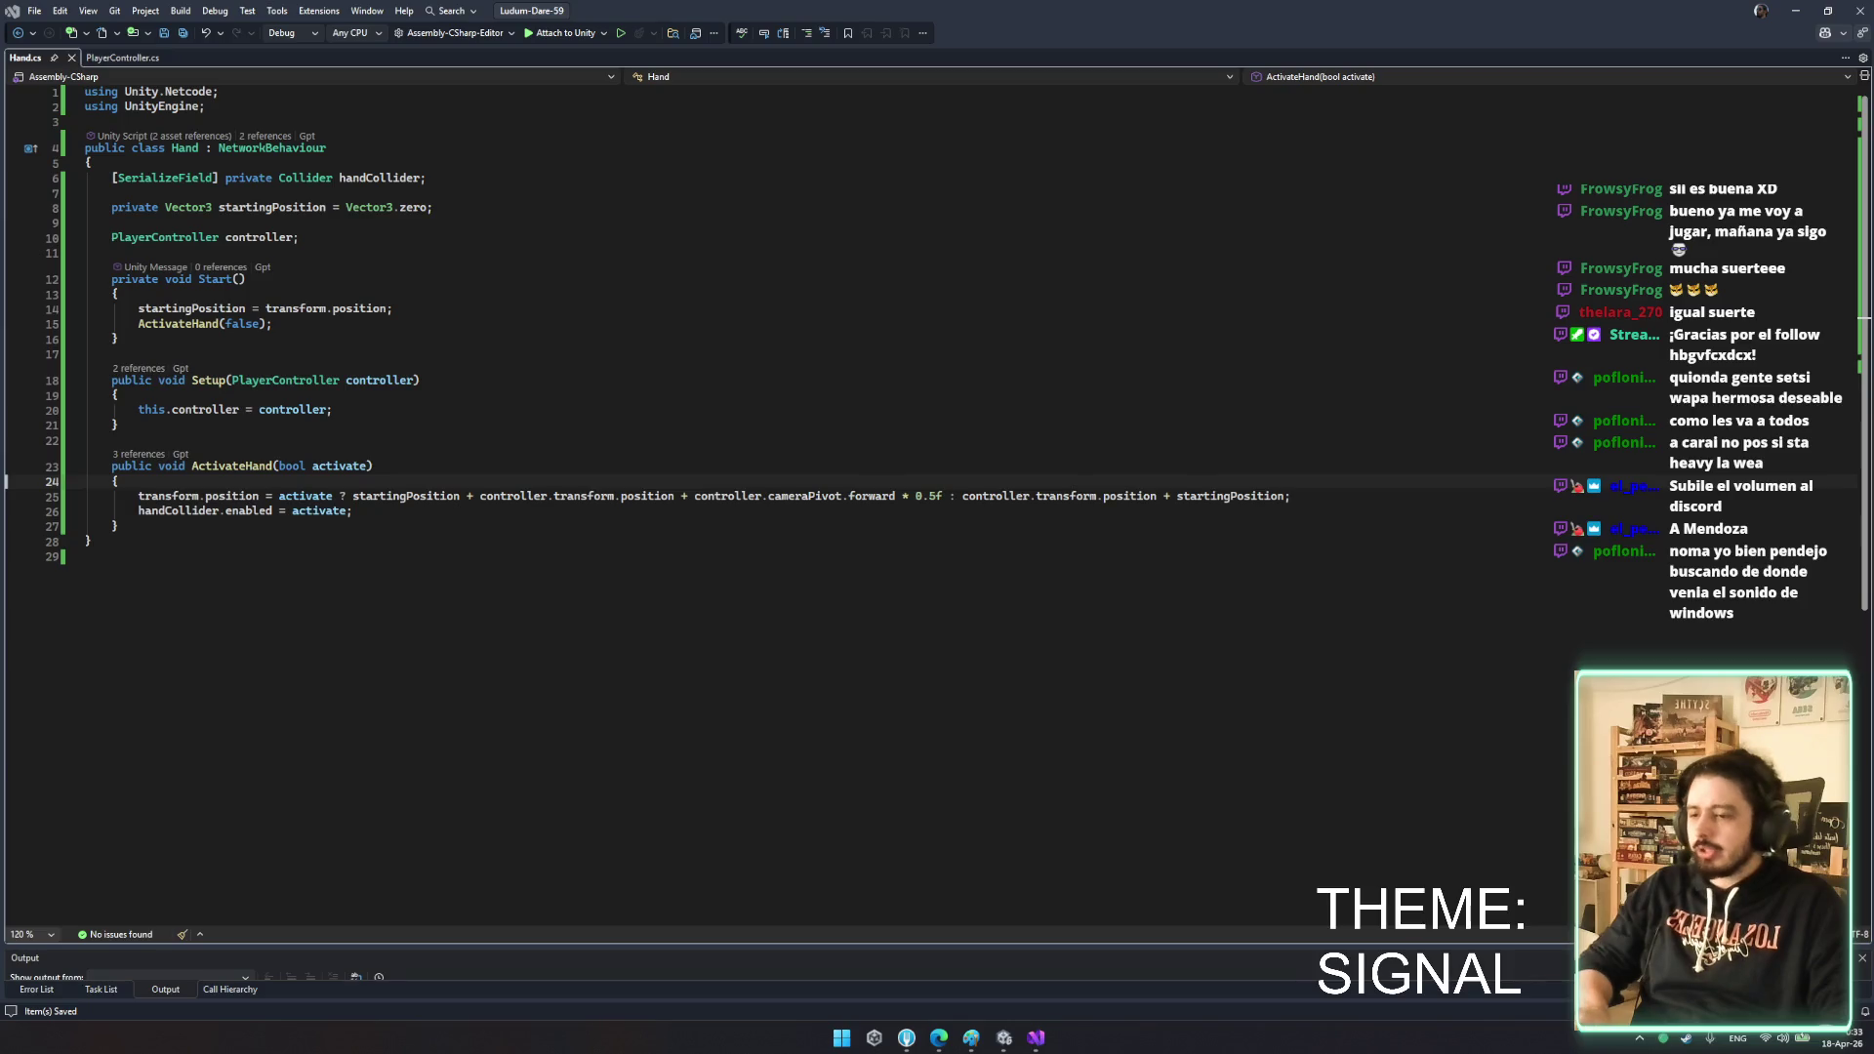
- Paste an Update method into Hand.cs after ActivateHand
{"action": "left_click", "coordinate": [256, 526]}
{"action": "key", "text": "Return"}
{"action": "type", "text": "private void Update() {     if (!IsOwner) return;      Vector3 targetPos = isActive         ? handAnchor.position + handAnchor.forward * offset.z         : handAnchor.position;      transform.position = targetPos;     transform.rotation = handAnchor.rotation; }"}
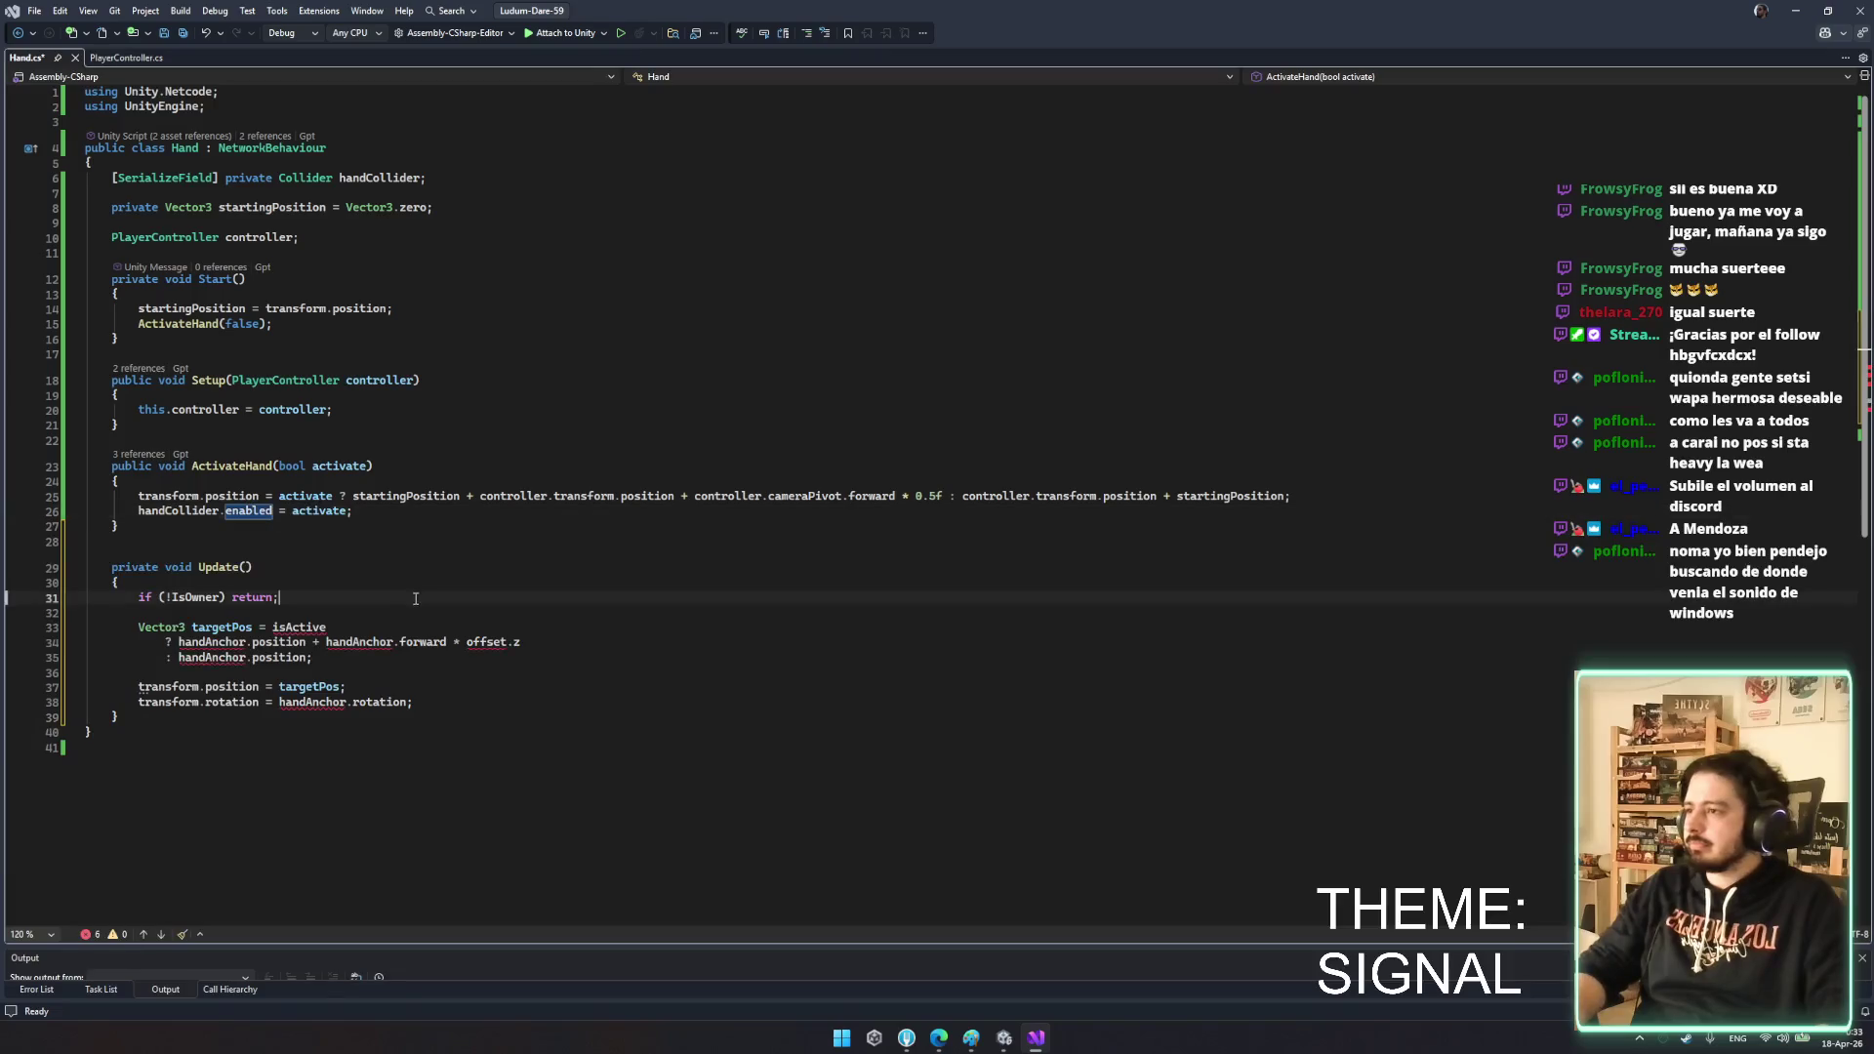
{"action": "left_click_drag", "start_coordinate": [399, 643], "coordinate": [414, 655]}
{"action": "left_click", "coordinate": [414, 655]}
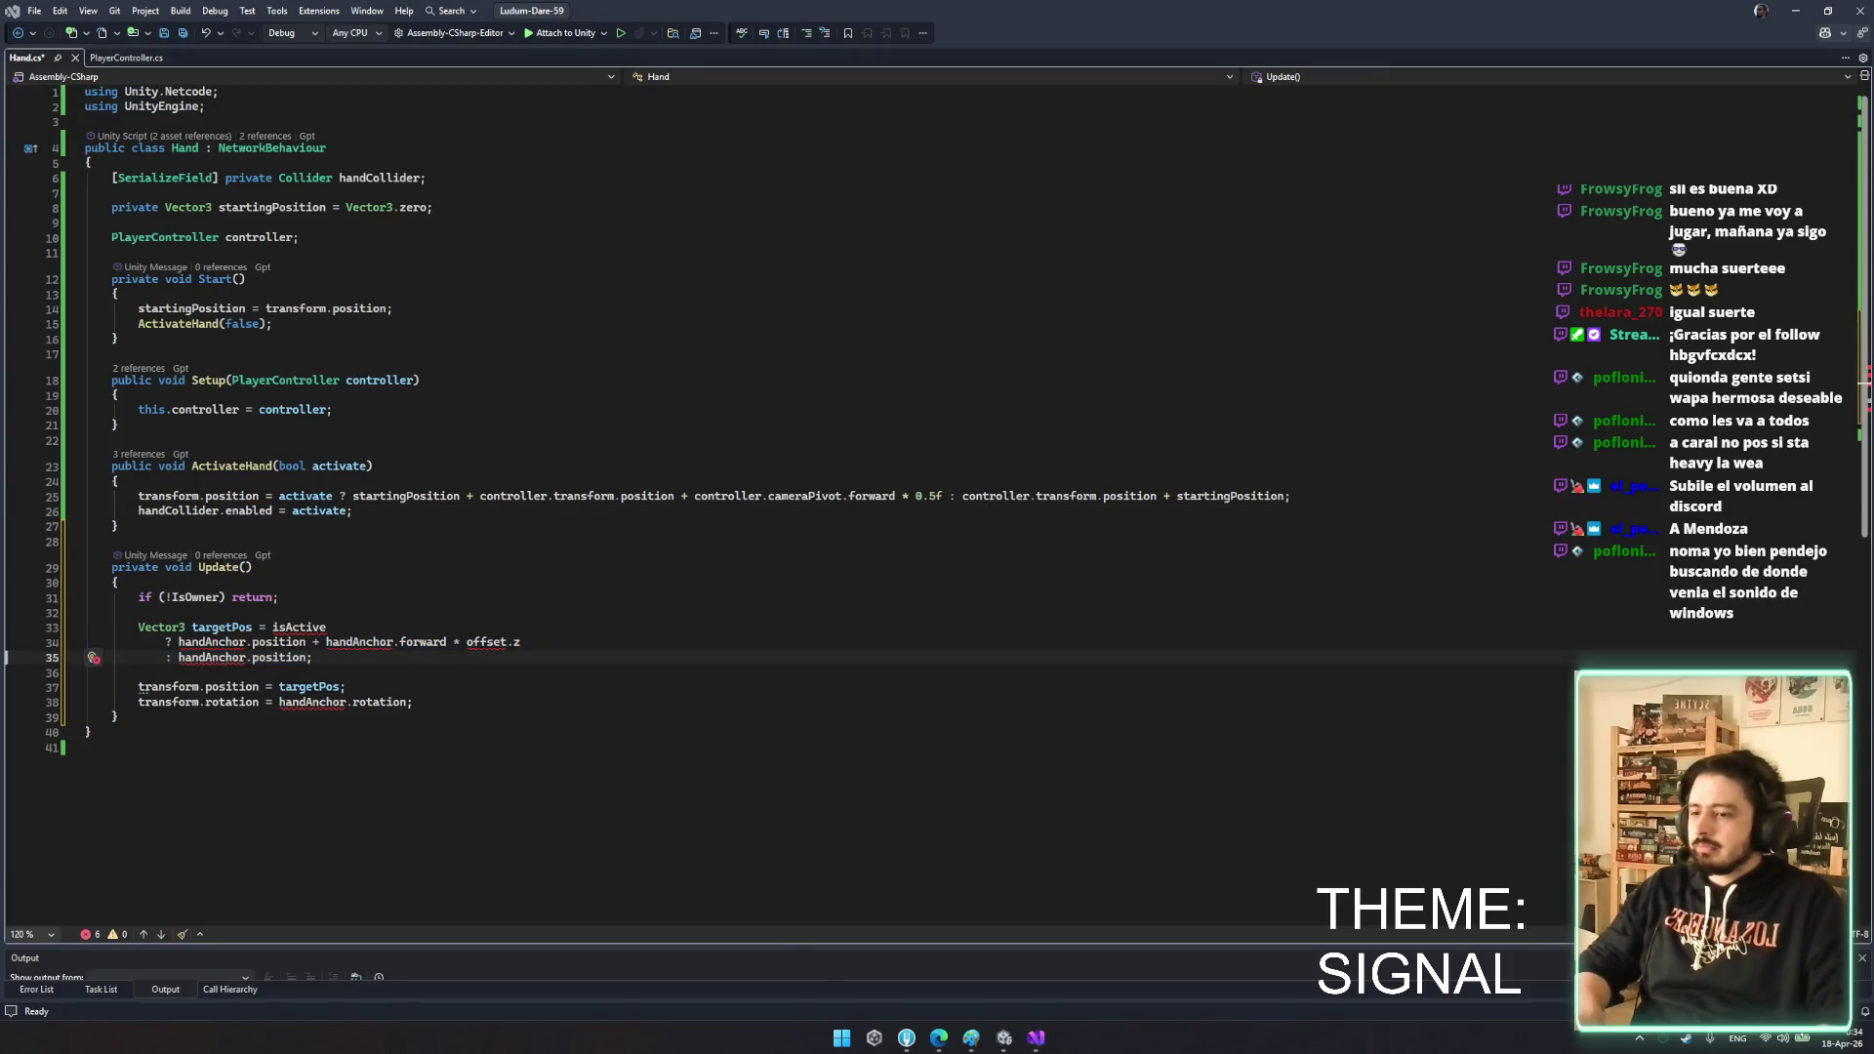
- Add offset, isActive and handAnchor Transform fields to Hand.cs and save
{"action": "left_click", "coordinate": [439, 241]}
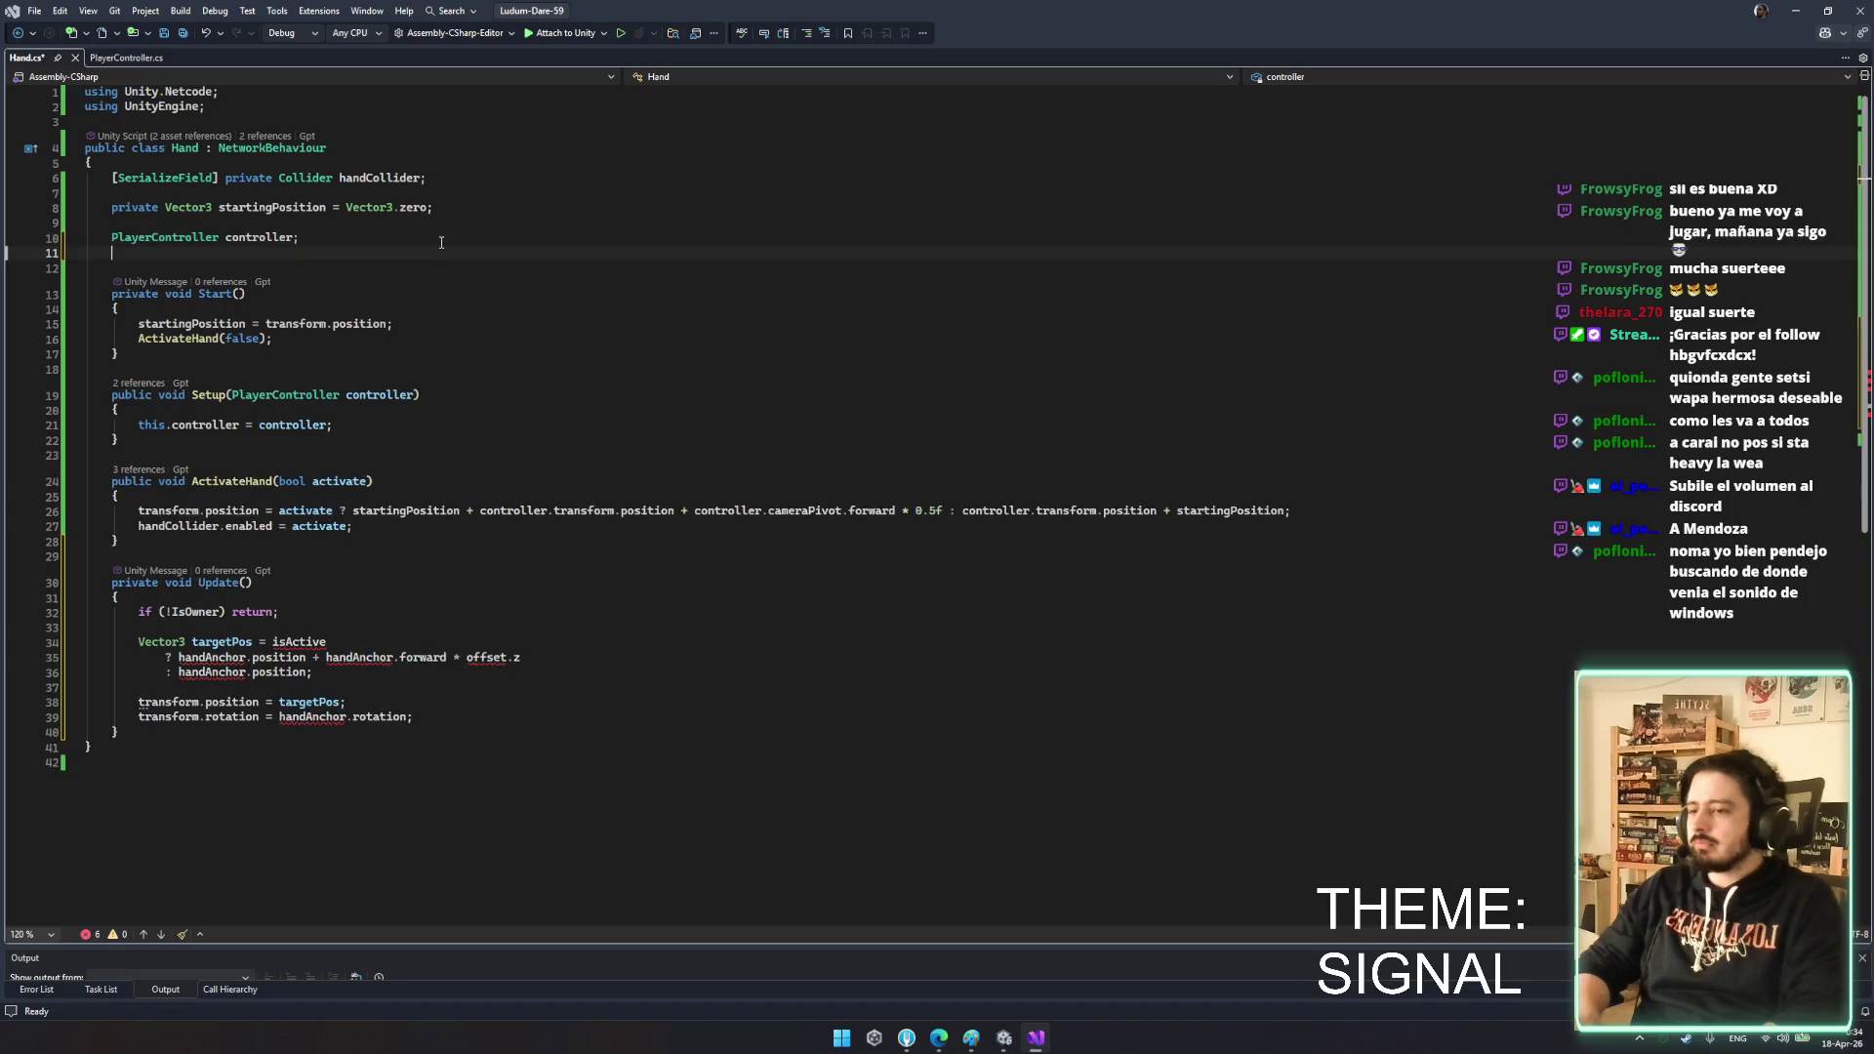
{"action": "type", "text": "private Vector3 offset = new Vector3(0, 0, 0.5f); private bool isActive;"}
{"action": "left_click", "coordinate": [371, 227]}
{"action": "left_click", "coordinate": [137, 732]}
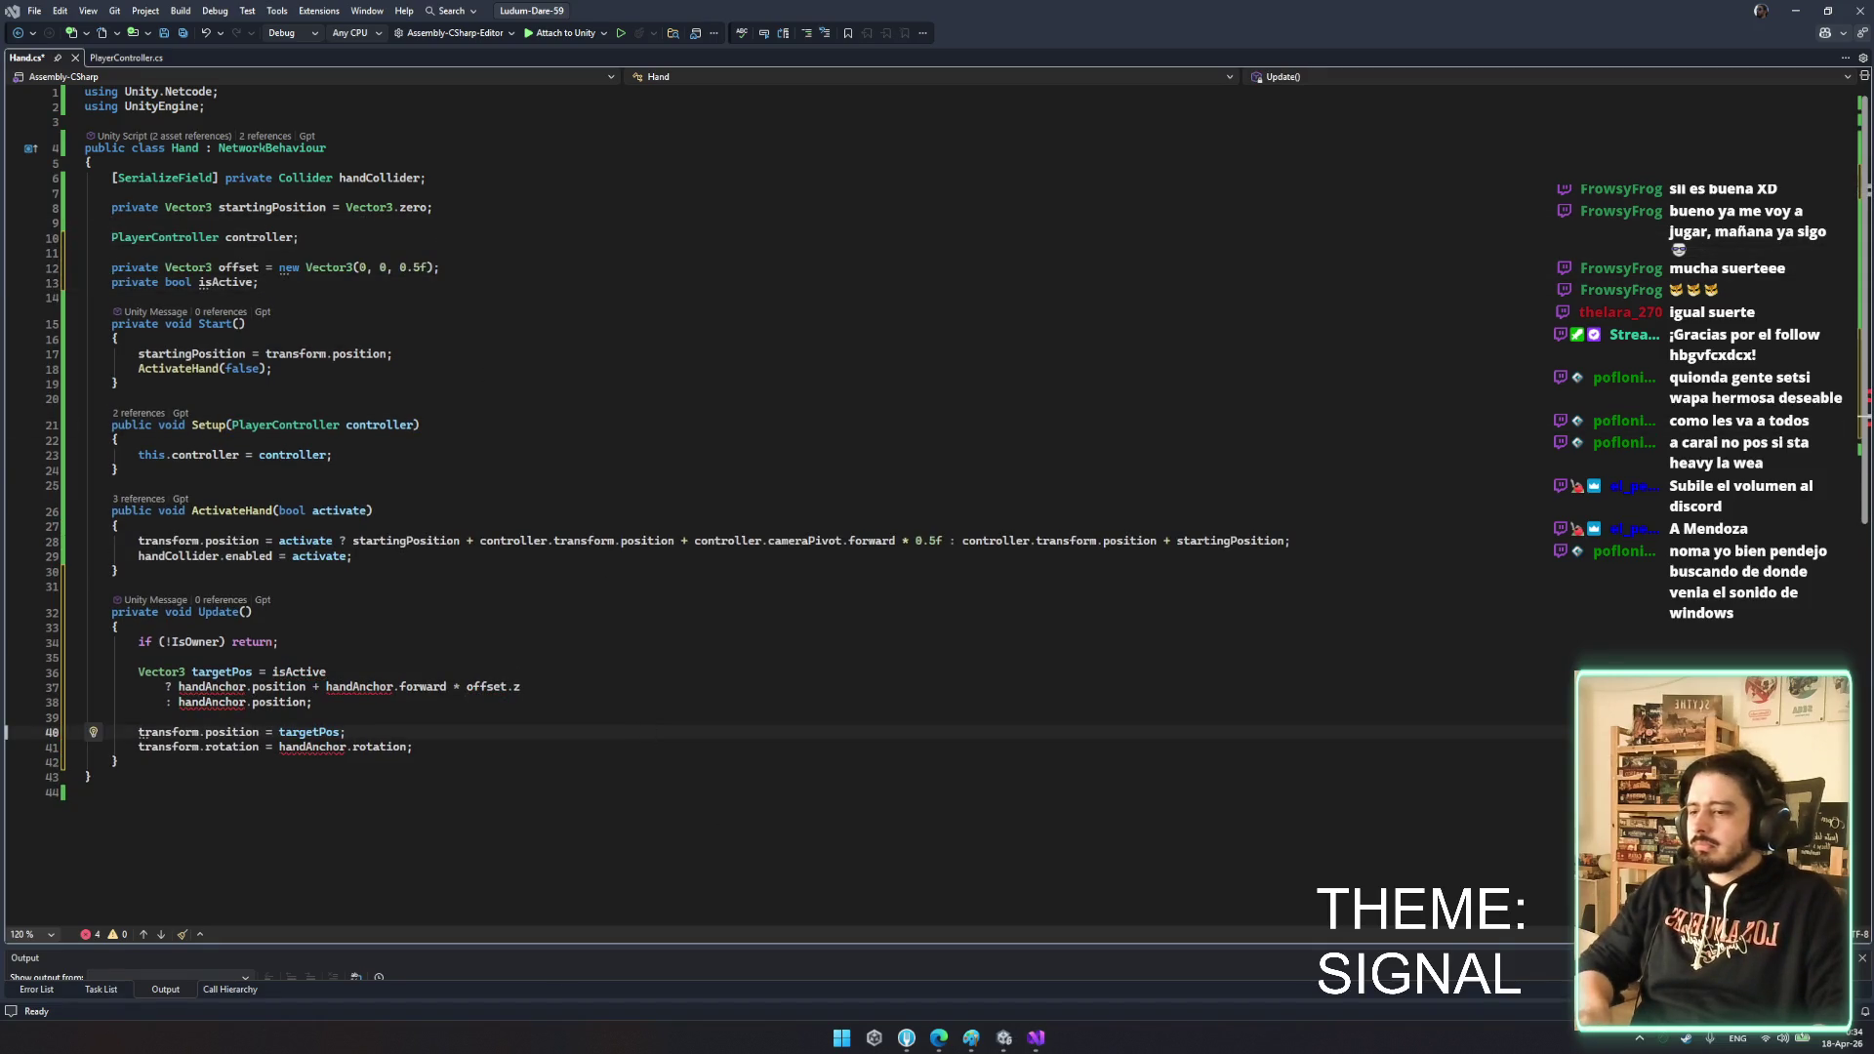
{"action": "left_click", "coordinate": [490, 223]}
{"action": "type", "text": "[SerializeField] private Transform handAnchor;"}
{"action": "key", "text": "alt+Up"}
{"action": "key", "text": "alt+Up"}
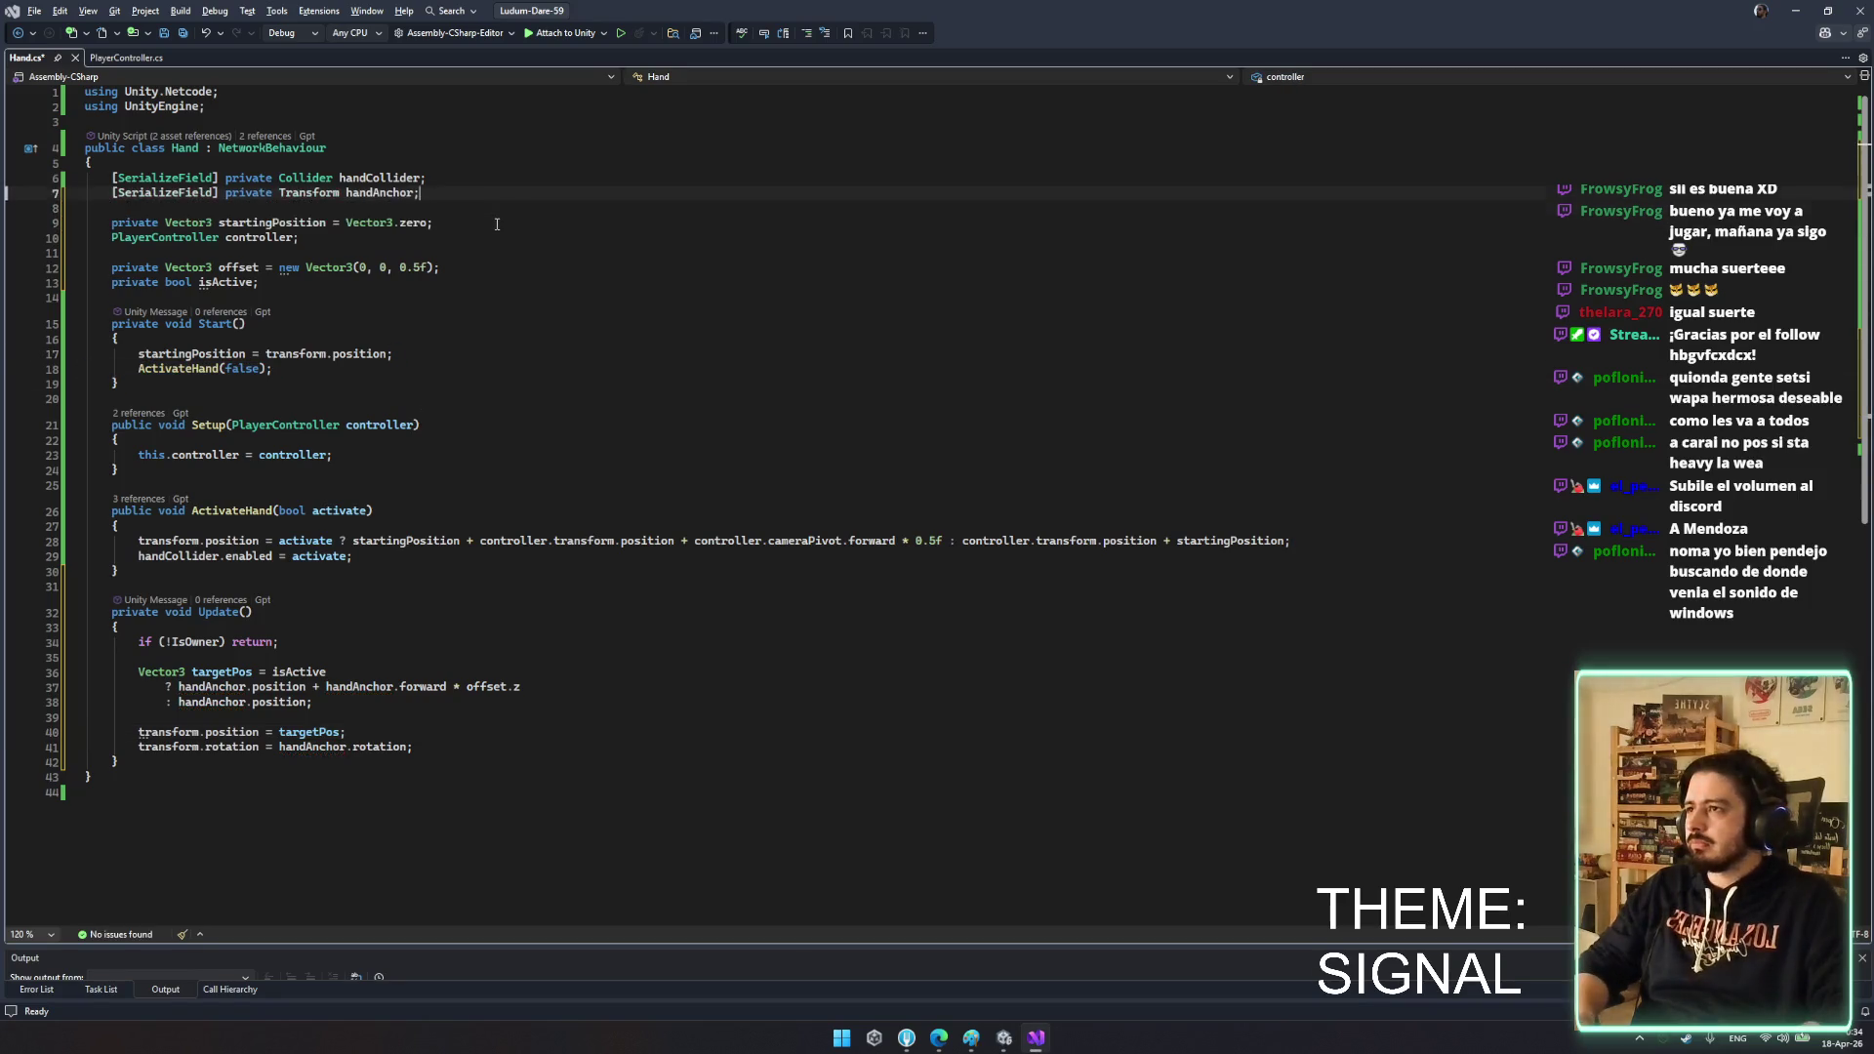
{"action": "key", "text": "ctrl+s"}
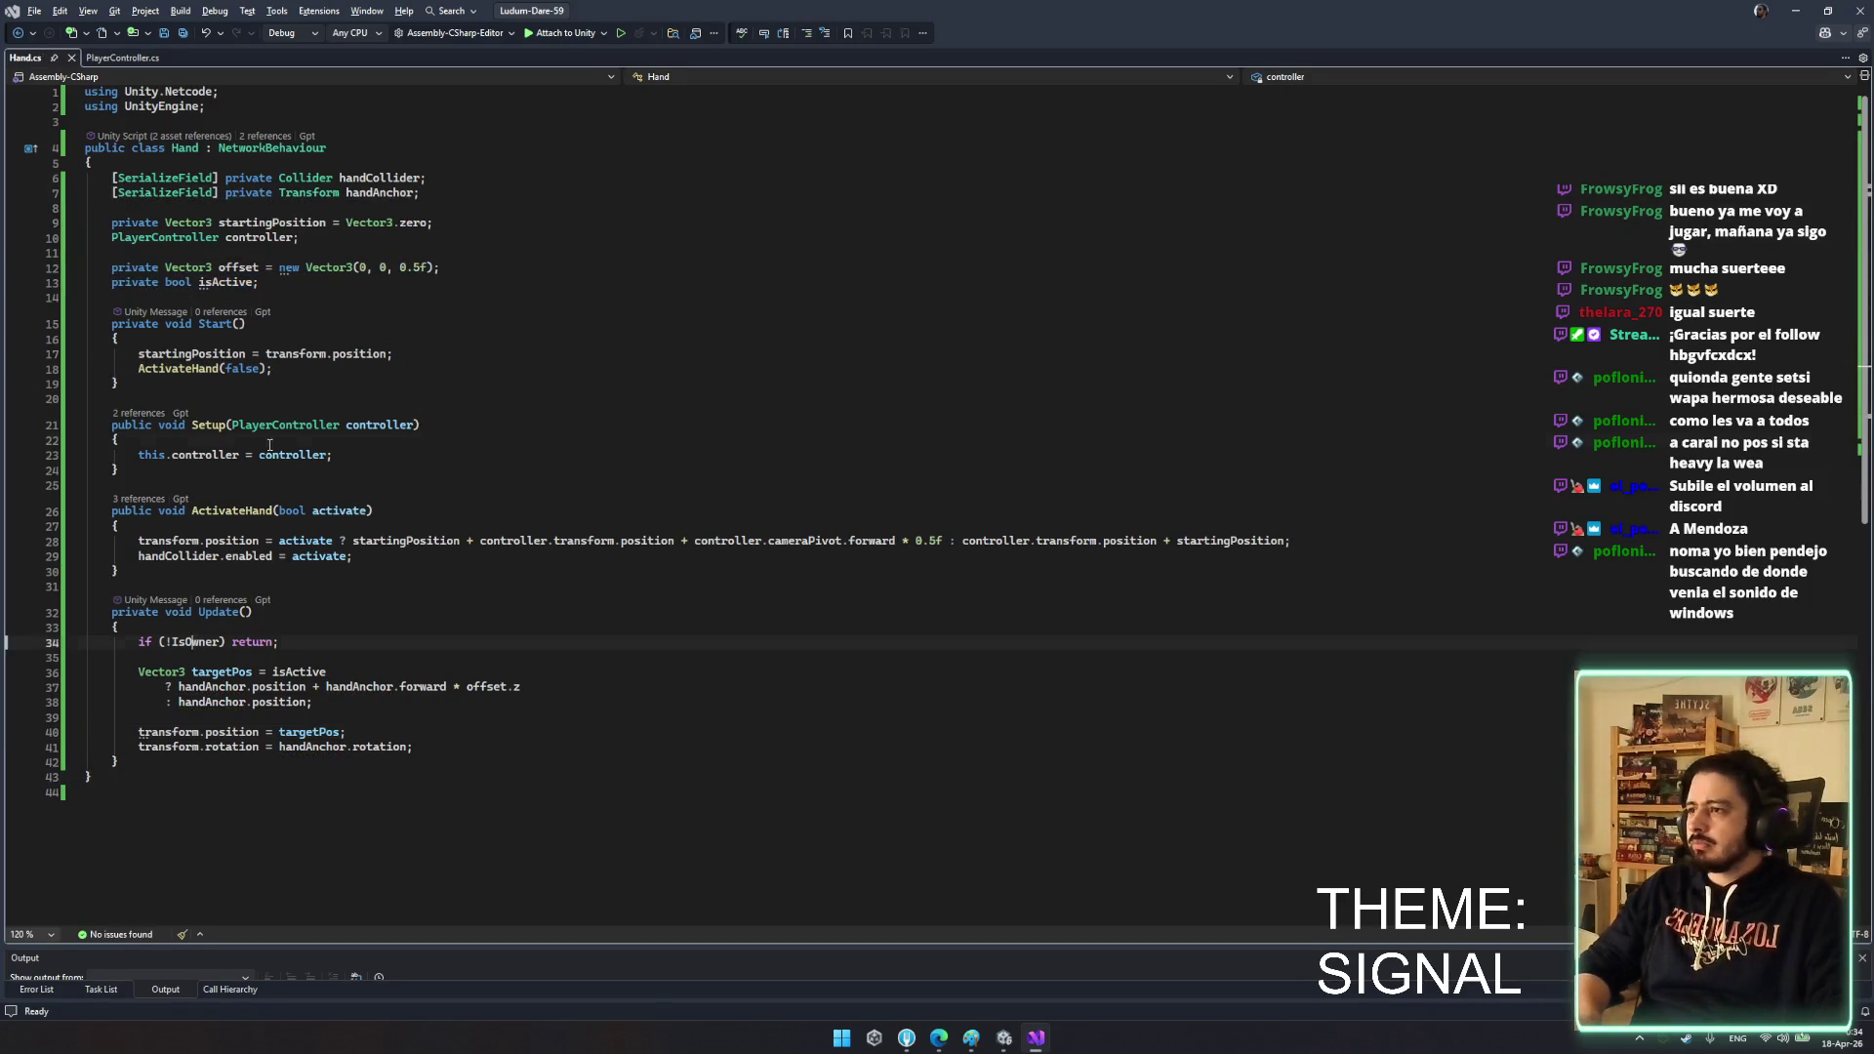
- Replace the ActivateHand body with an owner check that sets isActive, and save
{"action": "left_click", "coordinate": [931, 803]}
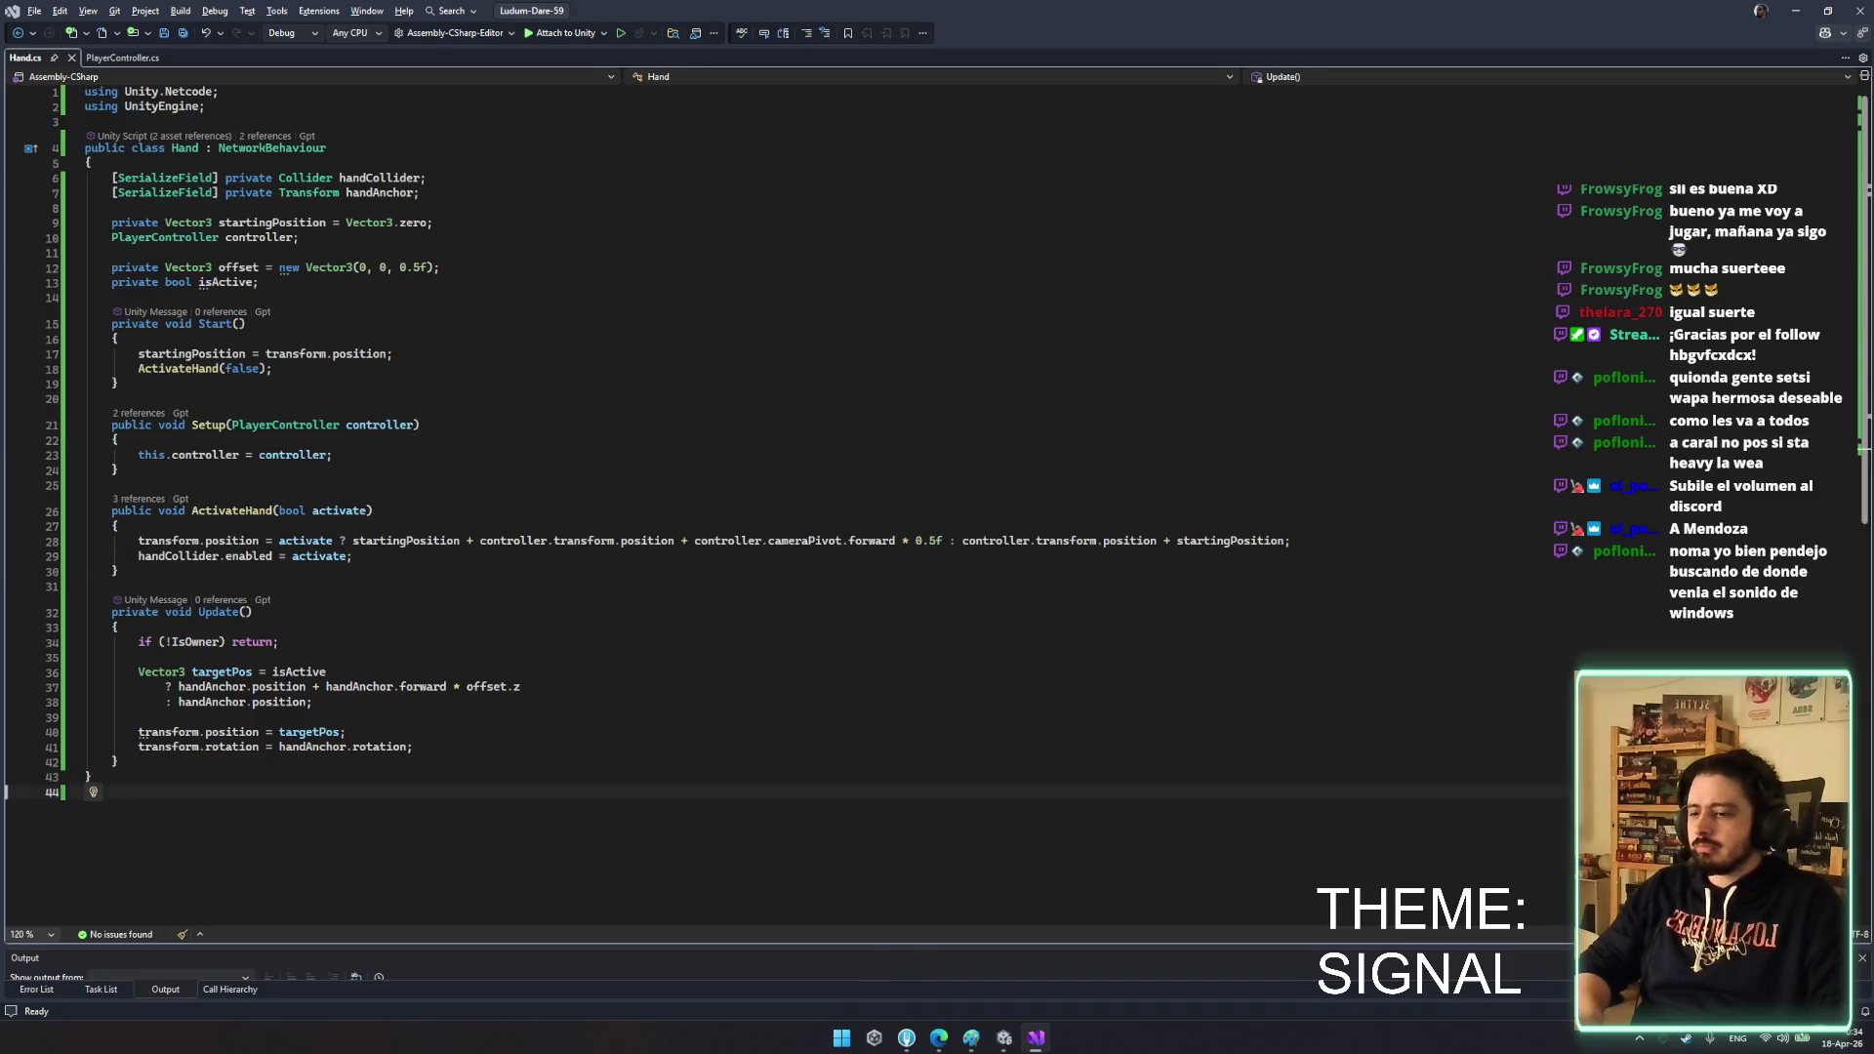
{"action": "left_click", "coordinate": [398, 700]}
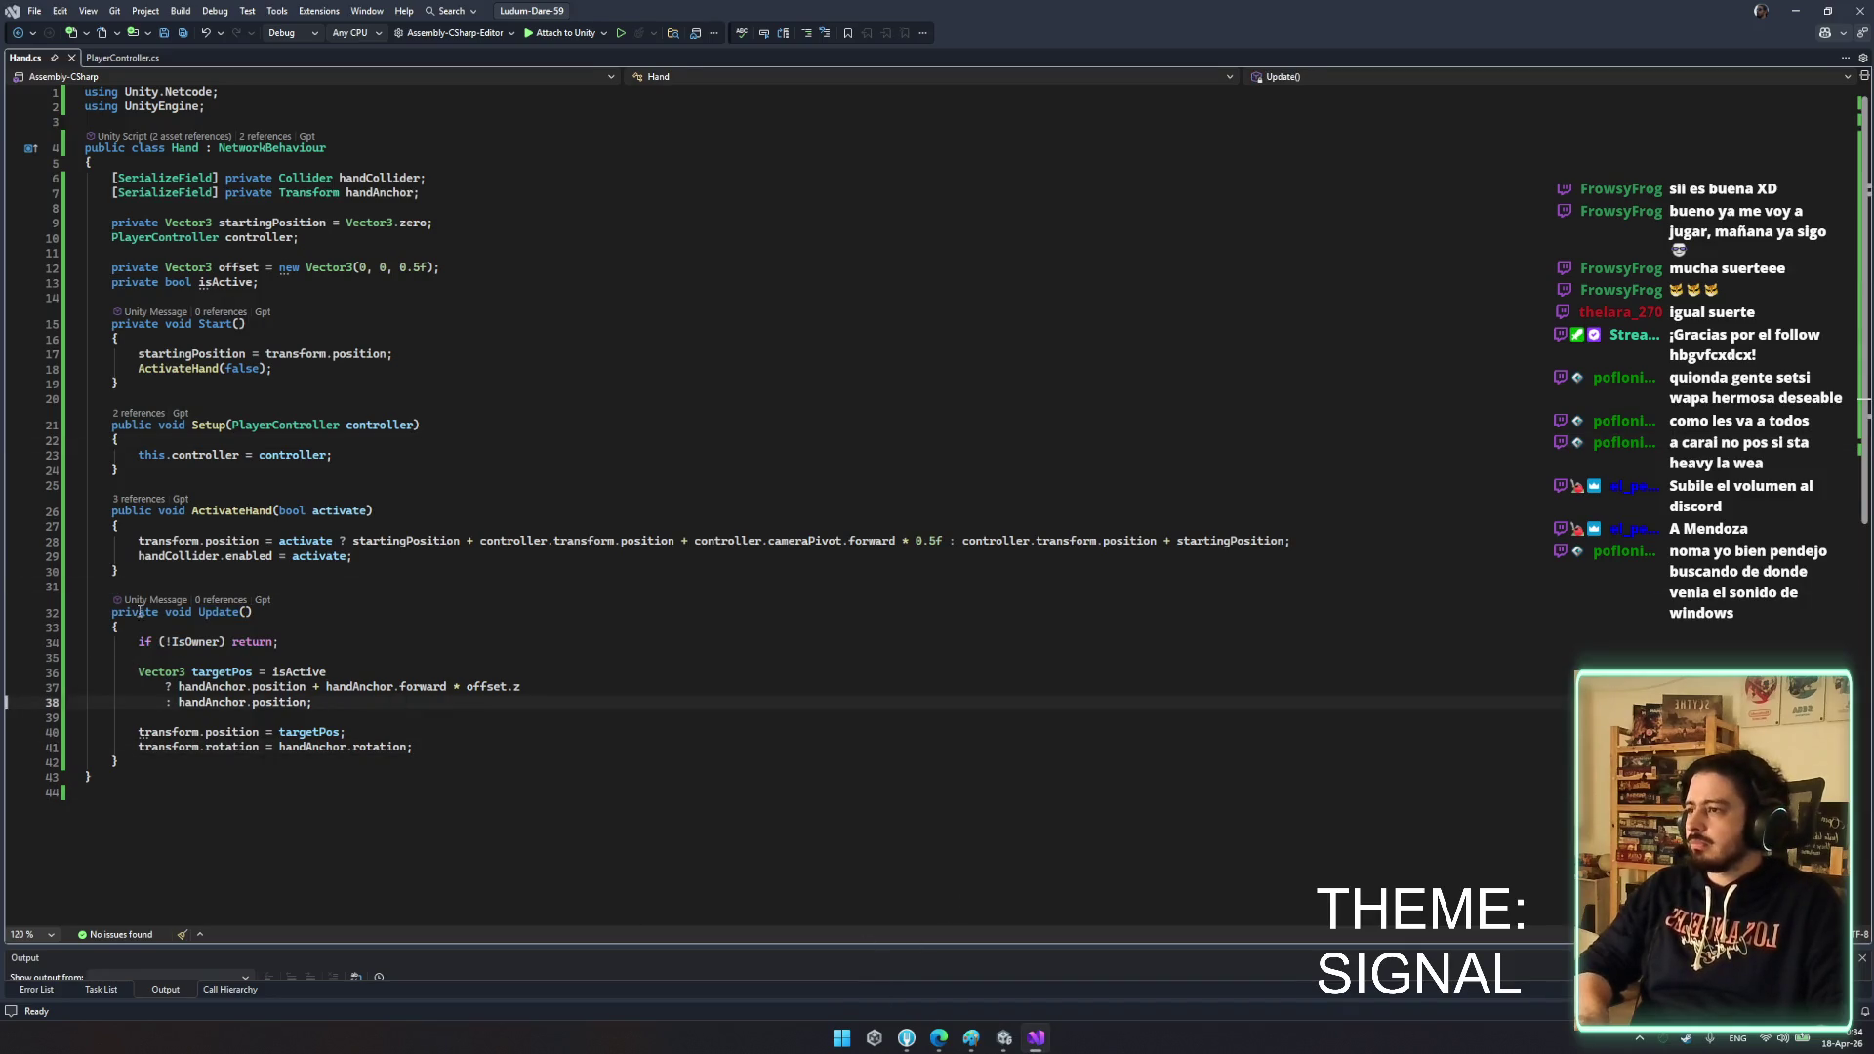
{"action": "left_click_drag", "start_coordinate": [138, 540], "coordinate": [436, 556]}
{"action": "type", "text": "if (!IsOwner) return;          isActive = activate;         handCollider.enabled = activate;"}
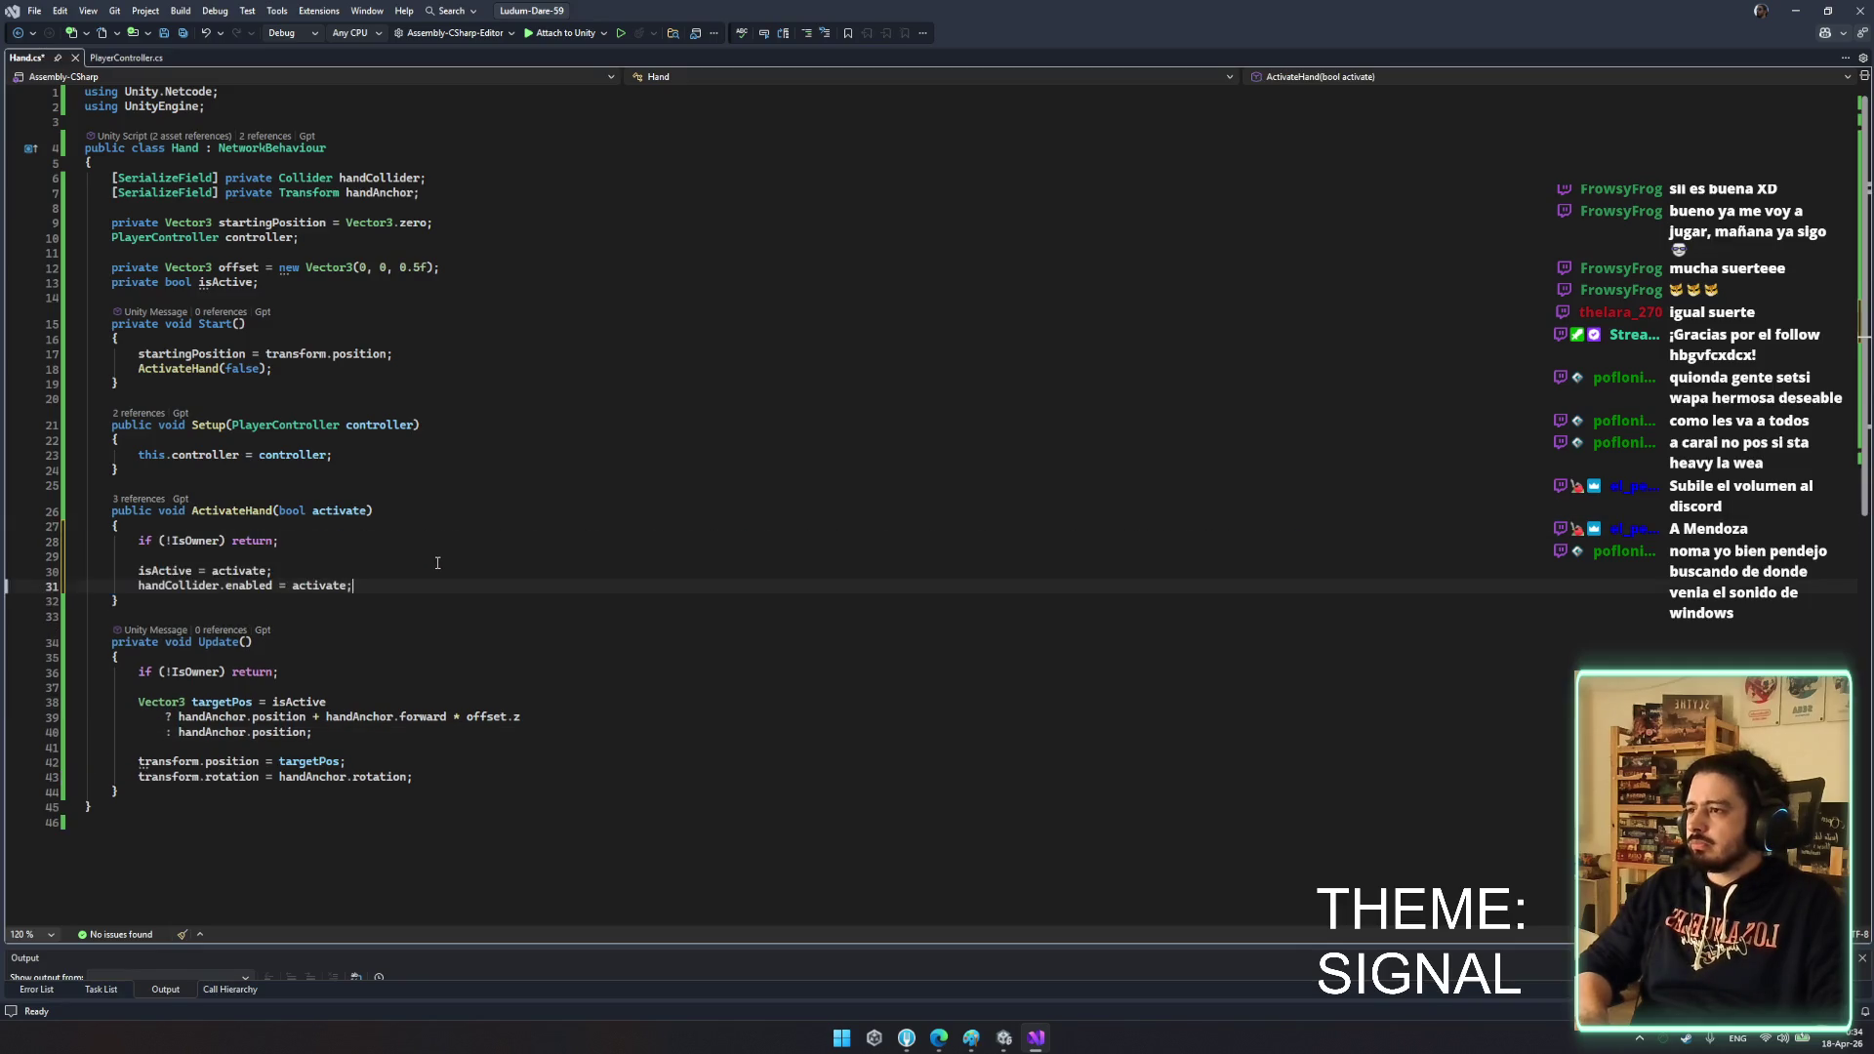
{"action": "key", "text": "ctrl+s"}
- Review the Update method's isActive condition, then return to the Unity editor
{"action": "left_click", "coordinate": [437, 563]}
{"action": "mouse_move", "coordinate": [138, 688]}
{"action": "left_mouse_down"}
{"action": "mouse_move", "coordinate": [434, 752]}
{"action": "mouse_move", "coordinate": [437, 773]}
{"action": "left_mouse_up"}
{"action": "key", "text": "Home"}
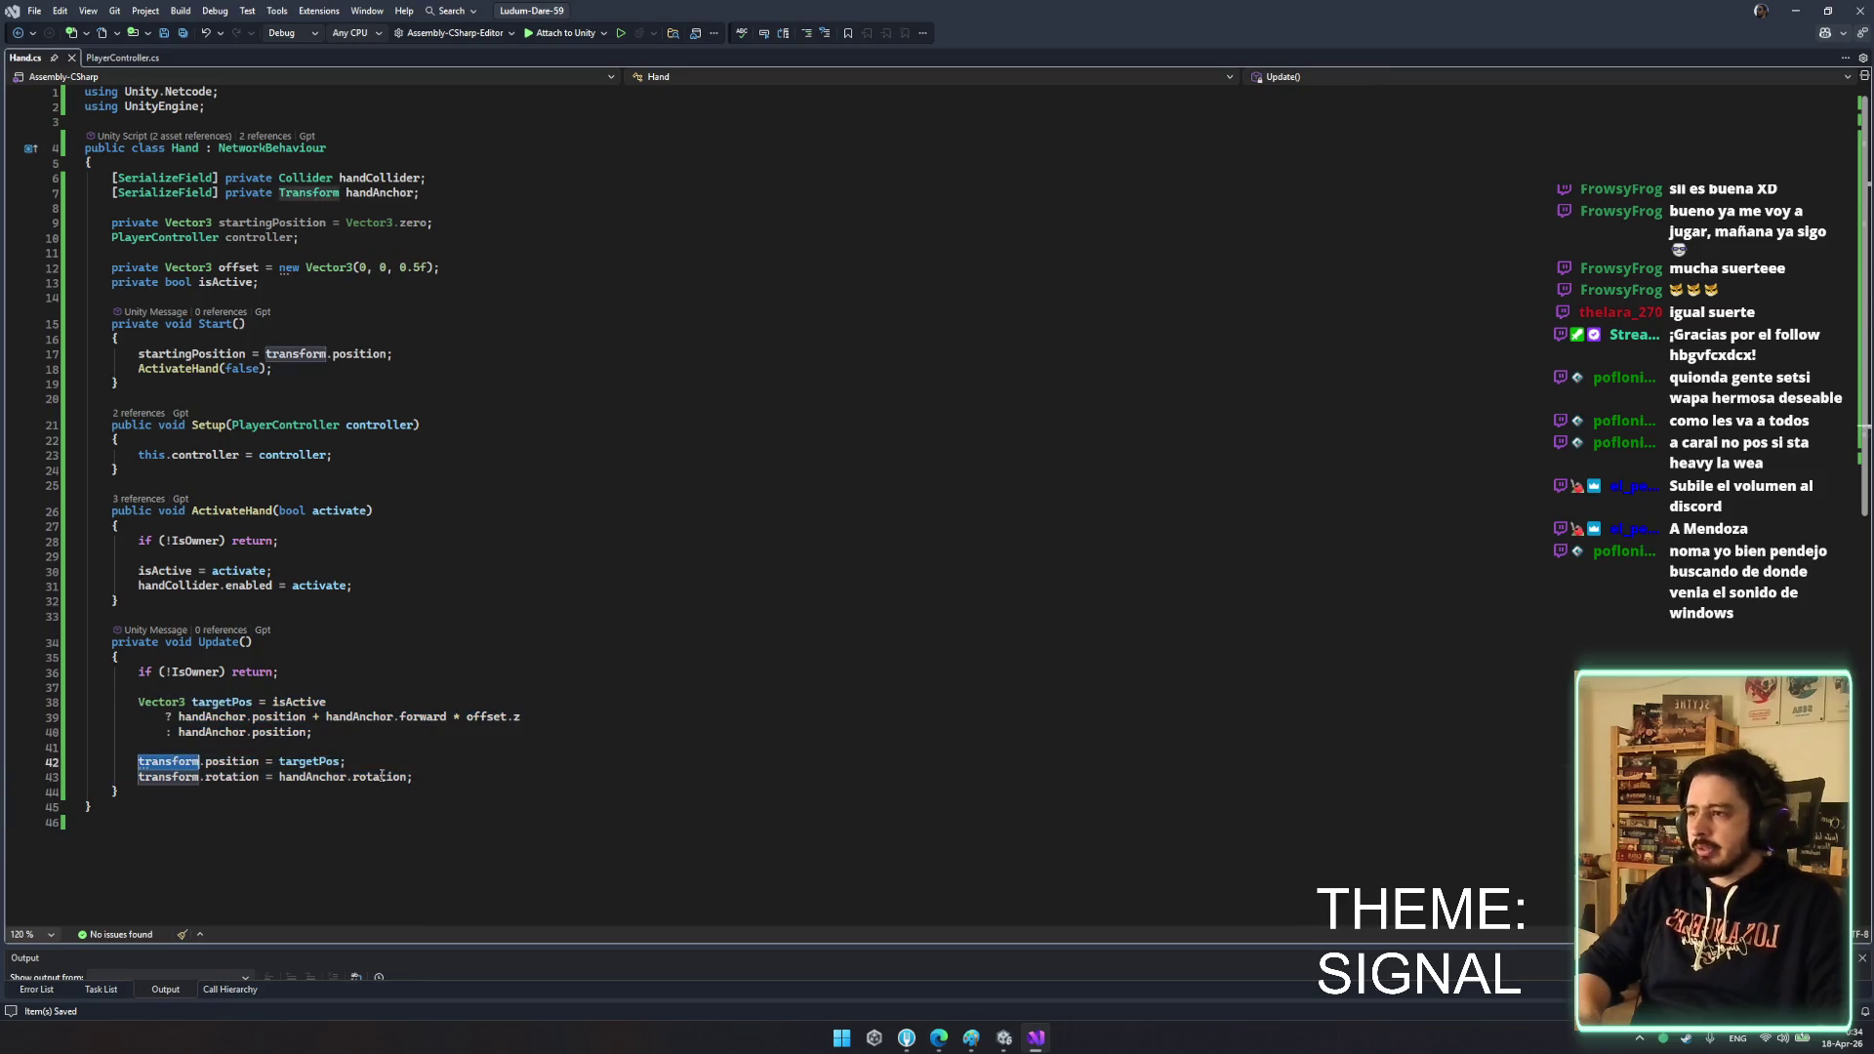
{"action": "key", "text": "Up"}
{"action": "key", "text": "Up"}
{"action": "left_click", "coordinate": [747, 701]}
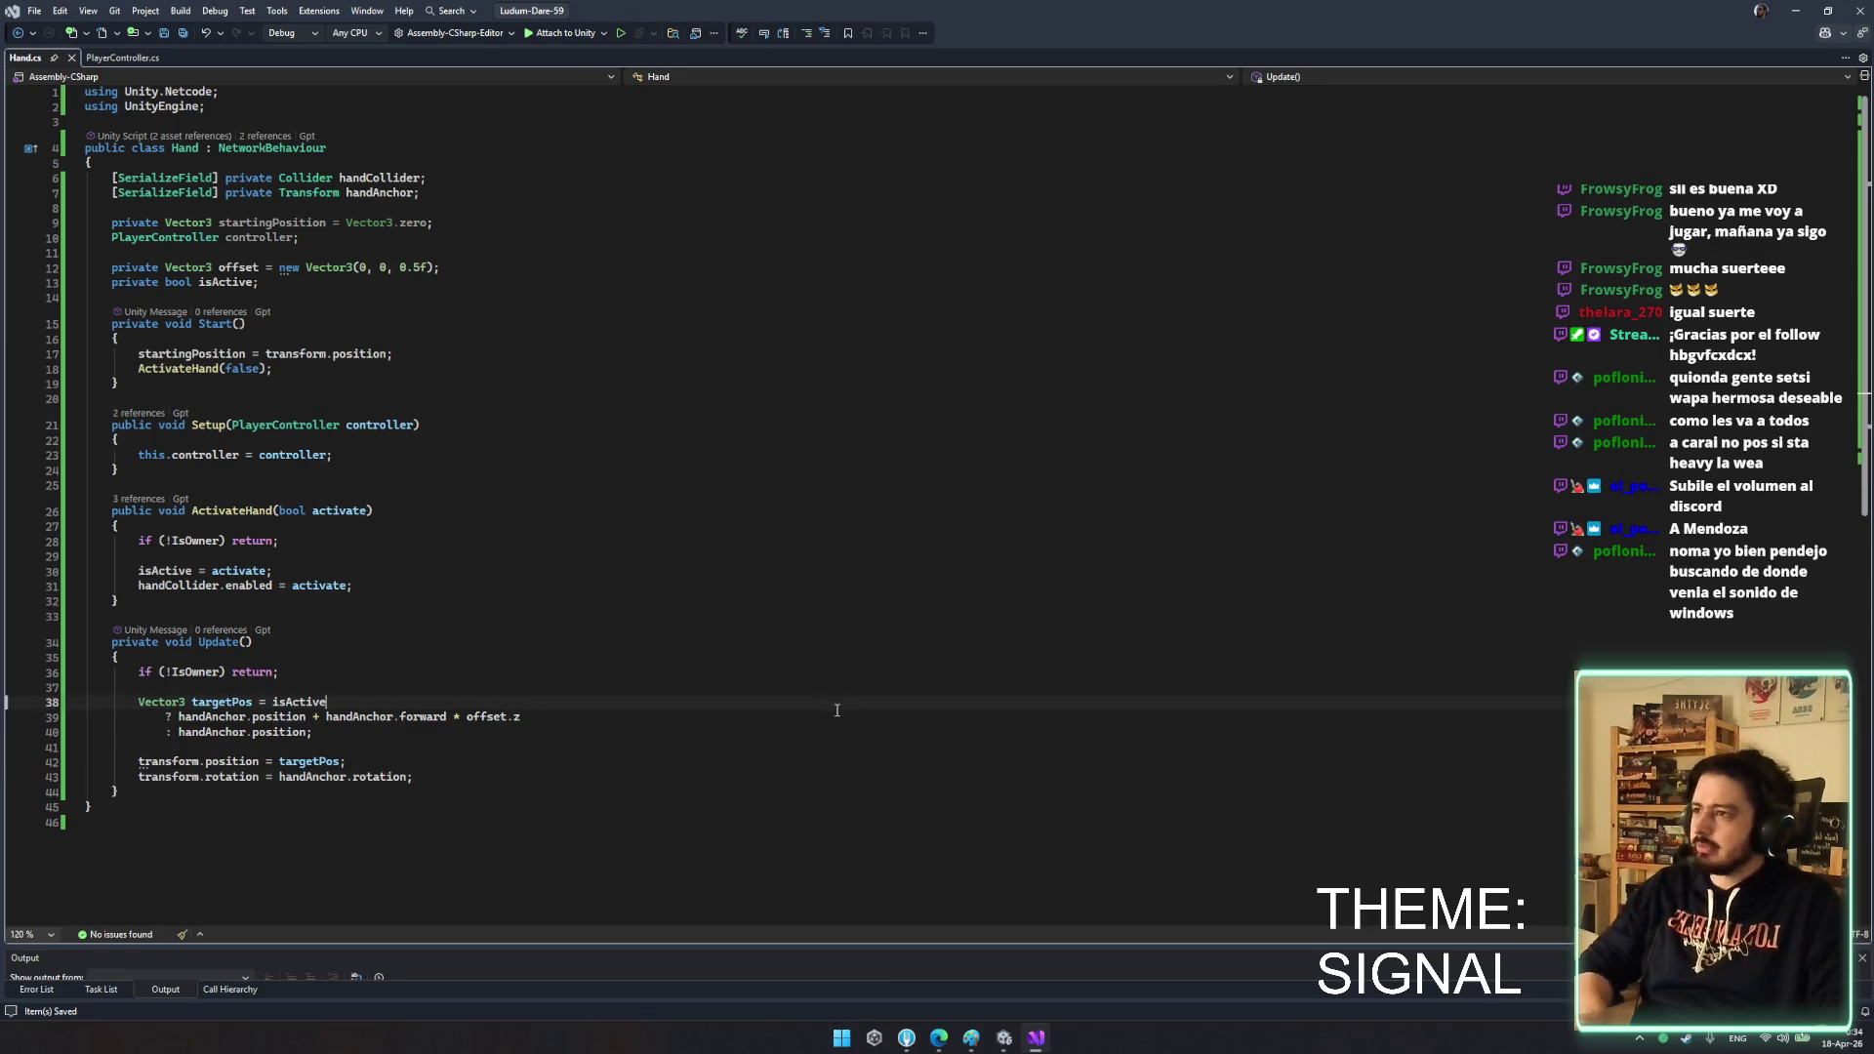
{"action": "mouse_move", "coordinate": [1004, 1038]}
{"action": "left_click", "coordinate": [1005, 950]}
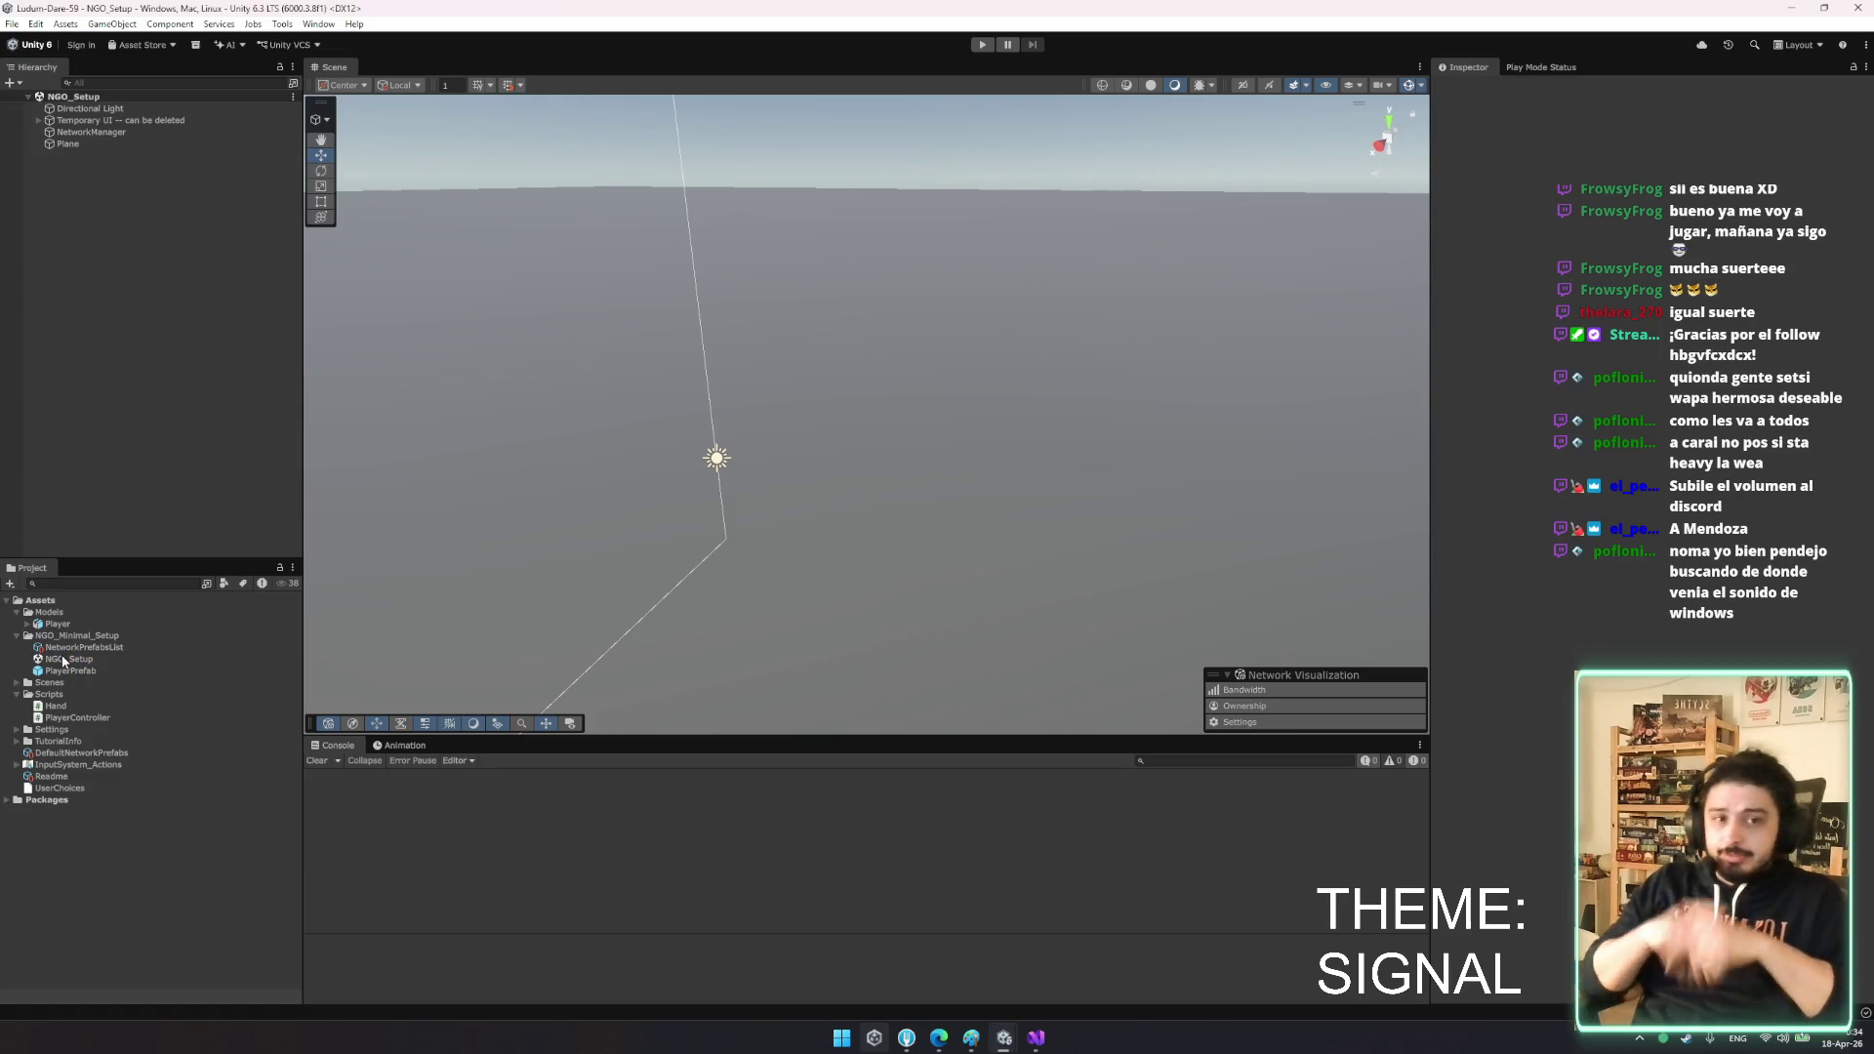
- Open PlayerPrefab and give both the RHand and LHand cubes a Network Object component
{"action": "double_click", "coordinate": [64, 670]}
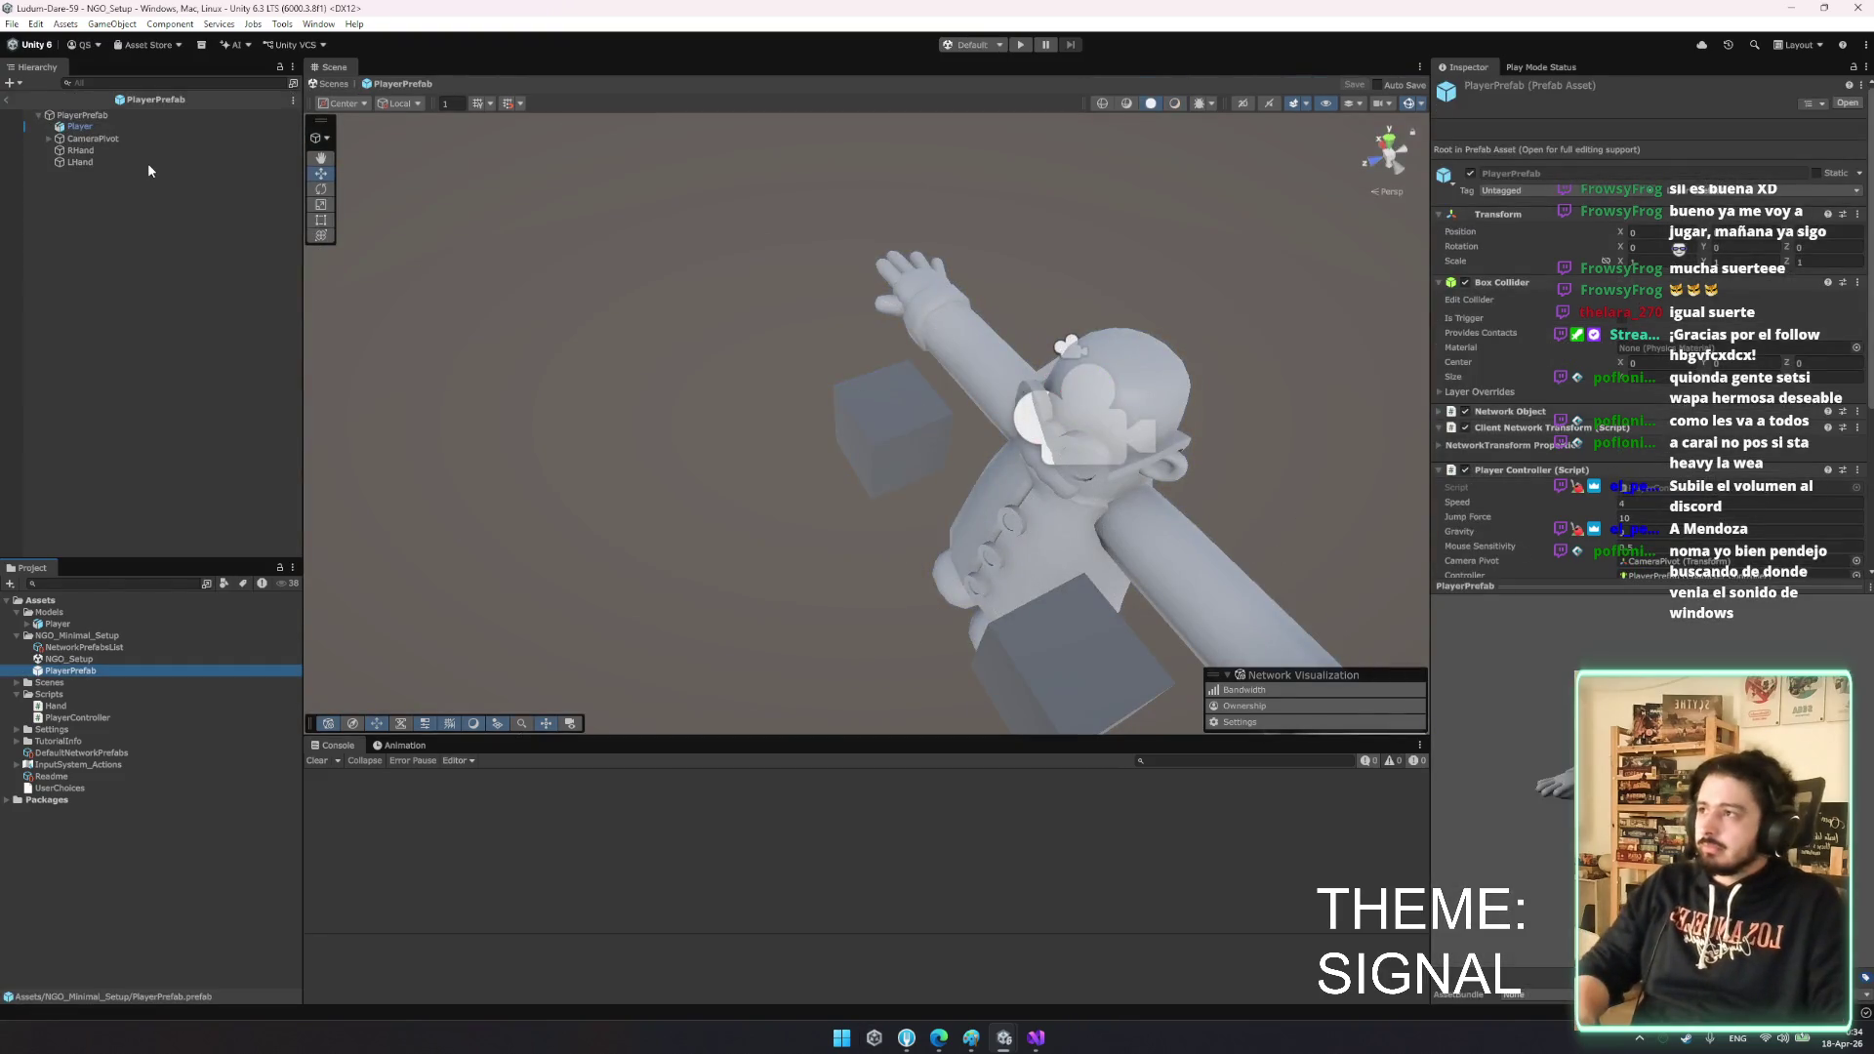
{"action": "left_click", "coordinate": [138, 151]}
{"action": "left_click", "coordinate": [138, 162], "text": "shift"}
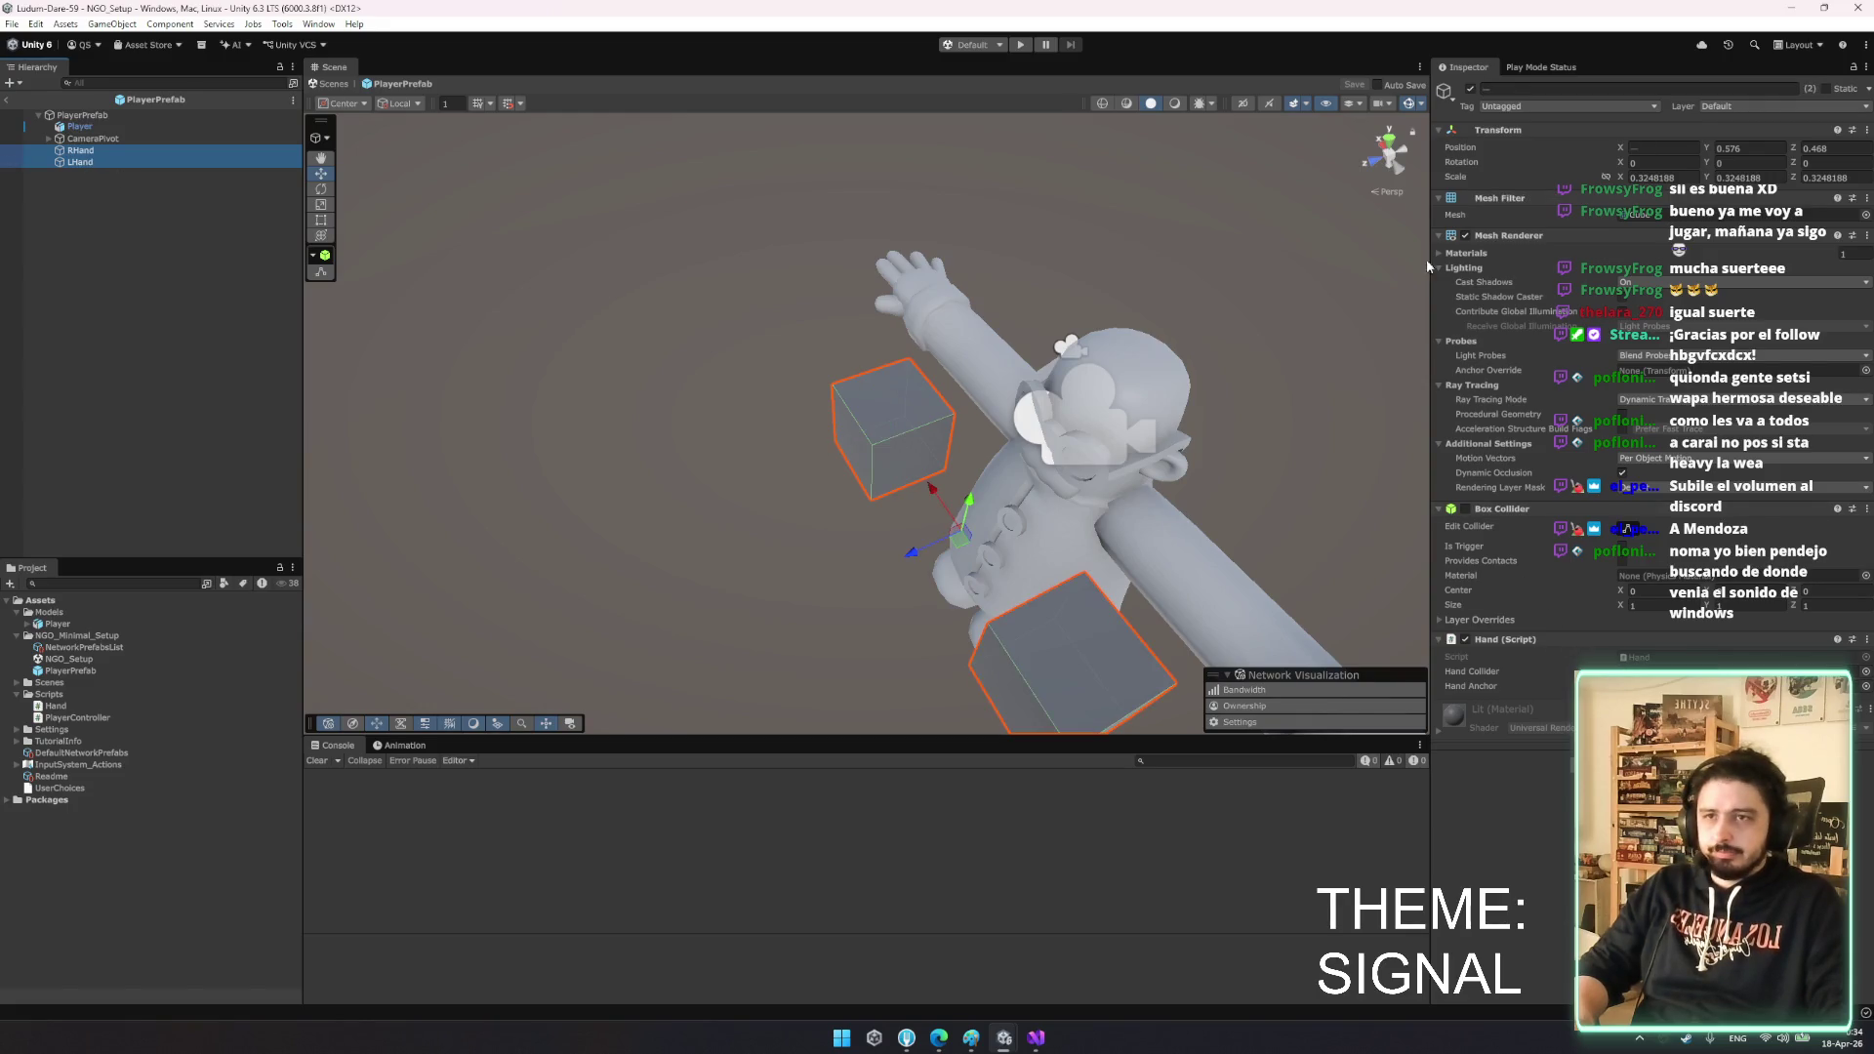
{"action": "left_click", "coordinate": [1536, 123]}
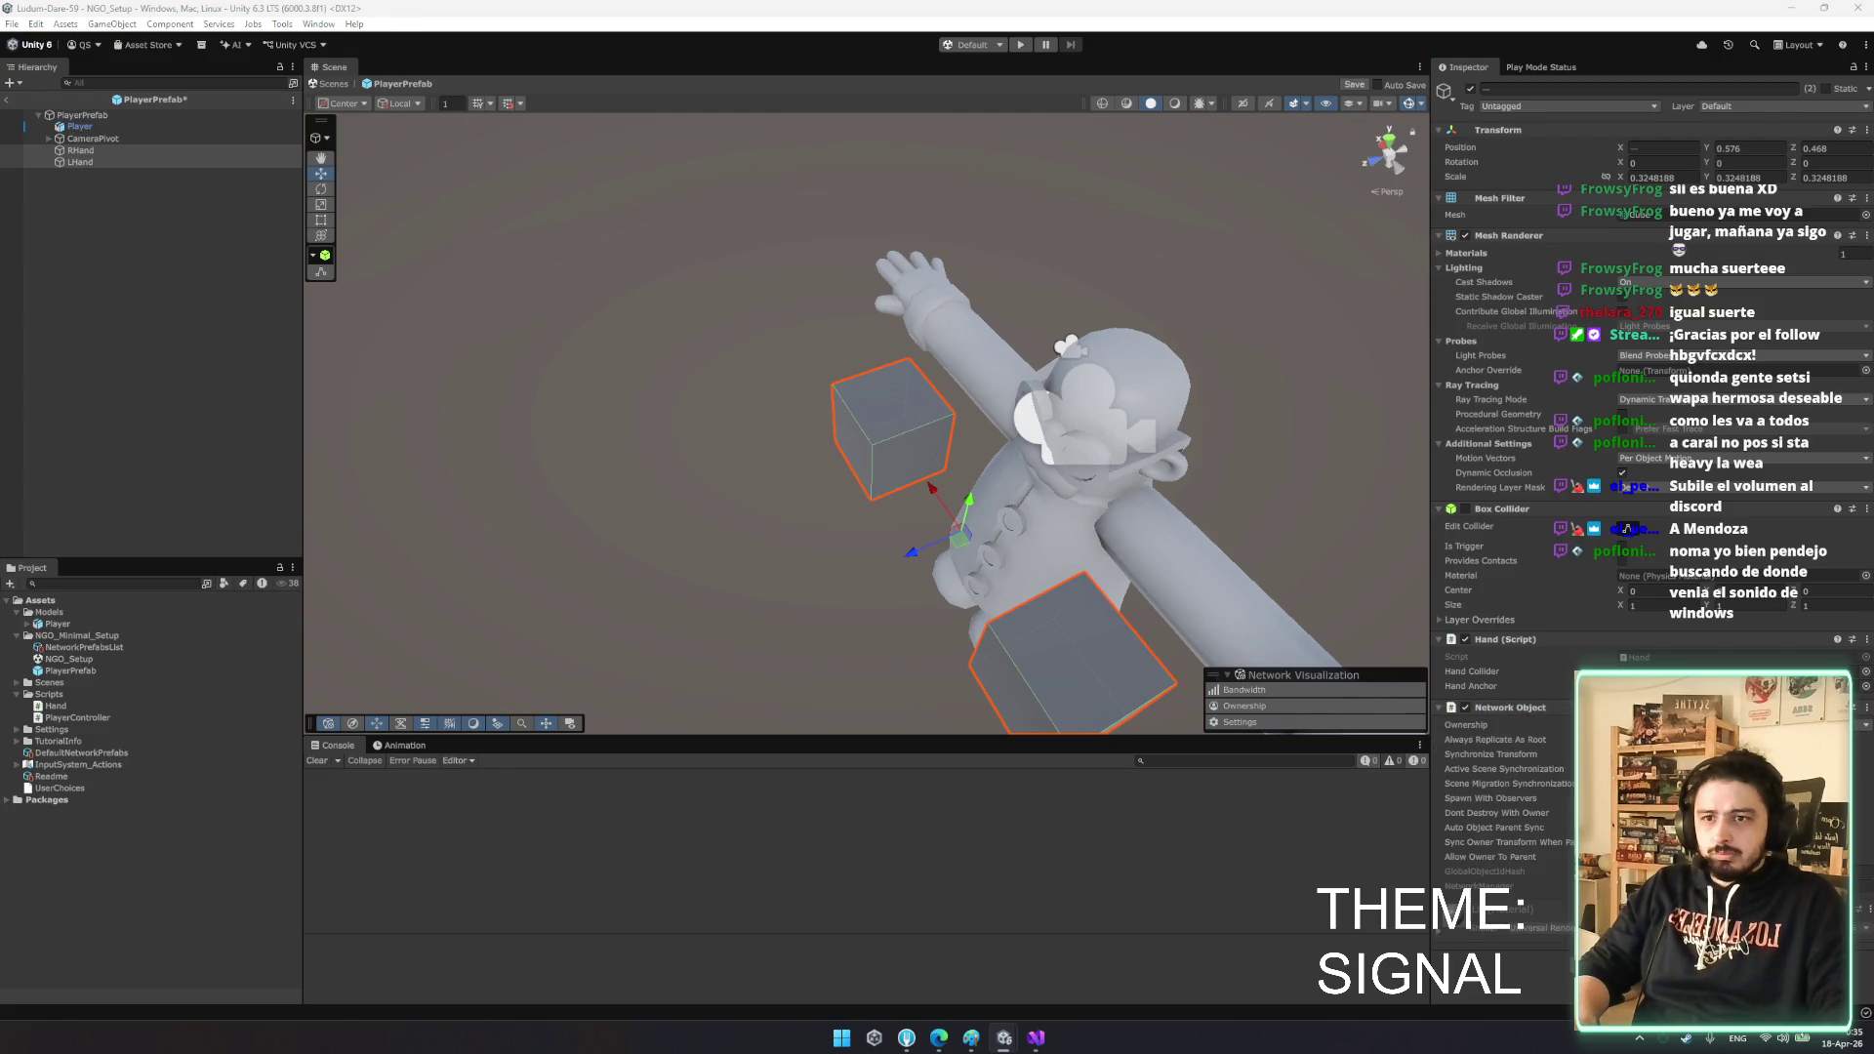
{"action": "left_click", "coordinate": [1511, 707]}
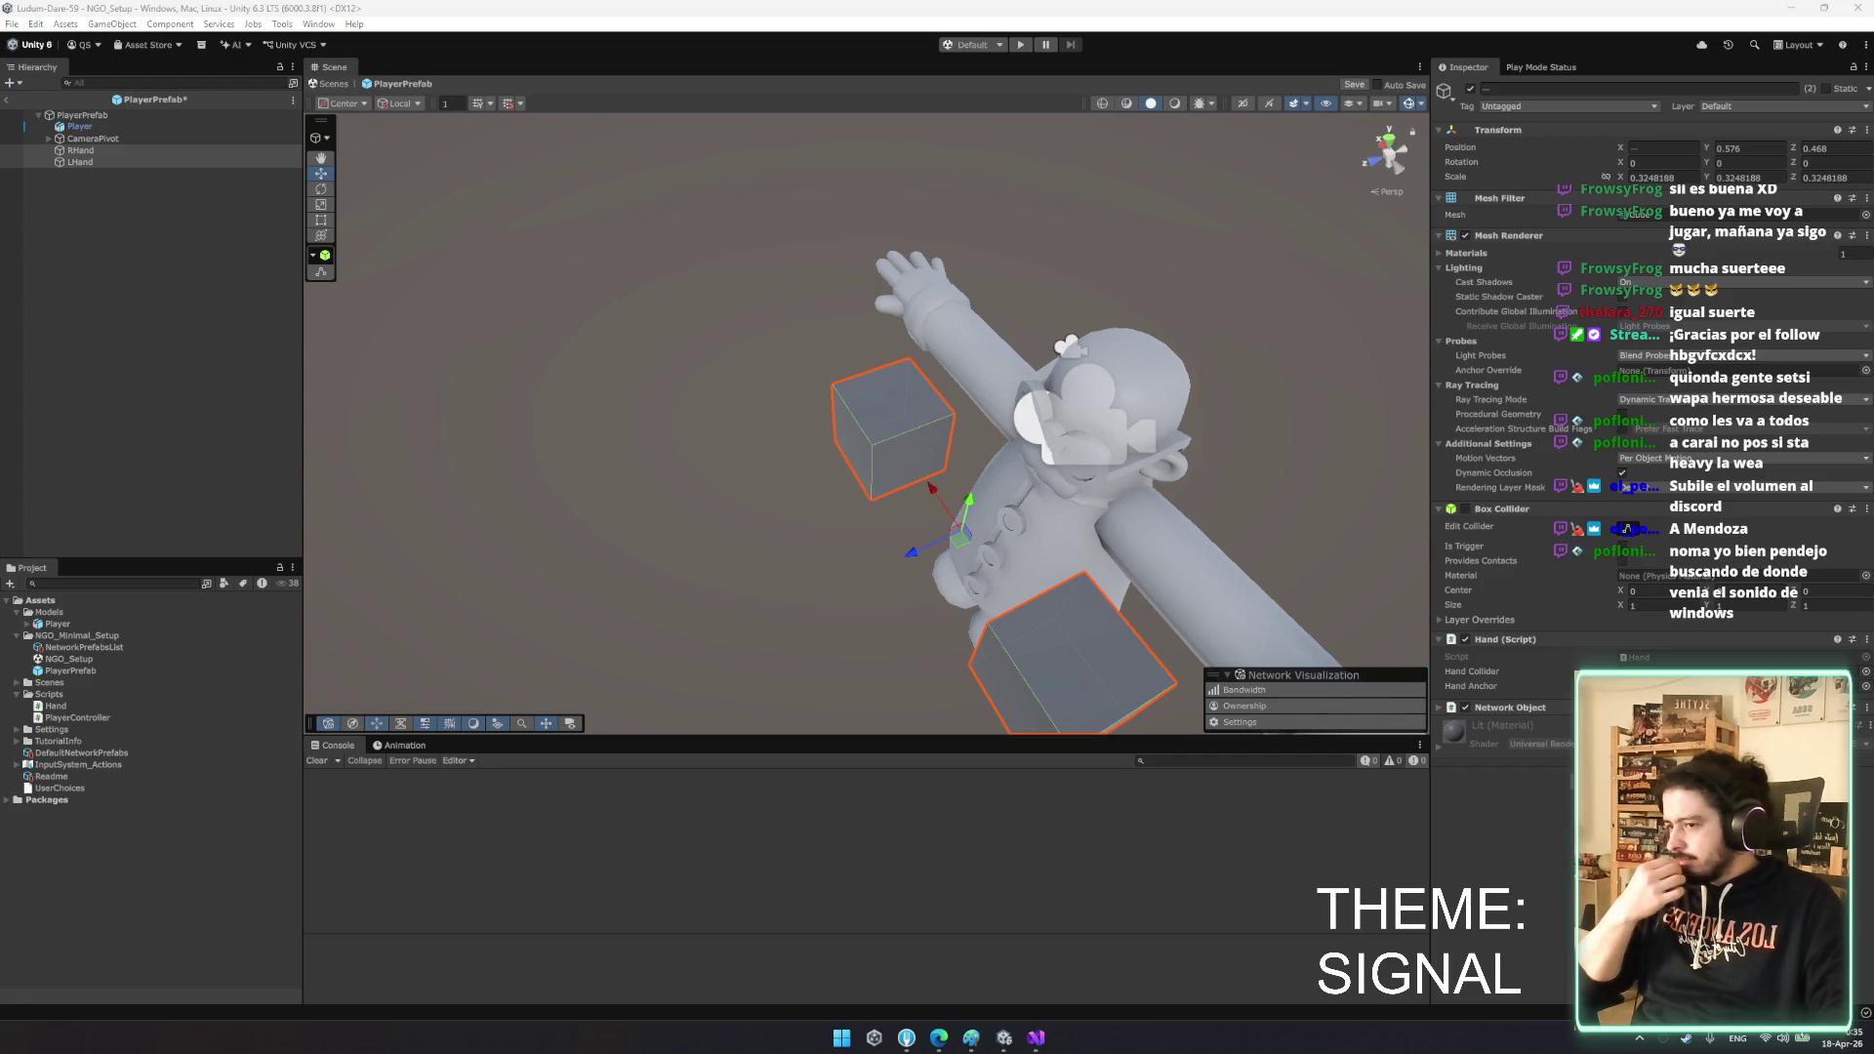
{"action": "left_click", "coordinate": [105, 297]}
- Save PlayerPrefab, enter play mode, add a Game view, and start as host
{"action": "key", "text": "ctrl+s"}
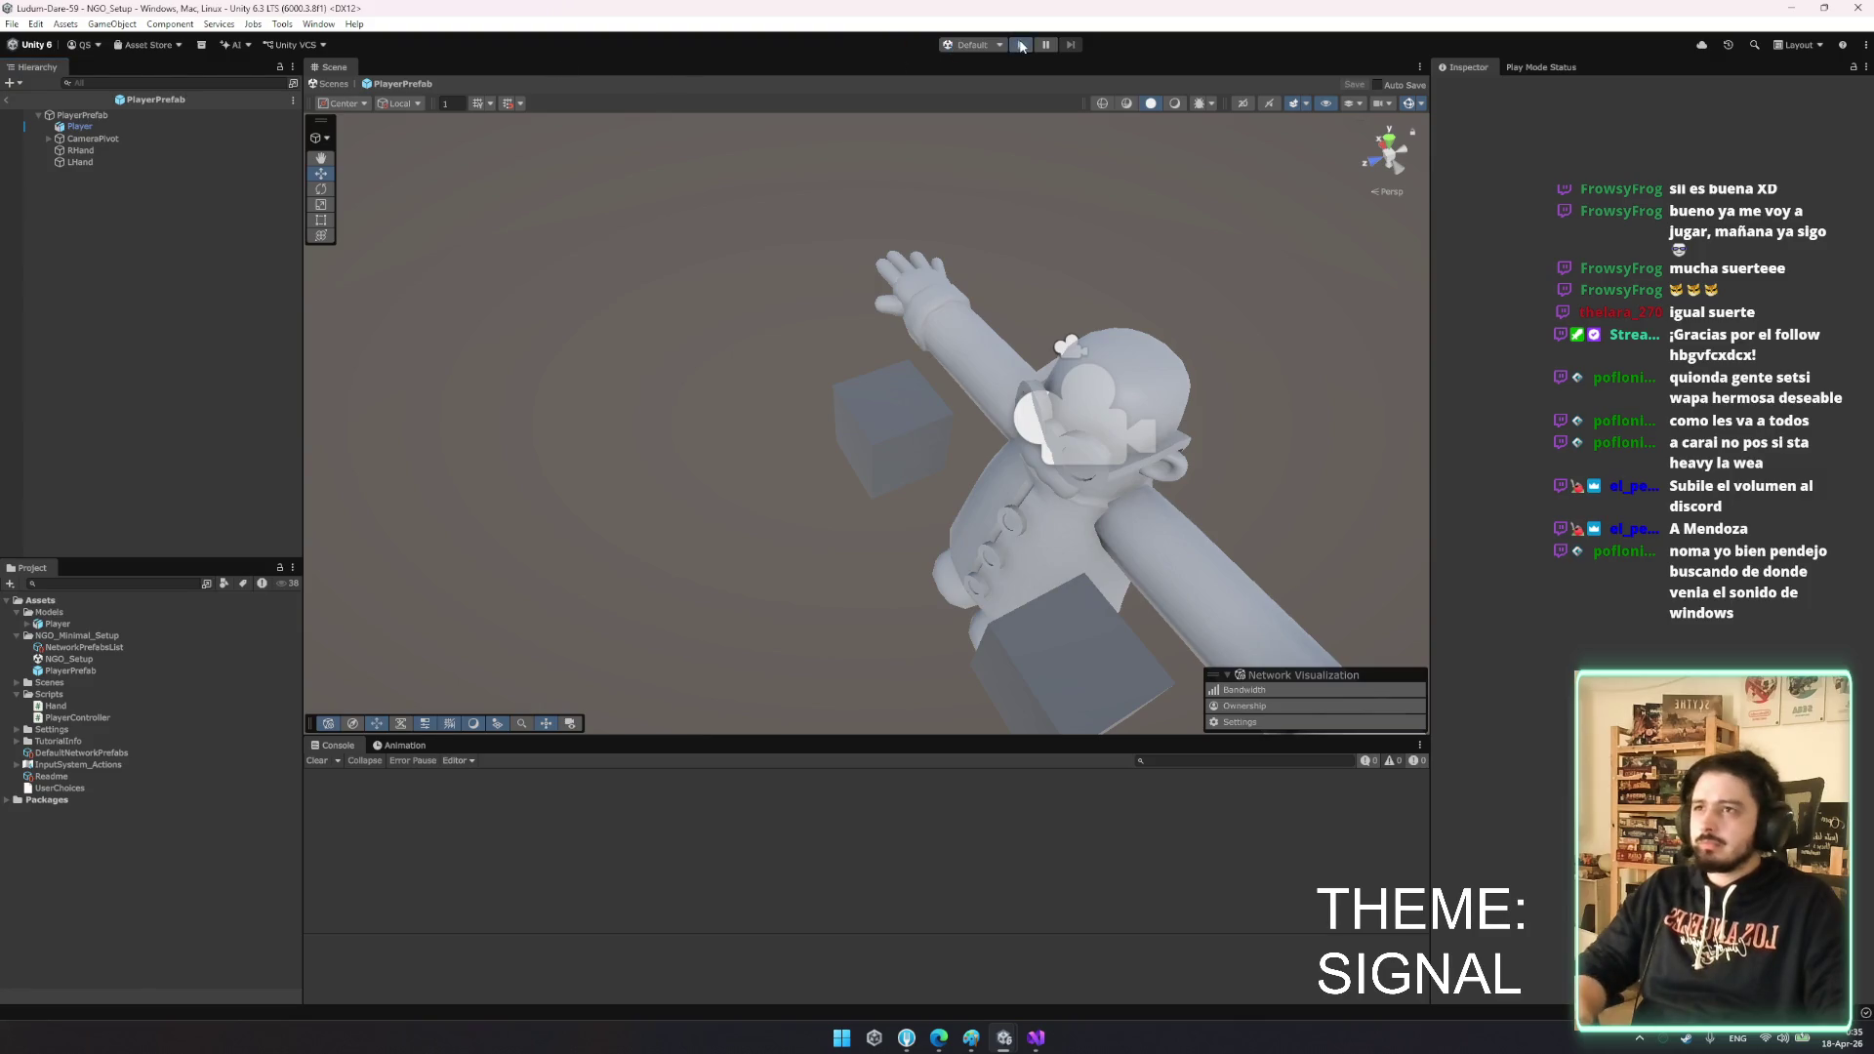
{"action": "left_click", "coordinate": [1021, 45]}
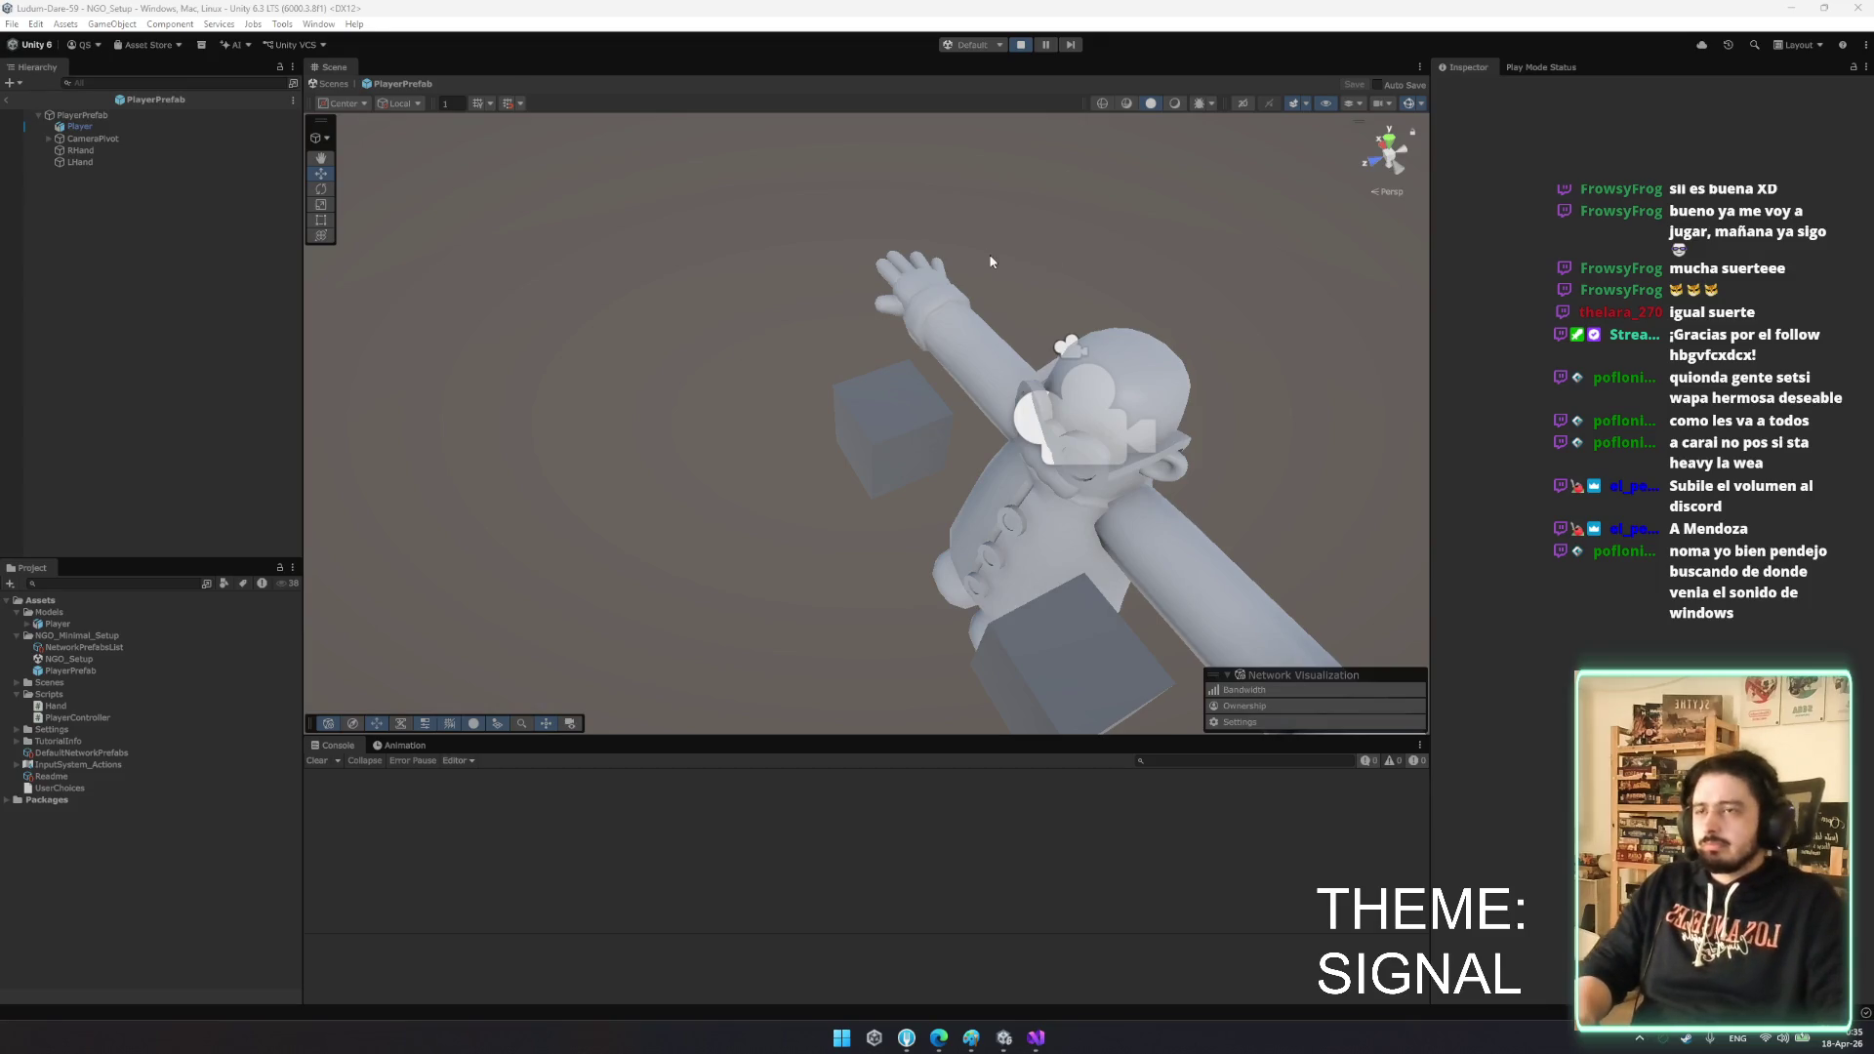
{"action": "right_click", "coordinate": [333, 66]}
{"action": "mouse_move", "coordinate": [420, 129]}
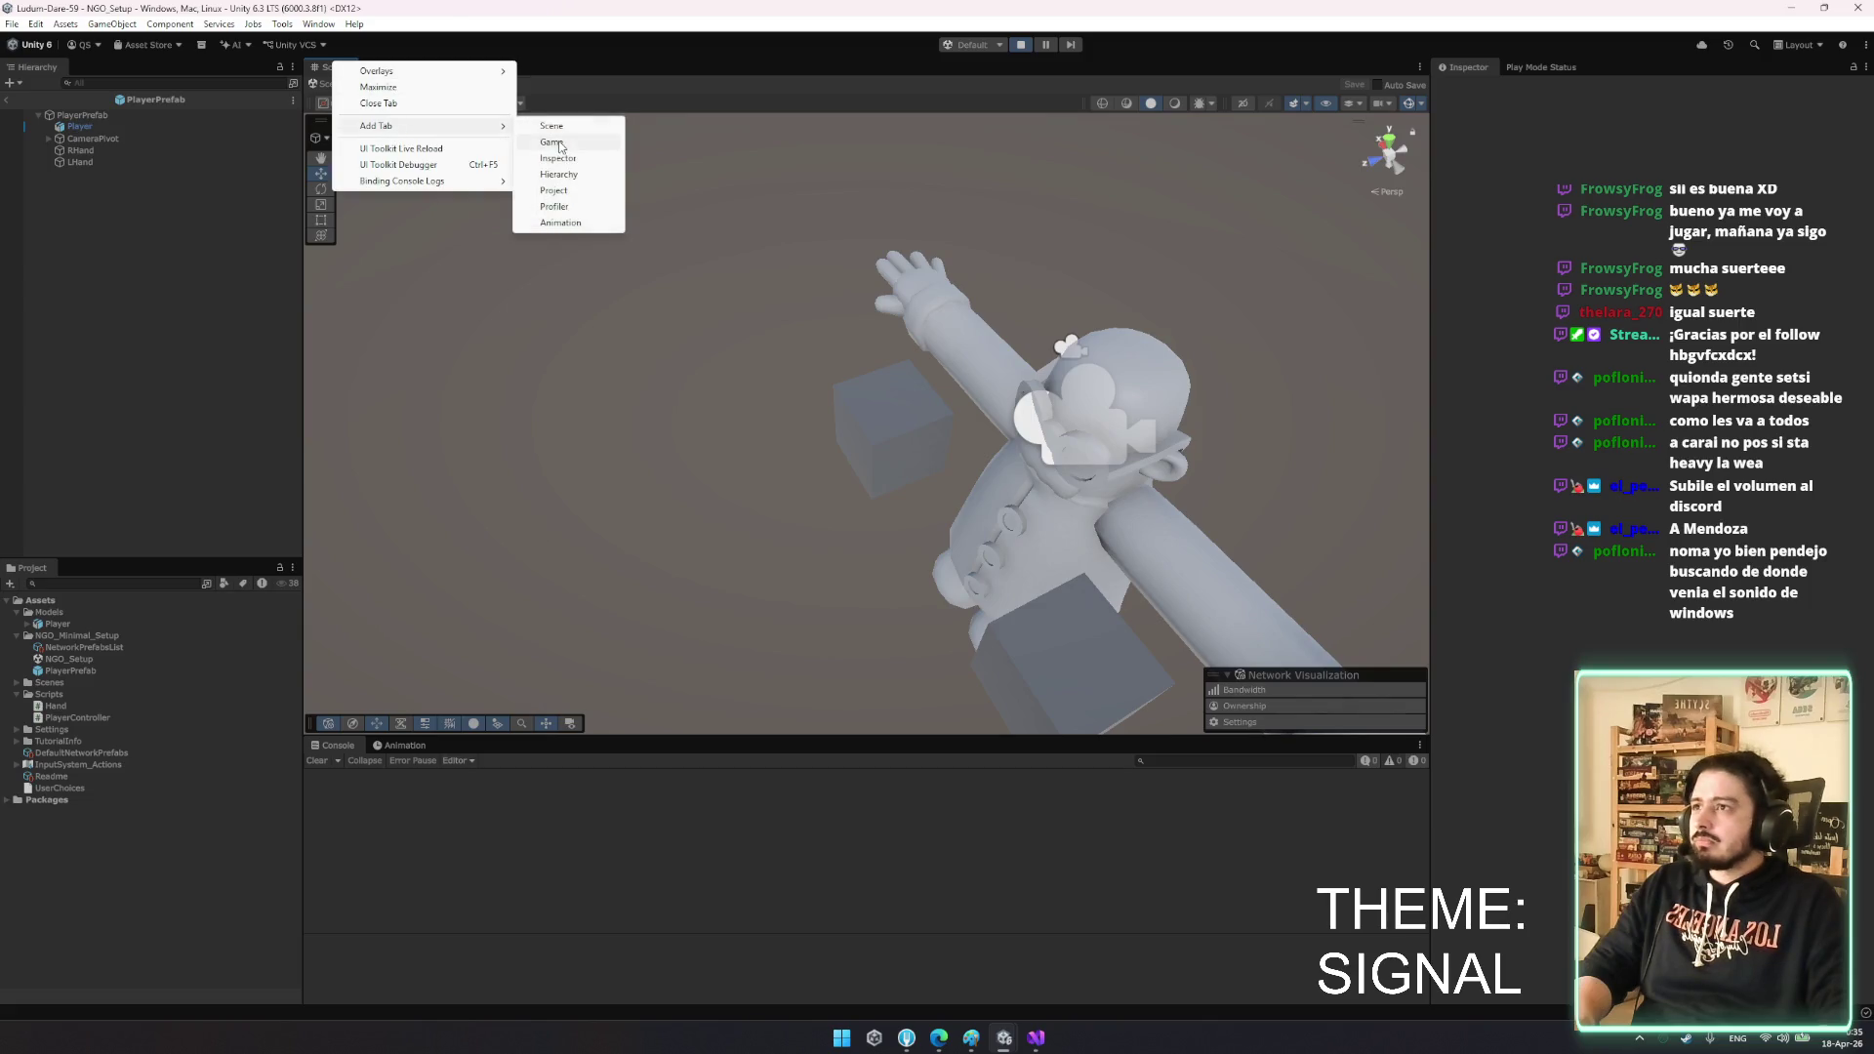
{"action": "left_click", "coordinate": [556, 143]}
{"action": "left_click", "coordinate": [1299, 135]}
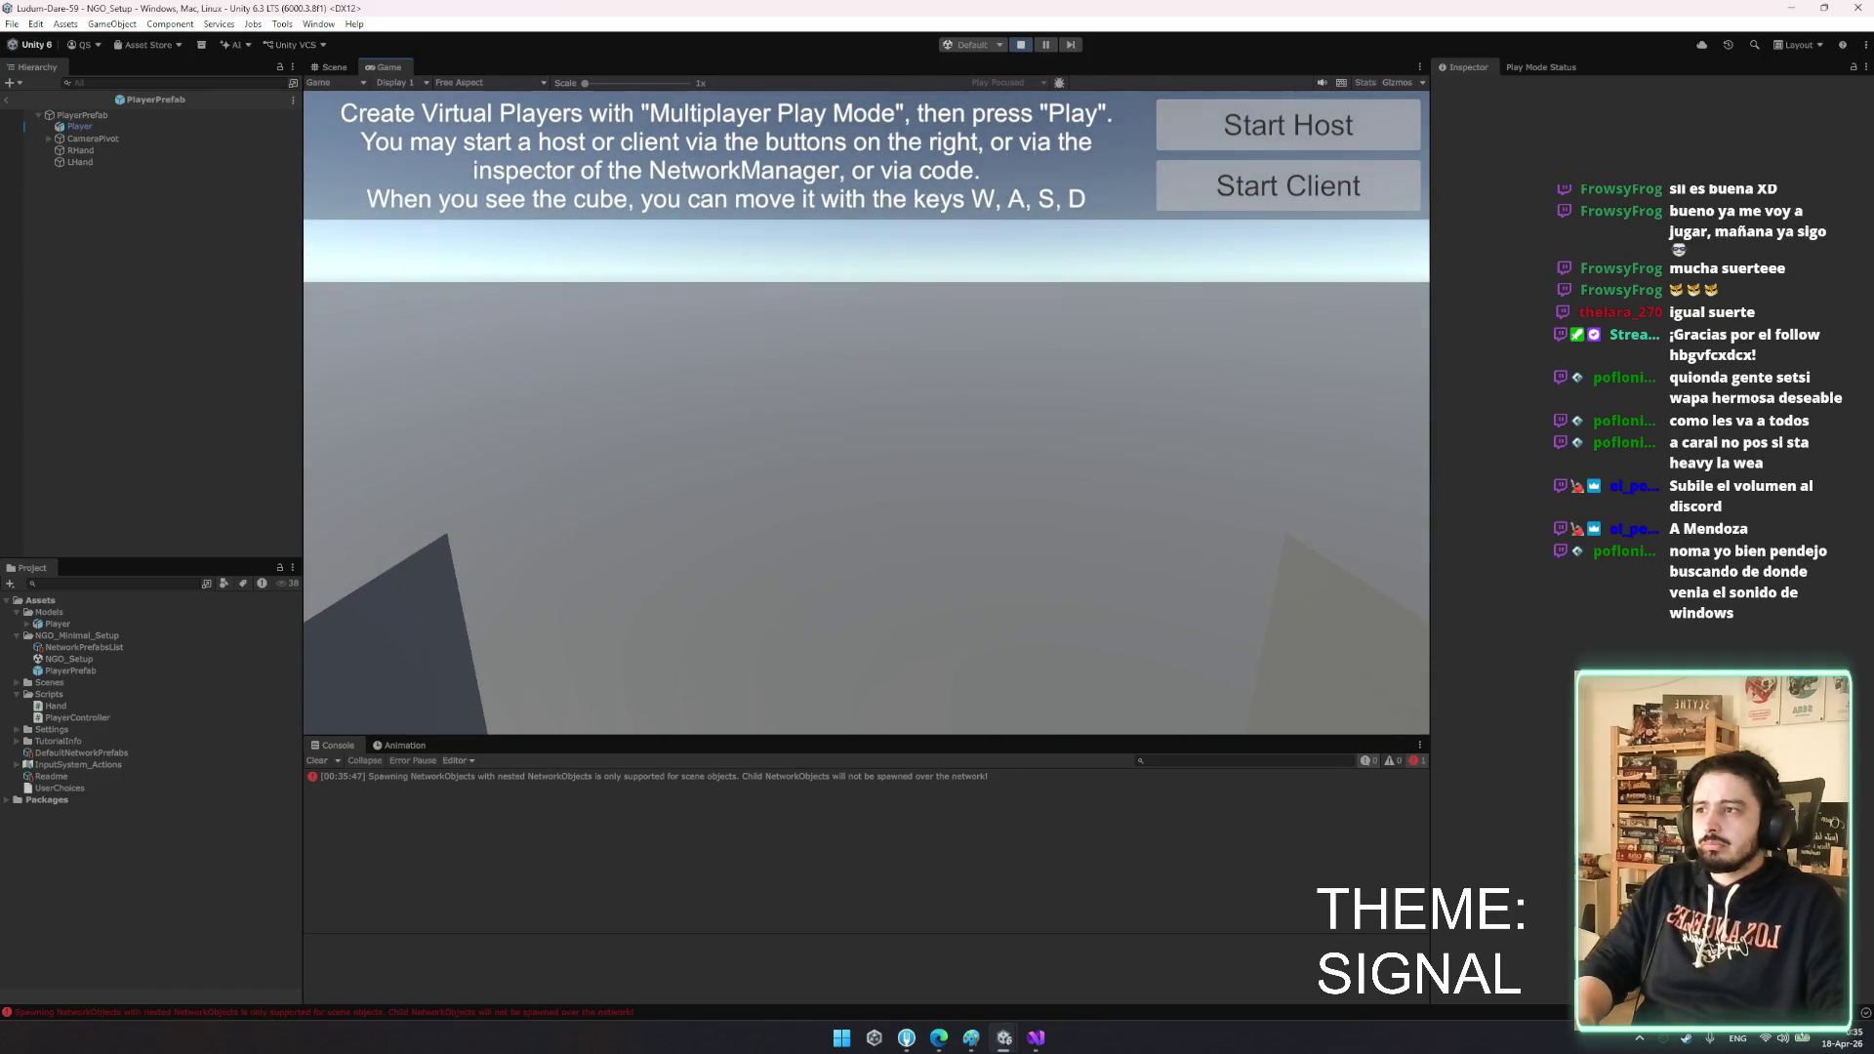
- Bring up the Player 2 window and set its view aspect to 16:9
{"action": "key", "text": "alt+Tab"}
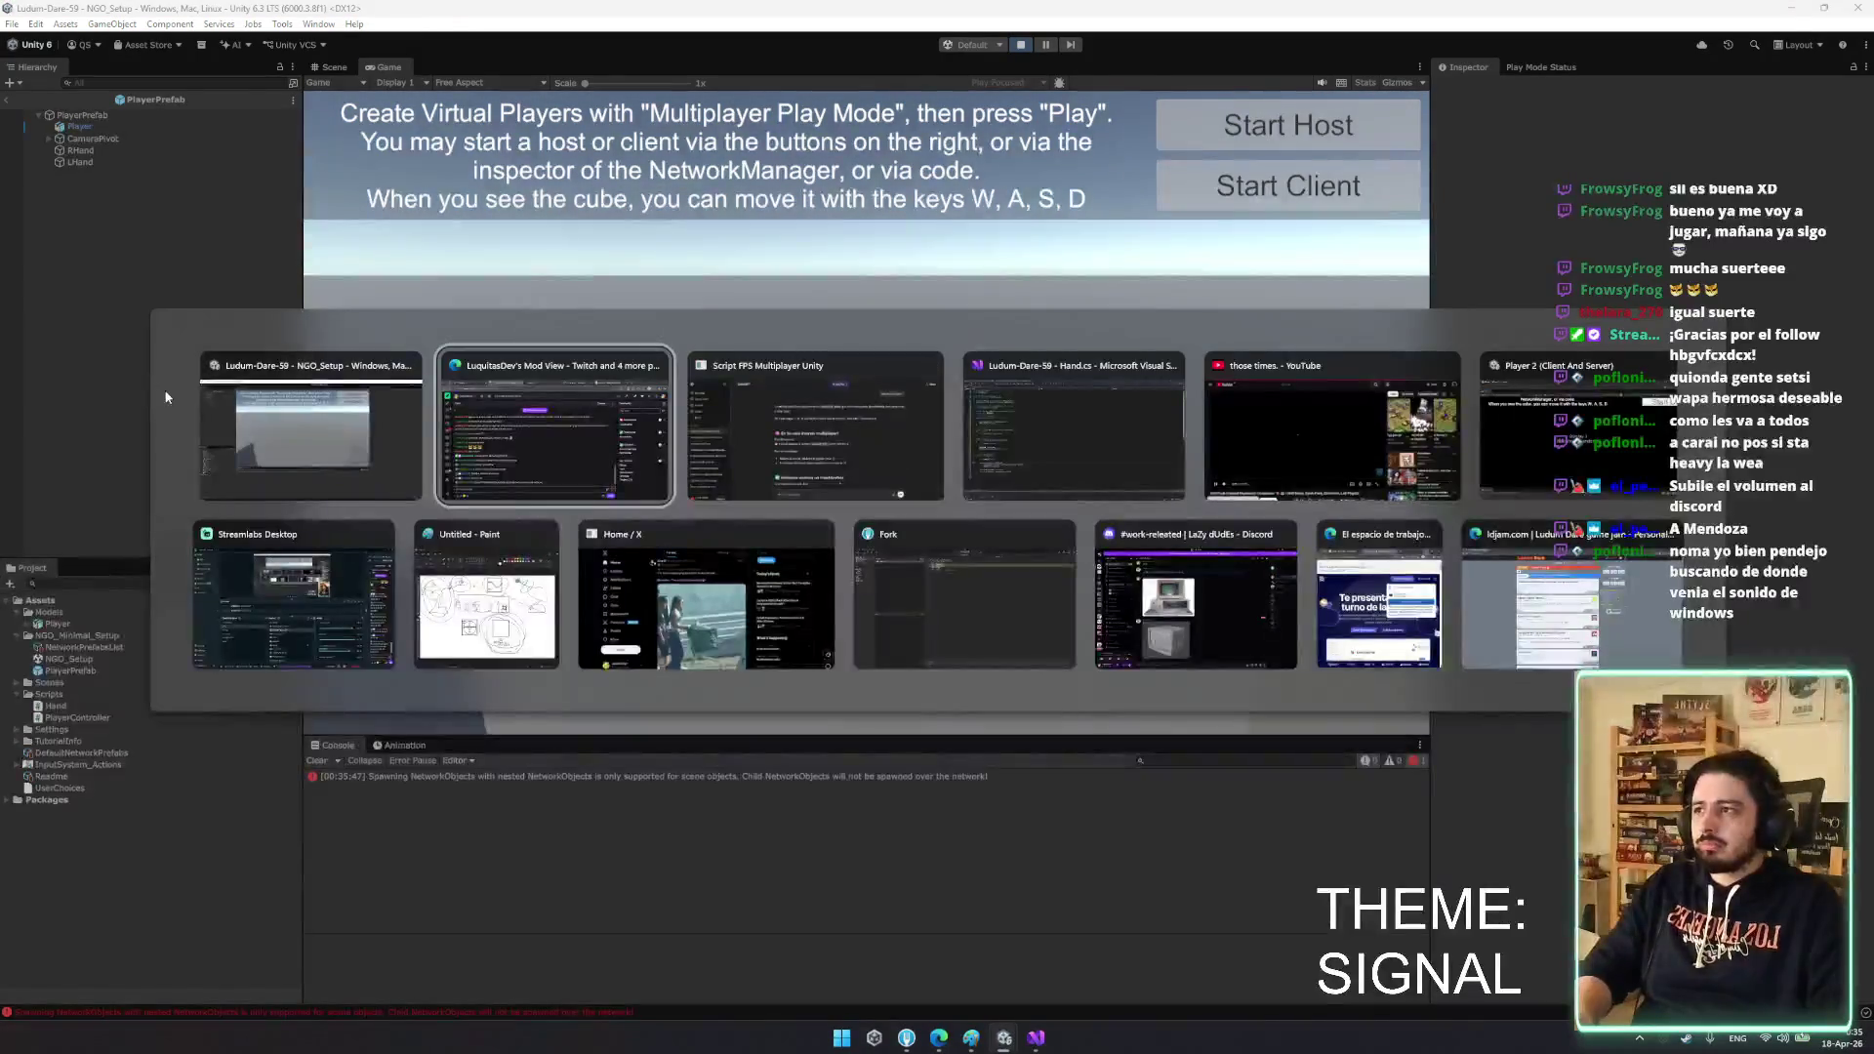
{"action": "key", "text": "Escape"}
{"action": "left_click", "coordinate": [1004, 1037]}
{"action": "left_click", "coordinate": [1004, 1038]}
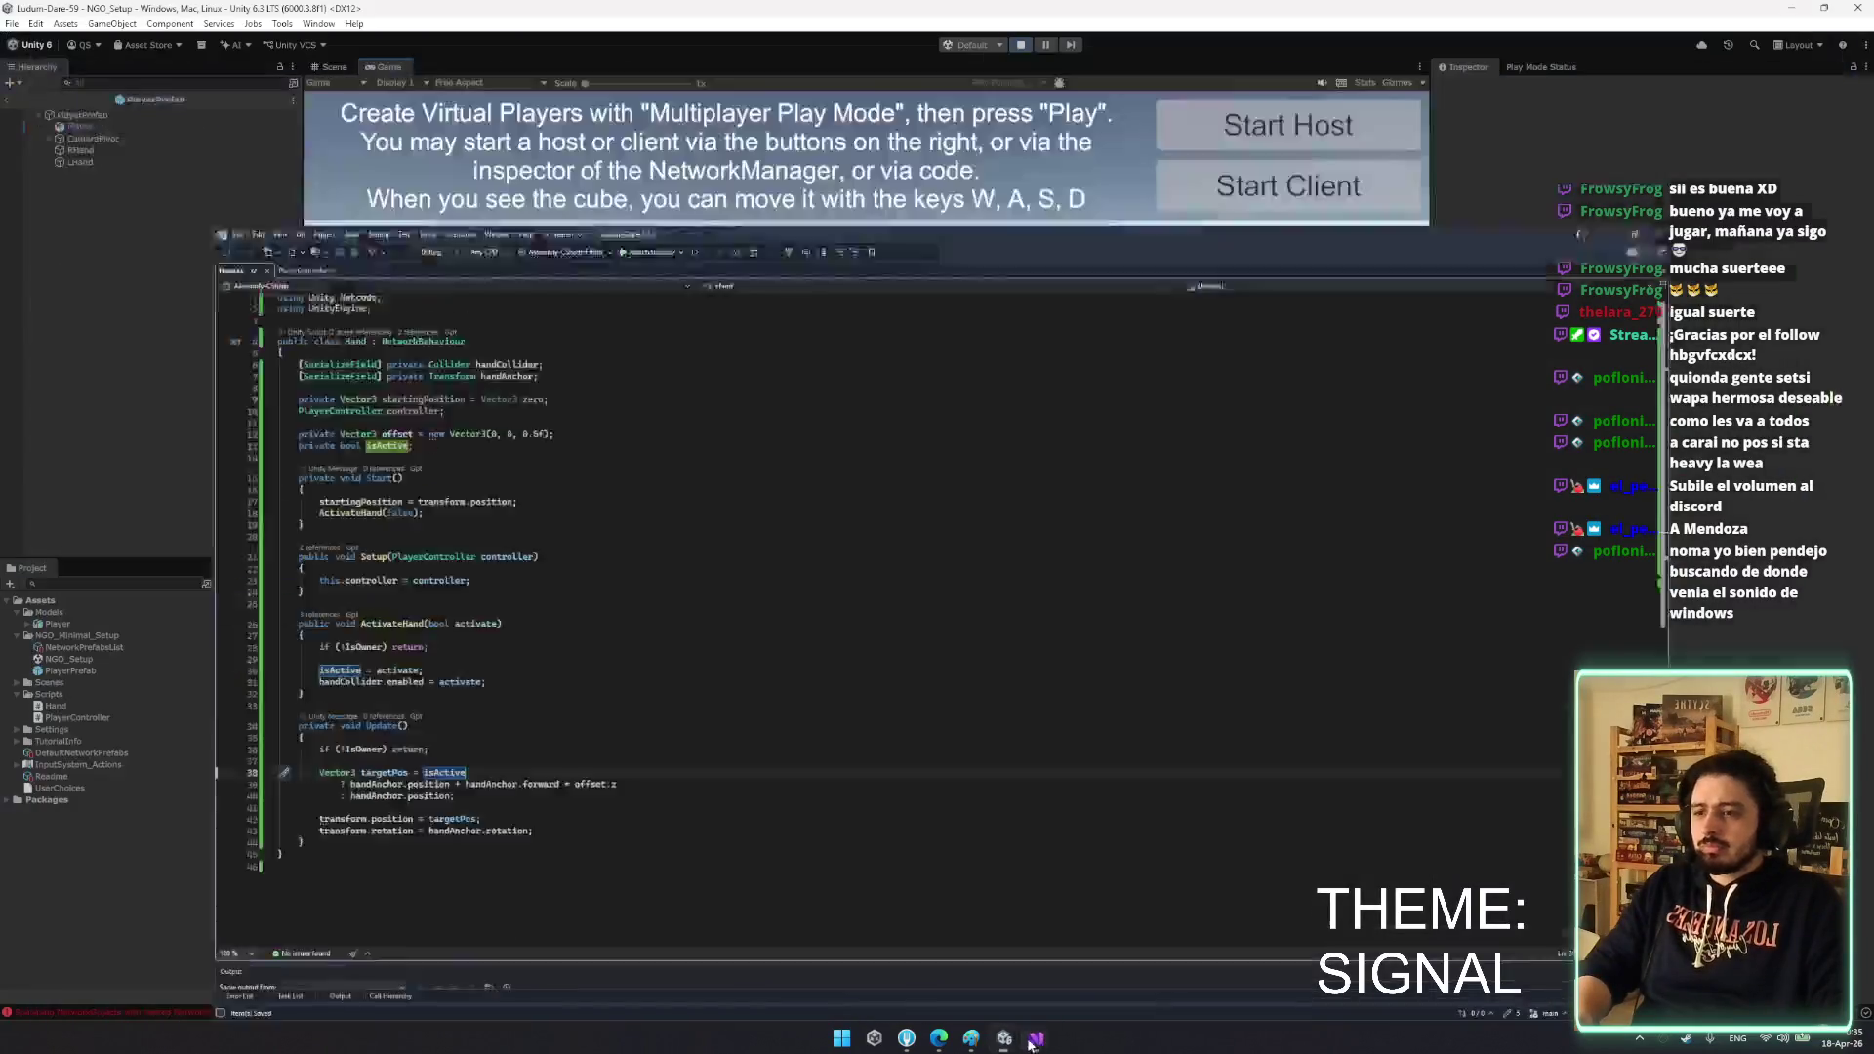
{"action": "left_click", "coordinate": [1080, 955]}
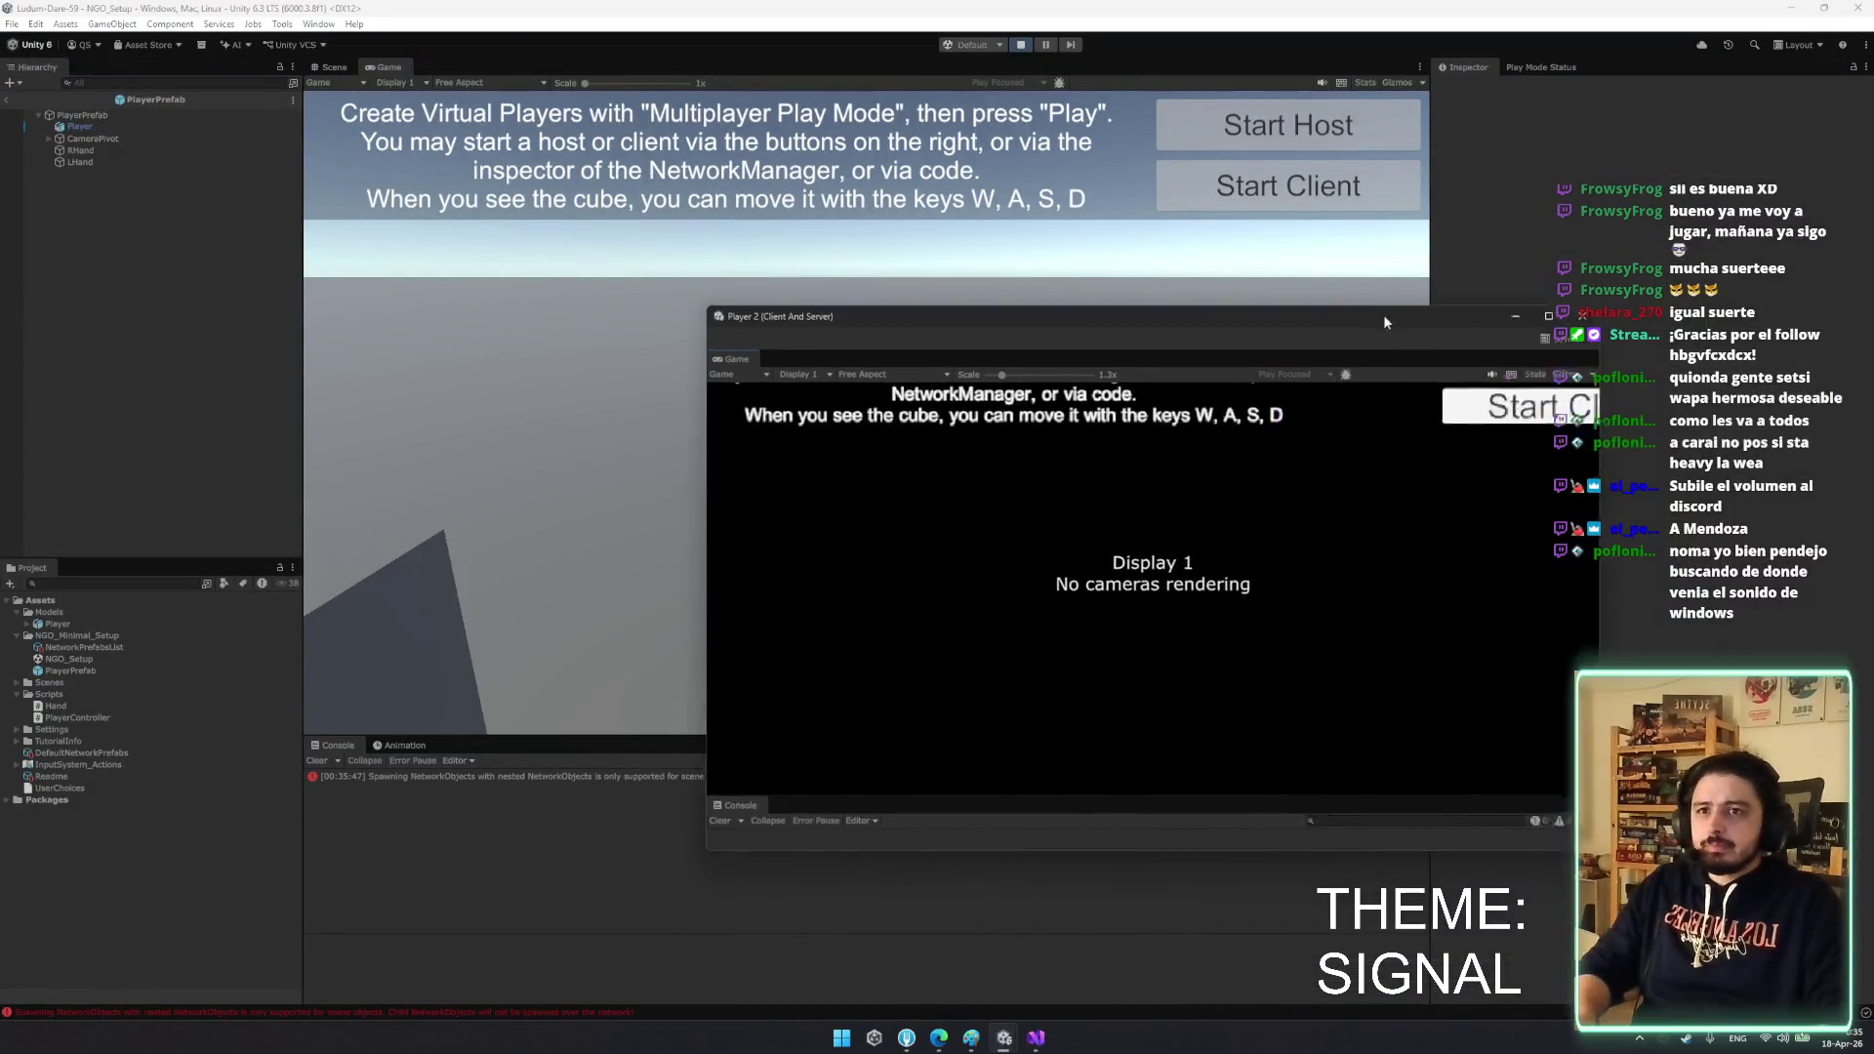
{"action": "mouse_move", "coordinate": [1444, 394]}
{"action": "left_mouse_down"}
{"action": "mouse_move", "coordinate": [1630, 395]}
{"action": "mouse_move", "coordinate": [1557, 394]}
{"action": "mouse_move", "coordinate": [1579, 395]}
{"action": "left_mouse_up"}
{"action": "left_click", "coordinate": [732, 372]}
{"action": "left_click", "coordinate": [720, 436]}
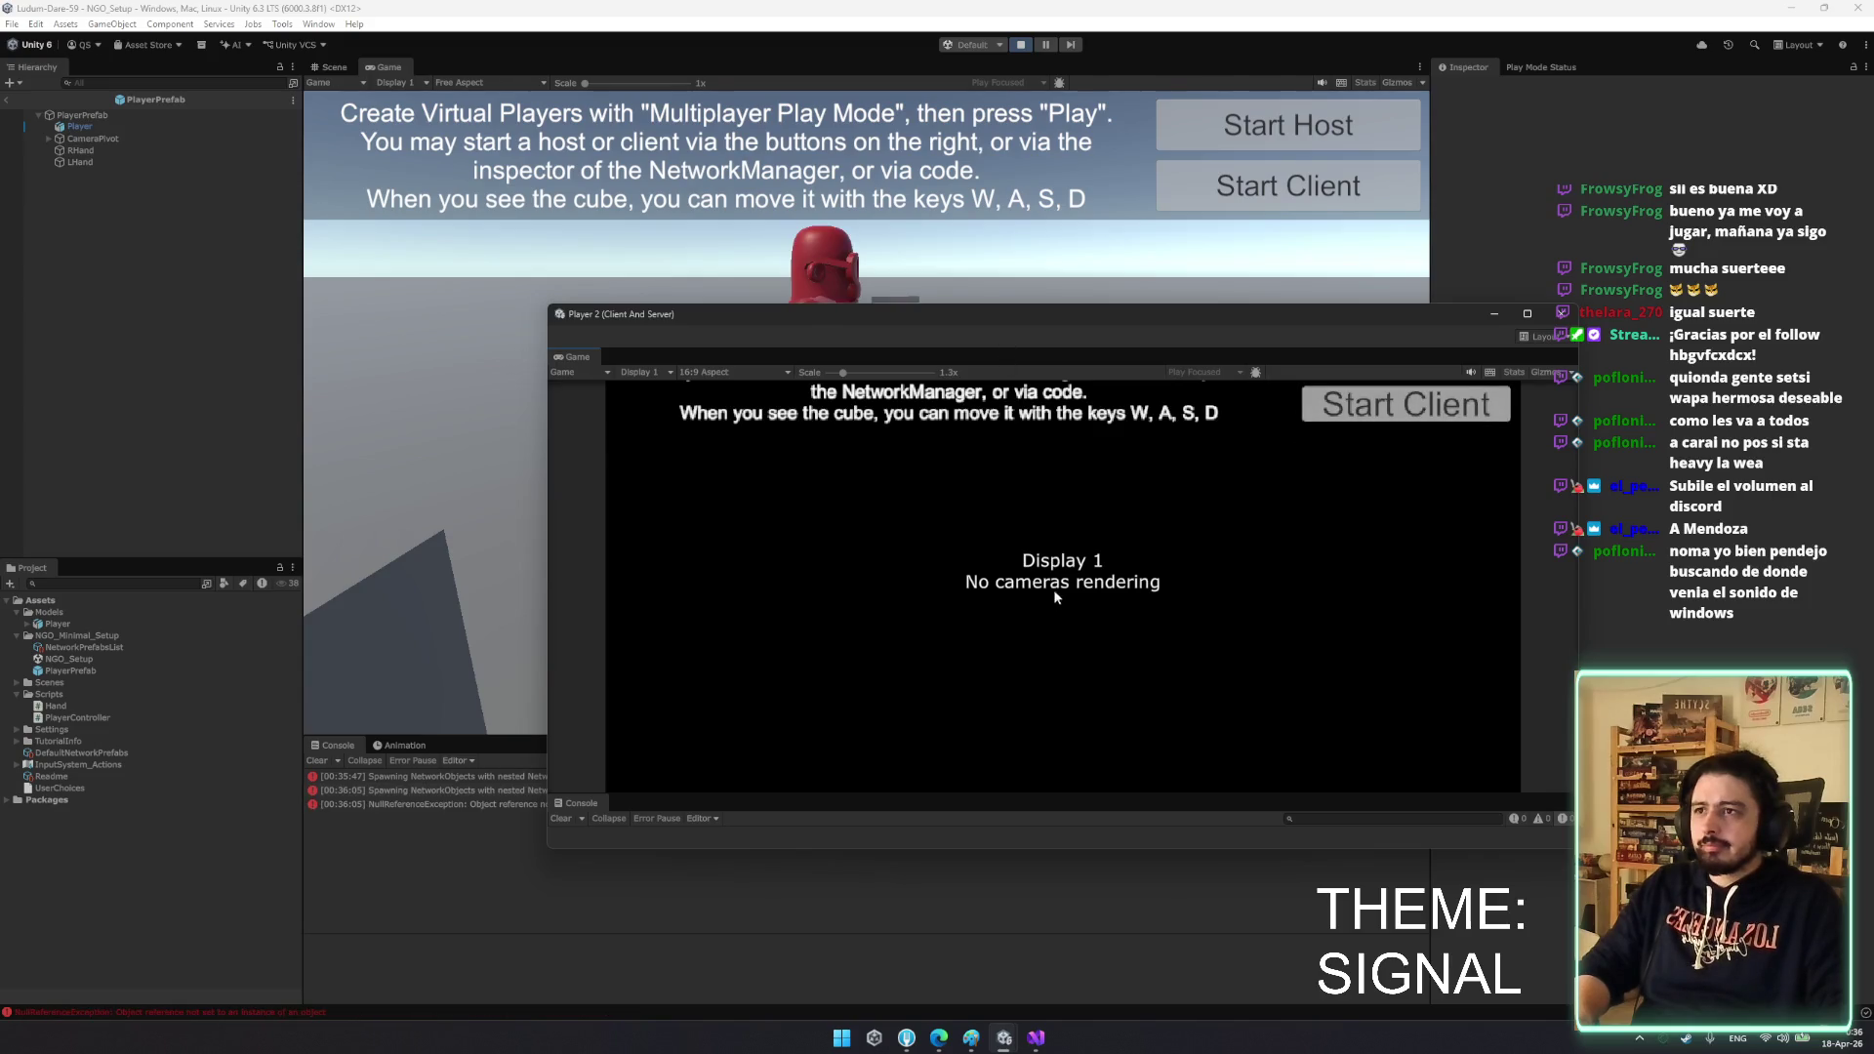
- Reposition and resize the Player 2 window, close it, and stop play mode
{"action": "mouse_move", "coordinate": [1041, 319]}
{"action": "left_mouse_down"}
{"action": "mouse_move", "coordinate": [1174, 584]}
{"action": "mouse_move", "coordinate": [1046, 319]}
{"action": "left_mouse_up"}
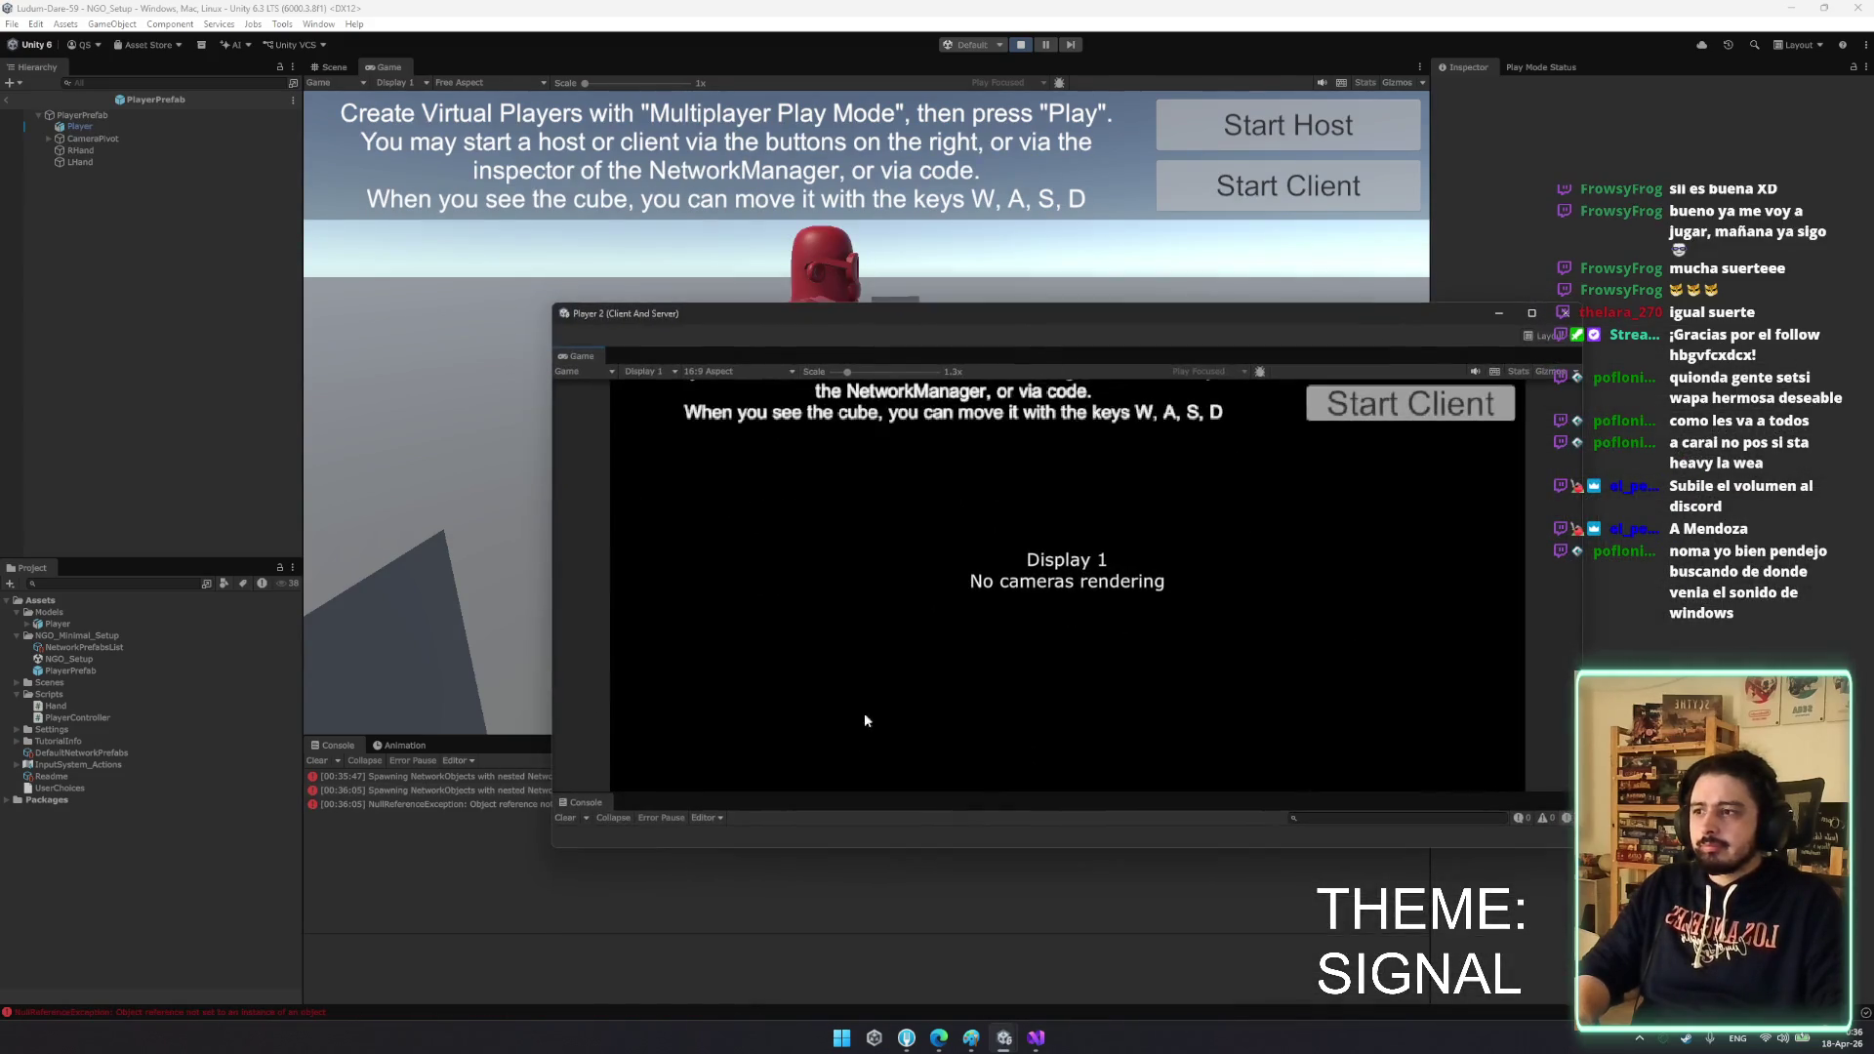
{"action": "left_click_drag", "start_coordinate": [859, 851], "coordinate": [859, 961]}
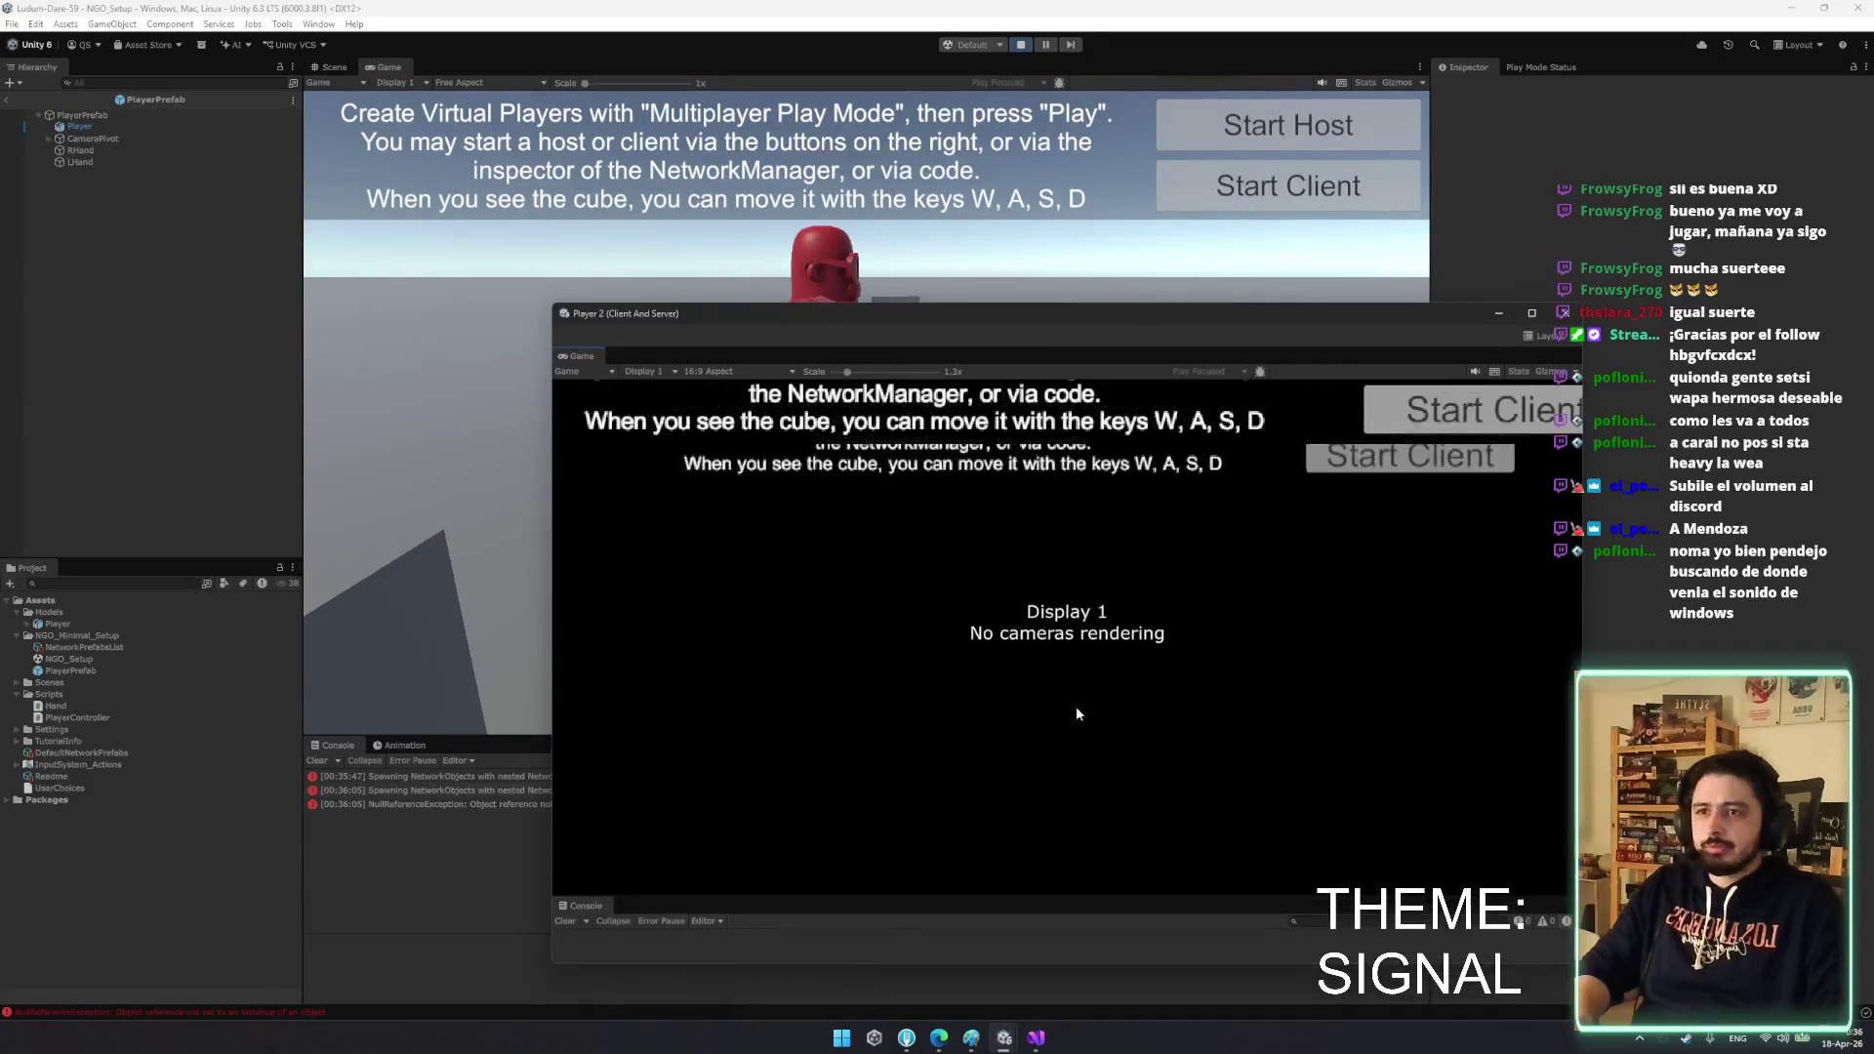
{"action": "left_click_drag", "start_coordinate": [925, 314], "coordinate": [925, 469]}
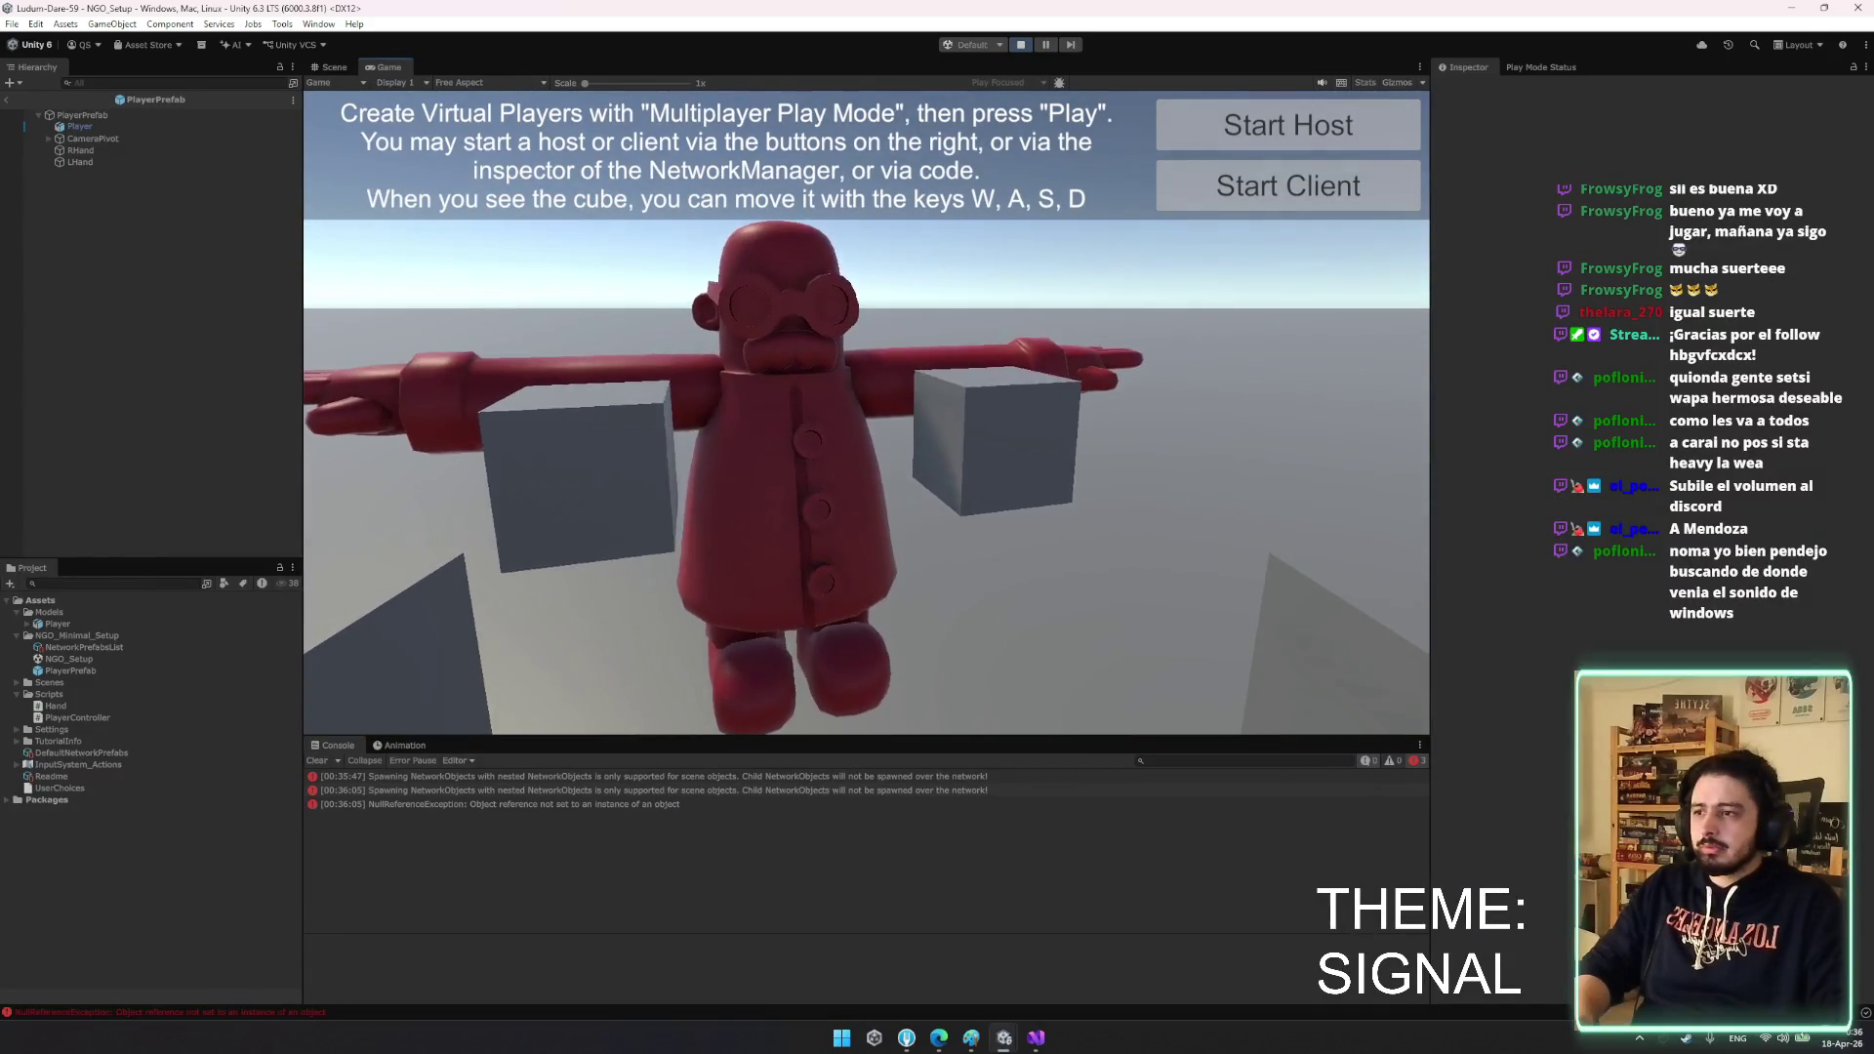
{"action": "key", "text": "alt+Tab"}
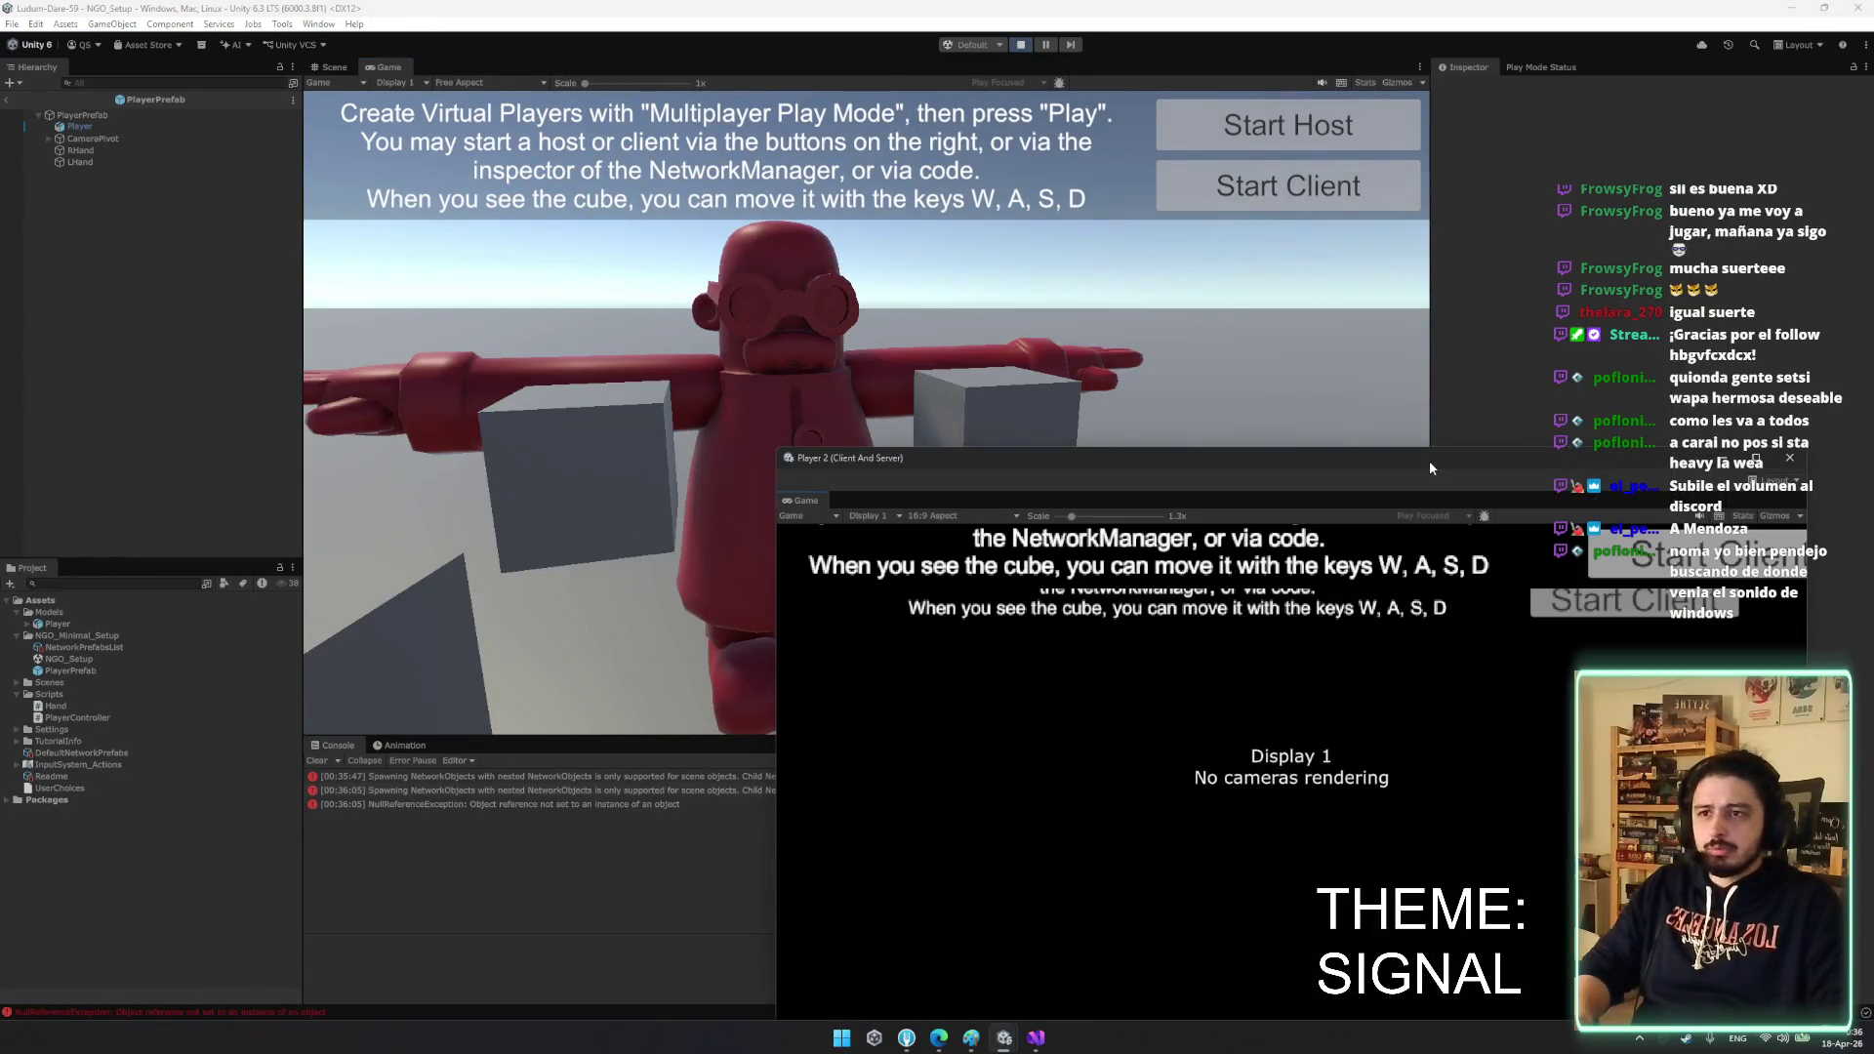
{"action": "left_click_drag", "start_coordinate": [1430, 469], "coordinate": [1189, 394]}
{"action": "left_click", "coordinate": [1498, 388]}
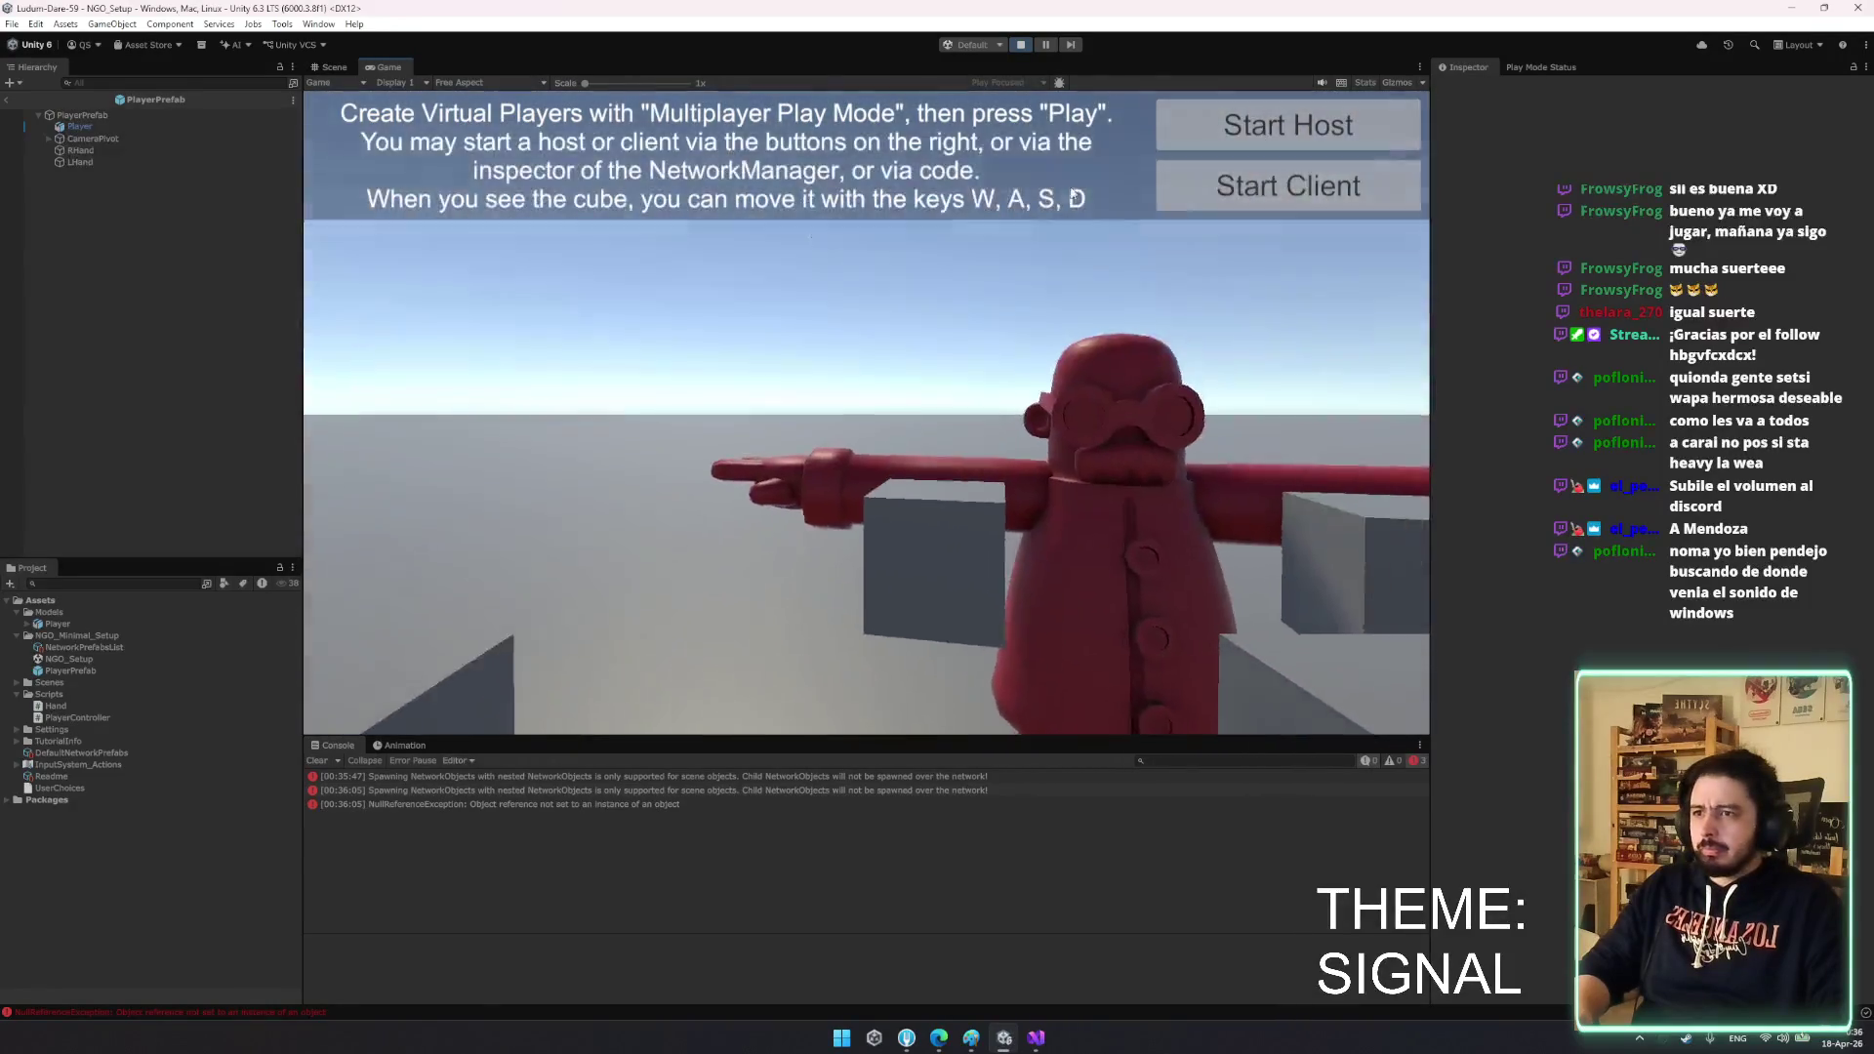
{"action": "left_click", "coordinate": [1018, 47]}
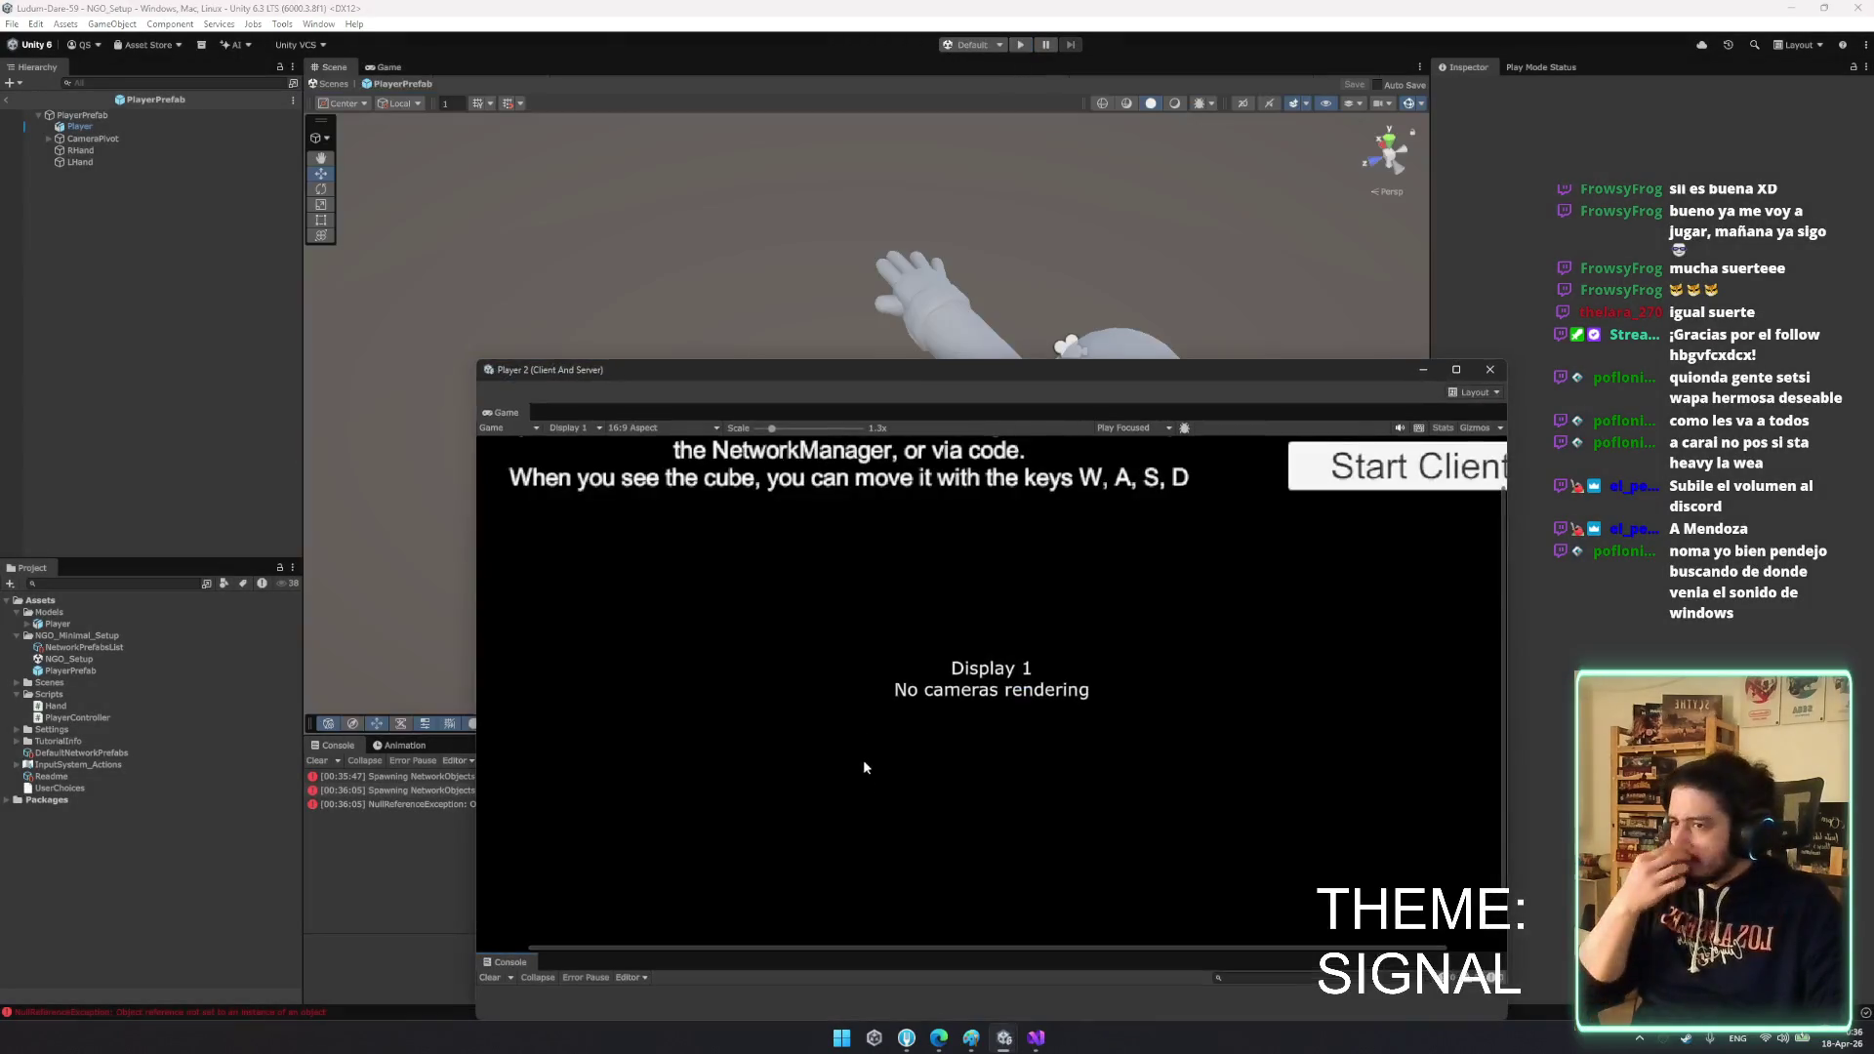
- Check the NetworkObjects spawning error, then remove and restore the hands' Network Object
{"action": "left_click", "coordinate": [395, 776]}
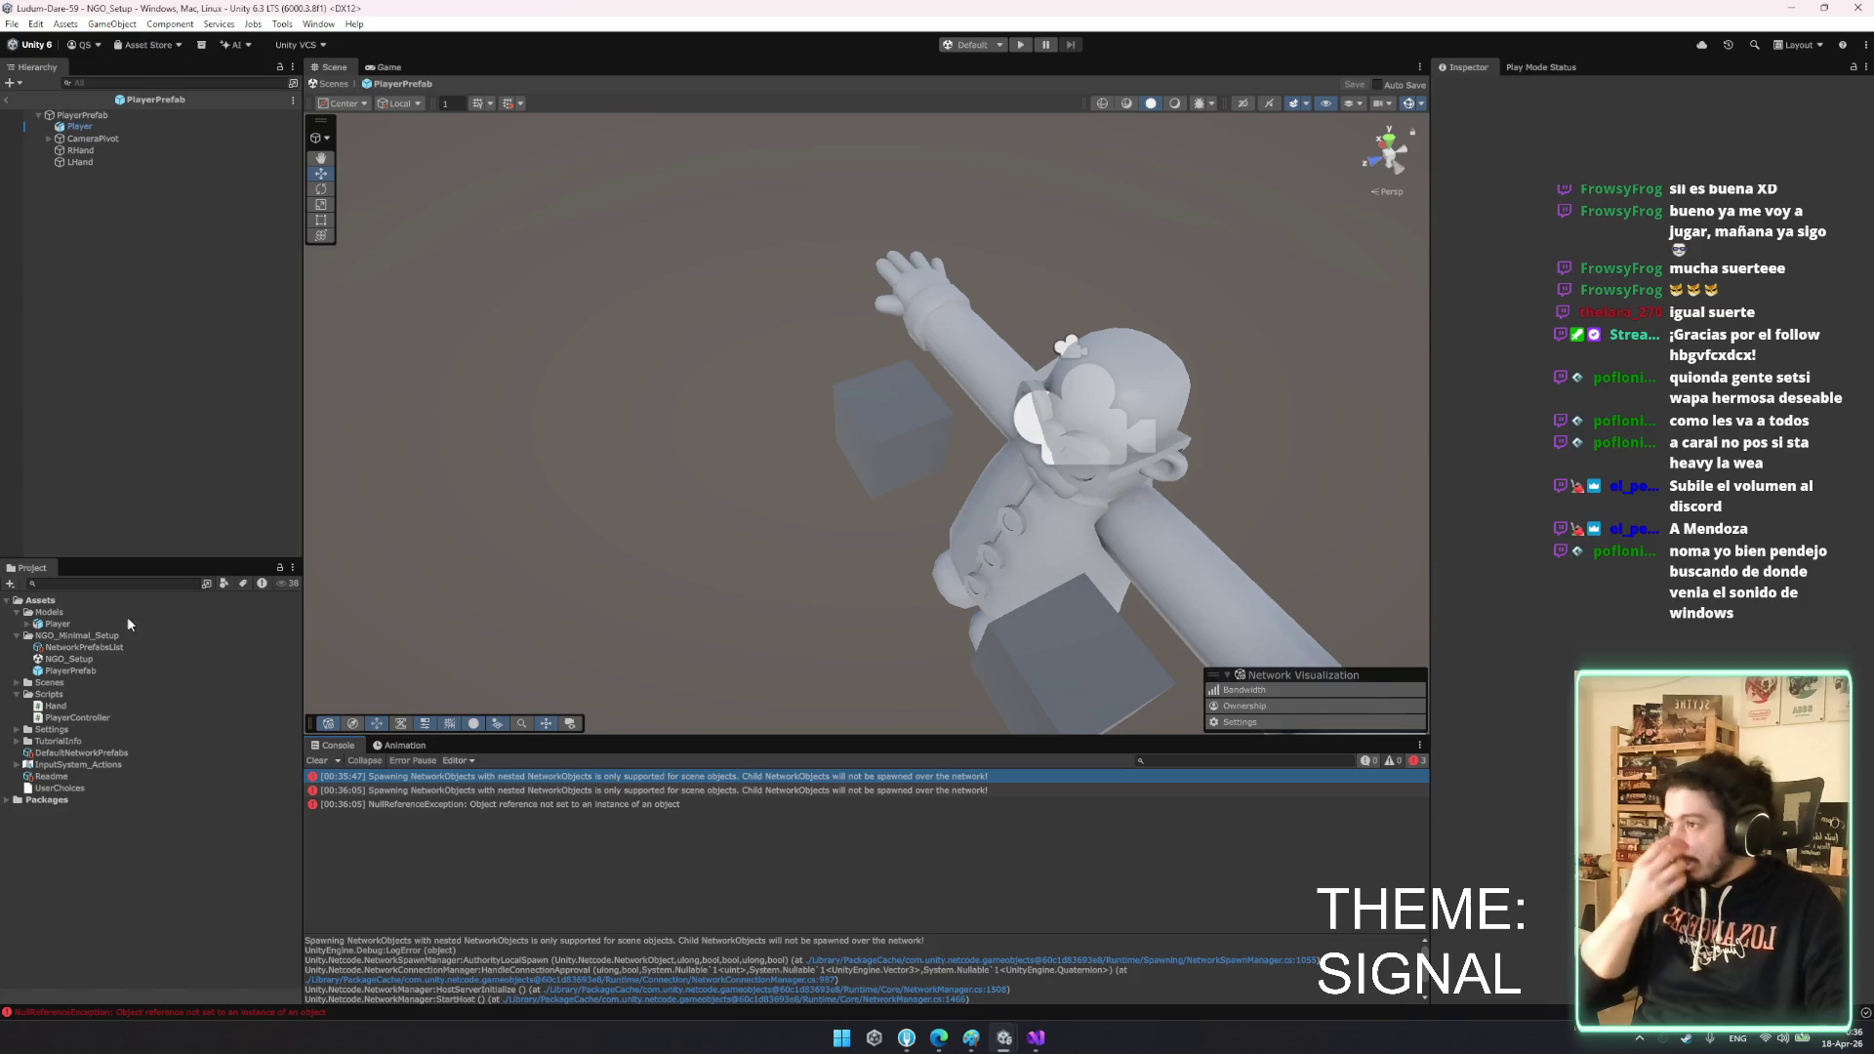
{"action": "left_click", "coordinate": [70, 671]}
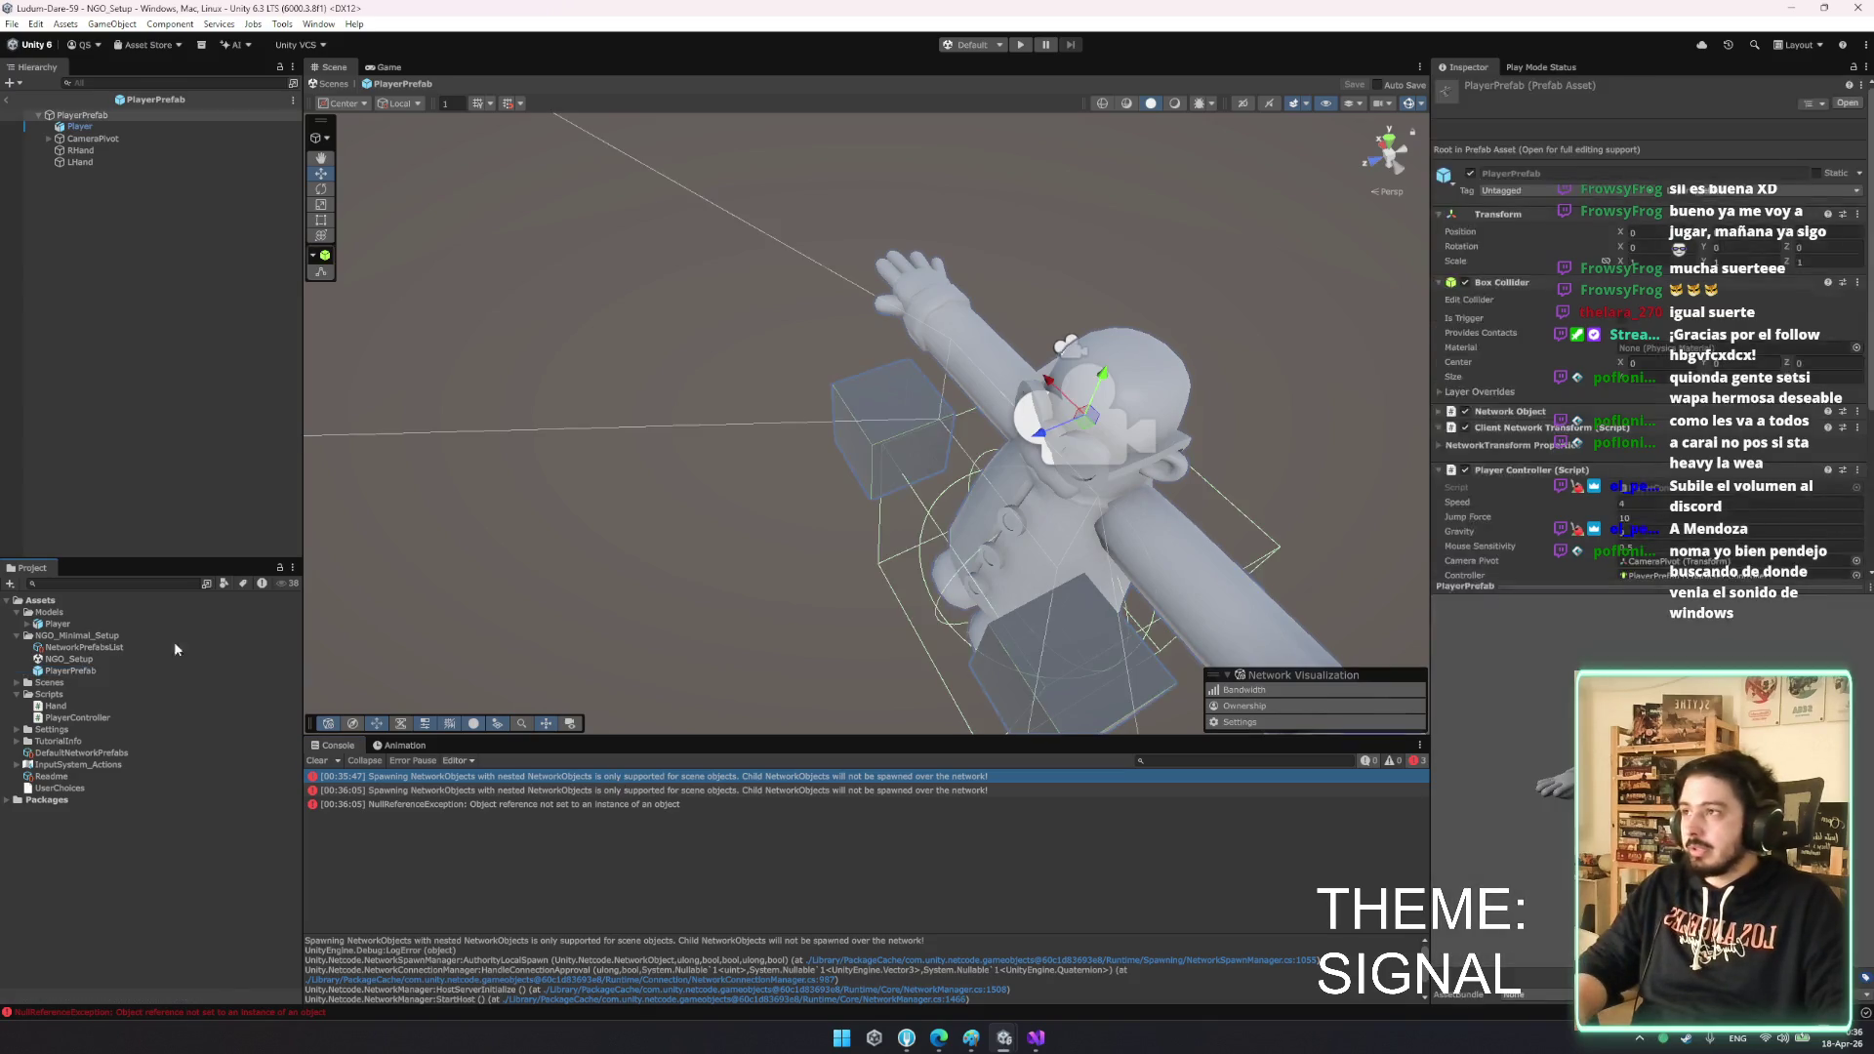
{"action": "left_click", "coordinate": [115, 151]}
{"action": "left_click", "coordinate": [129, 162], "text": "shift"}
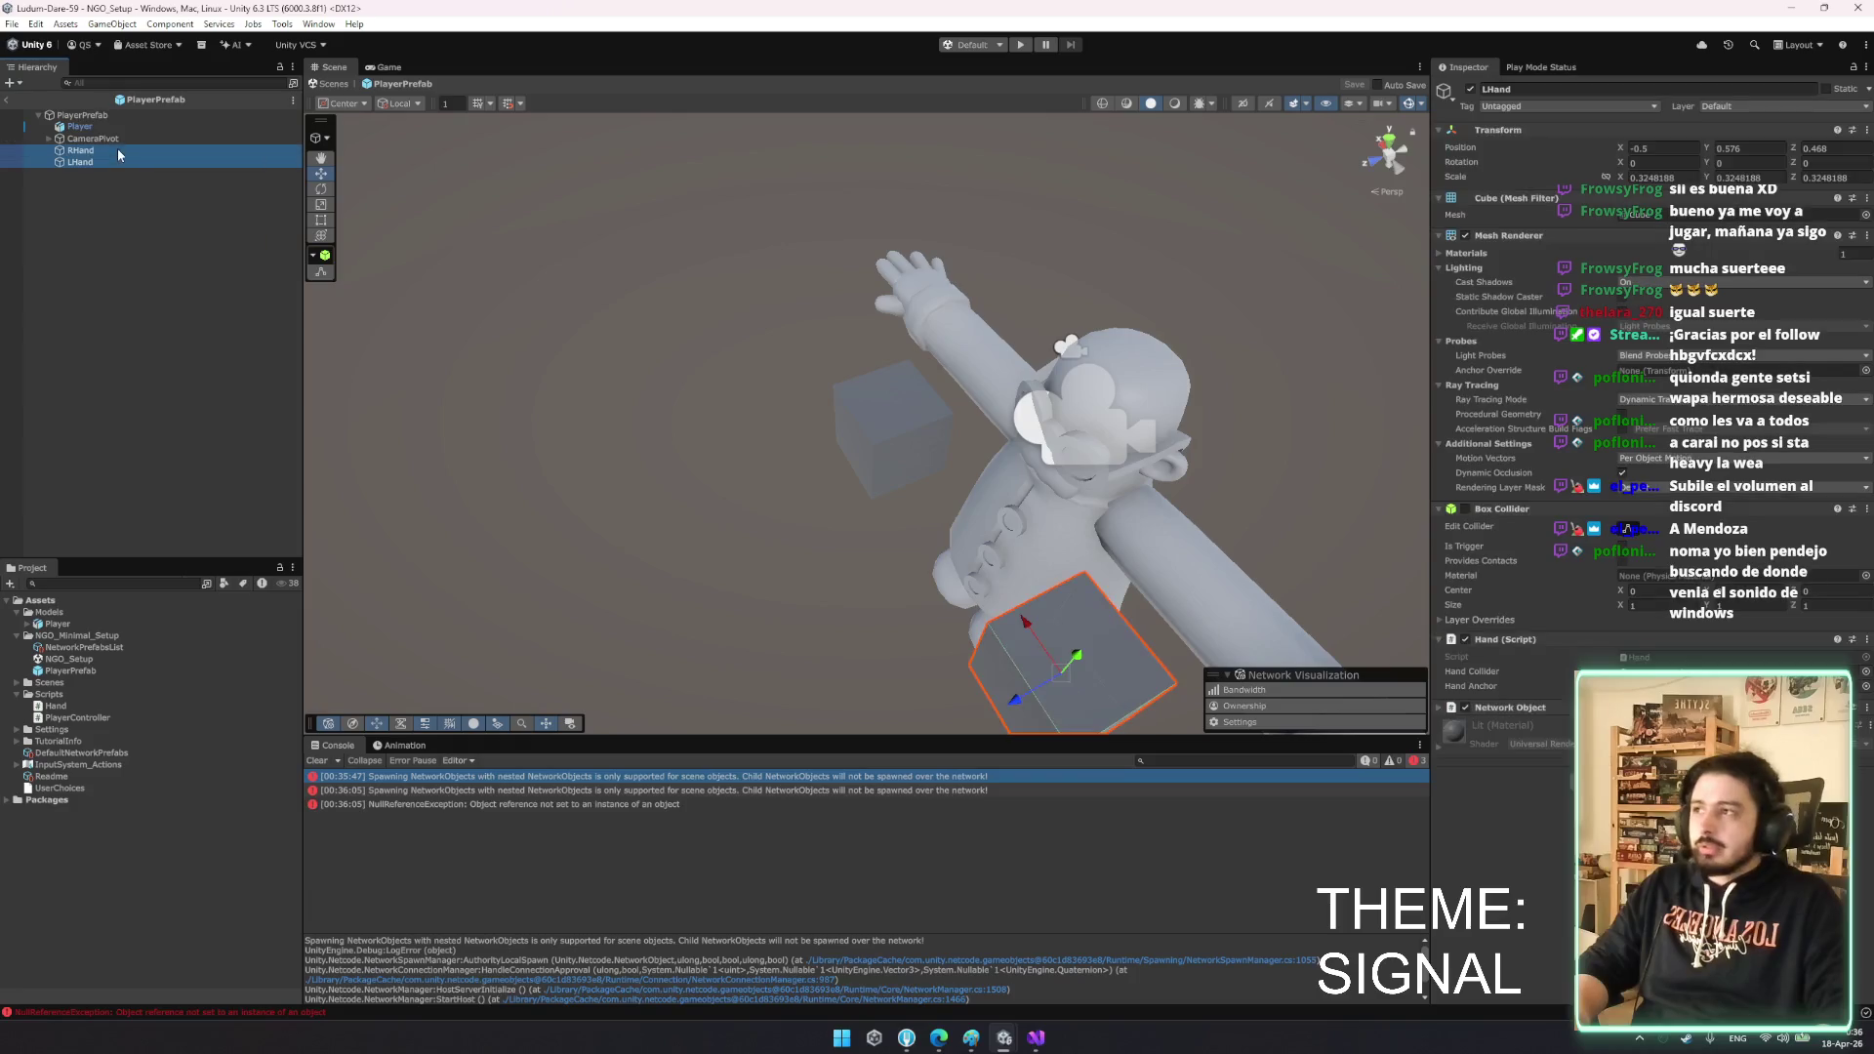
{"action": "right_click", "coordinate": [1530, 704]}
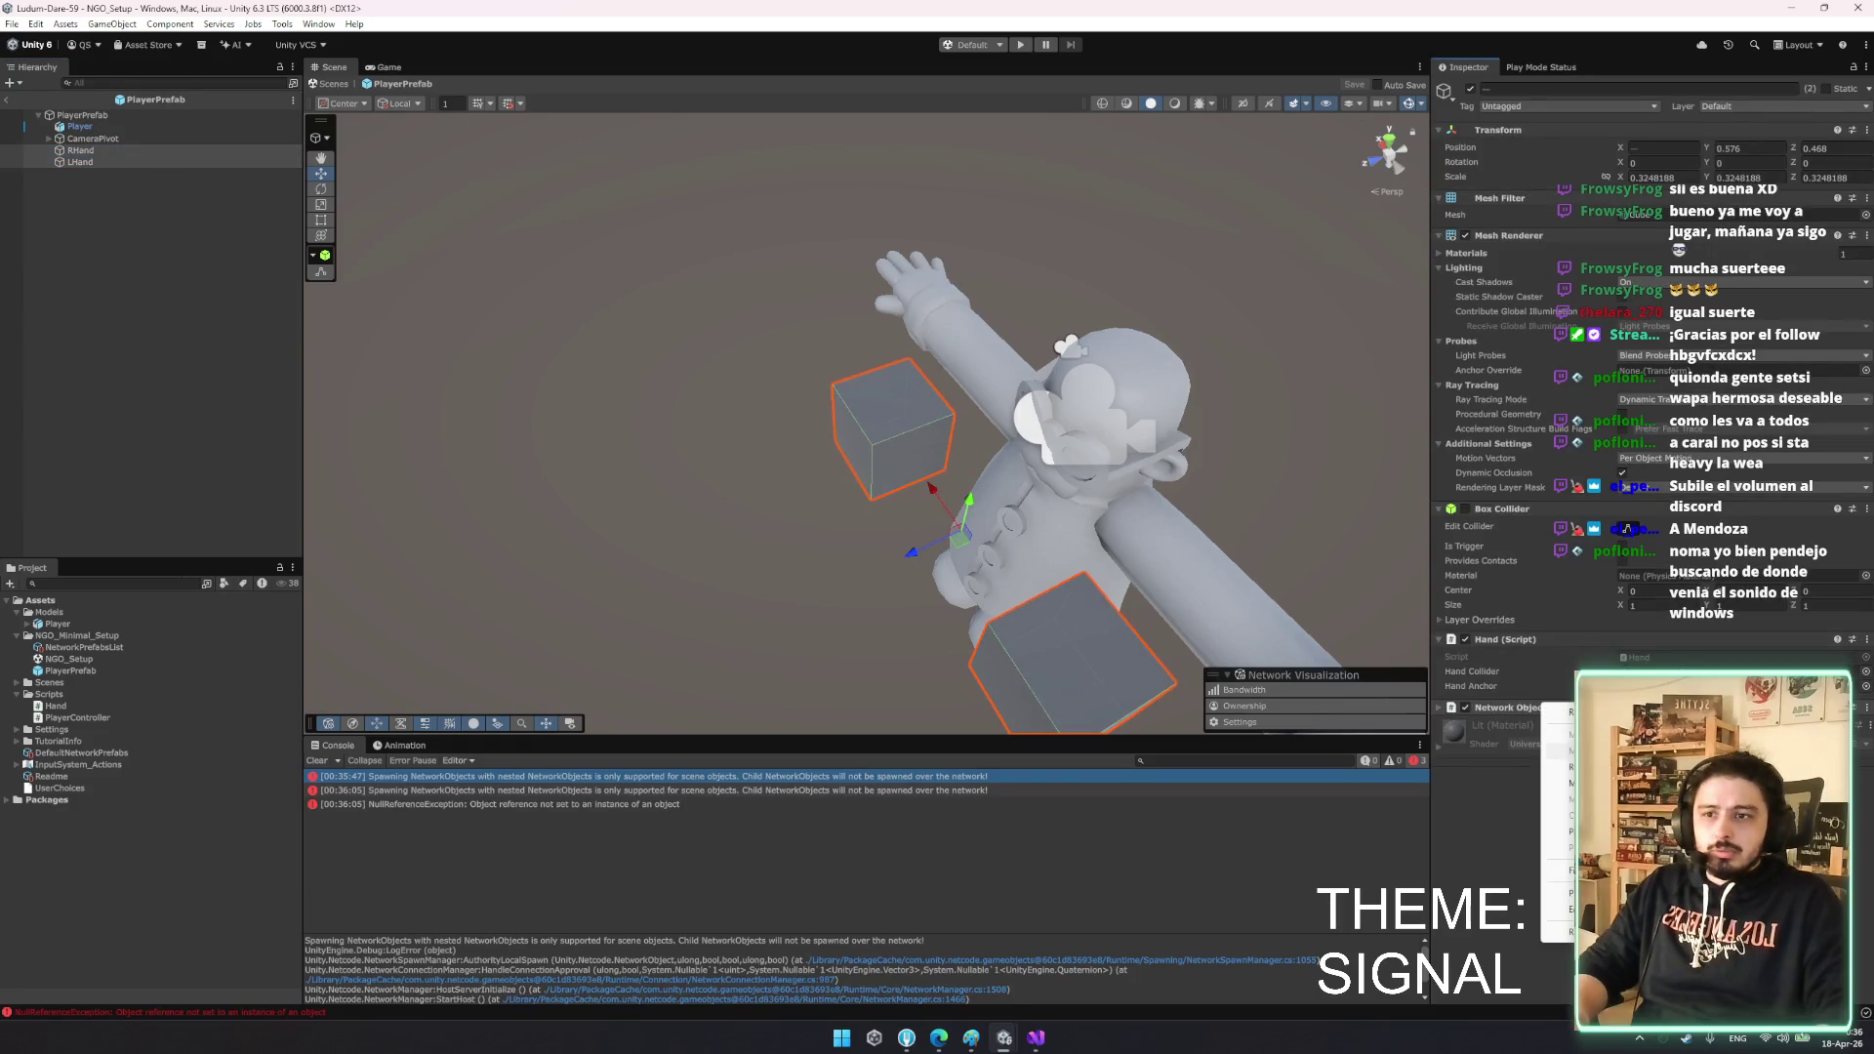
{"action": "left_click", "coordinate": [1600, 767]}
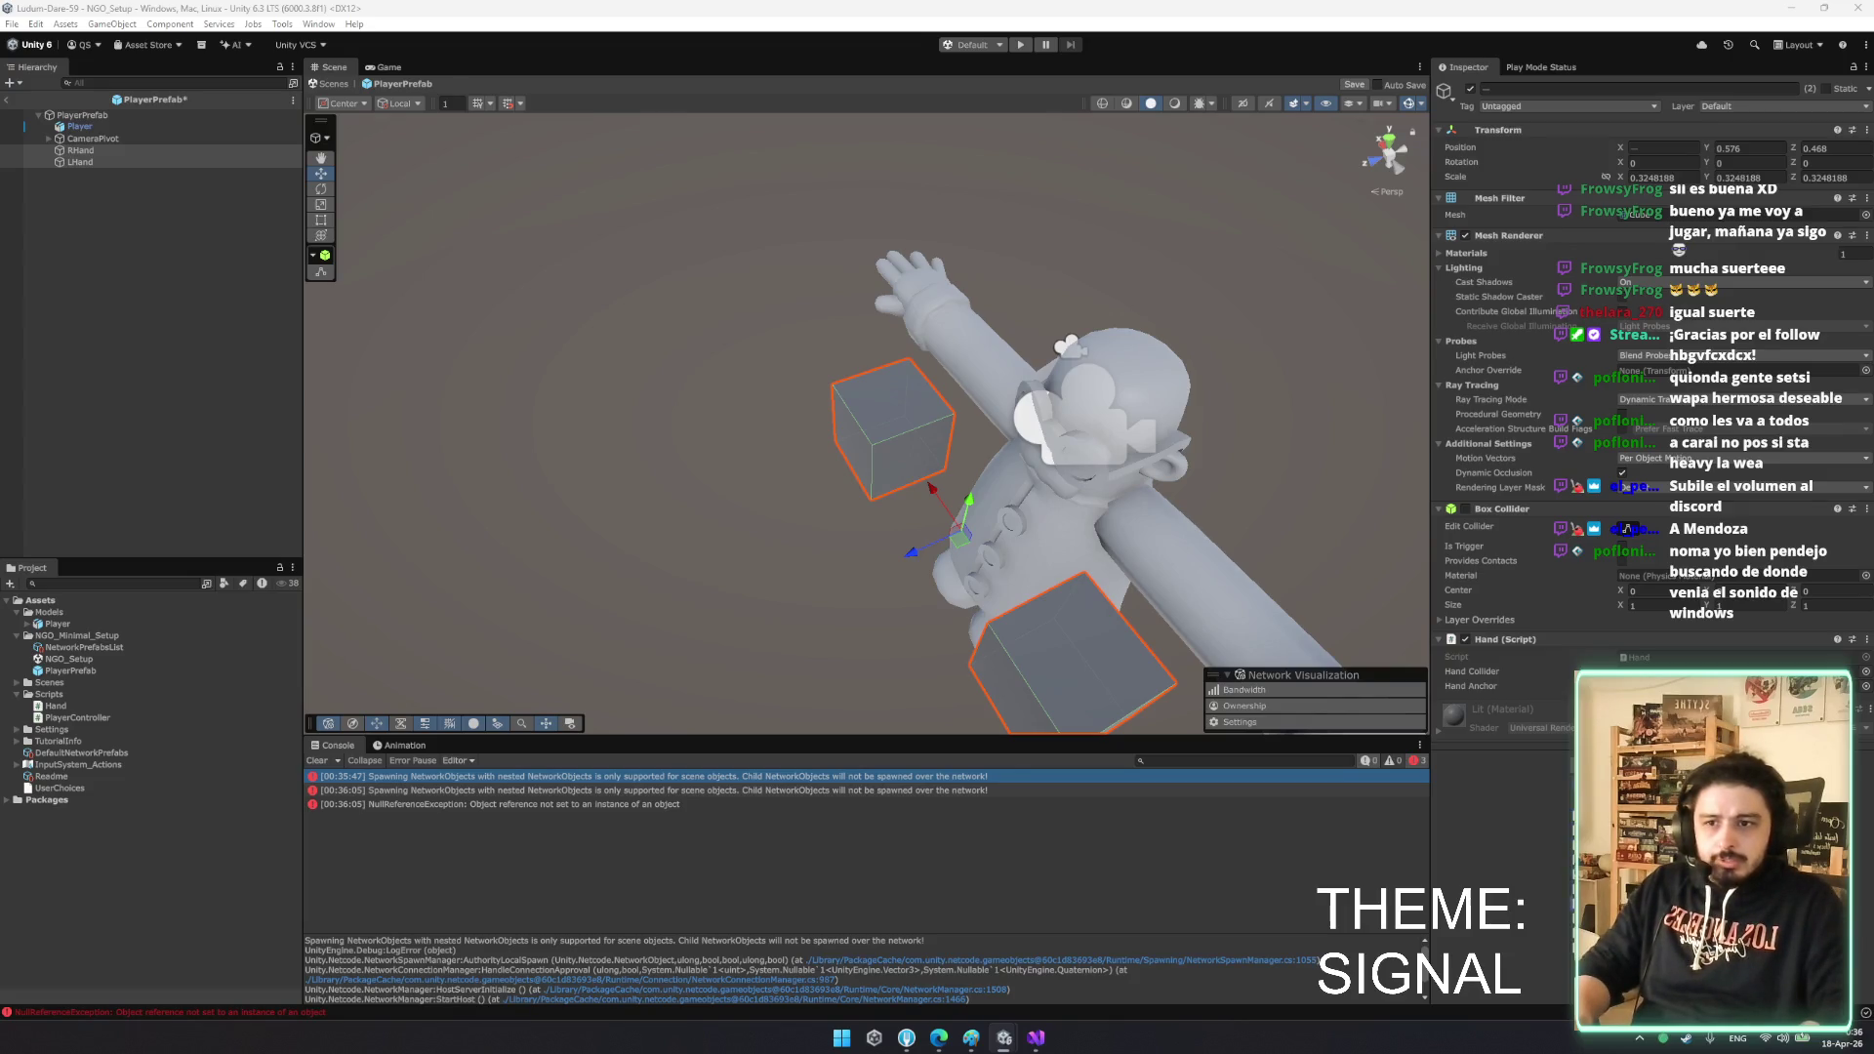
{"action": "key", "text": "ctrl+z"}
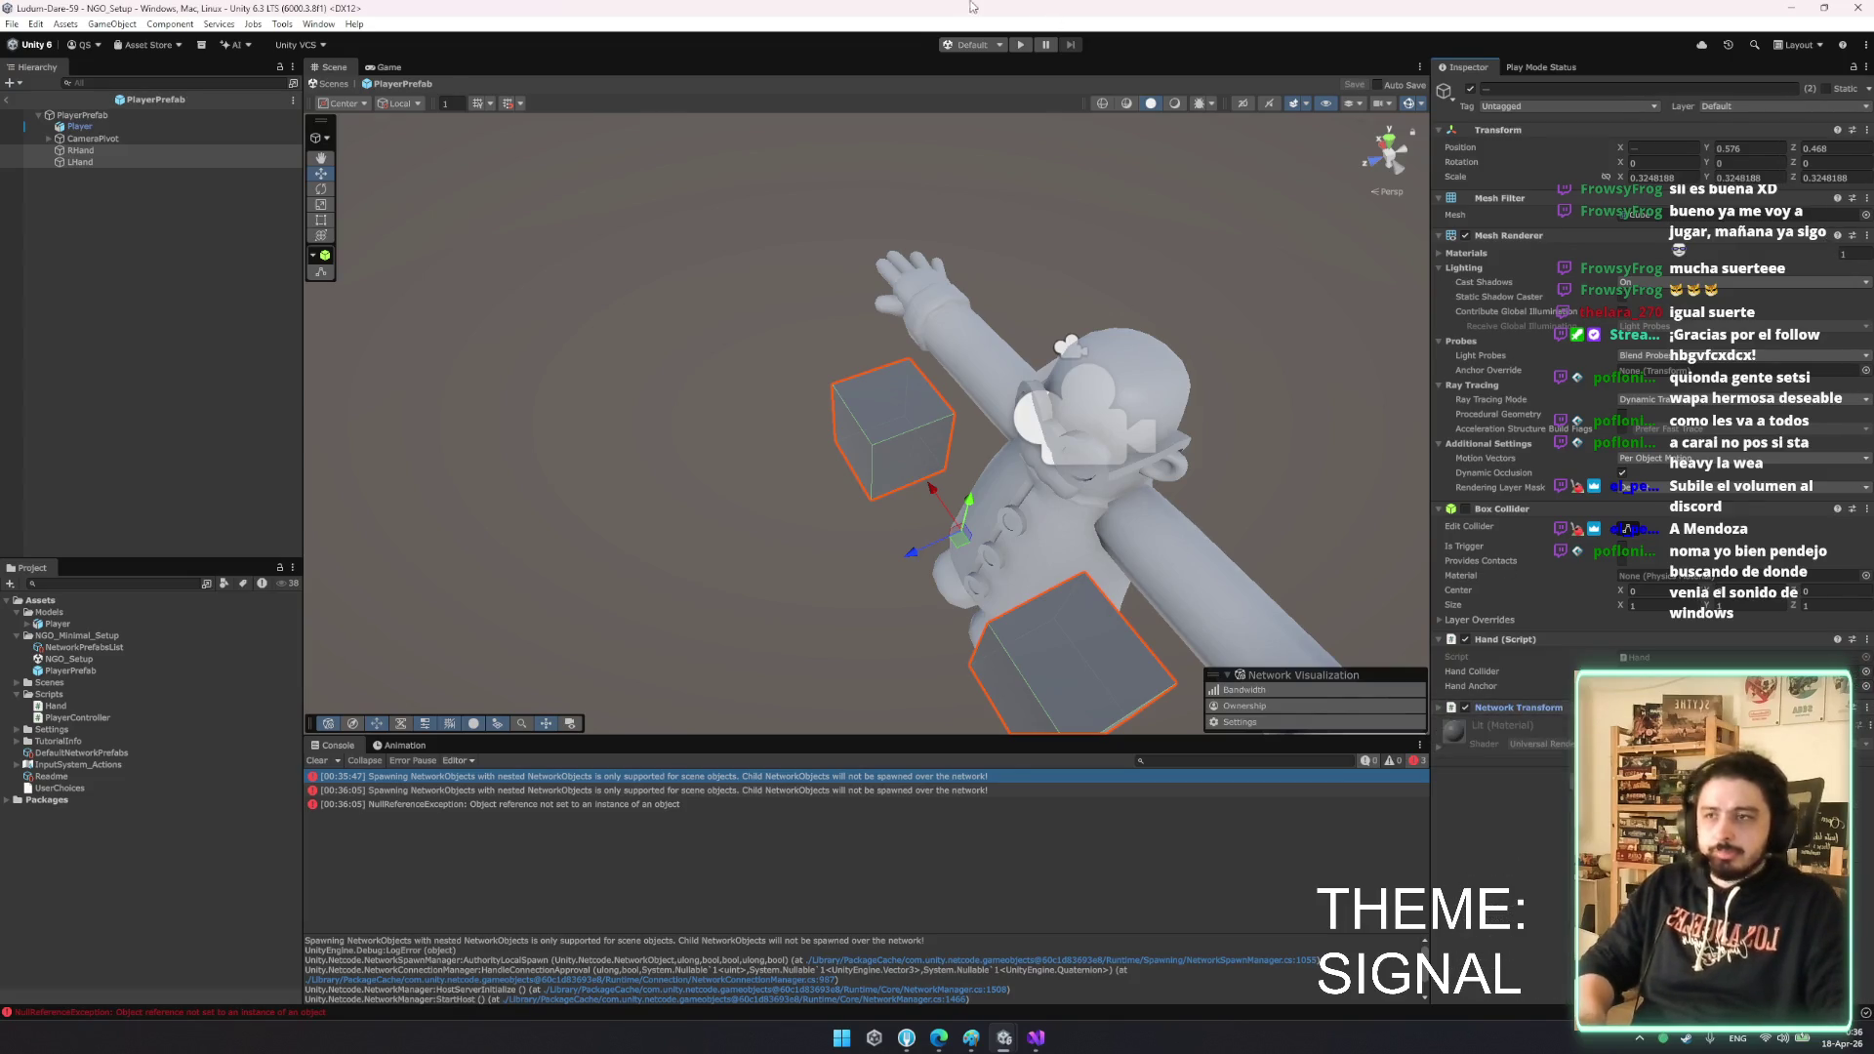
- Run play mode again, then return to PlayerPrefab and select both hand cubes
{"action": "left_click", "coordinate": [1021, 45]}
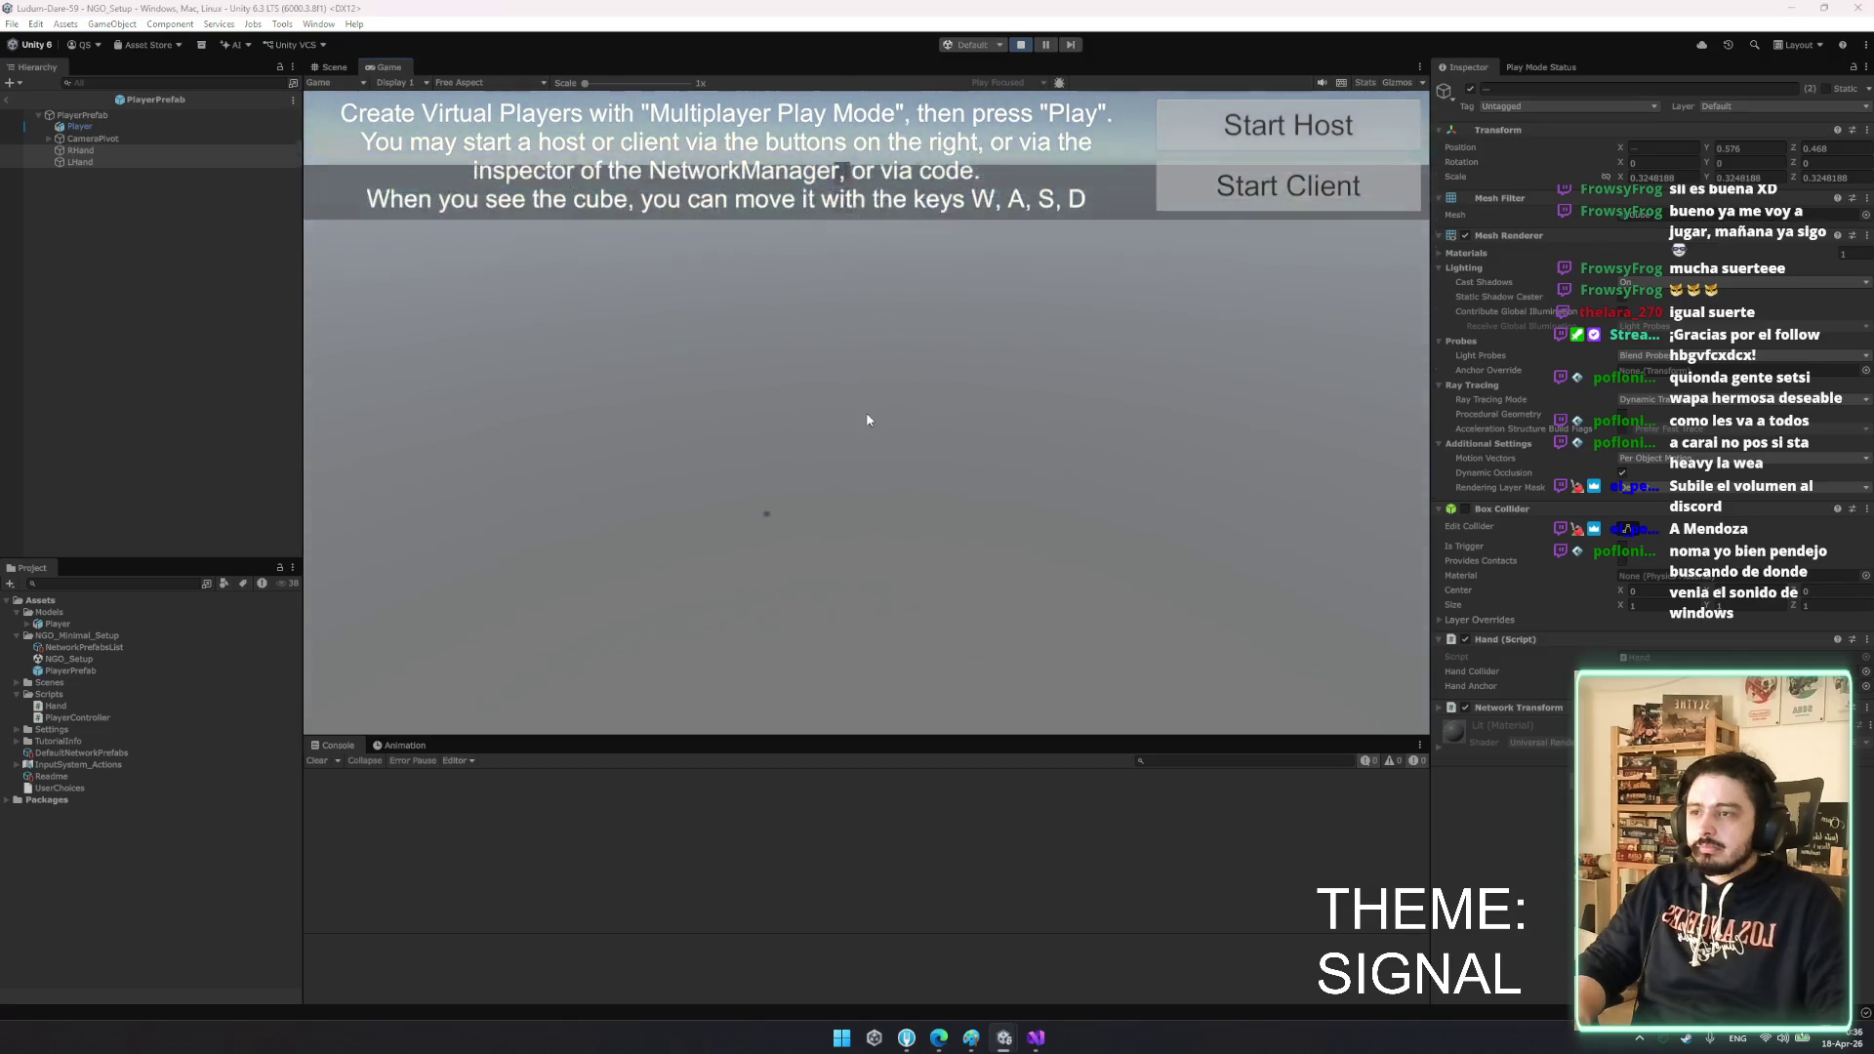
{"action": "key", "text": "alt+Tab"}
{"action": "left_click", "coordinate": [354, 415]}
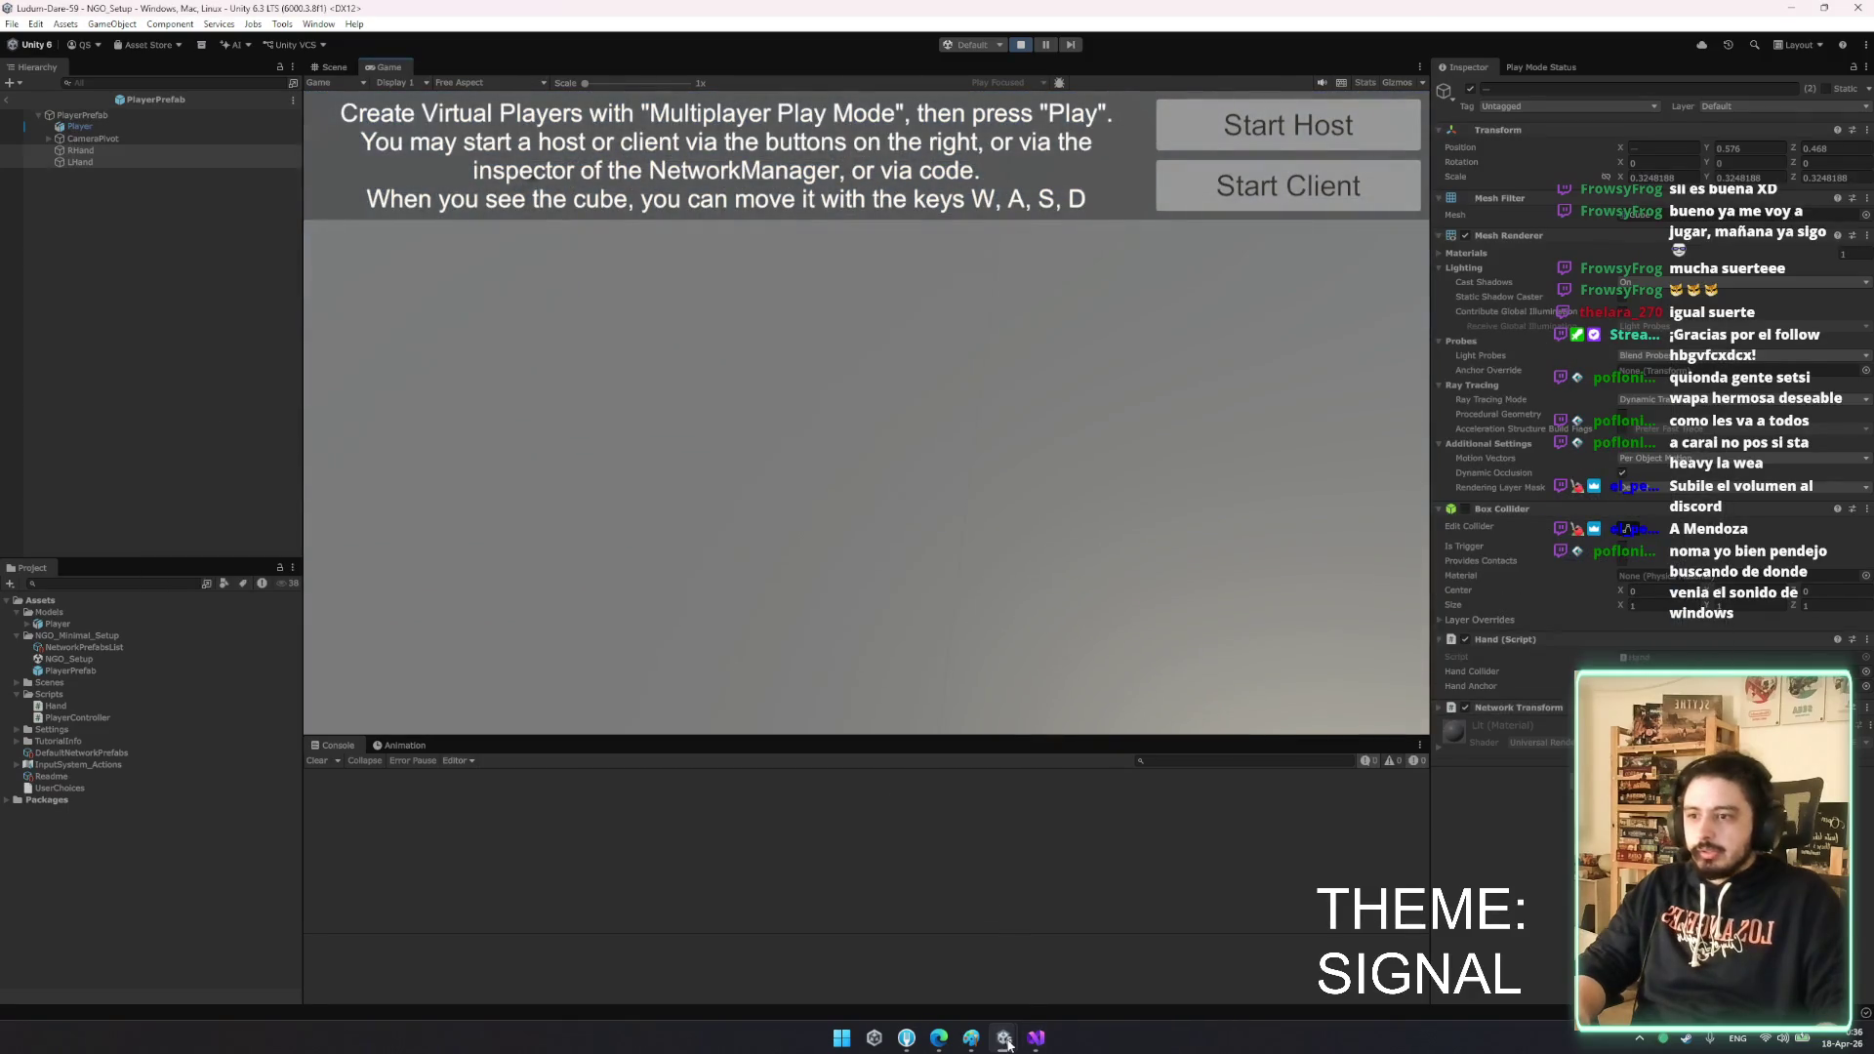
{"action": "left_click", "coordinate": [1037, 1038]}
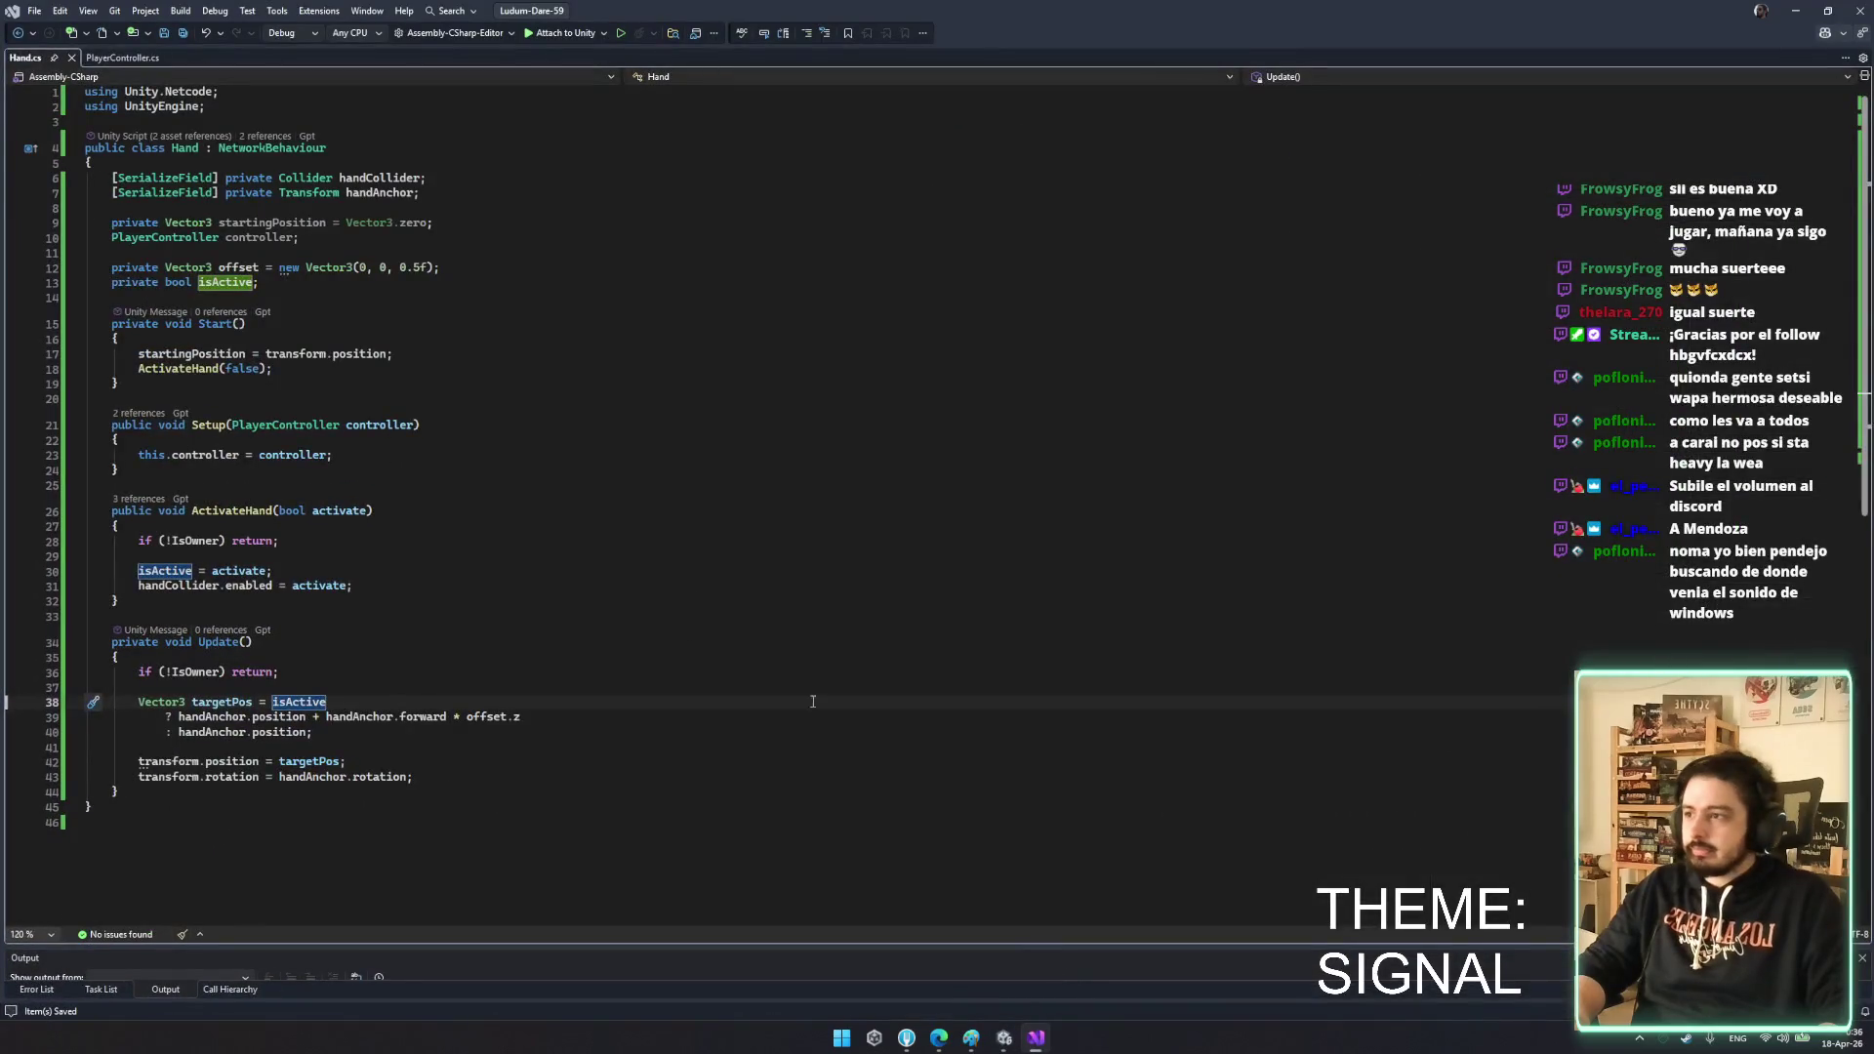
{"action": "left_click", "coordinate": [1036, 1038]}
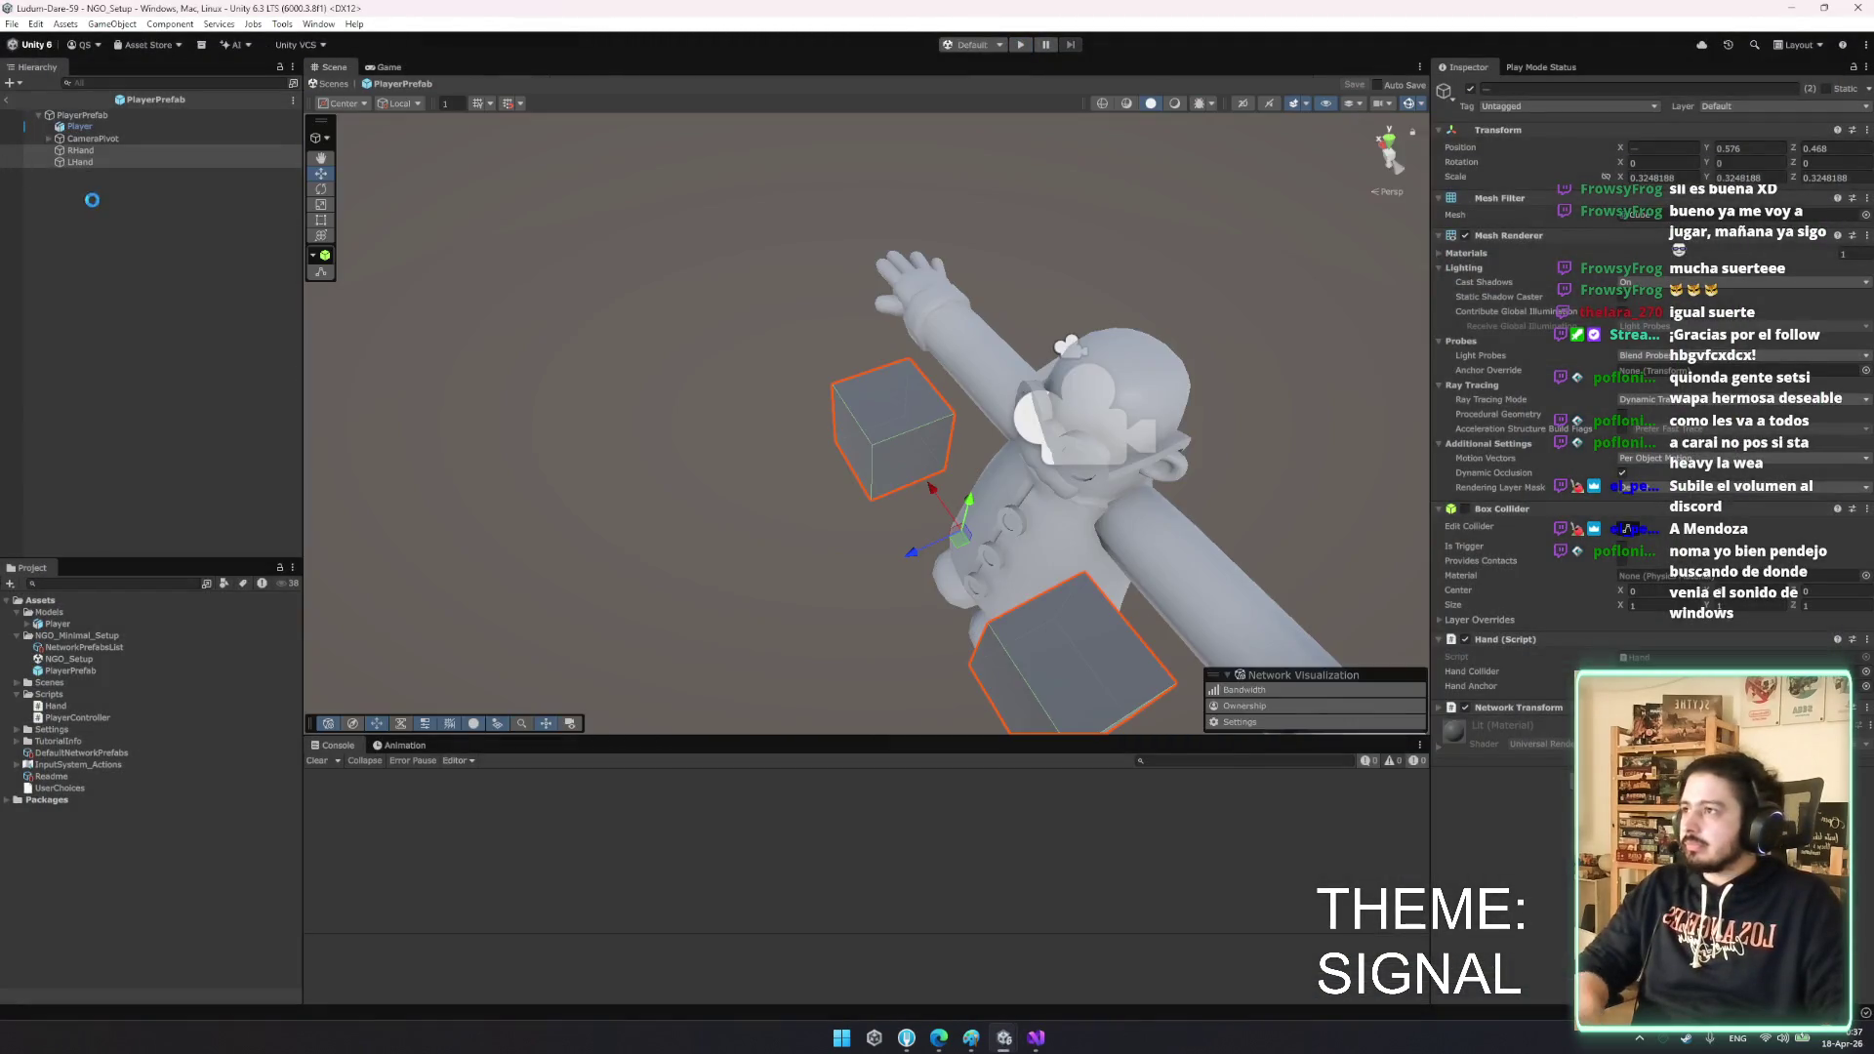
{"action": "left_click", "coordinate": [80, 150]}
{"action": "left_click", "coordinate": [96, 162], "text": "shift"}
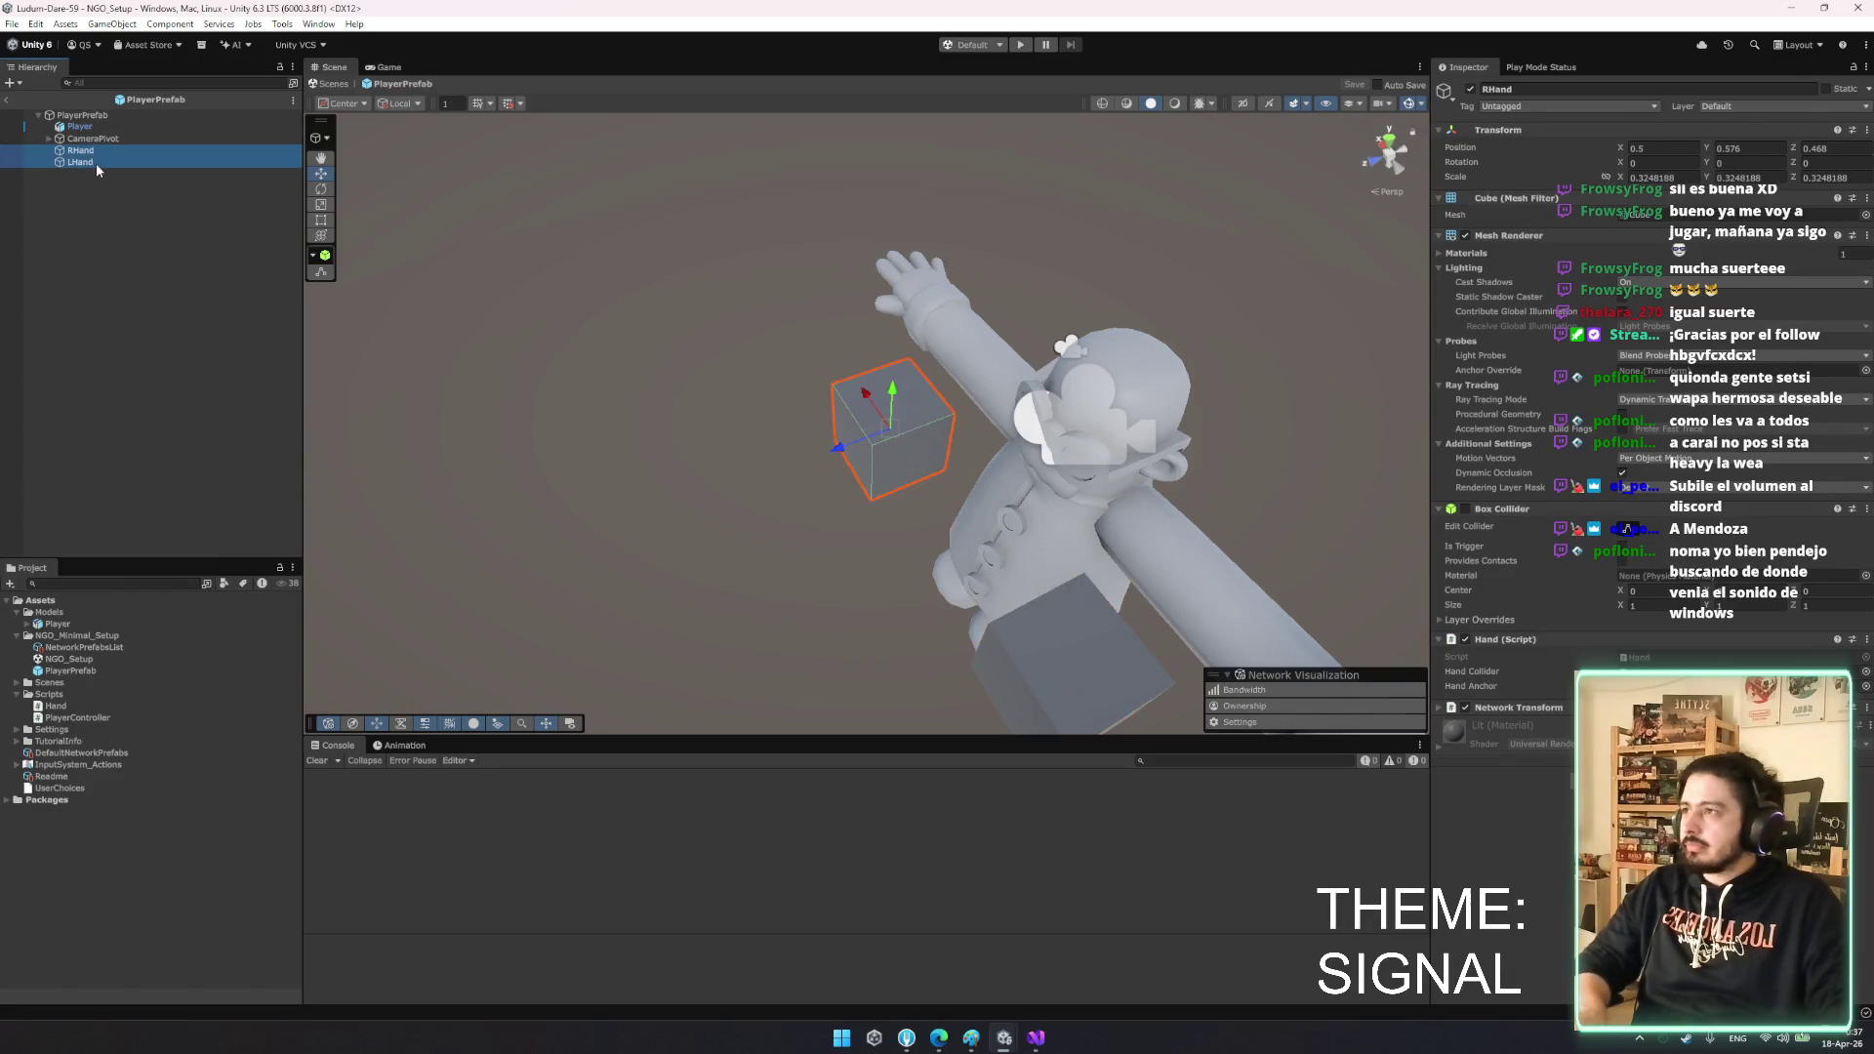
- Create an empty at LHand's position, move it out, and name it LHandStartPos
{"action": "key", "text": "ctrl+shift+g"}
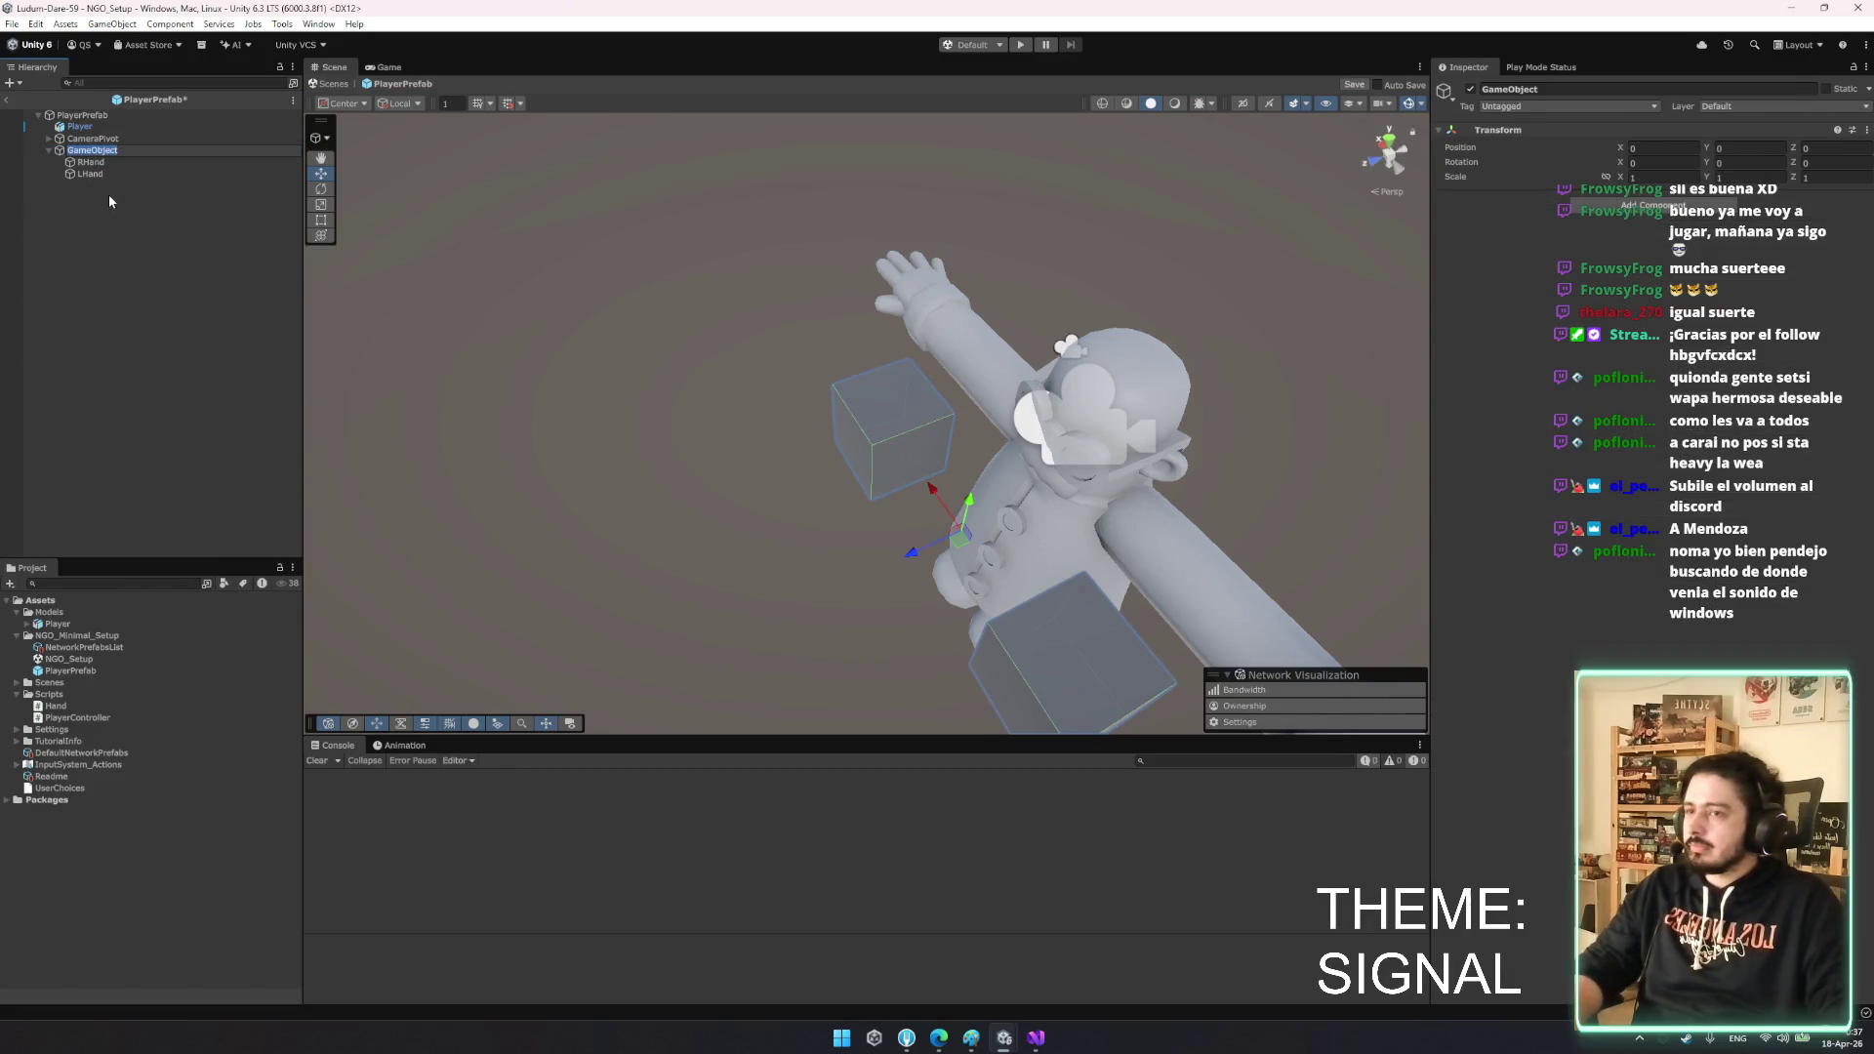
{"action": "left_click", "coordinate": [85, 174]}
{"action": "mouse_move", "coordinate": [85, 173]}
{"action": "left_mouse_down"}
{"action": "mouse_move", "coordinate": [102, 156]}
{"action": "mouse_move", "coordinate": [98, 185]}
{"action": "left_mouse_up"}
{"action": "key", "text": "ctrl+shift+n"}
{"action": "left_click", "coordinate": [49, 173]}
{"action": "left_click", "coordinate": [98, 186]}
{"action": "right_click", "coordinate": [1568, 133]}
{"action": "left_click", "coordinate": [1605, 141]}
{"action": "mouse_move", "coordinate": [98, 185]}
{"action": "left_mouse_down"}
{"action": "mouse_move", "coordinate": [146, 170]}
{"action": "mouse_move", "coordinate": [131, 166]}
{"action": "left_mouse_up"}
{"action": "key", "text": "F2"}
{"action": "type", "text": "LHandS"}
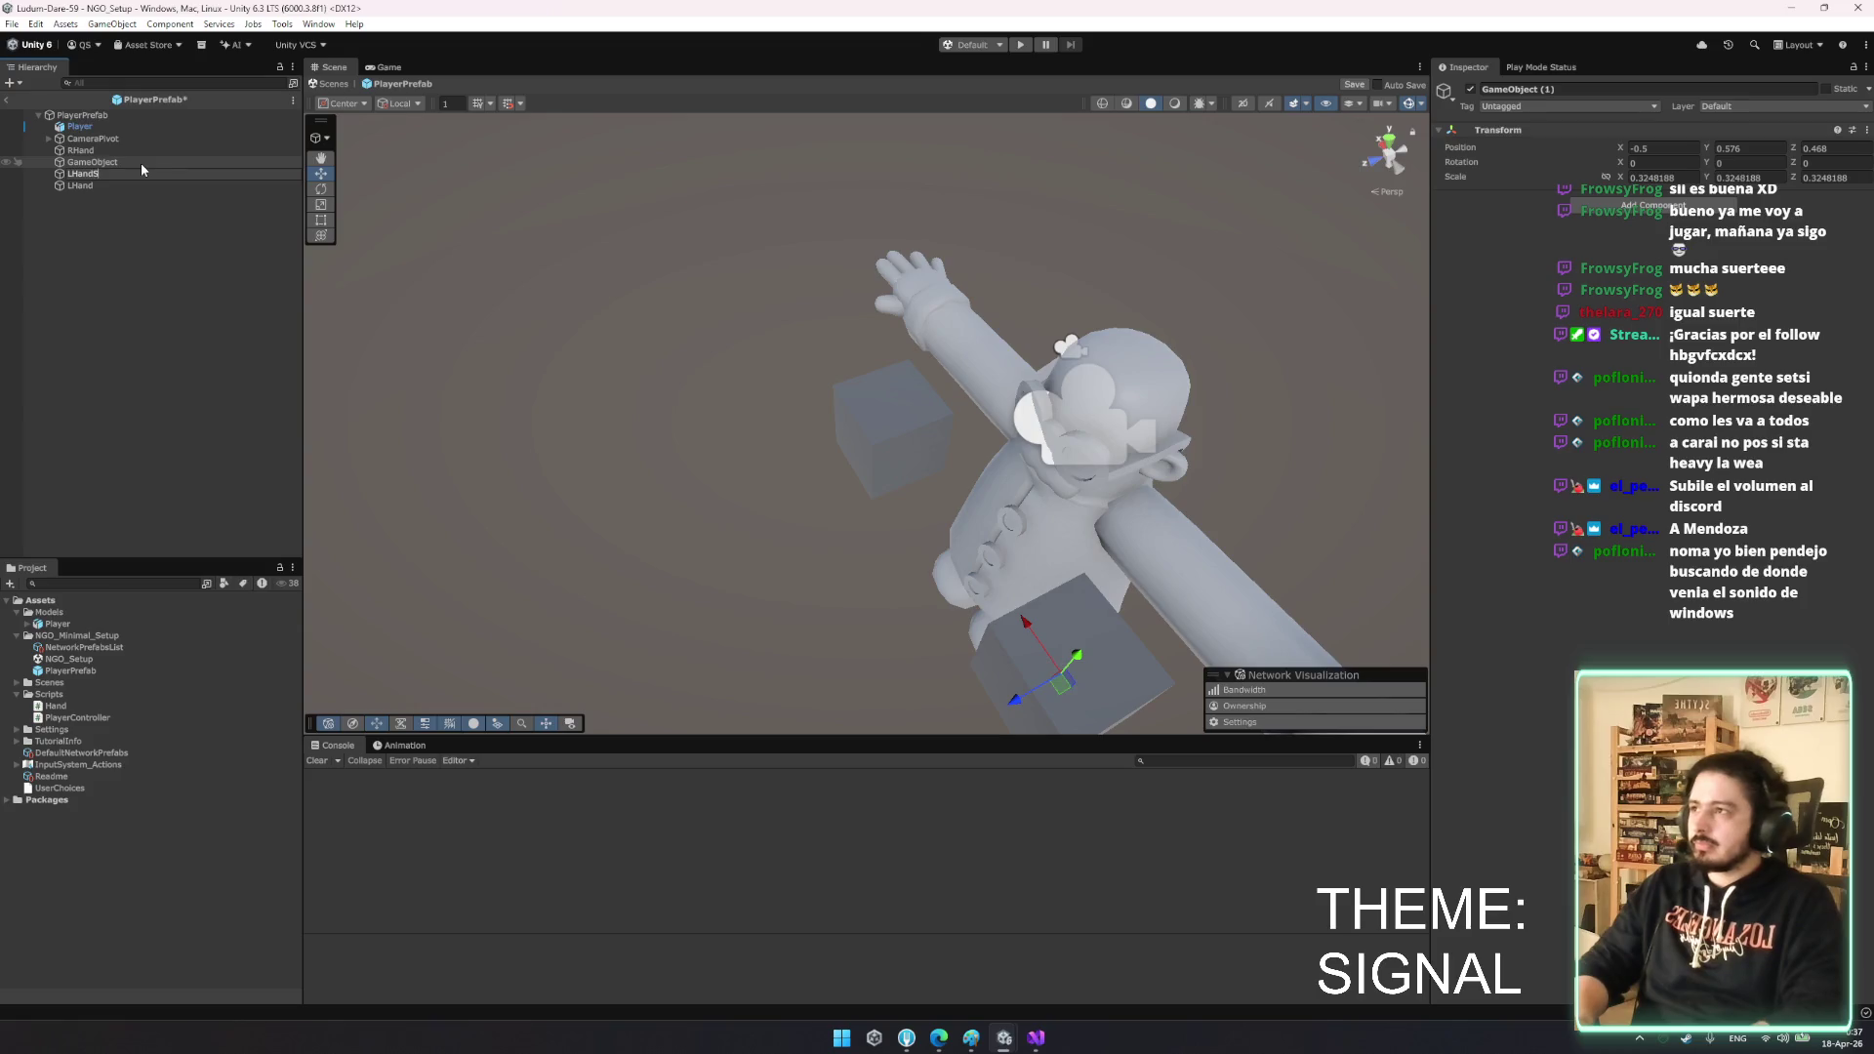
{"action": "type", "text": "Pos"}
{"action": "key", "text": "Return"}
{"action": "mouse_move", "coordinate": [115, 189]}
{"action": "left_mouse_down"}
{"action": "mouse_move", "coordinate": [168, 185]}
{"action": "mouse_move", "coordinate": [1659, 686]}
{"action": "left_mouse_up"}
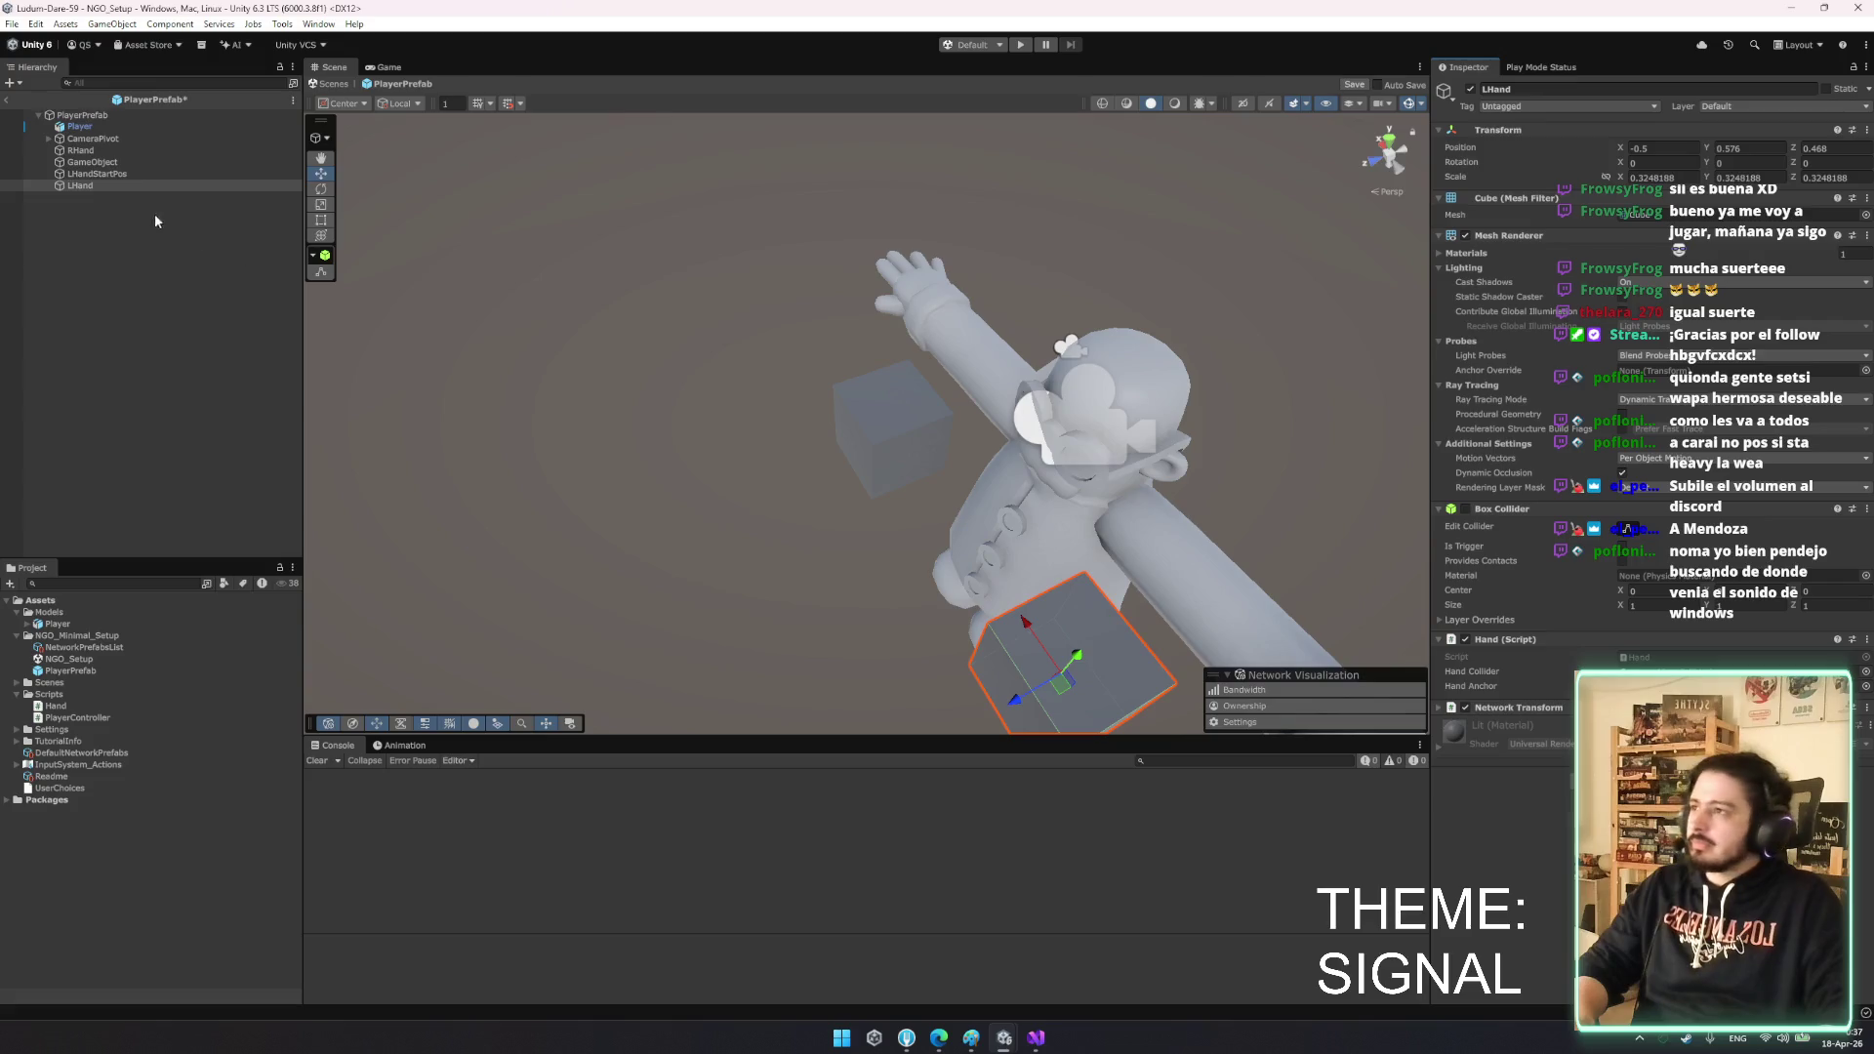
{"action": "left_click_drag", "start_coordinate": [125, 171], "coordinate": [124, 154]}
- Create an empty at RHand's position, move it out, and name it RHandStartPos
{"action": "left_click", "coordinate": [50, 151]}
{"action": "left_click", "coordinate": [101, 162]}
{"action": "right_click", "coordinate": [1534, 131]}
{"action": "left_click", "coordinate": [1573, 141]}
{"action": "left_click_drag", "start_coordinate": [102, 162], "coordinate": [104, 152]}
{"action": "key", "text": "F2"}
{"action": "type", "text": "R"}
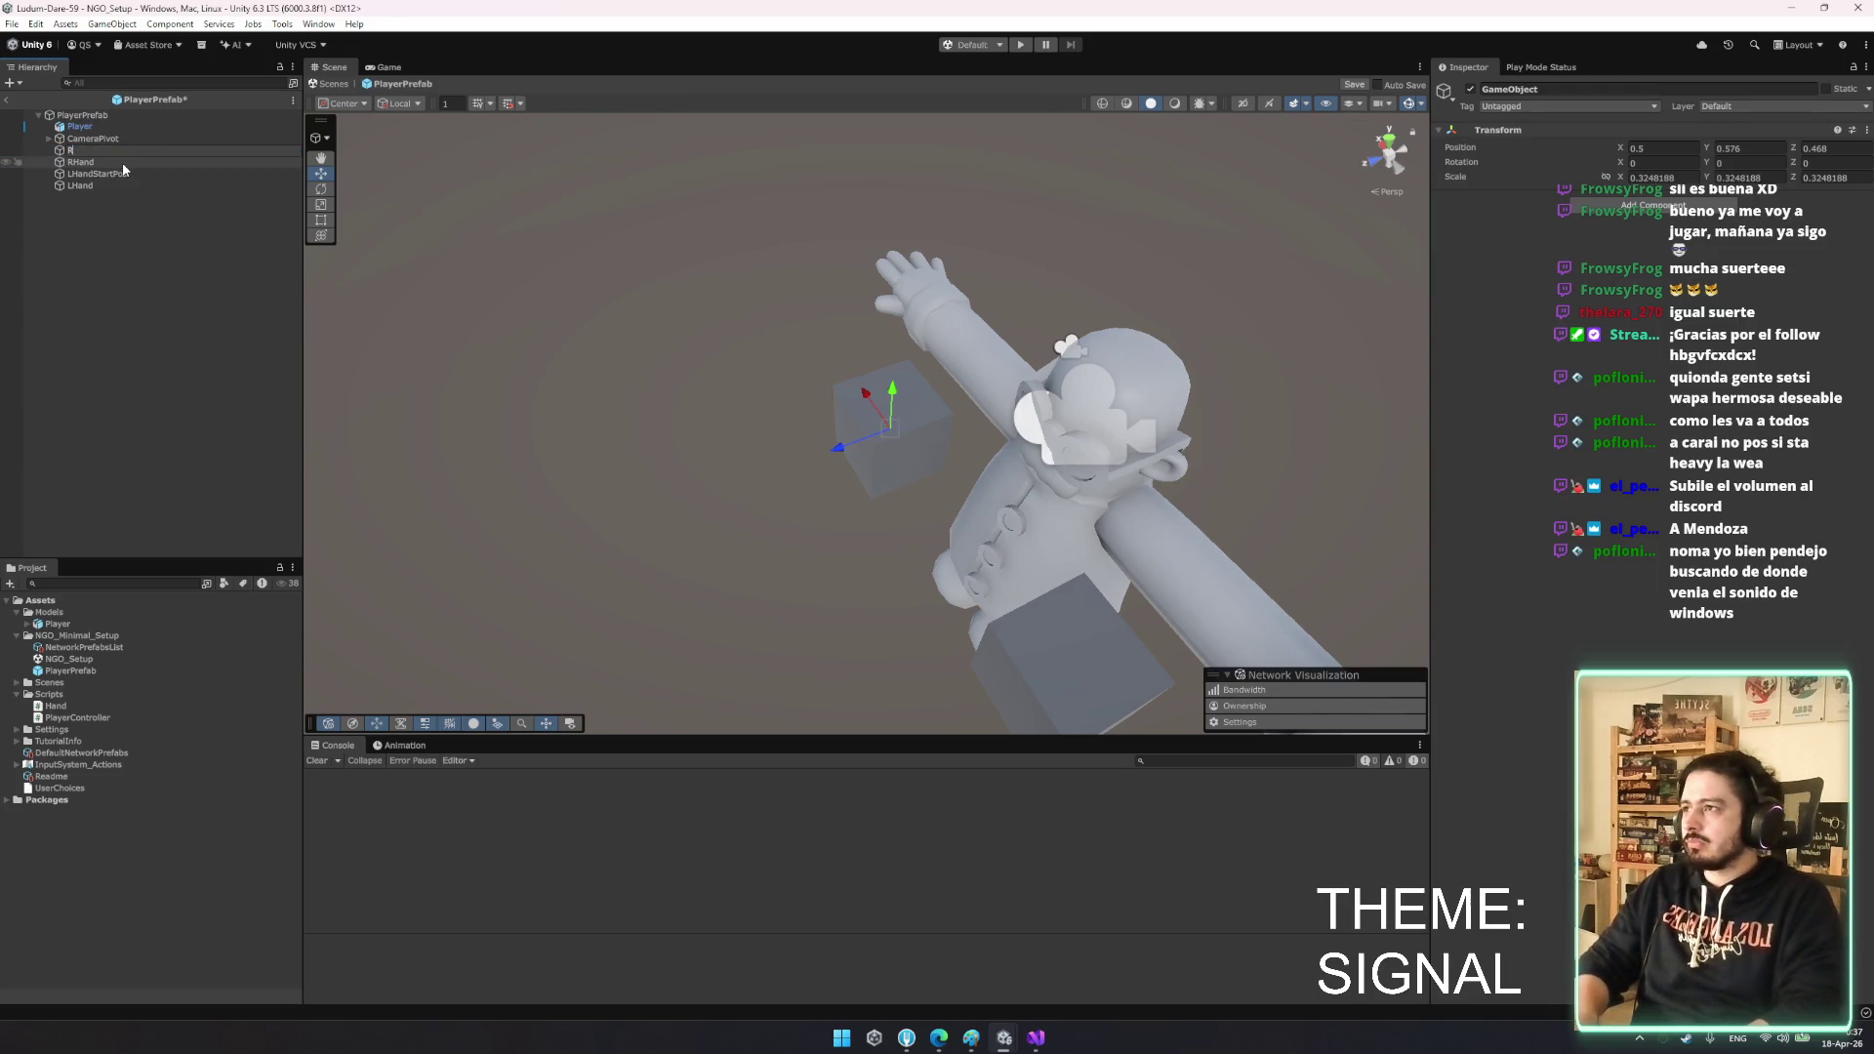
{"action": "type", "text": "Pos"}
{"action": "key", "text": "Return"}
- Compare RHand with both start-position objects and edit their shared Scale X
{"action": "left_click", "coordinate": [121, 162]}
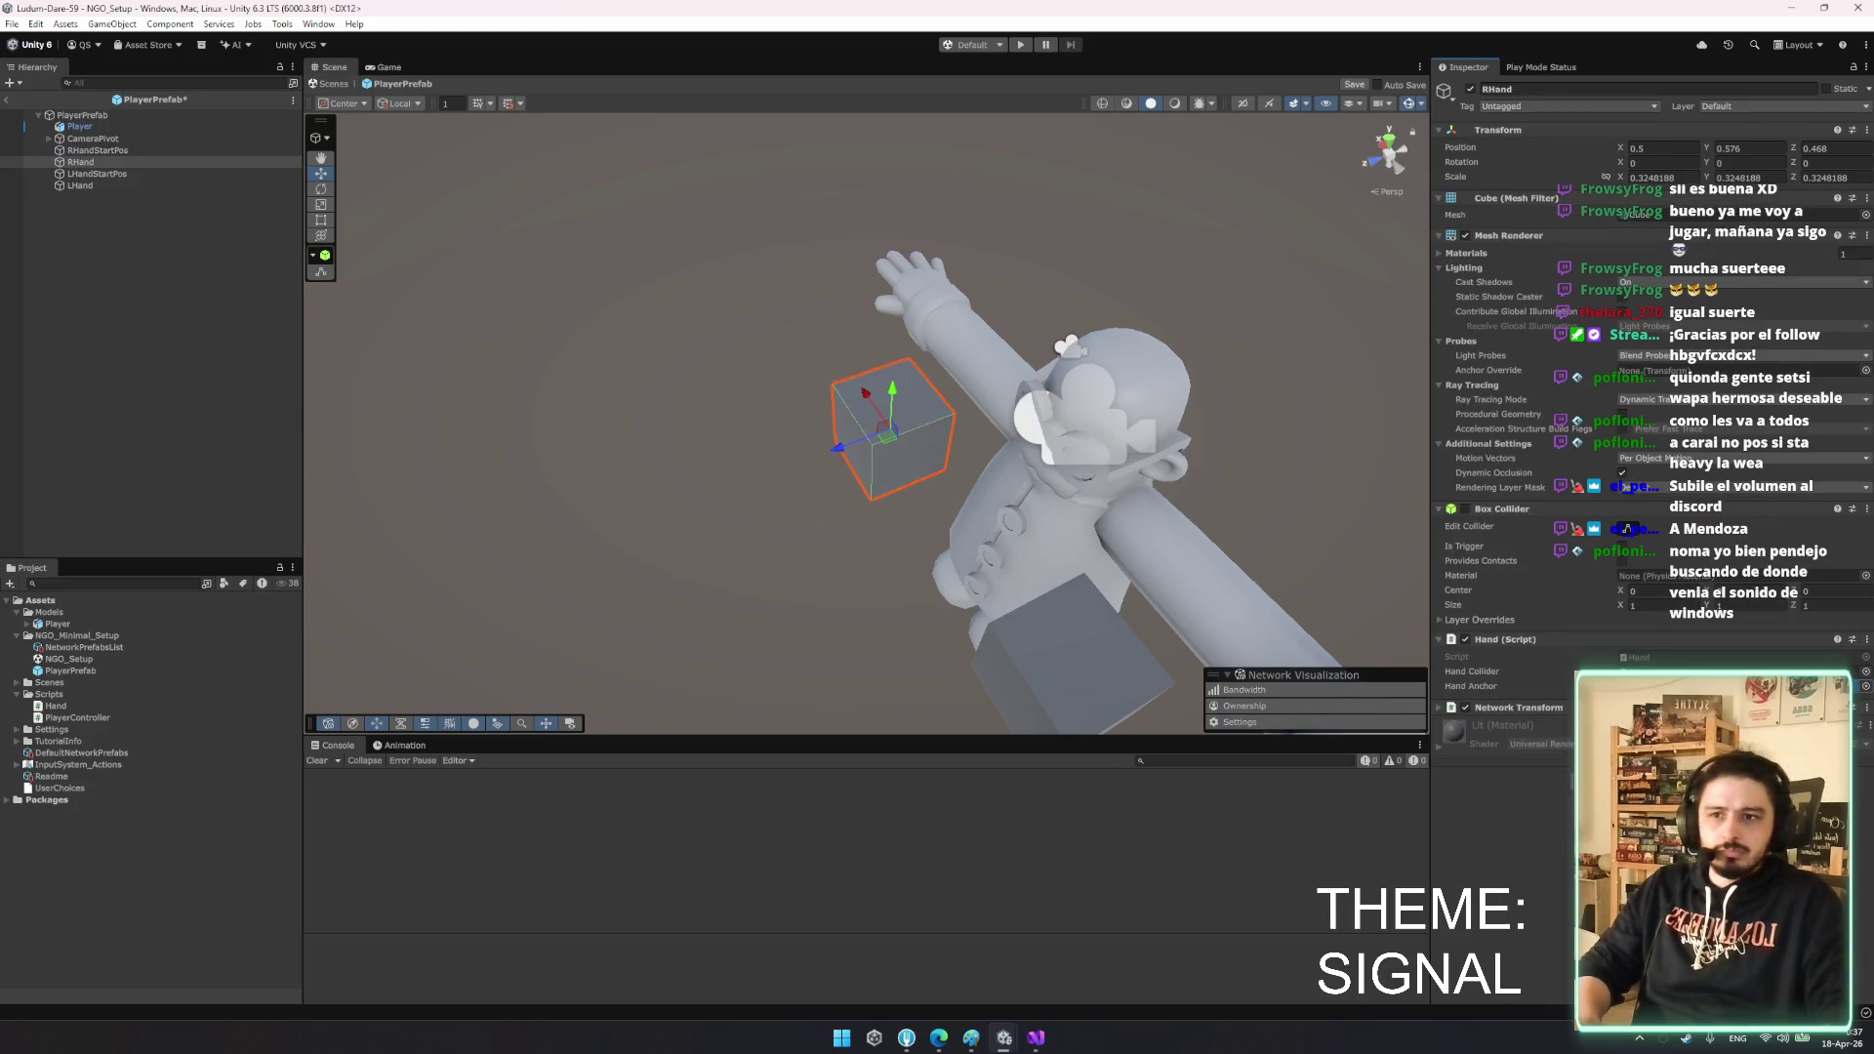
{"action": "left_click", "coordinate": [100, 185]}
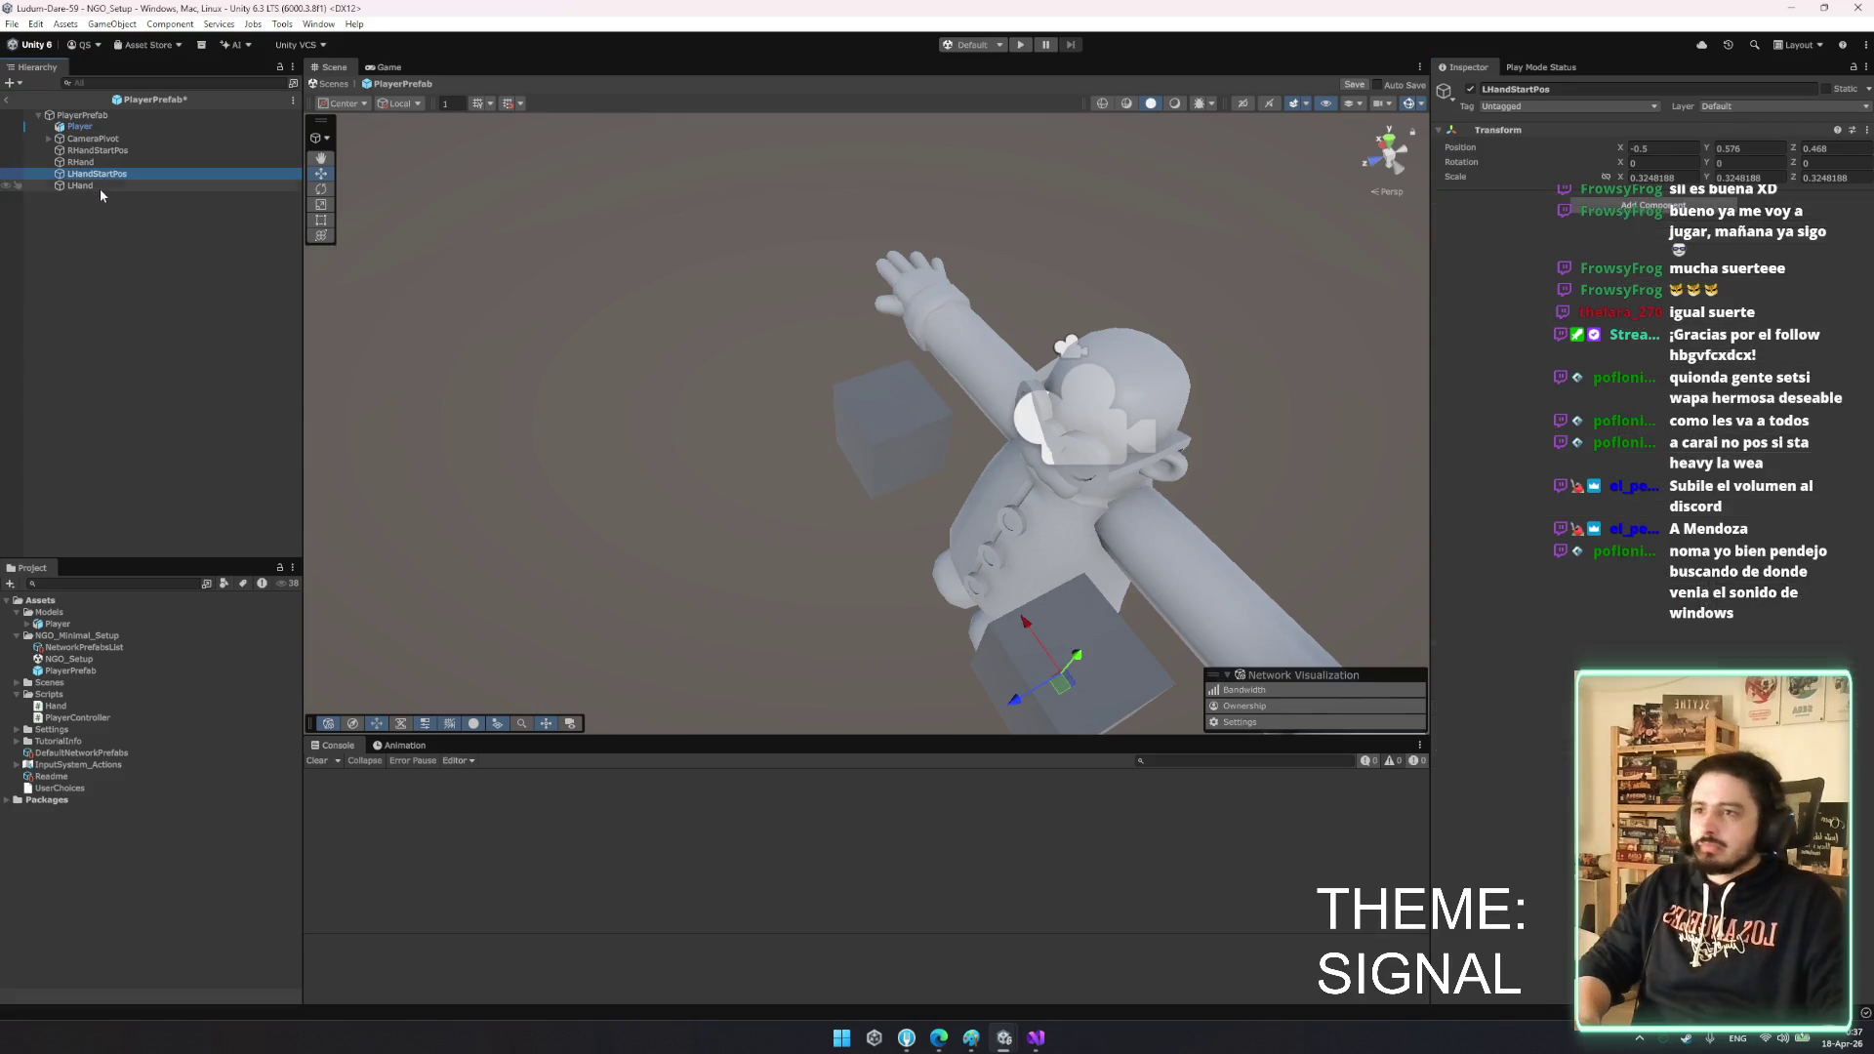
{"action": "left_click", "coordinate": [115, 174]}
{"action": "key", "text": "Up"}
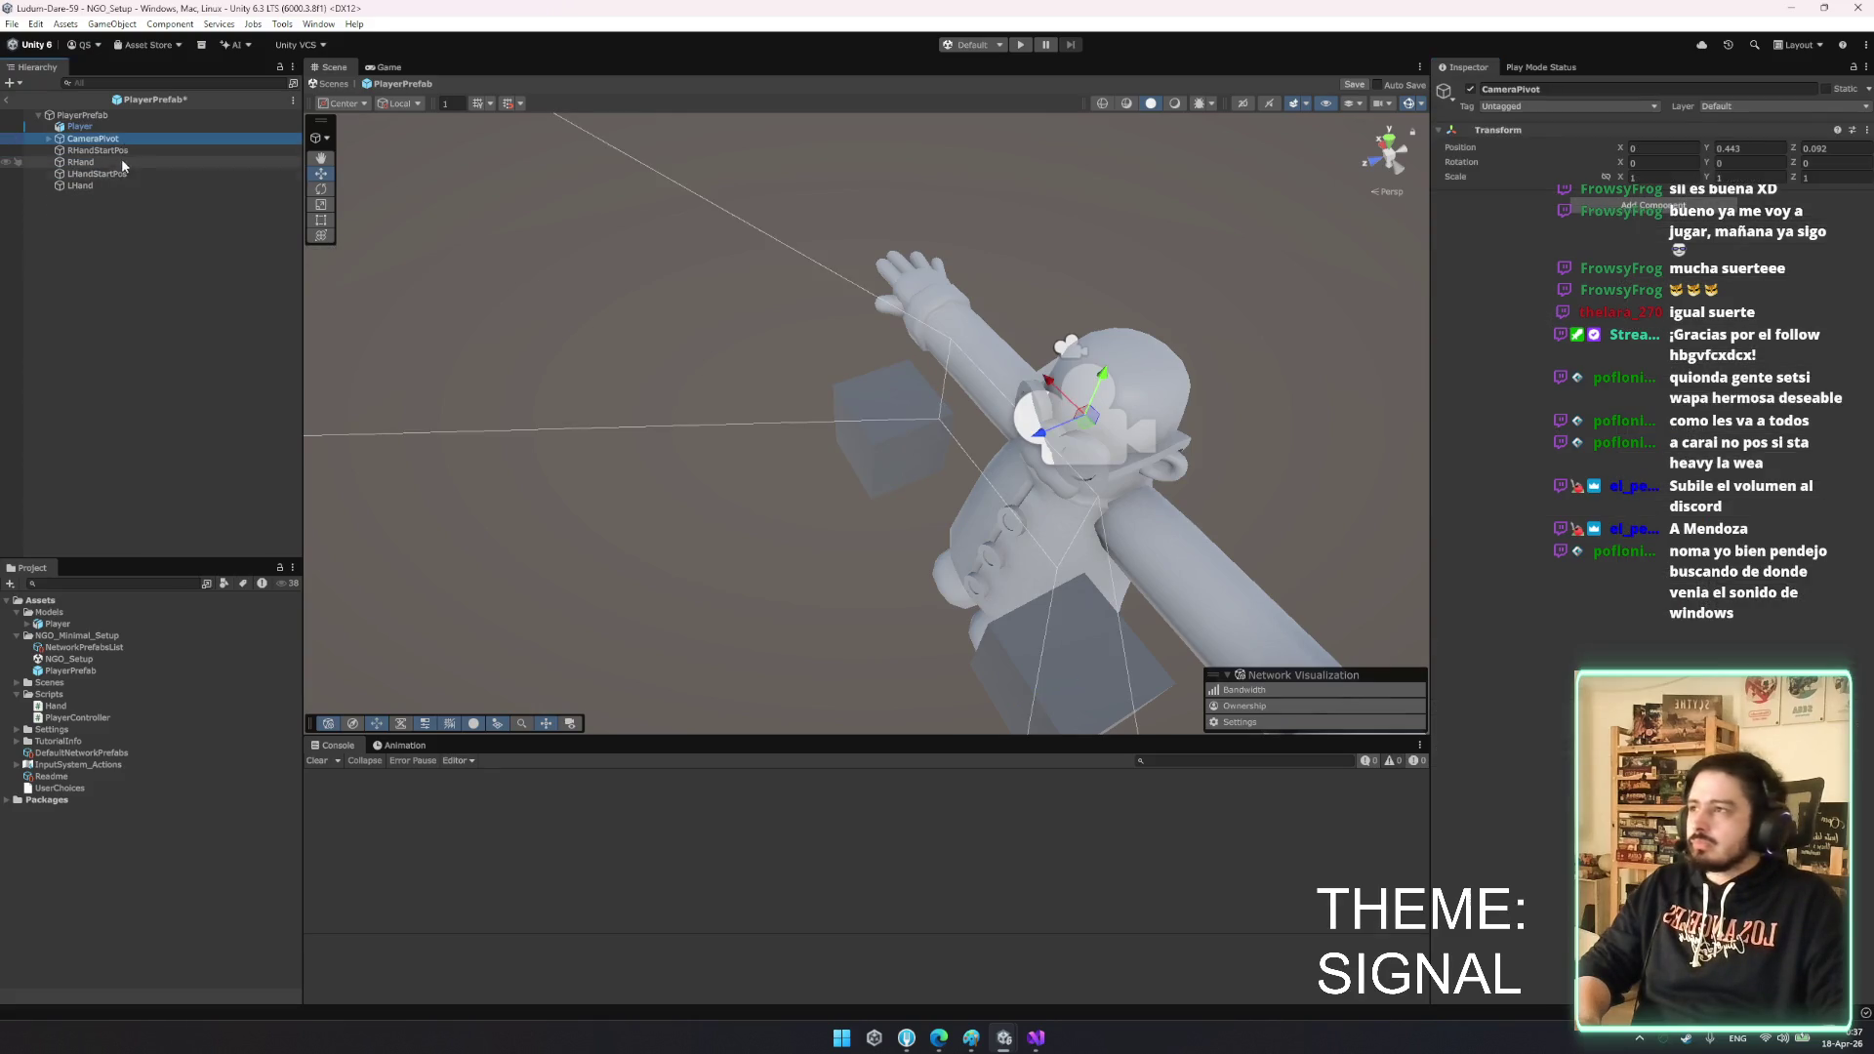
{"action": "key", "text": "Up"}
{"action": "left_click", "coordinate": [125, 174], "text": "ctrl"}
{"action": "left_click", "coordinate": [1652, 176]}
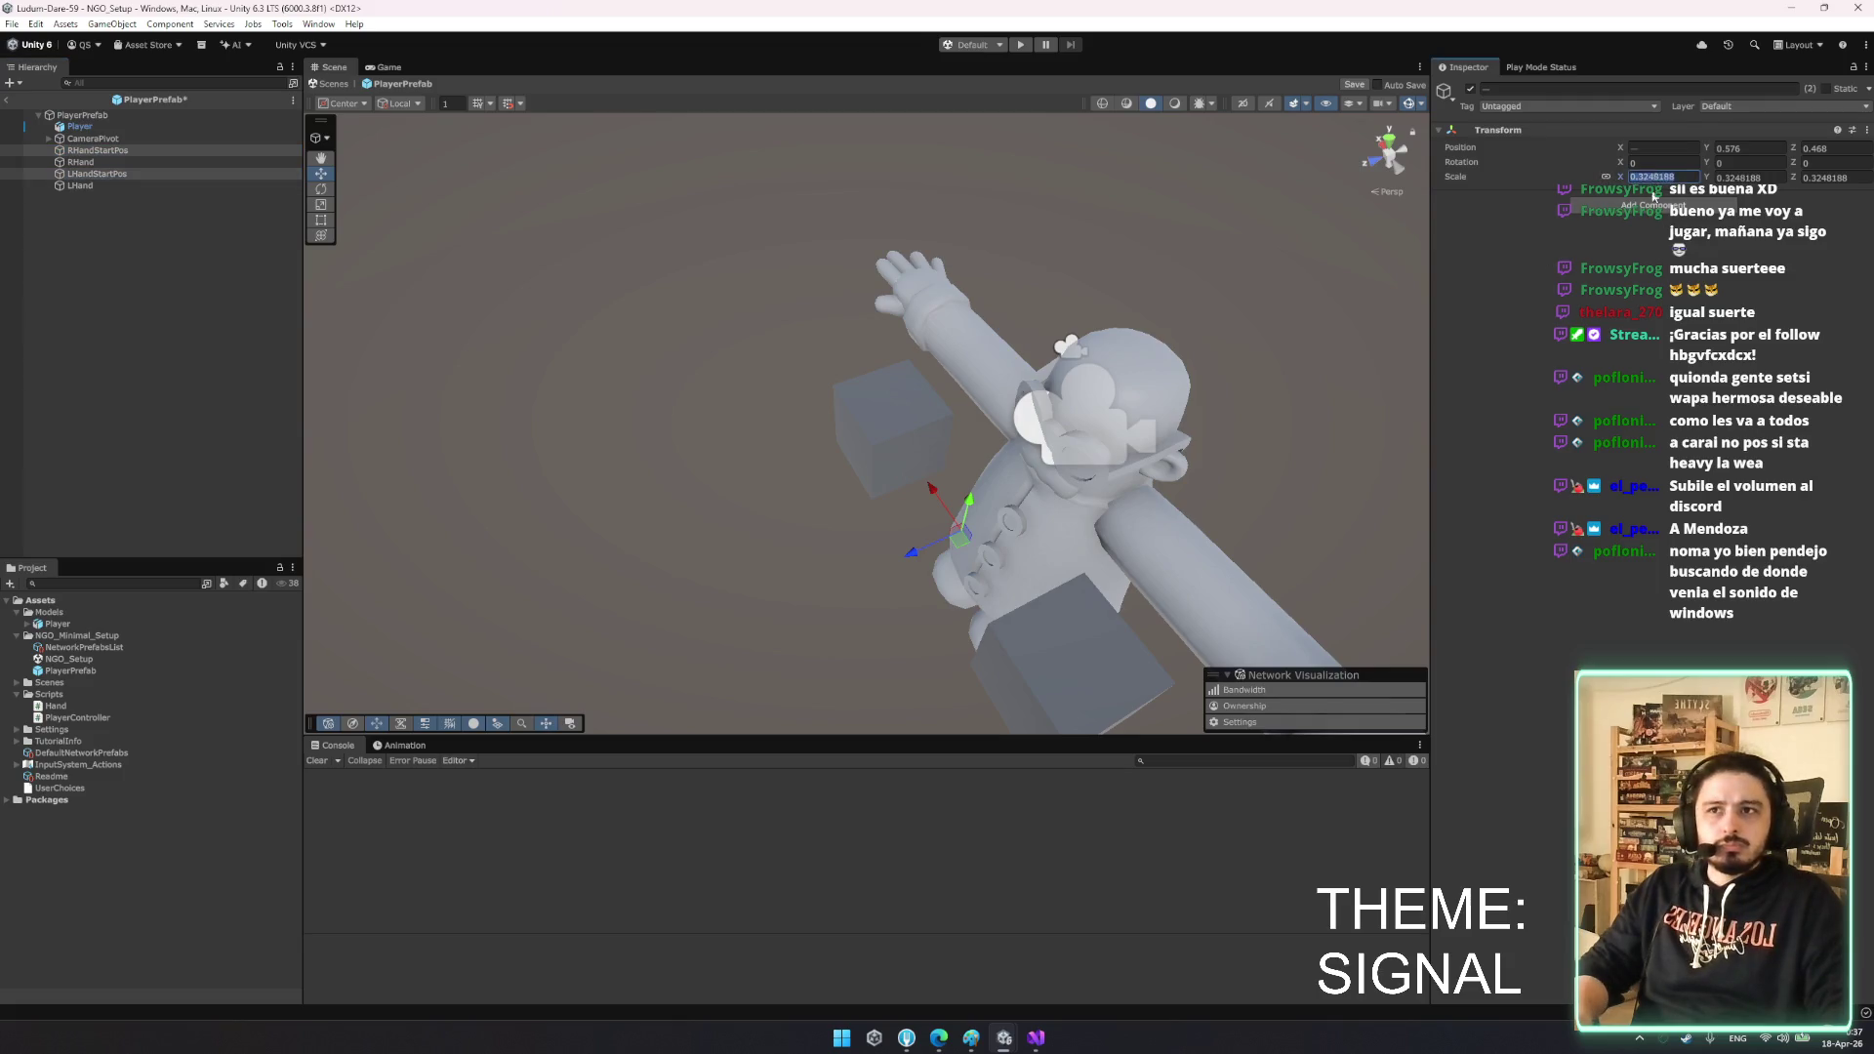
{"action": "left_click", "coordinate": [464, 131]}
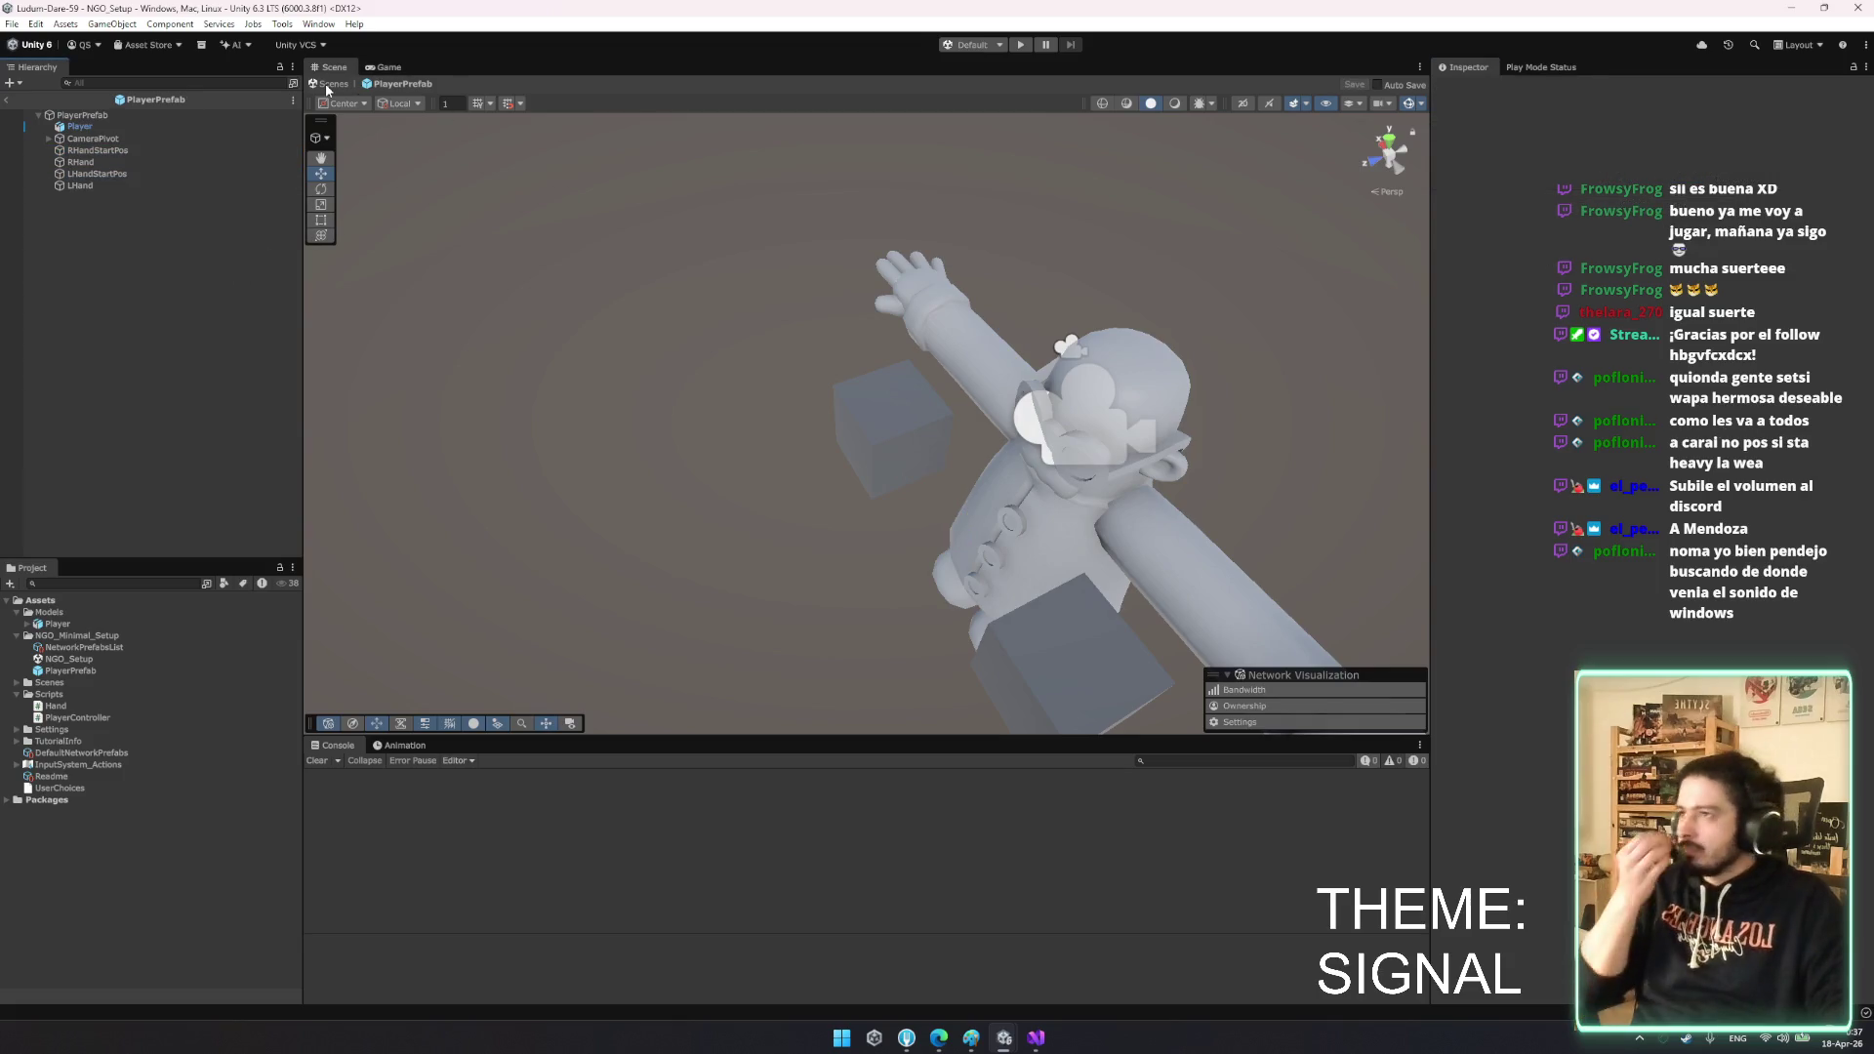
- Exit Prefab Mode, enter play mode, and connect the Player 2 window as a client
{"action": "left_click", "coordinate": [328, 84]}
{"action": "left_click", "coordinate": [1021, 45]}
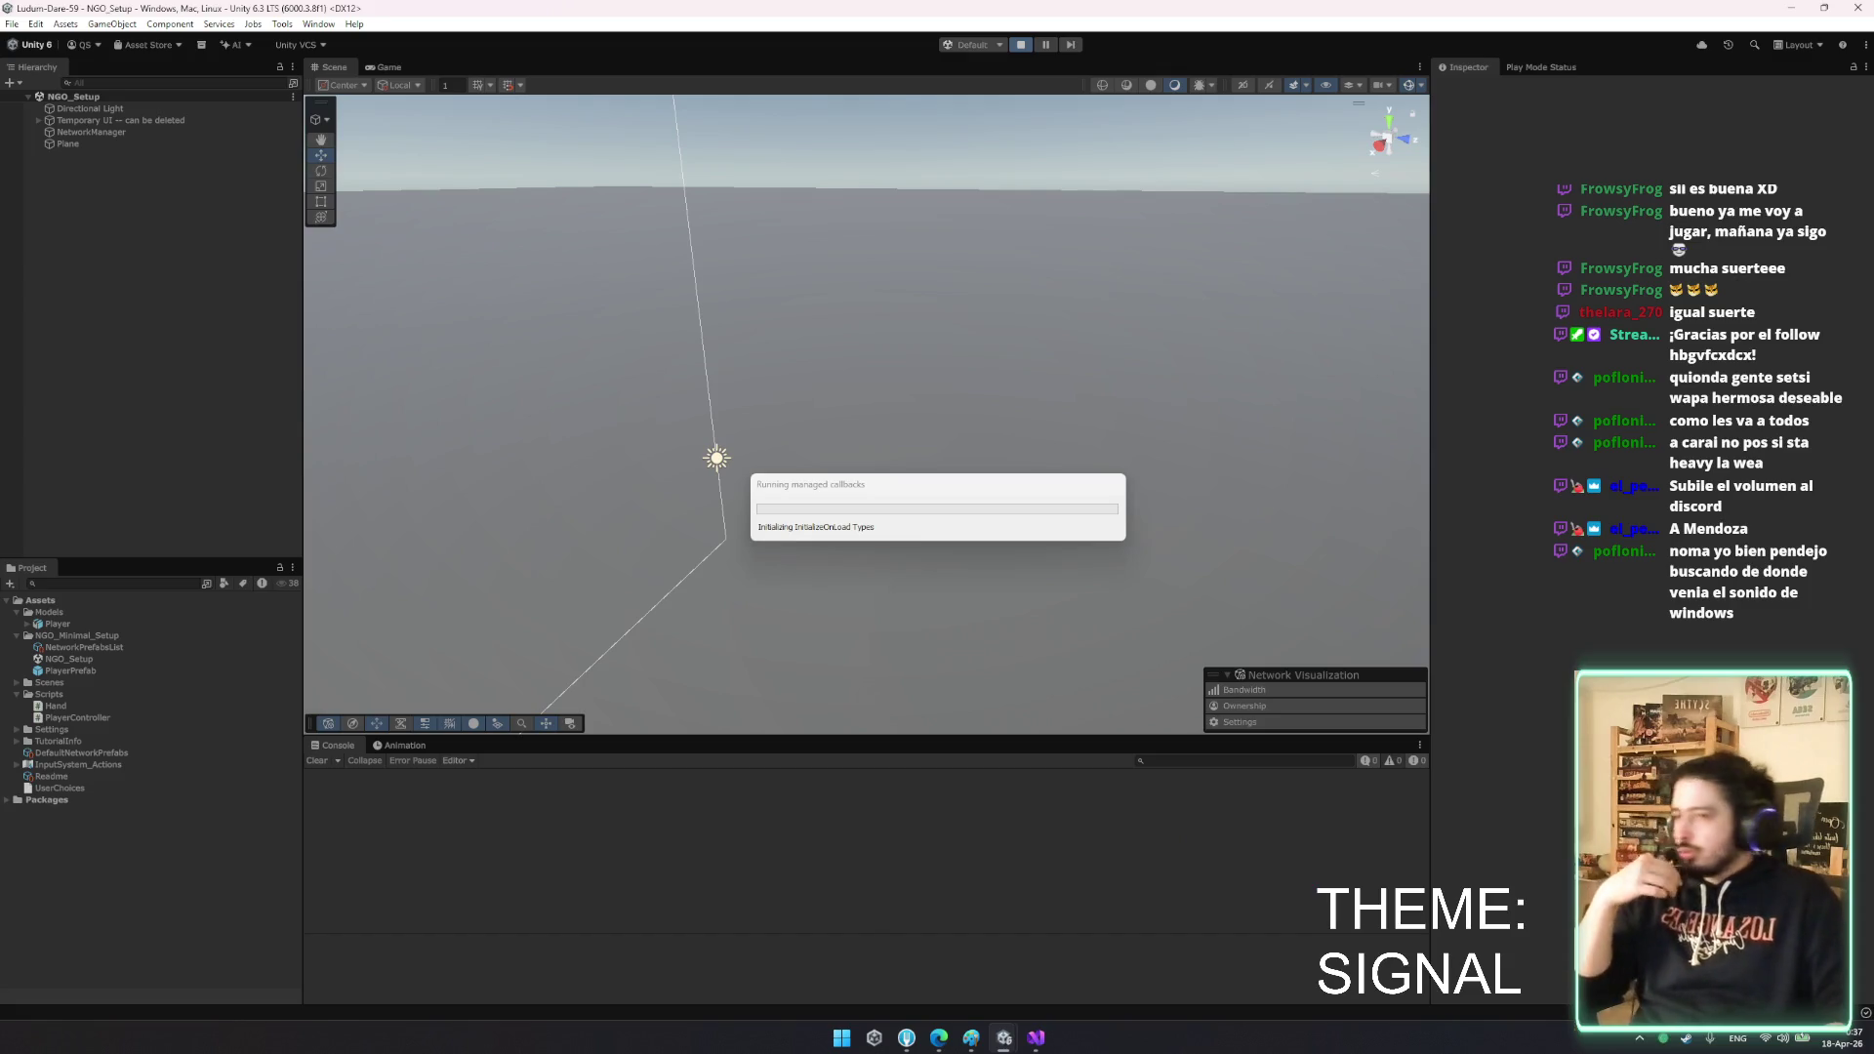
{"action": "mouse_move", "coordinate": [1004, 1037]}
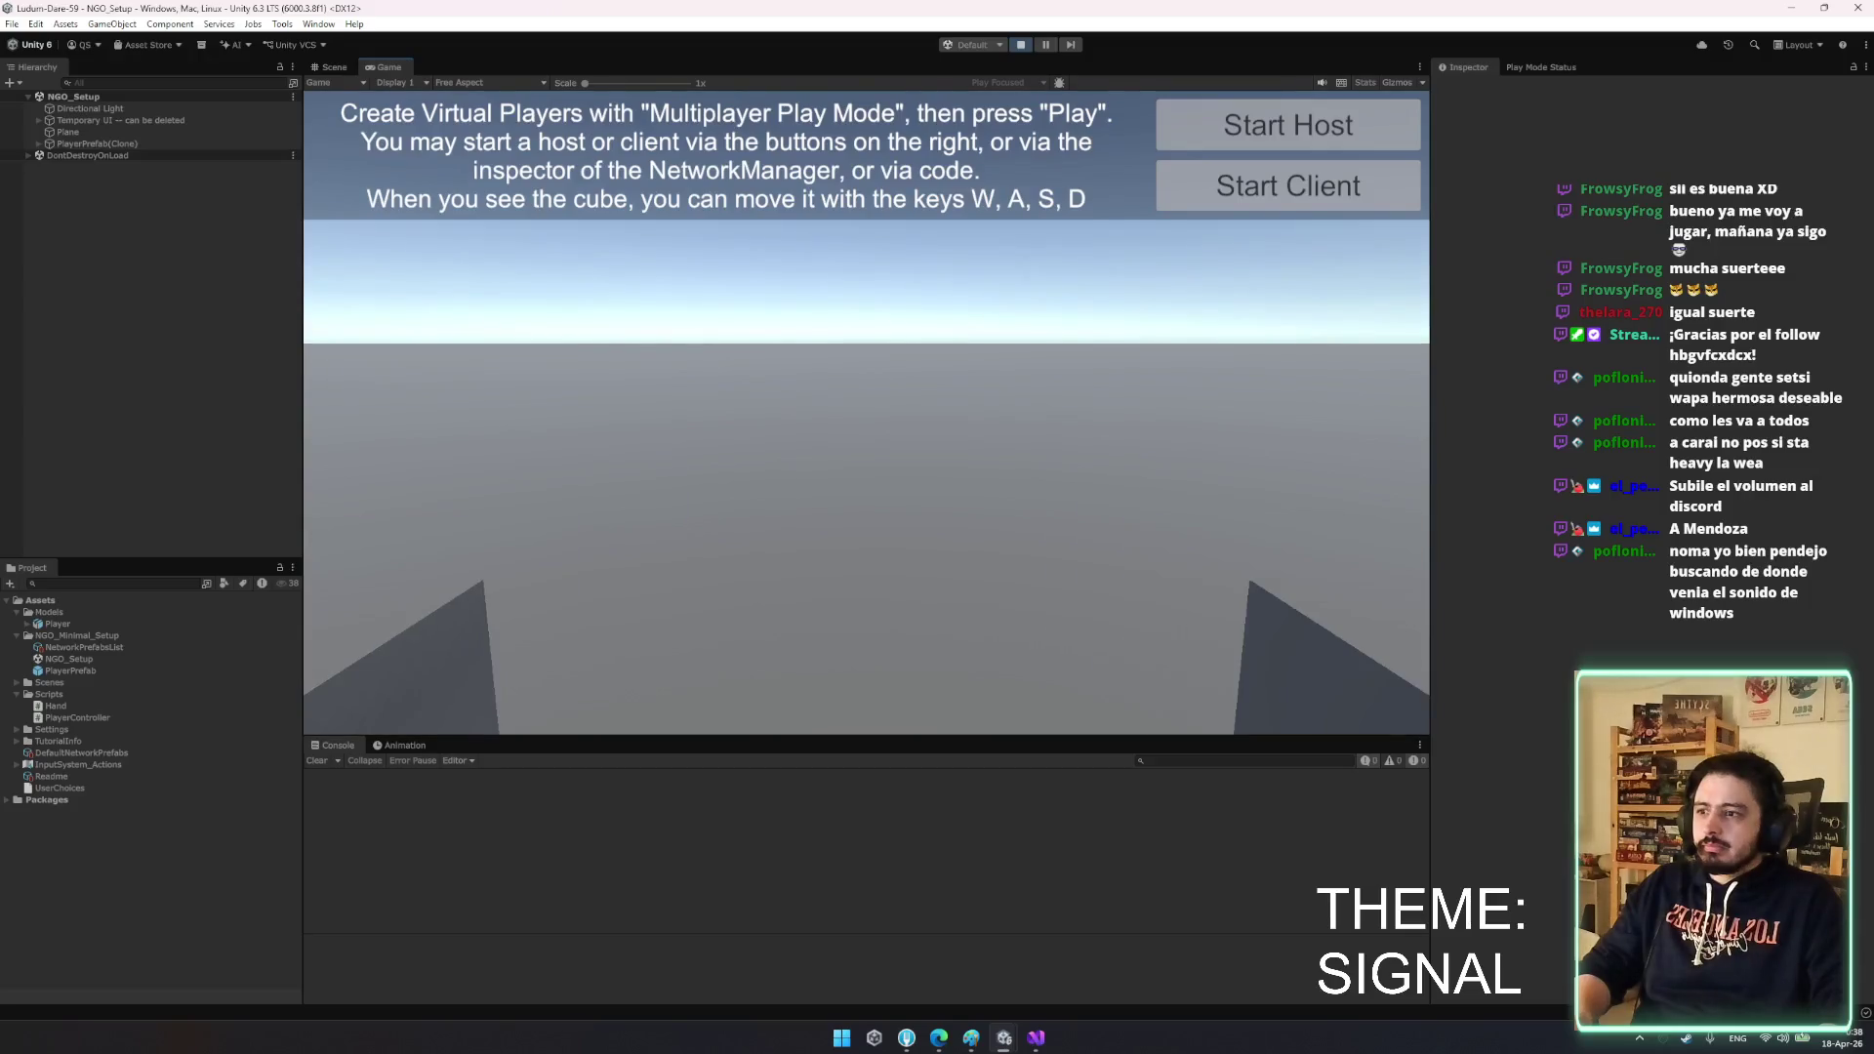
{"action": "key", "text": "alt+Tab"}
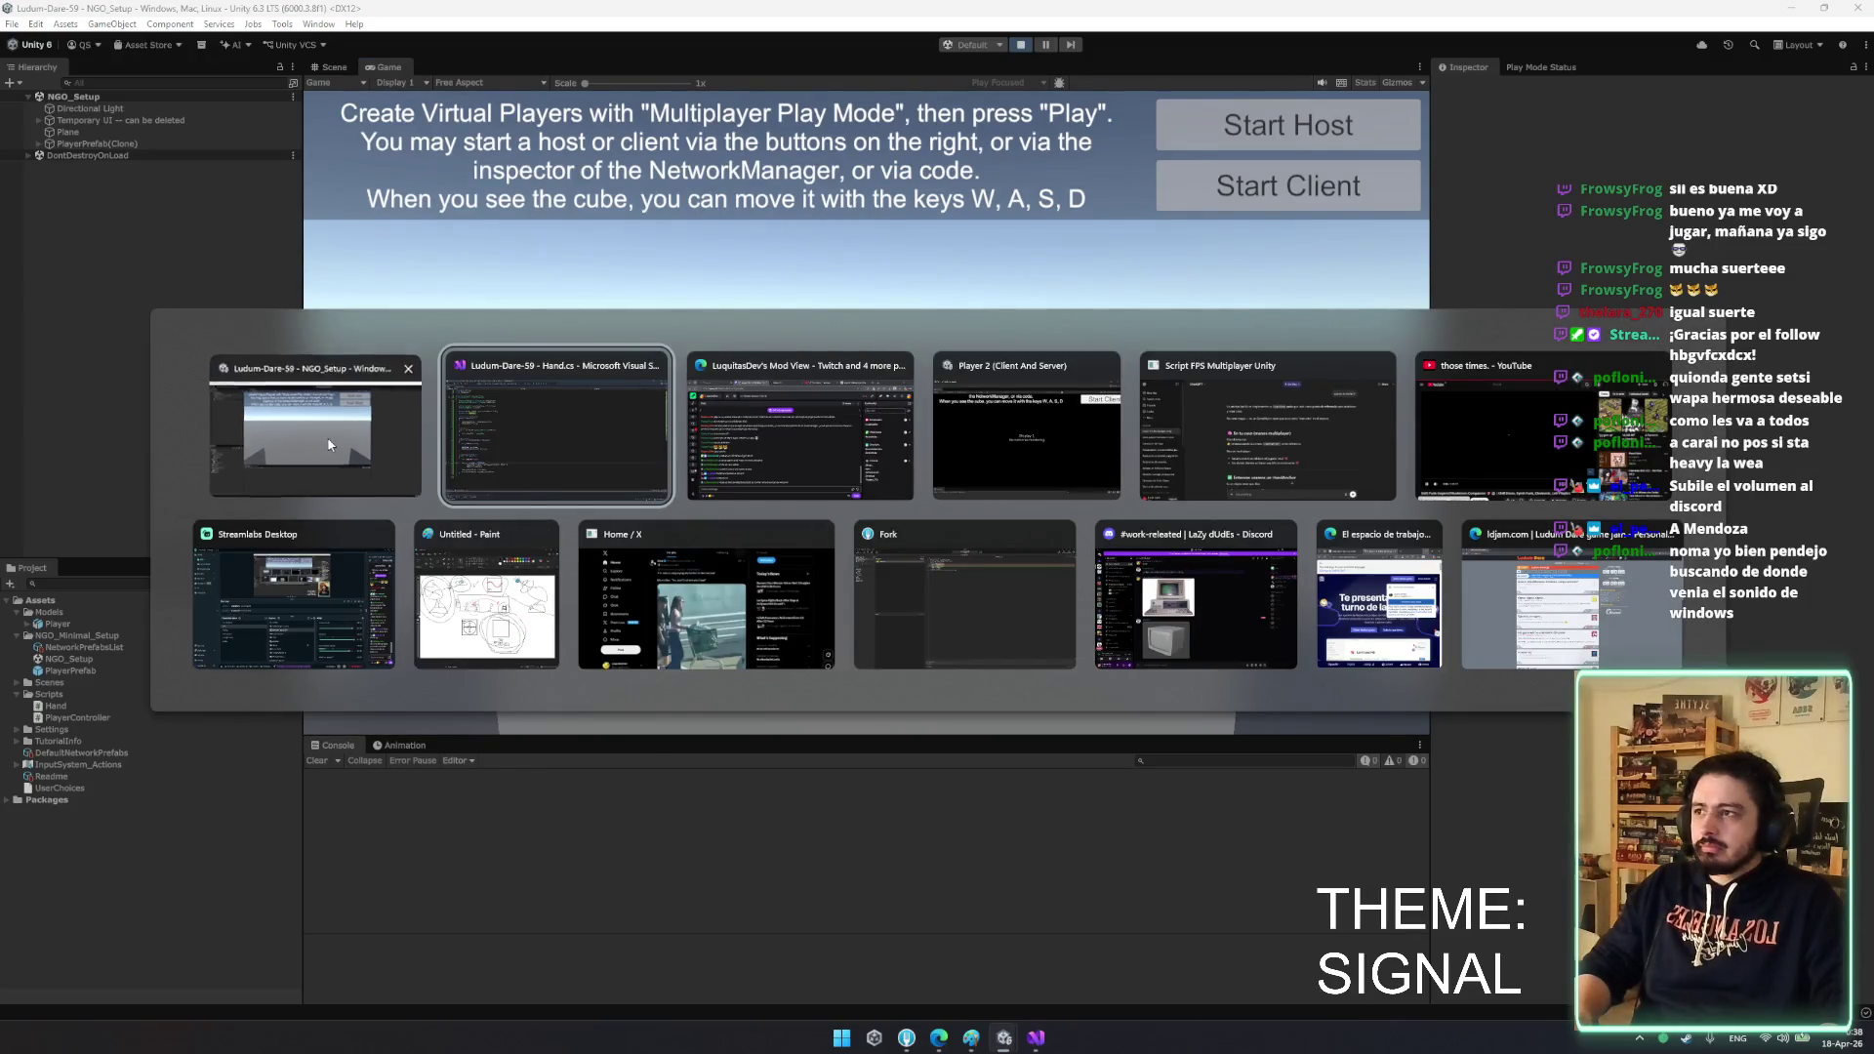
{"action": "left_click", "coordinate": [329, 445]}
{"action": "left_click", "coordinate": [1088, 927]}
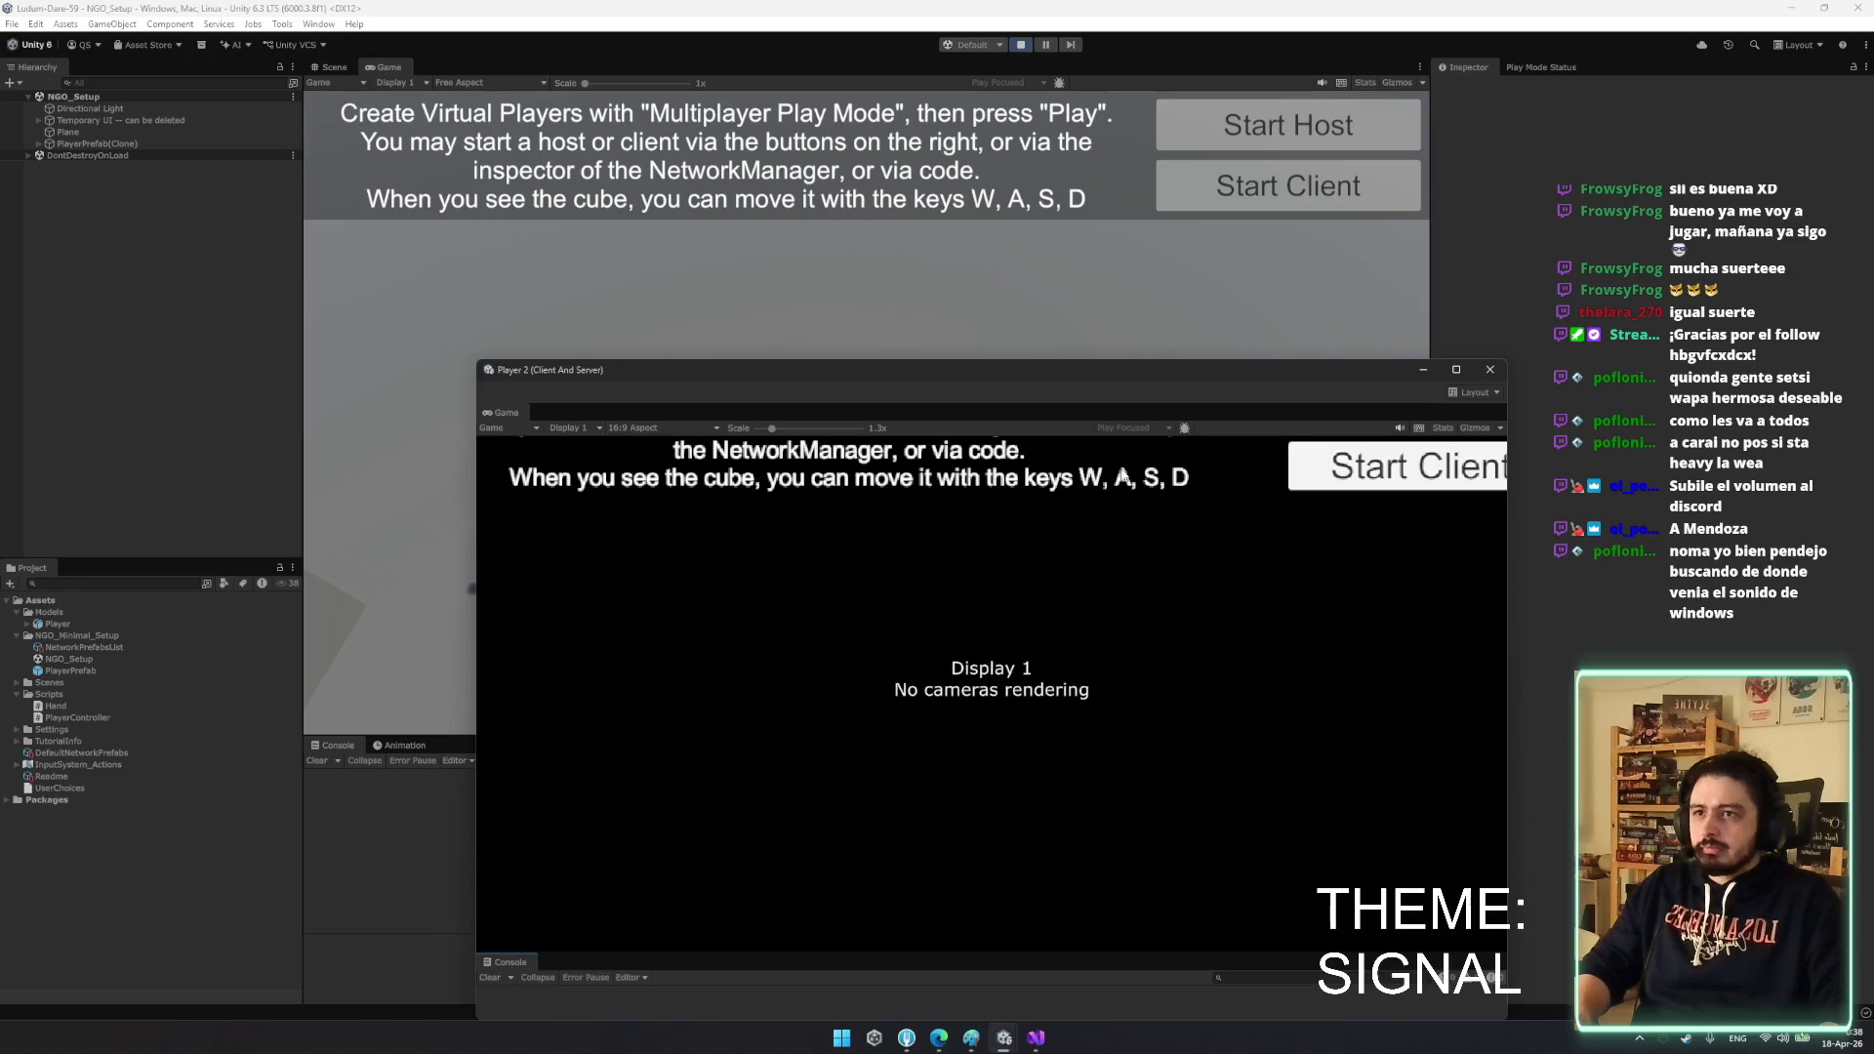
{"action": "left_click_drag", "start_coordinate": [1215, 379], "coordinate": [1067, 309]}
{"action": "left_click", "coordinate": [1259, 397]}
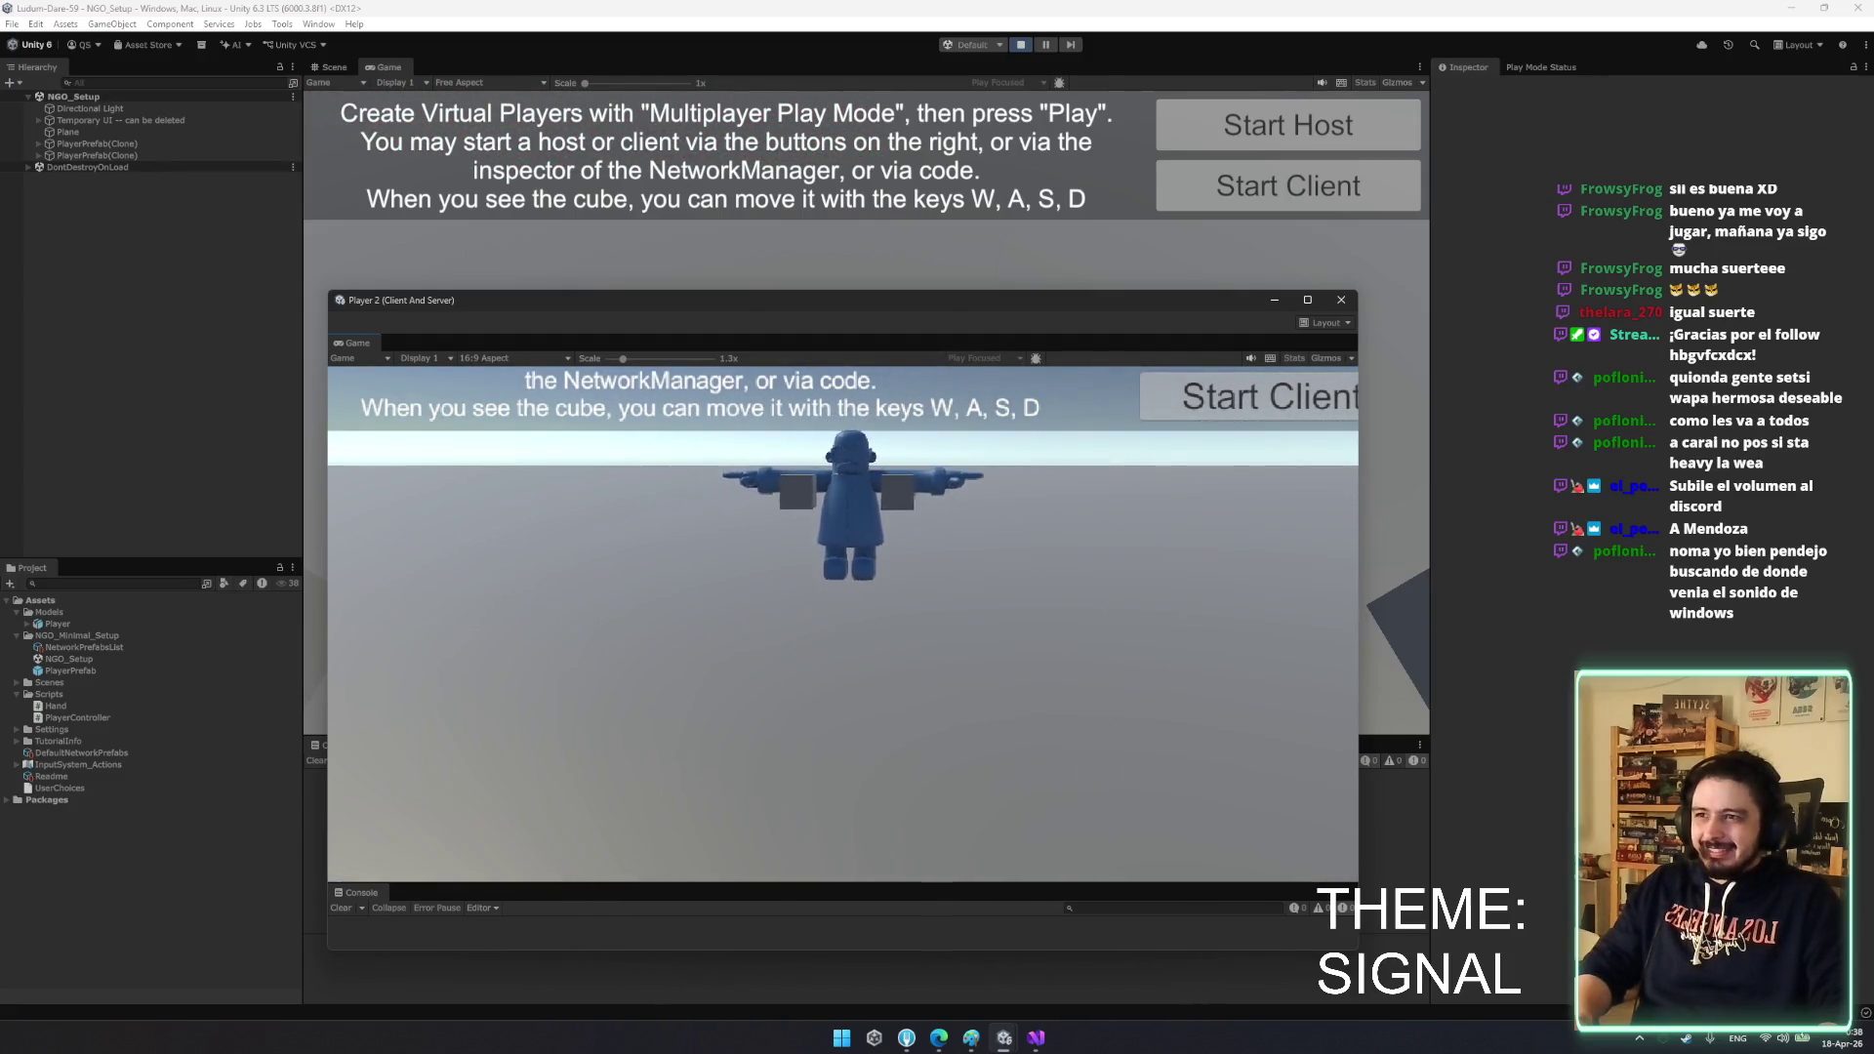
- Walk the blue and red players around with WASD in both windows
{"action": "key", "text": "w"}
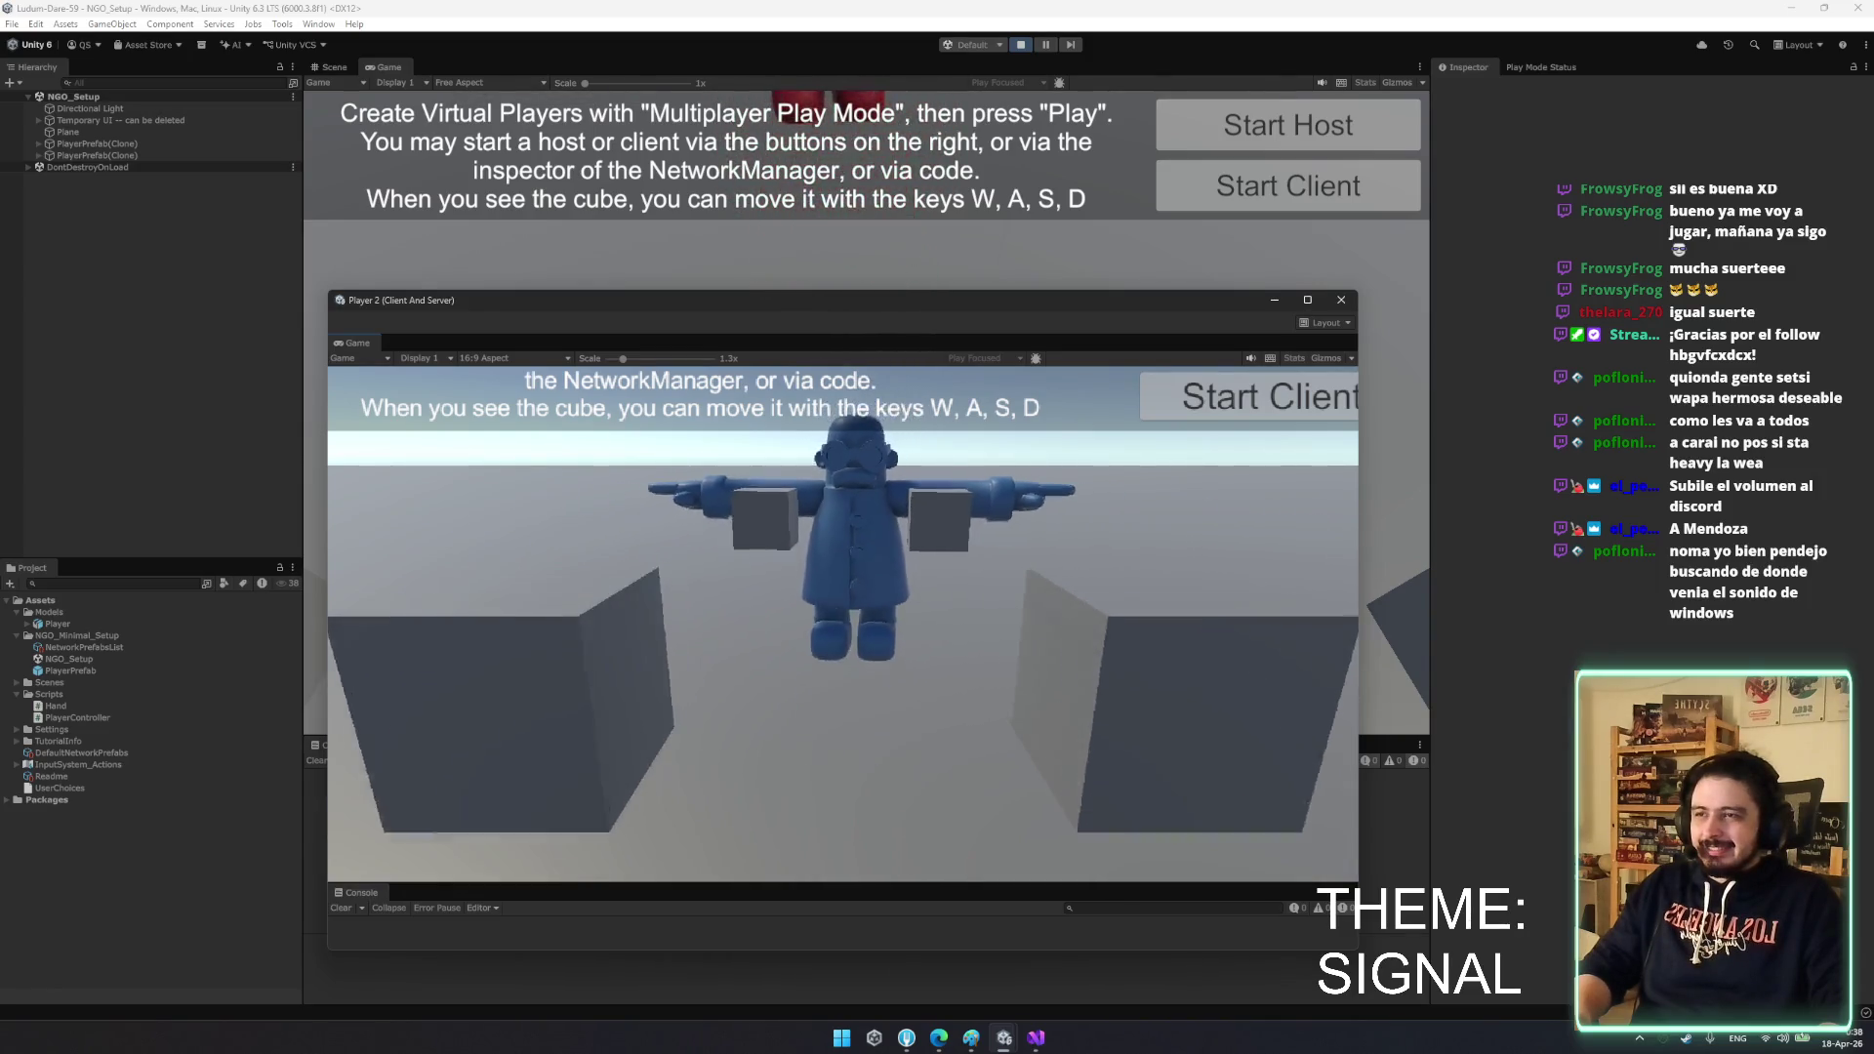
{"action": "key", "text": "alt+Tab"}
{"action": "key", "text": "s"}
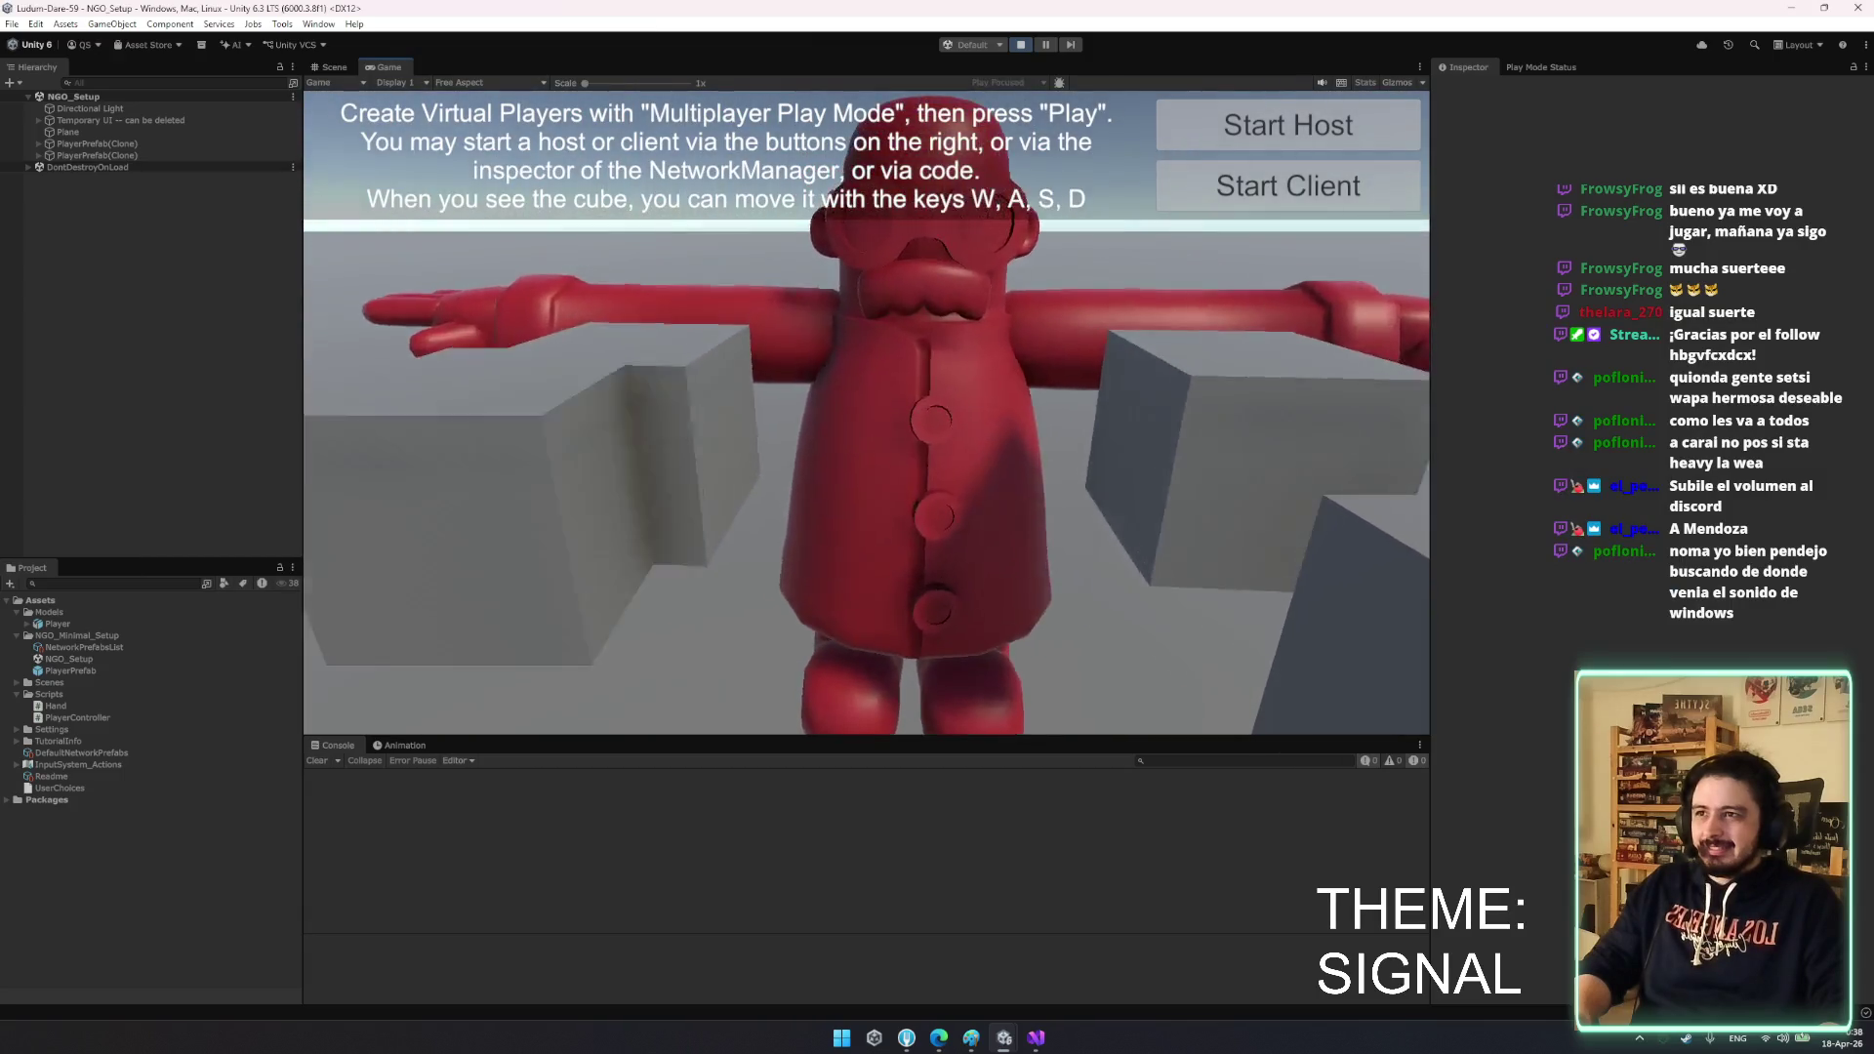
{"action": "key", "text": "w"}
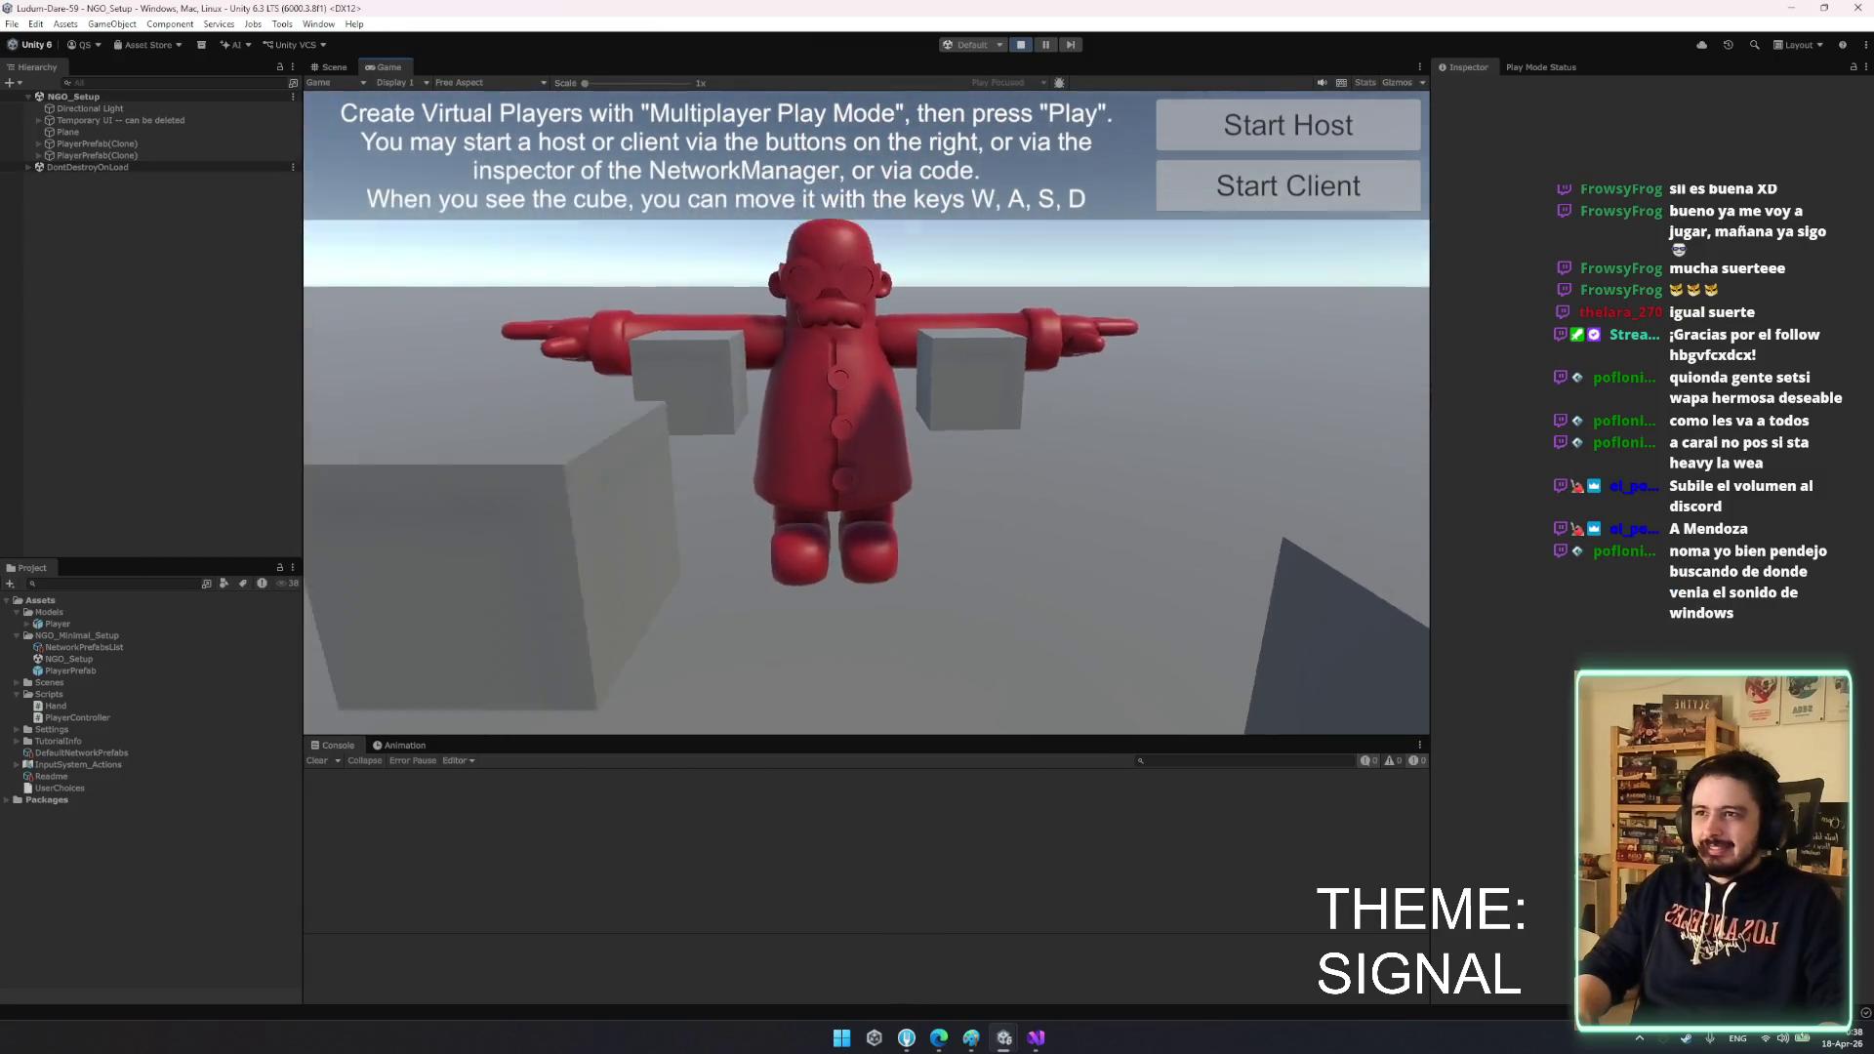
{"action": "key", "text": "s"}
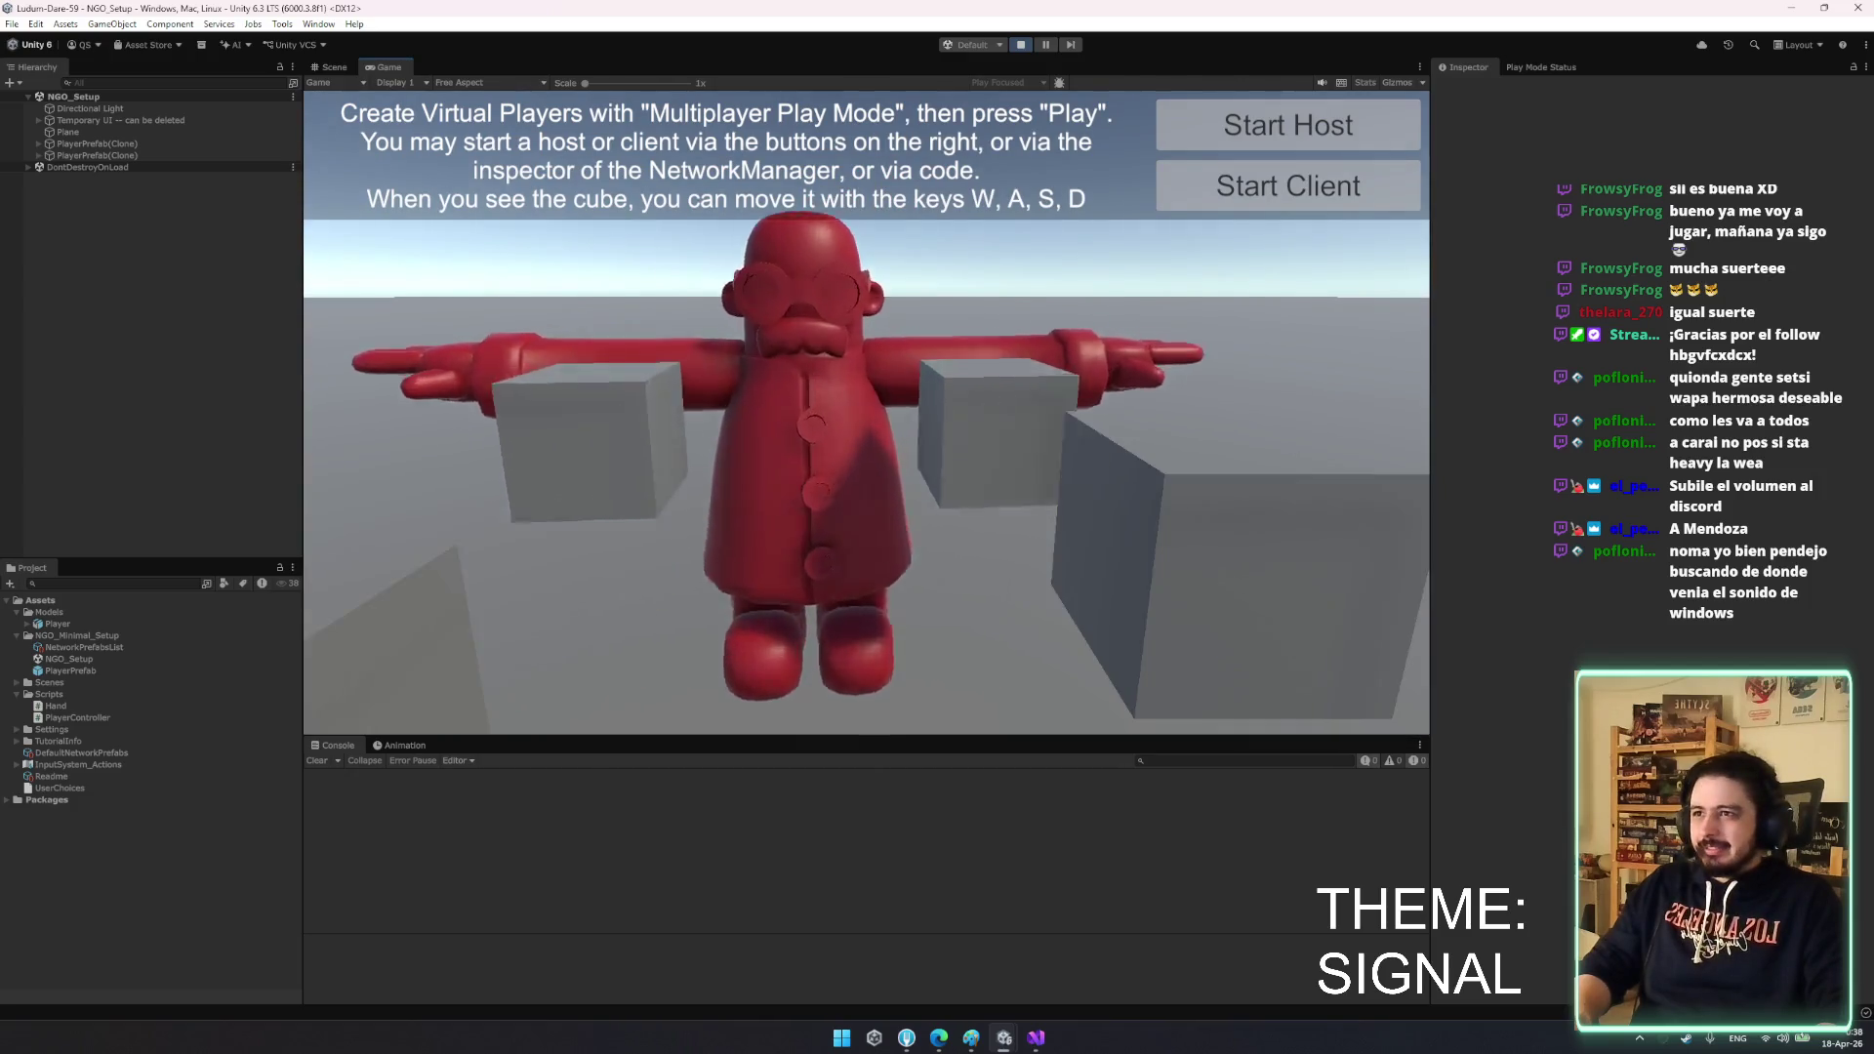
{"action": "key", "text": "w"}
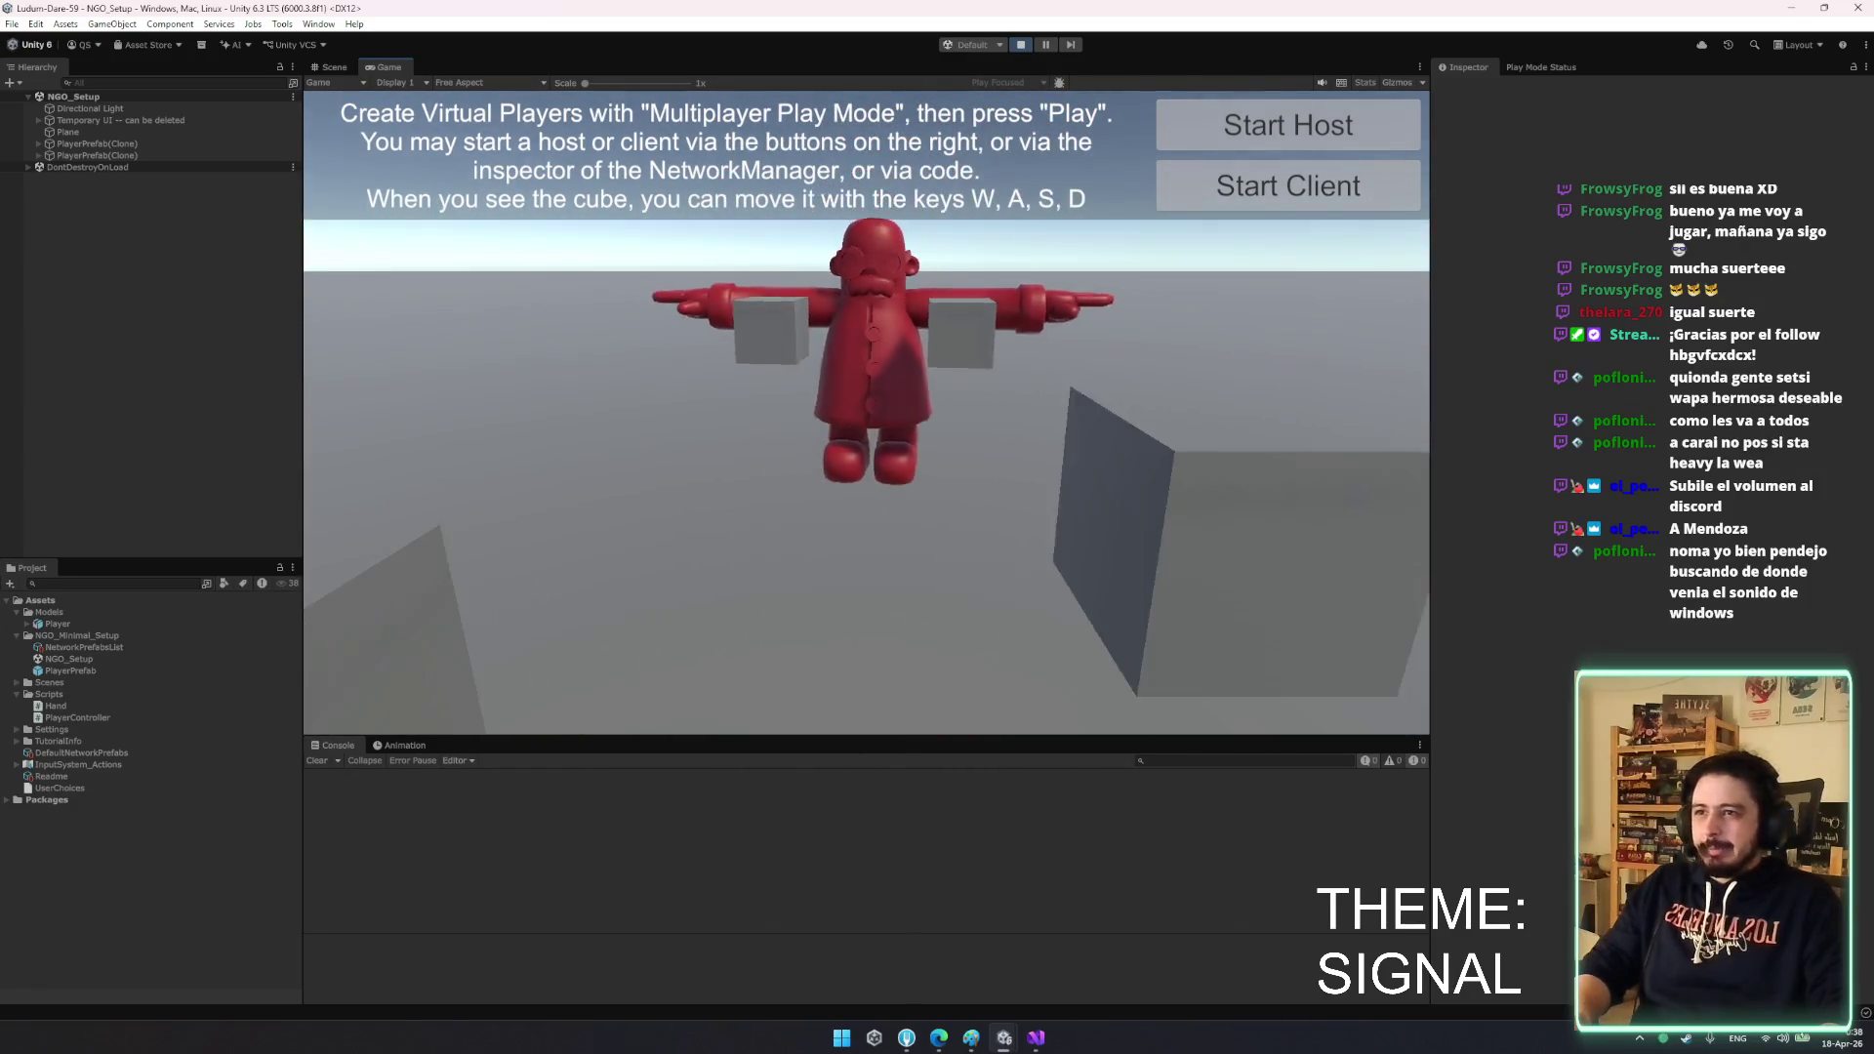
{"action": "key", "text": "w"}
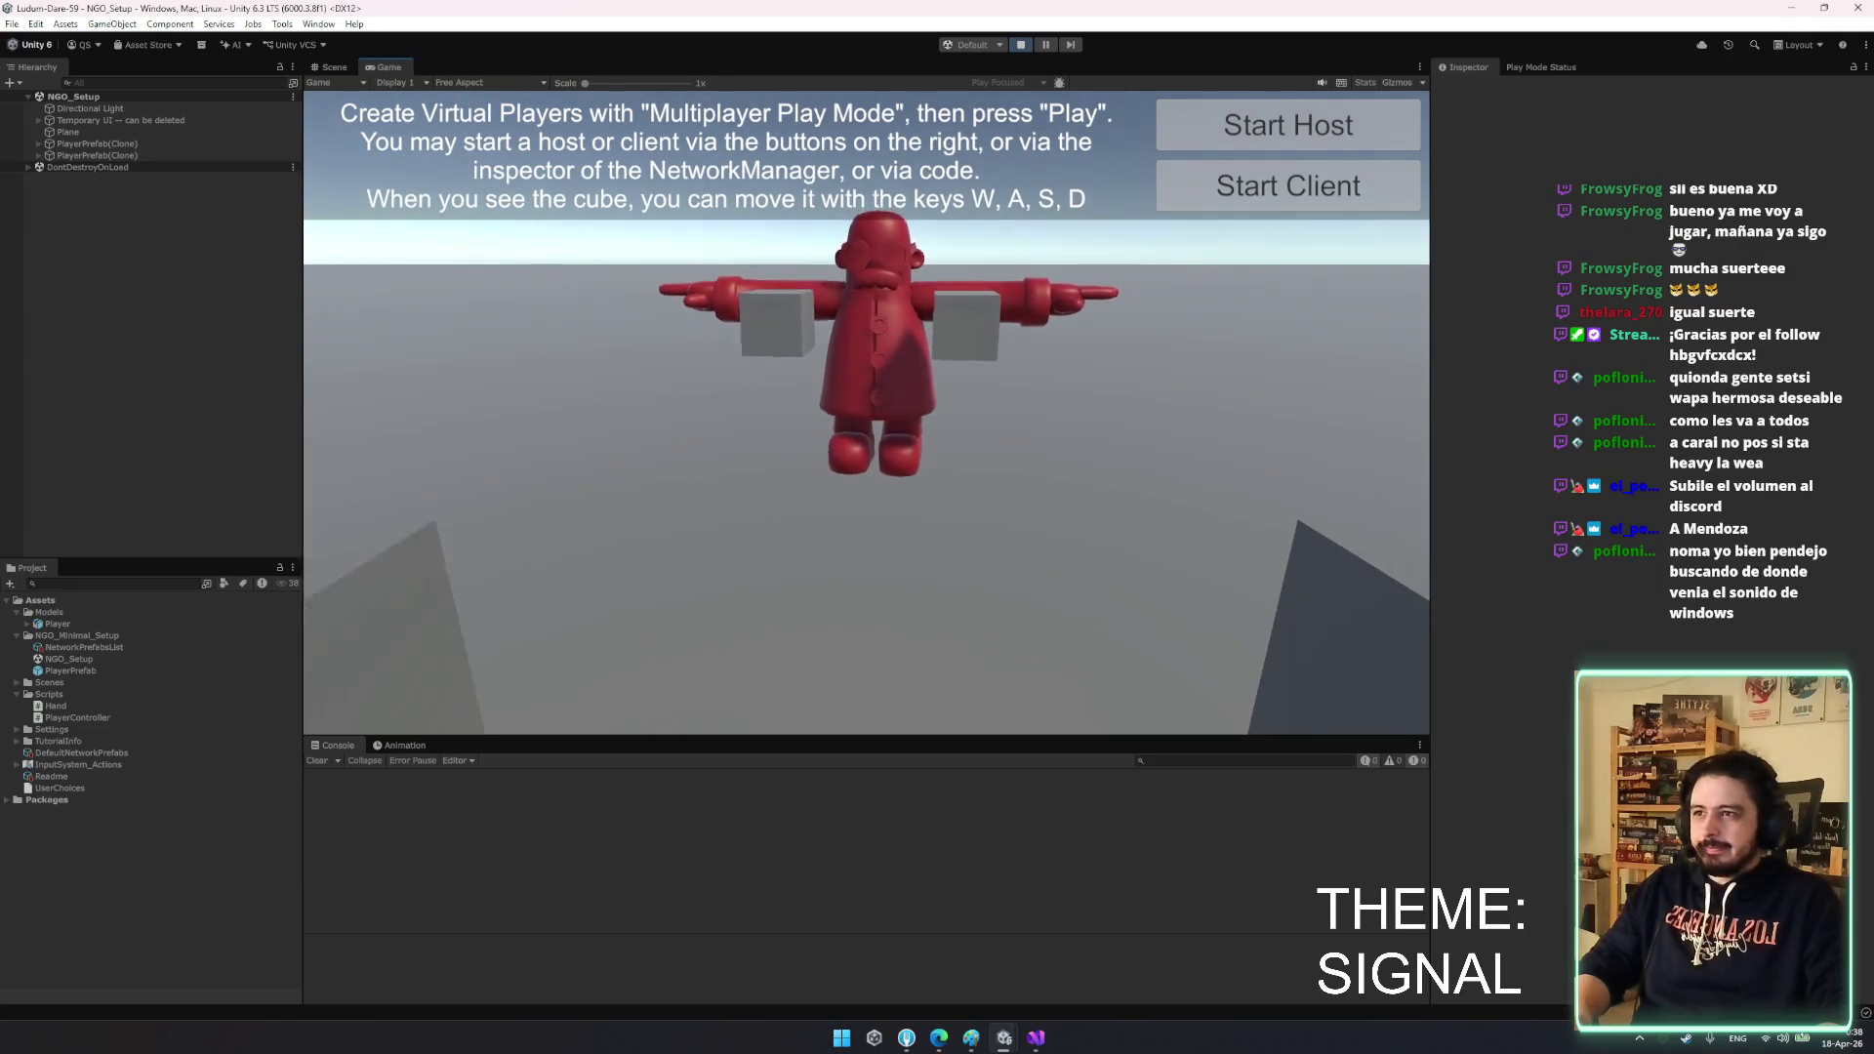
{"action": "key", "text": "alt+Tab"}
{"action": "key", "text": "w"}
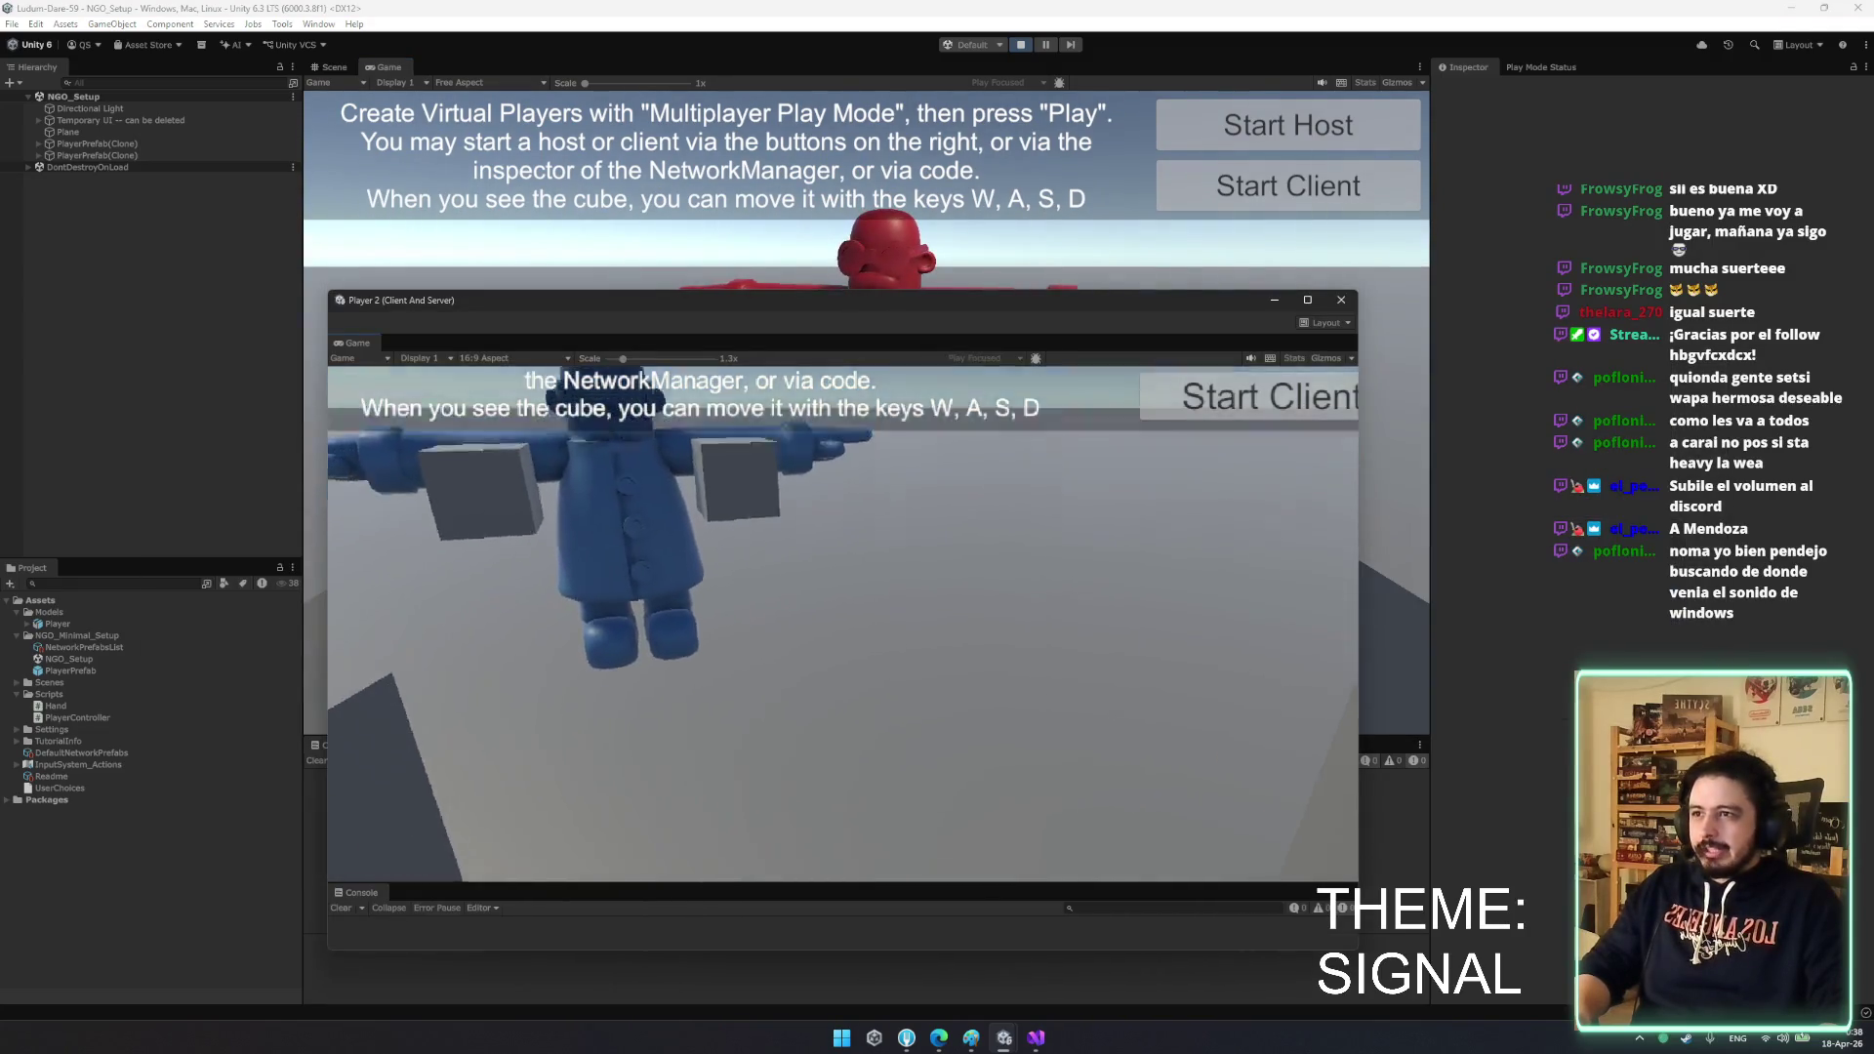
{"action": "key", "text": "d"}
{"action": "key", "text": "a"}
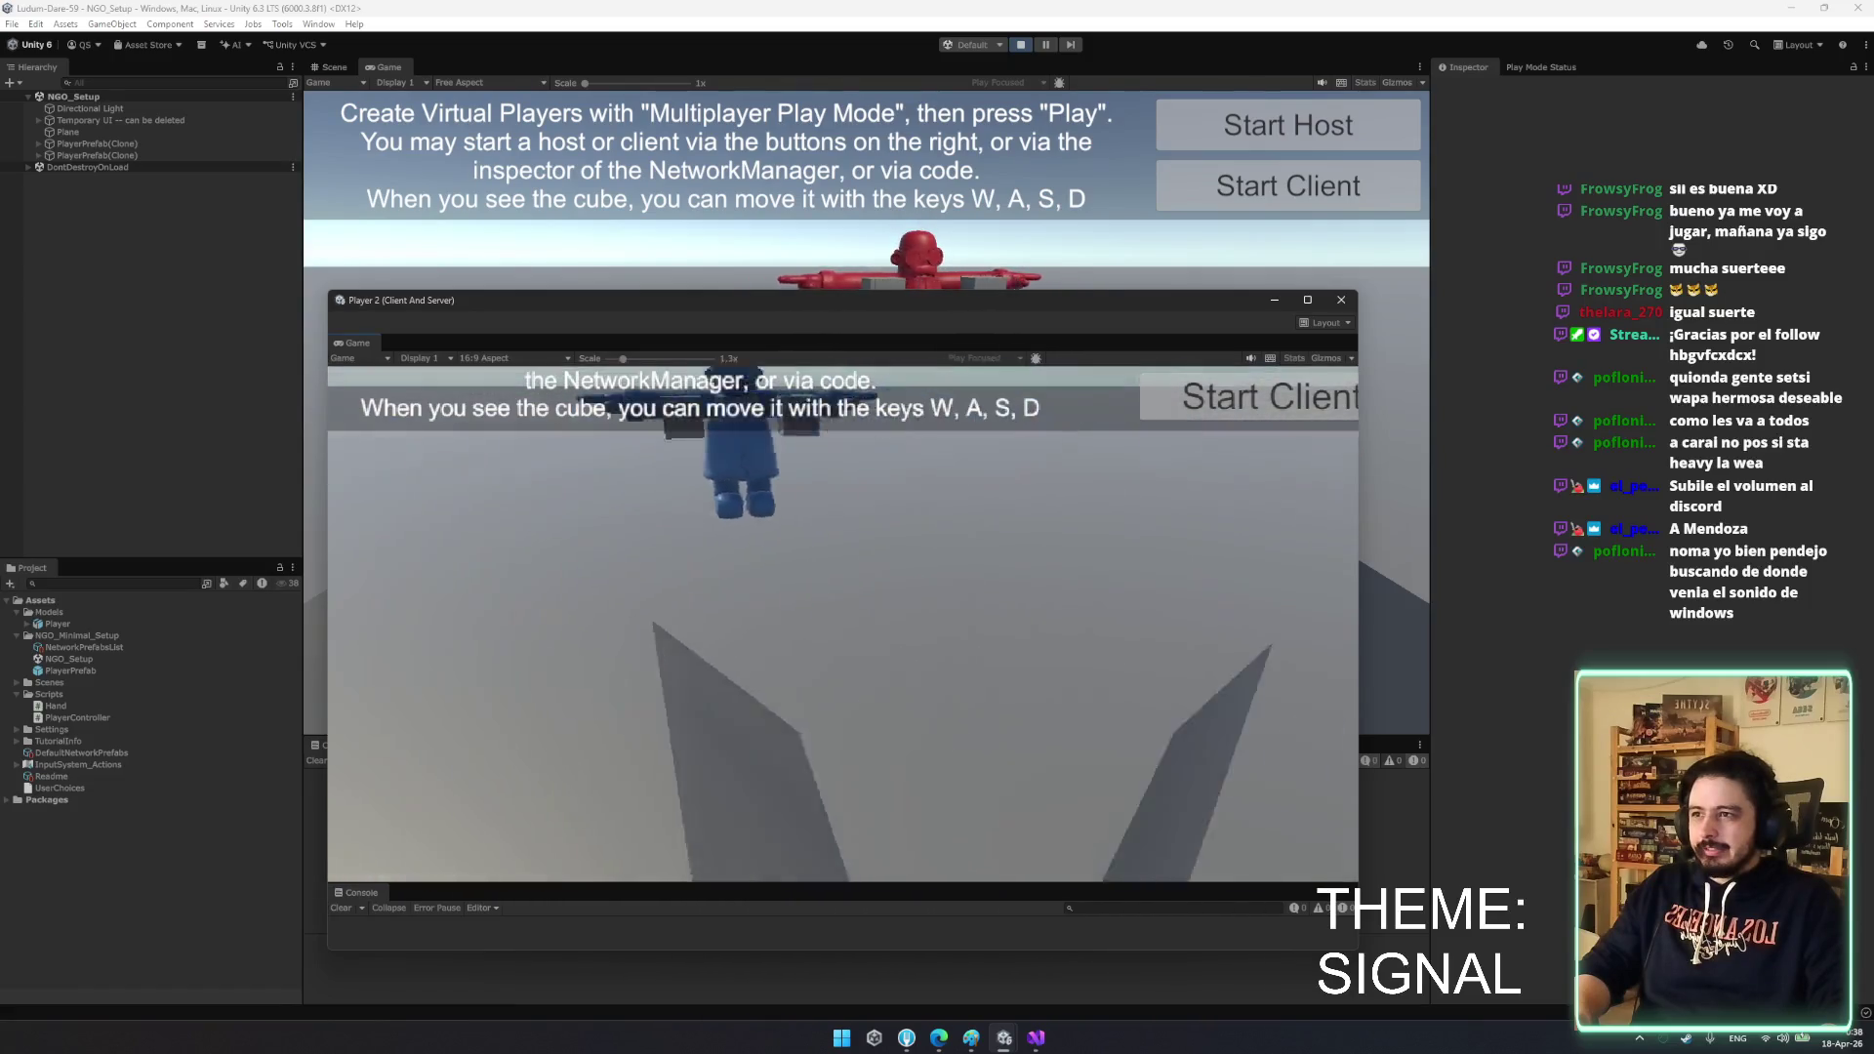